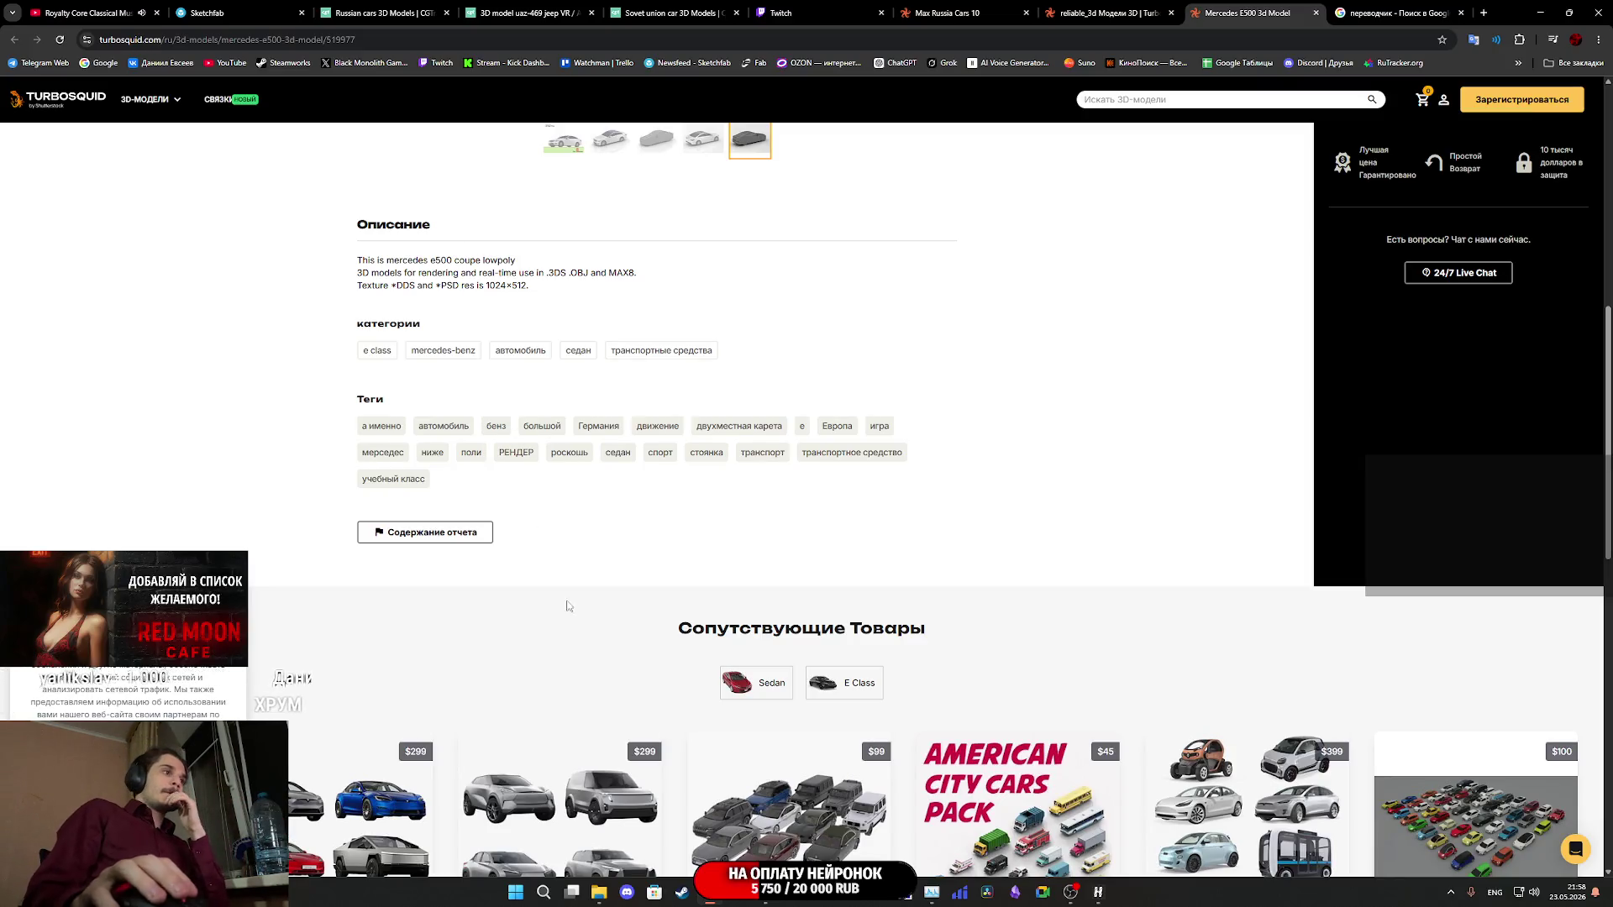
# Scroll the Car Collection 25 Cars page and advance its gallery two images.
pyautogui.scroll(-3, 568, 597)
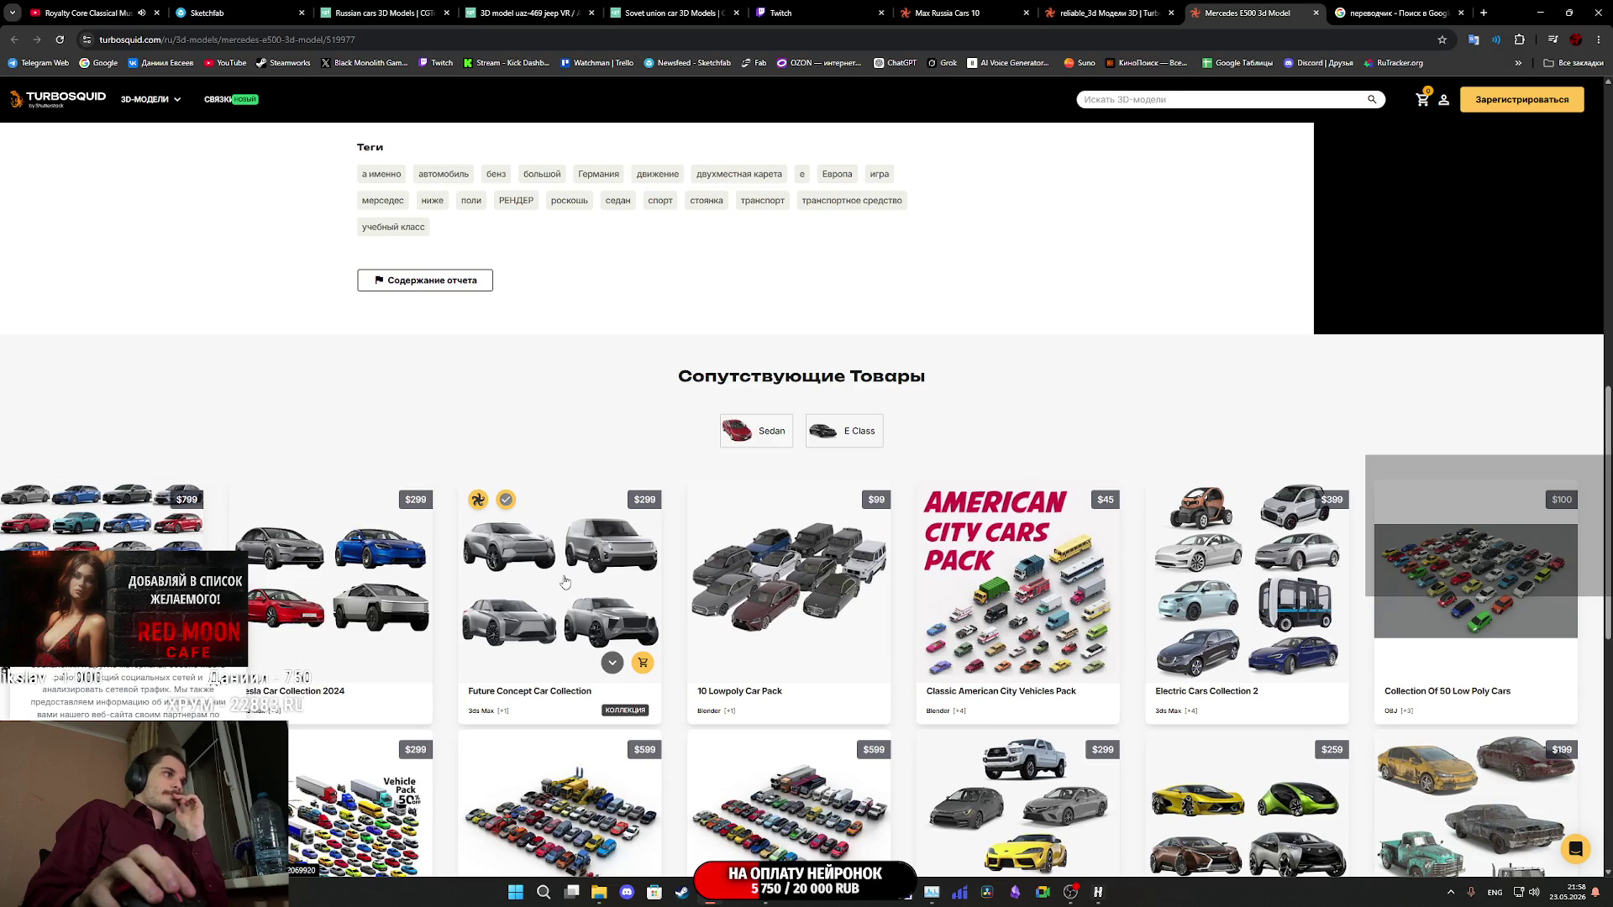
pyautogui.scroll(-3, 568, 586)
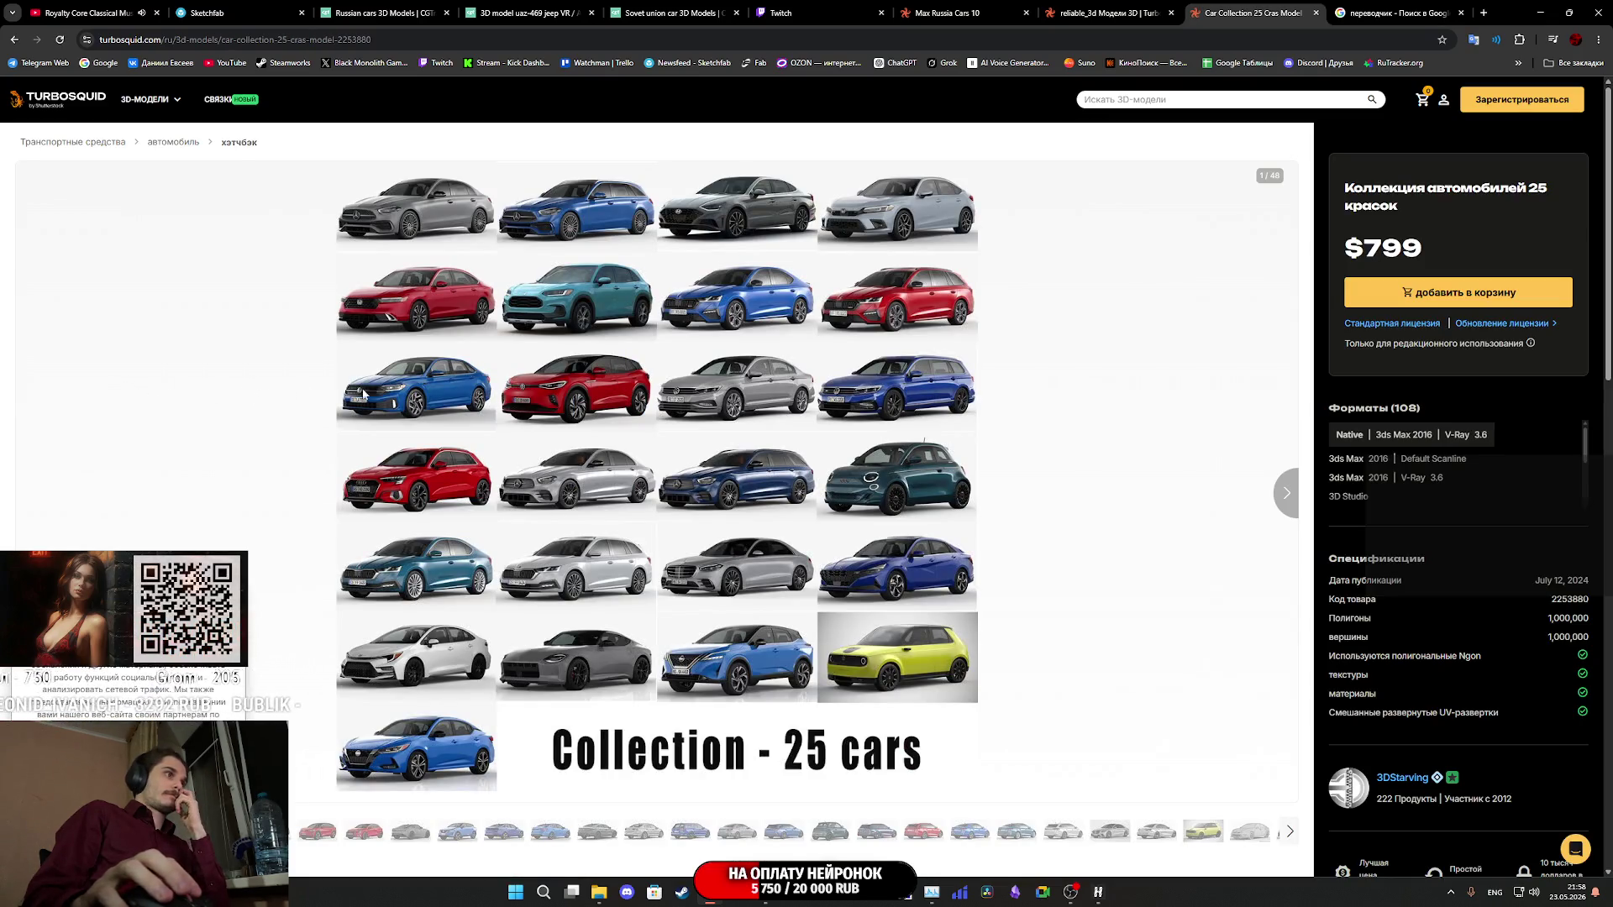
pyautogui.scroll(-2, 364, 393)
pyautogui.scroll(2, 837, 401)
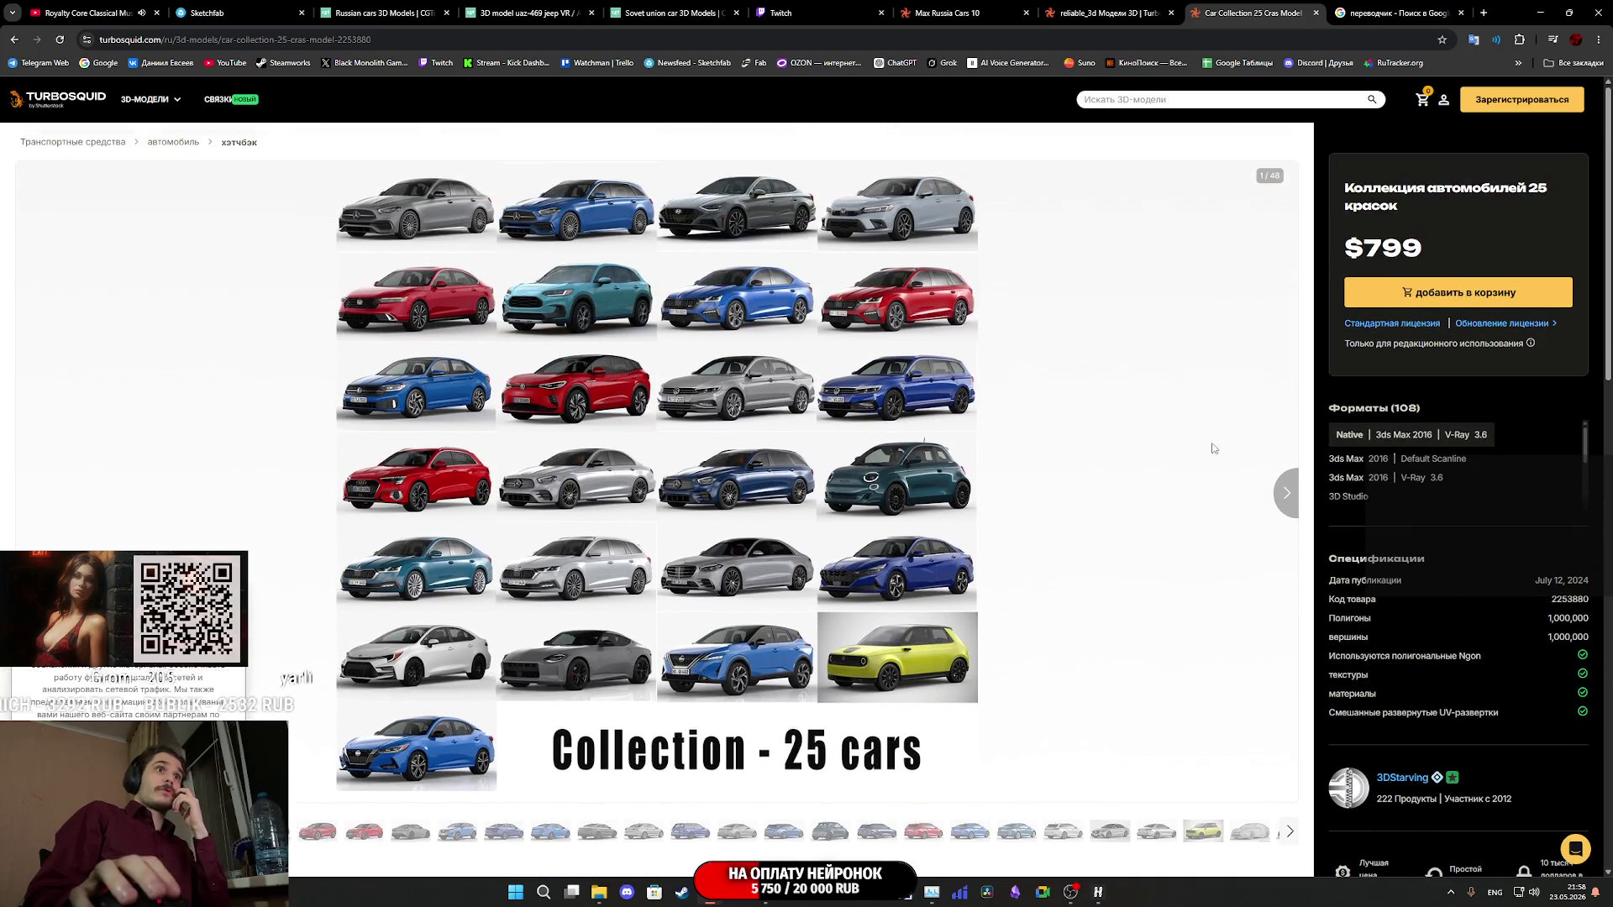
pyautogui.click(1287, 496)
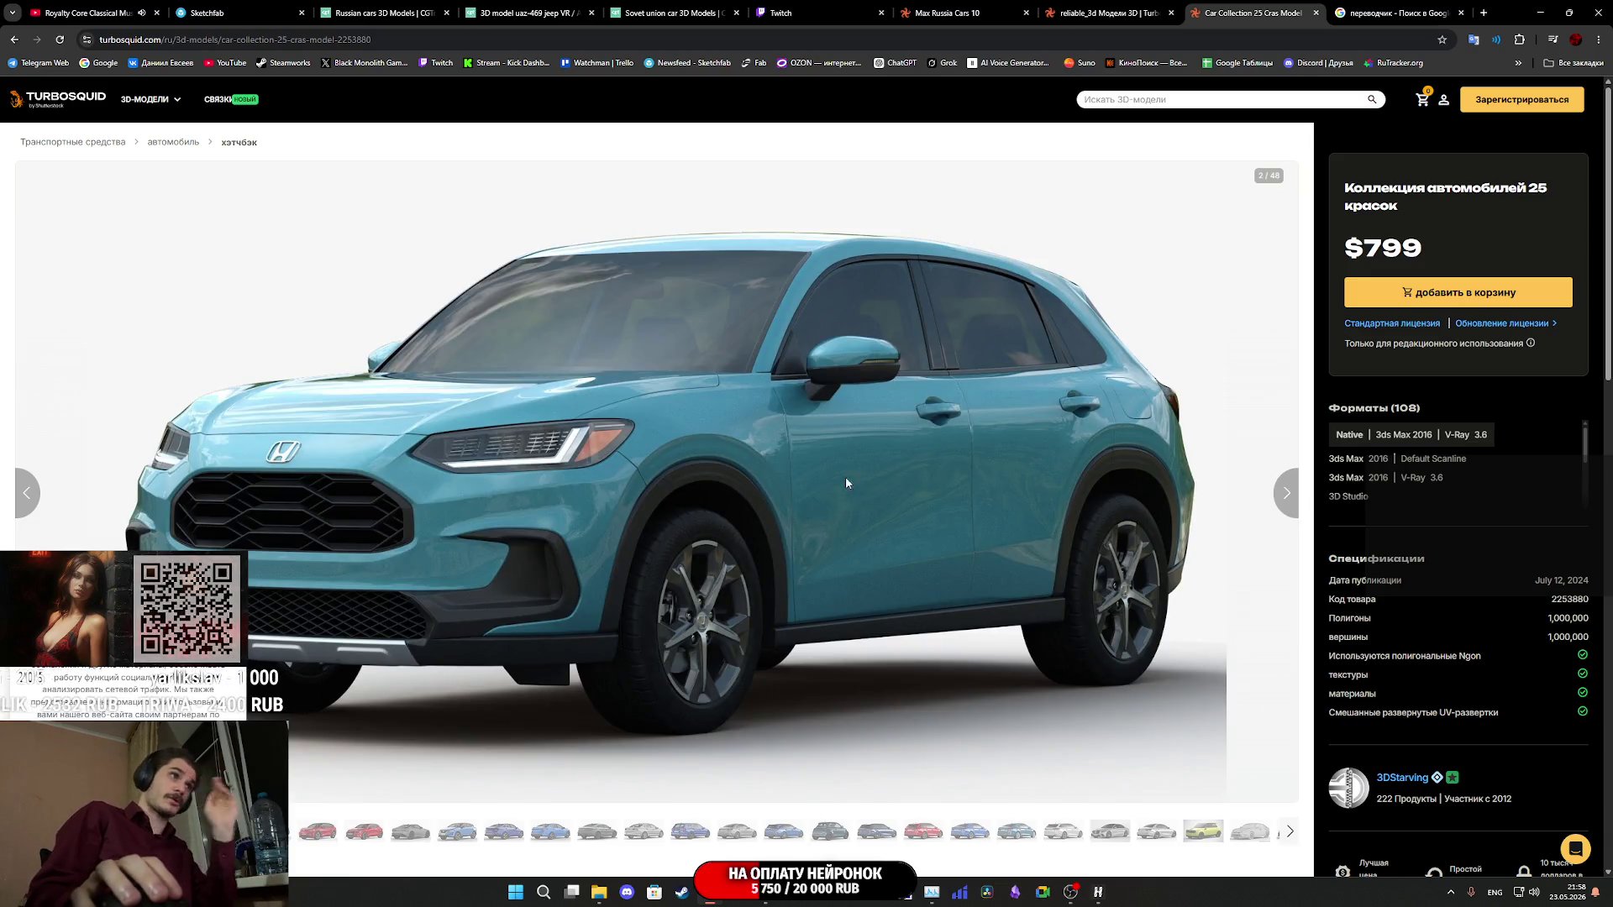
pyautogui.press('Right')
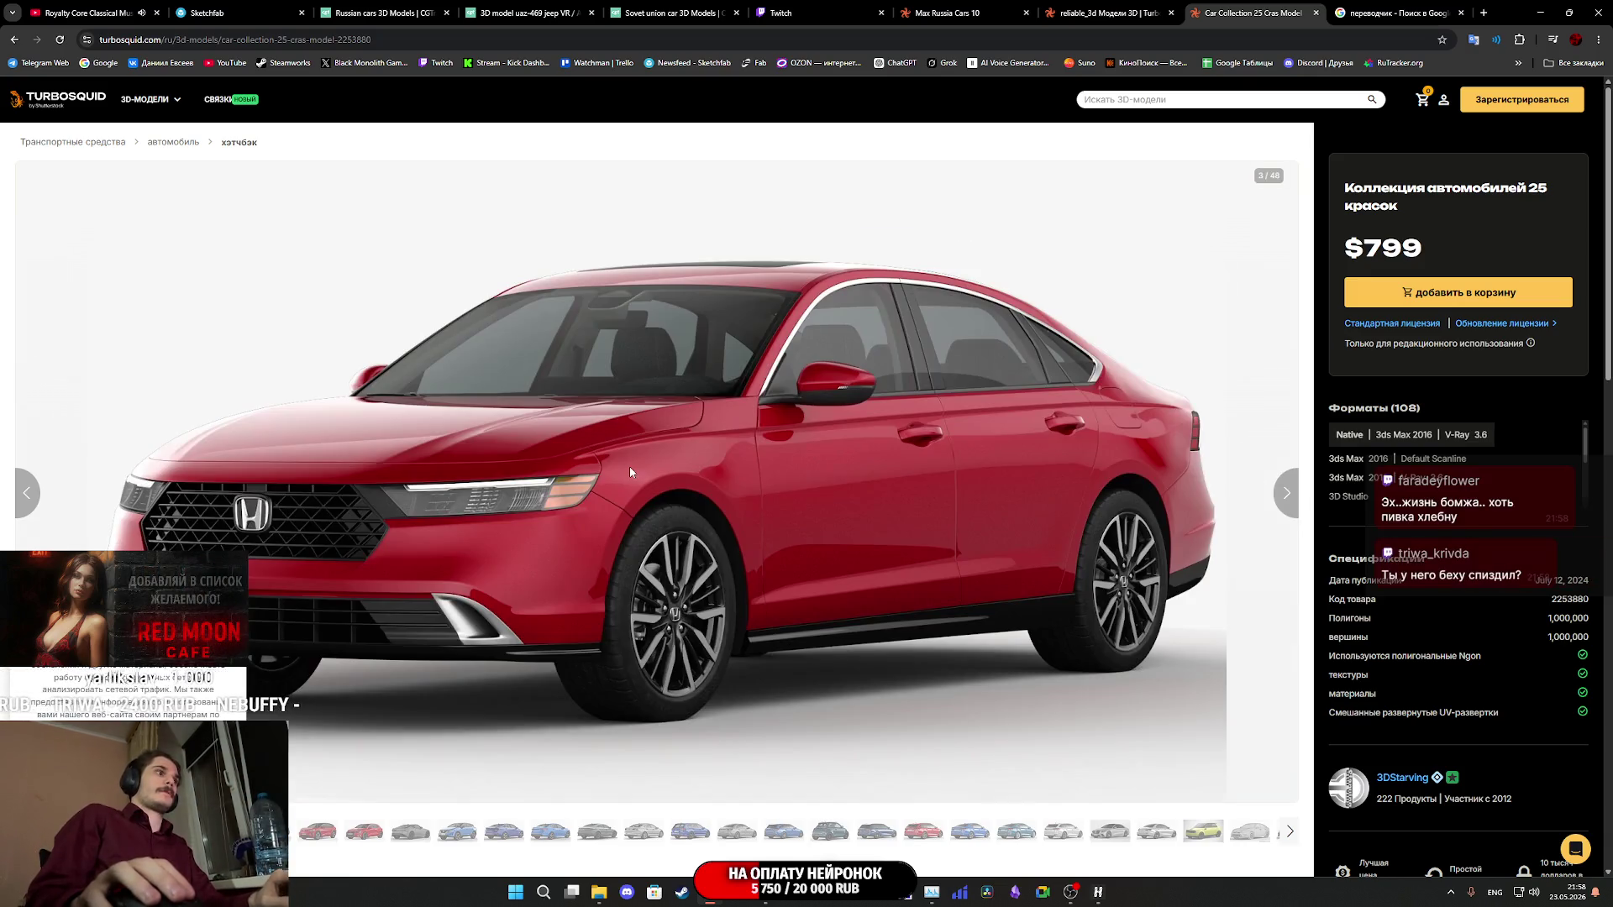
# Show the wireframe 'Subdivision Level 0' gallery image, then close the 25-car collection page.
pyautogui.scroll(-10, 787, 489)
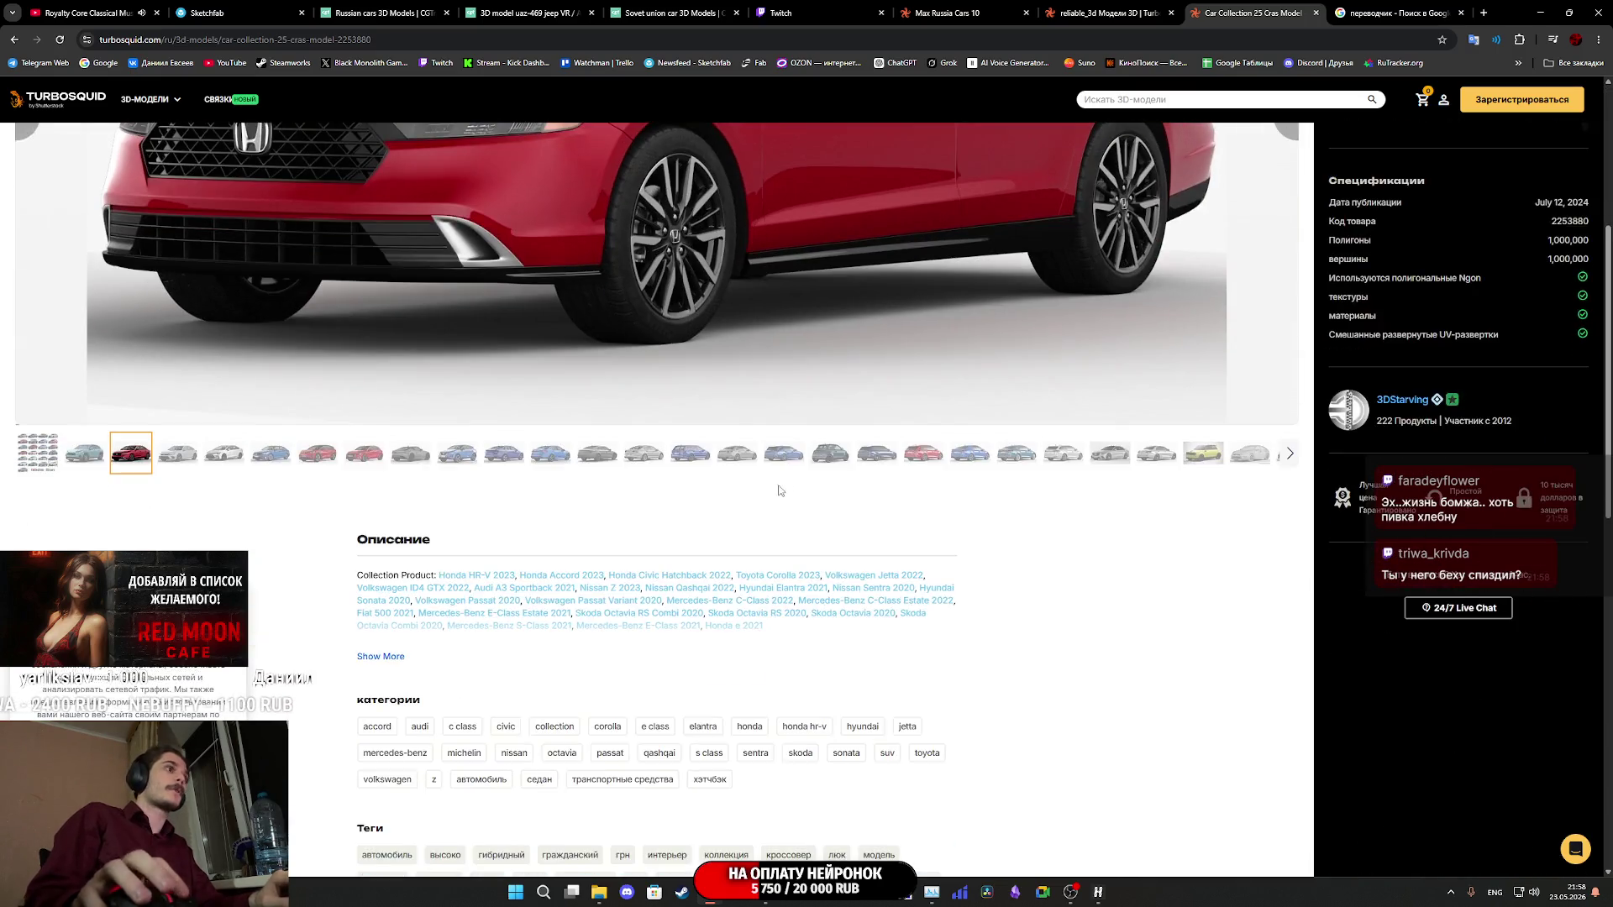
pyautogui.scroll(8, 774, 486)
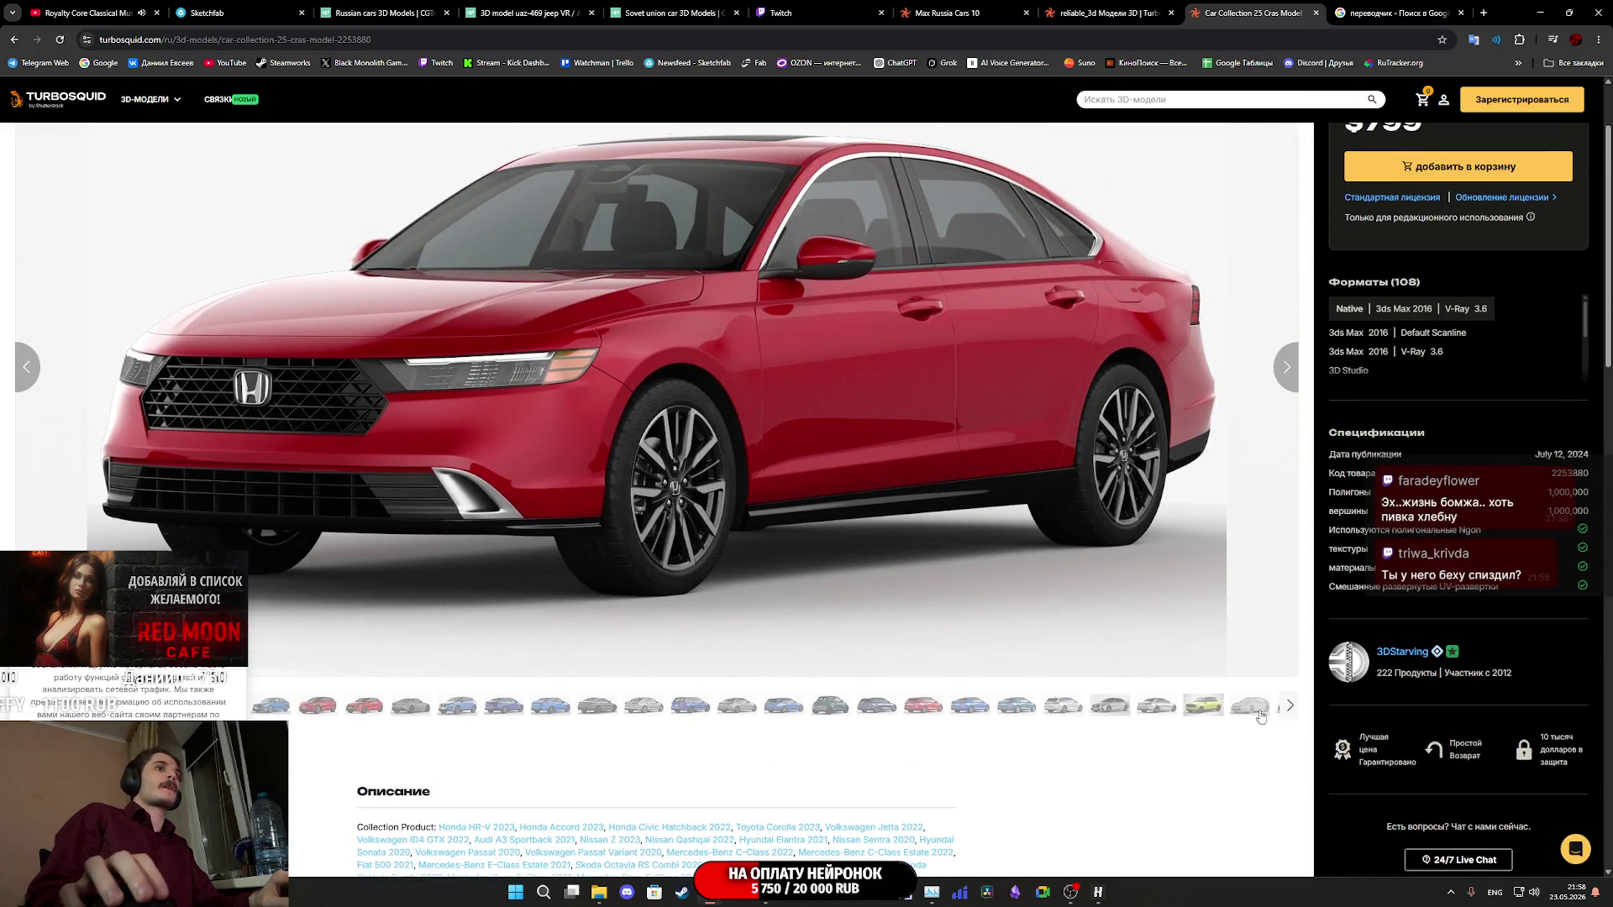
pyautogui.click(1249, 704)
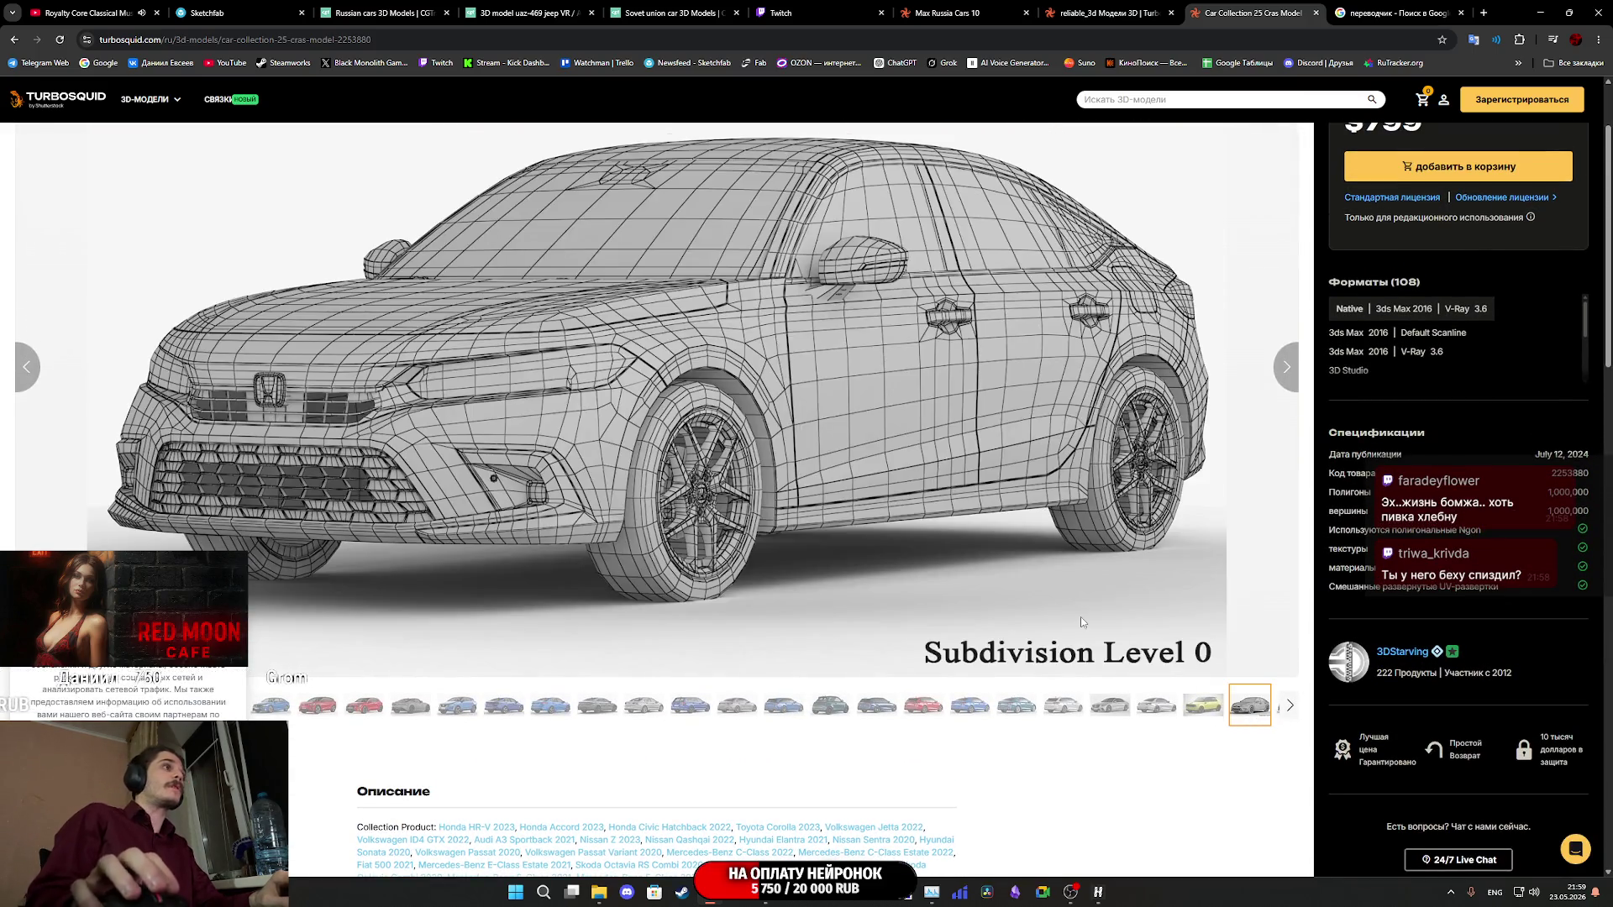
pyautogui.middleClick(1229, 10)
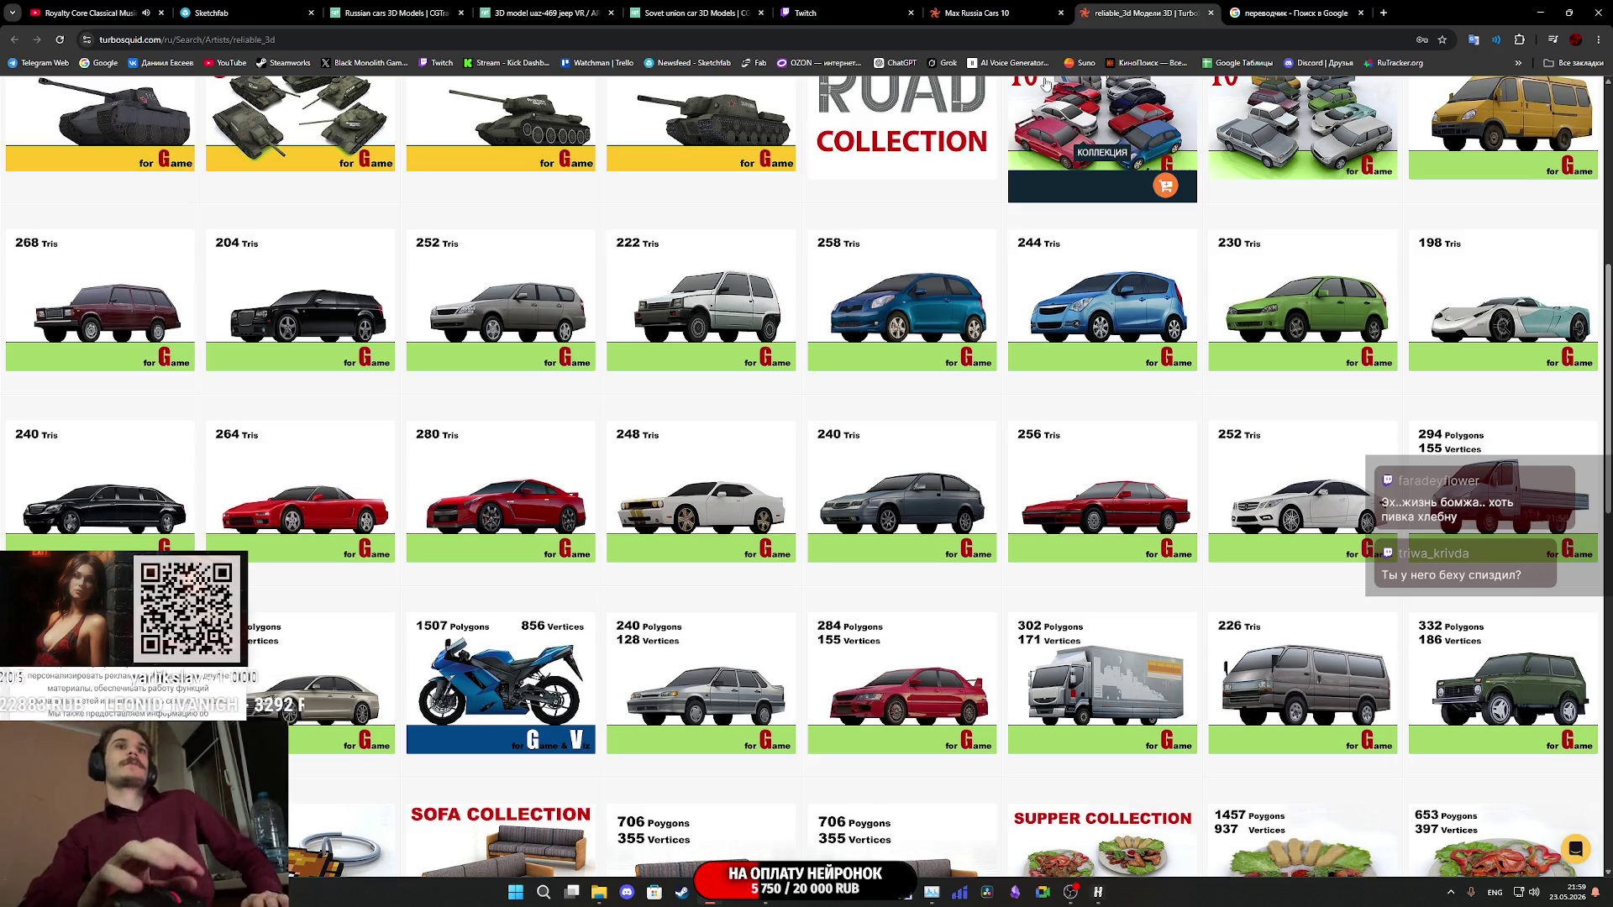
# Open the '10 parked RUSSIA lowpoly cars' card from the reliable_3d listing in a new tab and switch to it.
pyautogui.scroll(-7, 937, 480)
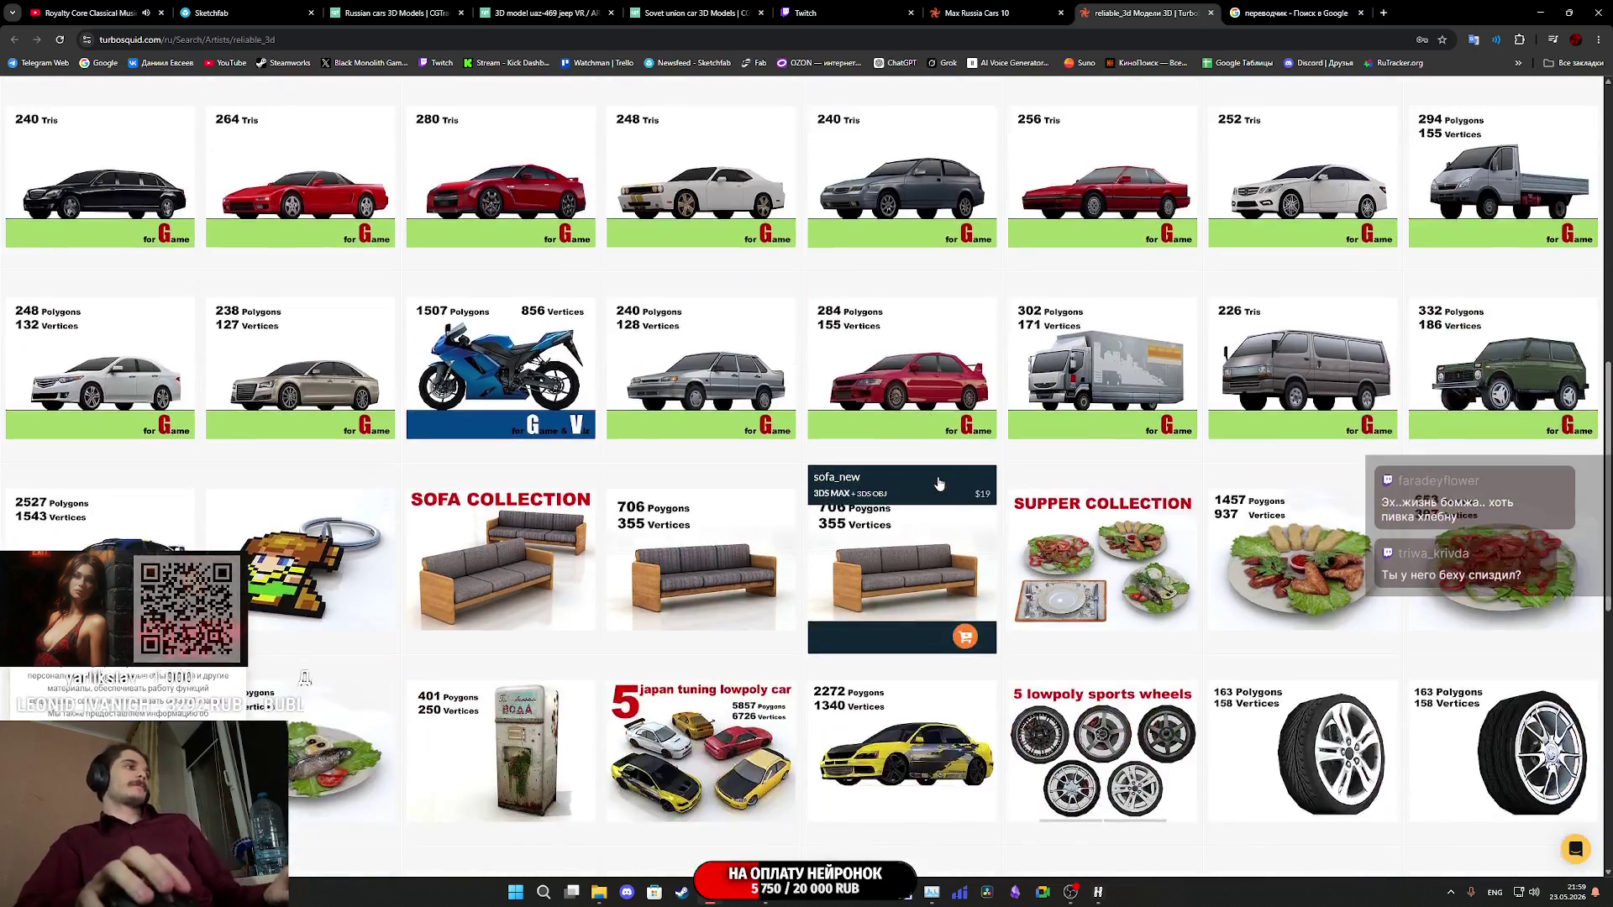
pyautogui.scroll(-2, 937, 480)
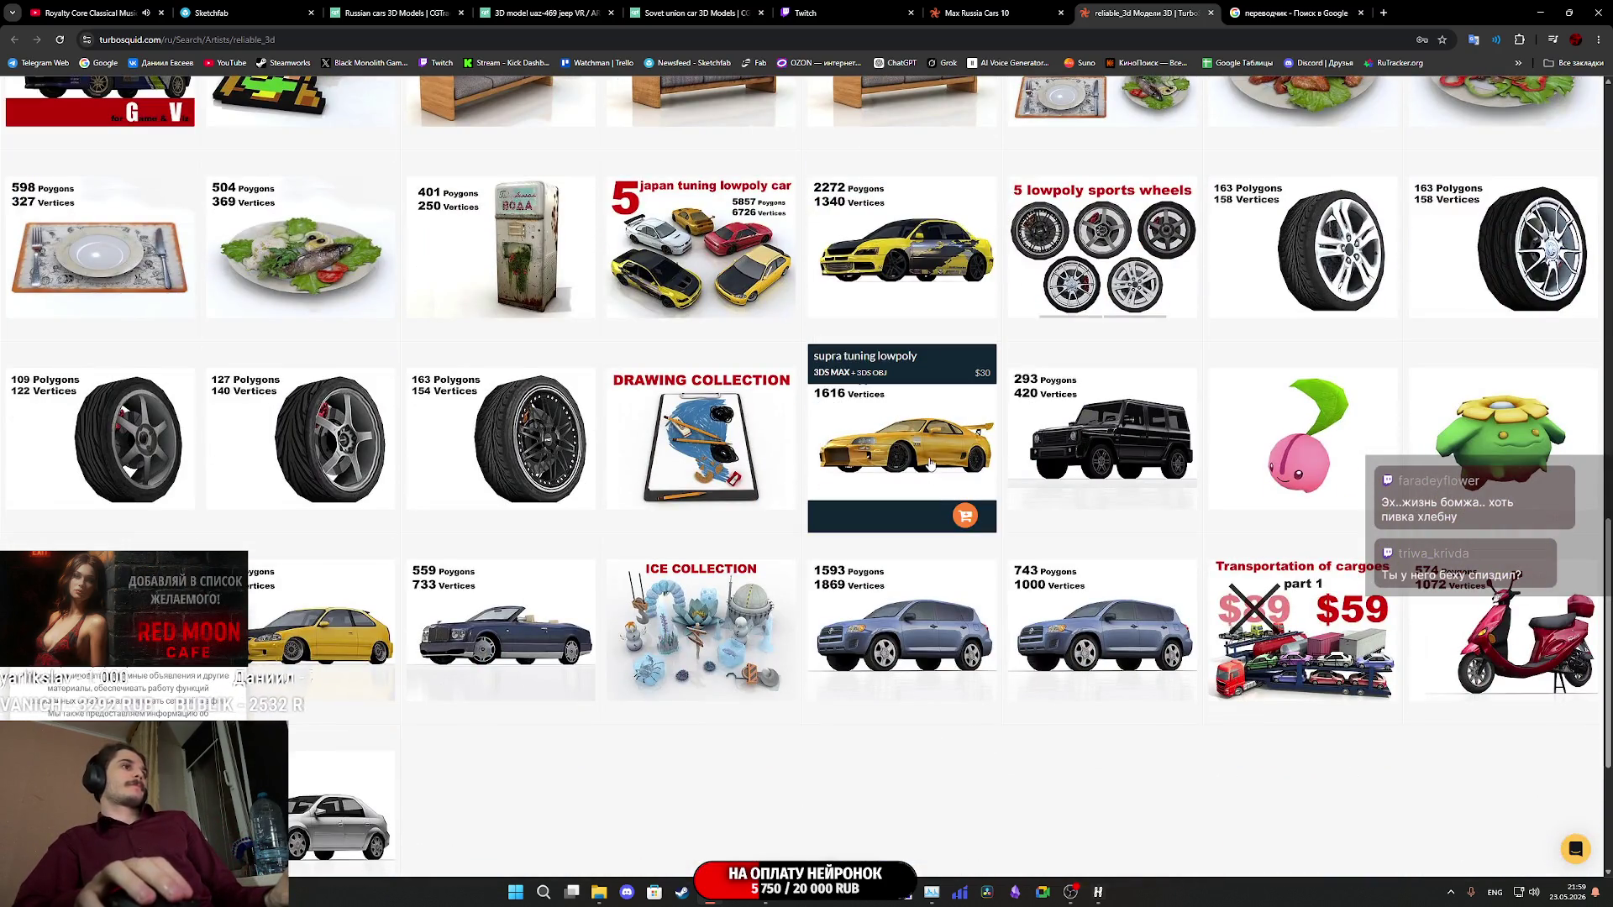
pyautogui.scroll(1, 928, 460)
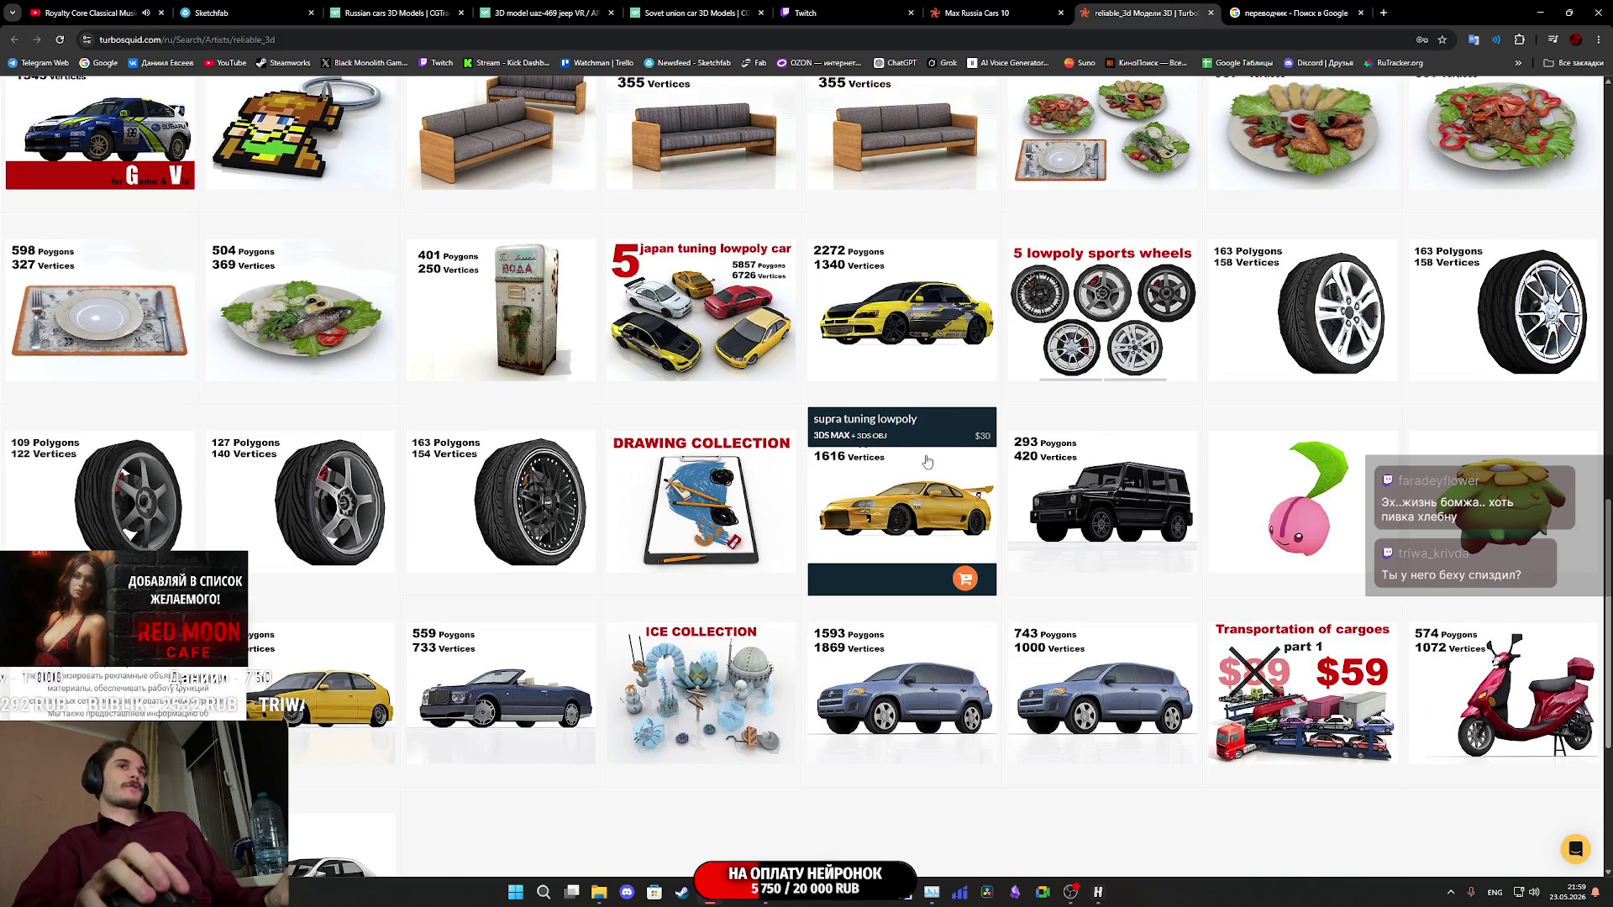
pyautogui.scroll(7, 928, 461)
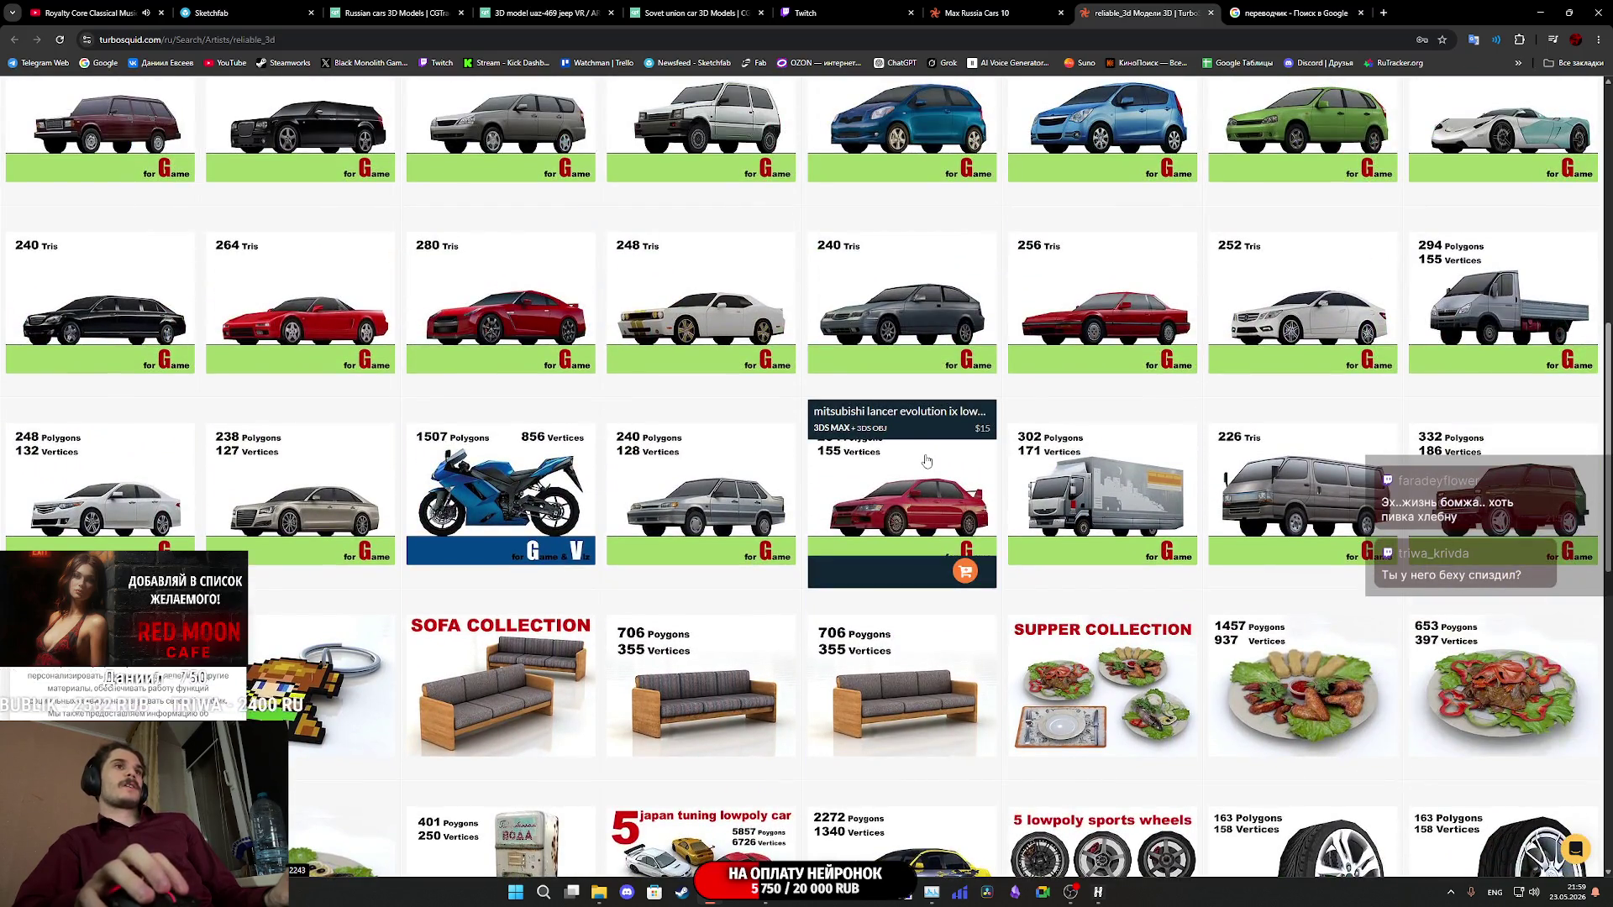
pyautogui.scroll(9, 928, 462)
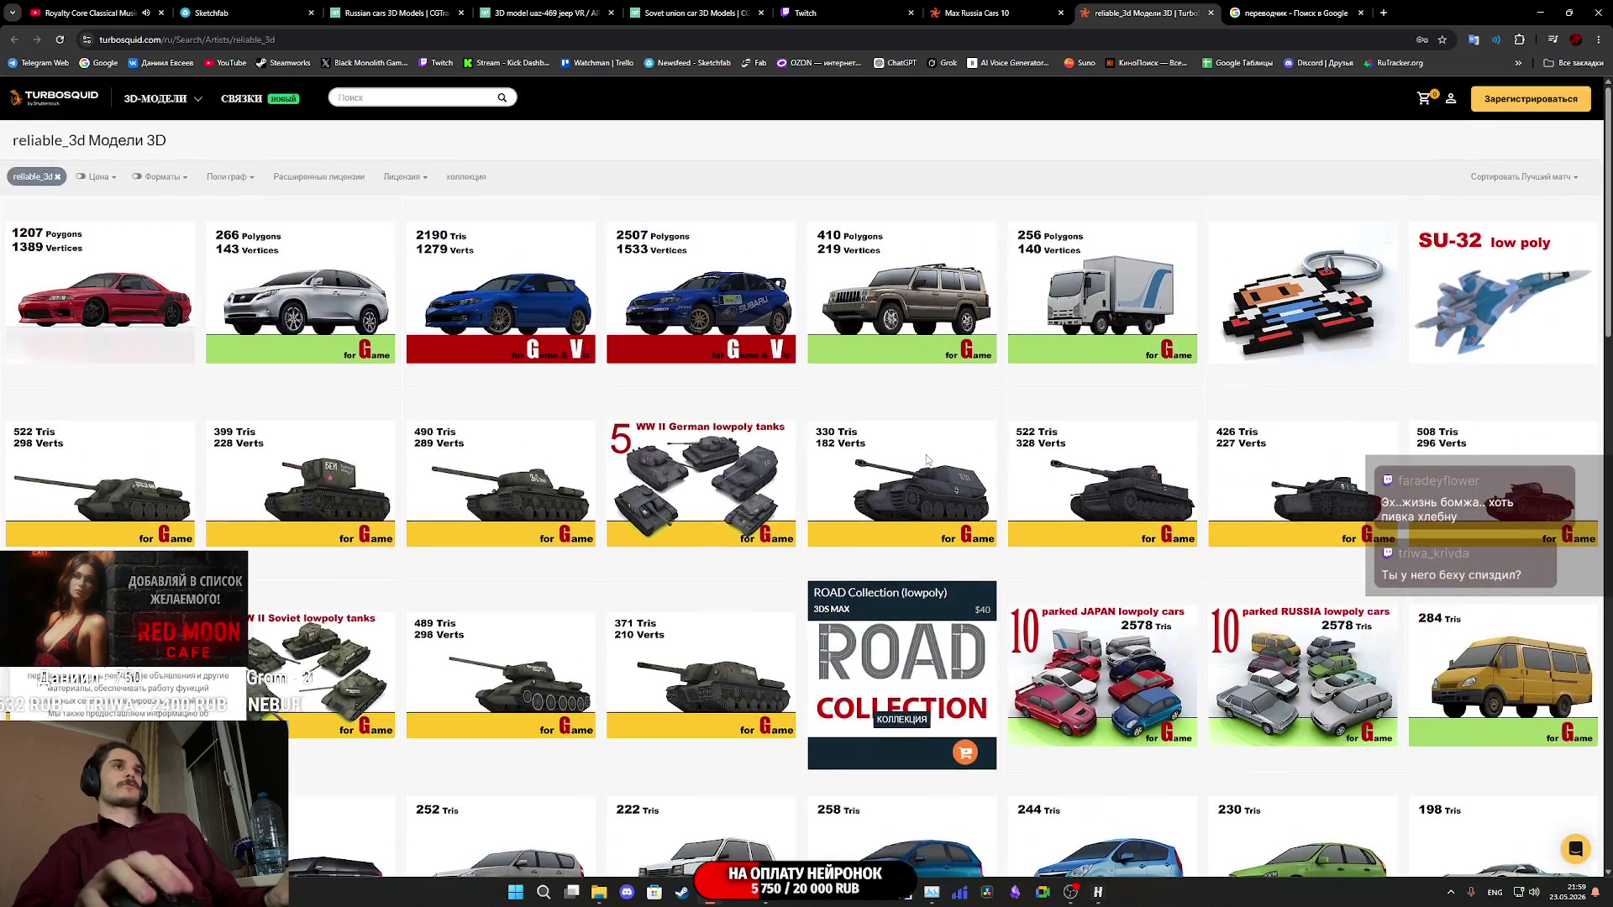
pyautogui.middleClick(1286, 672)
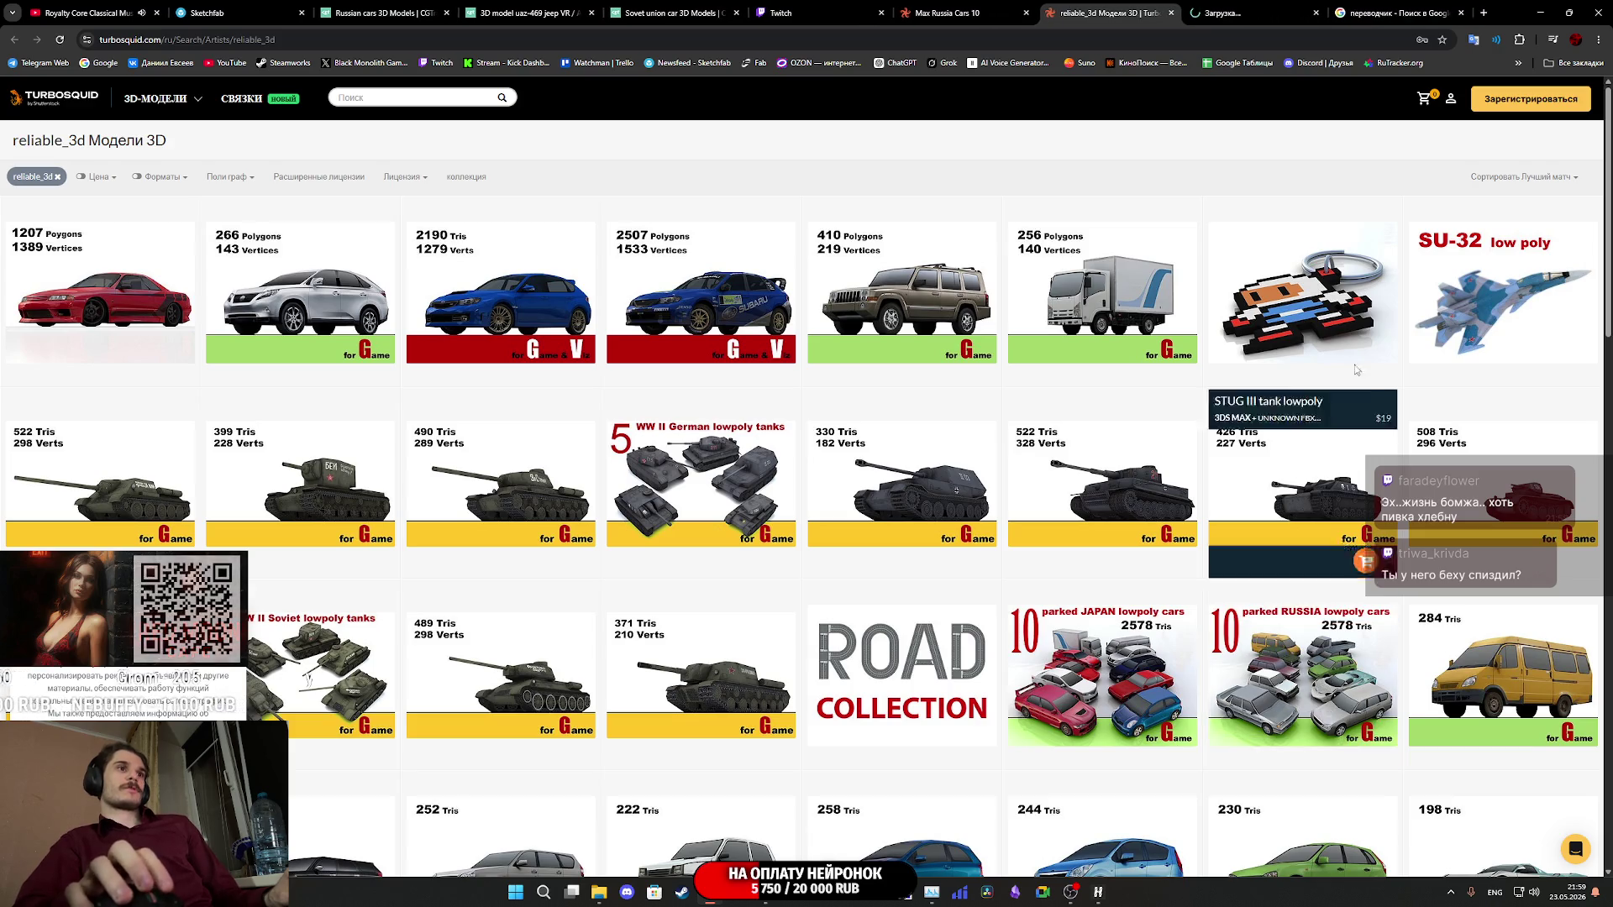
pyautogui.click(1298, 18)
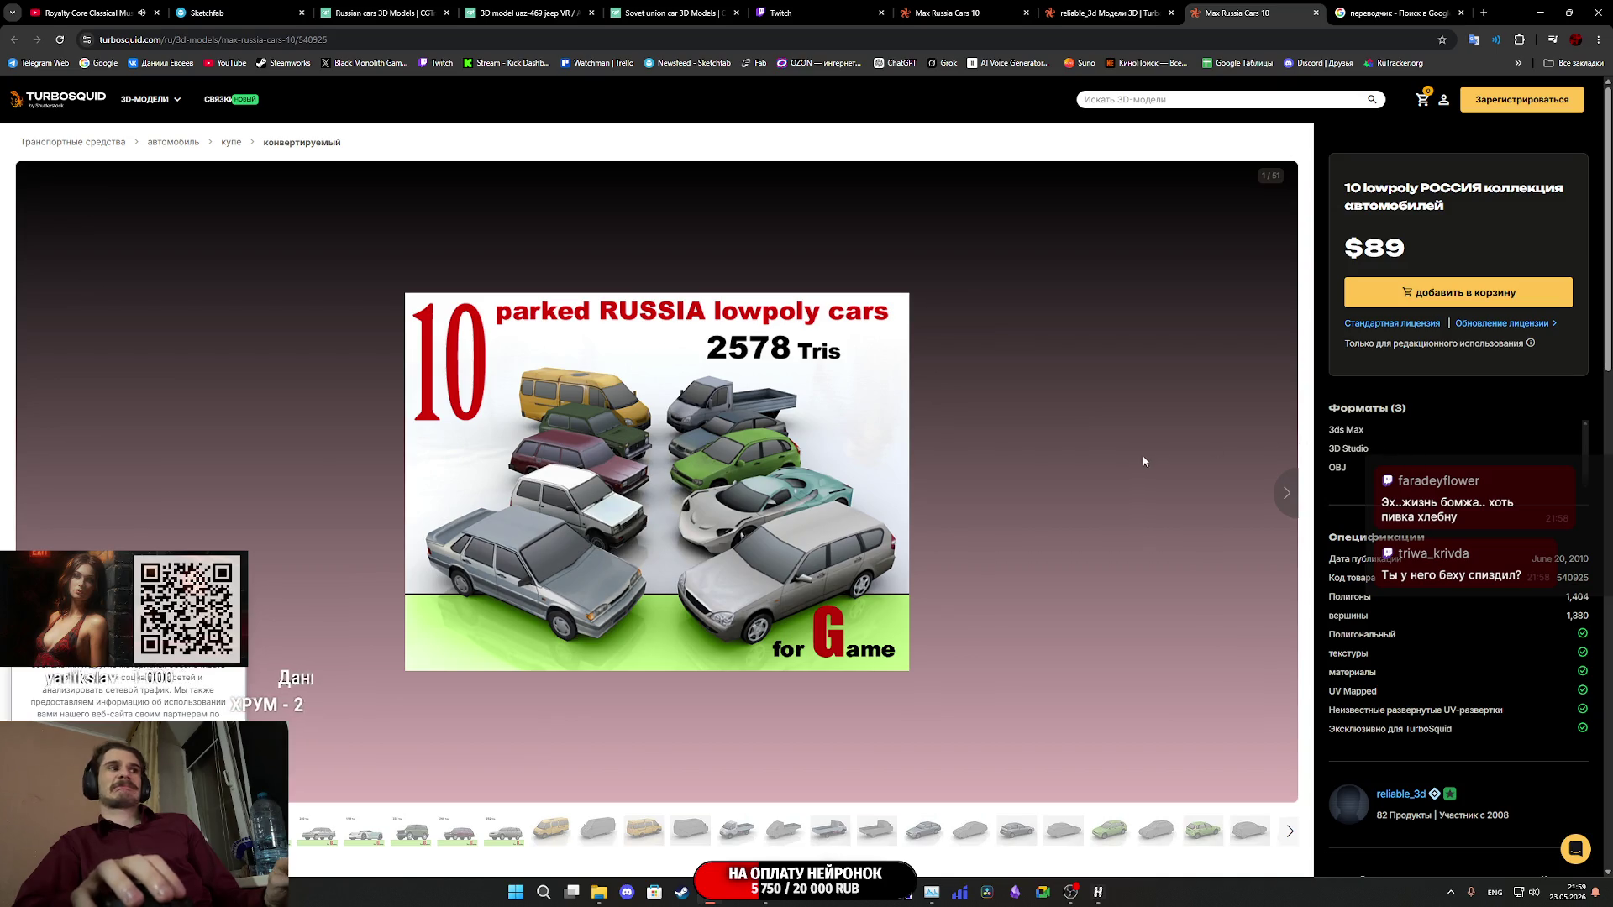
# Expand the Russia lowpoly collection's full product description.
pyautogui.scroll(-1, 1133, 461)
pyautogui.scroll(-7, 1133, 460)
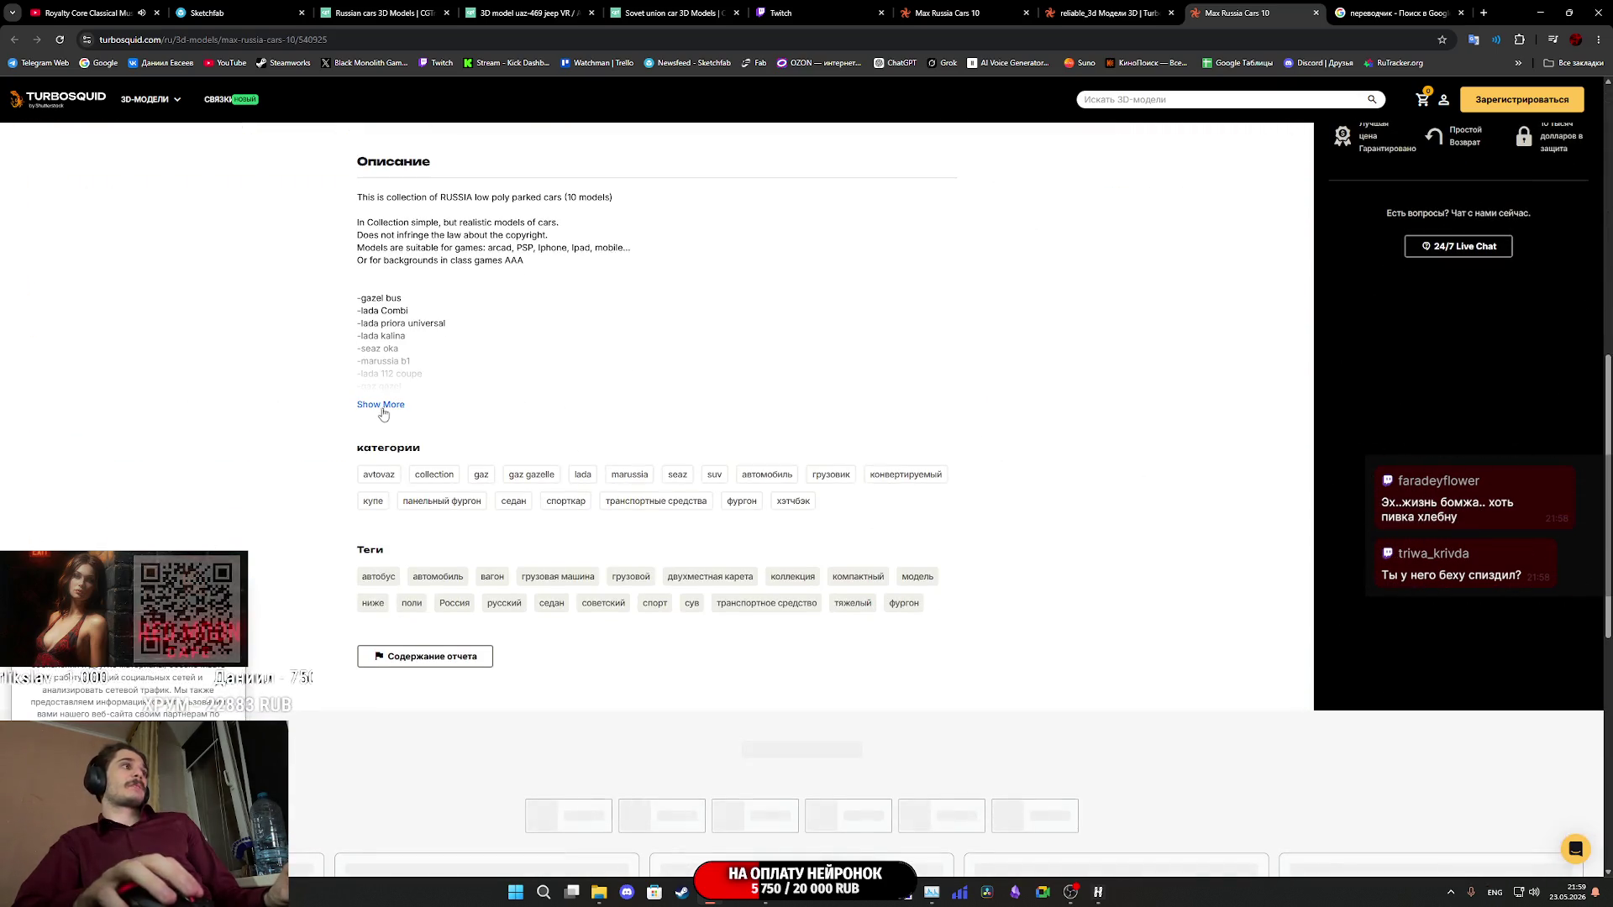
pyautogui.click(382, 406)
pyautogui.scroll(-8, 766, 414)
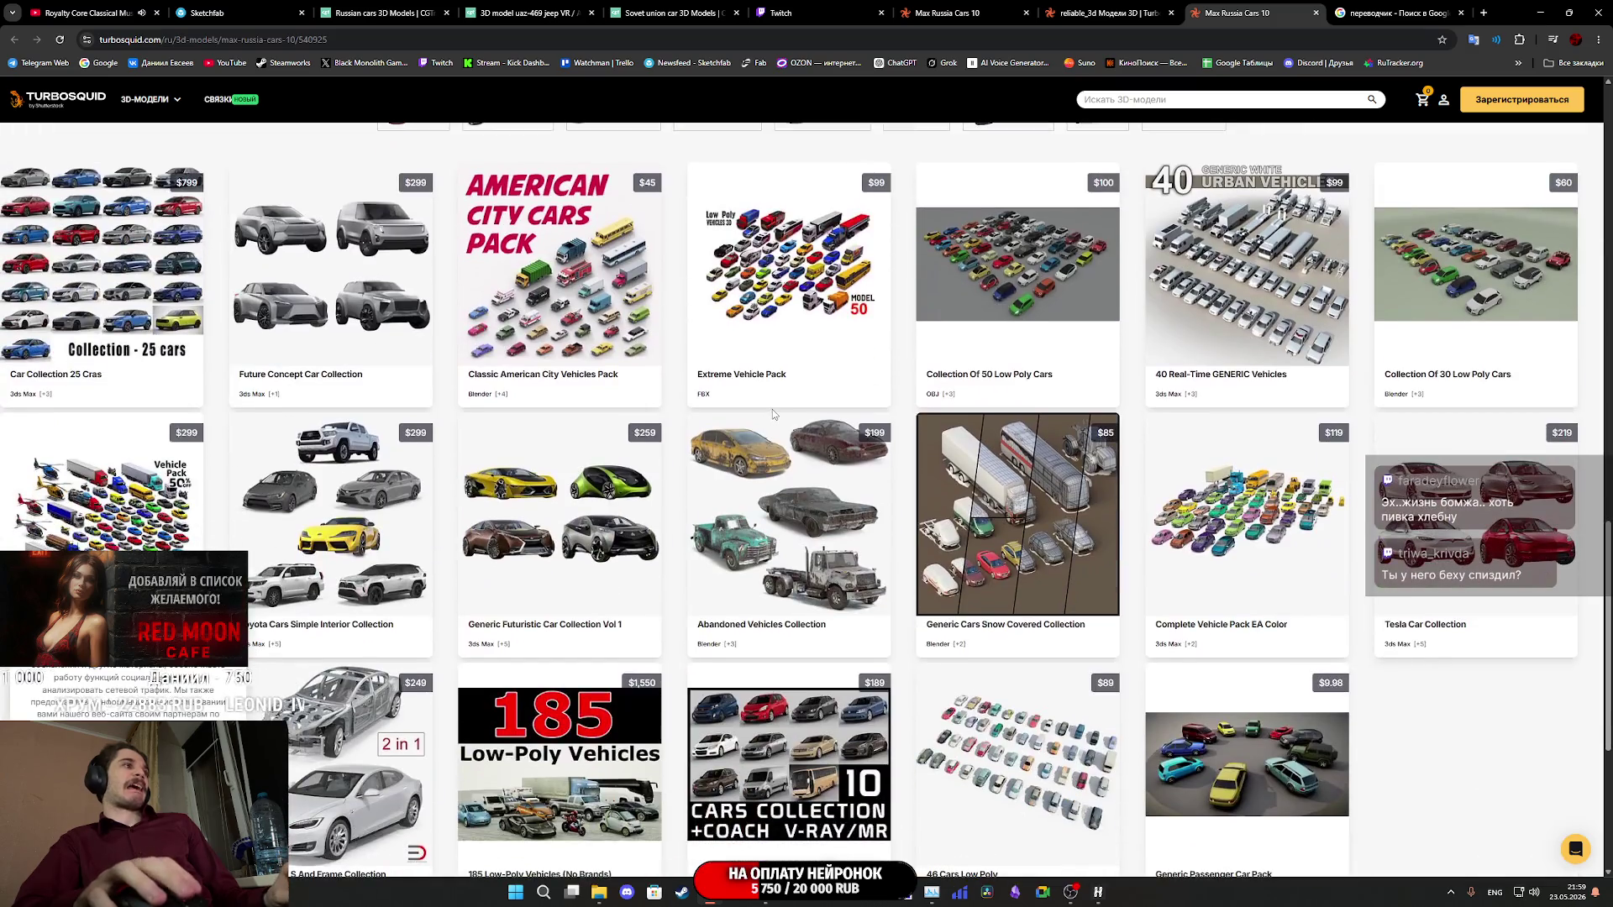
pyautogui.scroll(15, 766, 412)
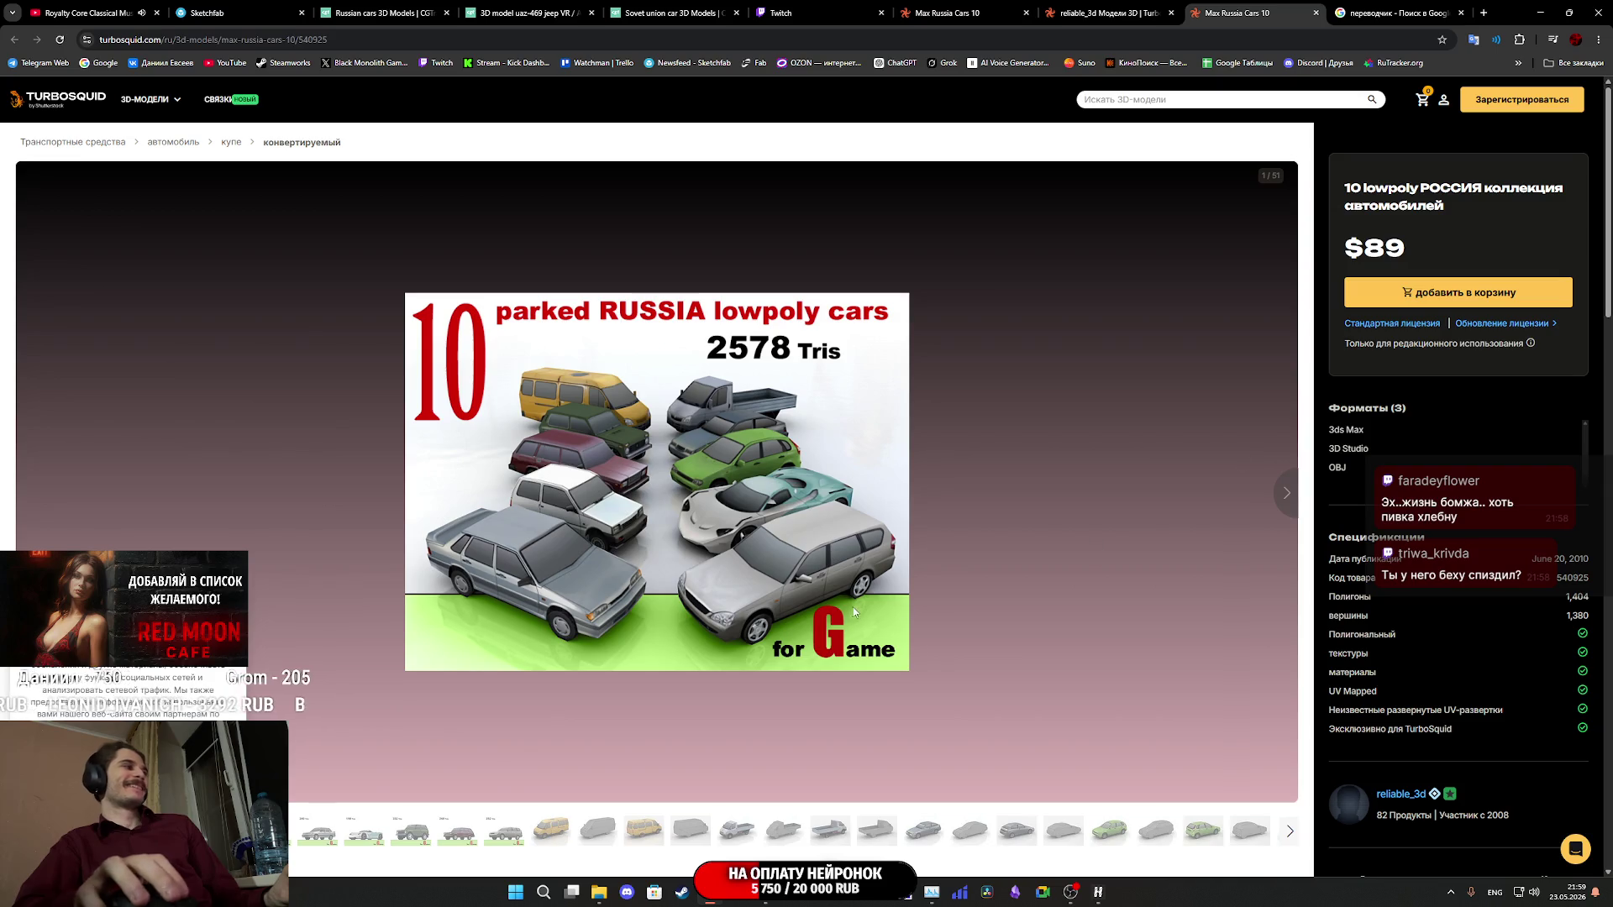
pyautogui.scroll(-2, 1419, 219)
pyautogui.scroll(2, 1512, 320)
# Bring up the grey low-poly car, then the blue textured car, in the gallery.
pyautogui.moveTo(1531, 342)
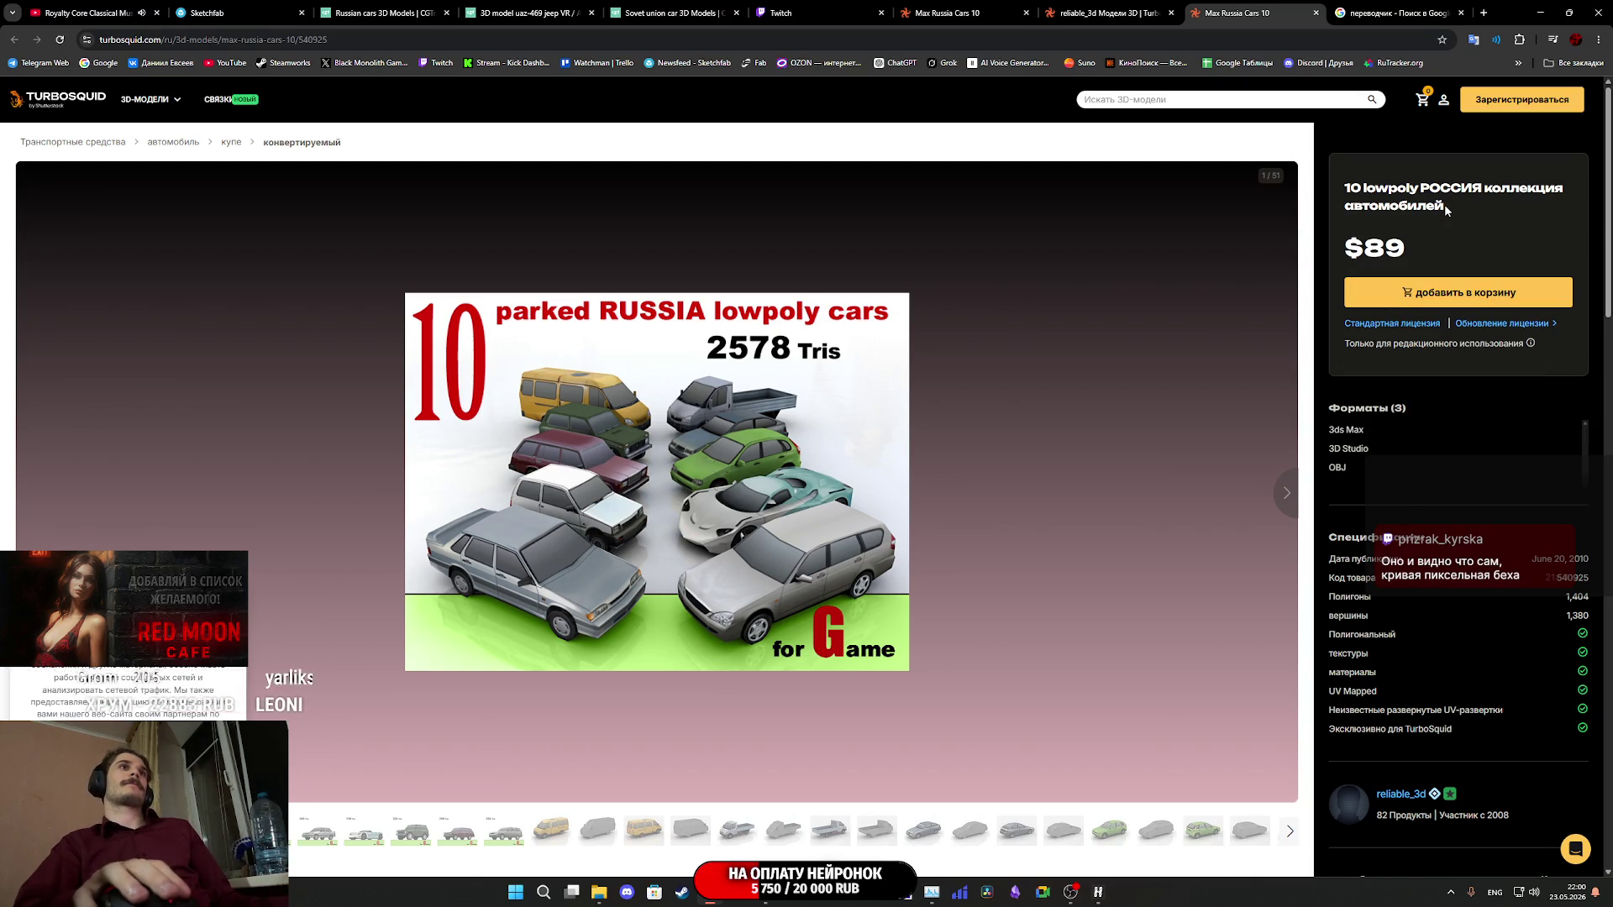
pyautogui.scroll(-5, 1444, 210)
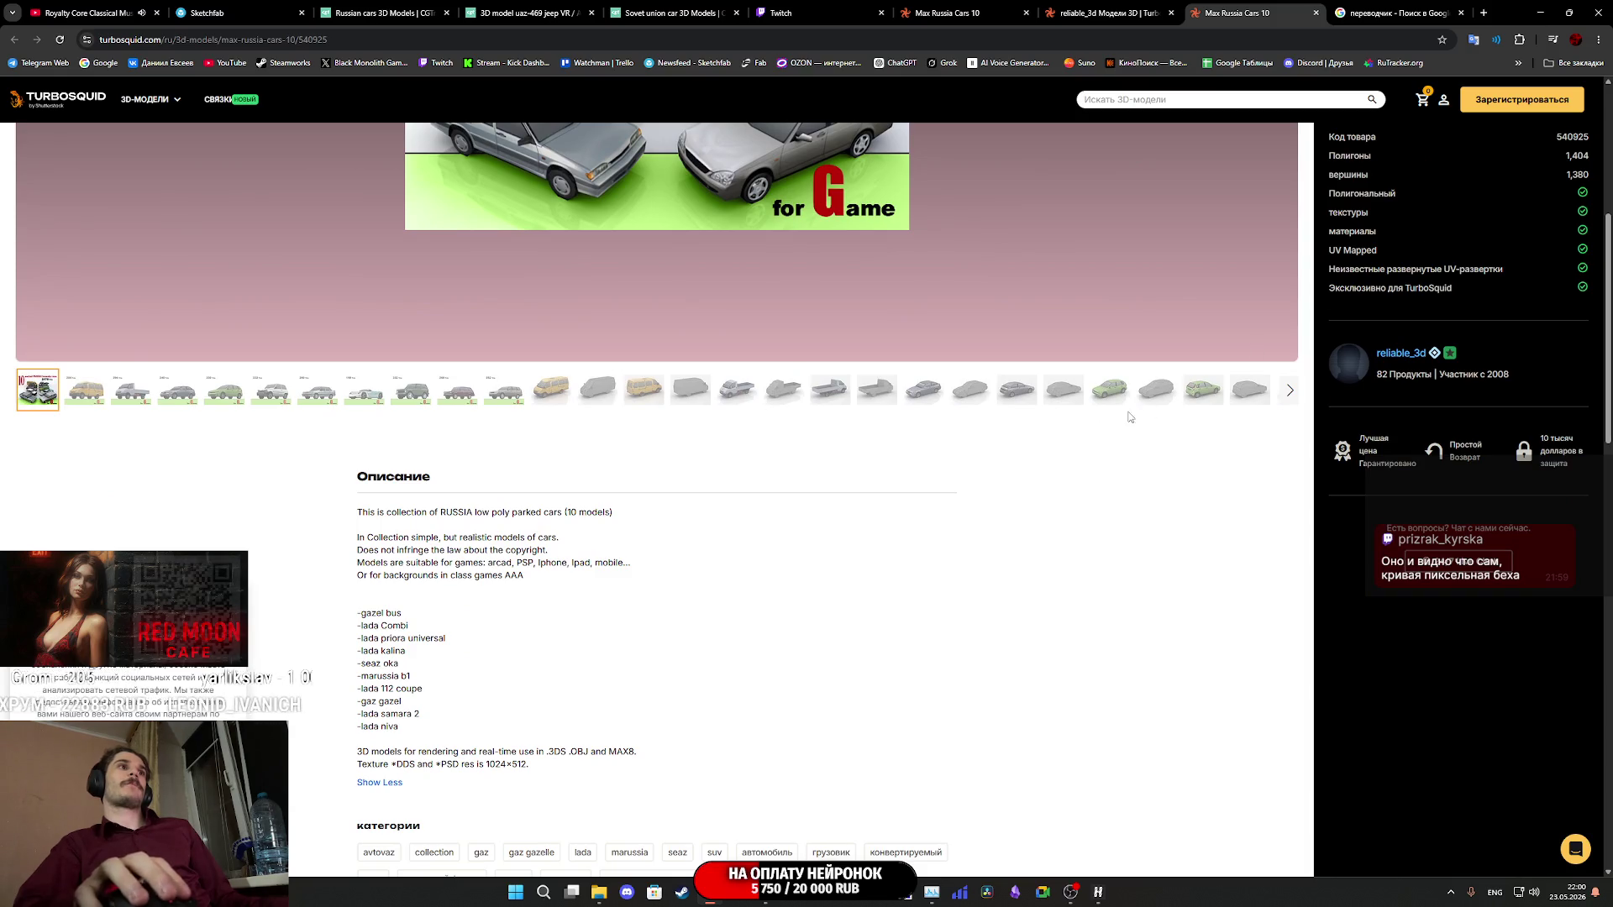
pyautogui.click(1056, 395)
pyautogui.scroll(4, 997, 403)
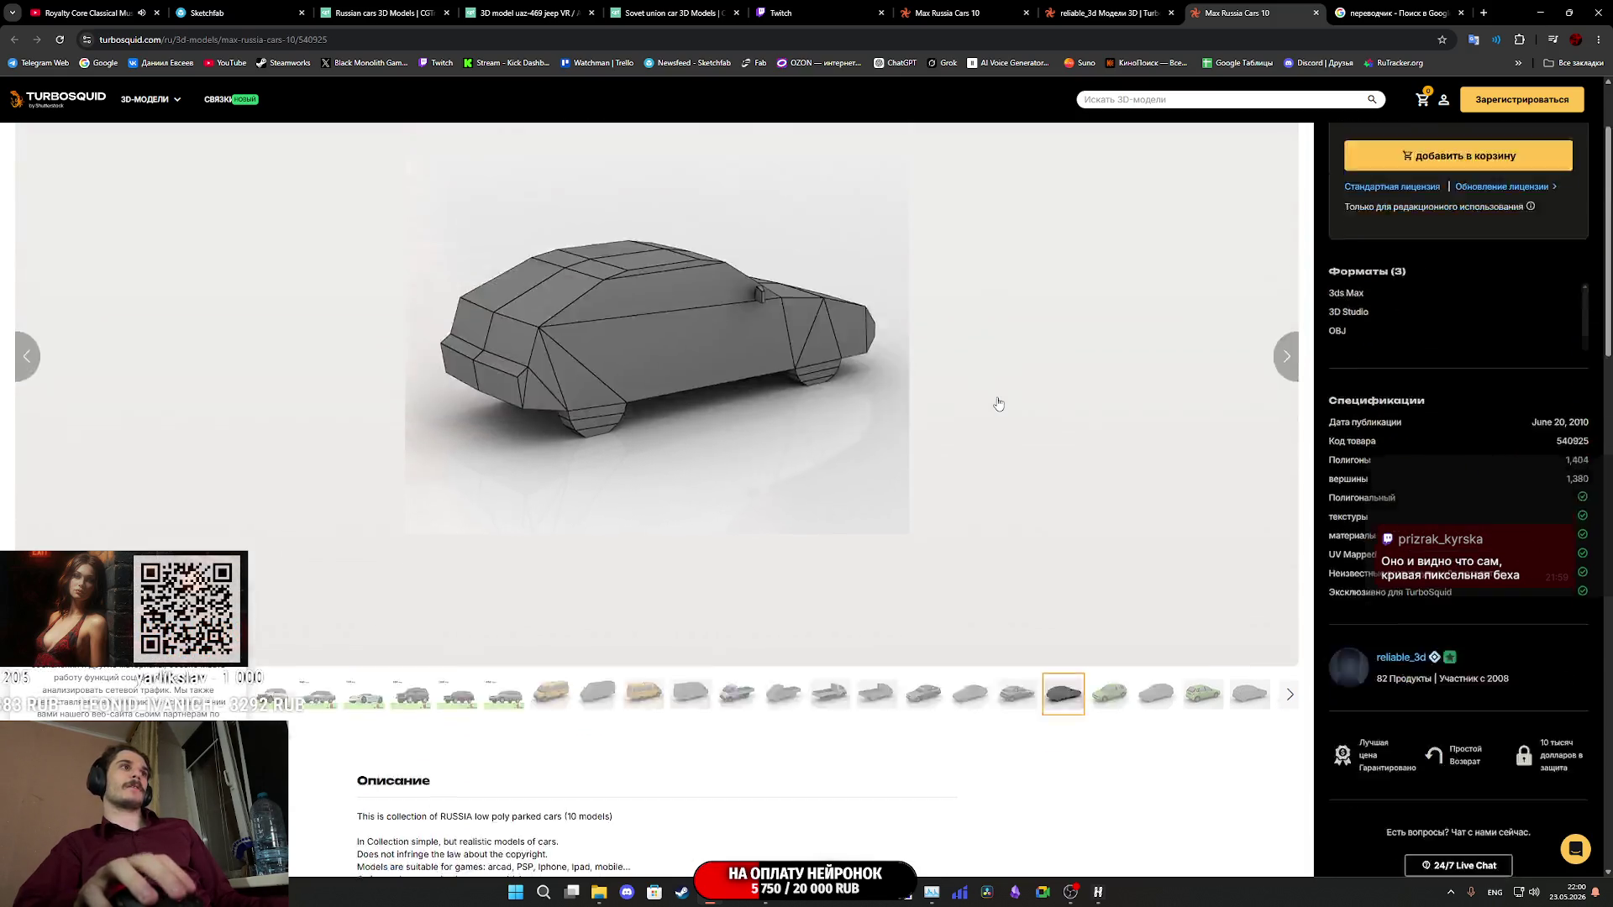
pyautogui.click(923, 768)
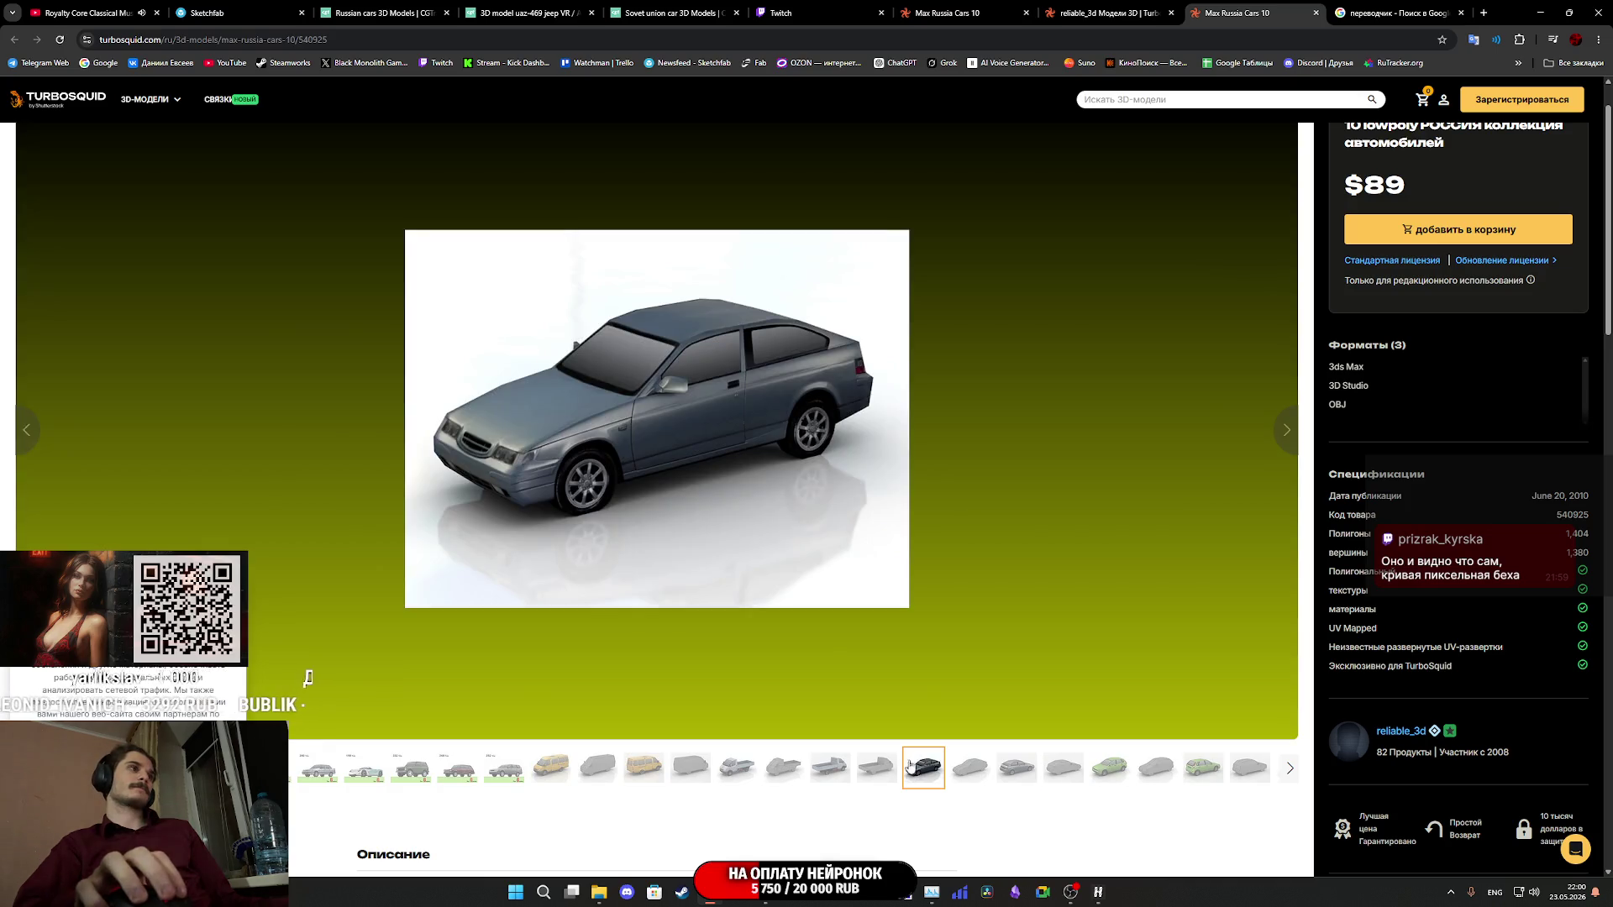
# Scroll back to the top and select the product title text.
pyautogui.scroll(-15, 806, 748)
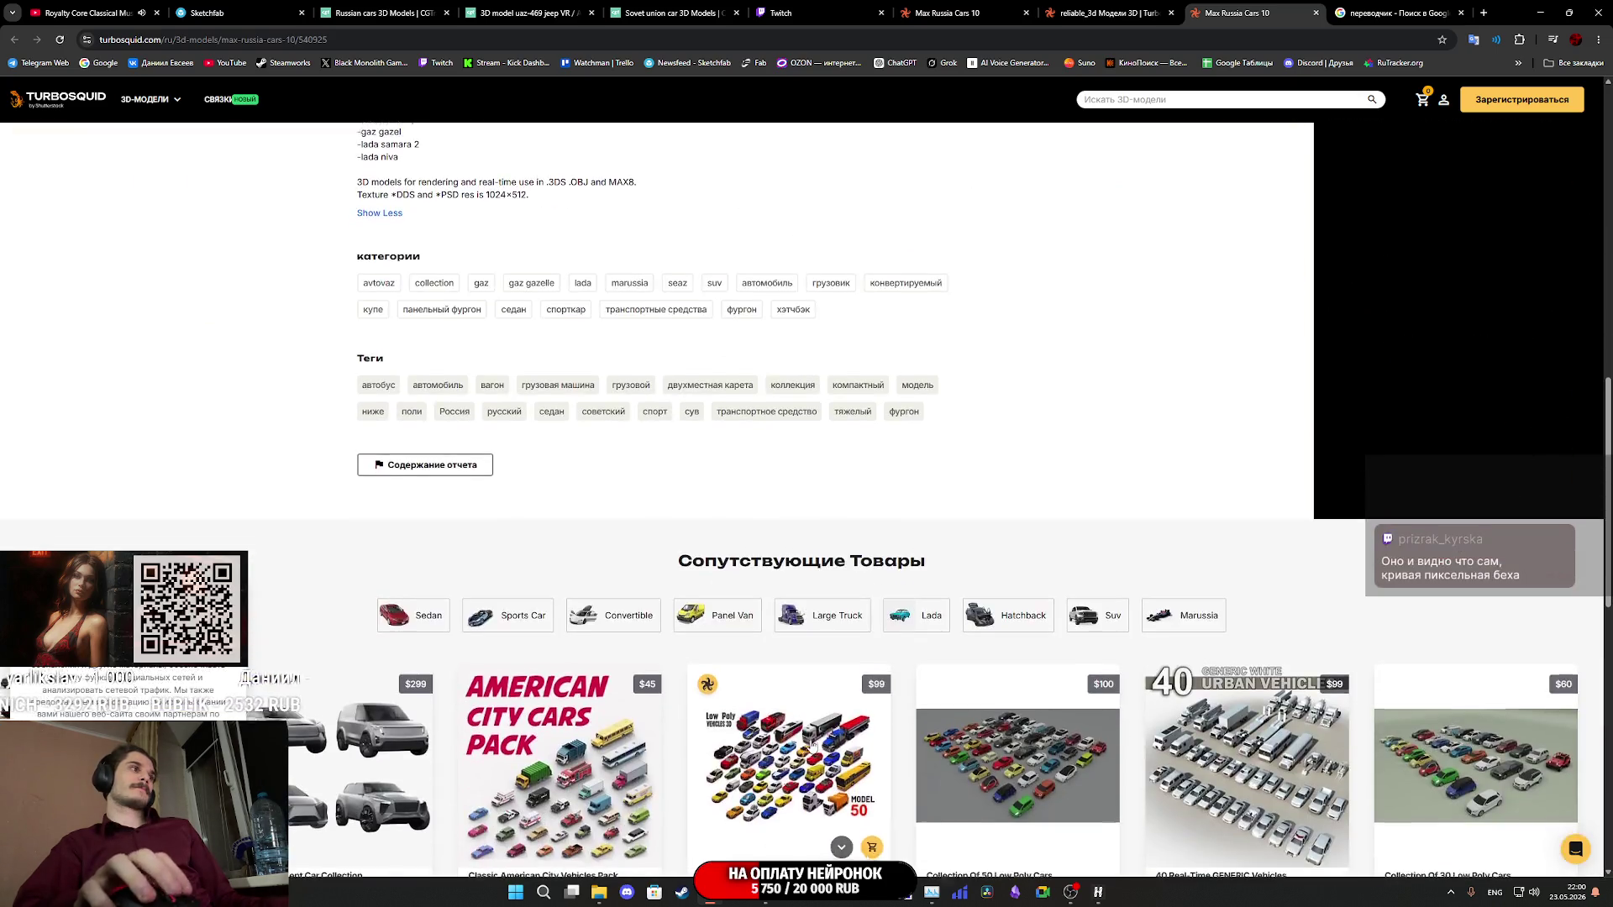
pyautogui.scroll(-4, 823, 723)
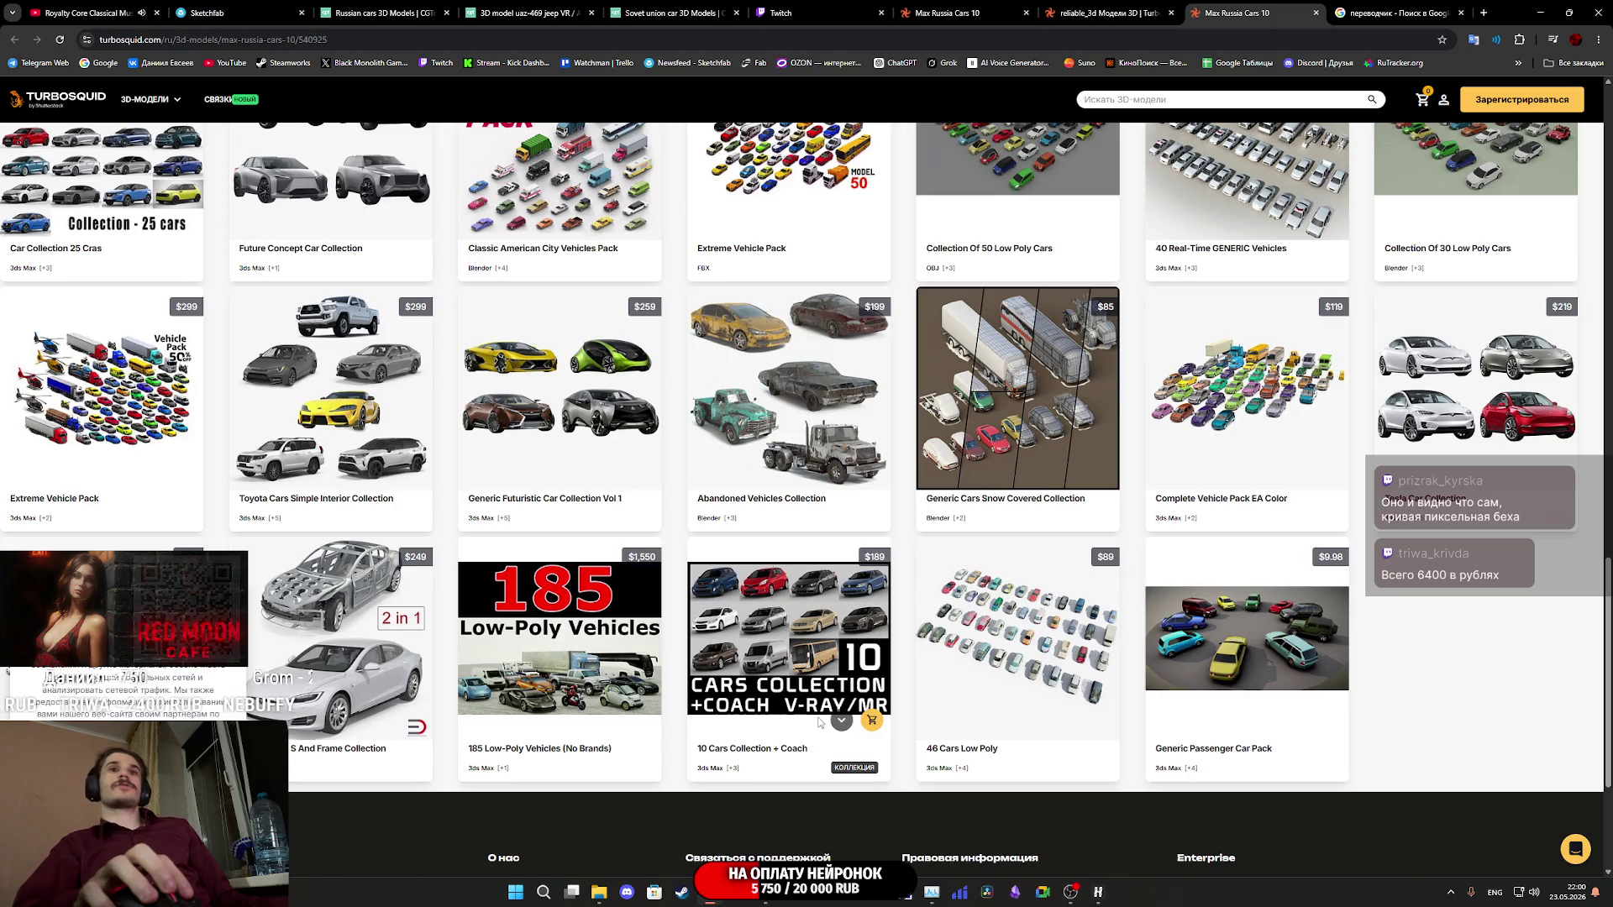
pyautogui.scroll(1, 817, 622)
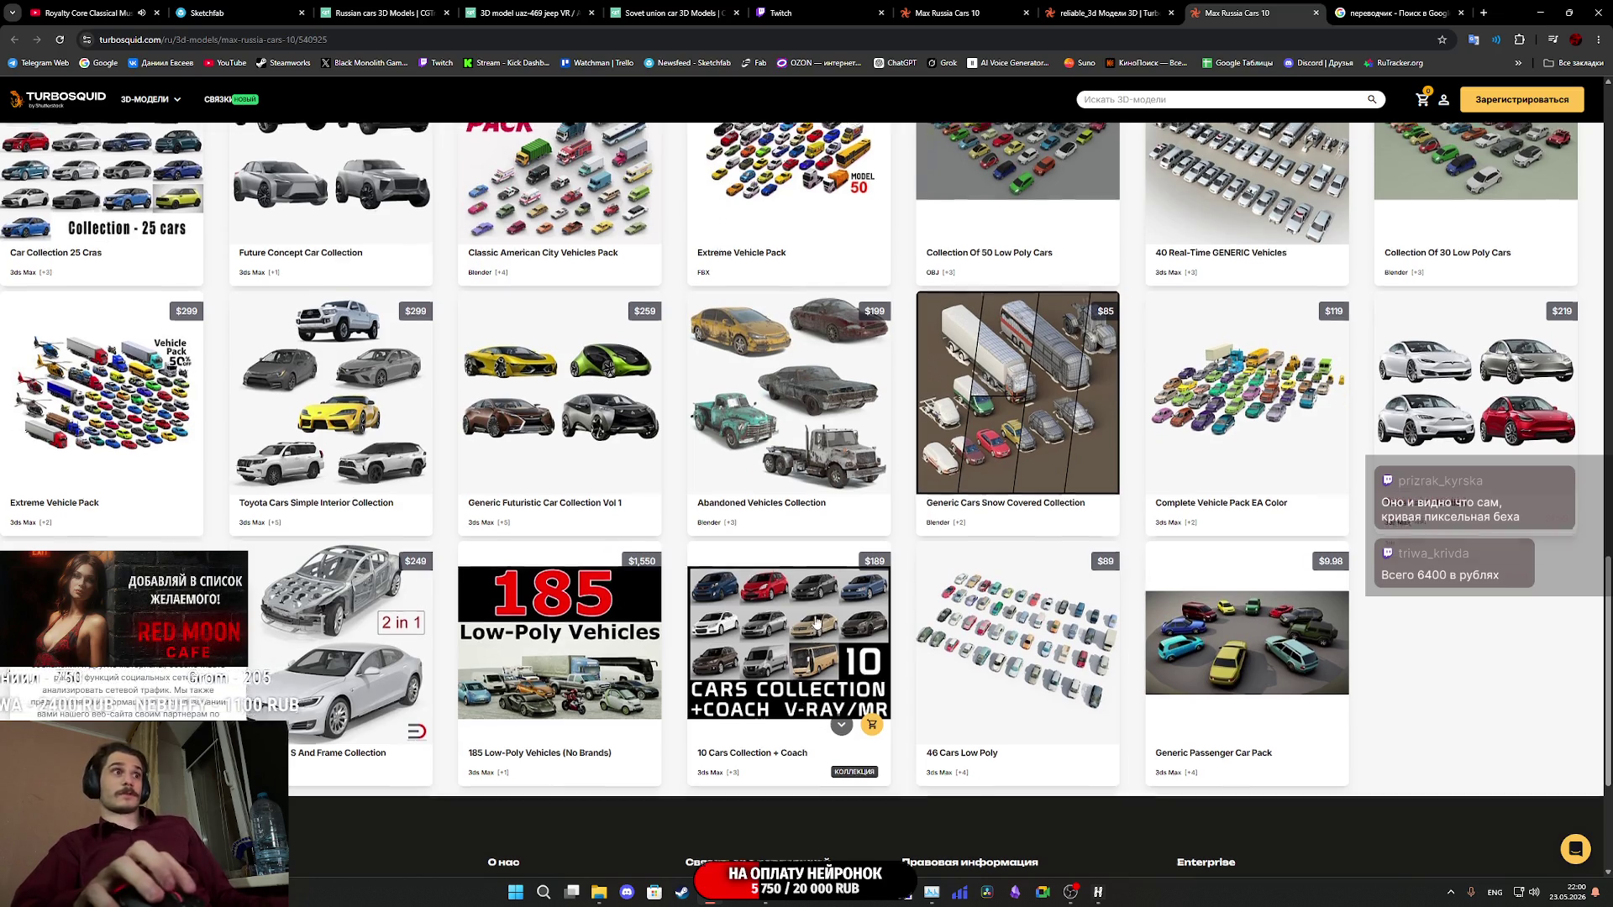
pyautogui.scroll(15, 816, 621)
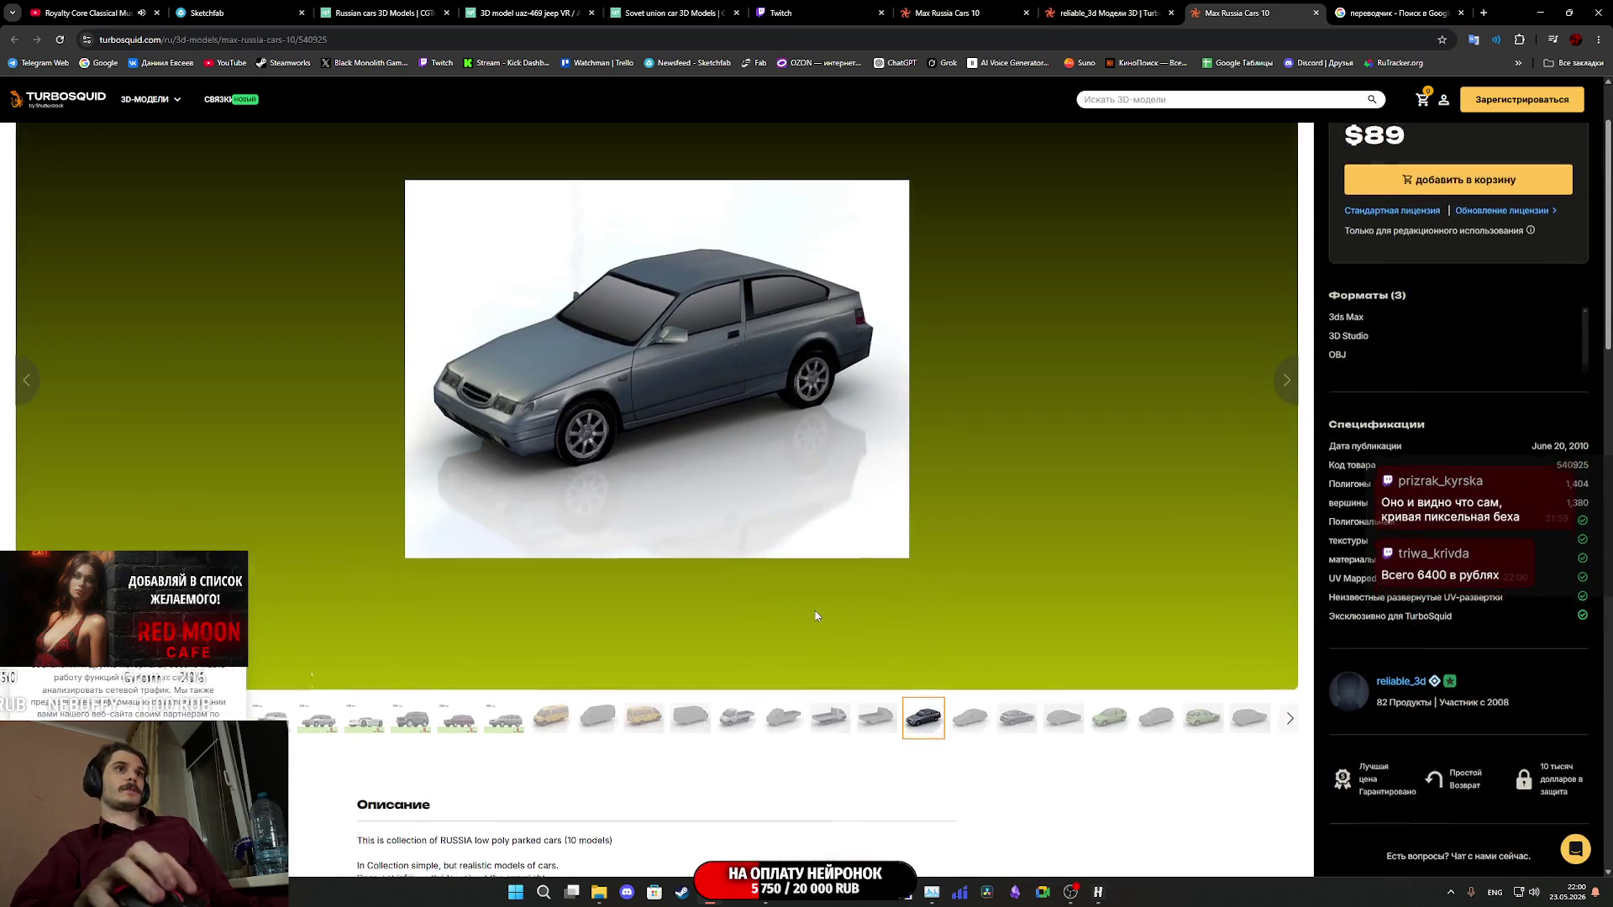
pyautogui.scroll(2, 815, 616)
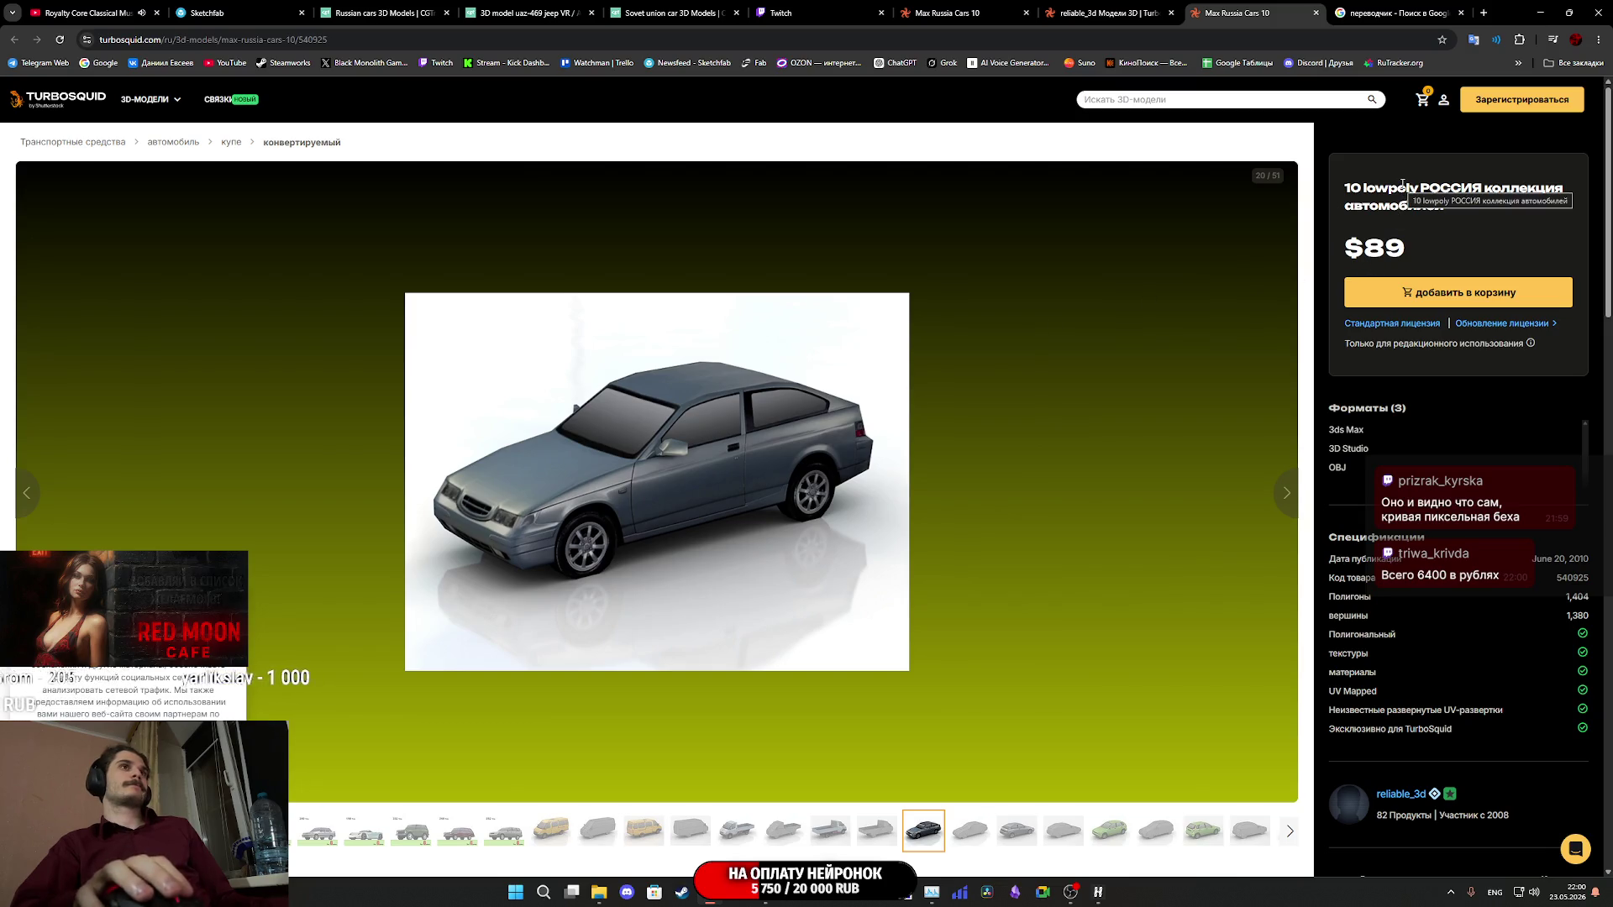
pyautogui.moveTo(1364, 188)
pyautogui.mouseDown()
pyautogui.moveTo(1481, 188)
pyautogui.moveTo(1444, 208)
pyautogui.mouseUp()
pyautogui.hotkey('ctrl', 'c')
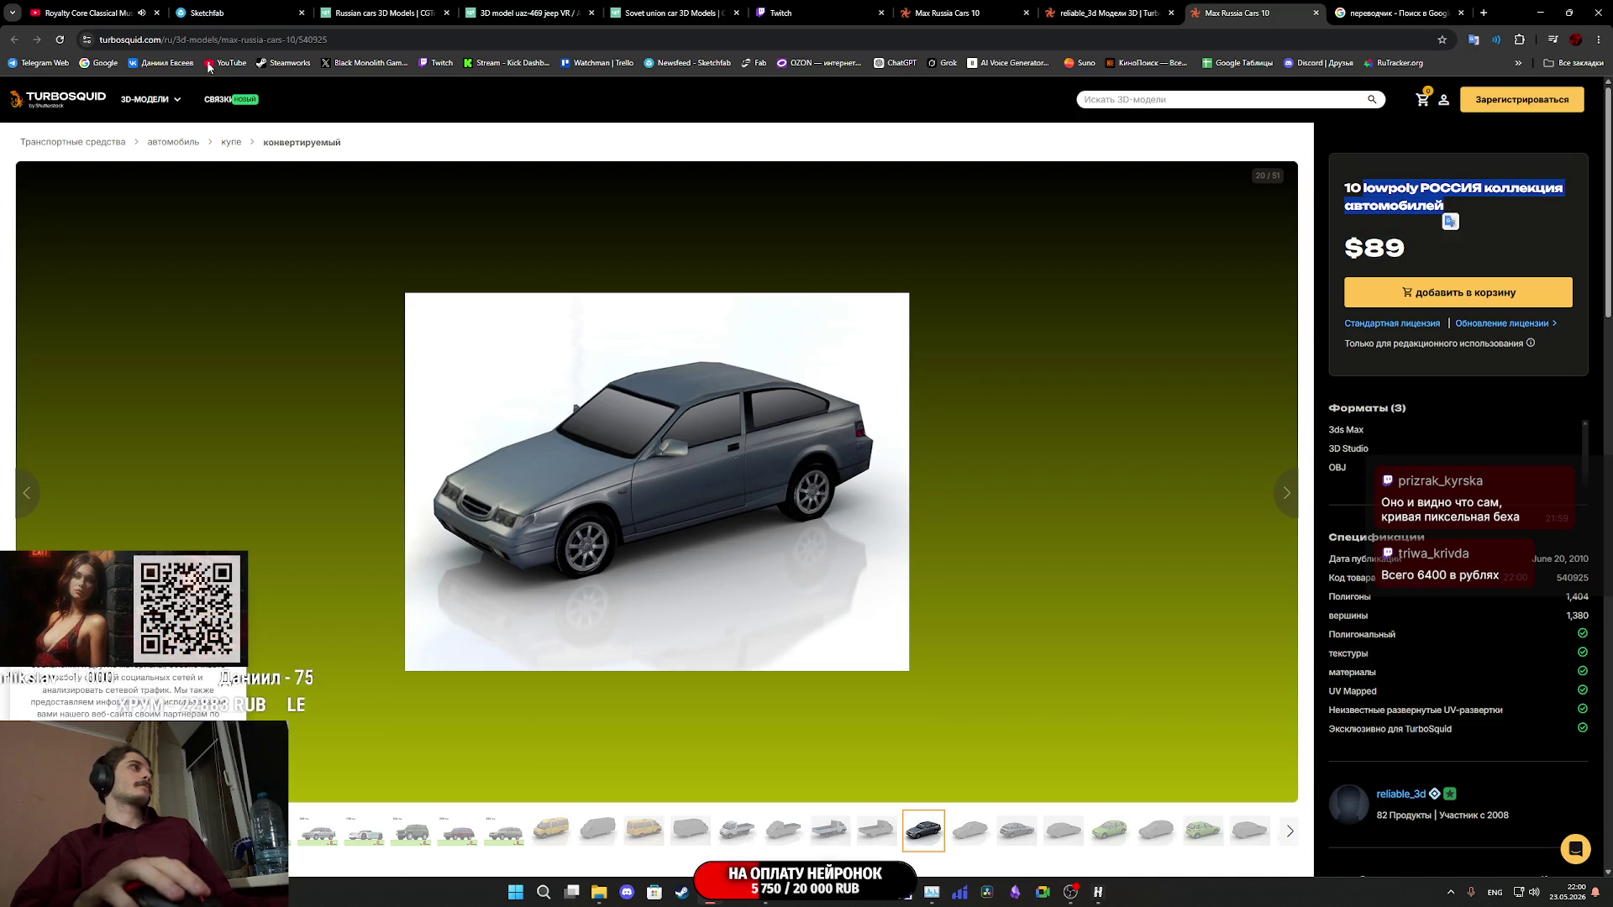
# Google the copied product title, then close the duplicate Max Russia Cars 10 result tab.
pyautogui.click(375, 44)
pyautogui.hotkey('ctrl', 'v')
pyautogui.press('Return')
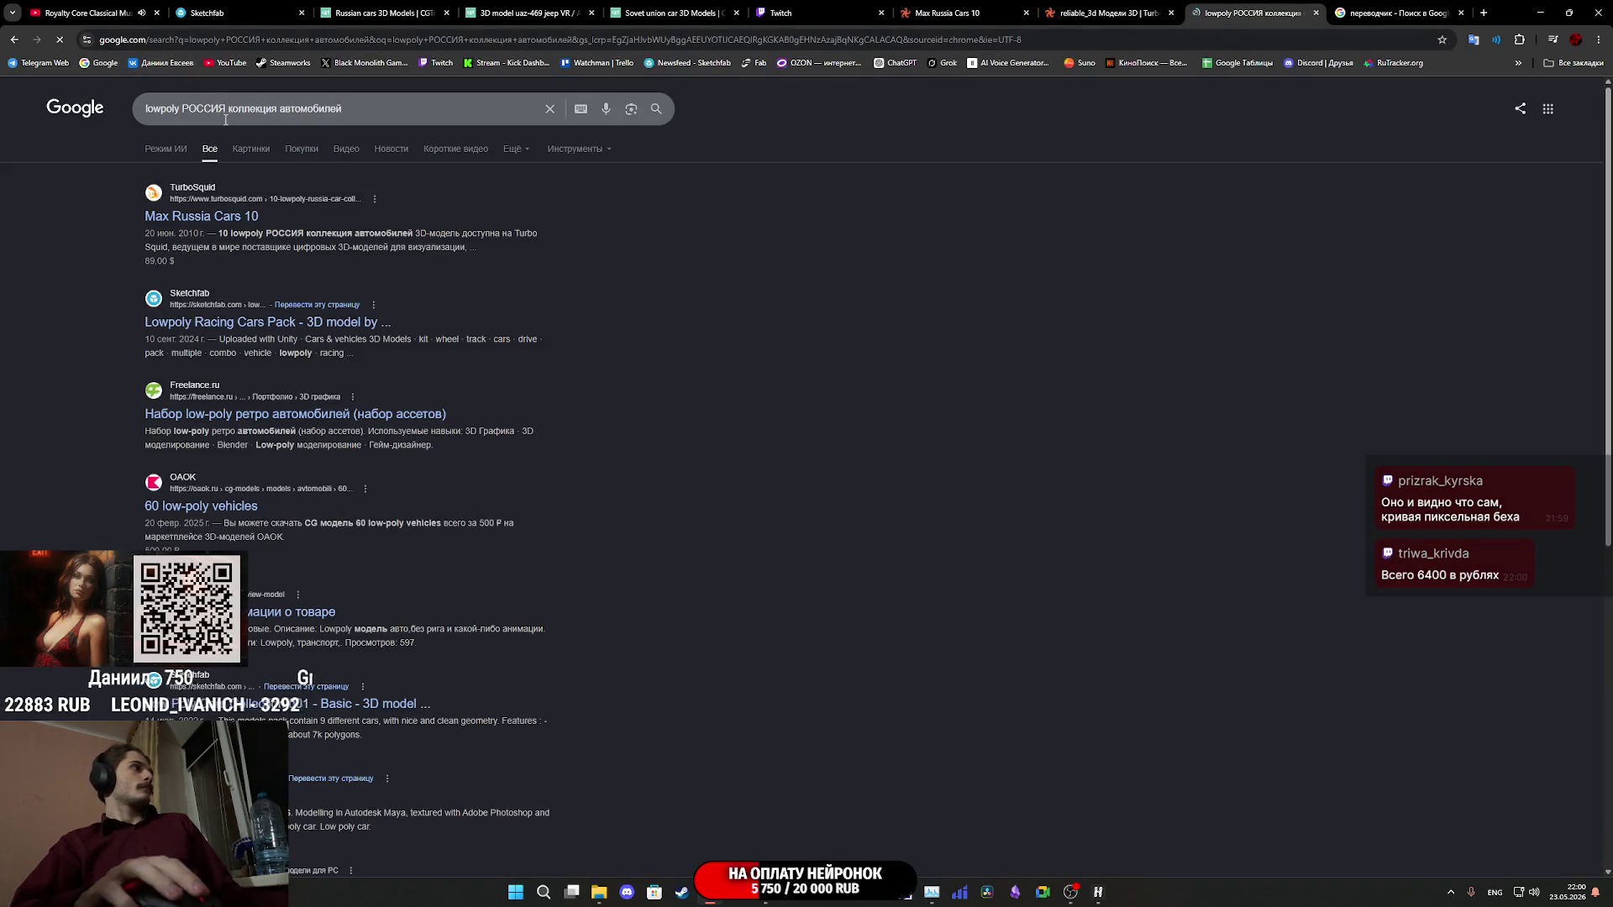
pyautogui.middleClick(213, 220)
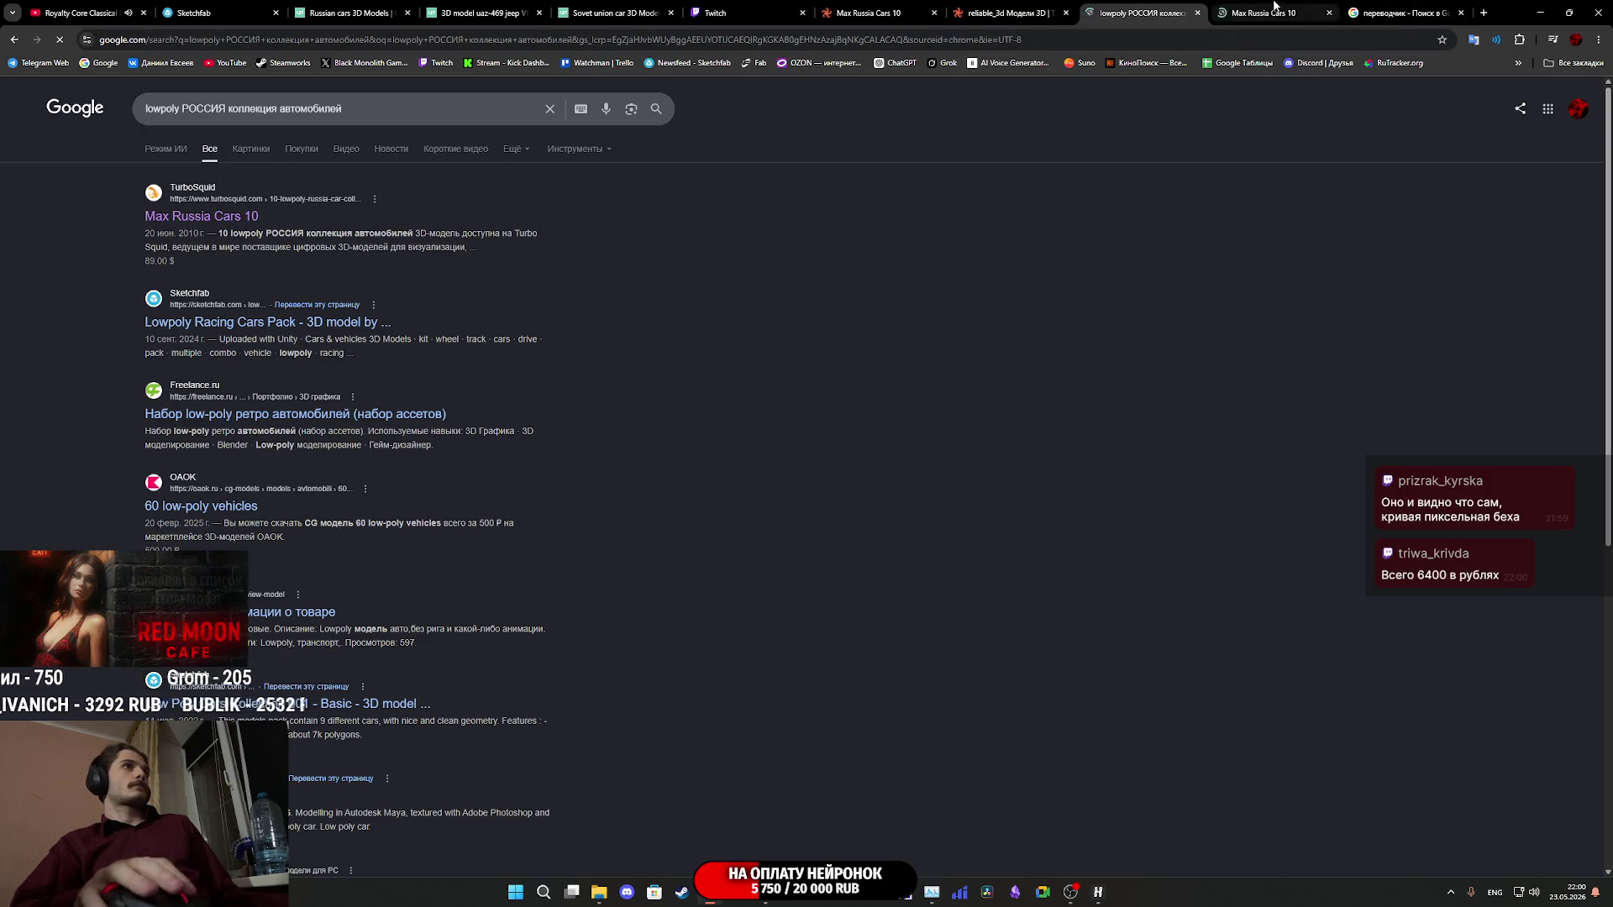
pyautogui.click(1269, 13)
pyautogui.click(1329, 12)
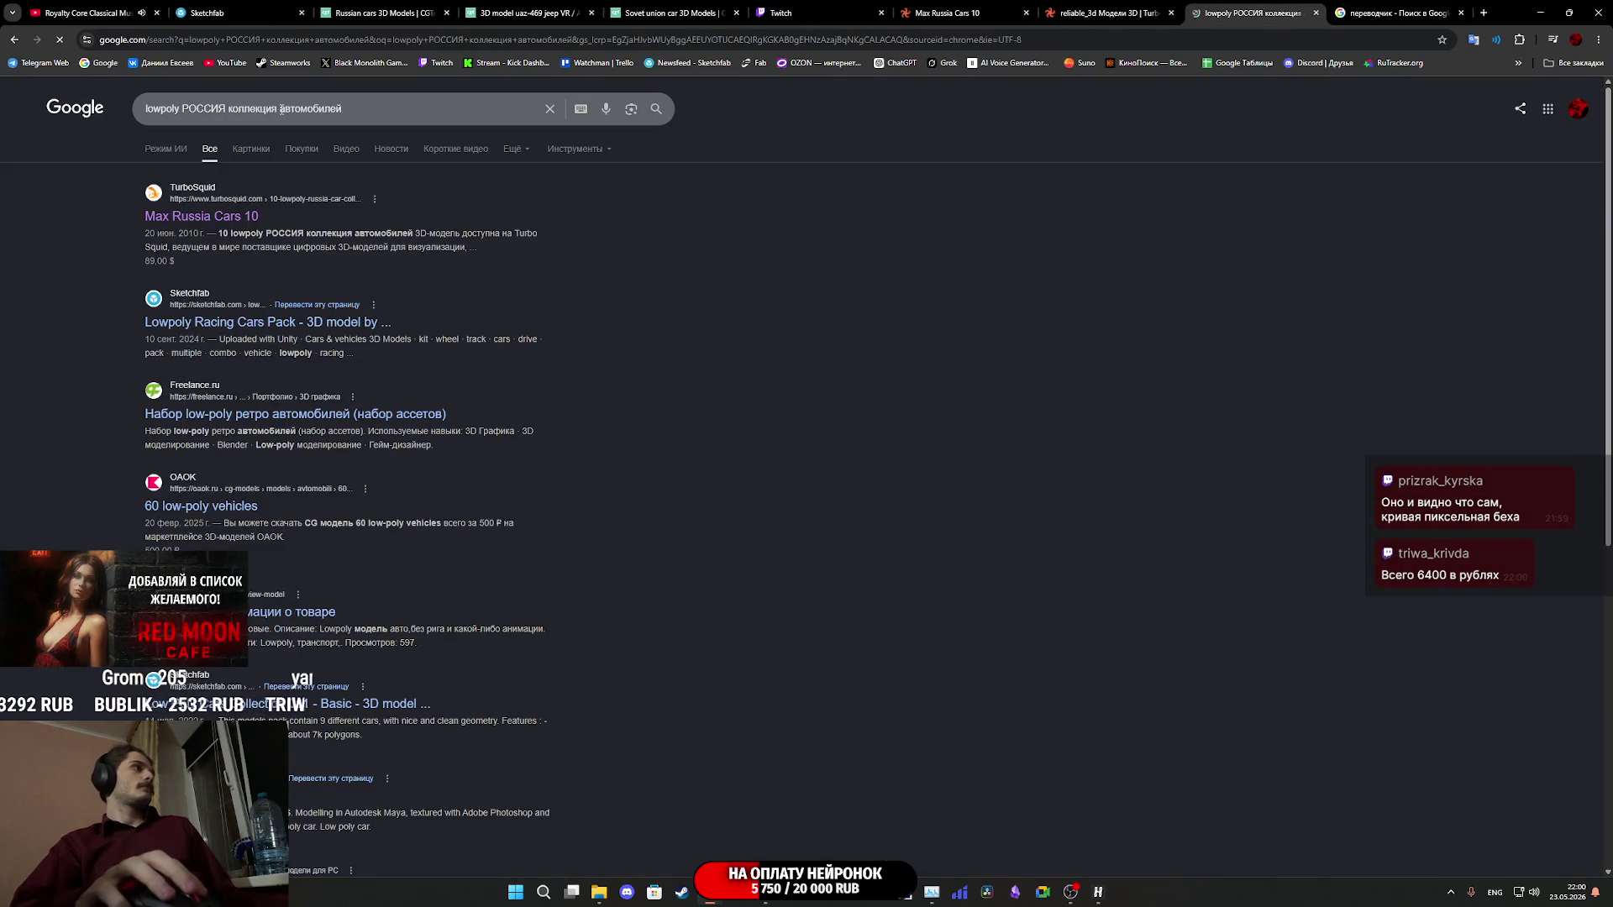
# Replace the query with 'low poly russian cars' and open the Zhiguli Soviet Cars result.
pyautogui.moveTo(389, 101); pyautogui.dragTo(211, 111)
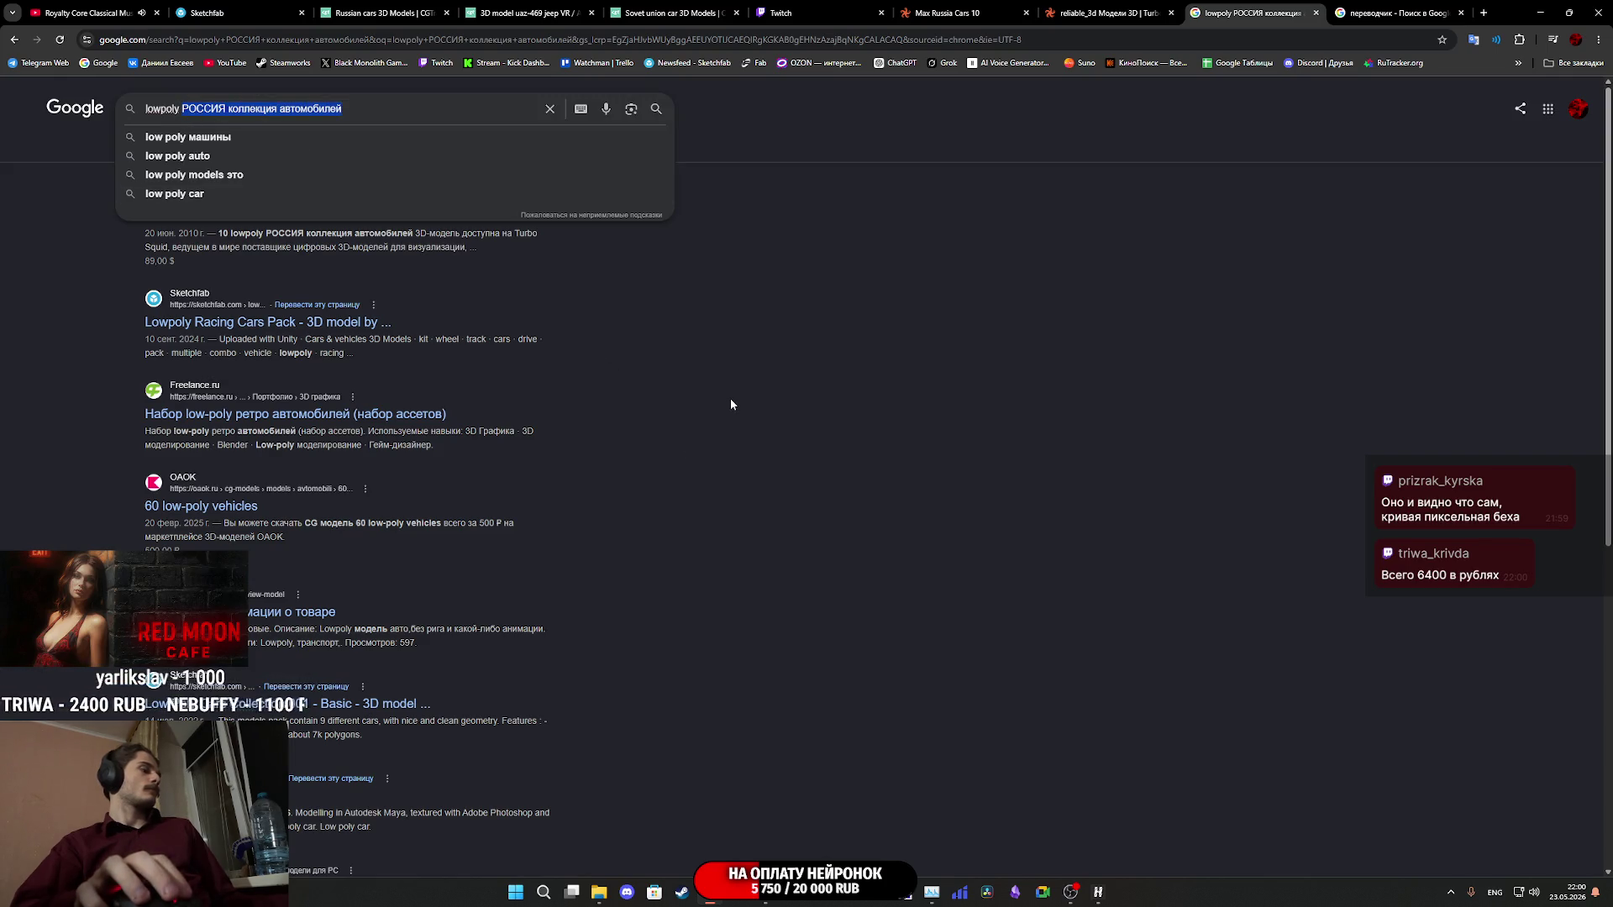
pyautogui.write('russ')
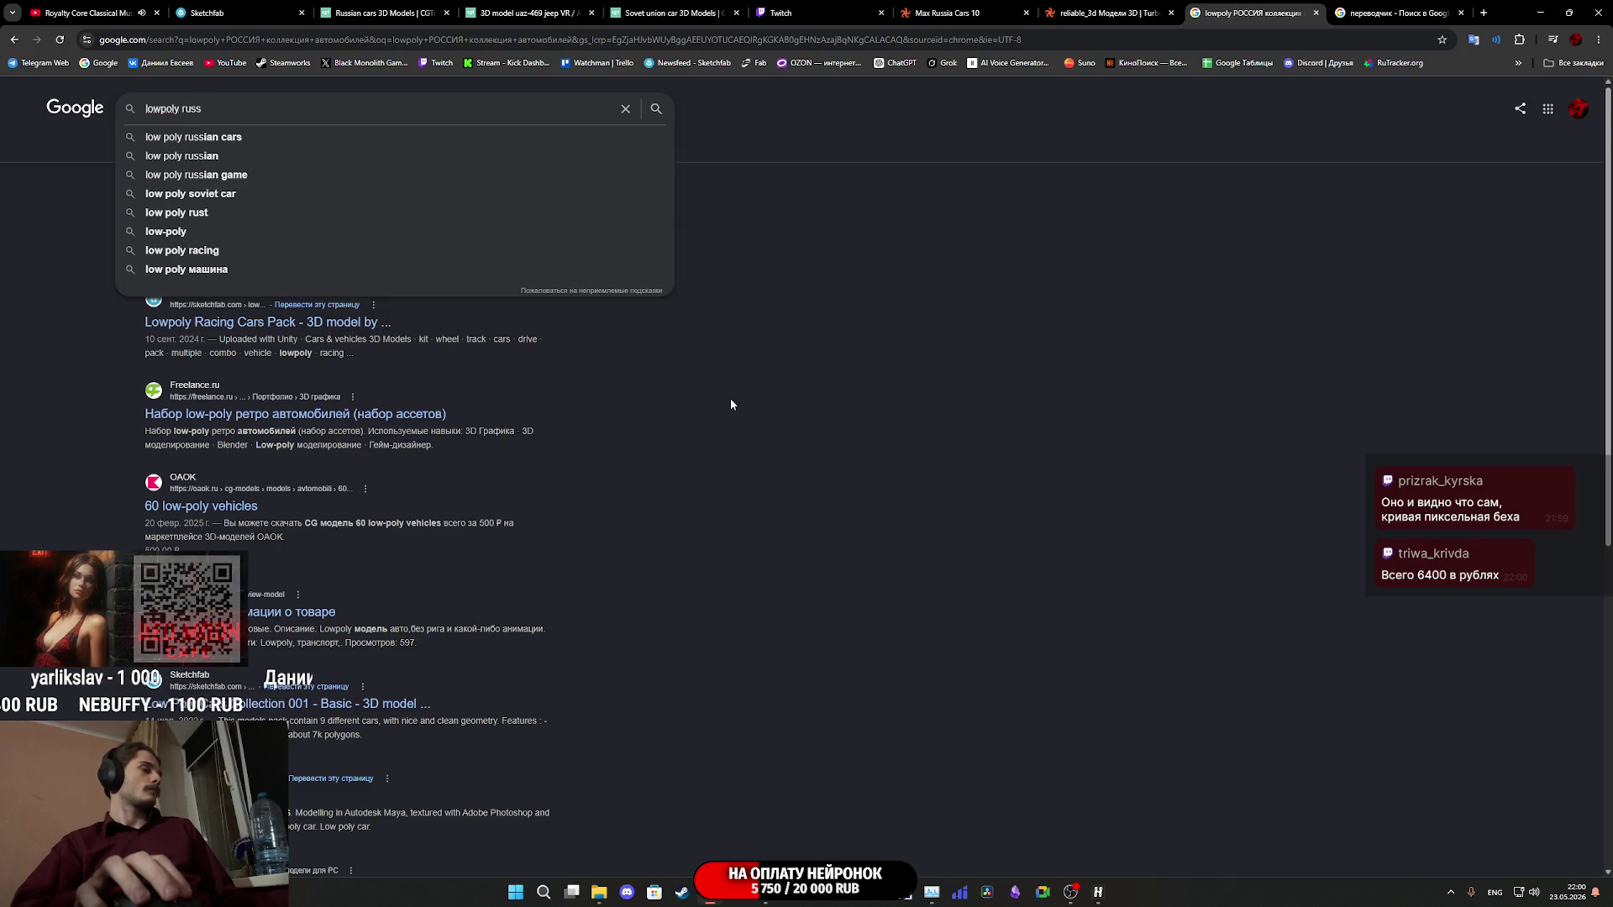
pyautogui.press('Down')
pyautogui.press('Return')
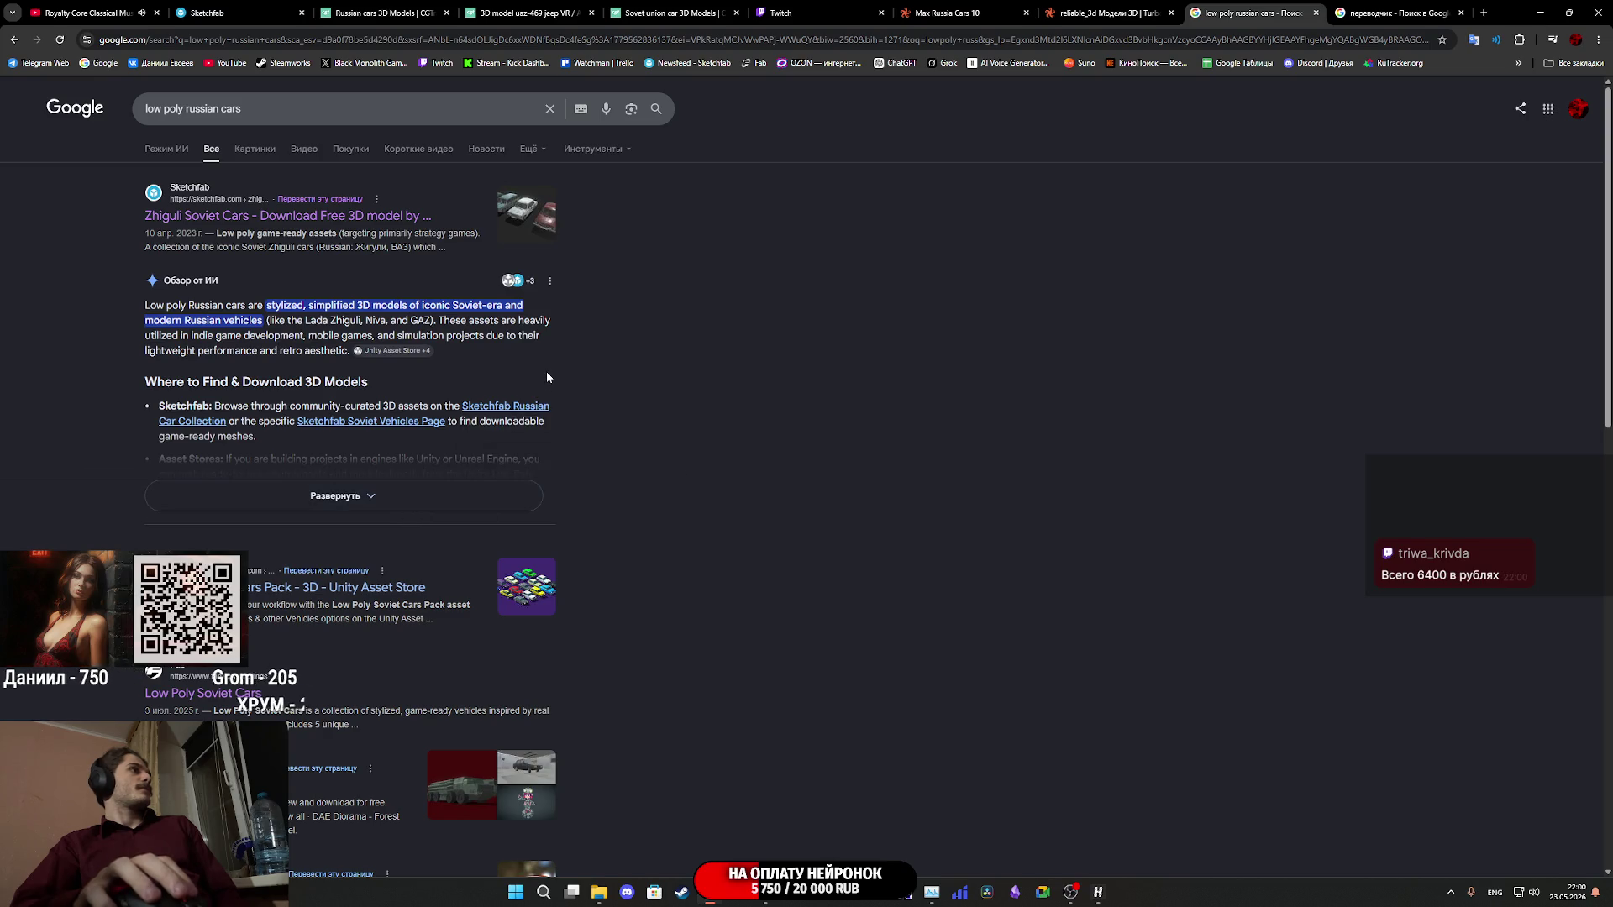
pyautogui.middleClick(370, 216)
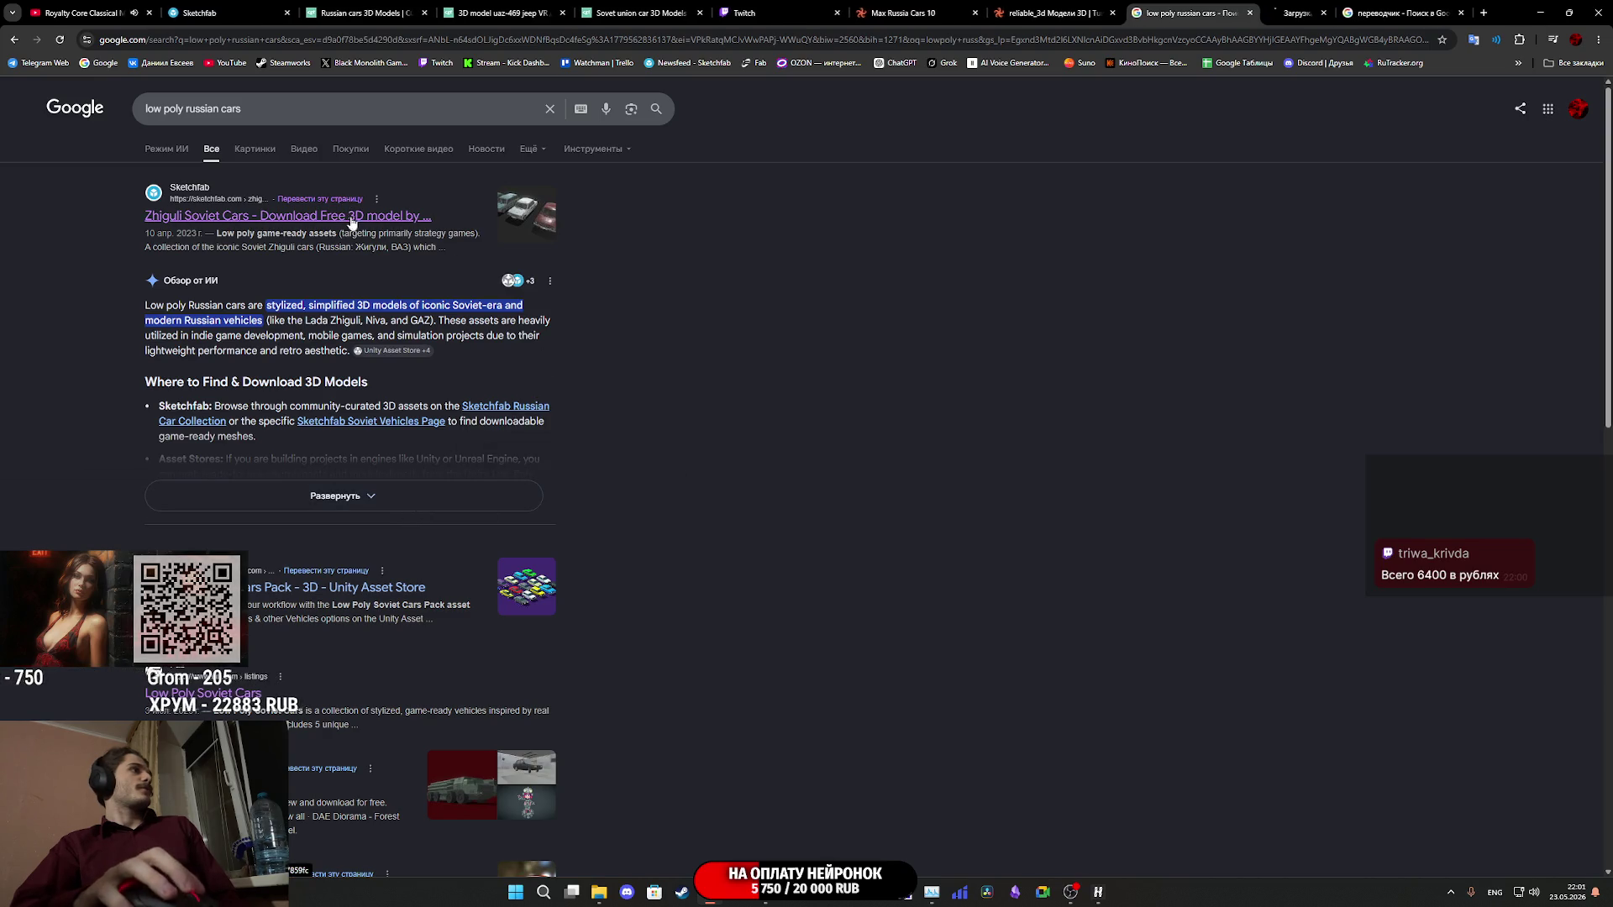
pyautogui.click(1263, 15)
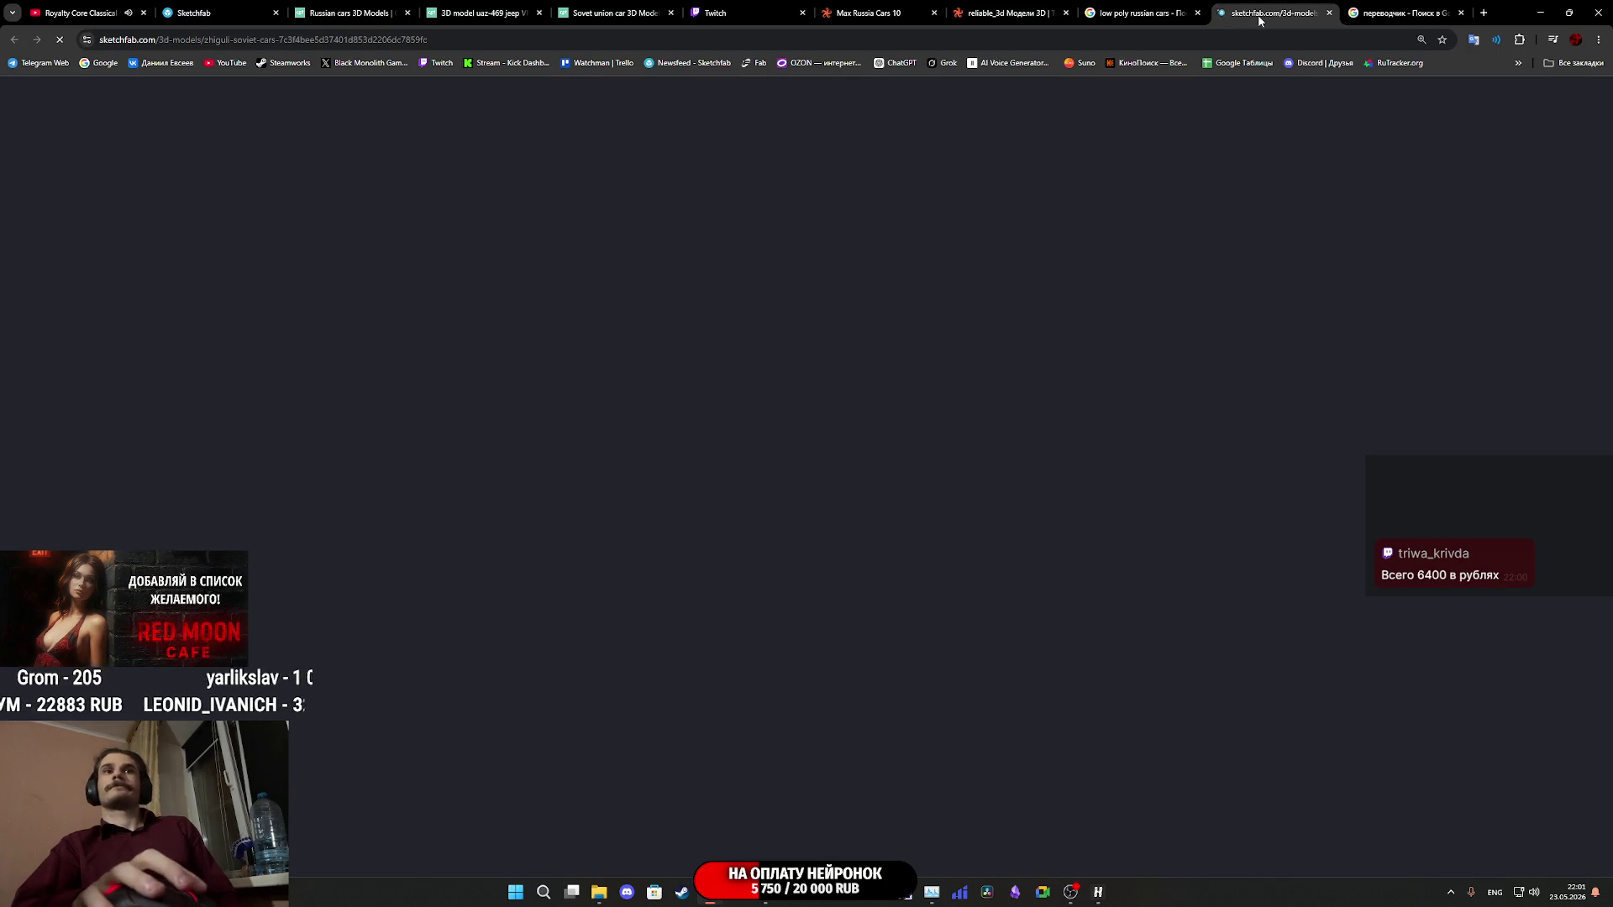
# After checking the Twitch dashboard, orbit the Zhiguli cars to a low frontal view and close the page.
pyautogui.click(748, 13)
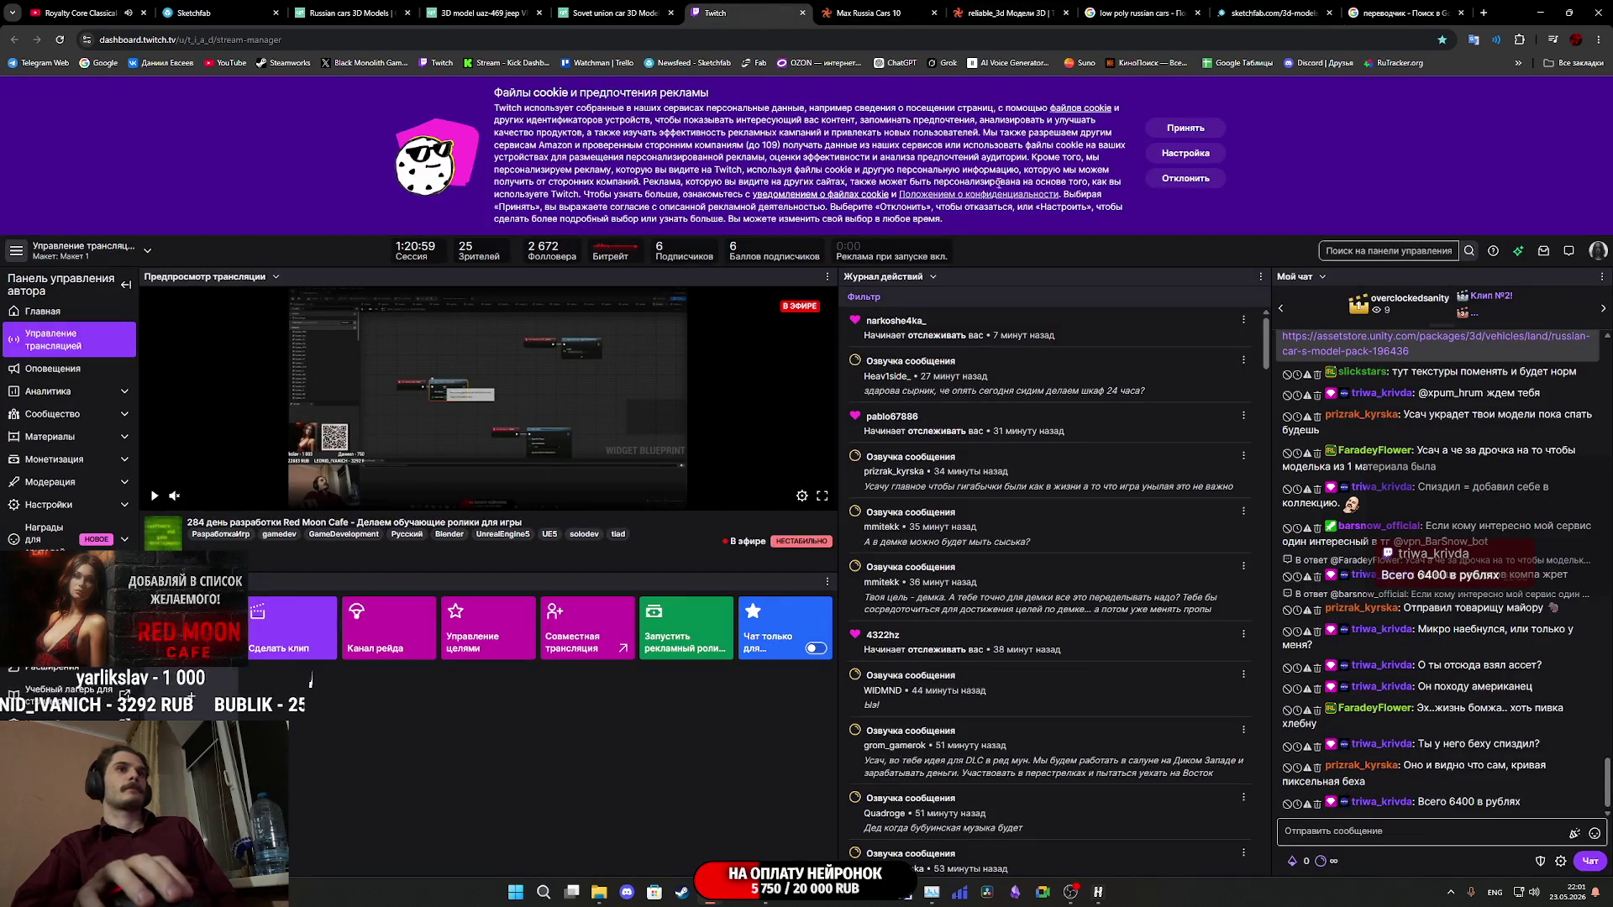
pyautogui.click(1257, 7)
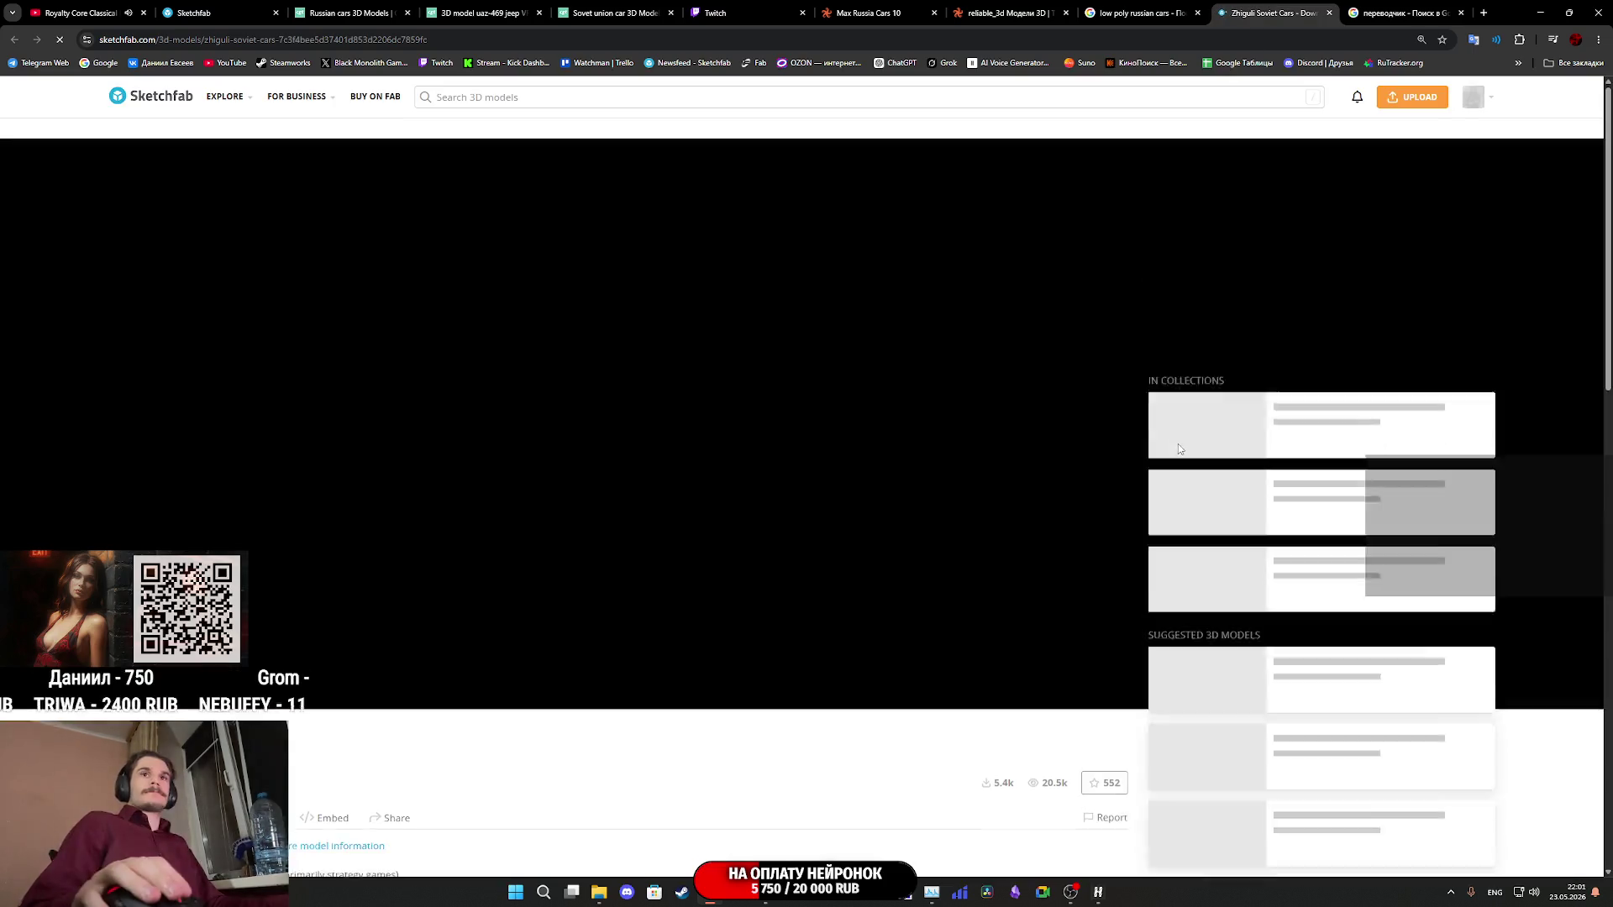
pyautogui.scroll(-3, 998, 813)
pyautogui.scroll(-2, 998, 813)
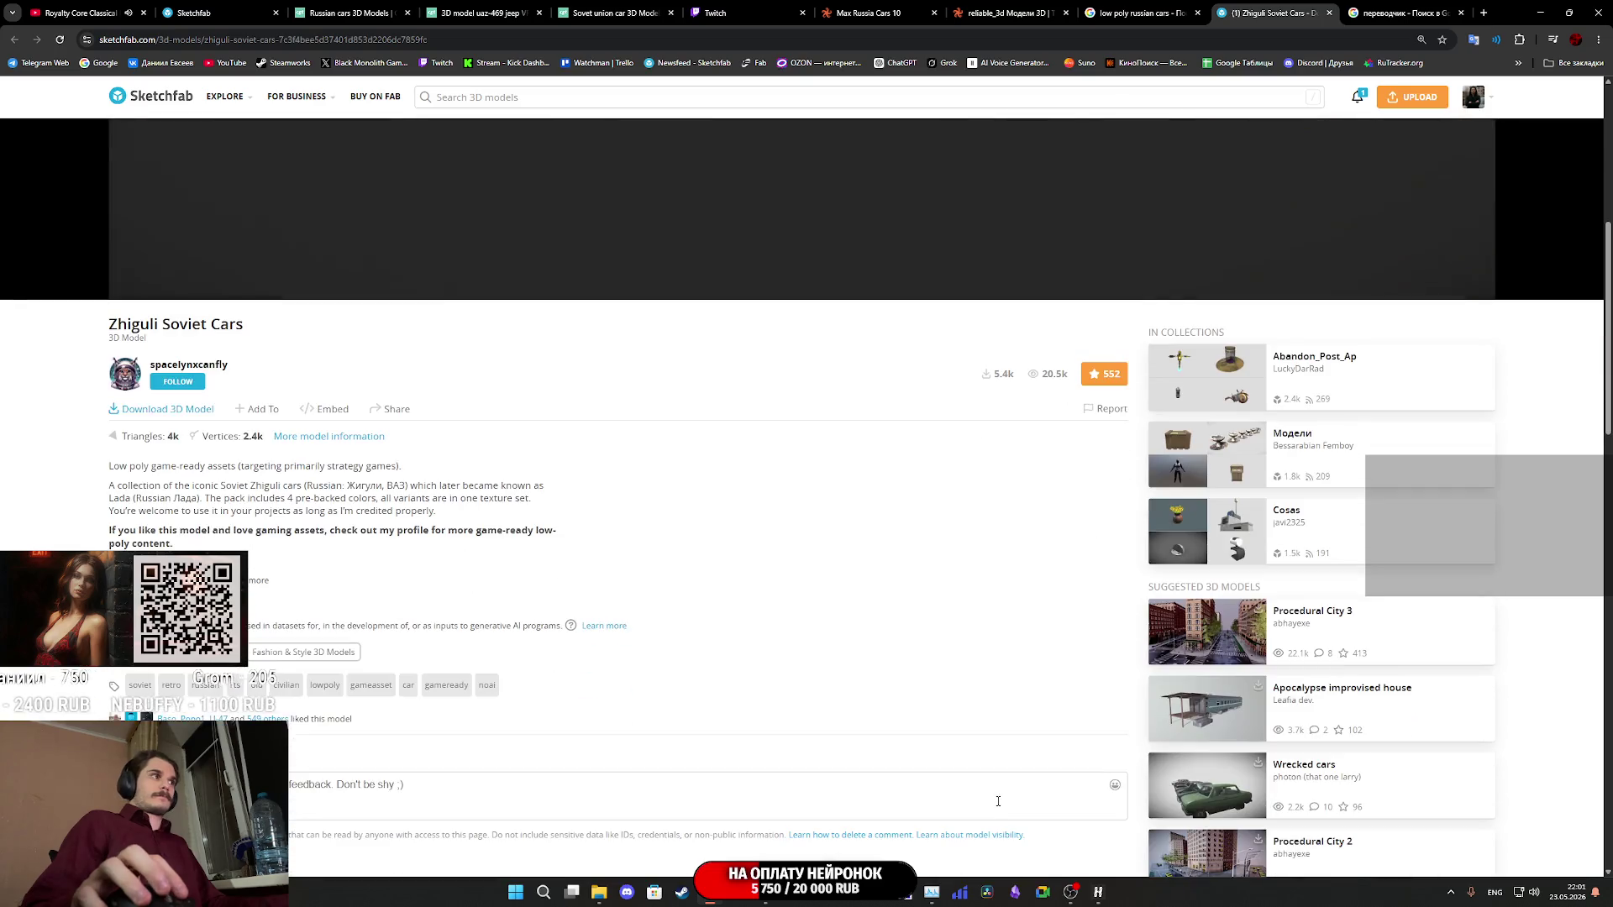
pyautogui.scroll(5, 1008, 757)
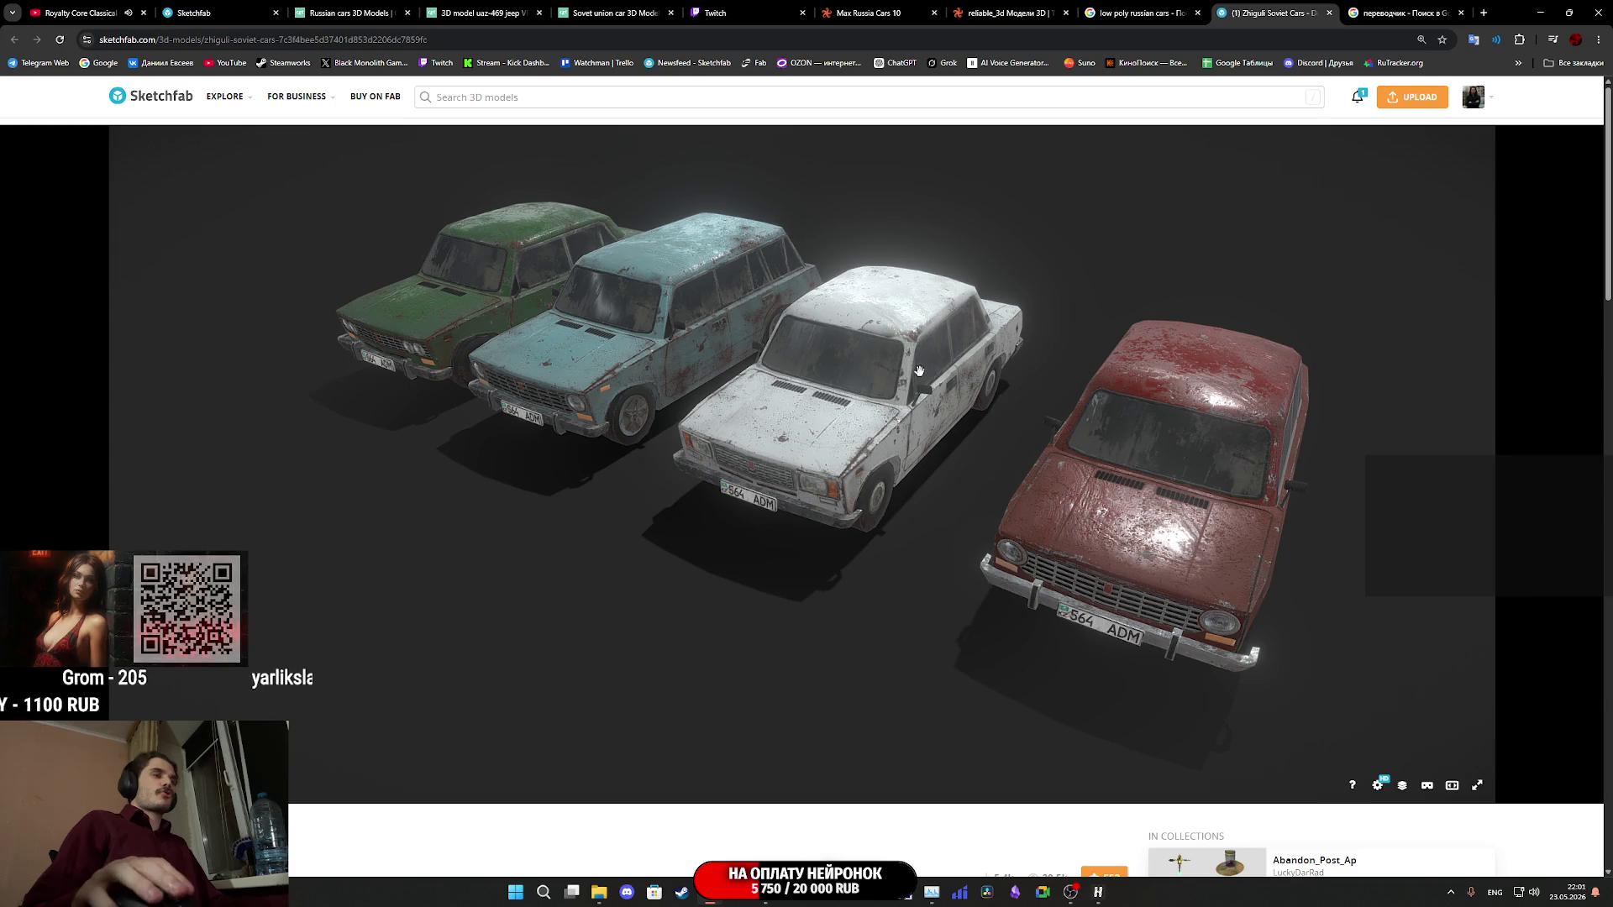
pyautogui.scroll(3, 854, 394)
pyautogui.moveTo(854, 393); pyautogui.dragTo(907, 364)
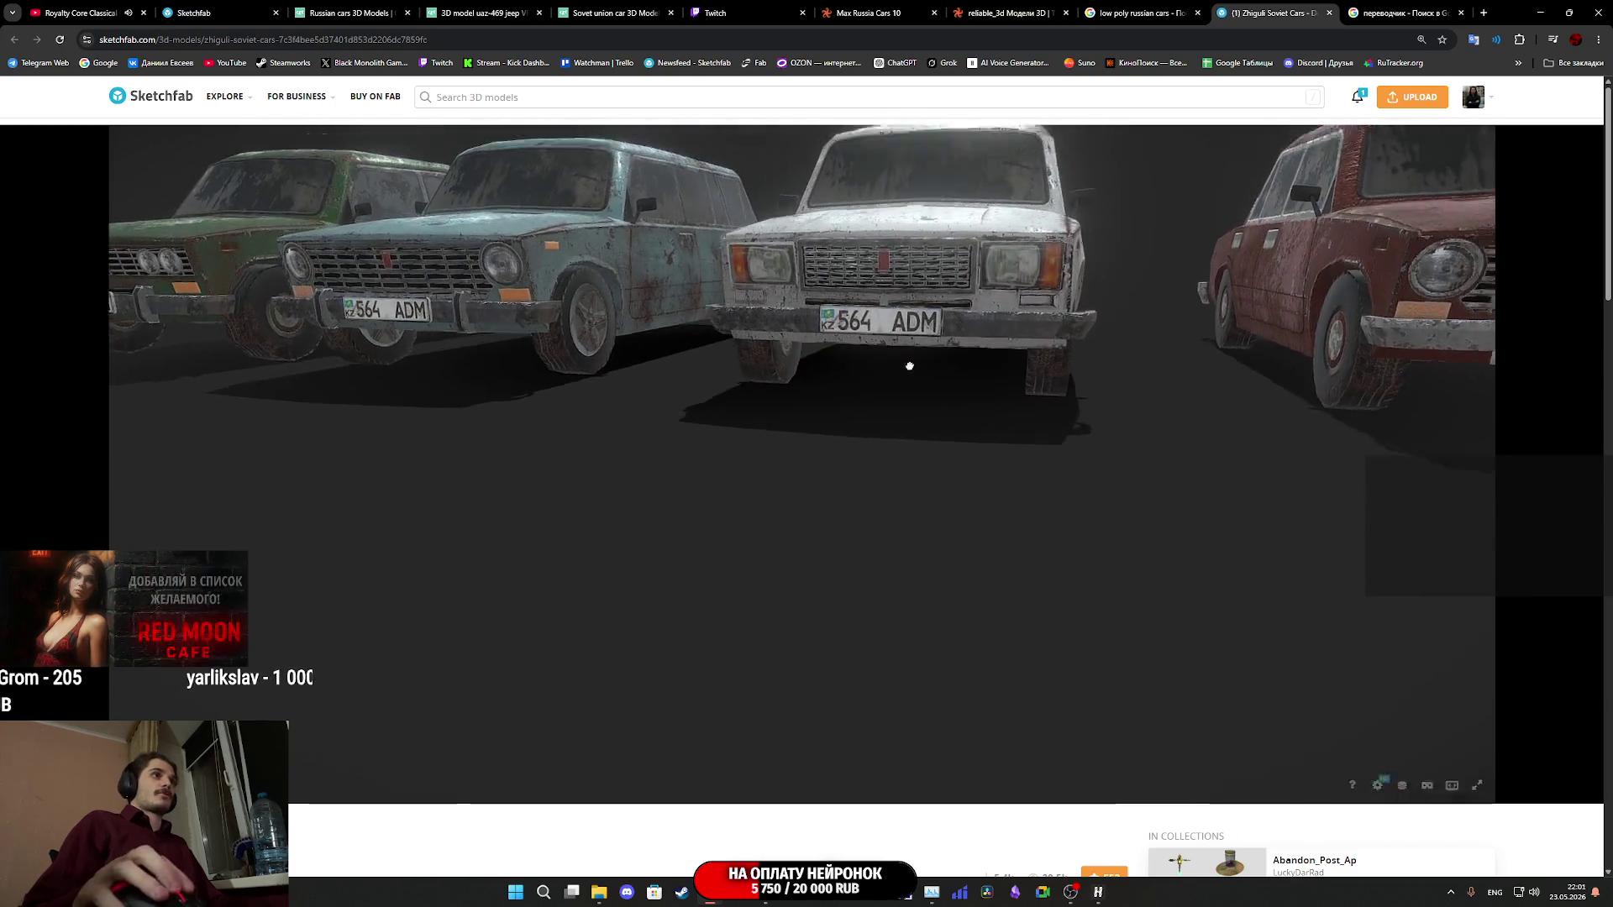
pyautogui.middleClick(1247, 6)
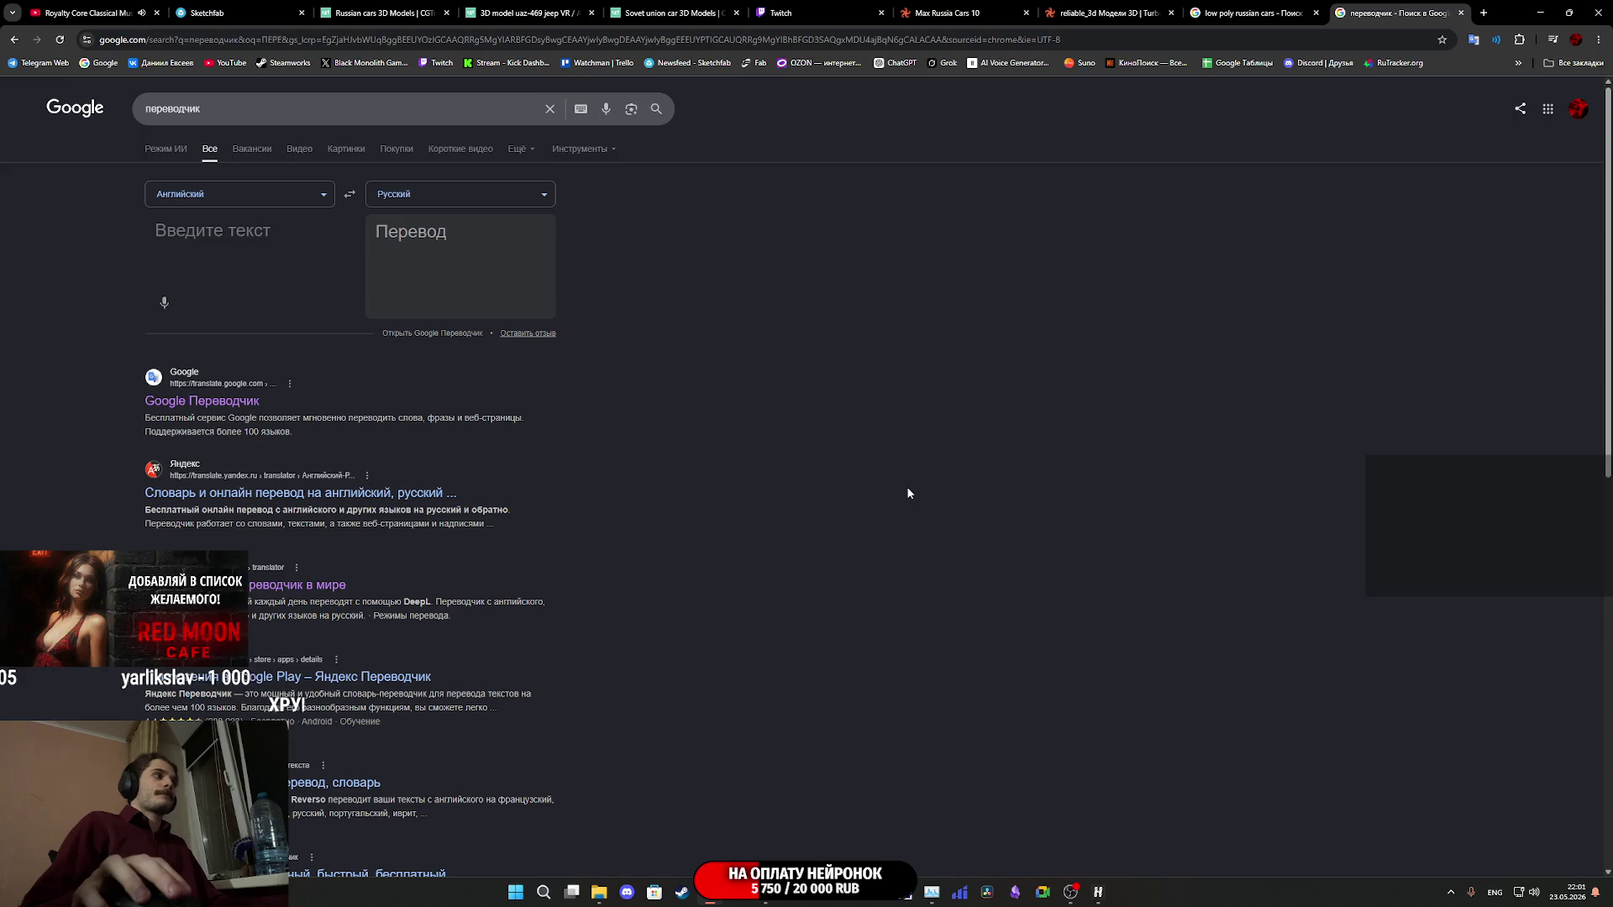
# From the 'low poly russian cars' results, open Sketchfab's 'Russian-car 3D models' page in a new tab.
pyautogui.click(1281, 19)
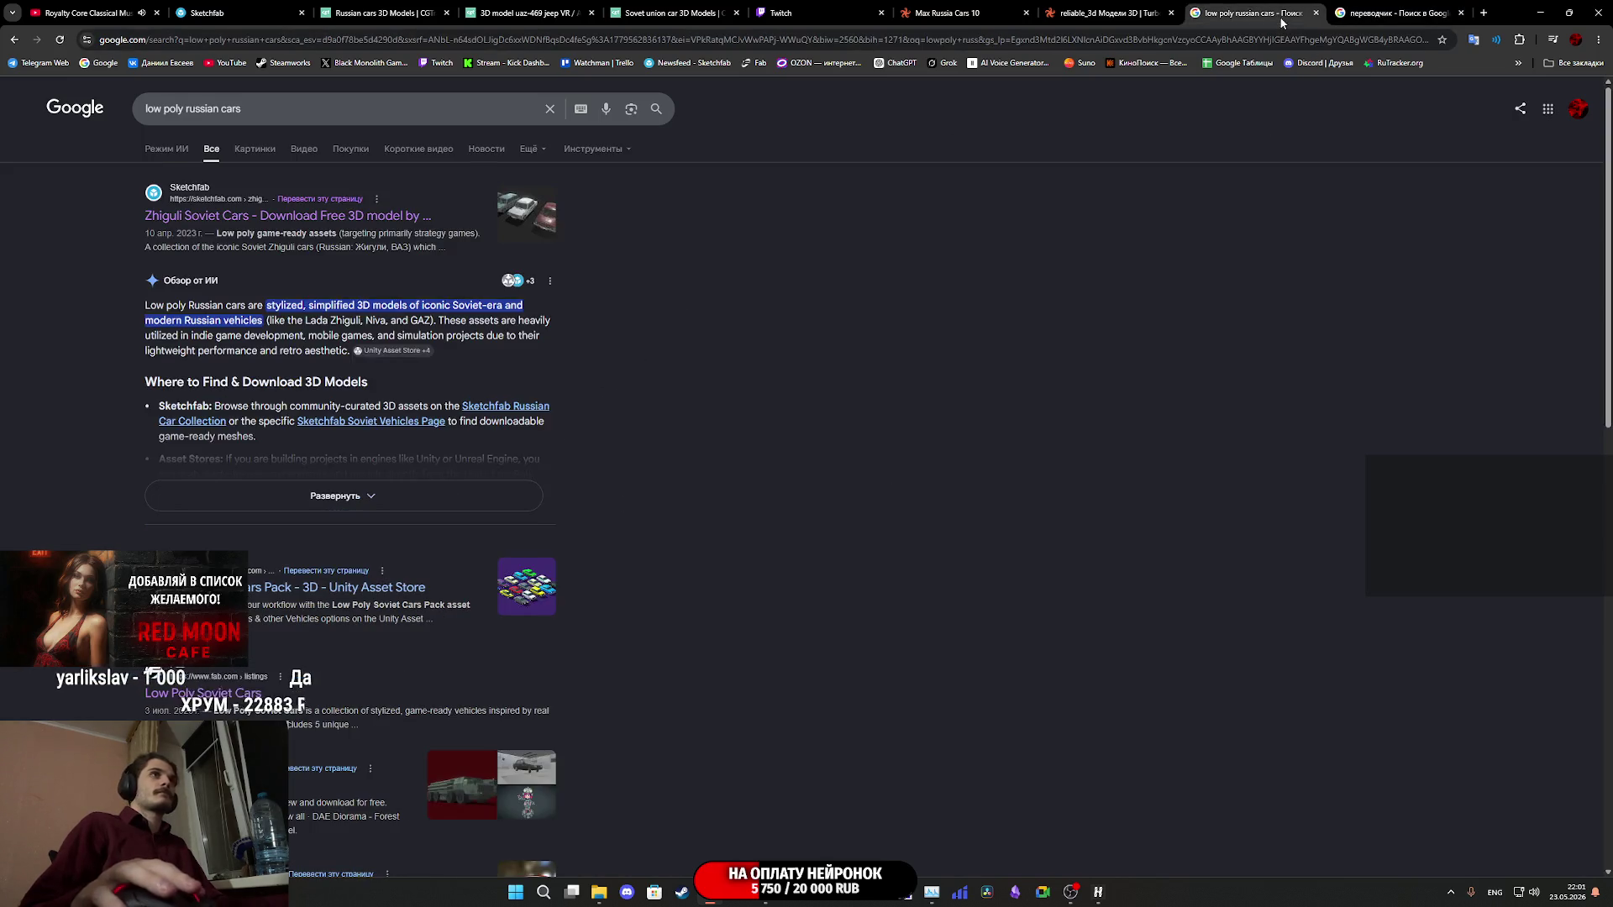
pyautogui.scroll(-3, 389, 605)
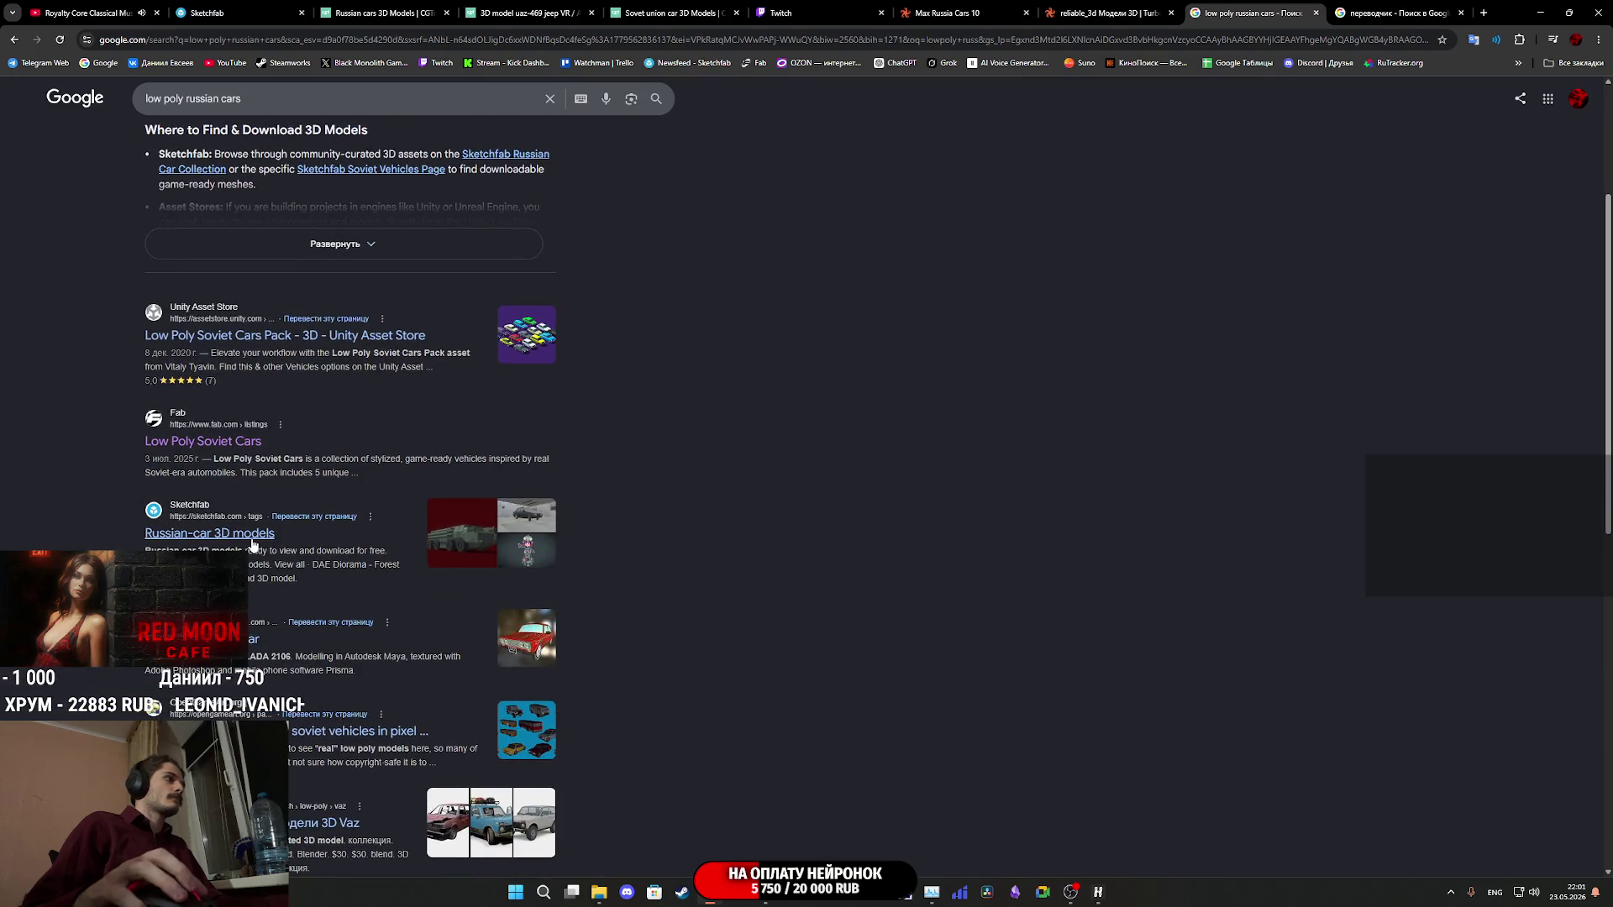
pyautogui.middleClick(252, 534)
pyautogui.click(1248, 11)
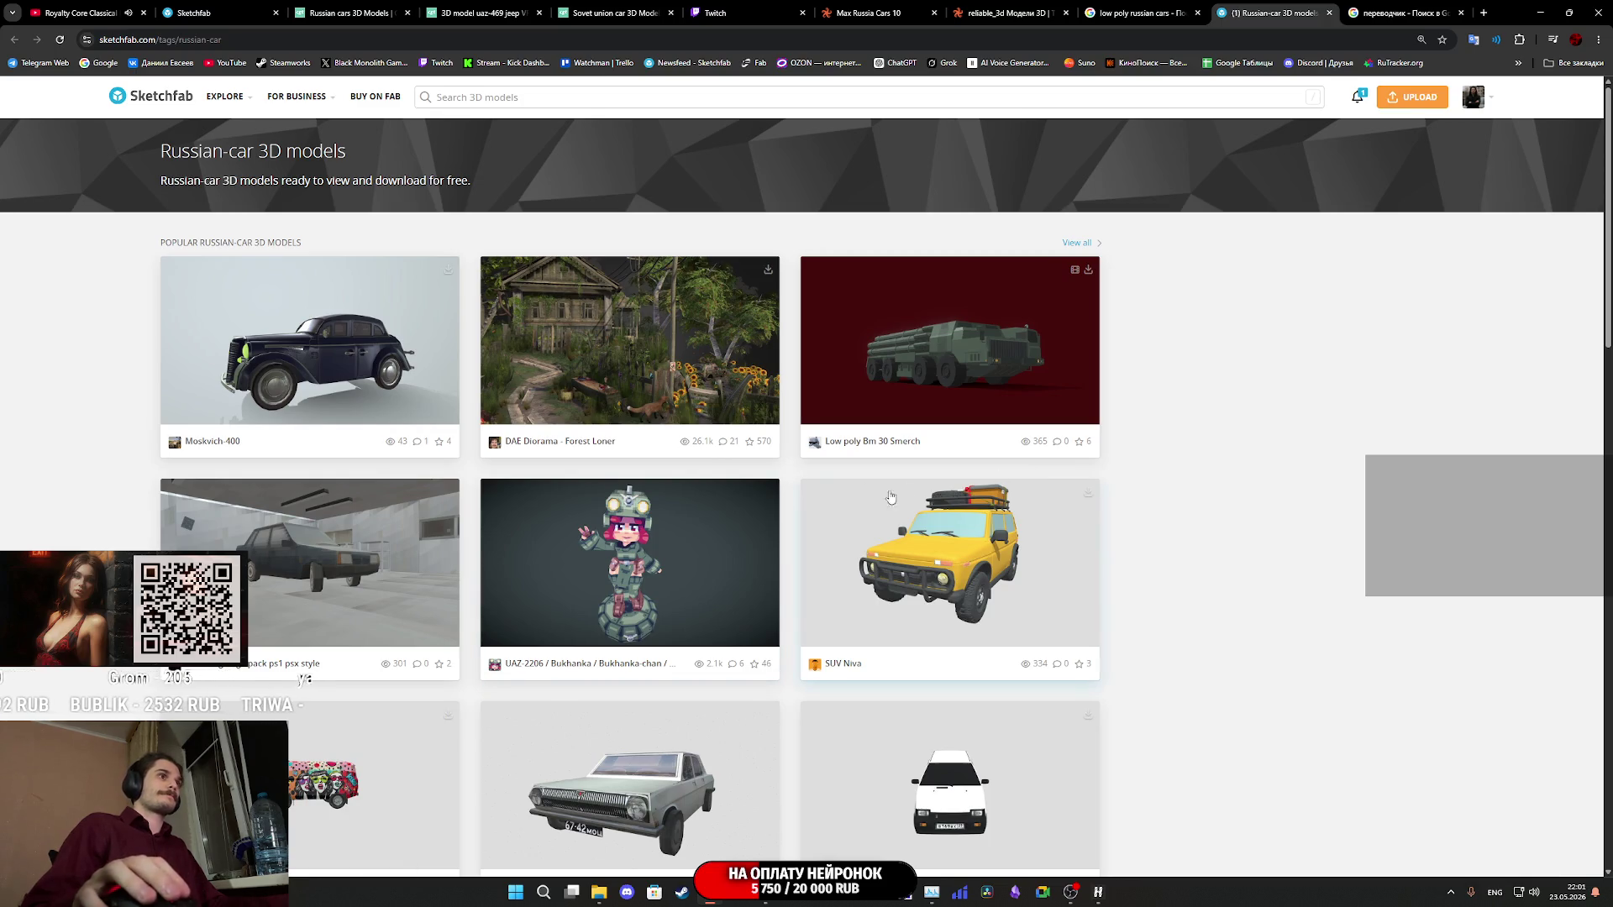
# Open the GAZ 24 PSX Style model (712 triangles) from the Russian-car listing in a new tab.
pyautogui.scroll(-4, 1013, 527)
pyautogui.scroll(-1, 1014, 527)
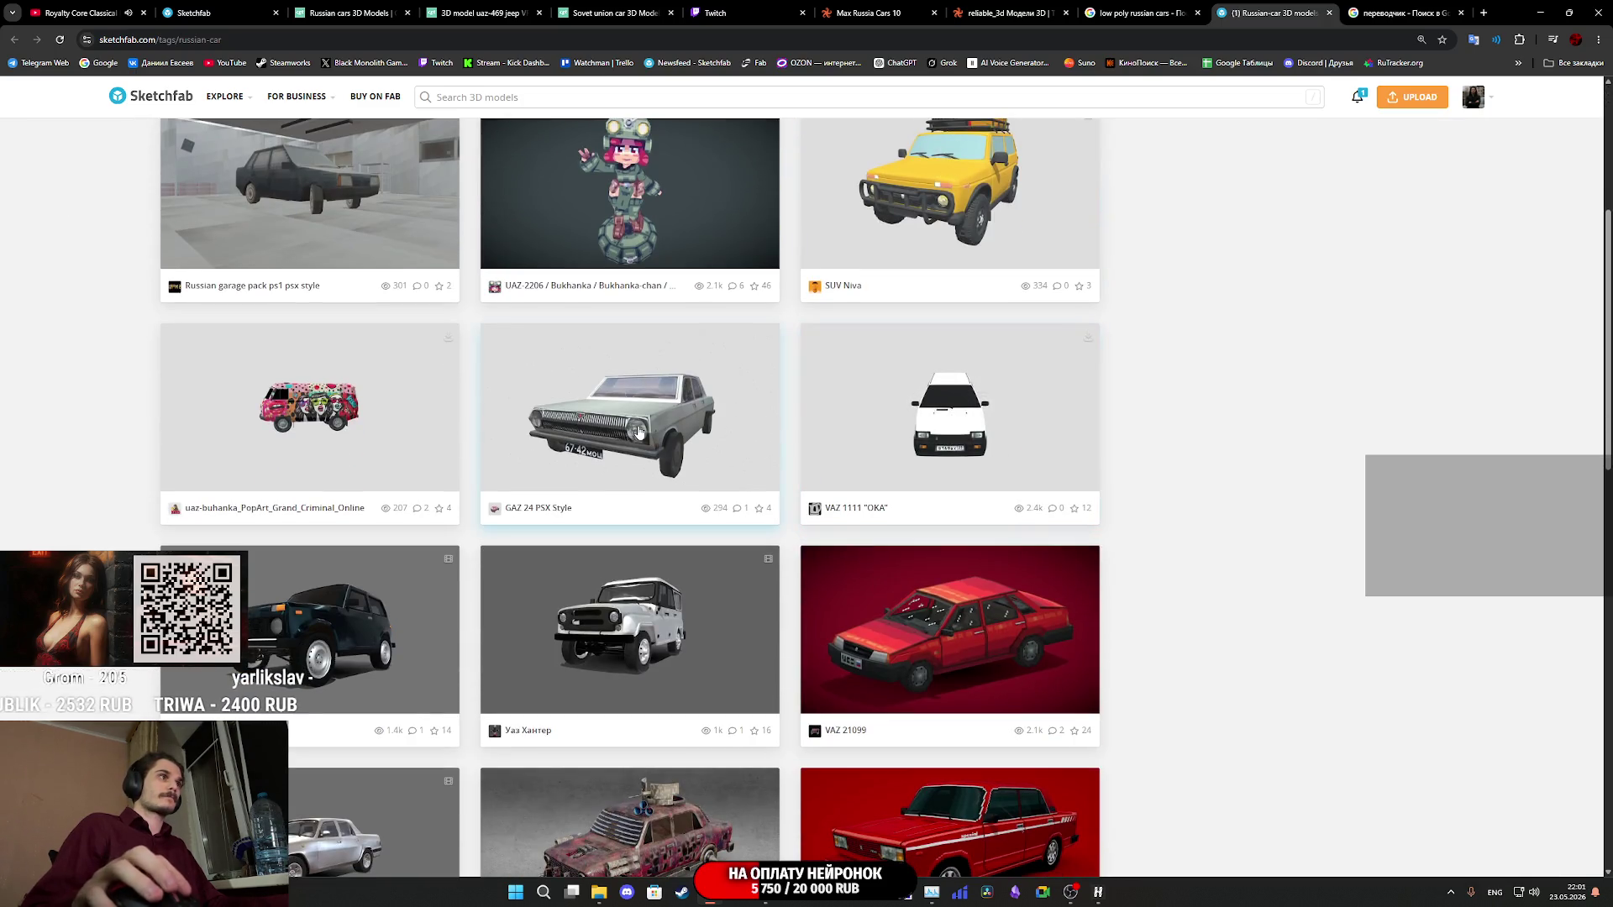
pyautogui.middleClick(572, 430)
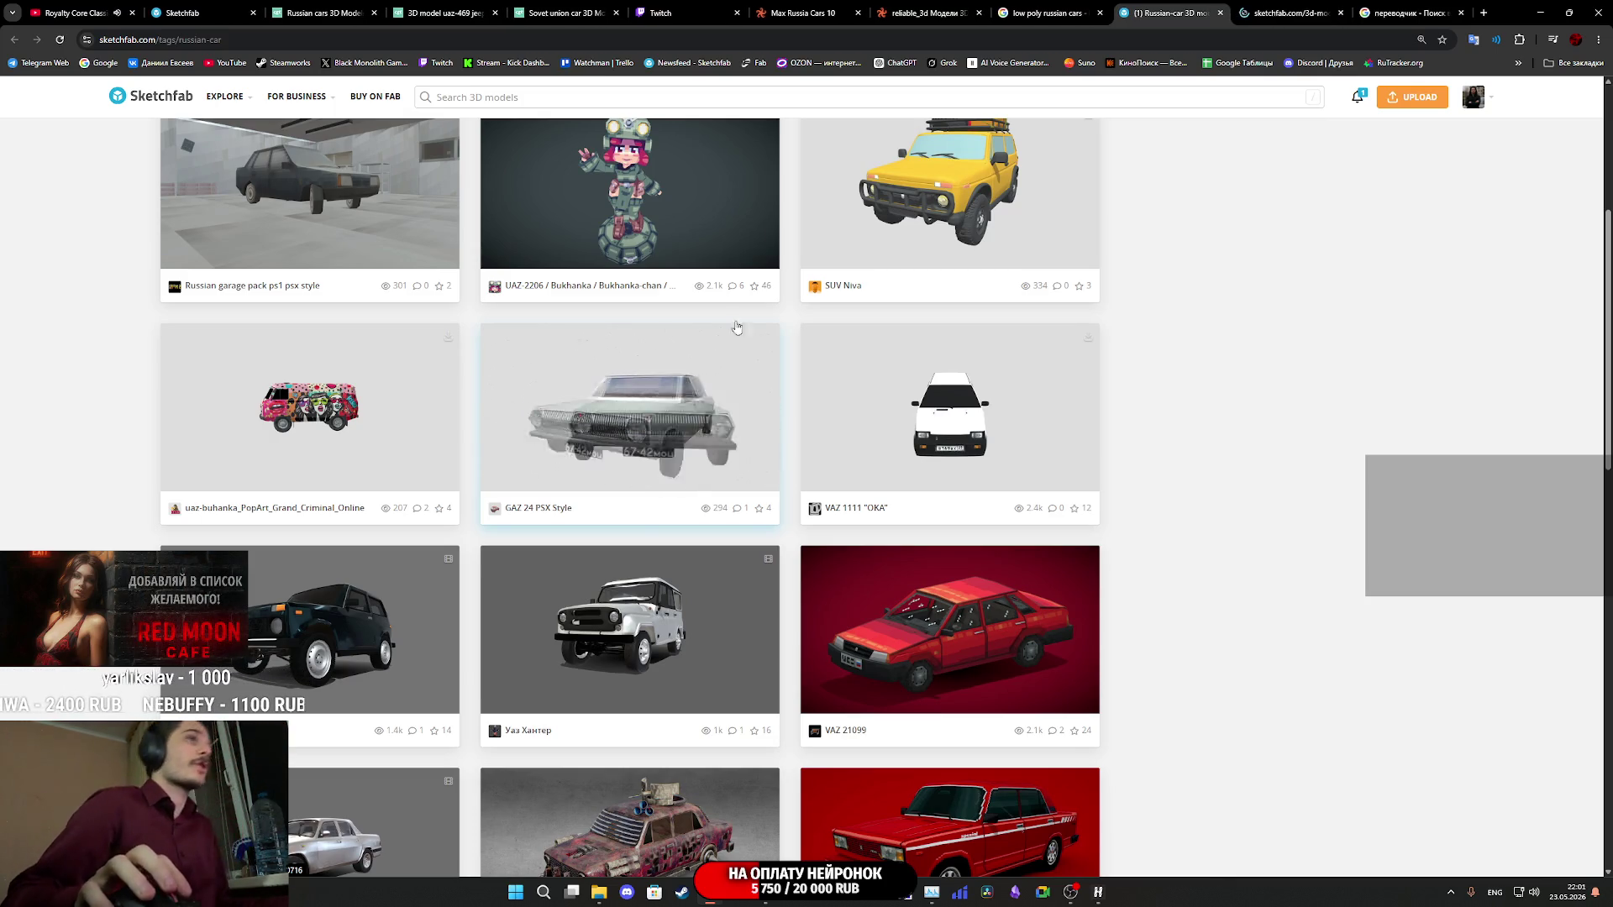
pyautogui.click(1290, 13)
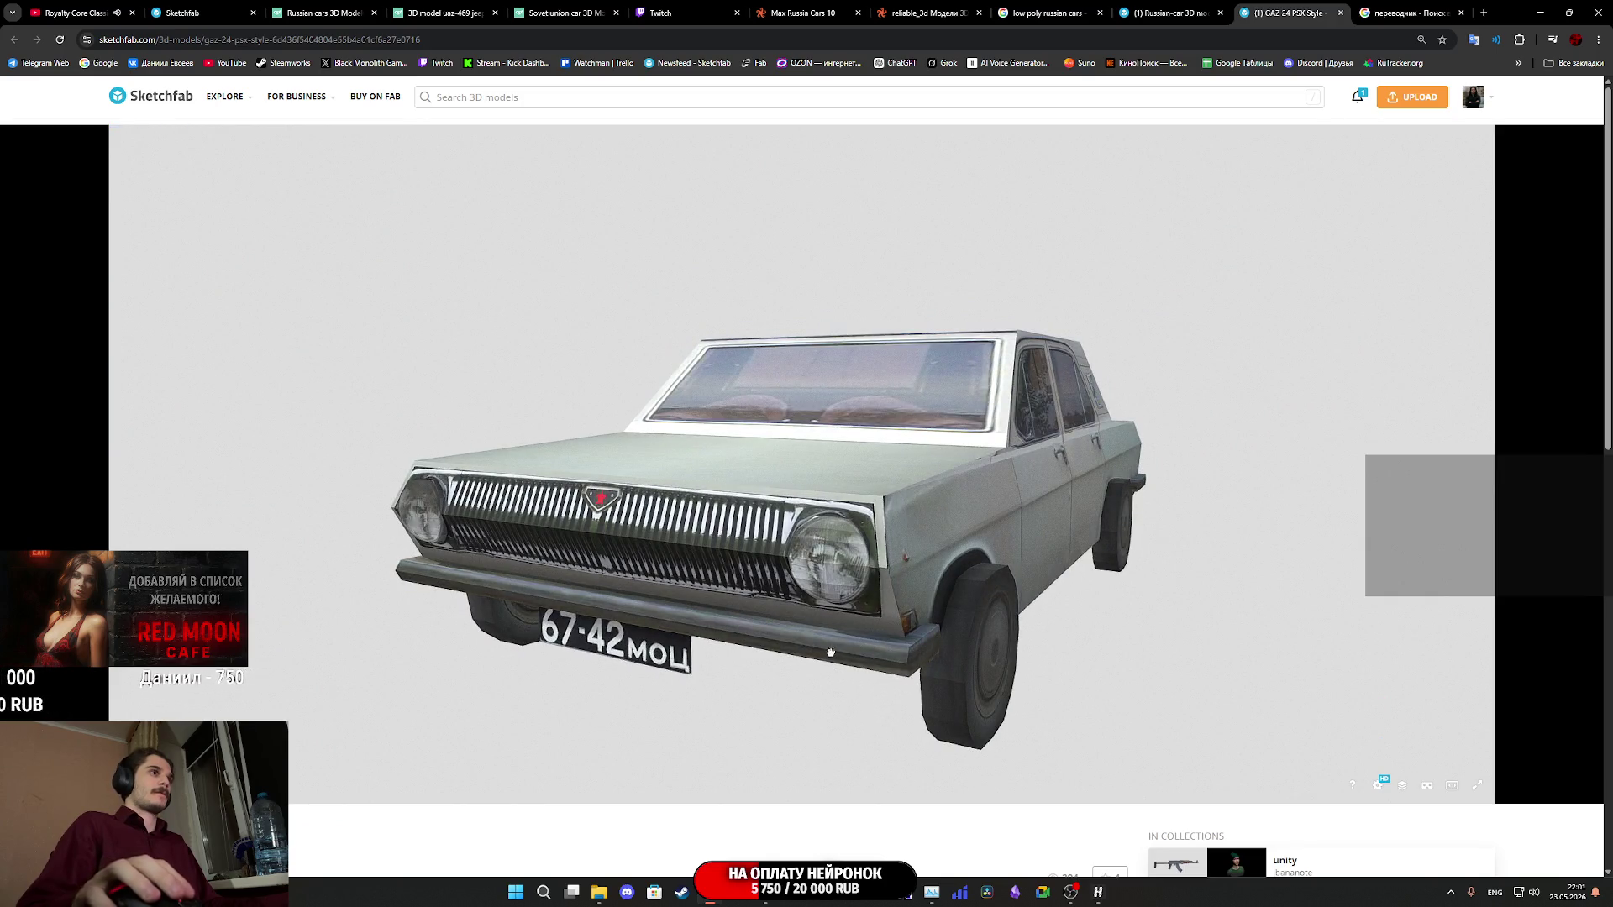
# Orbit the GAZ 24 to a side view, visit the author's profile, and reopen the model.
pyautogui.moveTo(831, 653); pyautogui.dragTo(521, 672)
pyautogui.scroll(-2, 180, 682)
pyautogui.click(178, 680)
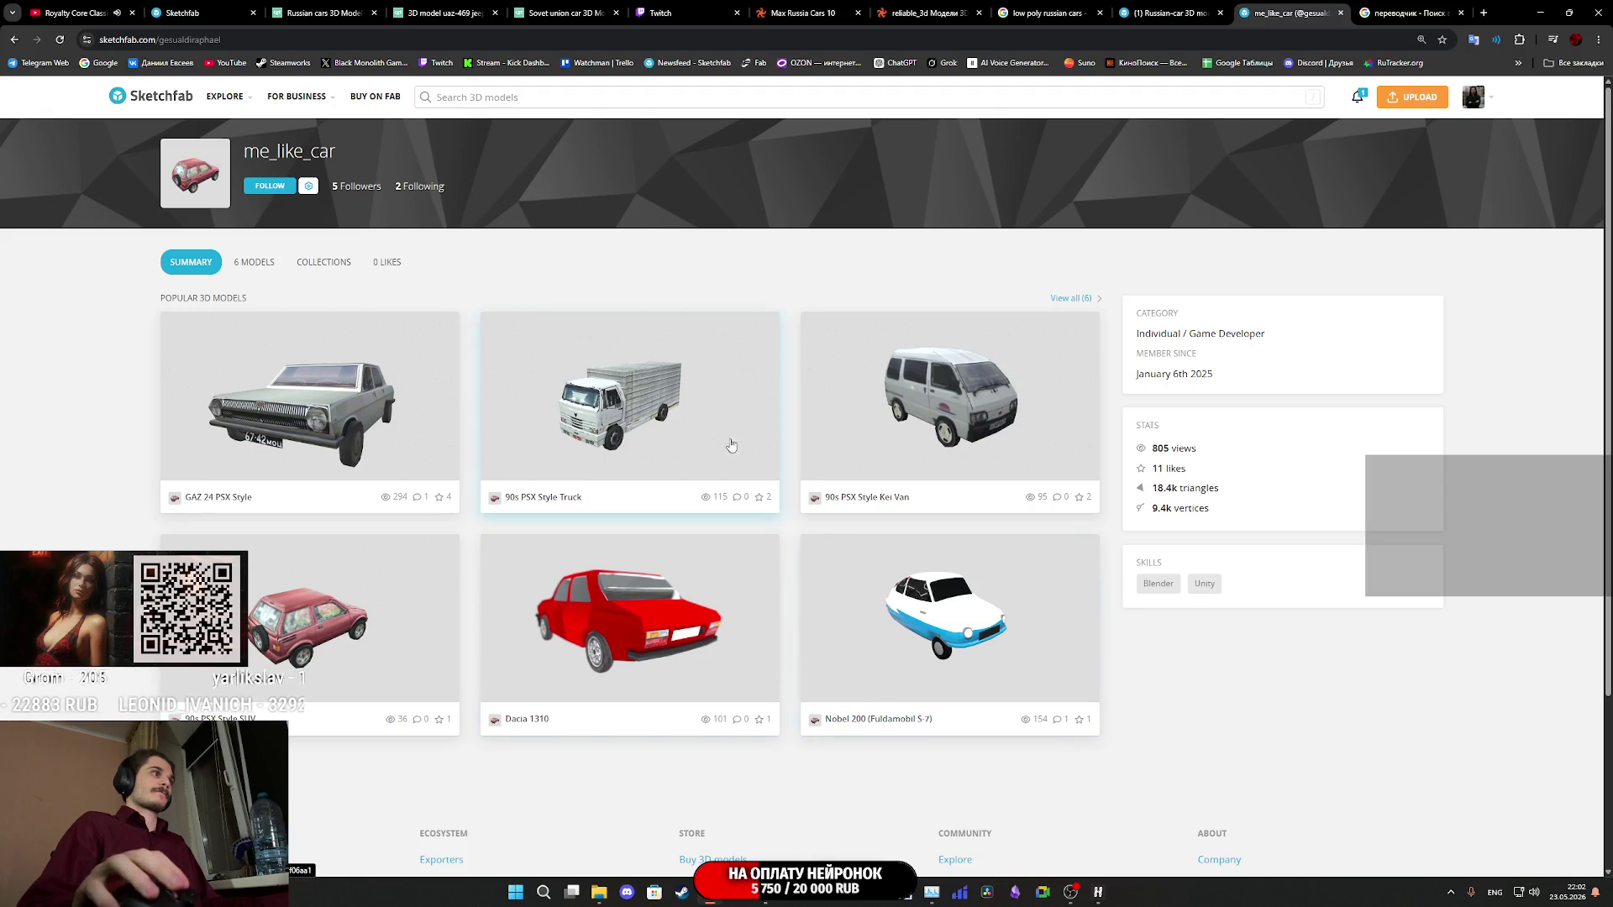
pyautogui.click(318, 402)
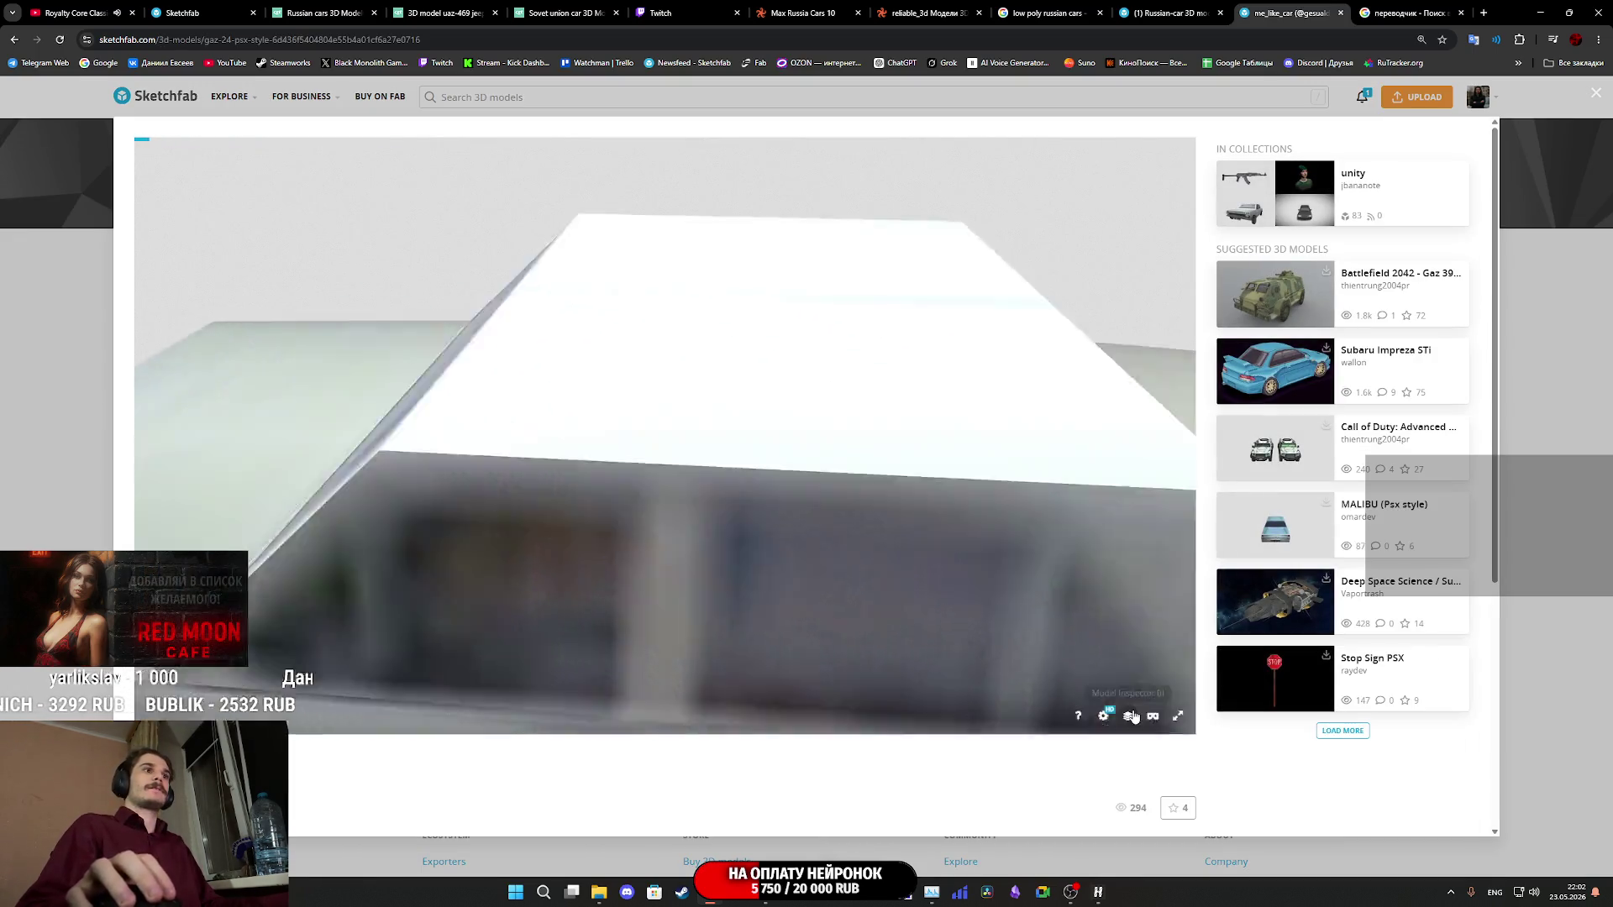
# Inspect the car as a wireframe and with its base colour texture, then close the tab.
pyautogui.click(1127, 715)
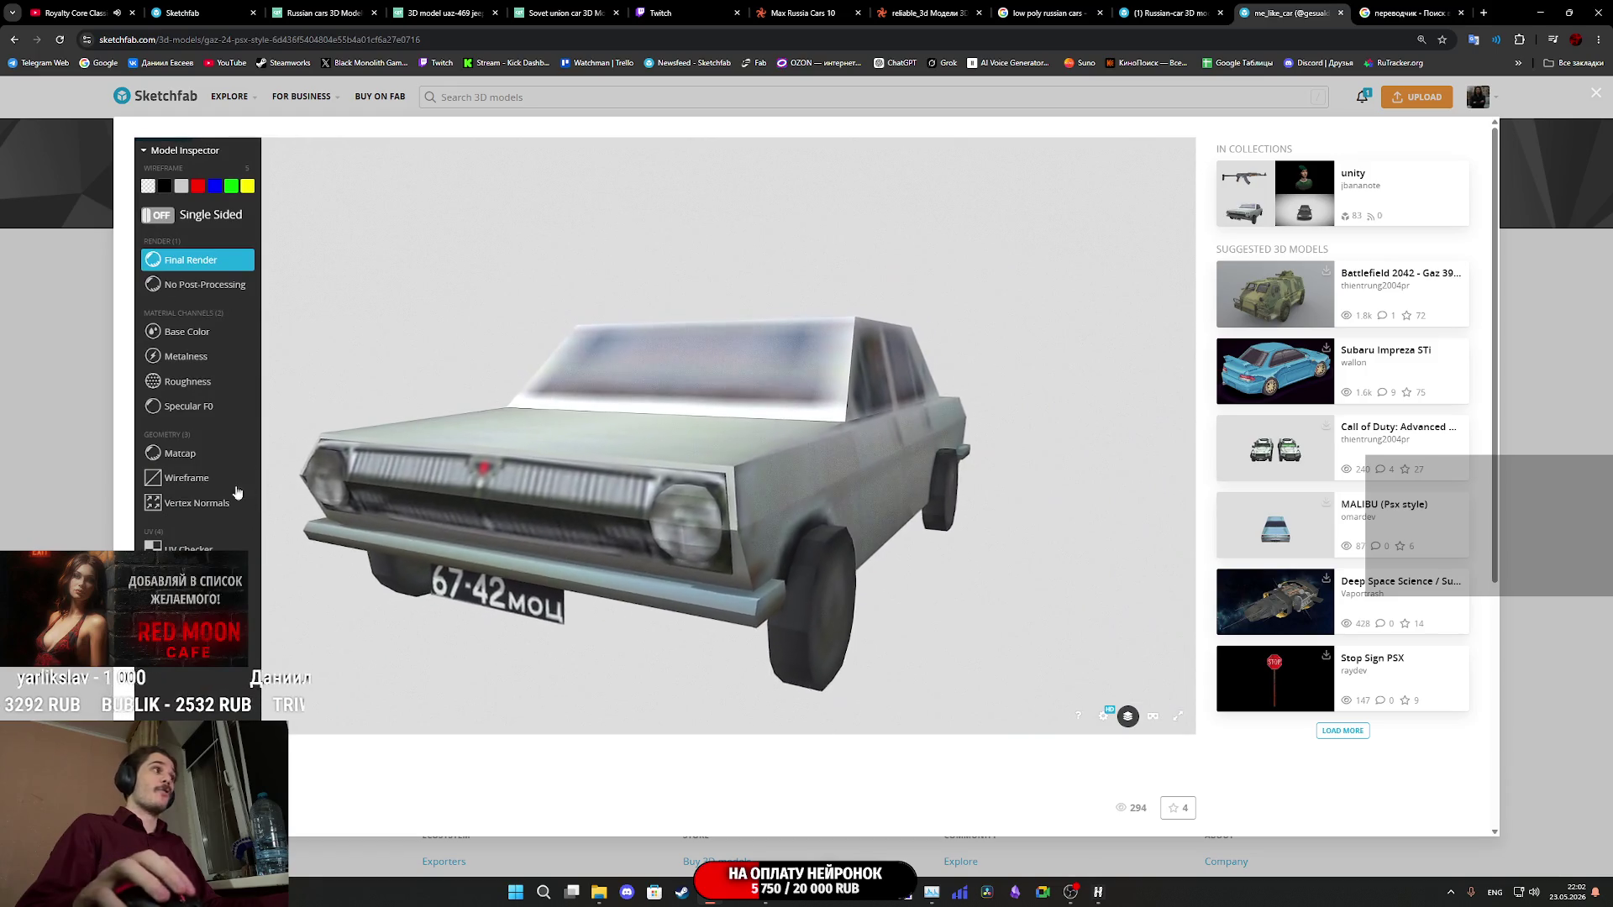
pyautogui.click(175, 479)
pyautogui.moveTo(616, 471)
pyautogui.mouseDown()
pyautogui.moveTo(715, 479)
pyautogui.moveTo(639, 546)
pyautogui.moveTo(557, 458)
pyautogui.moveTo(508, 756)
pyautogui.mouseUp()
pyautogui.scroll(-4, 504, 765)
pyautogui.scroll(2, 494, 775)
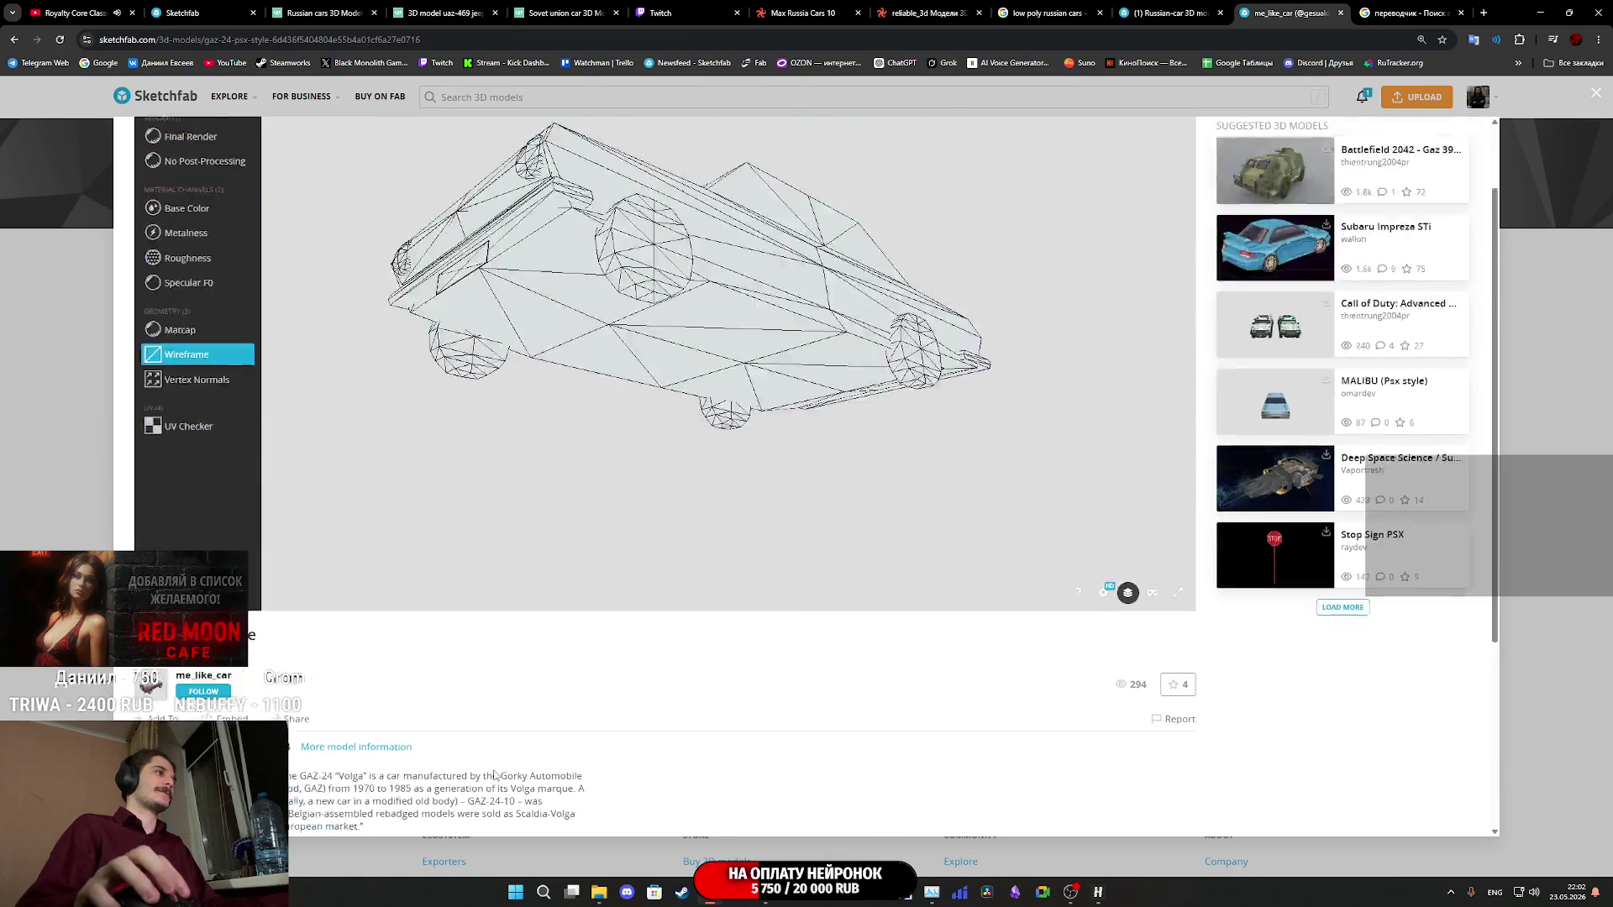
pyautogui.scroll(2, 493, 771)
pyautogui.click(196, 345)
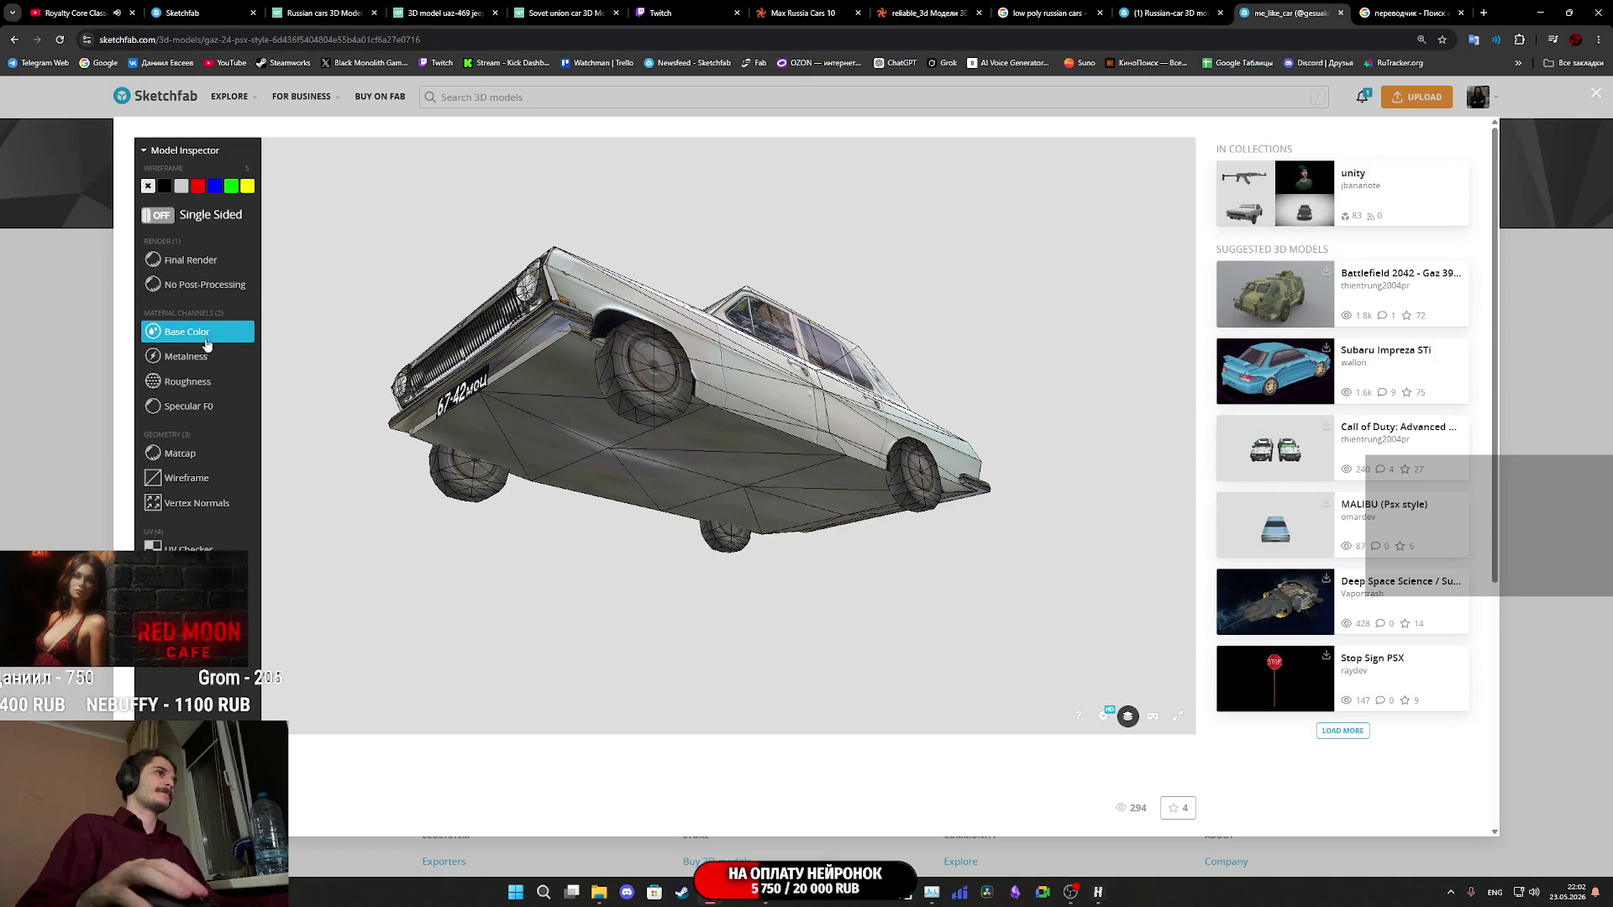
pyautogui.moveTo(564, 360)
pyautogui.mouseDown()
pyautogui.moveTo(588, 401)
pyautogui.moveTo(896, 263)
pyautogui.moveTo(1173, 253)
pyautogui.mouseUp()
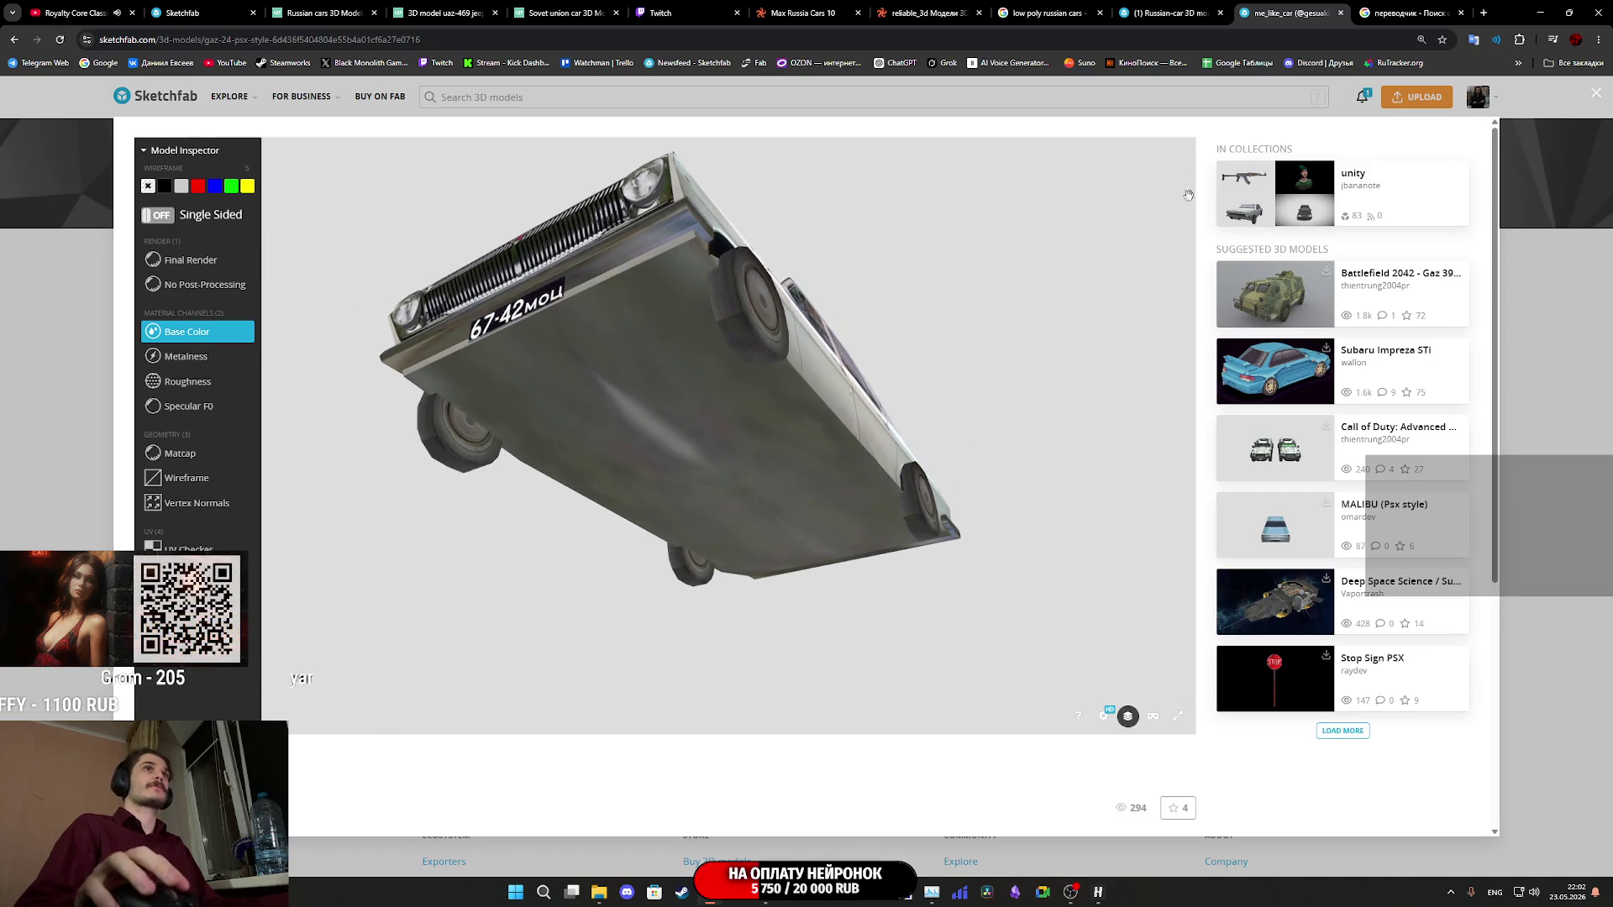
pyautogui.middleClick(1277, 15)
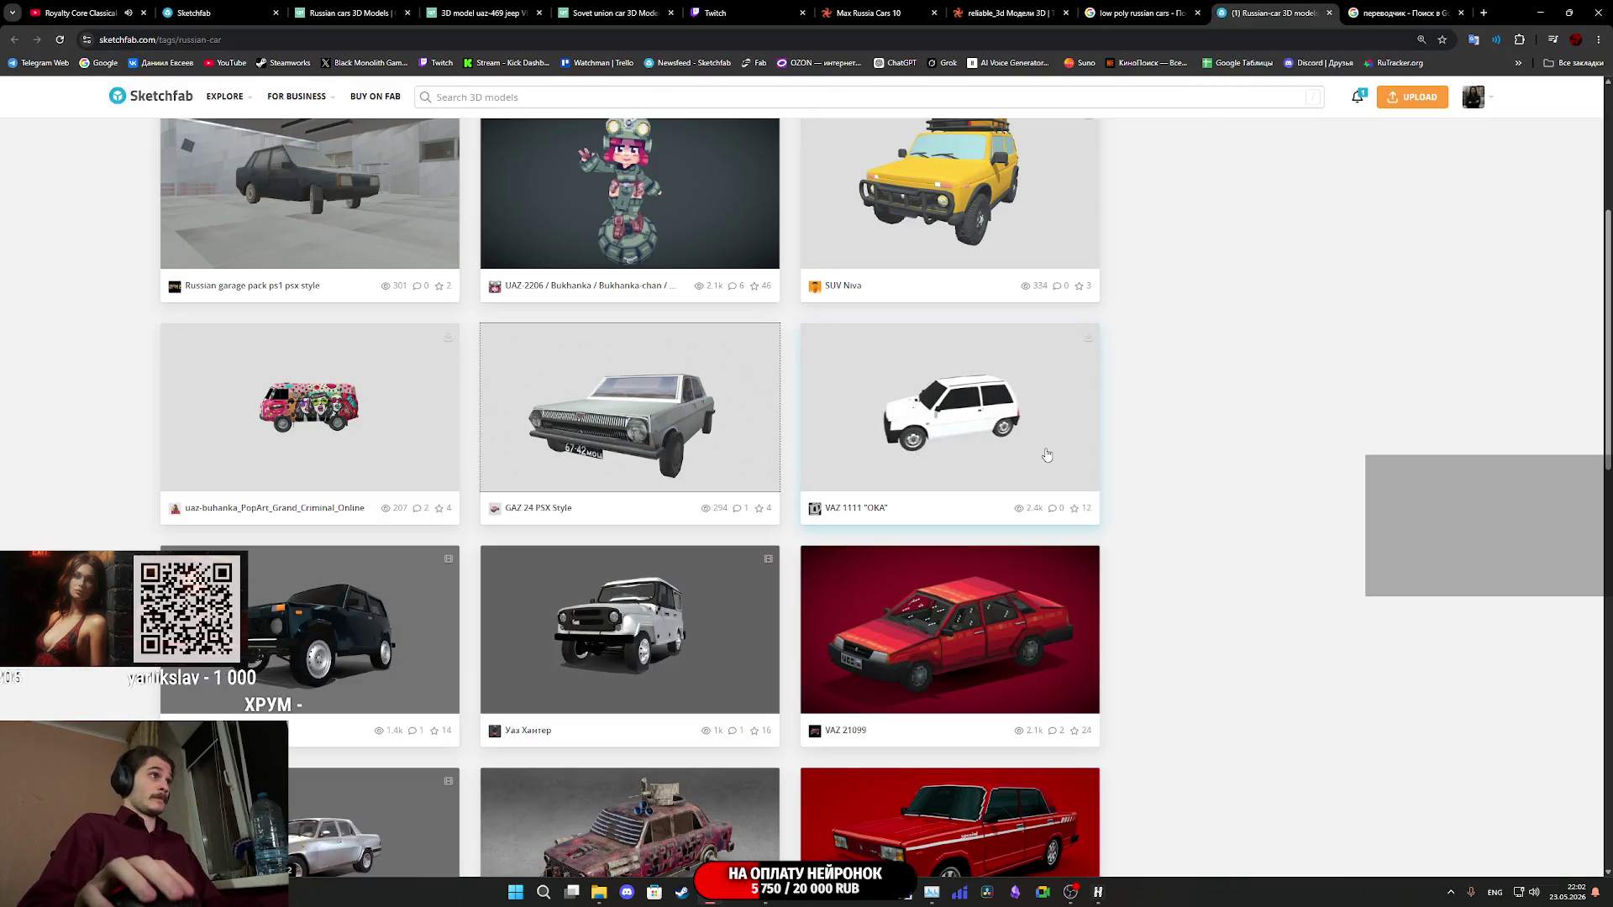
# Scroll through the most-liked 'tag russian-car' results, led by Old Car - VAZ 2107.
pyautogui.scroll(-3, 1049, 442)
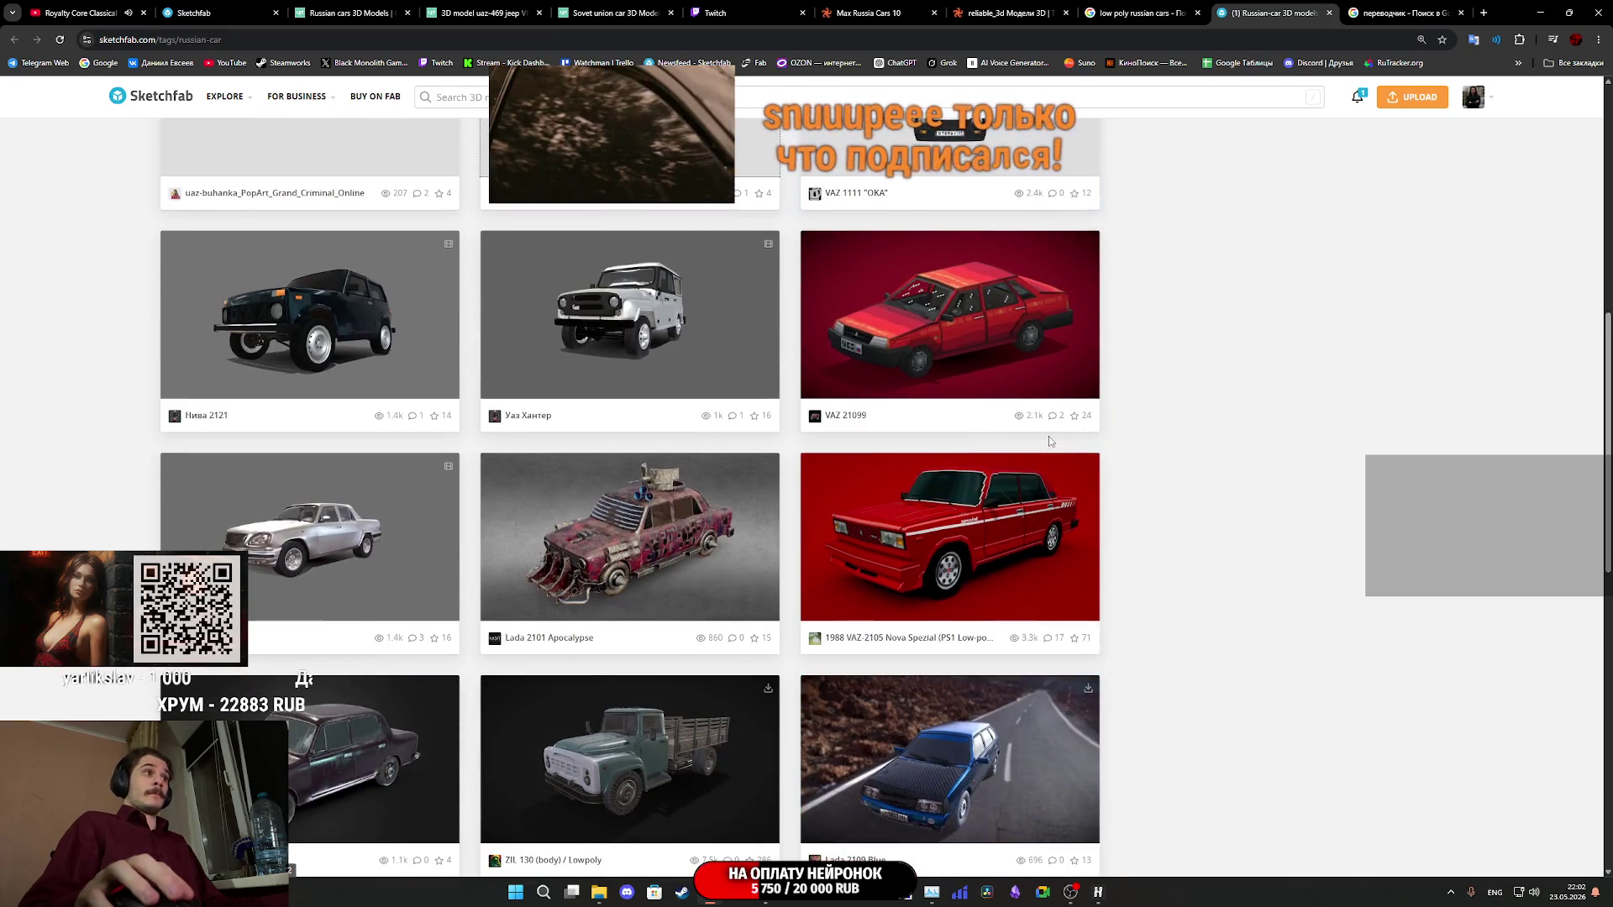
pyautogui.scroll(-3, 1049, 436)
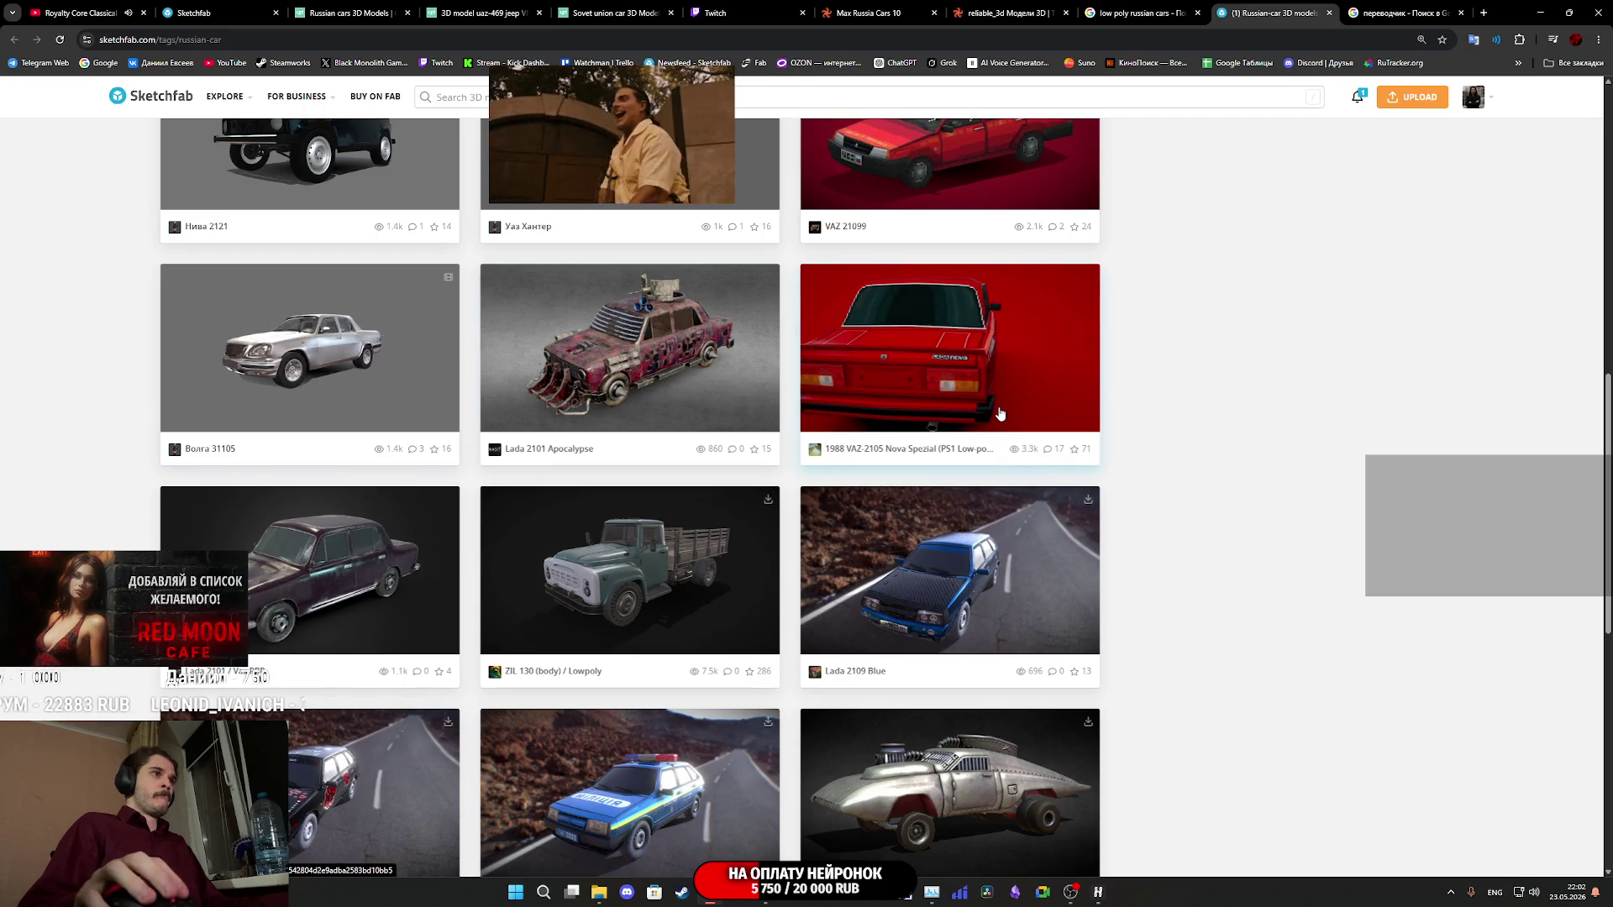
pyautogui.scroll(-3, 997, 416)
pyautogui.scroll(-3, 997, 419)
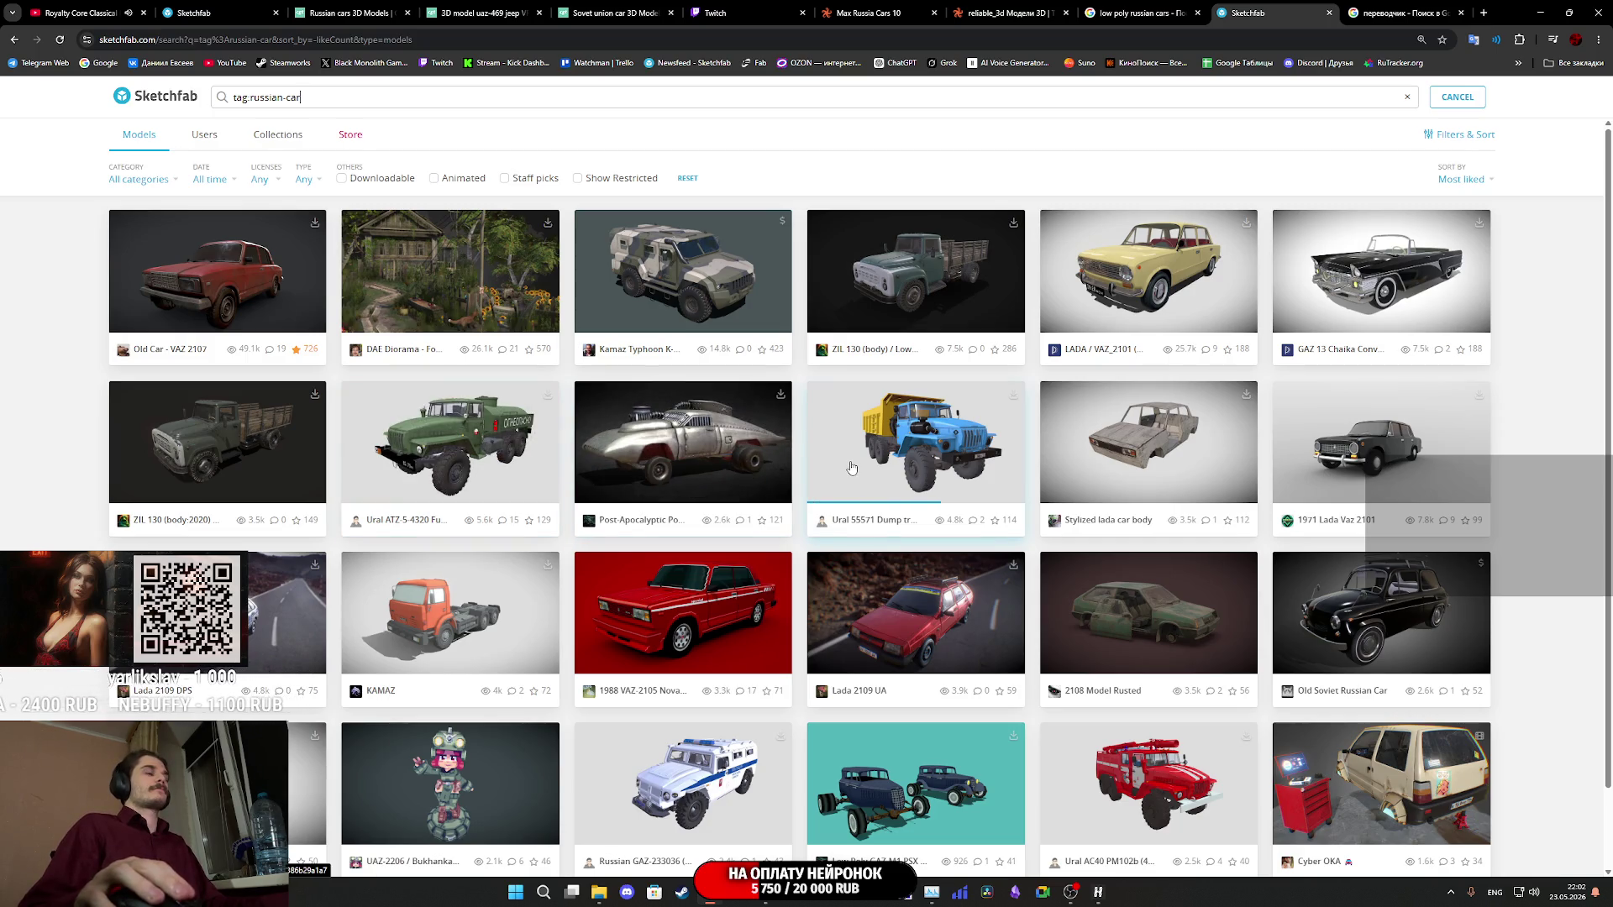
pyautogui.scroll(-4, 851, 468)
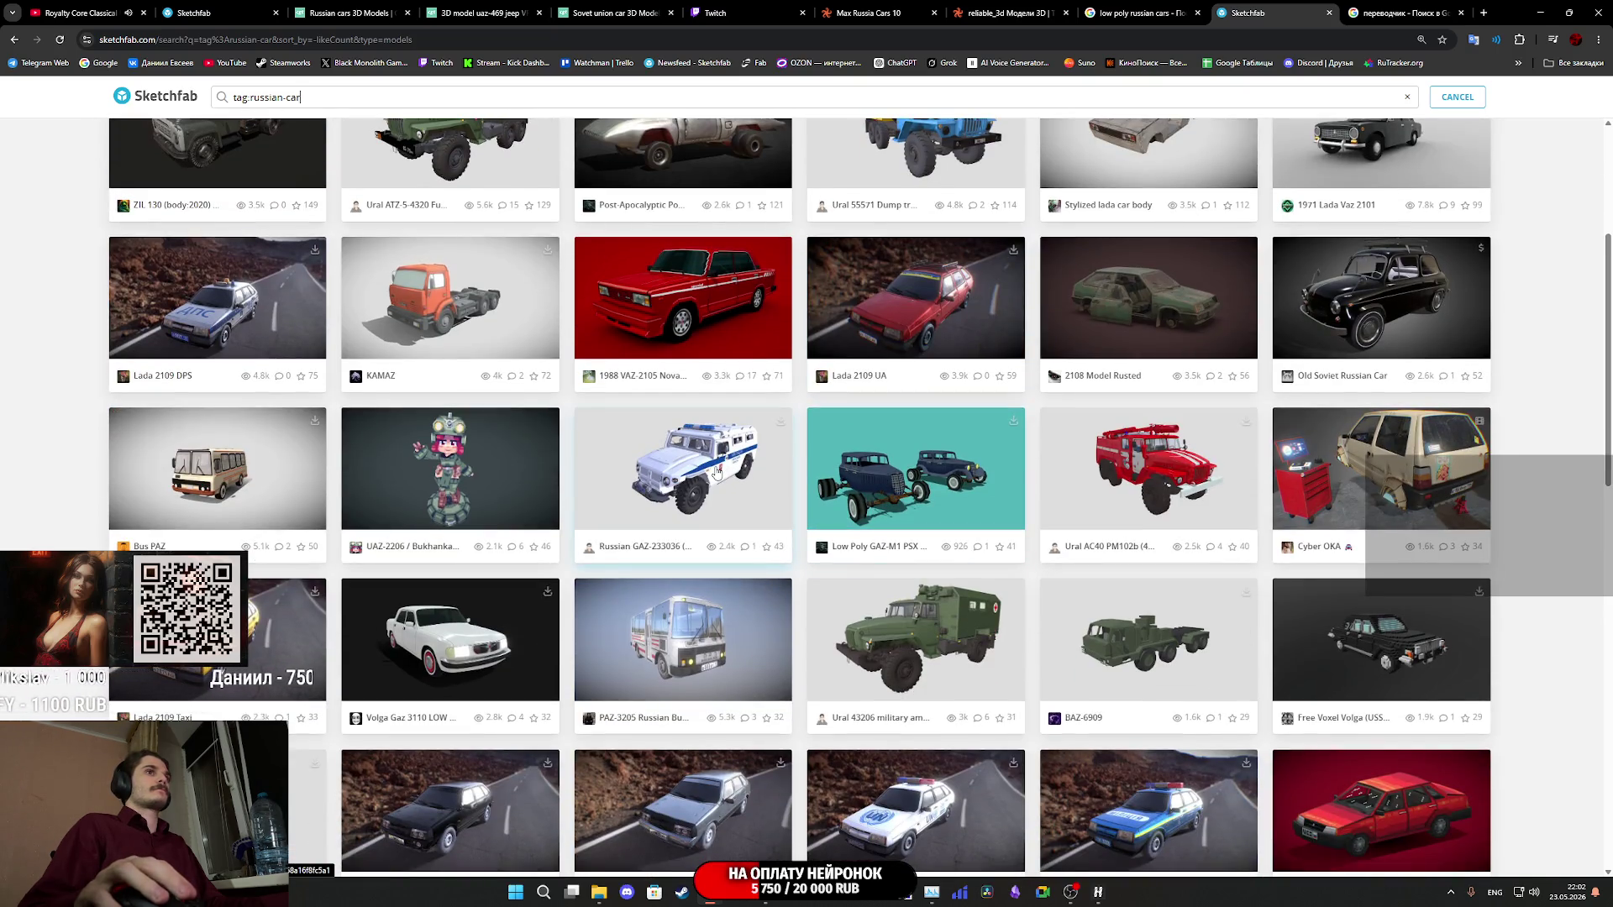
pyautogui.scroll(-2, 731, 462)
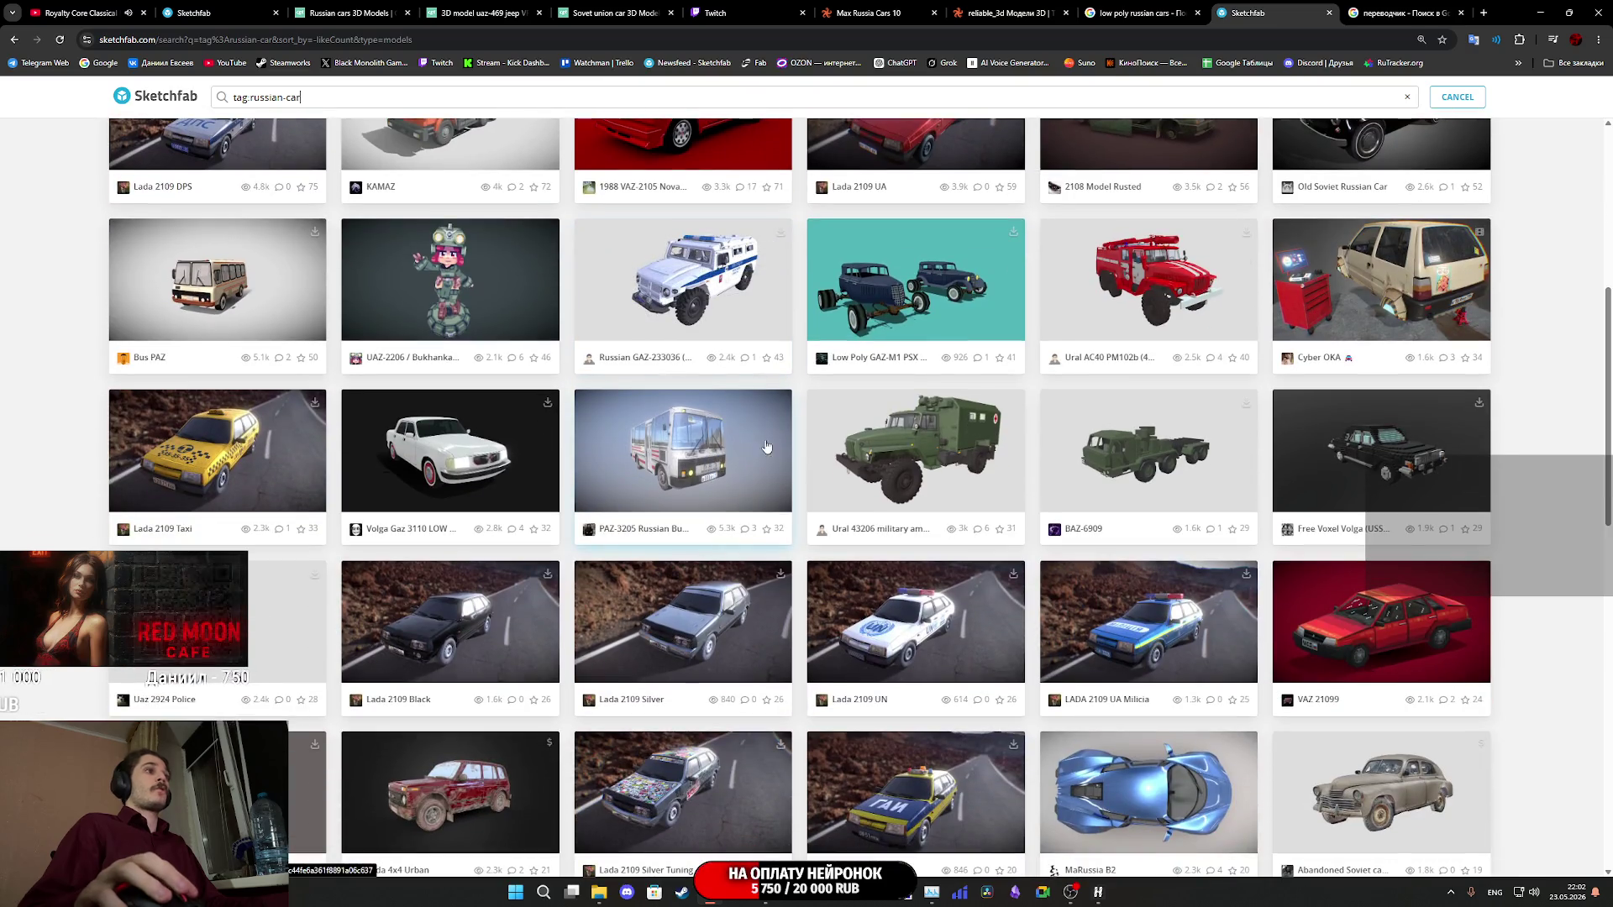
# Open the PAZ-3205 bus model and view its wireframe, UV layout and base colour texture.
pyautogui.click(699, 452)
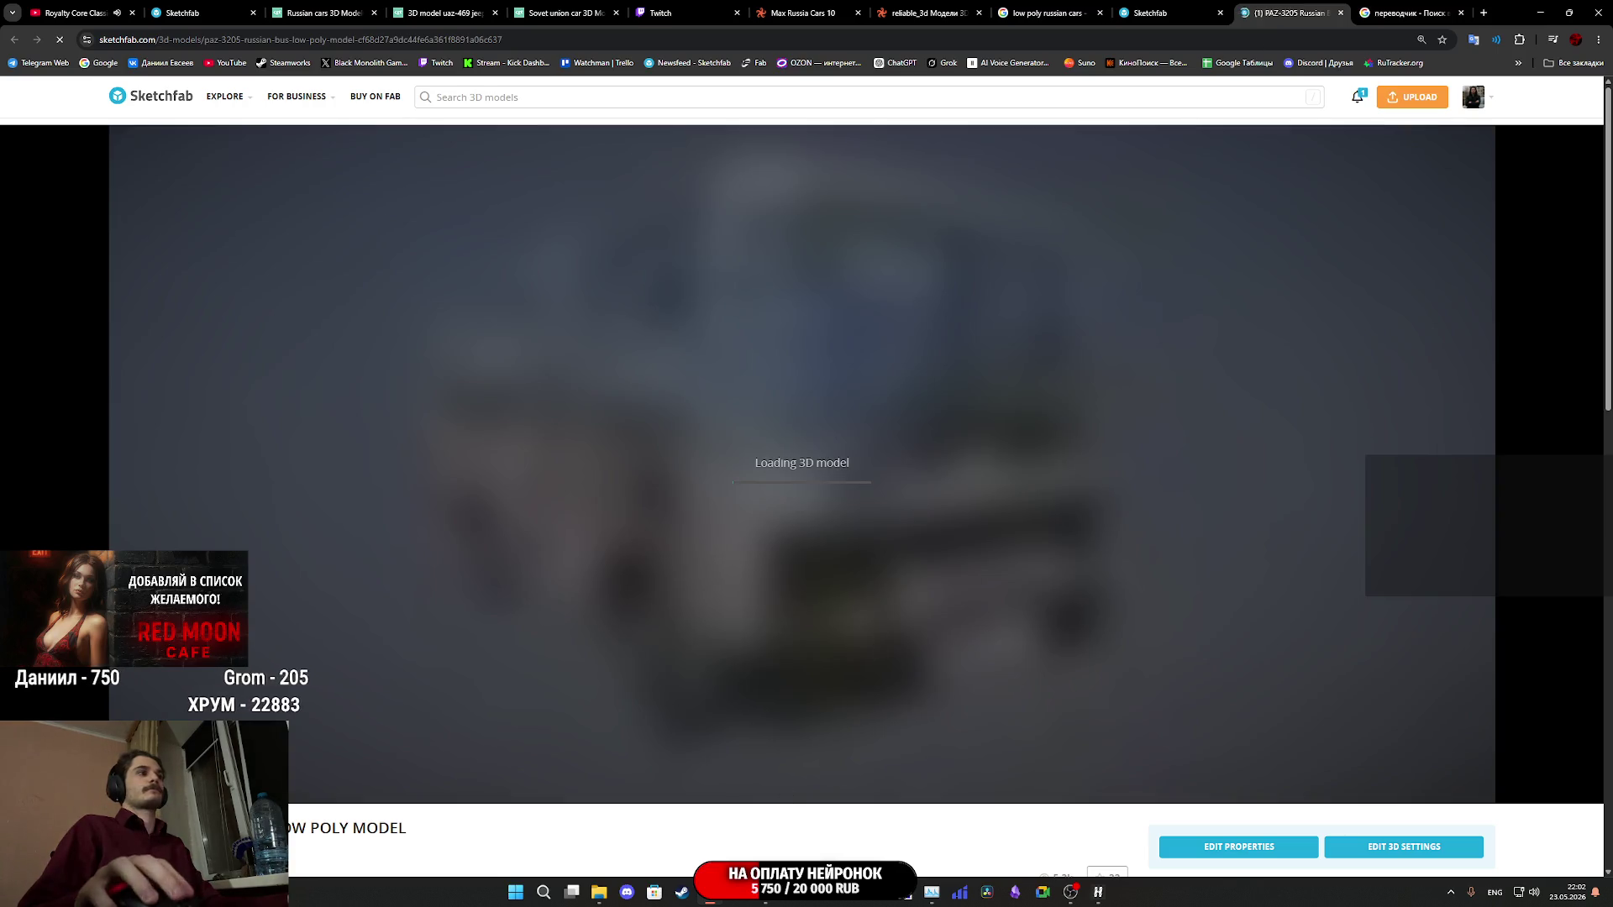
pyautogui.scroll(-3, 625, 683)
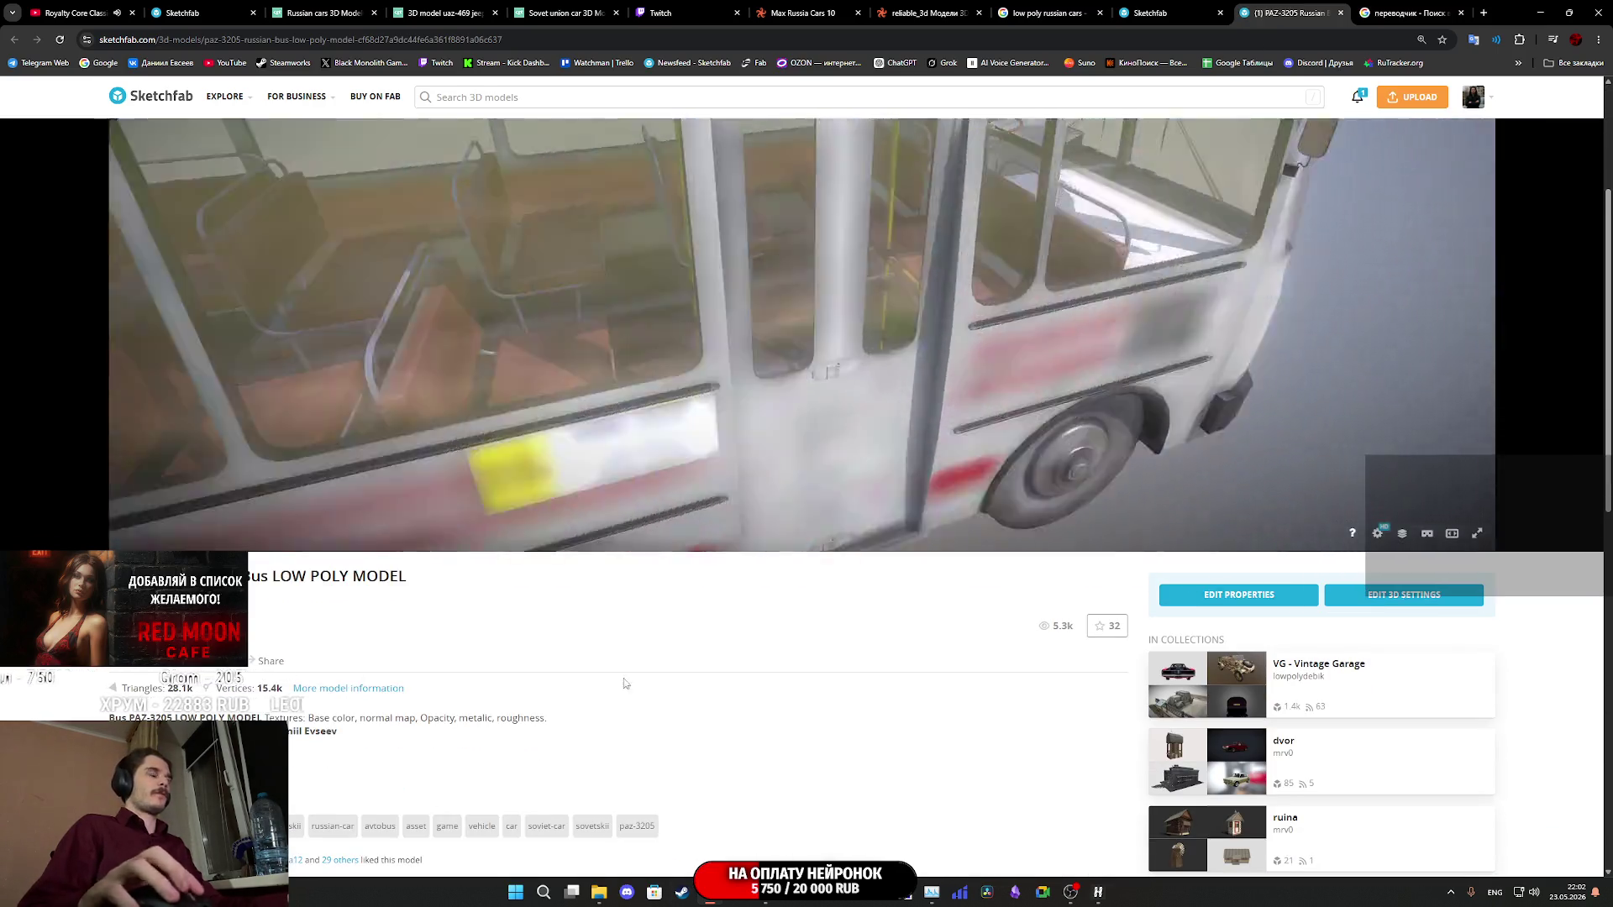
pyautogui.scroll(3, 624, 683)
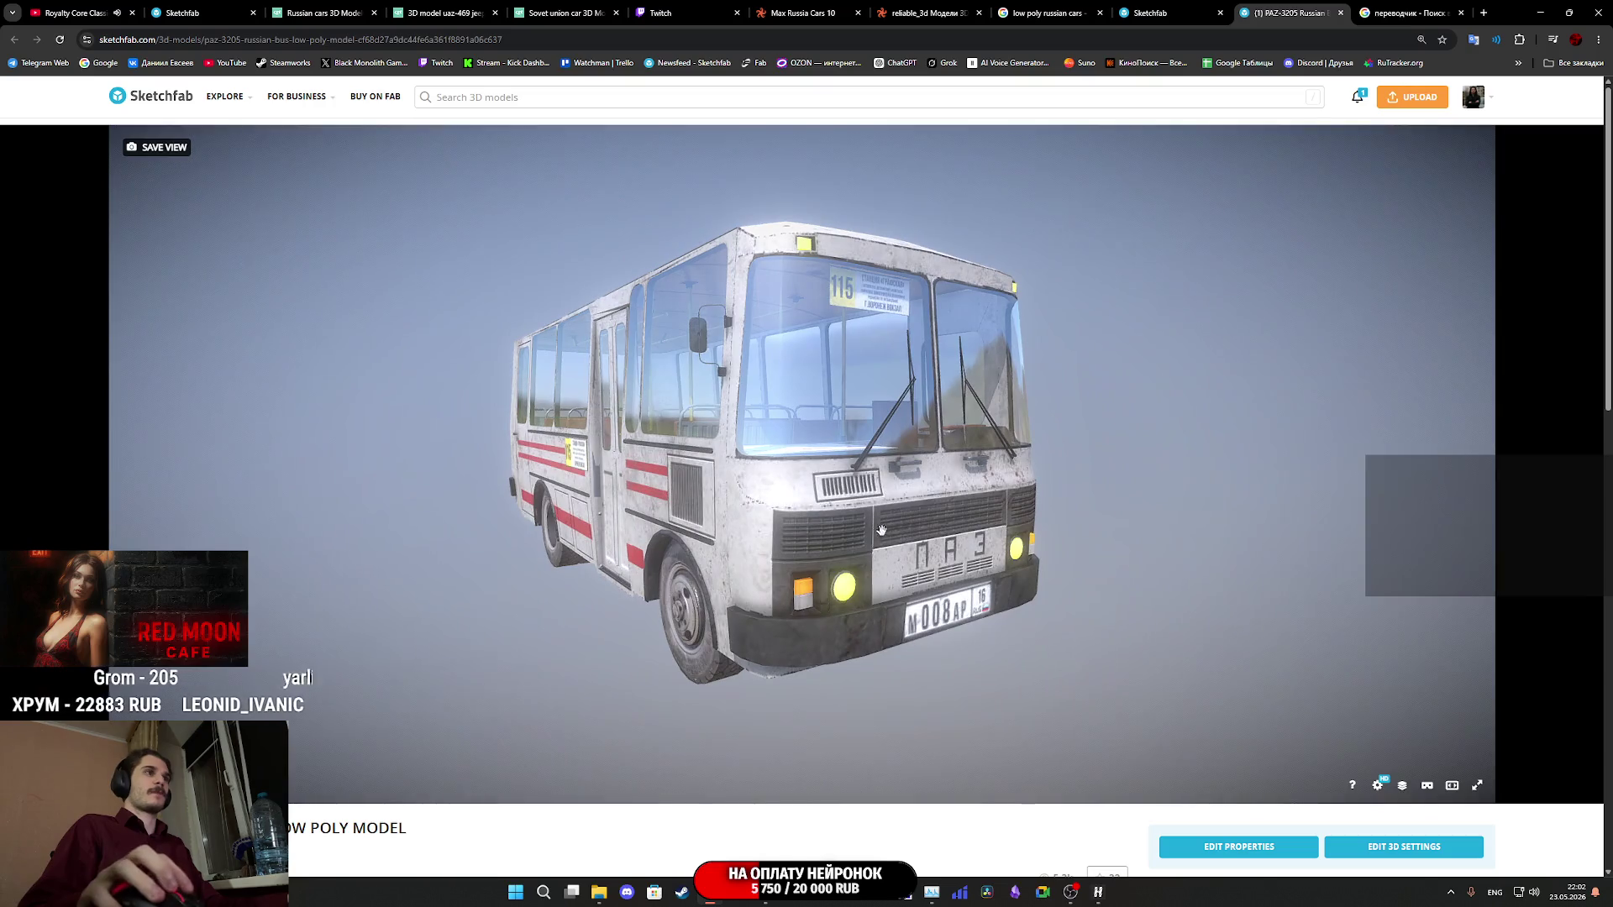
pyautogui.click(1402, 787)
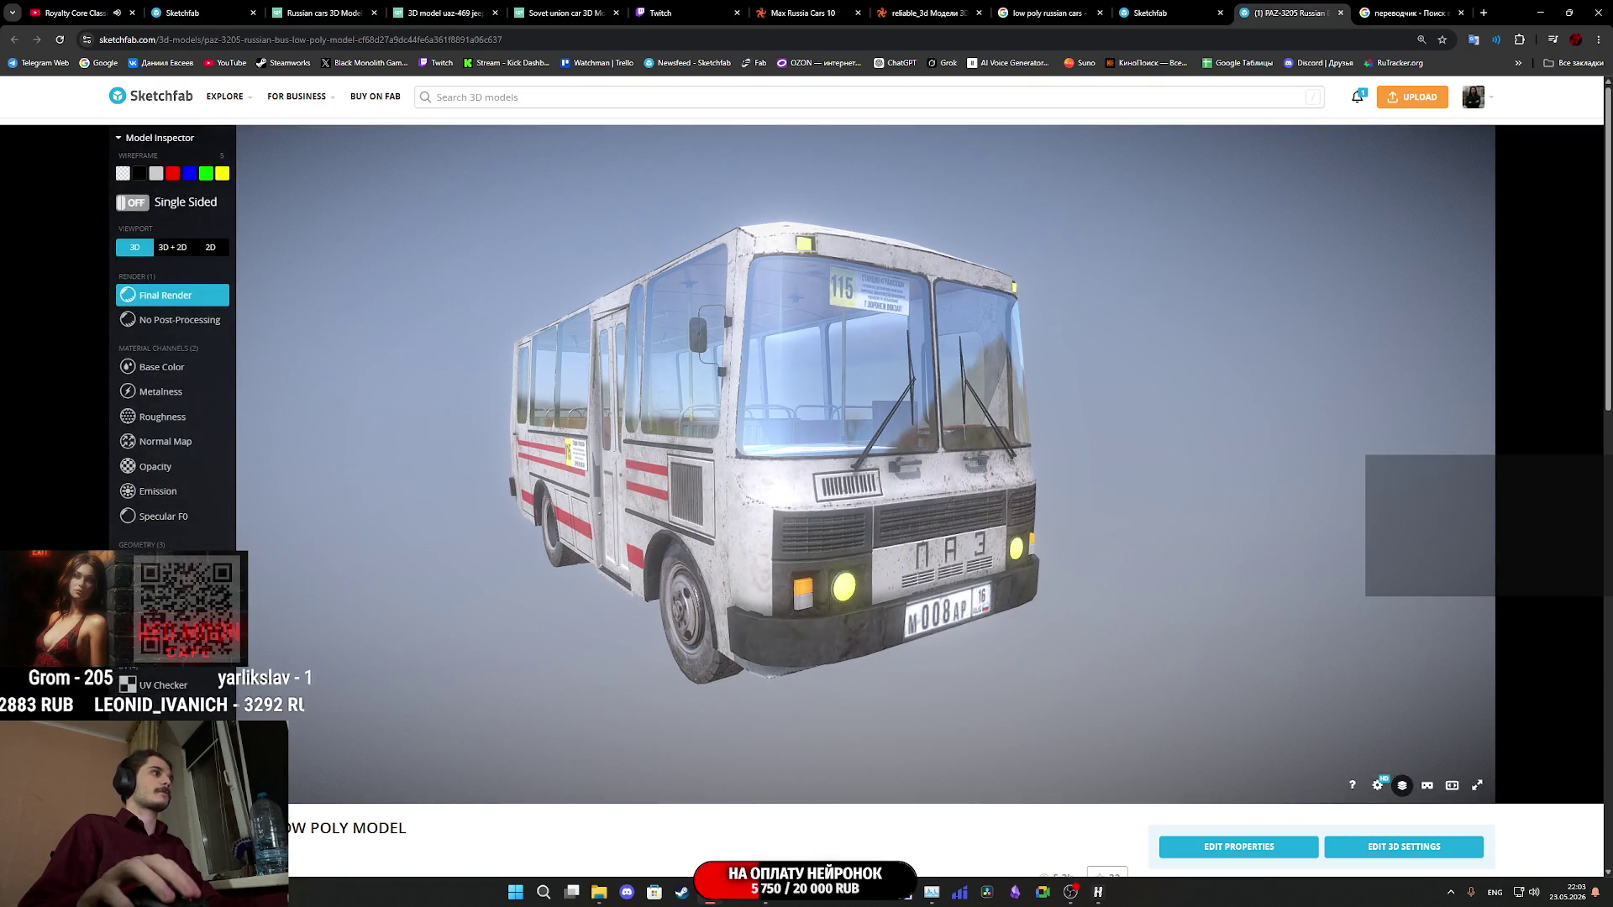
pyautogui.click(139, 173)
pyautogui.click(172, 247)
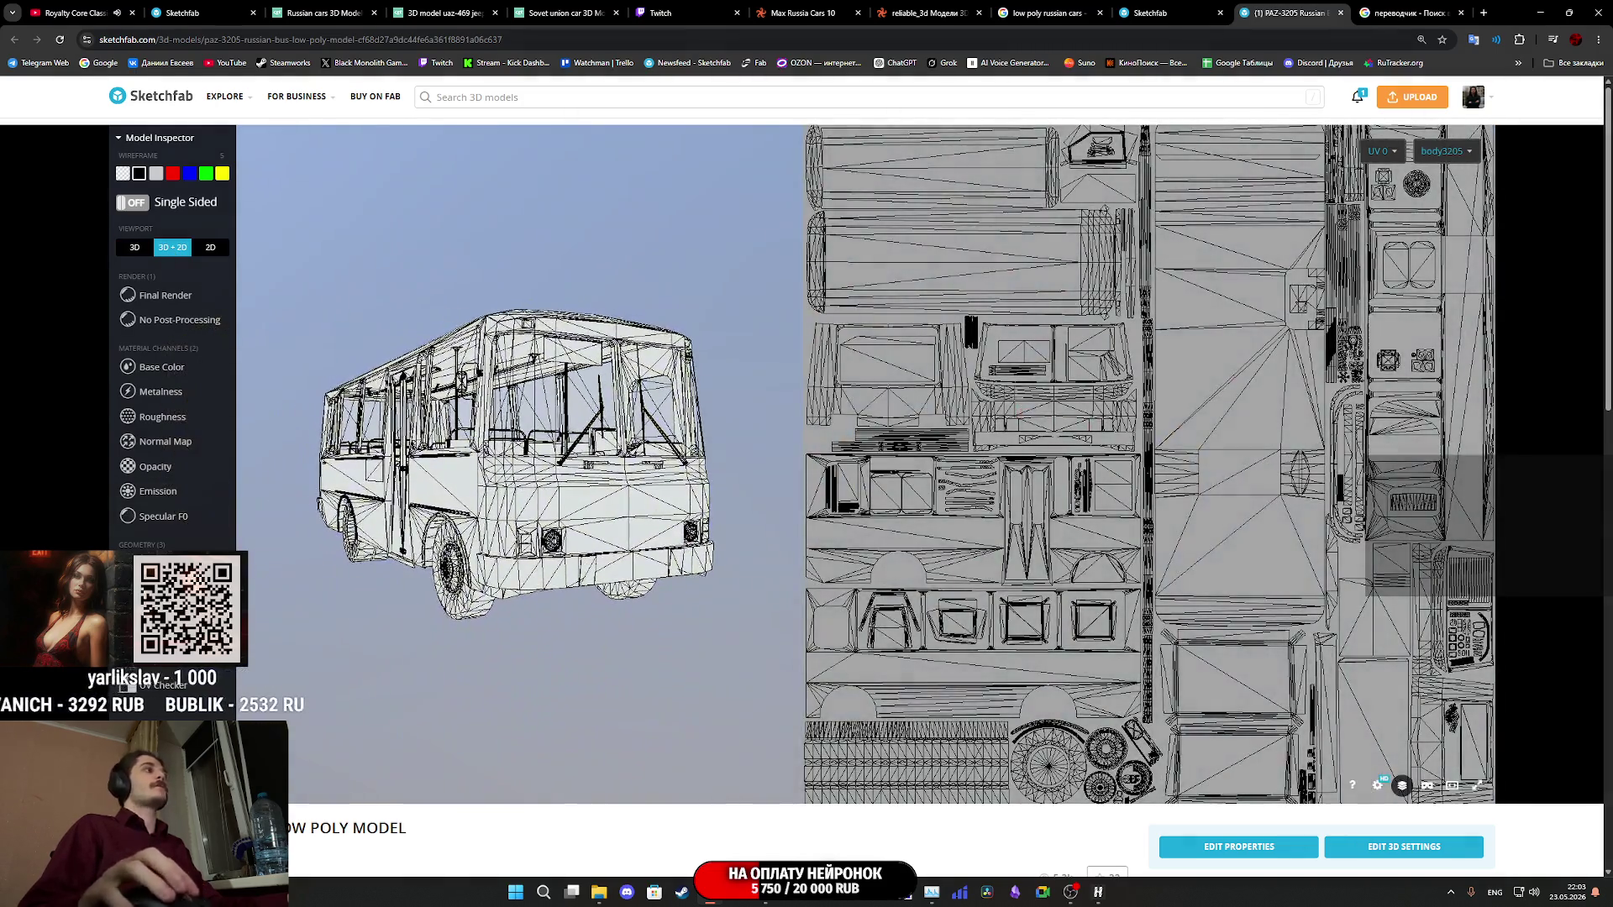
pyautogui.click(185, 375)
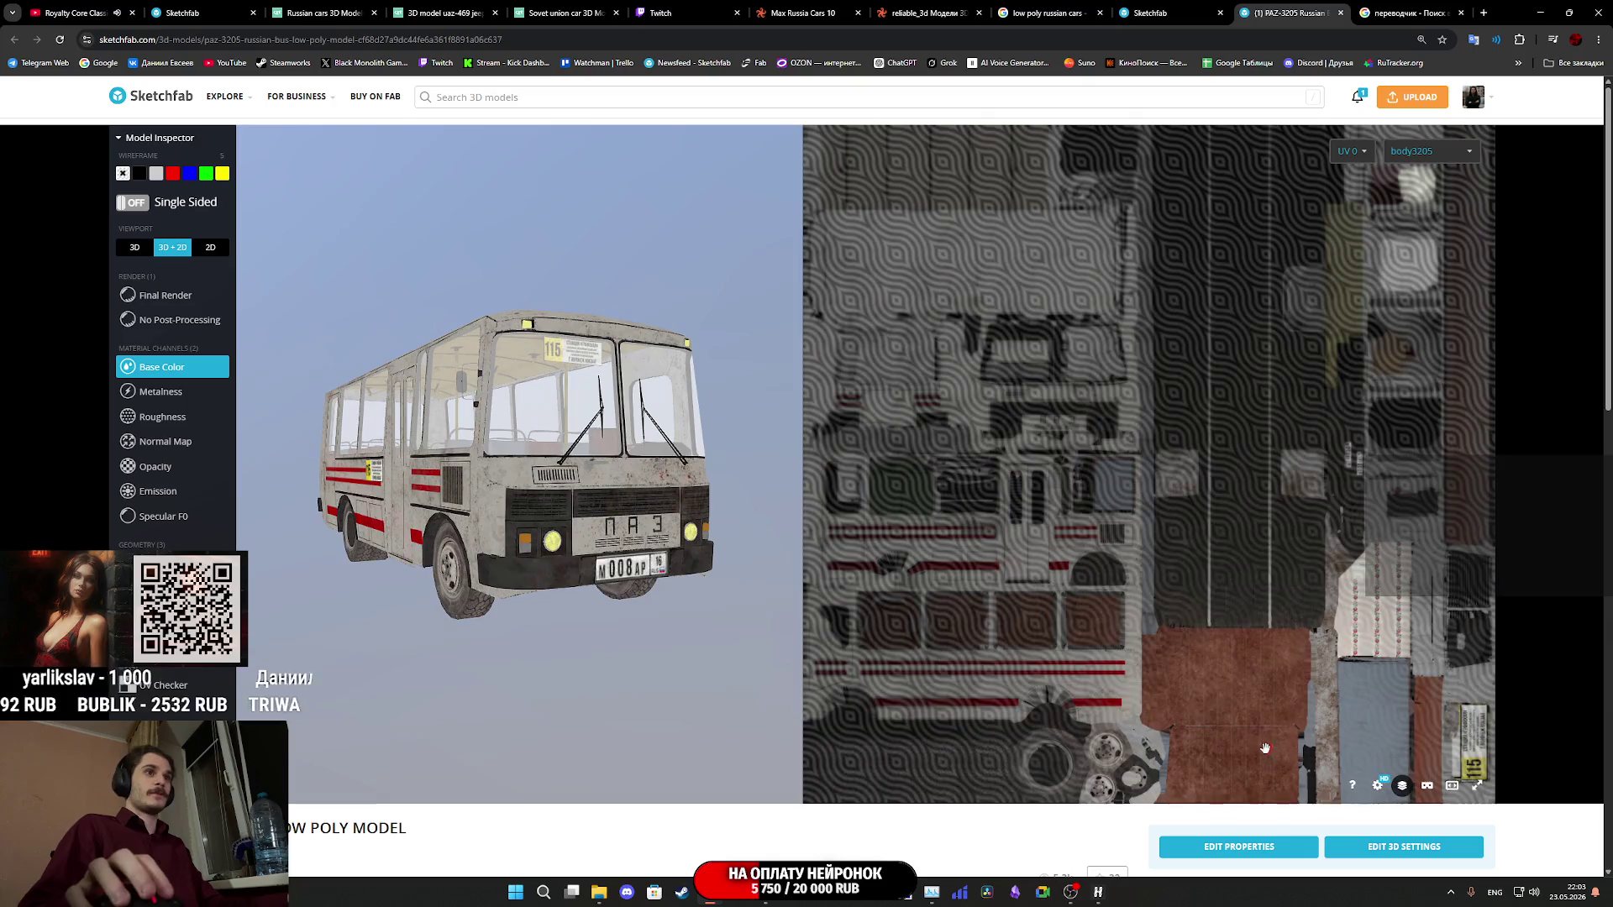
# Check the model's materials list, keeping the body3205 texture displayed.
pyautogui.scroll(10, 535, 542)
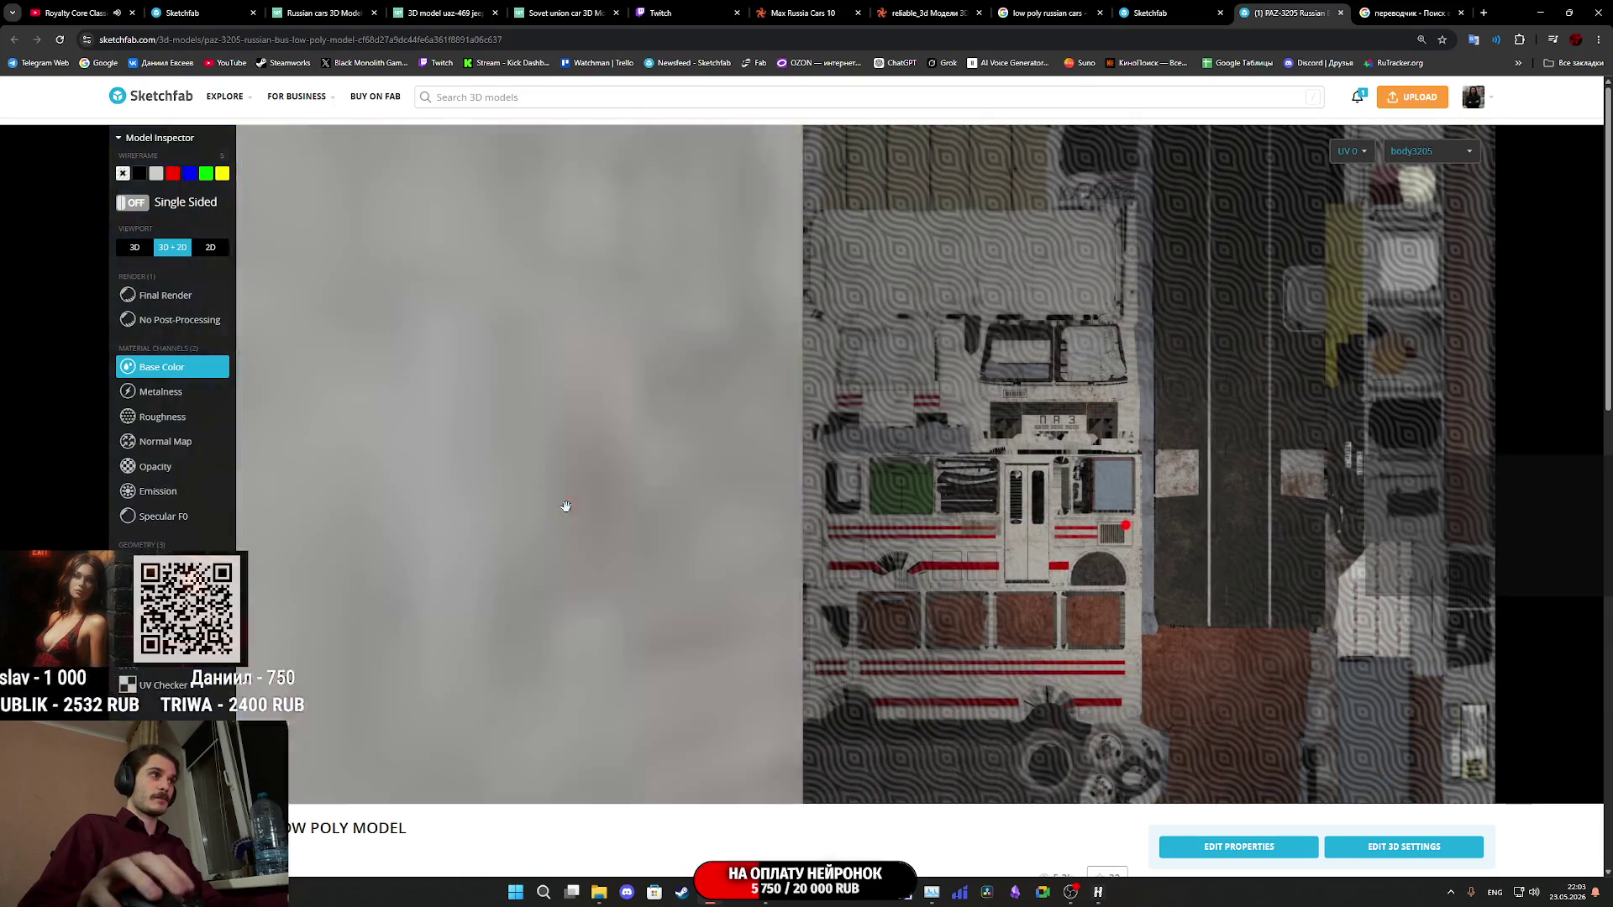
pyautogui.scroll(-10, 535, 542)
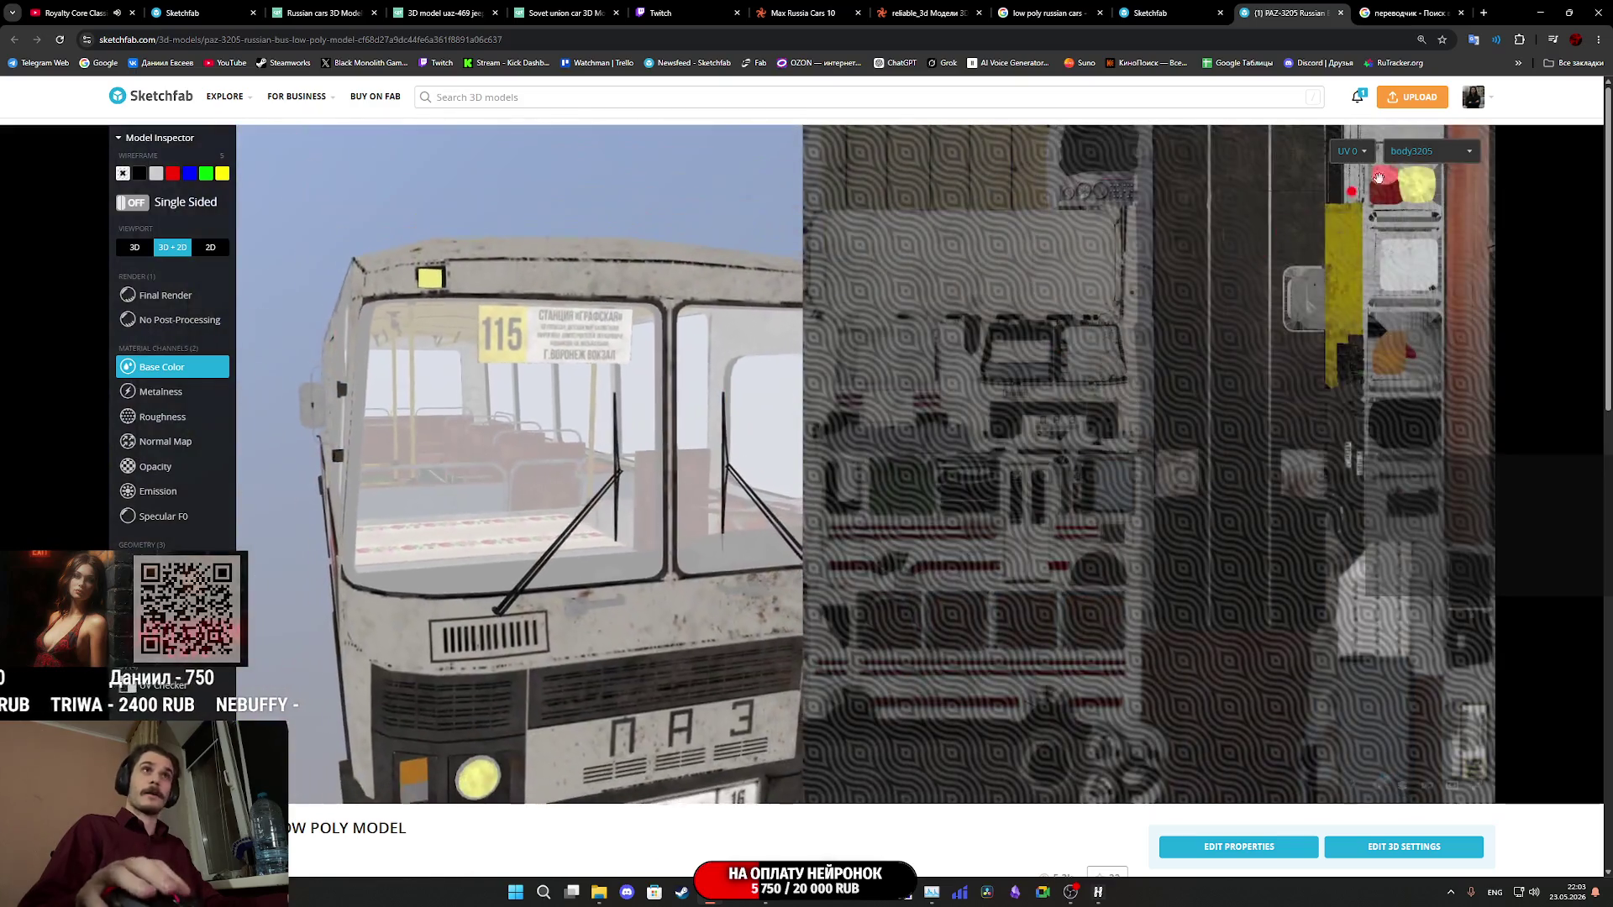
pyautogui.click(1428, 151)
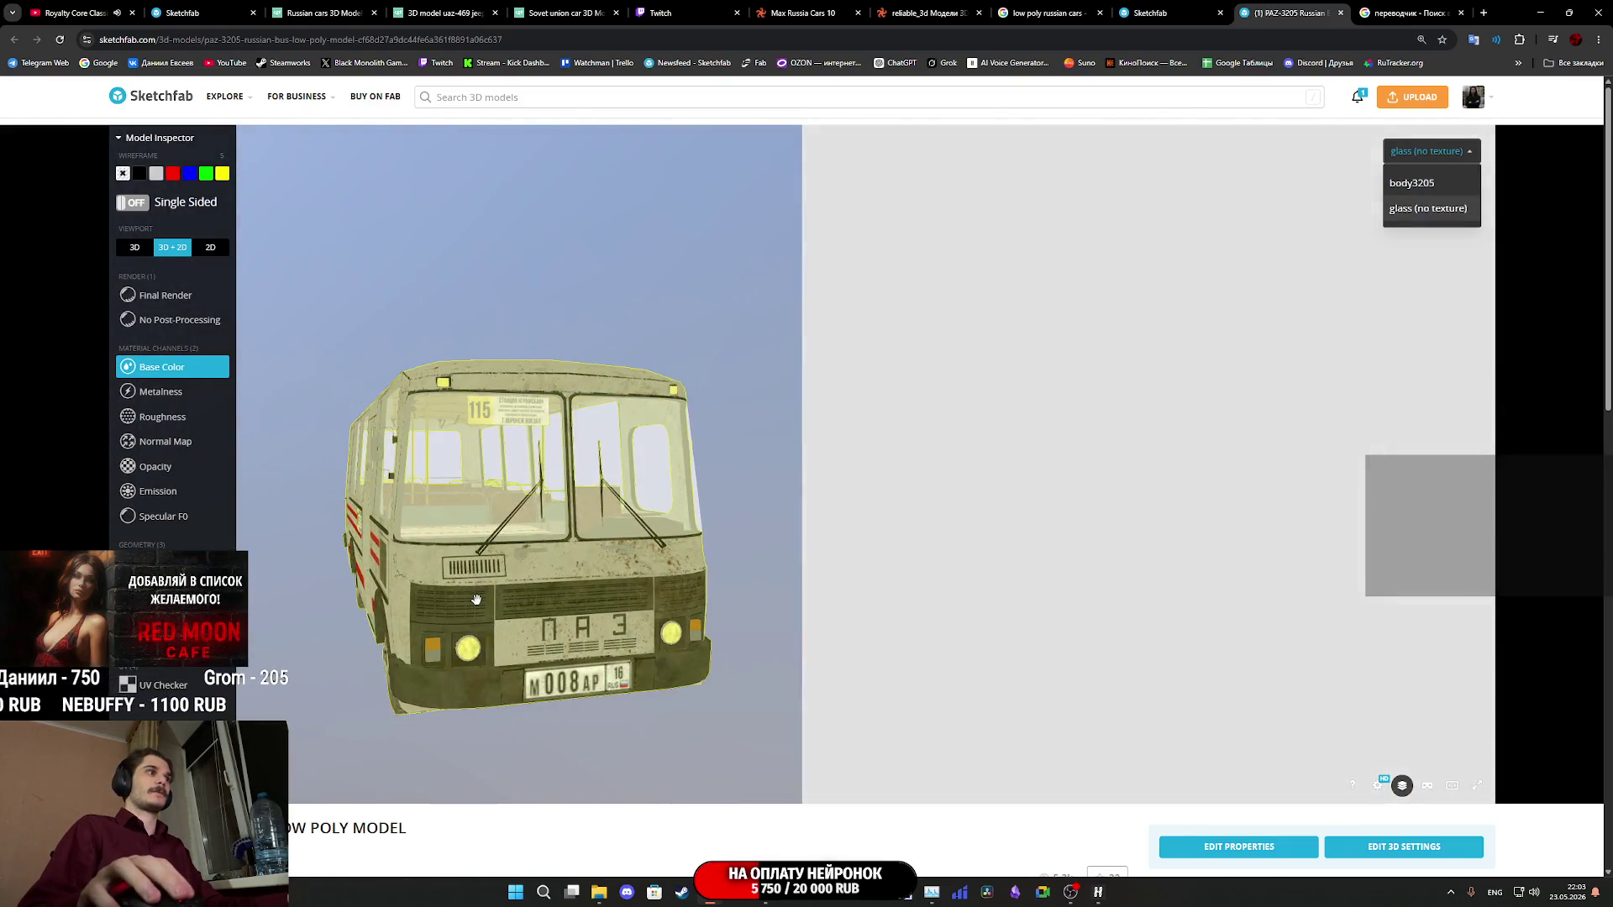
pyautogui.click(1412, 183)
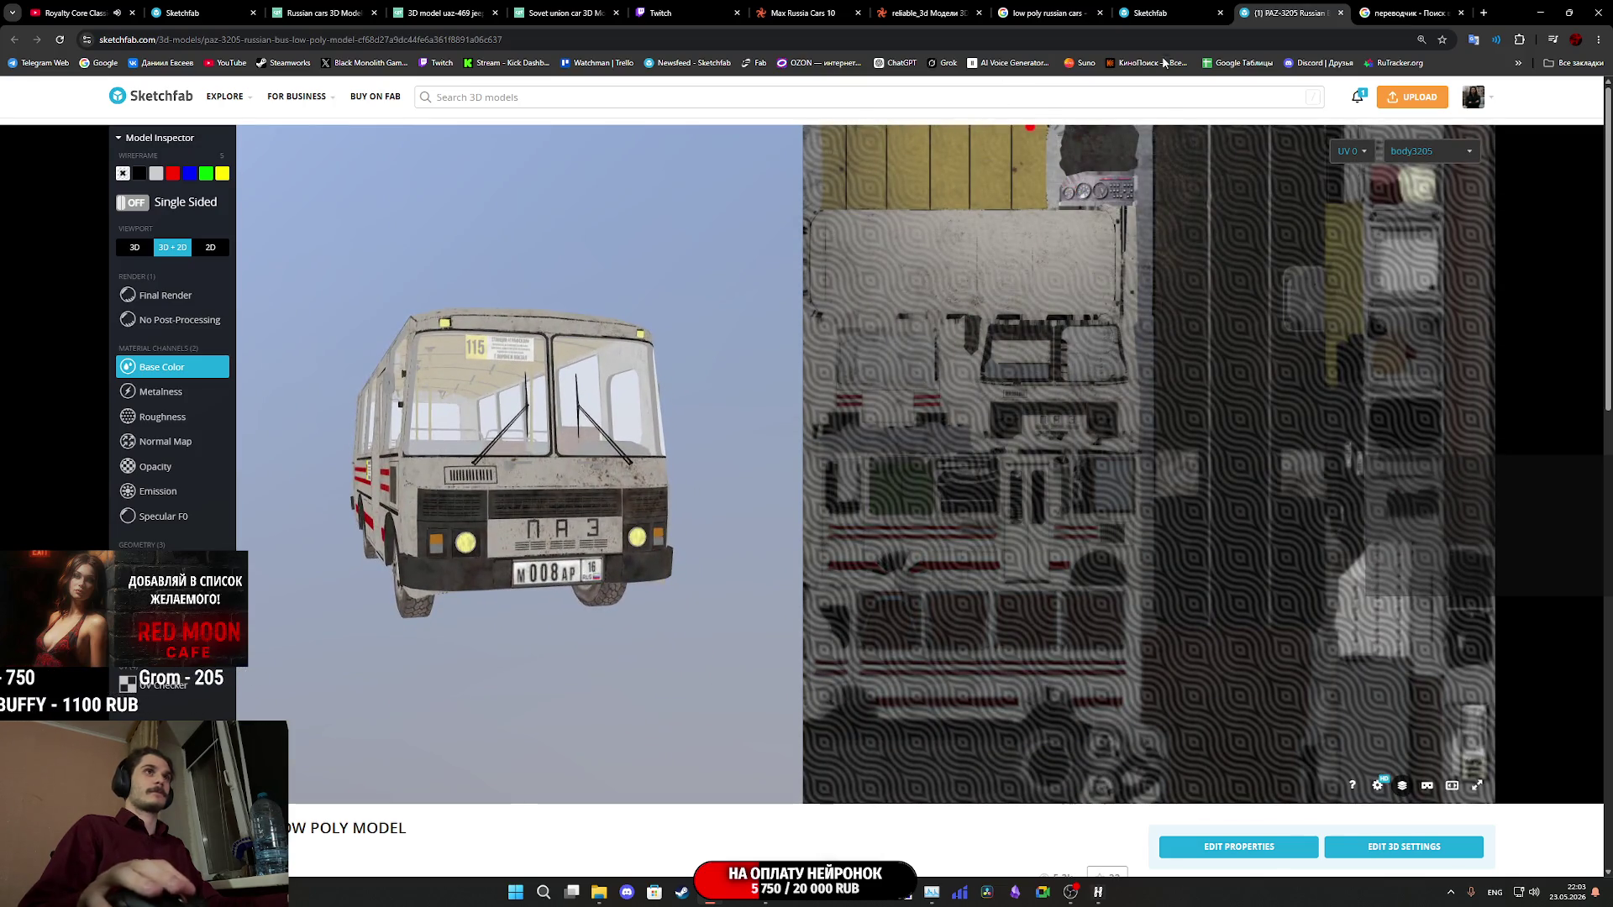
pyautogui.scroll(5, 609, 569)
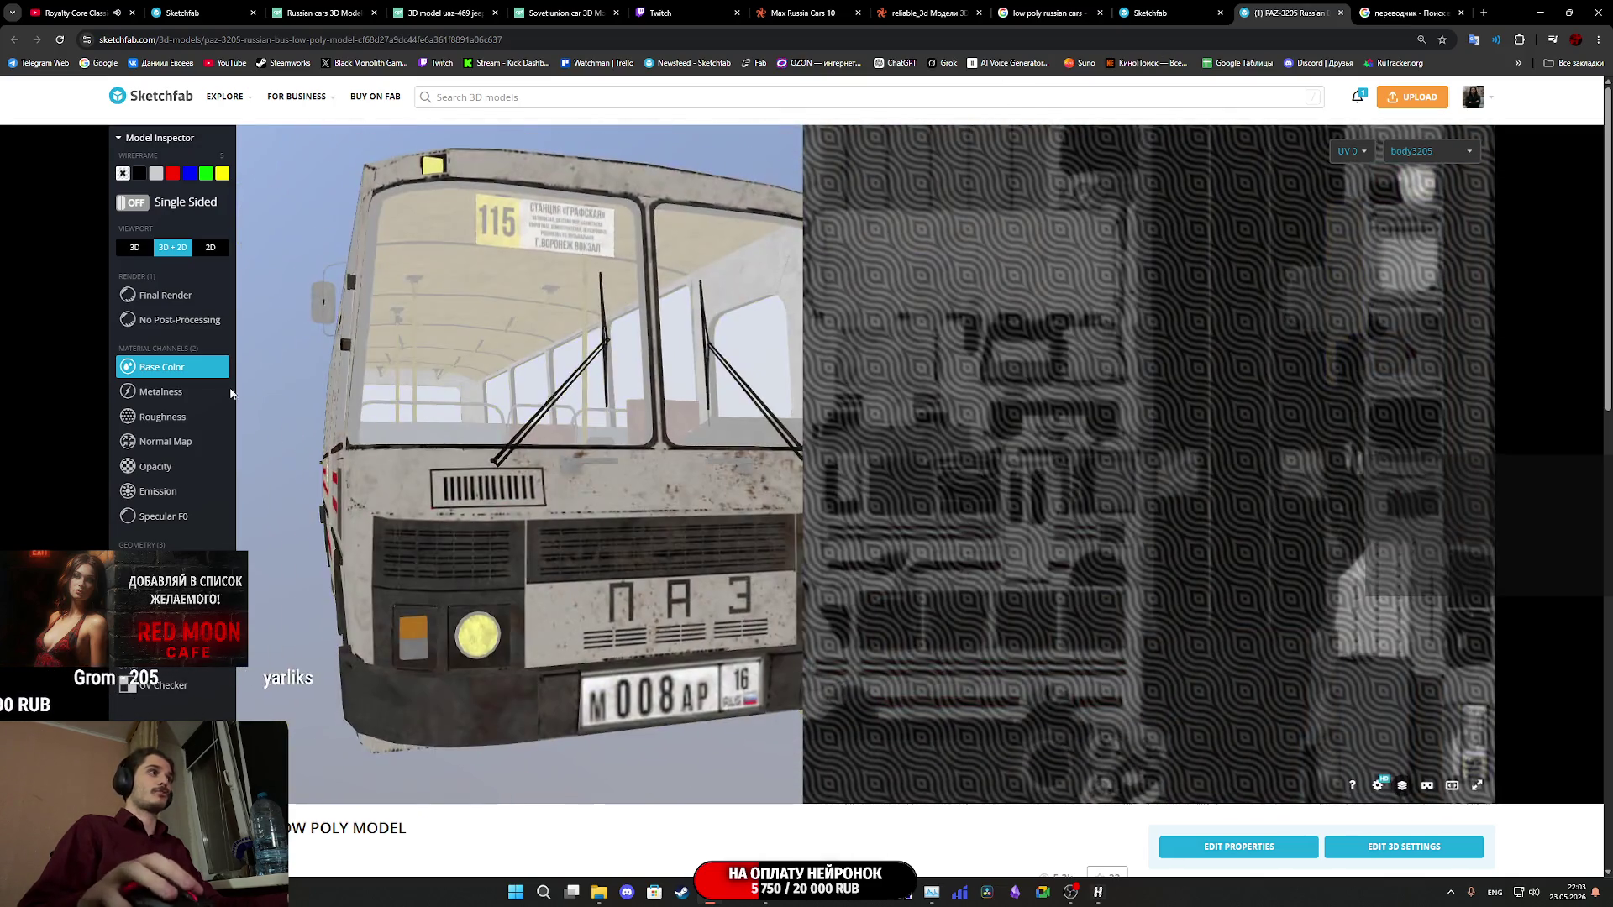
# Return to Final Render in 3D only, orbit the bus and peek inside the cabin, then close it.
pyautogui.click(162, 296)
pyautogui.click(136, 248)
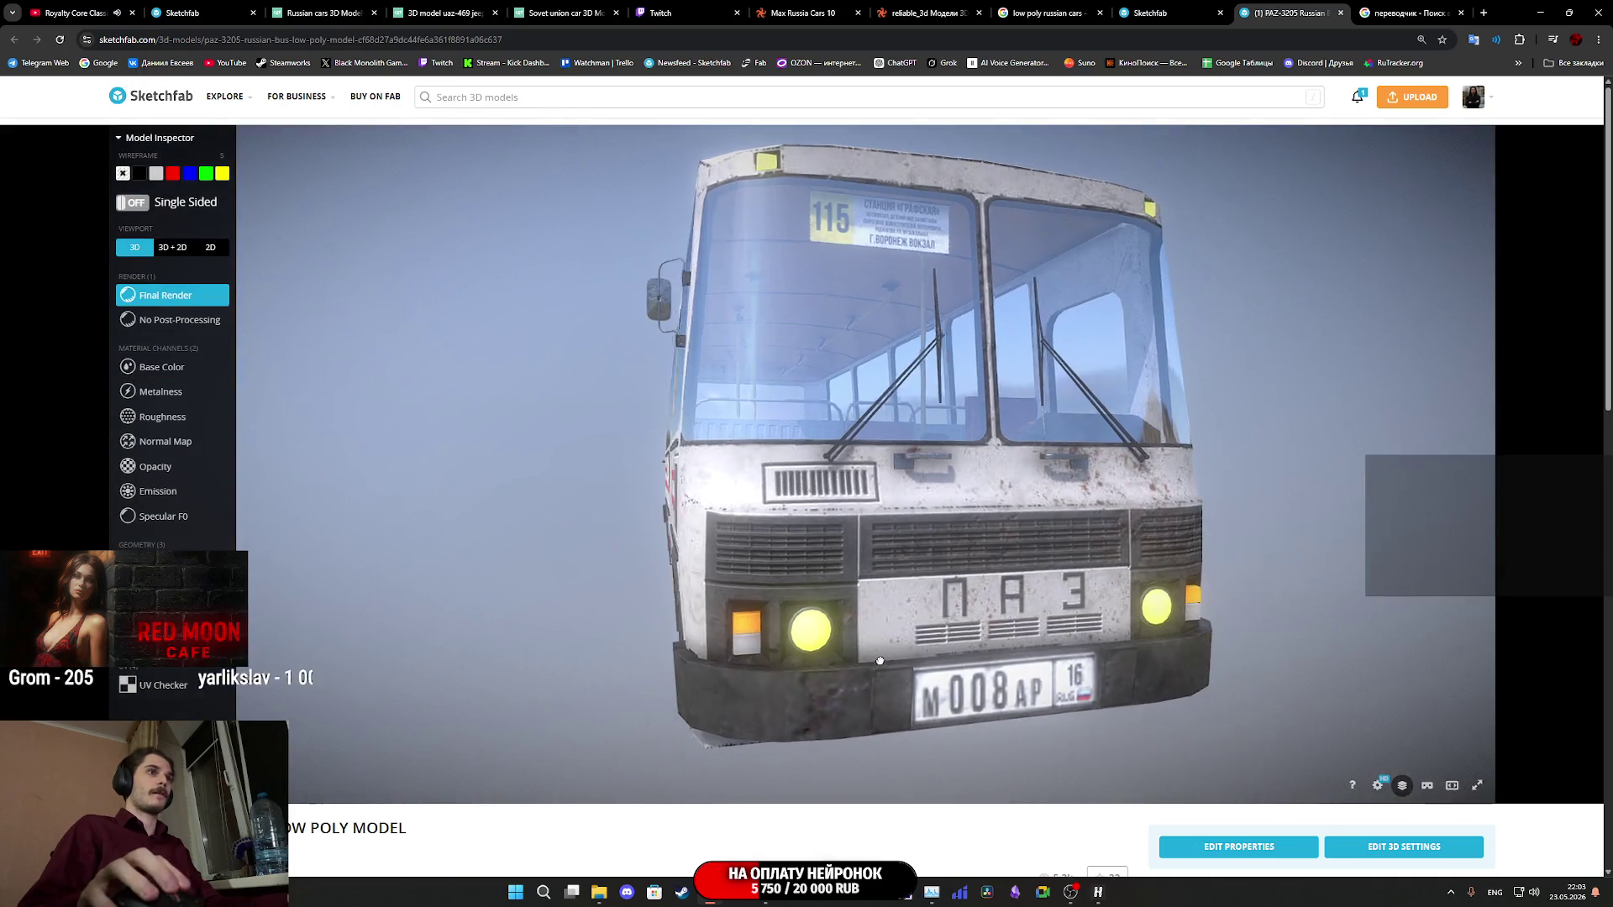
pyautogui.scroll(-5, 880, 662)
pyautogui.moveTo(876, 653); pyautogui.dragTo(1099, 661)
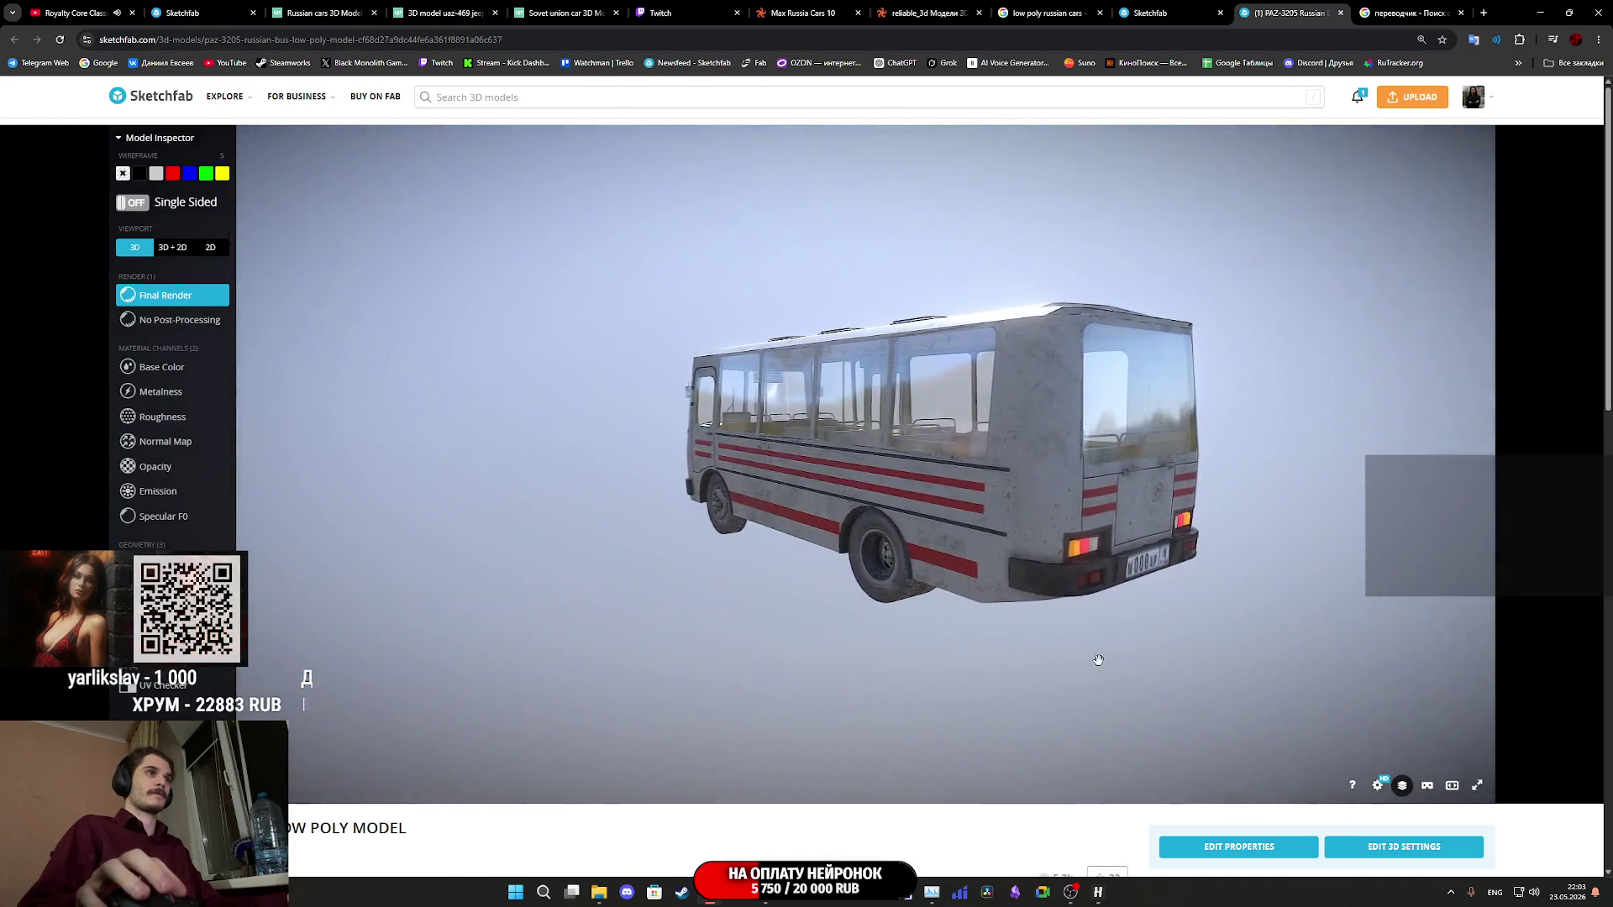
pyautogui.scroll(10, 1011, 507)
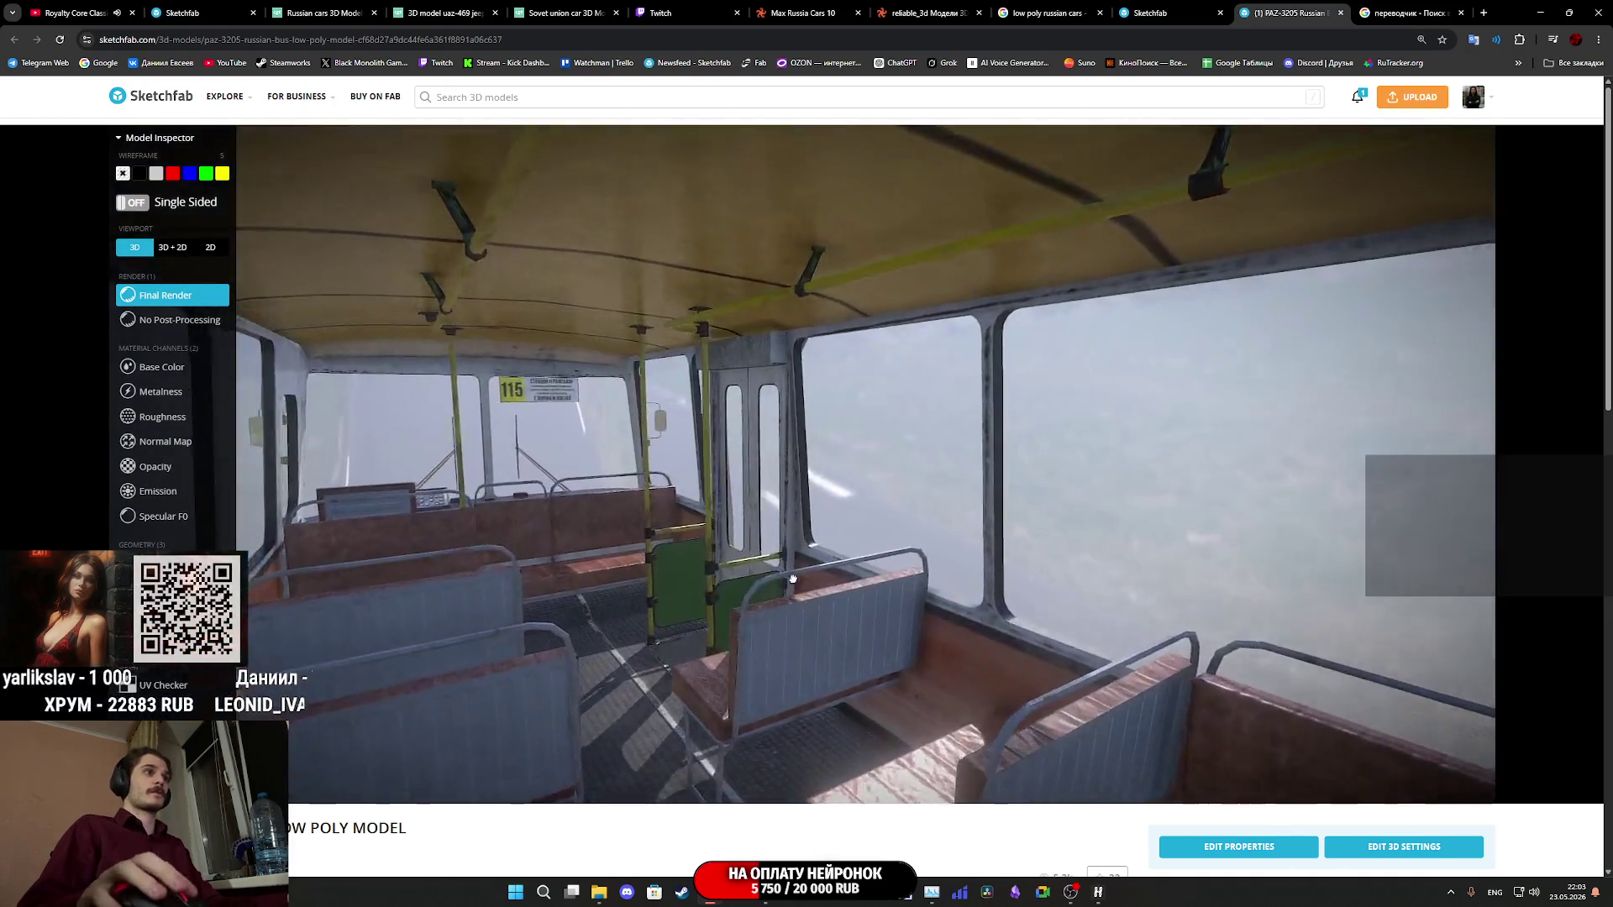
pyautogui.moveTo(778, 563)
pyautogui.mouseDown()
pyautogui.moveTo(917, 521)
pyautogui.moveTo(1146, 512)
pyautogui.moveTo(741, 550)
pyautogui.mouseUp()
pyautogui.scroll(-8, 1059, 506)
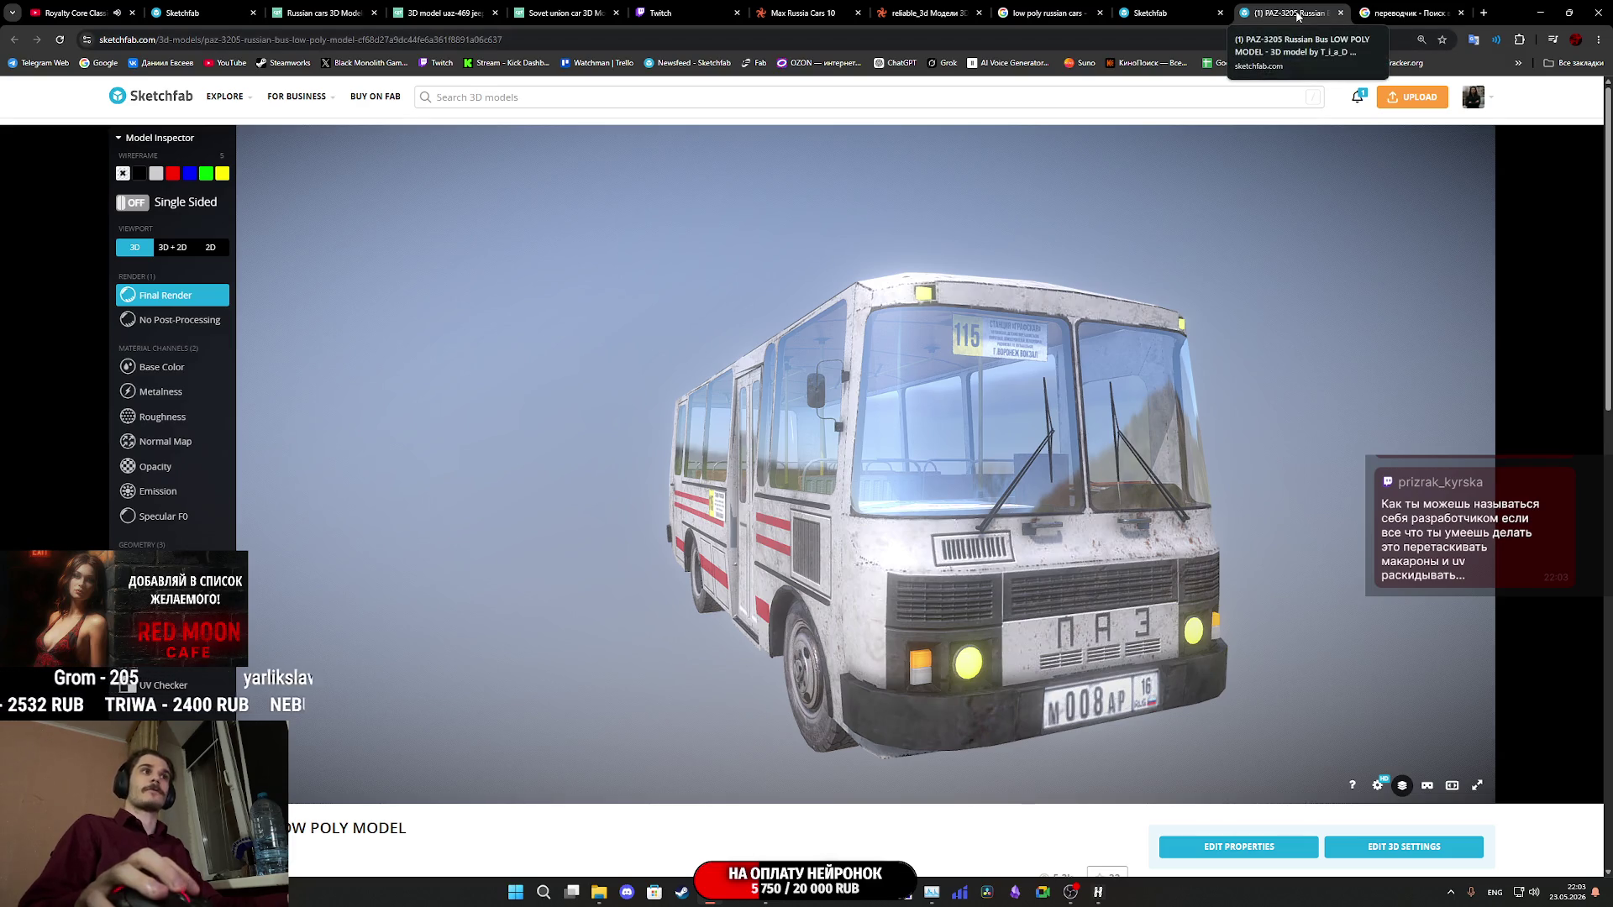
pyautogui.click(1340, 13)
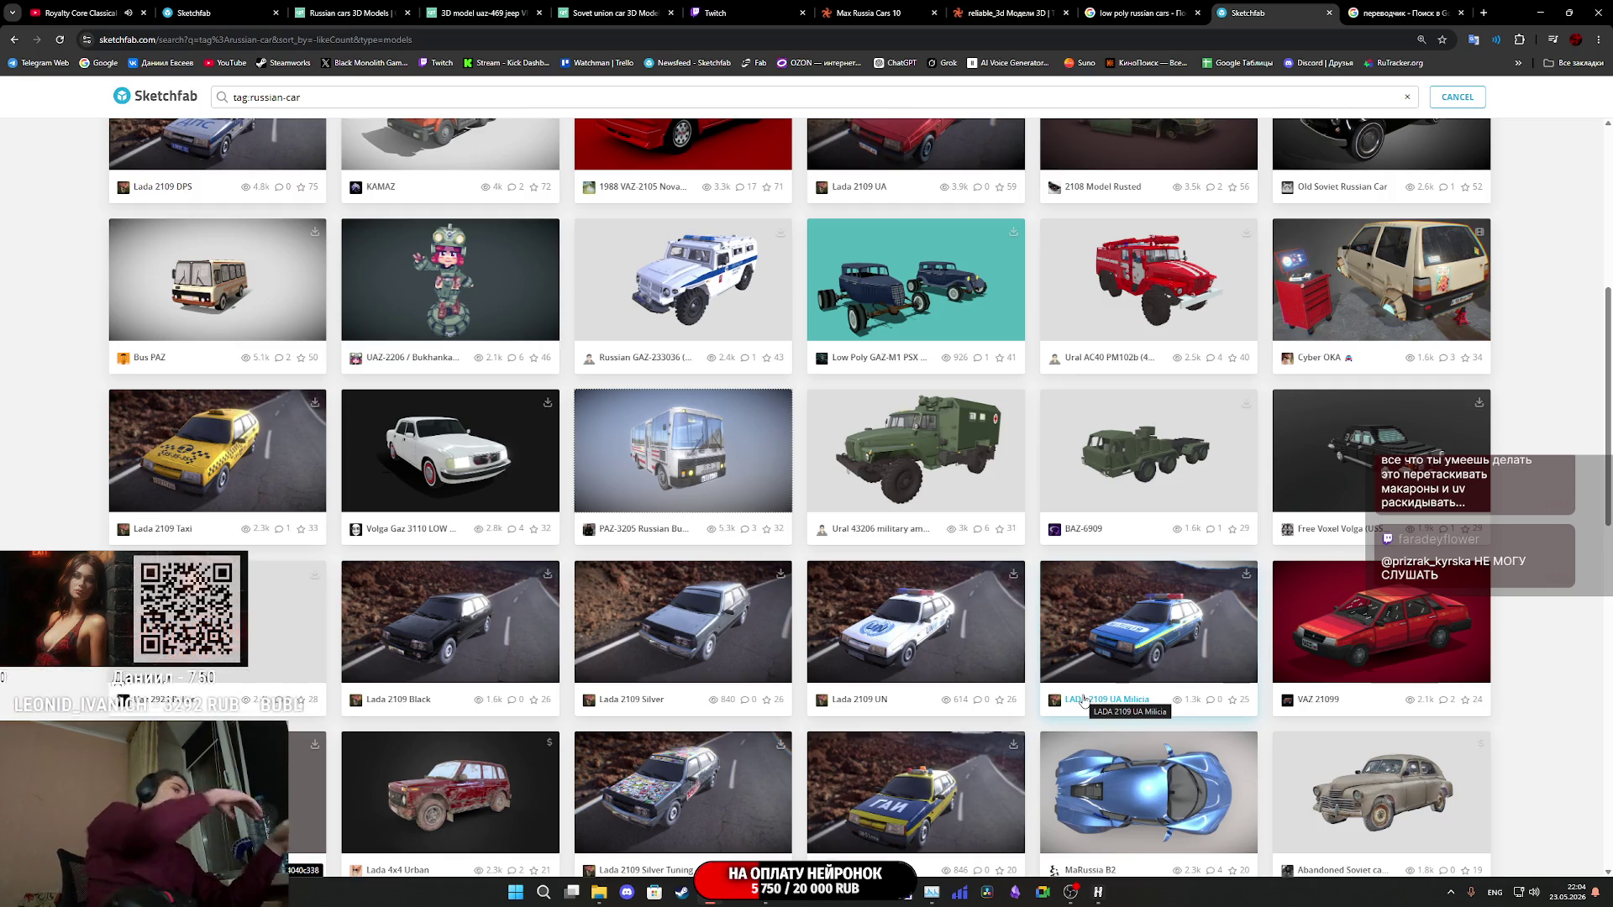
# Open the VAZ 21099 and VAZ 1111 "OKA" models in background tabs and view the OKA page.
pyautogui.scroll(-6, 1327, 629)
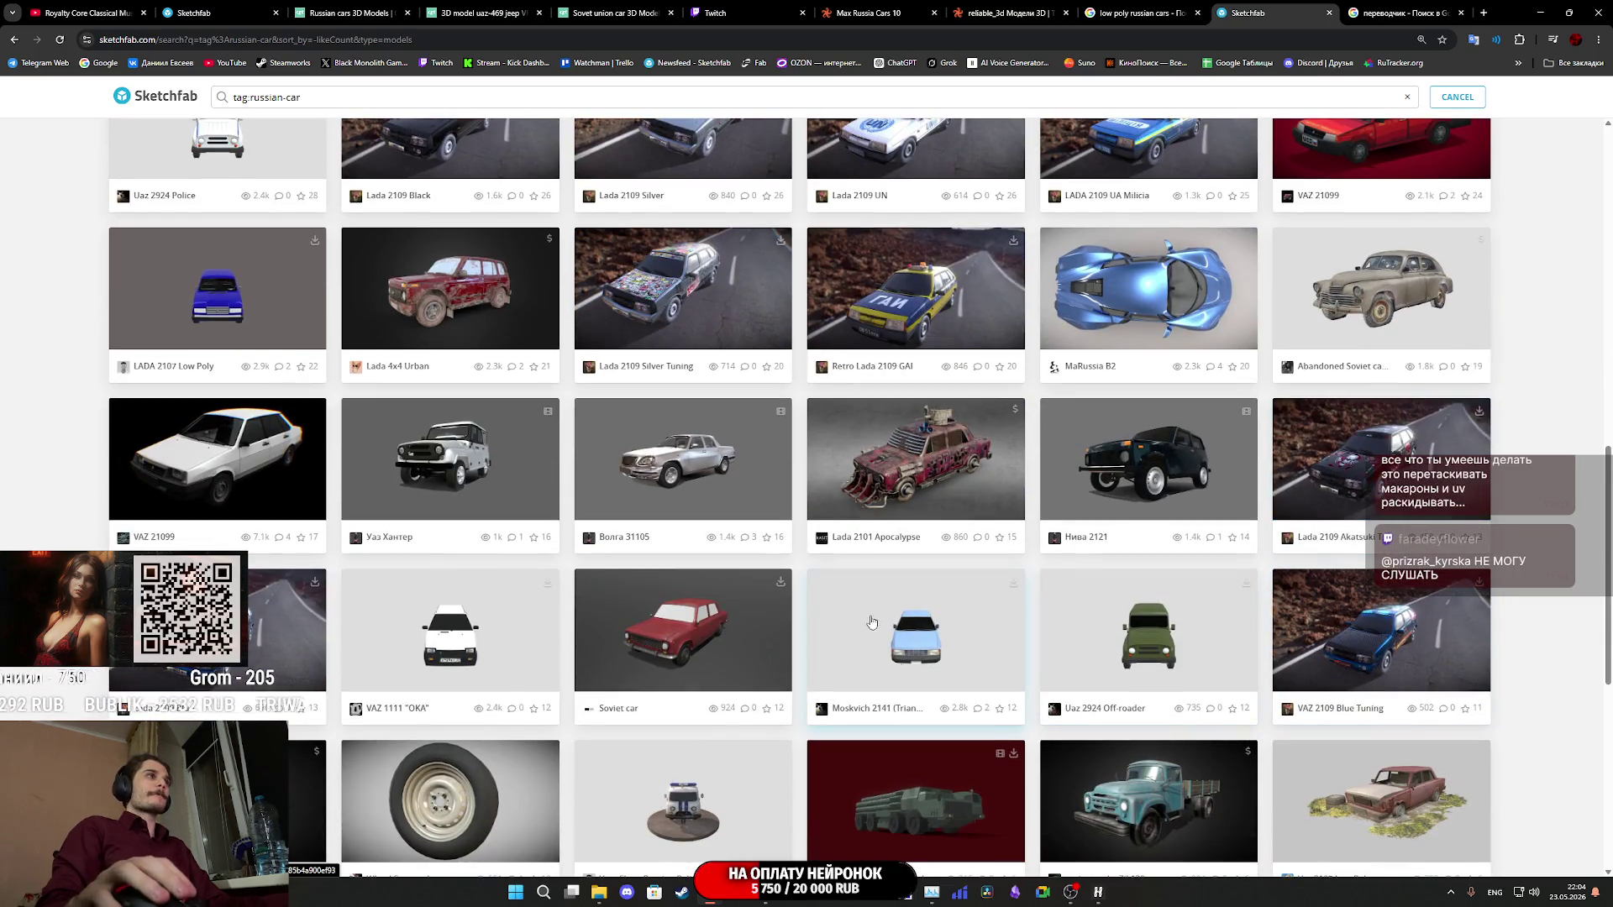
pyautogui.middleClick(209, 477)
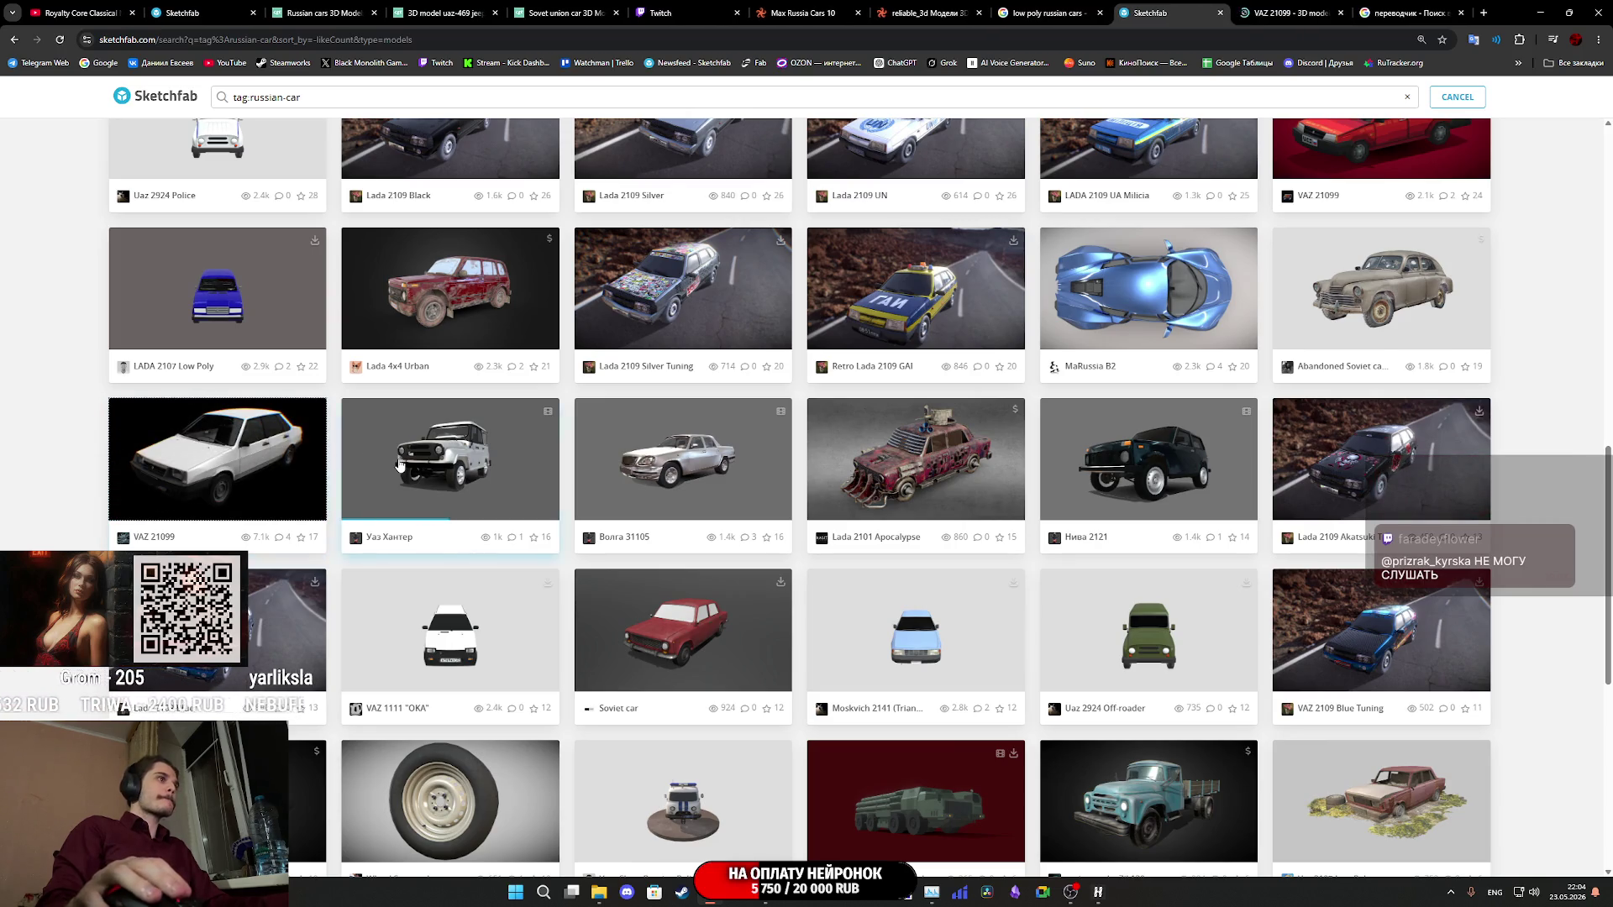
pyautogui.middleClick(472, 648)
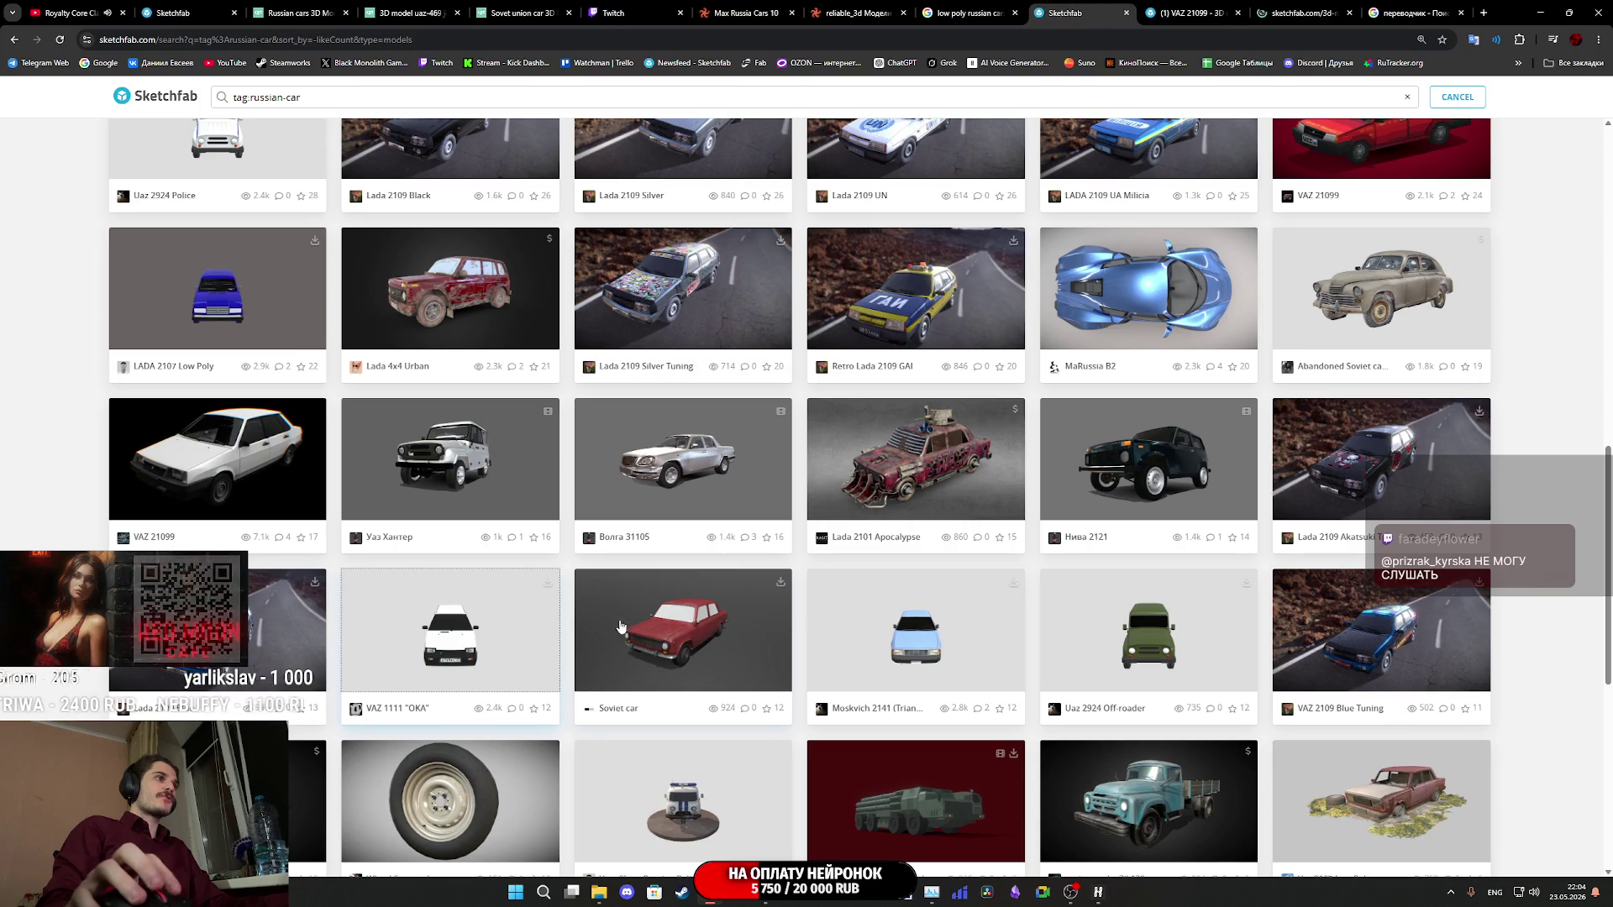
pyautogui.click(1300, 7)
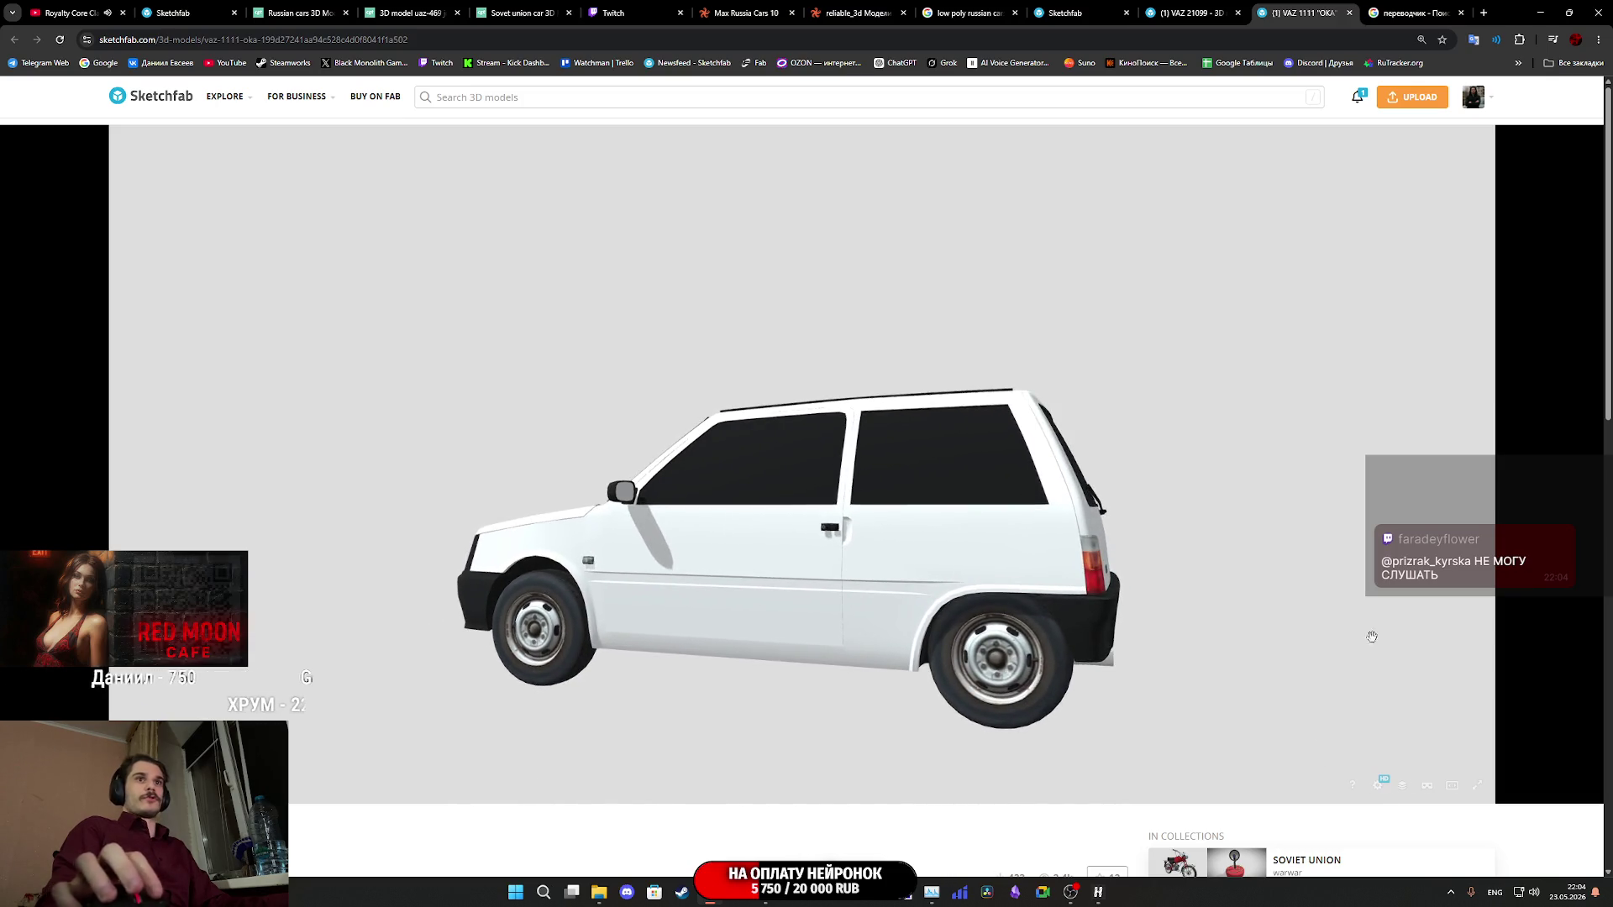
# Inspect the OKA as a wireframe from its rear underside, then open its author's profile.
pyautogui.click(1401, 784)
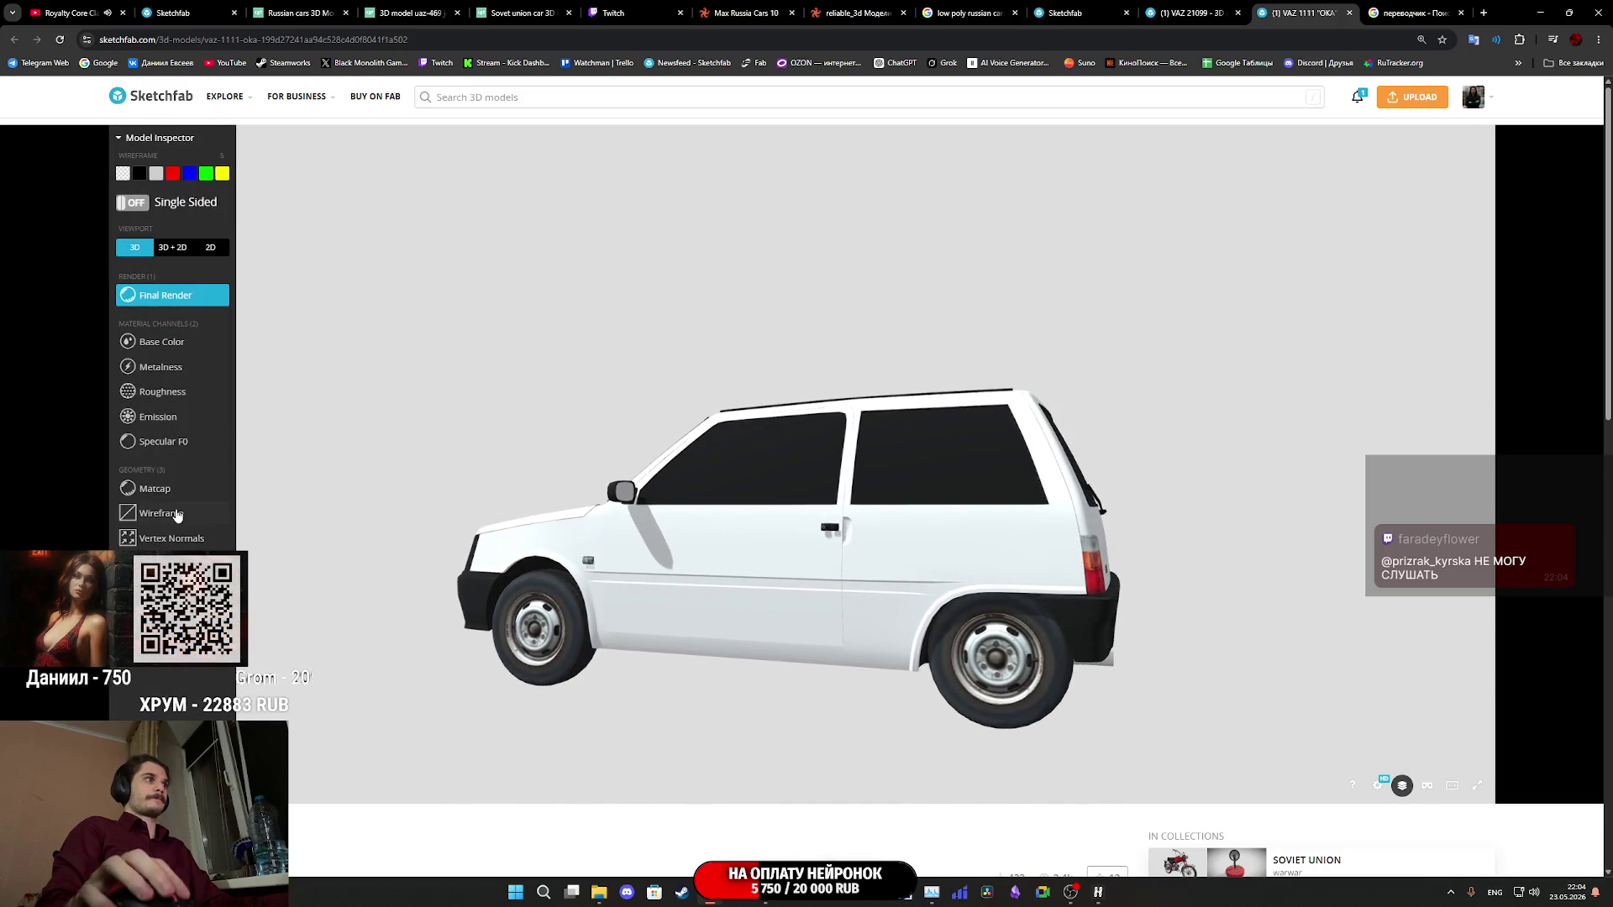
pyautogui.click(177, 513)
pyautogui.scroll(5, 813, 613)
pyautogui.scroll(10, 813, 612)
pyautogui.scroll(-10, 817, 507)
pyautogui.moveTo(817, 507)
pyautogui.mouseDown()
pyautogui.moveTo(818, 435)
pyautogui.moveTo(698, 541)
pyautogui.mouseUp()
pyautogui.scroll(-5, 481, 832)
pyautogui.click(170, 429)
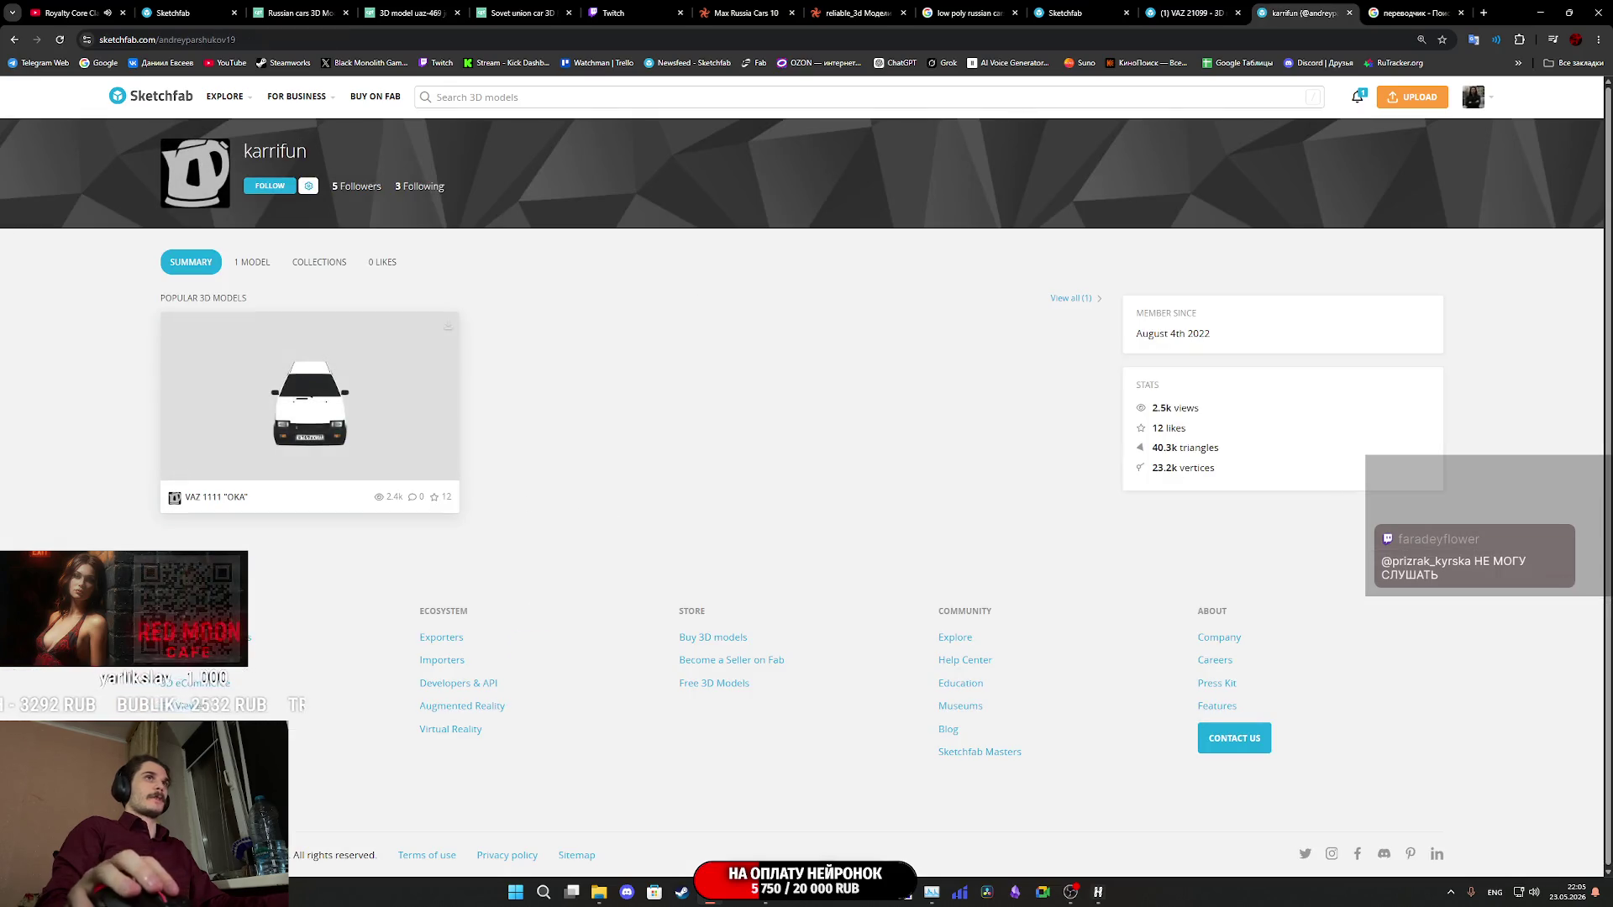
# Close the author's profile and orbit the VAZ 21099 to see its left side.
pyautogui.middleClick(1334, 12)
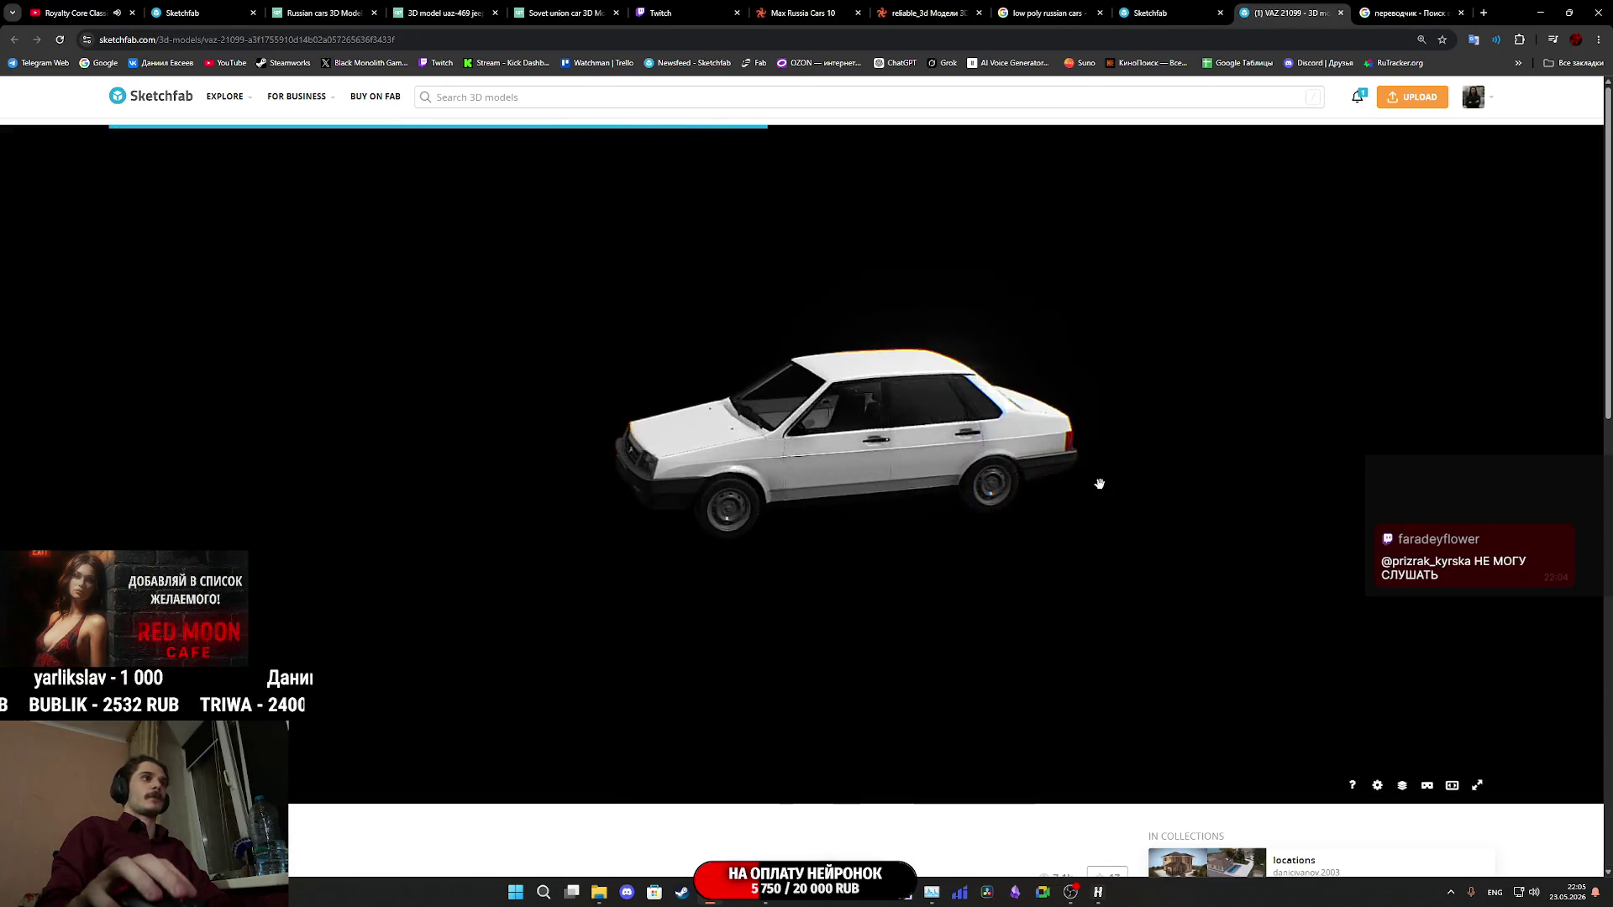
pyautogui.moveTo(840, 462); pyautogui.dragTo(713, 478)
pyautogui.scroll(-5, 686, 838)
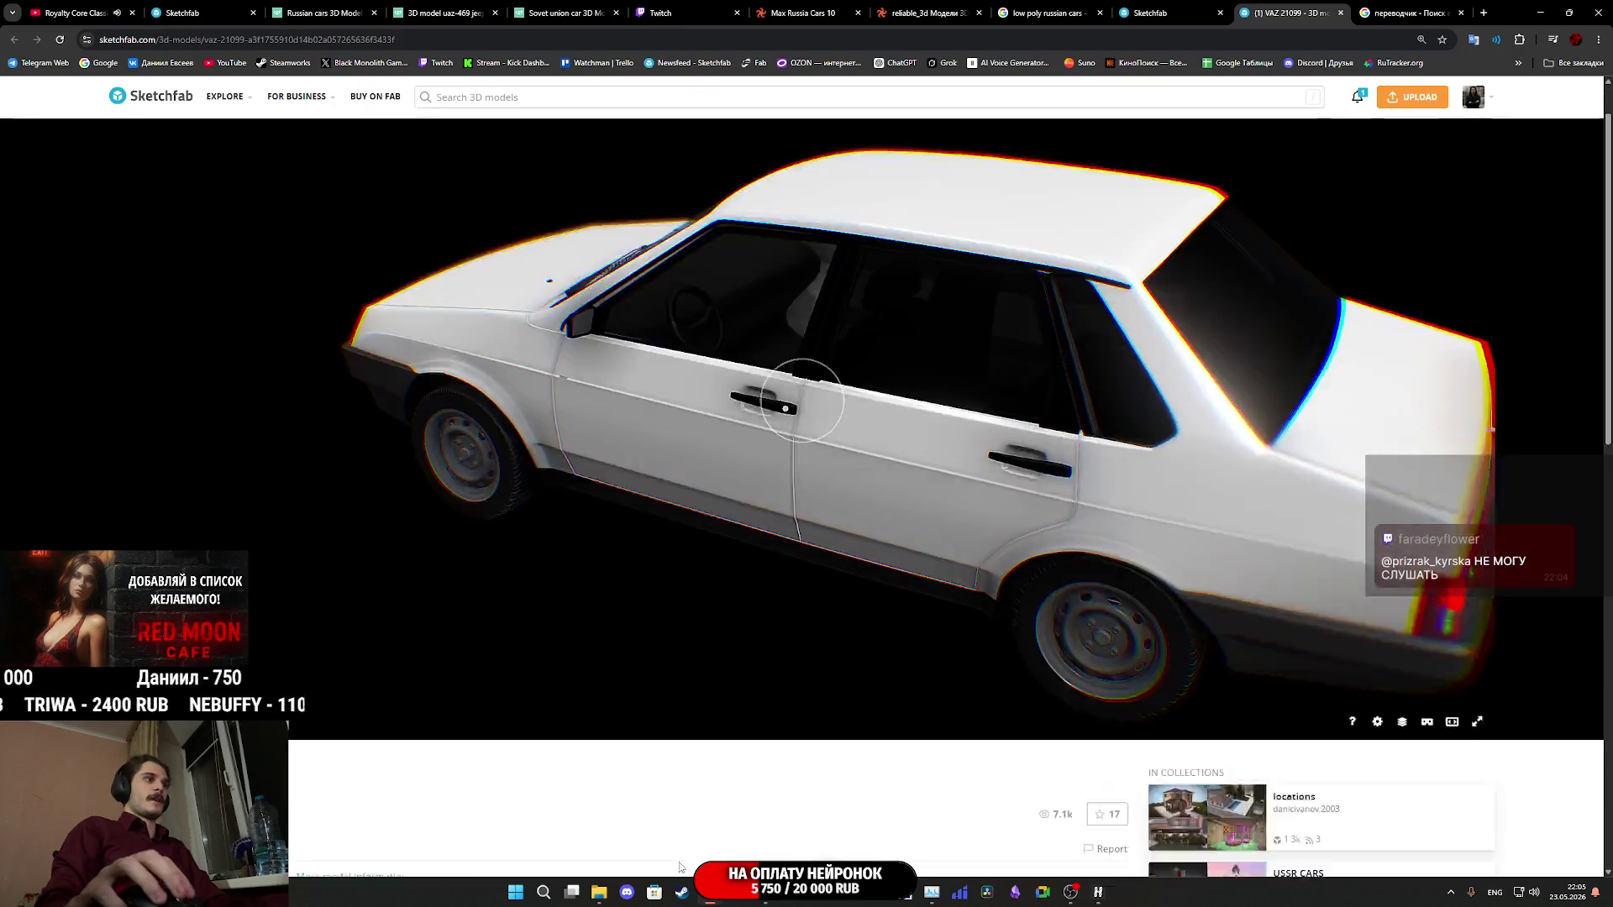
pyautogui.scroll(5, 801, 663)
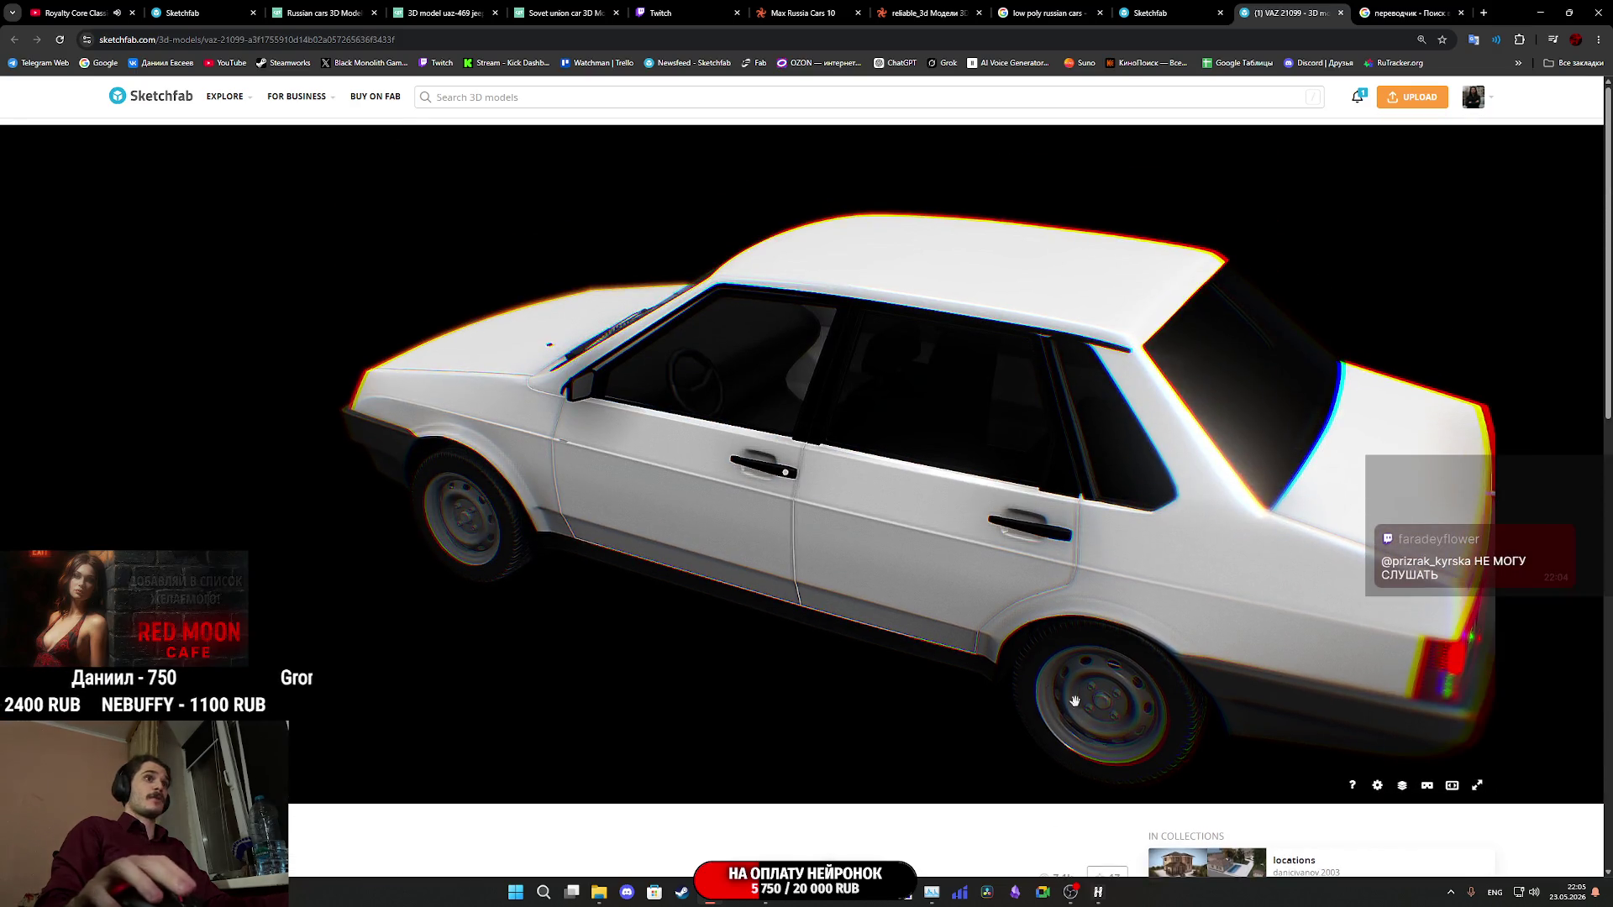
# Check the VAZ 21099's wireframe mesh from the front, then close its page.
pyautogui.click(1400, 787)
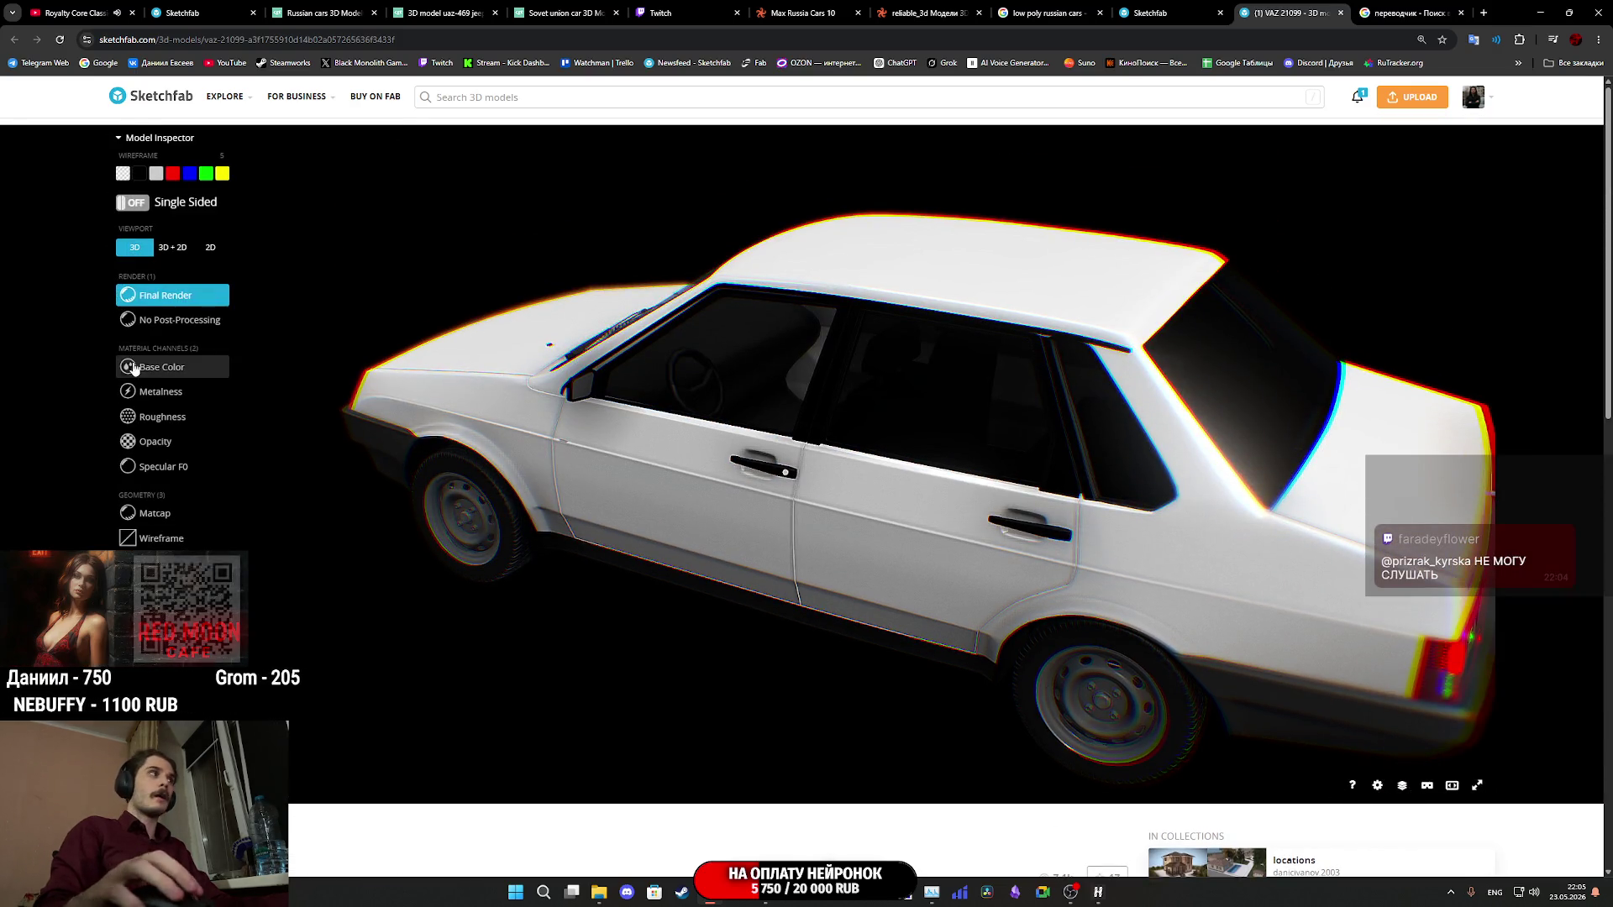
pyautogui.moveTo(779, 530); pyautogui.dragTo(840, 528)
pyautogui.scroll(5, 851, 527)
pyautogui.scroll(-5, 852, 526)
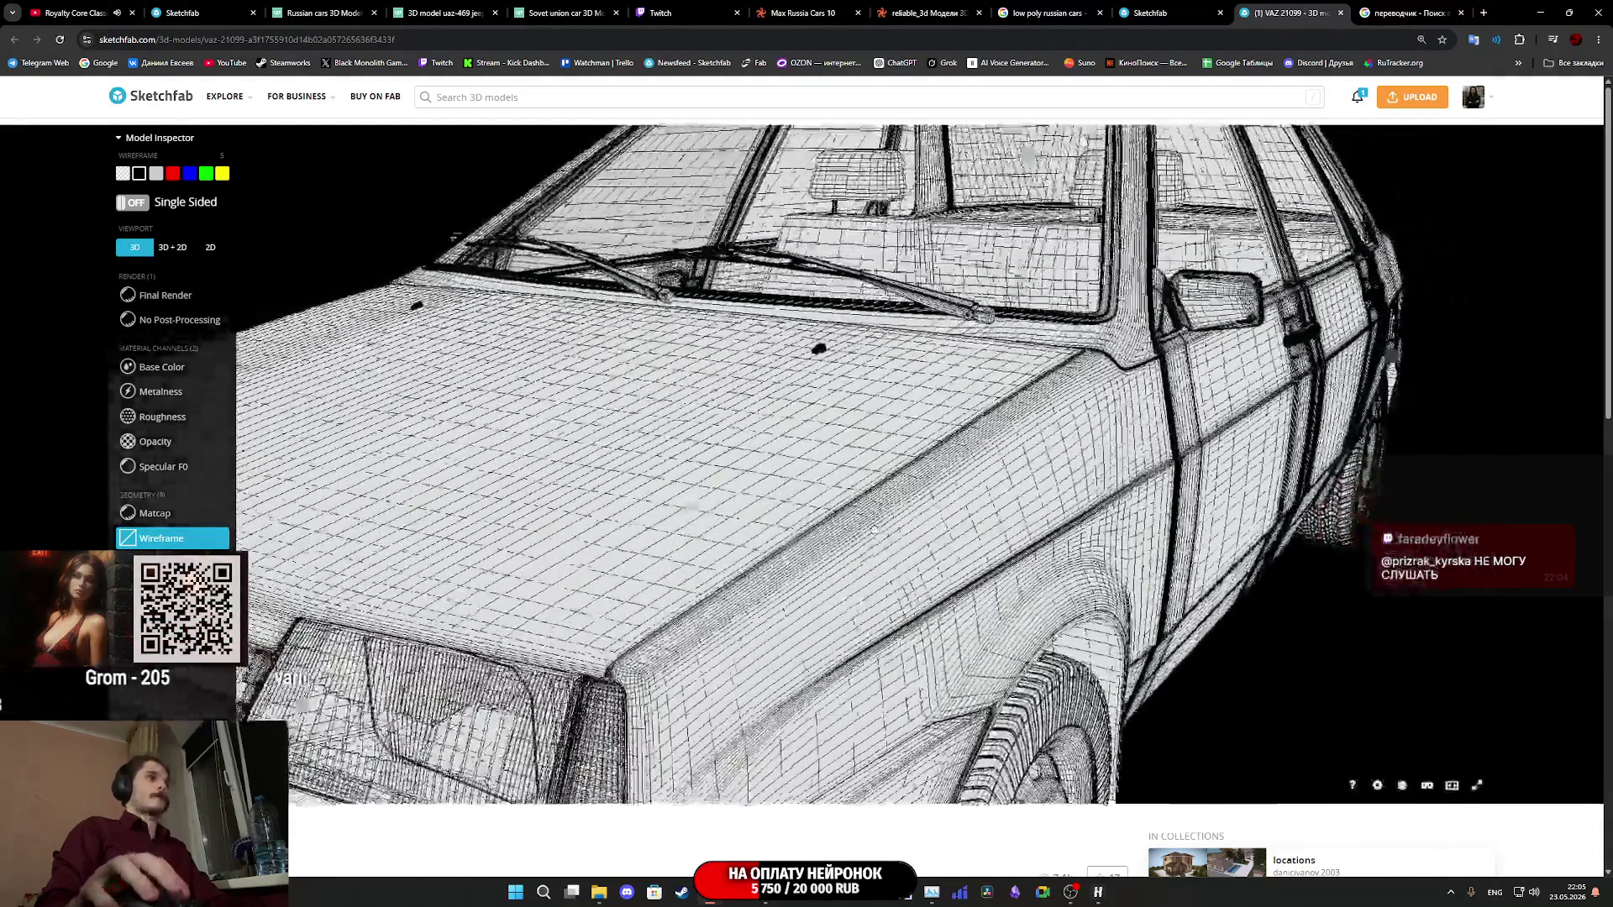
pyautogui.middleClick(1306, 10)
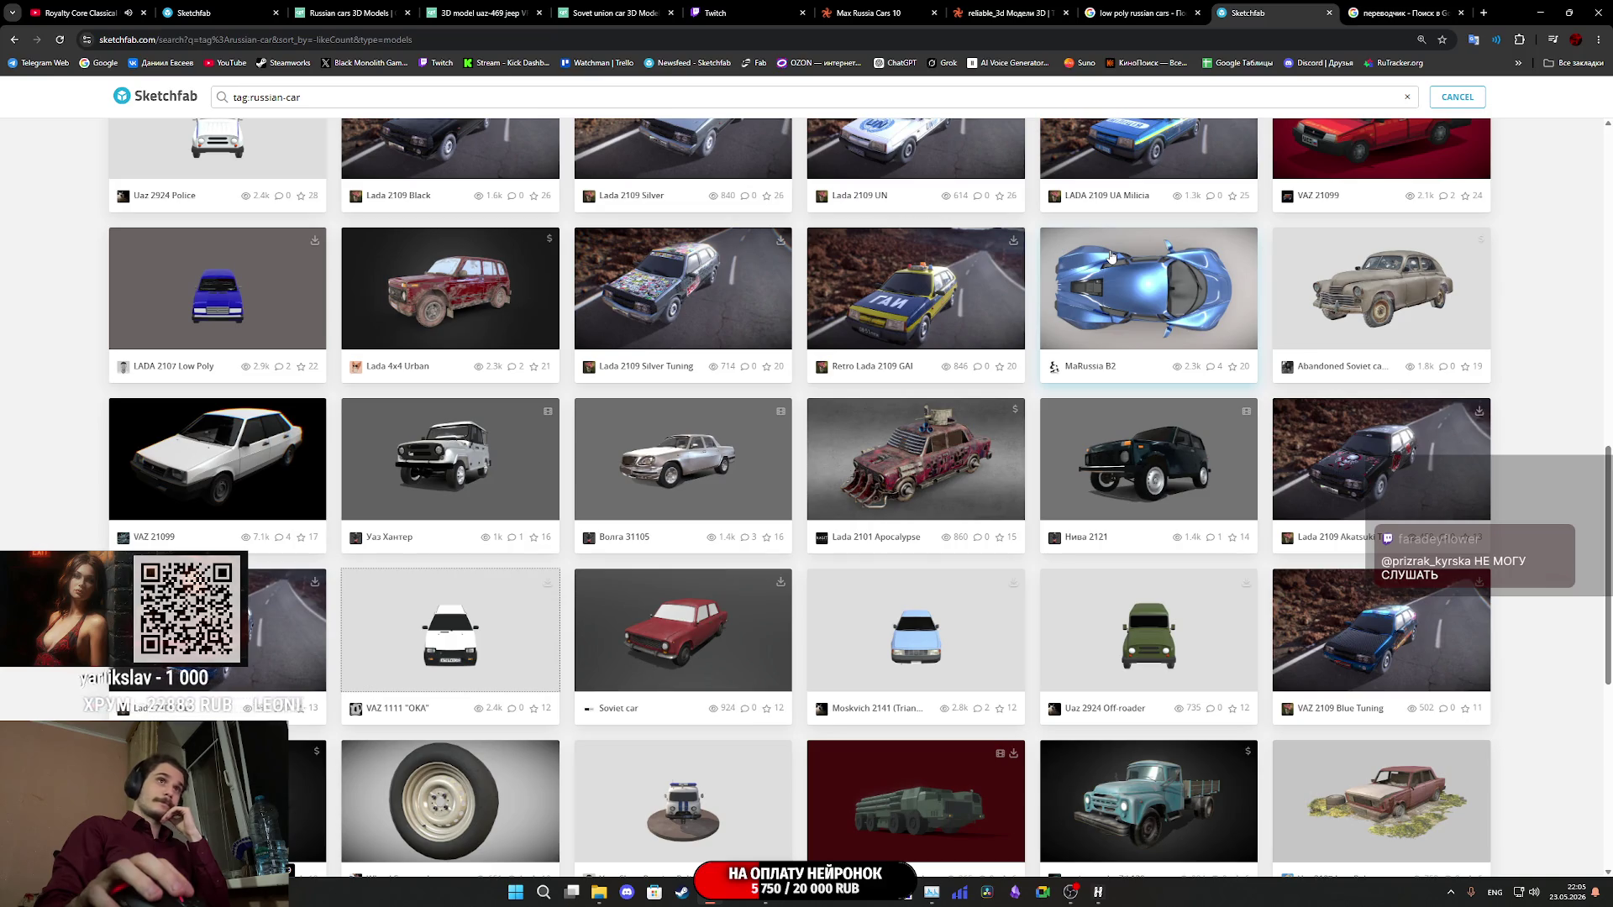
# Scroll to the end of the russian-car results, past Tank t-43 SSSR and Vaz-2105 Printable.
pyautogui.scroll(-5, 1109, 256)
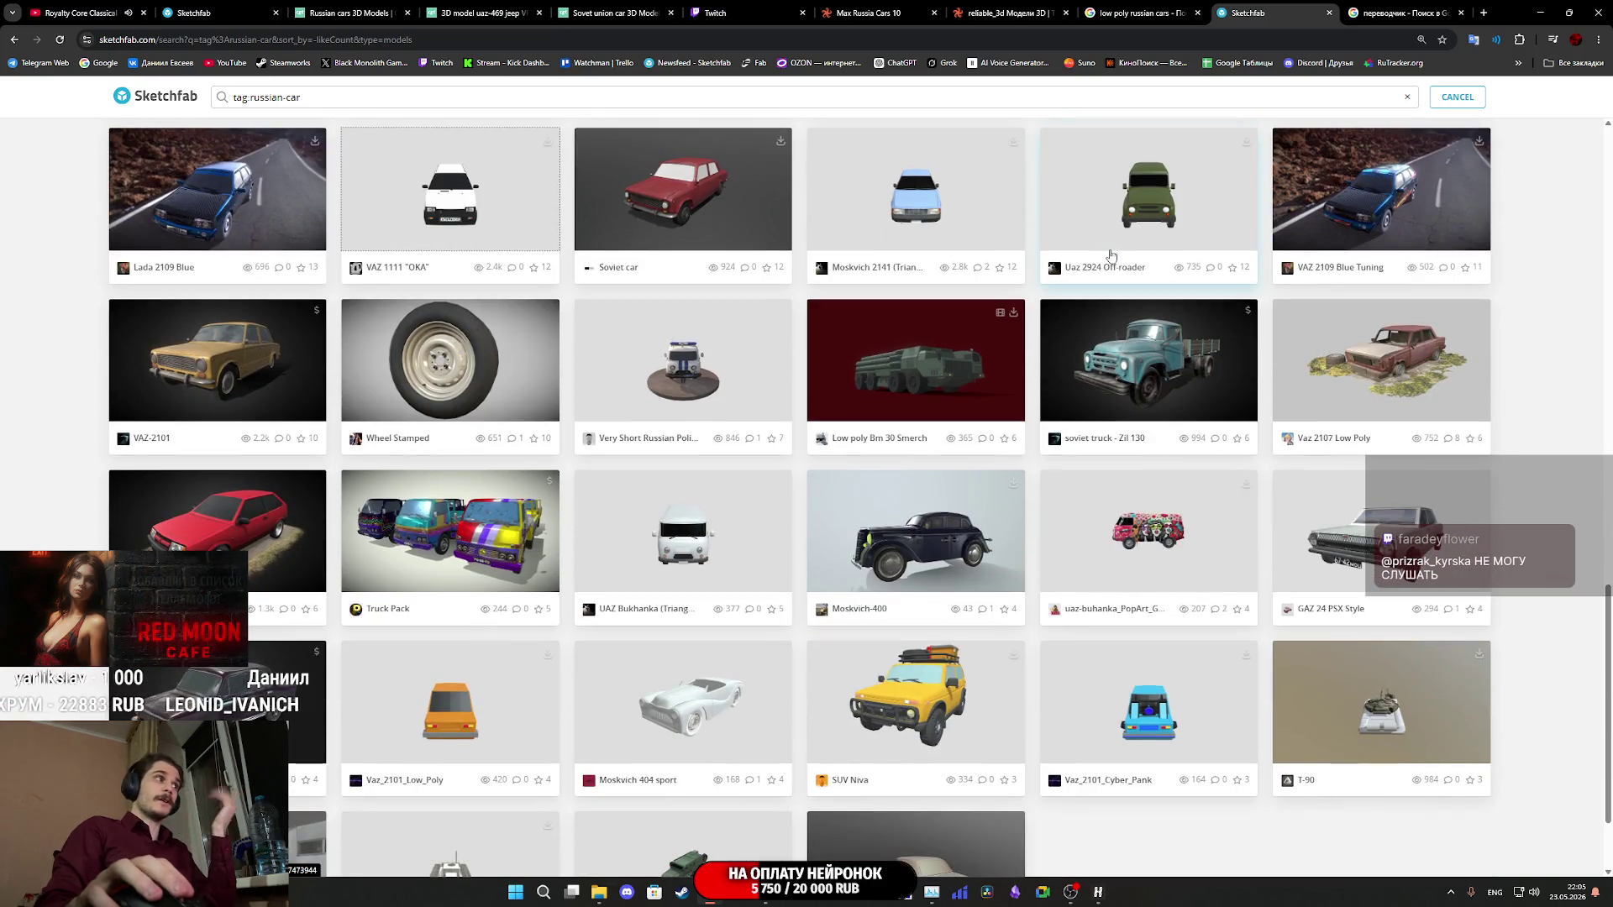
pyautogui.scroll(-2, 1110, 257)
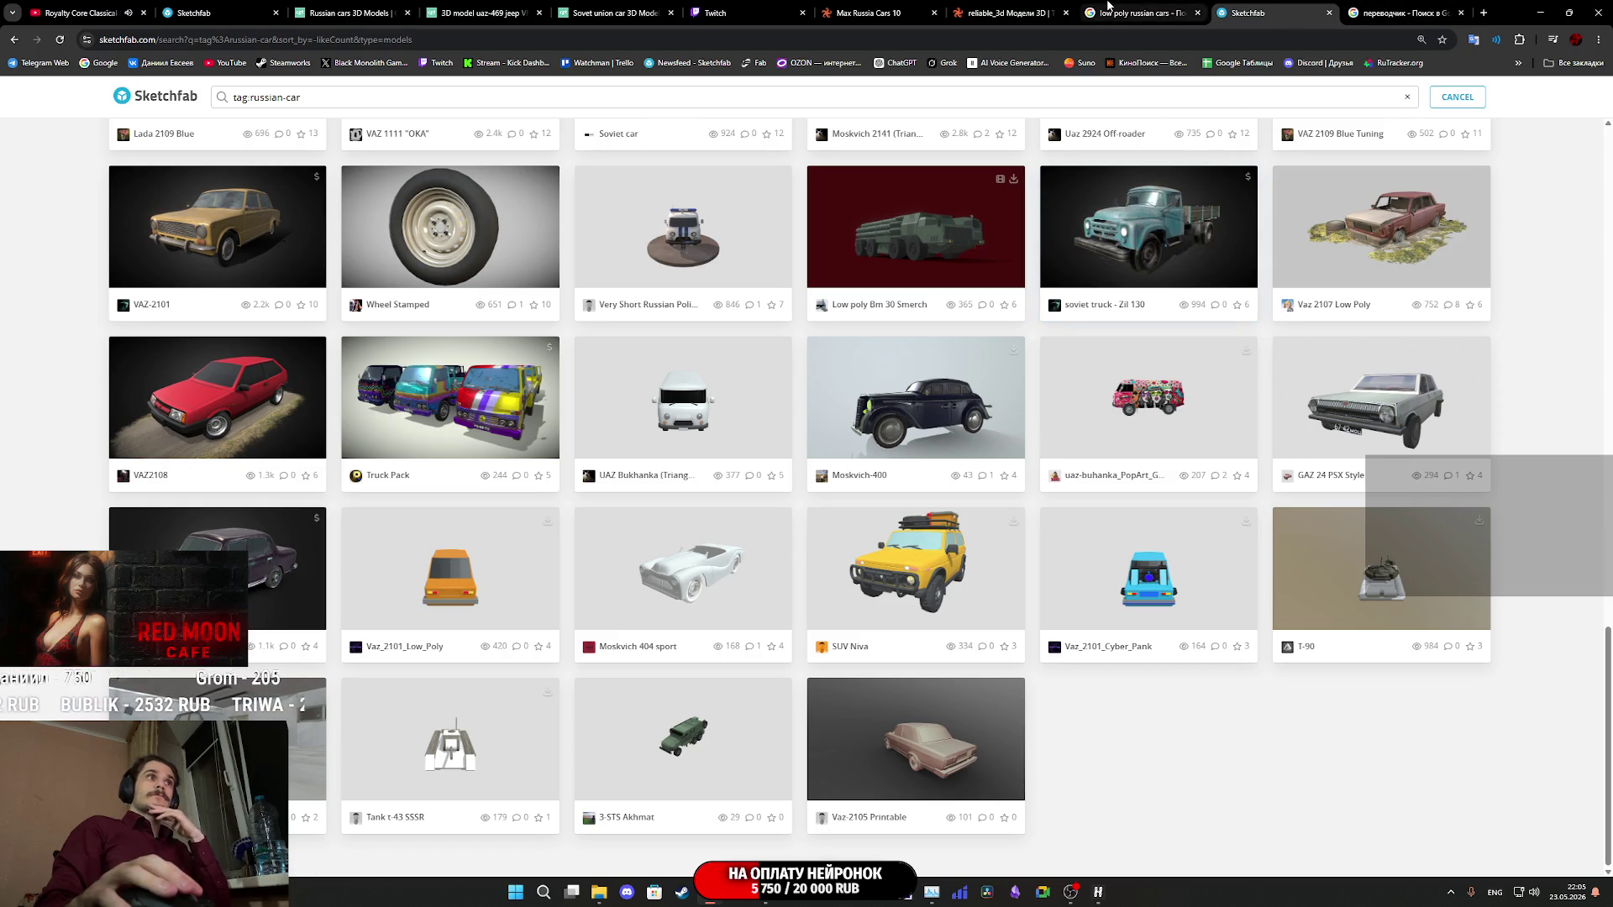
pyautogui.moveTo(1109, 5)
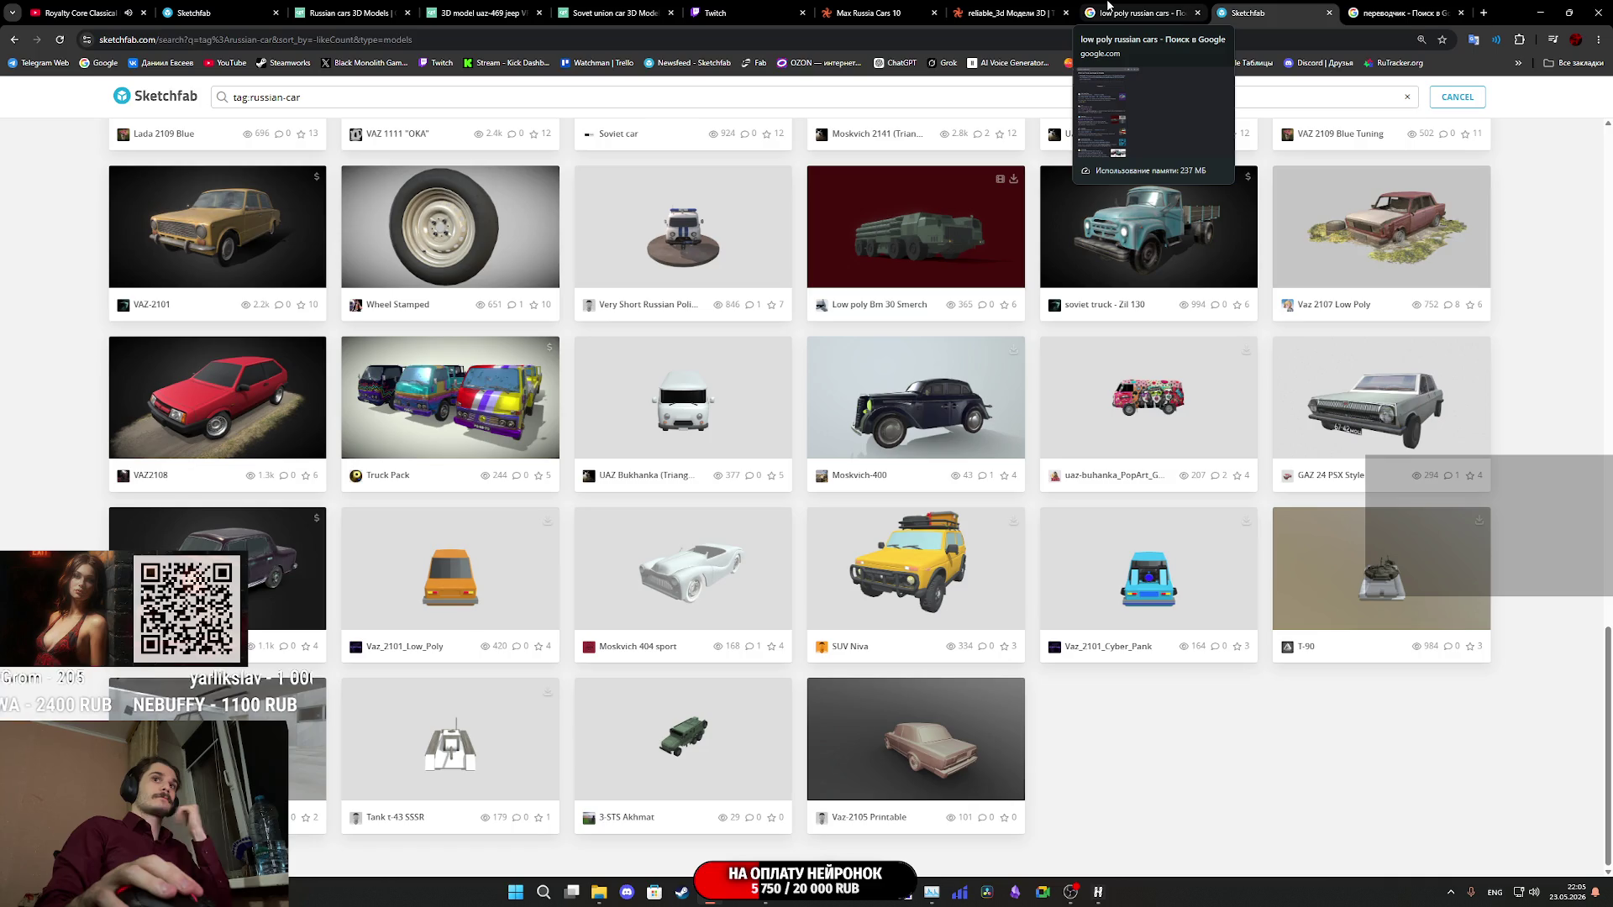
# Close the Sketchfab results and open the OpenGameArt extremely low poly Soviet vehicles pack page.
pyautogui.middleClick(1257, 14)
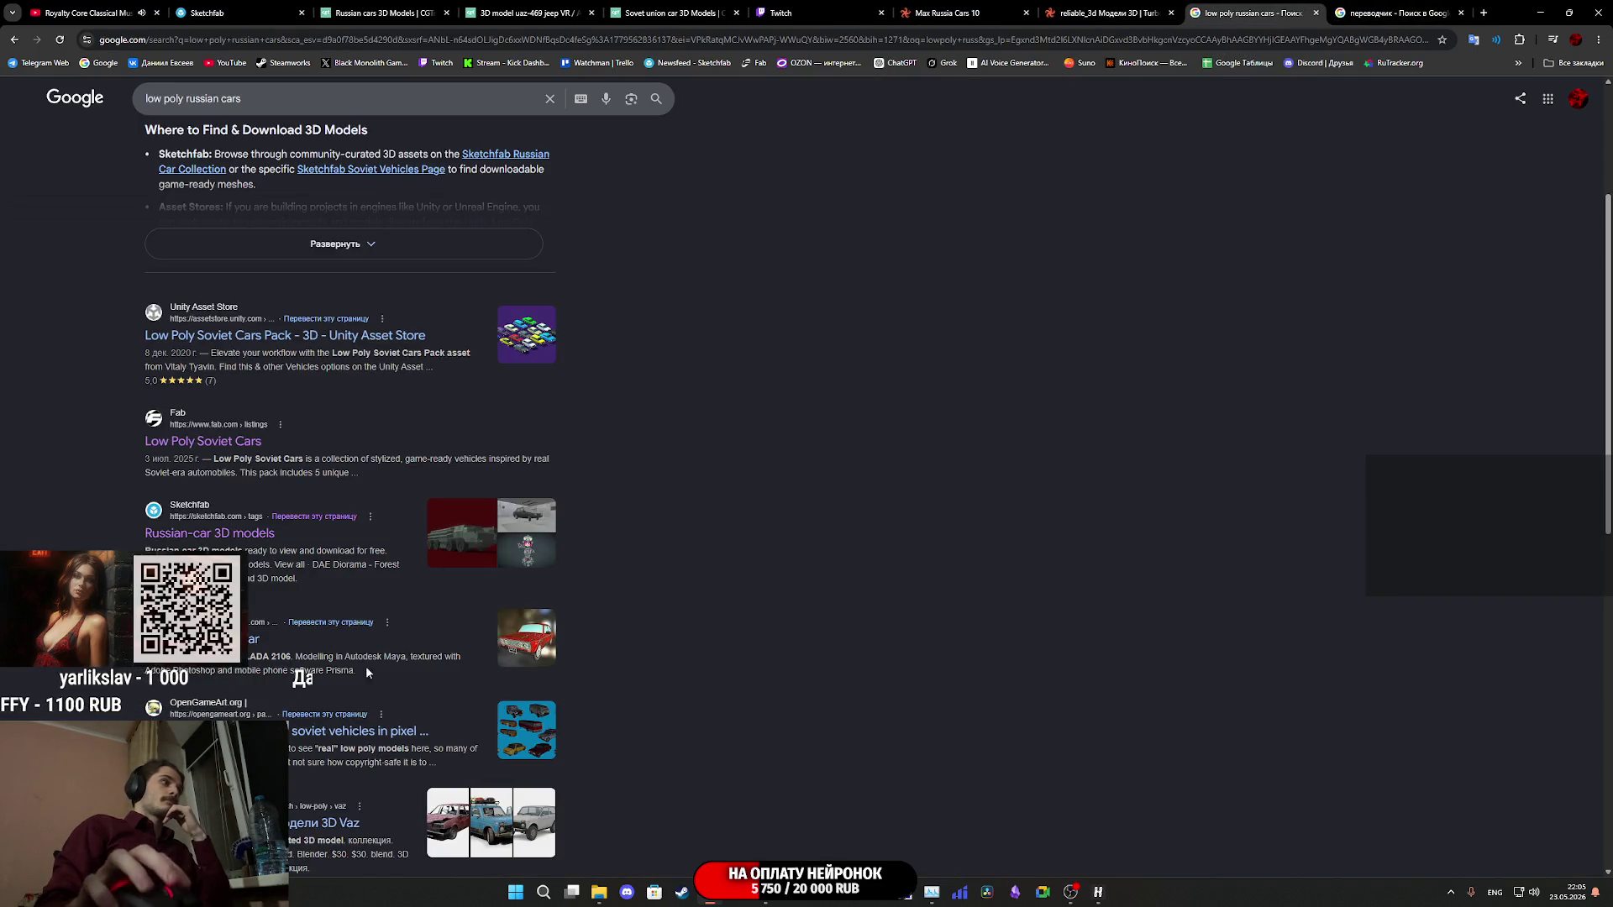
pyautogui.middleClick(320, 730)
pyautogui.click(1218, 7)
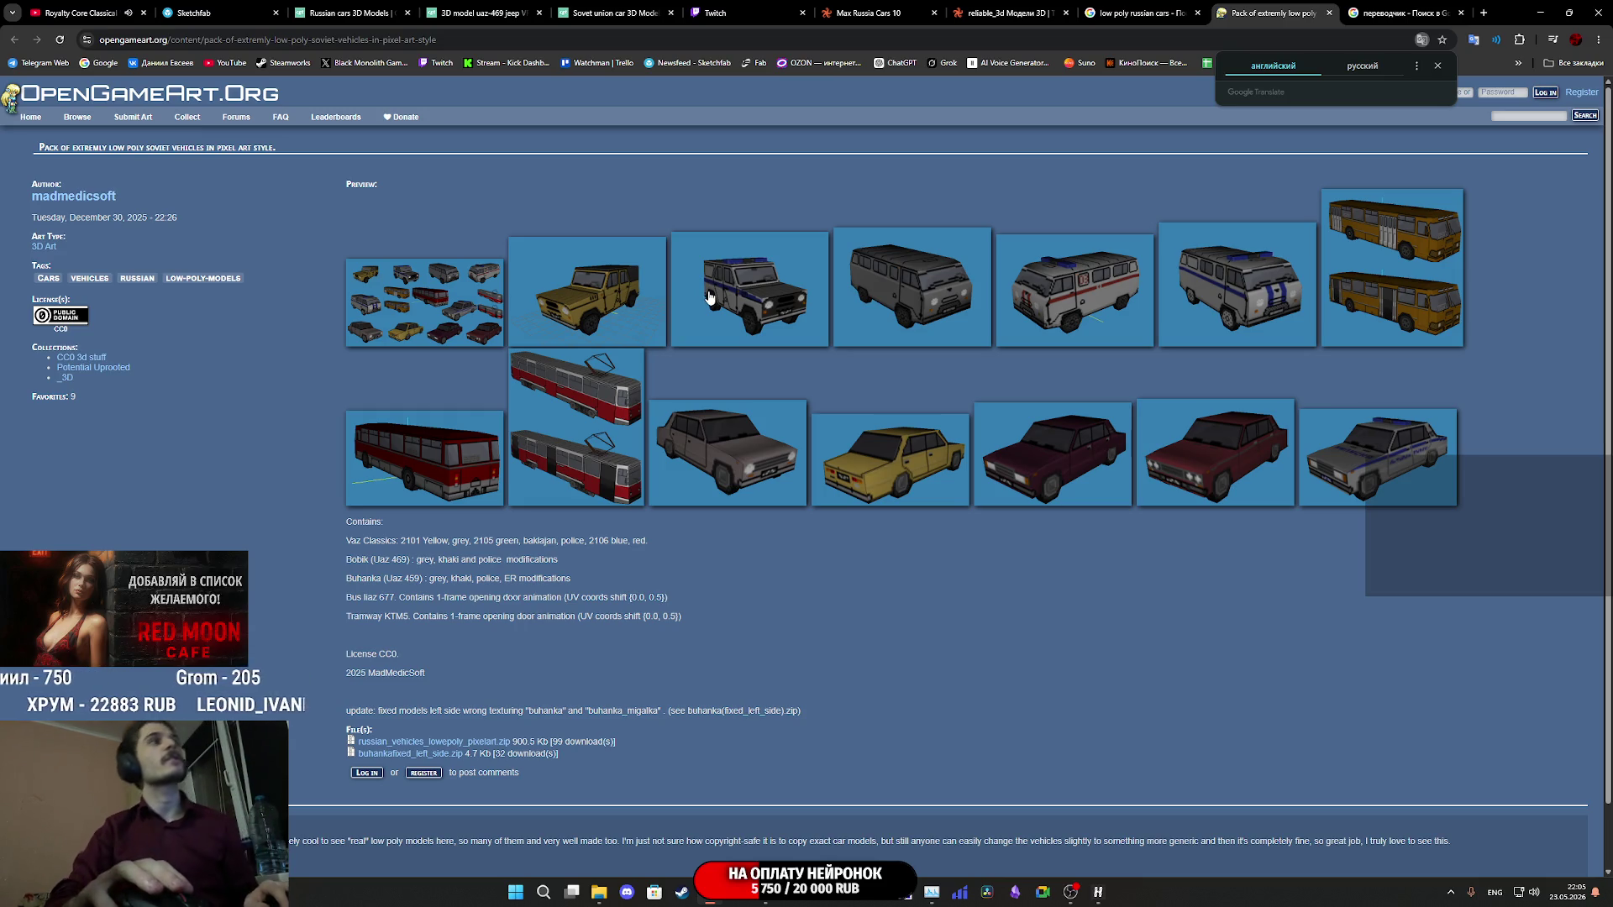
# Close the OpenGameArt pack and open the ArtStation 'Low poly russian car' LADA project.
pyautogui.scroll(-1, 849, 446)
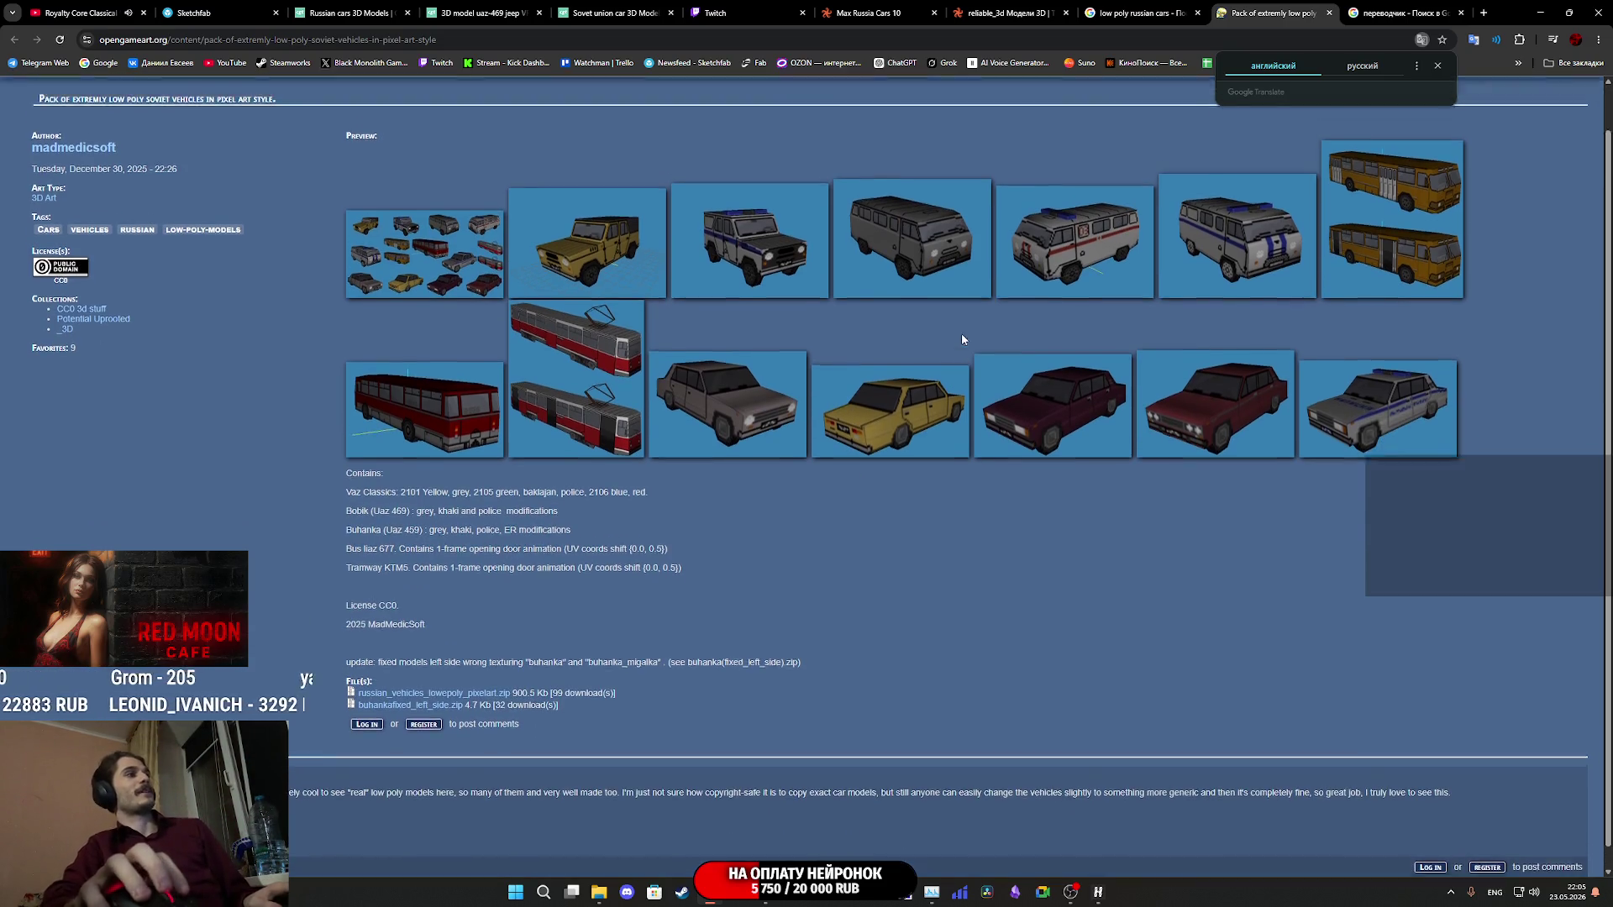
pyautogui.scroll(1, 963, 339)
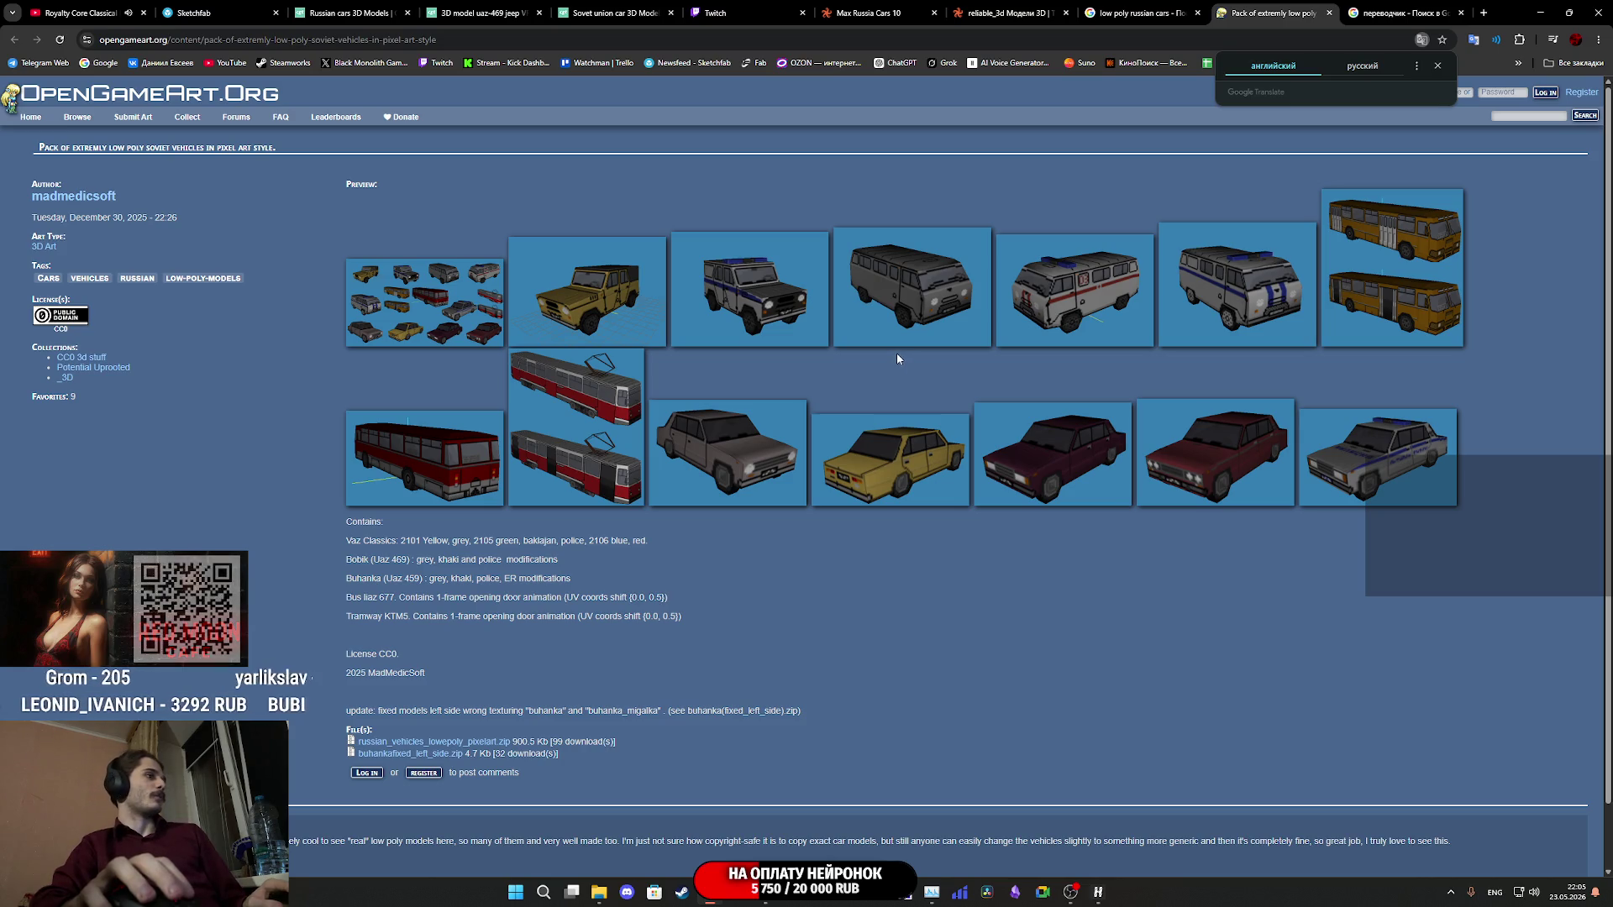
pyautogui.middleClick(1252, 8)
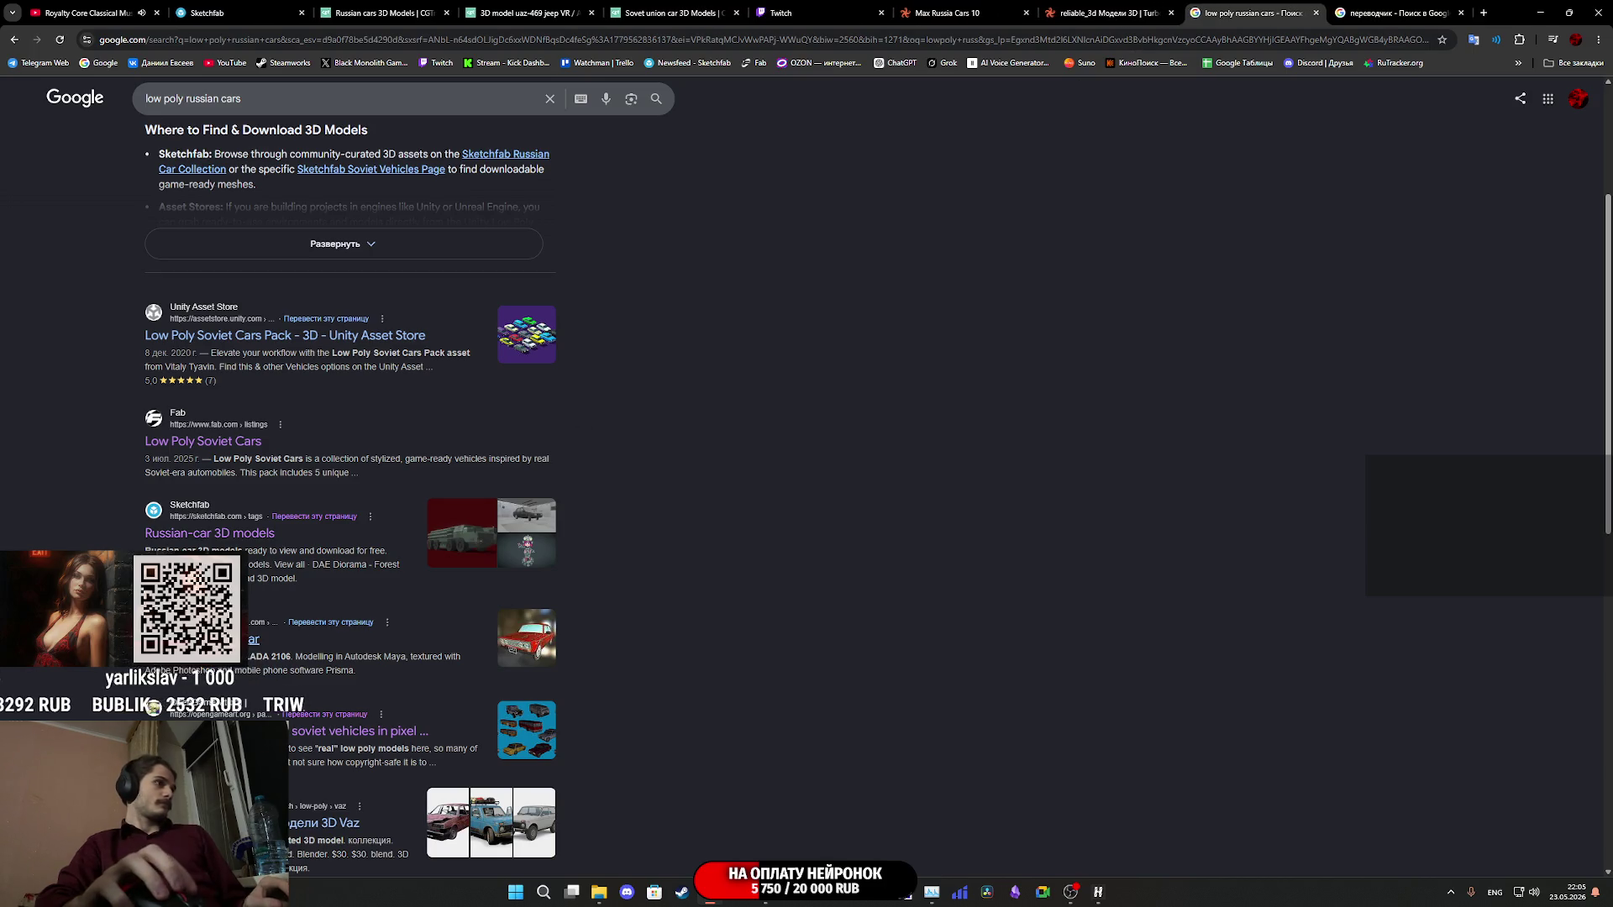
pyautogui.middleClick(252, 639)
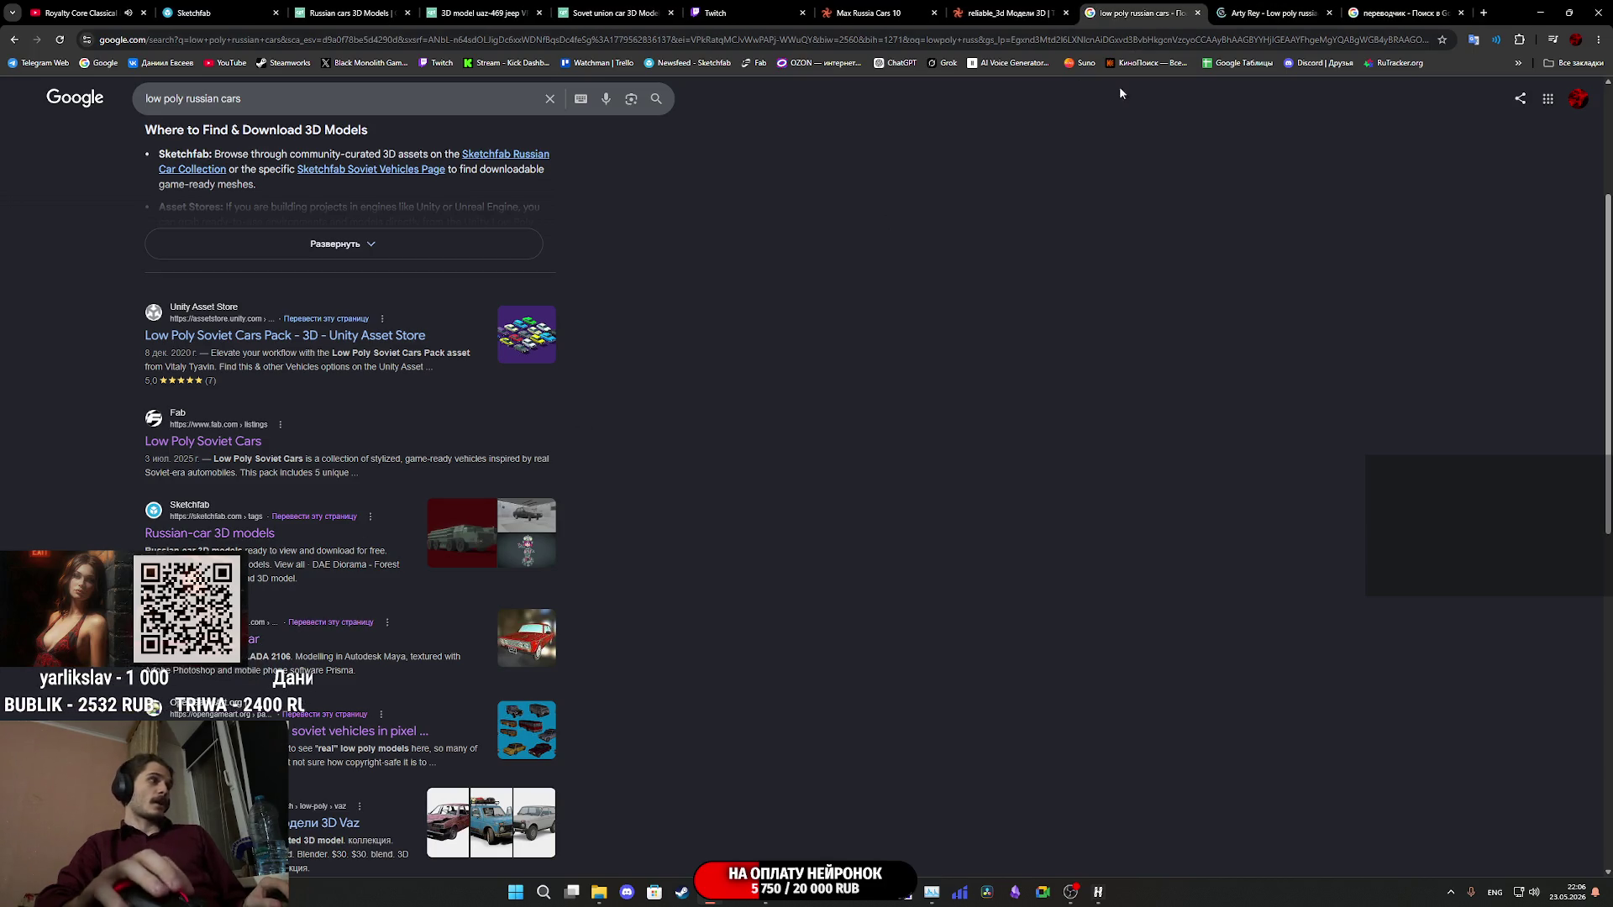
pyautogui.click(1270, 12)
# Load the LADA's interactive 3D viewer and orbit the car to view its front.
pyautogui.scroll(-3, 1027, 506)
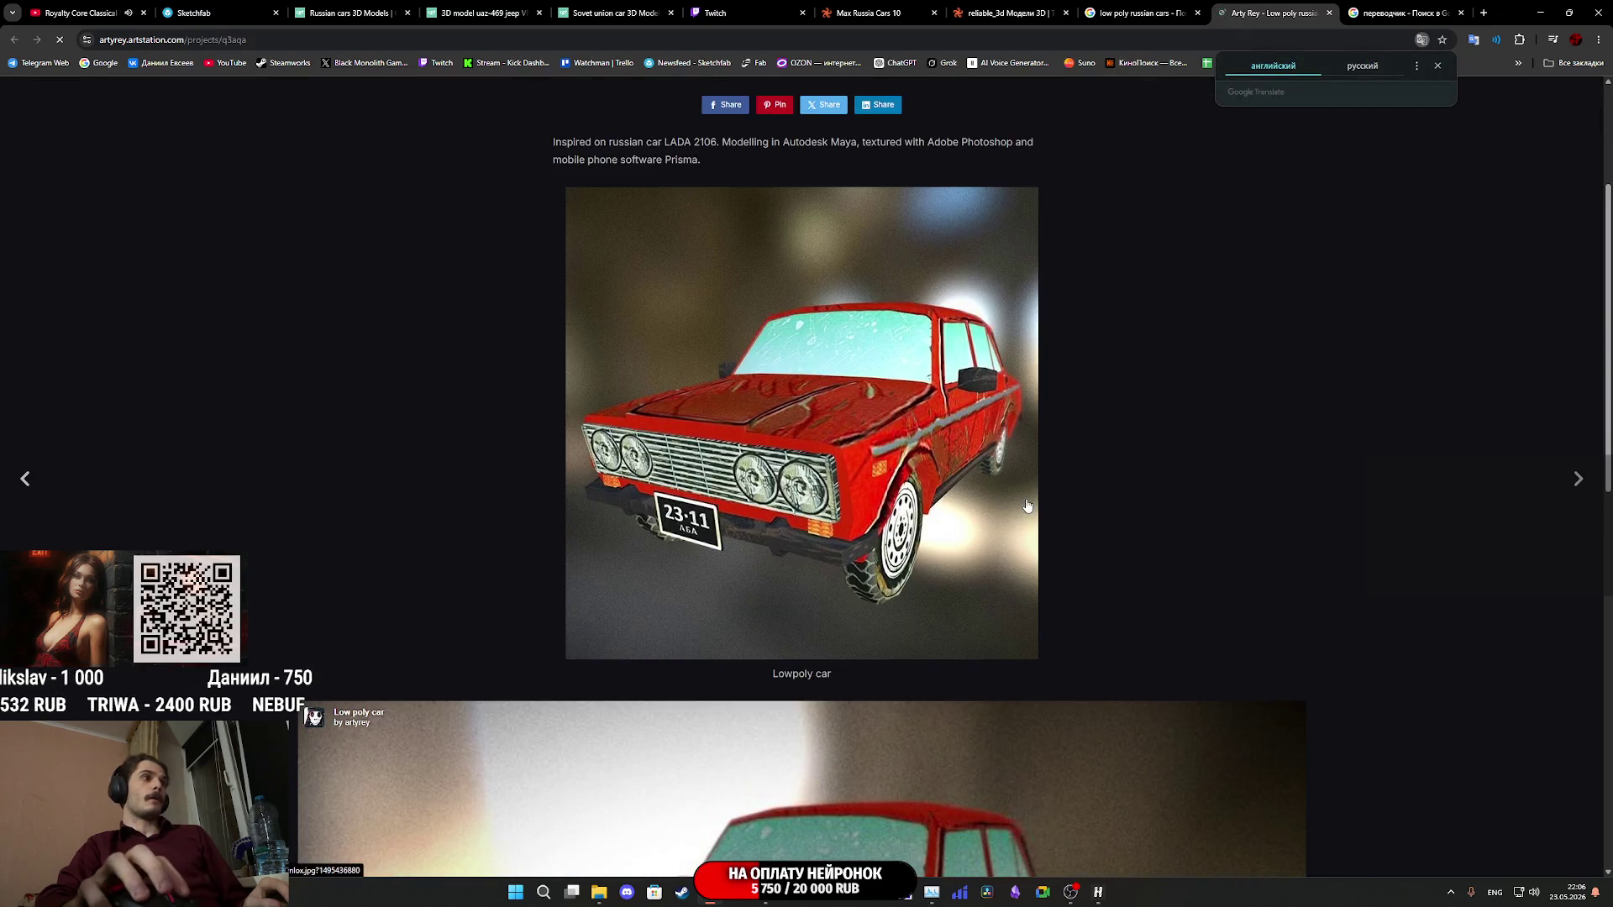
pyautogui.scroll(-7, 1027, 504)
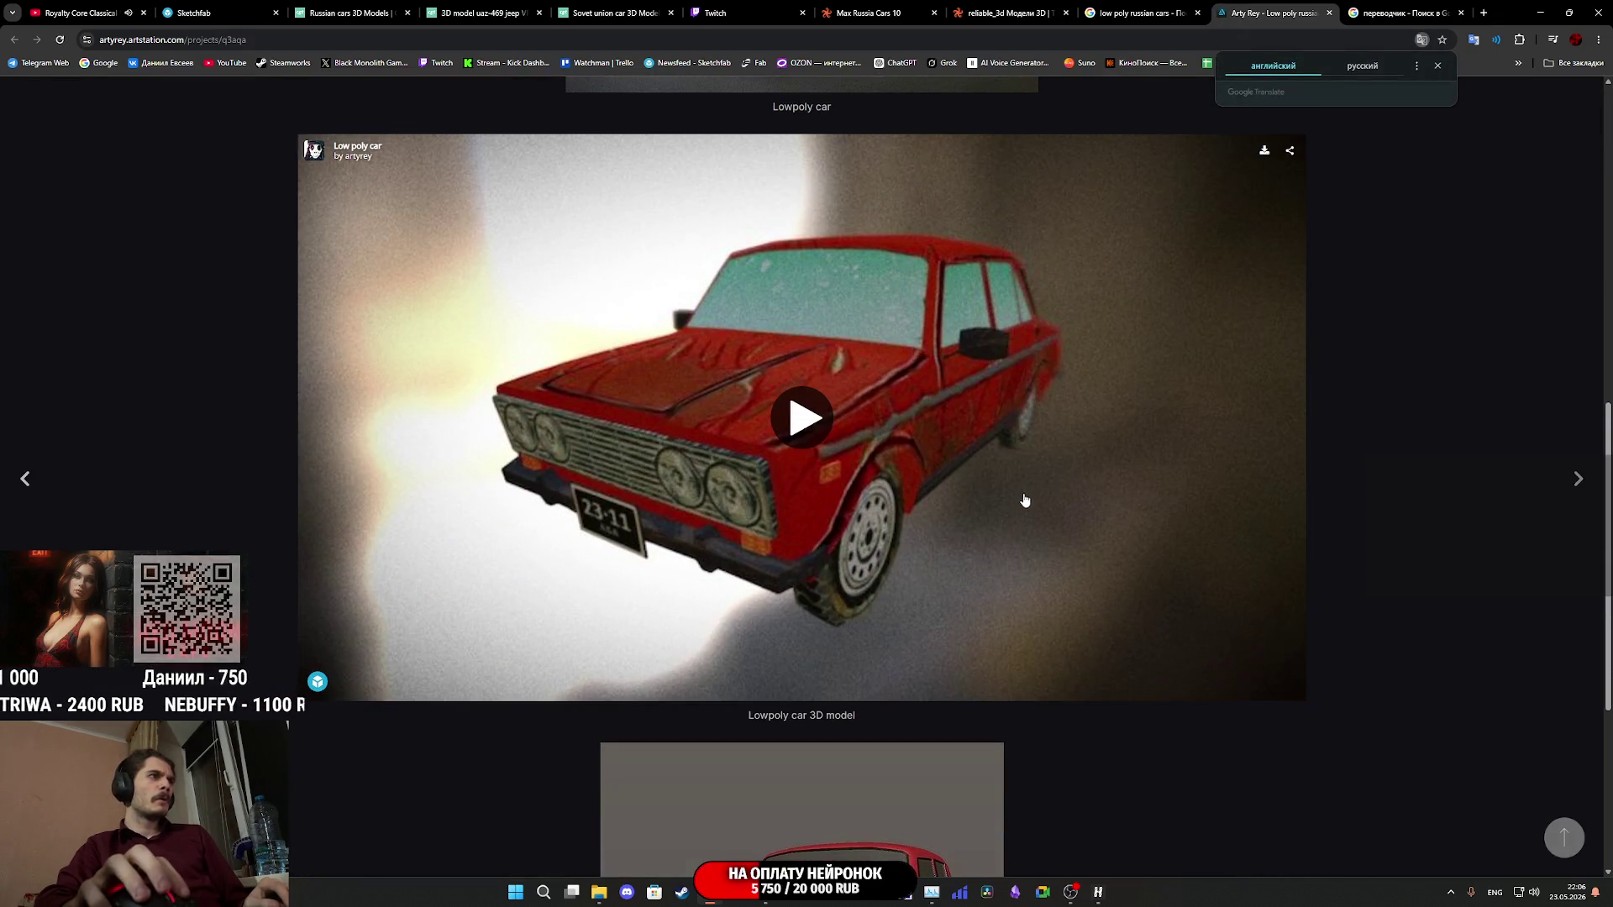
pyautogui.click(804, 416)
pyautogui.scroll(-4, 1070, 759)
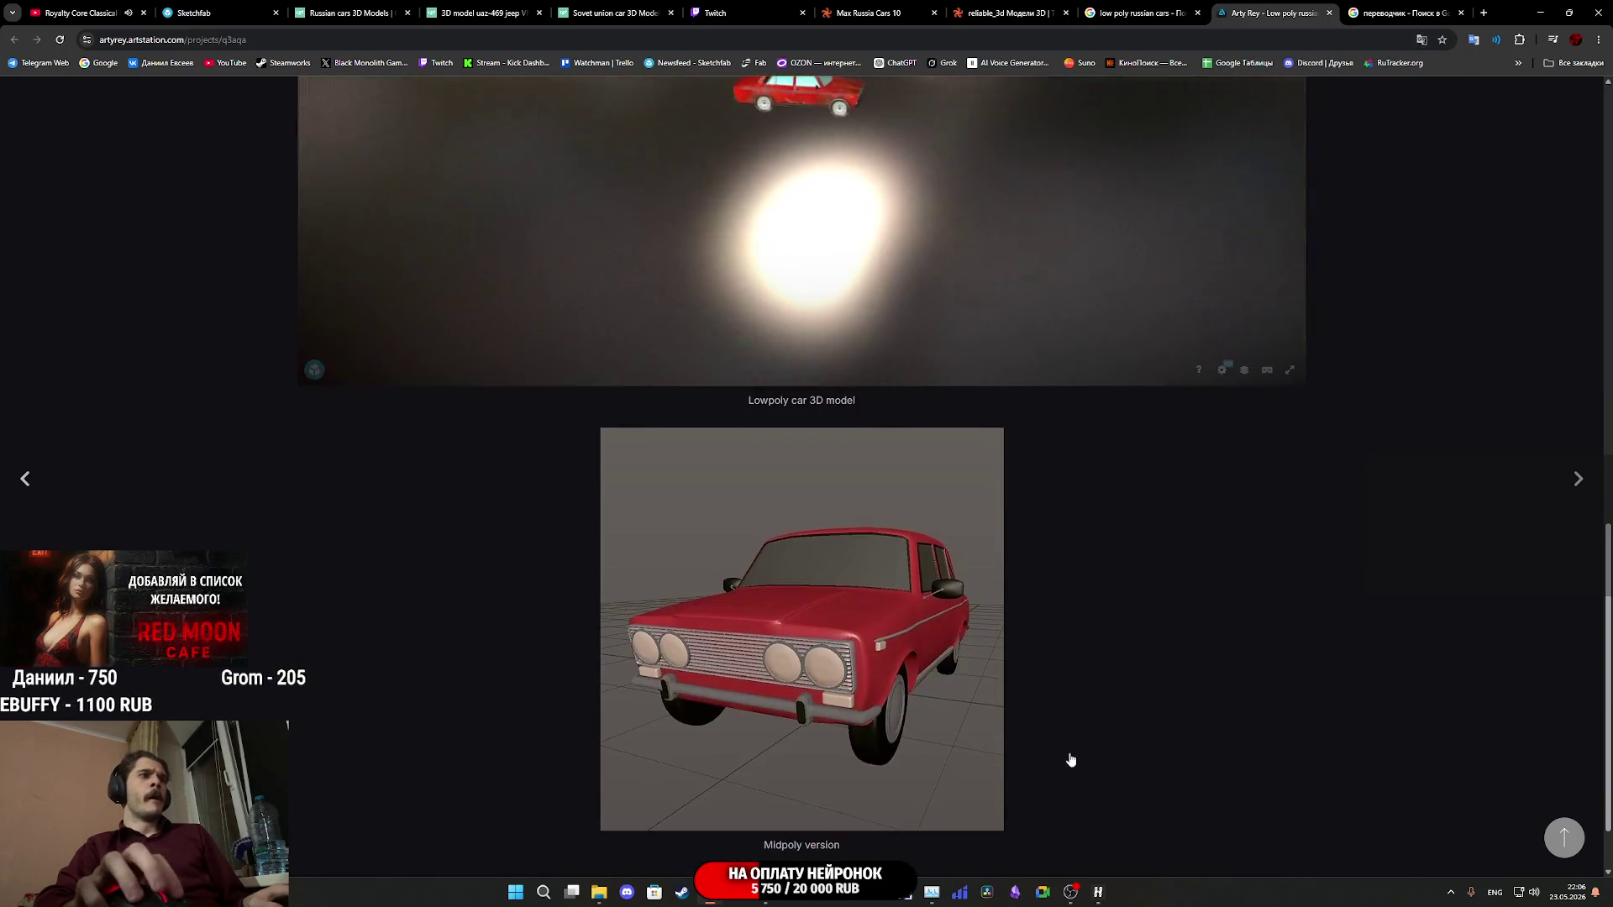
pyautogui.scroll(4, 1075, 722)
pyautogui.moveTo(966, 547)
pyautogui.mouseDown()
pyautogui.moveTo(819, 453)
pyautogui.moveTo(638, 449)
pyautogui.mouseUp()
pyautogui.scroll(3, 820, 453)
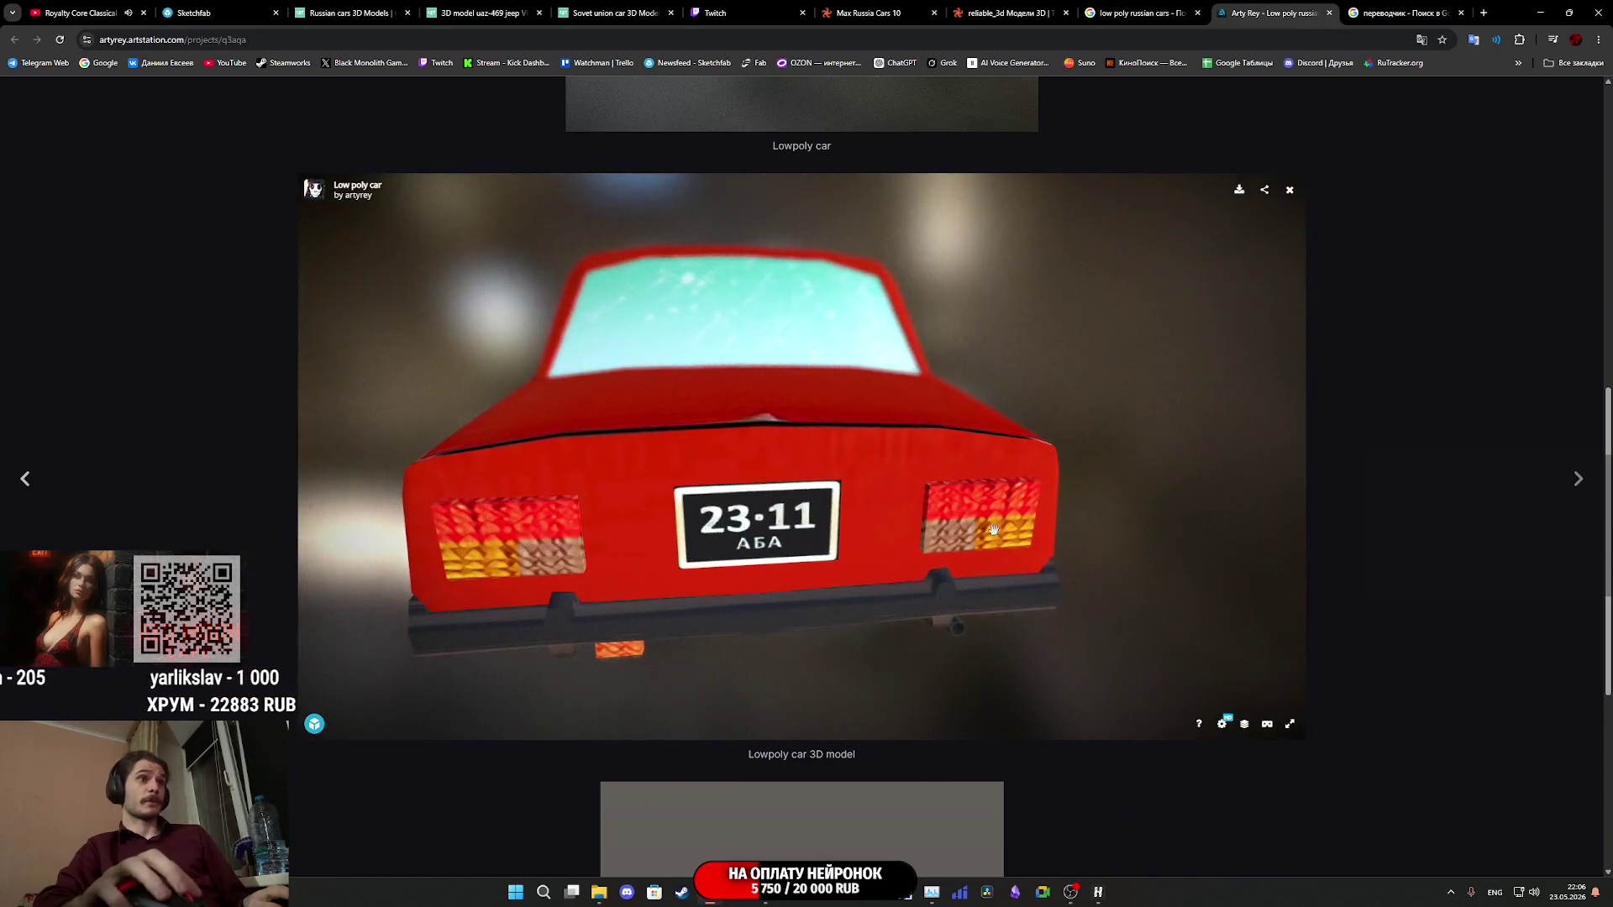
# Check the LADA's wireframe and diffuse textures from underneath, then close the ArtStation page.
pyautogui.click(1244, 730)
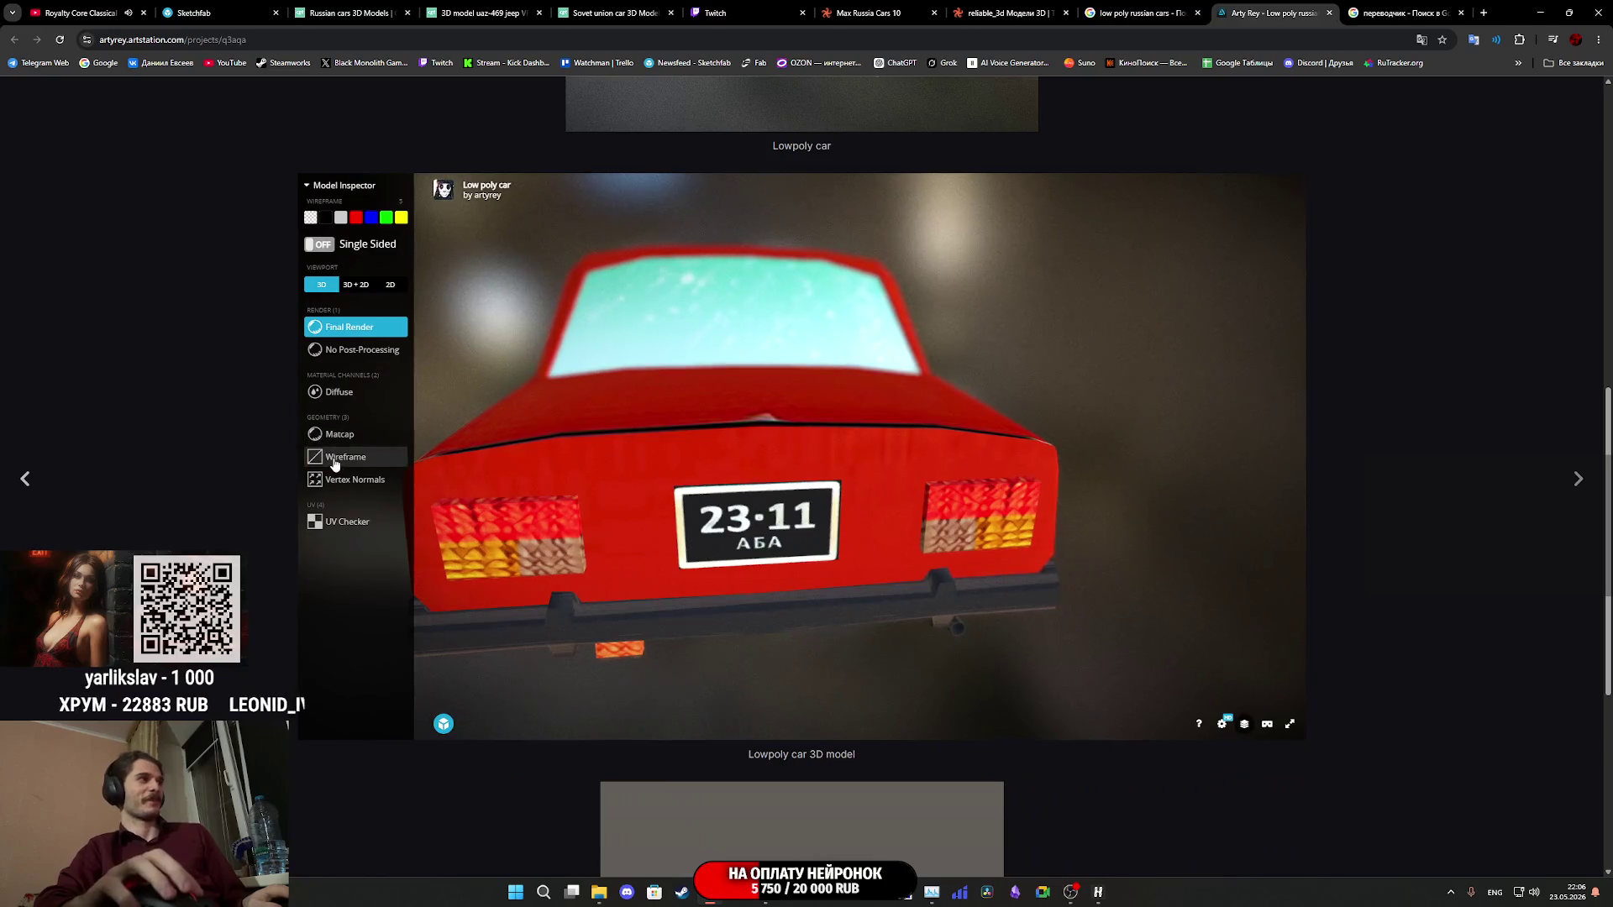
pyautogui.click(338, 458)
pyautogui.click(328, 394)
pyautogui.moveTo(823, 504)
pyautogui.mouseDown()
pyautogui.moveTo(865, 470)
pyautogui.moveTo(889, 482)
pyautogui.moveTo(872, 517)
pyautogui.moveTo(908, 580)
pyautogui.mouseUp()
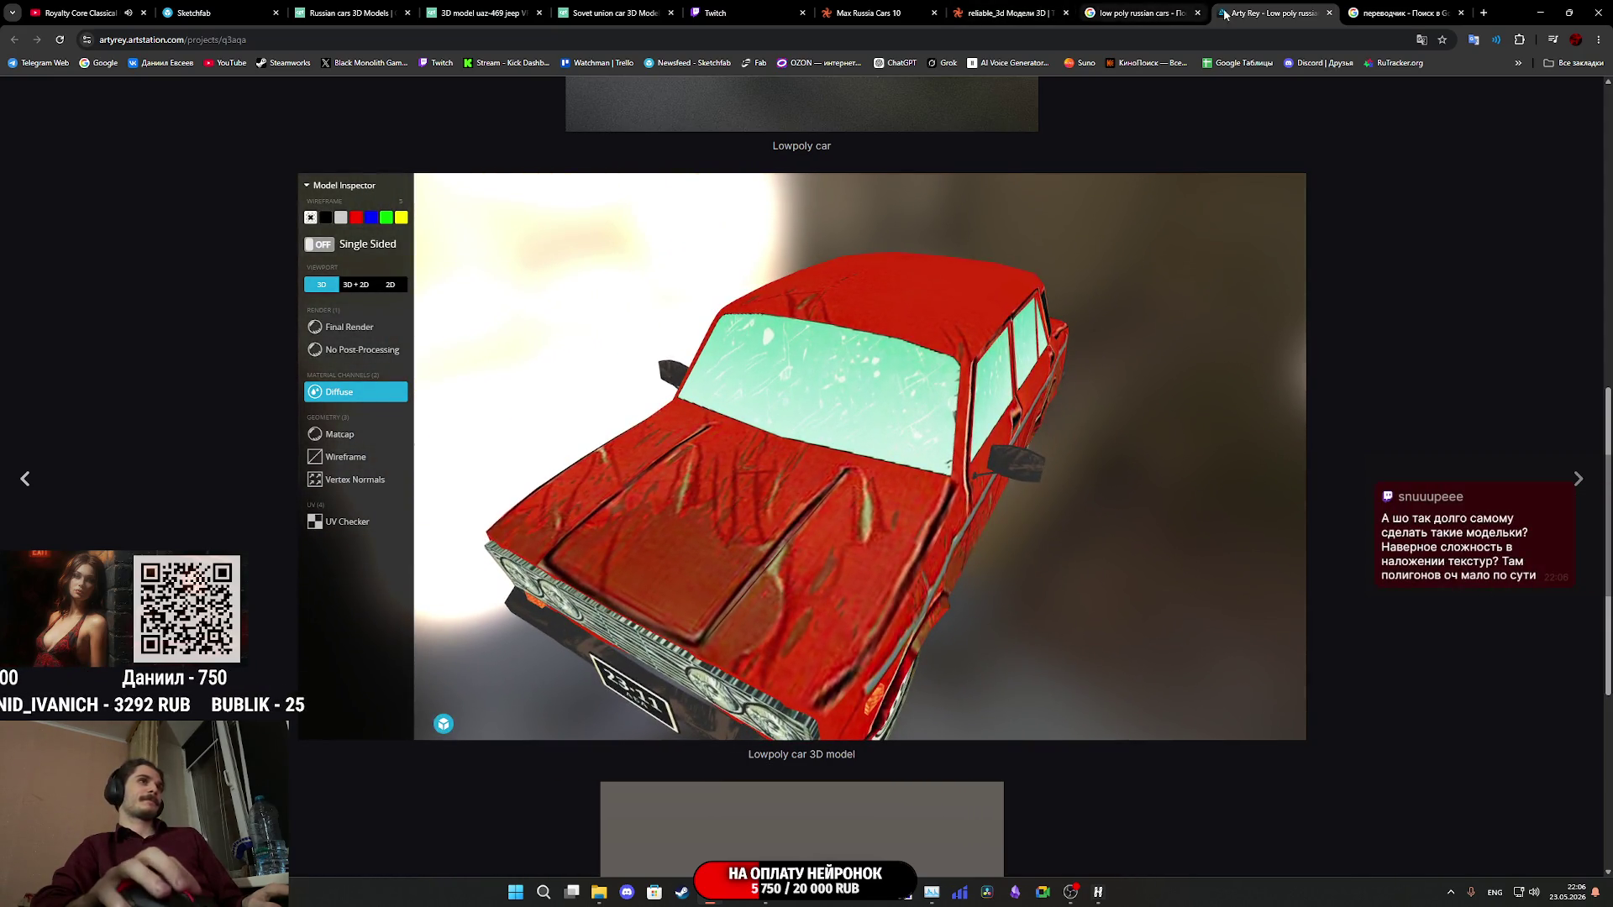
pyautogui.hotkey('ctrl', 'w')
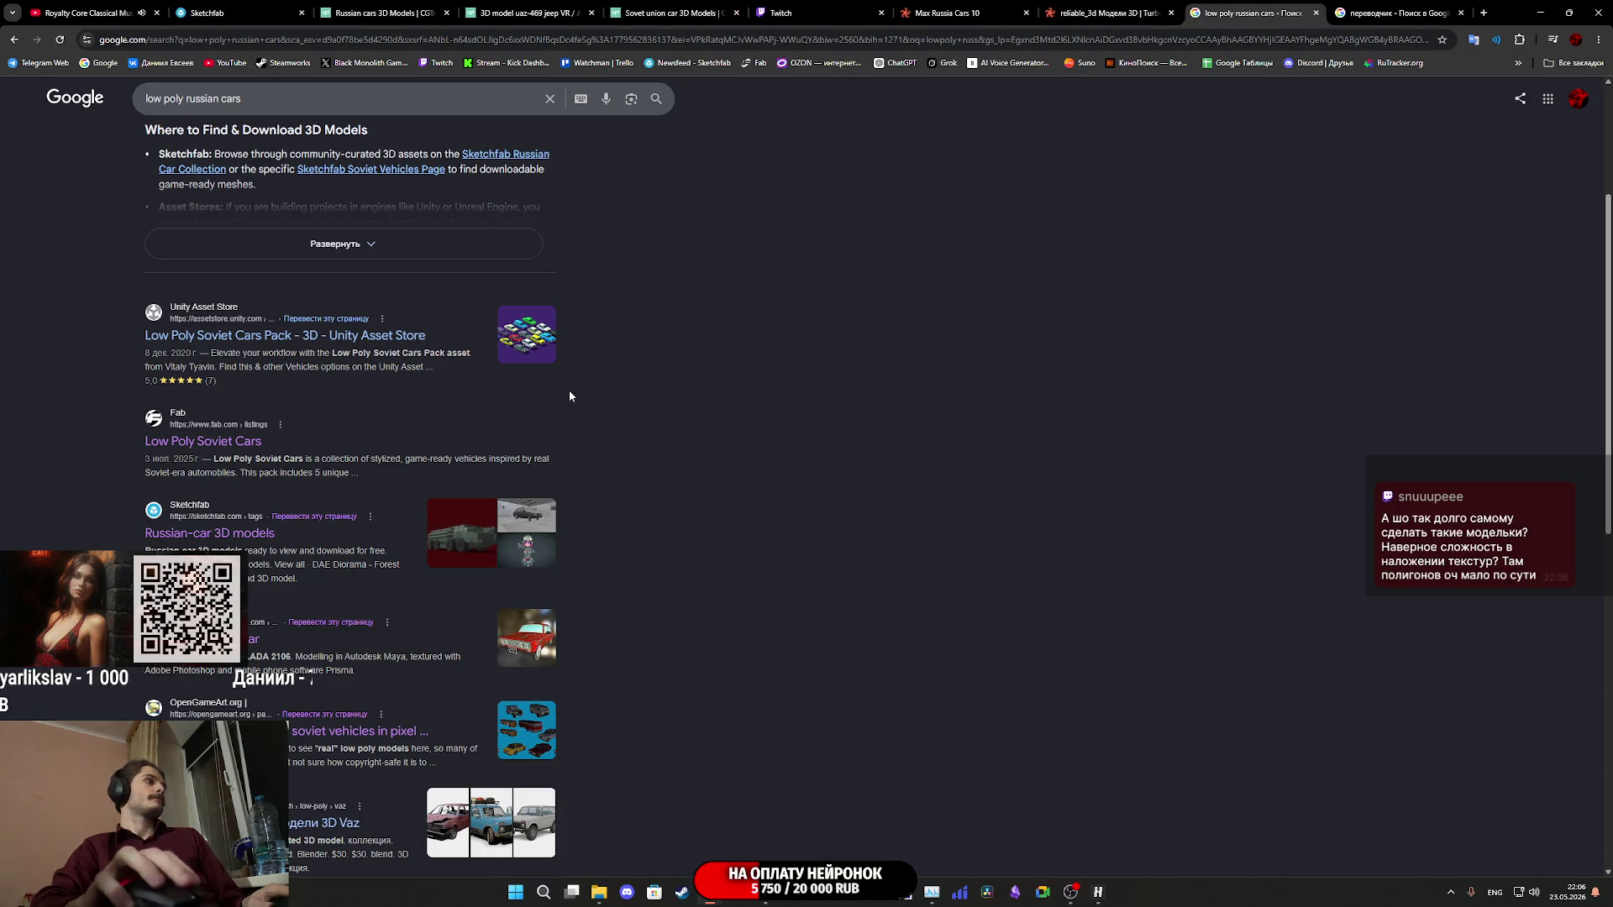
# Open the TurboSquid 'Низкополигональная Модели 3D Vaz' result in a new tab and view it.
pyautogui.scroll(-4, 569, 396)
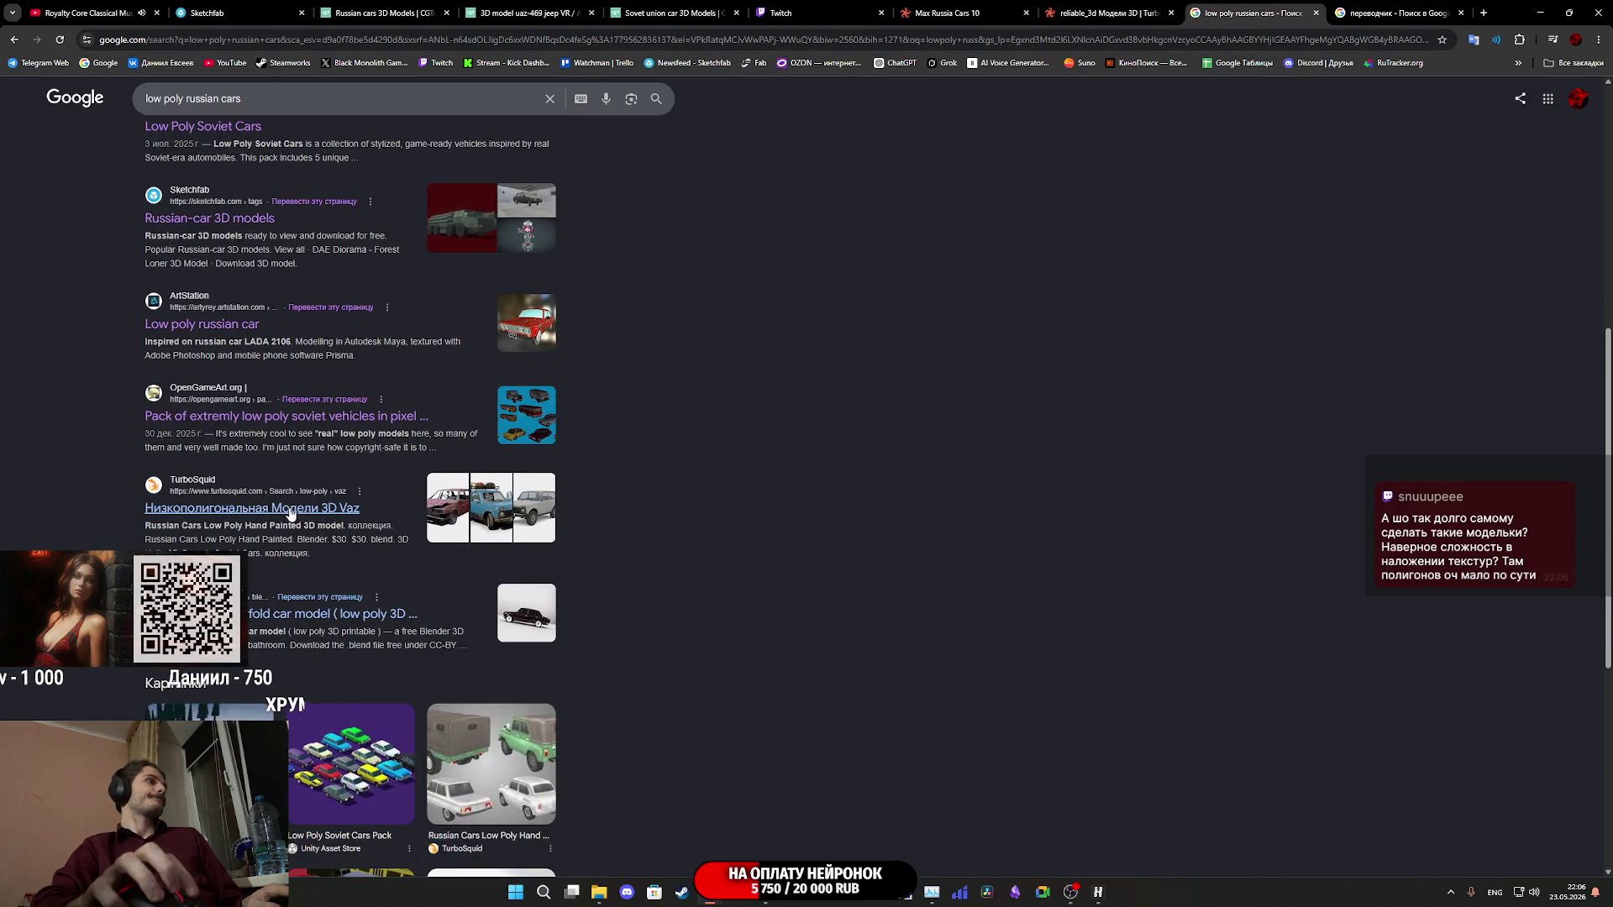
pyautogui.middleClick(290, 514)
pyautogui.click(1232, 6)
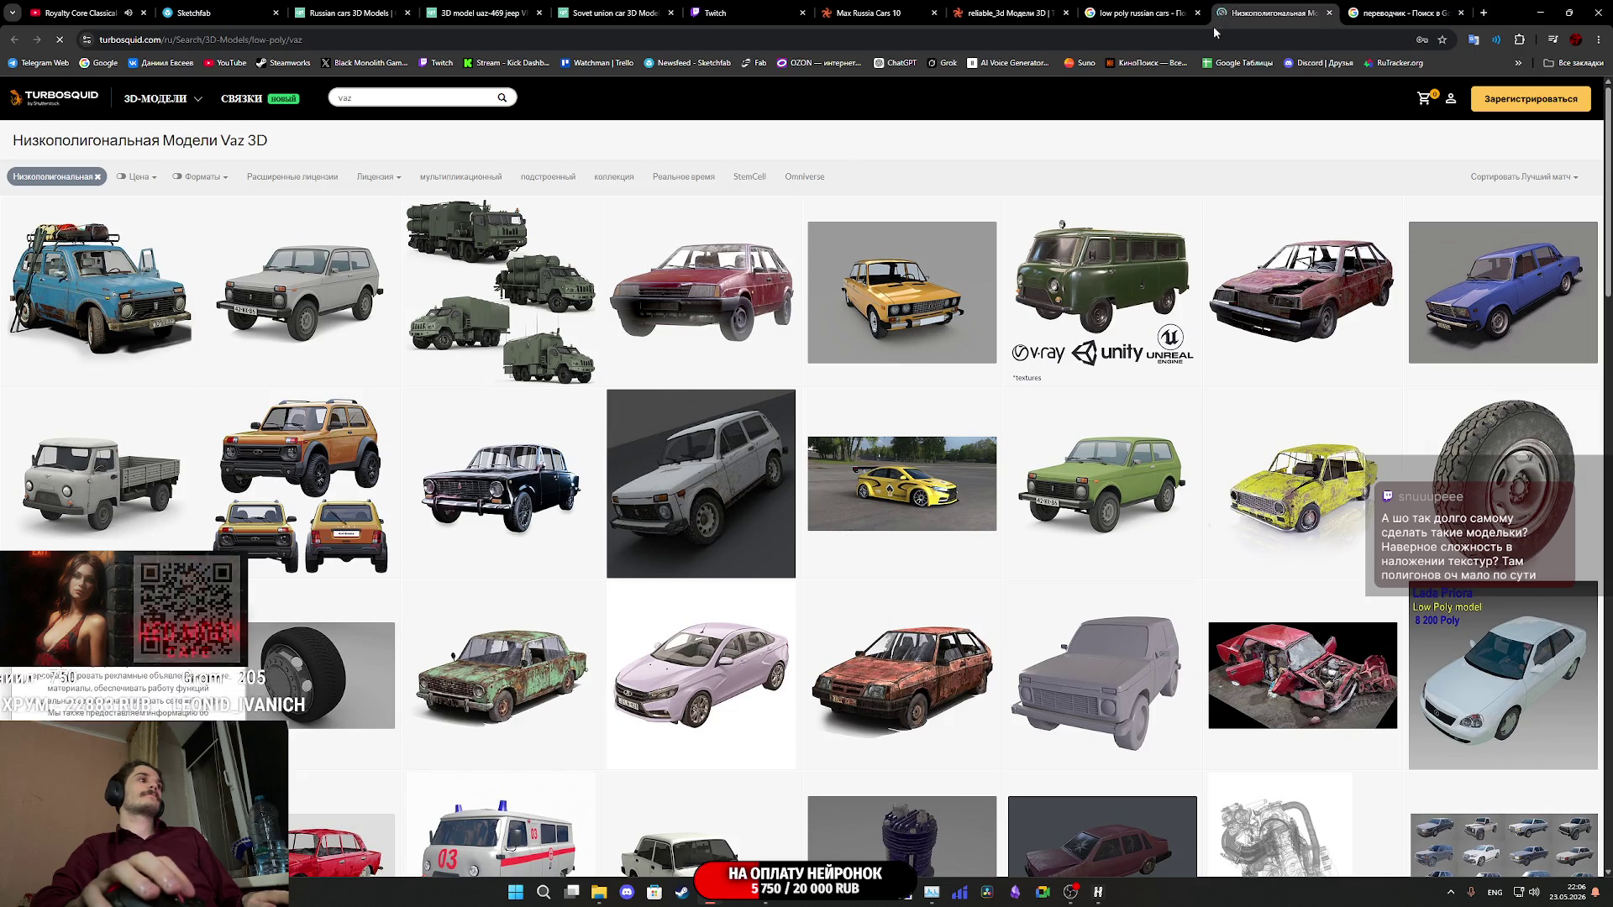
# Browse the first page of TurboSquid low poly Vaz models.
pyautogui.moveTo(754, 298)
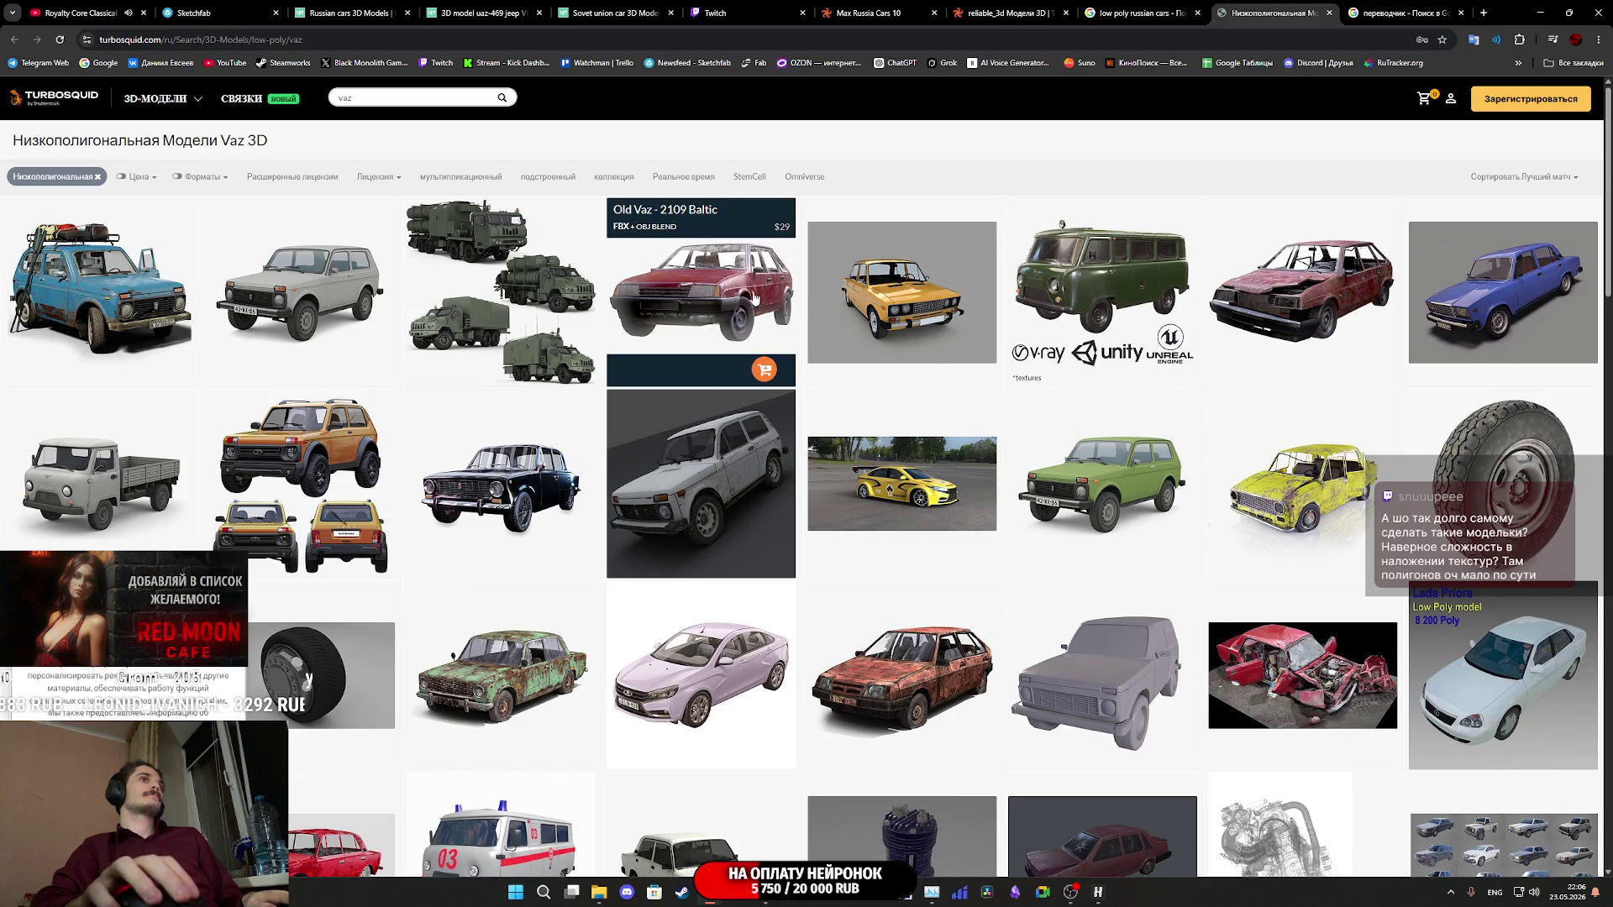
pyautogui.scroll(-5, 1291, 367)
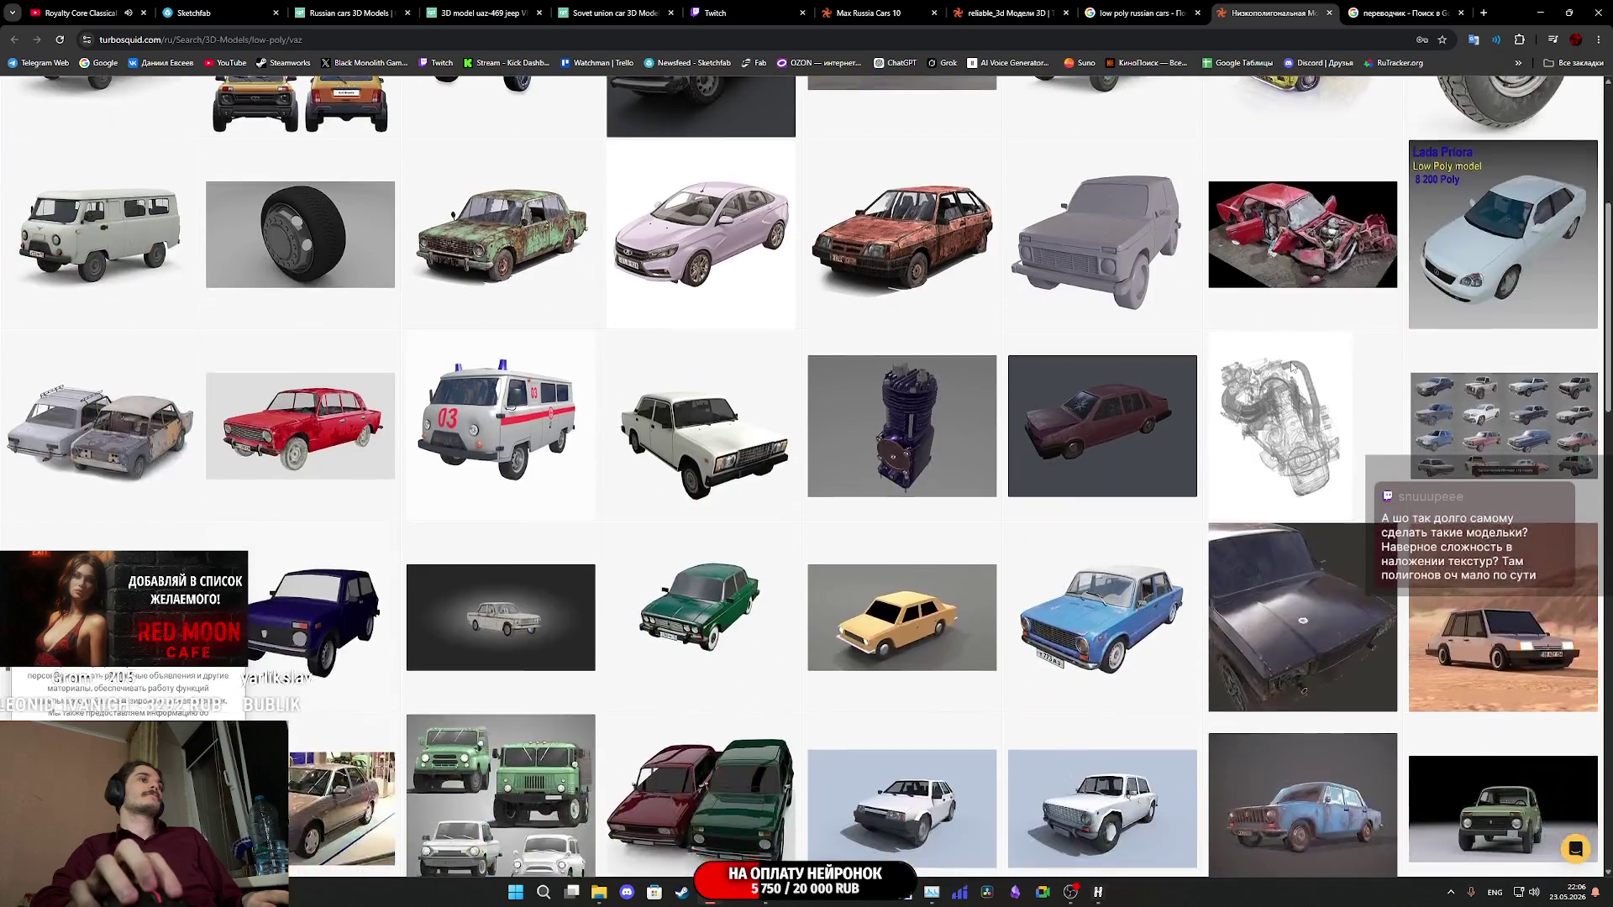
pyautogui.scroll(-4, 1291, 367)
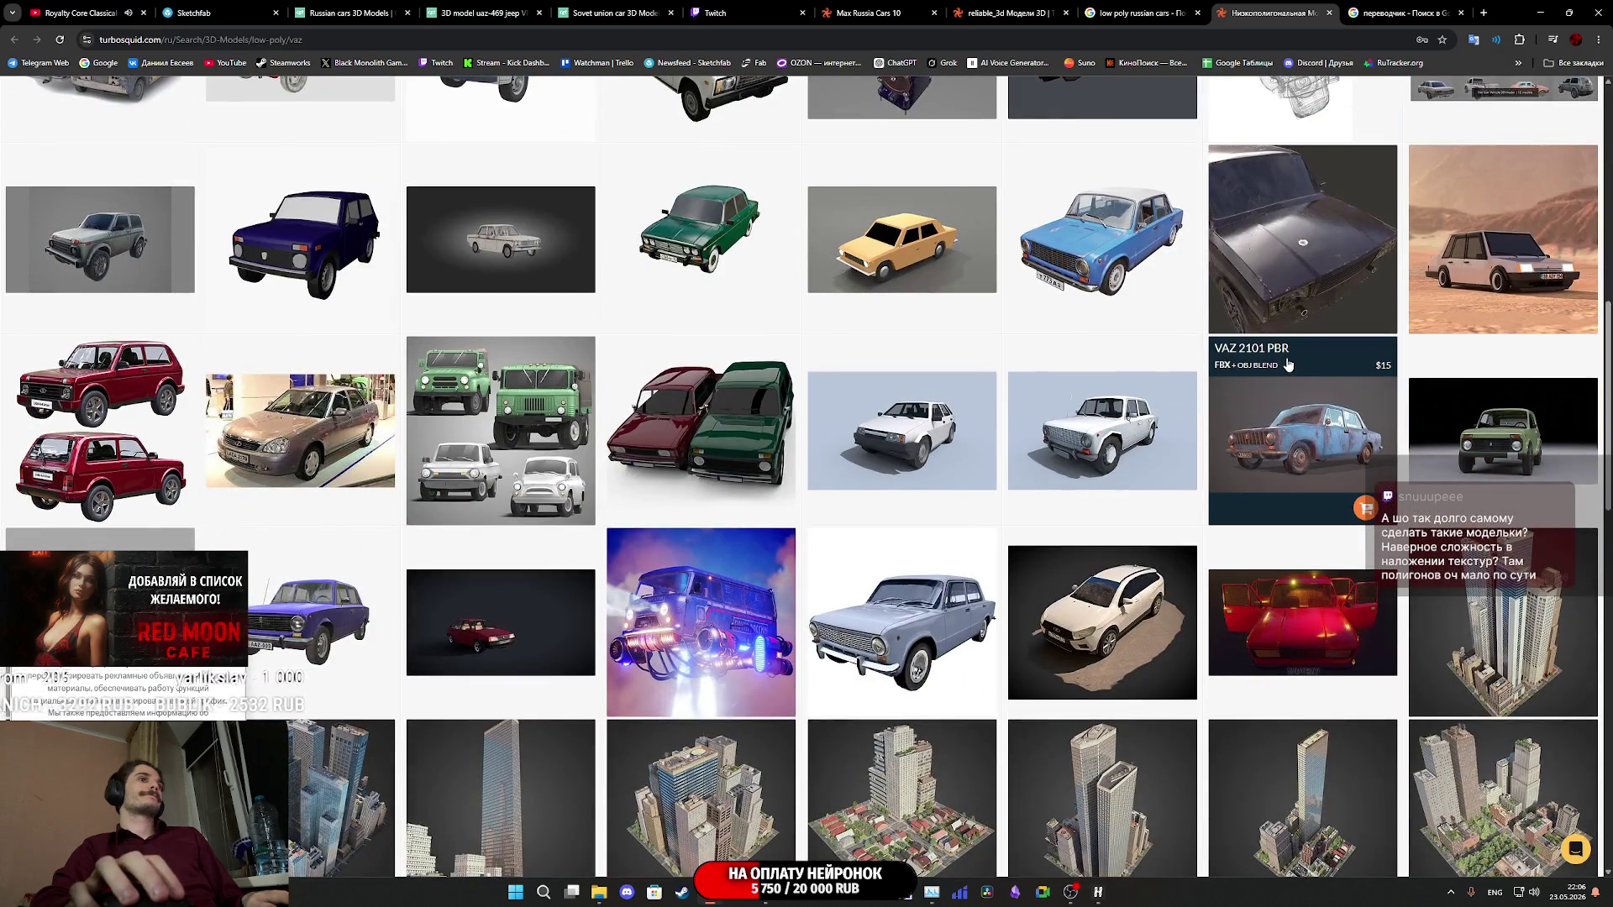
pyautogui.scroll(-3, 1288, 363)
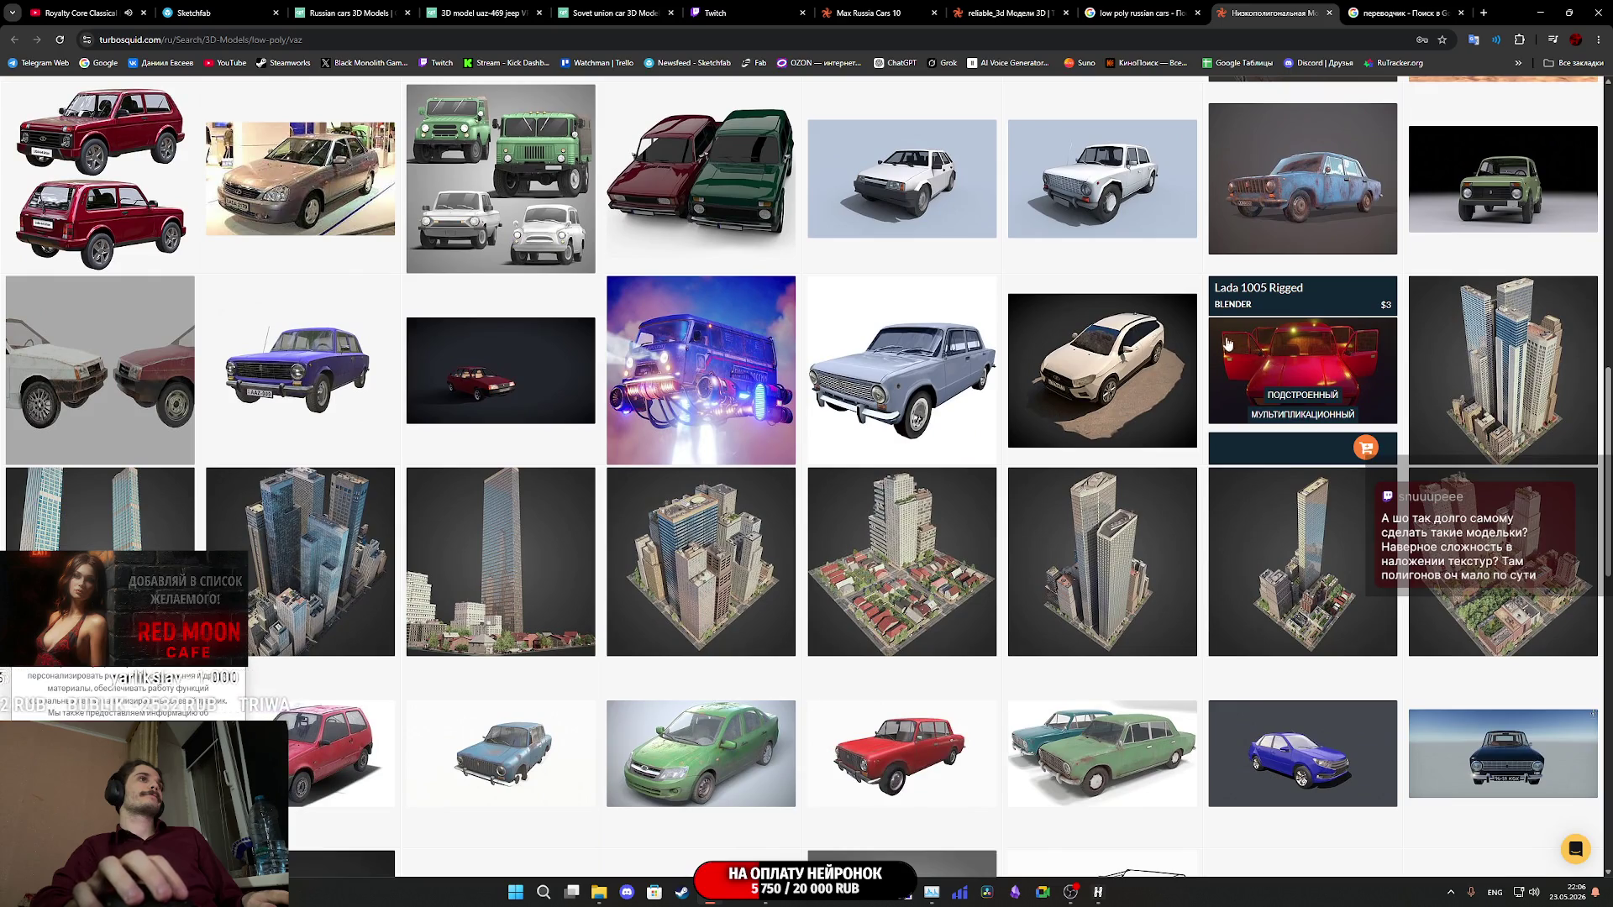
pyautogui.scroll(2, 897, 298)
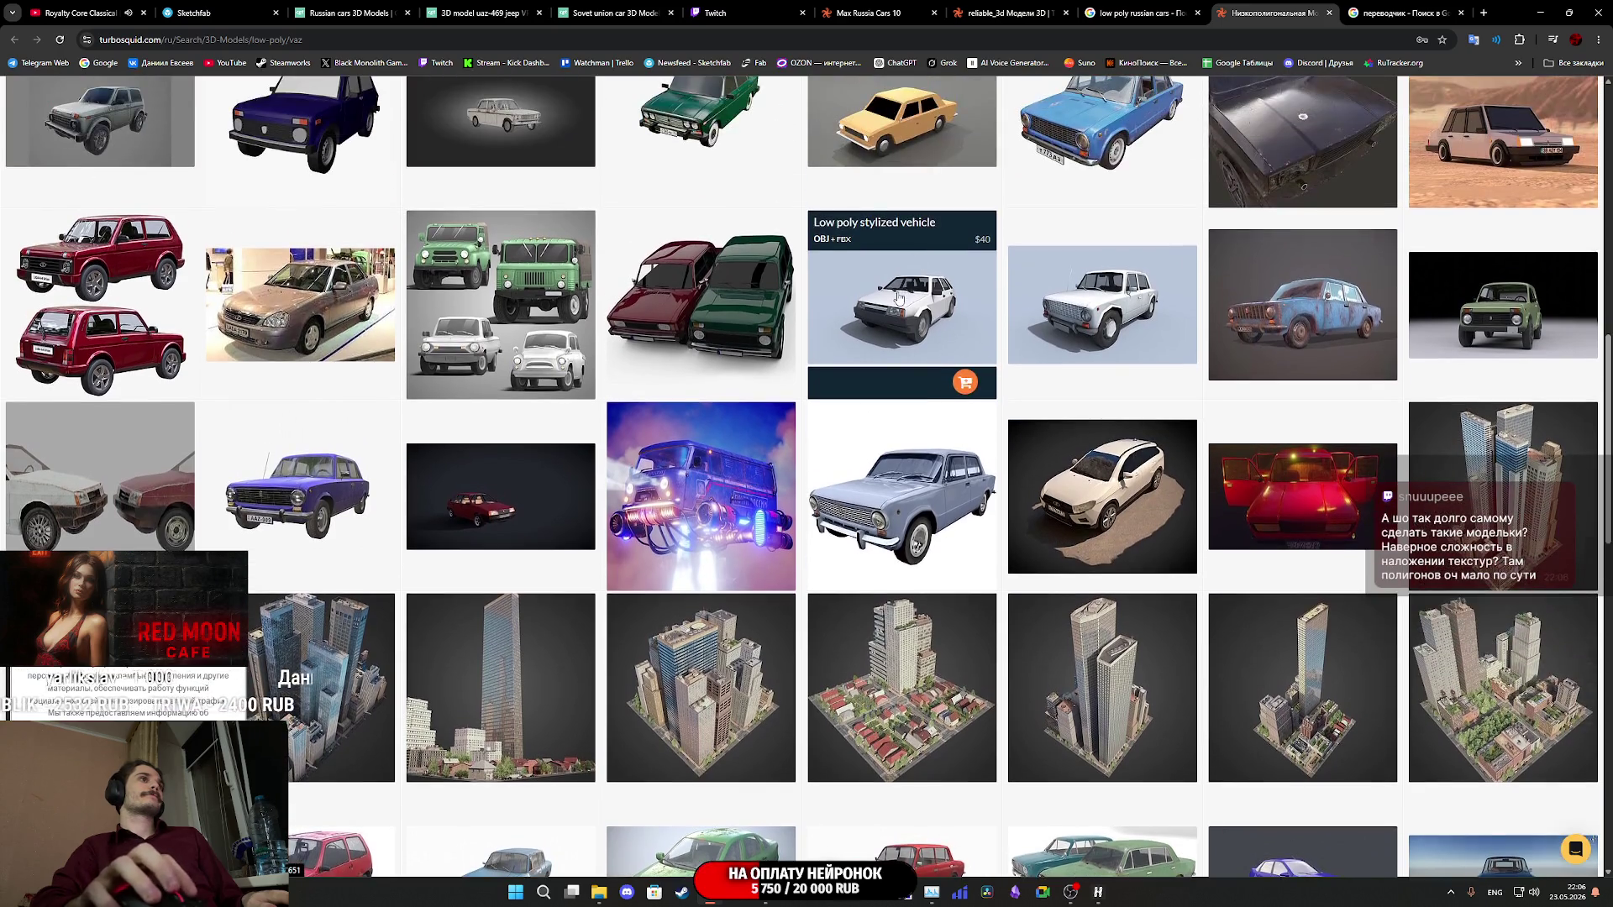
pyautogui.scroll(4, 897, 298)
pyautogui.scroll(5, 573, 542)
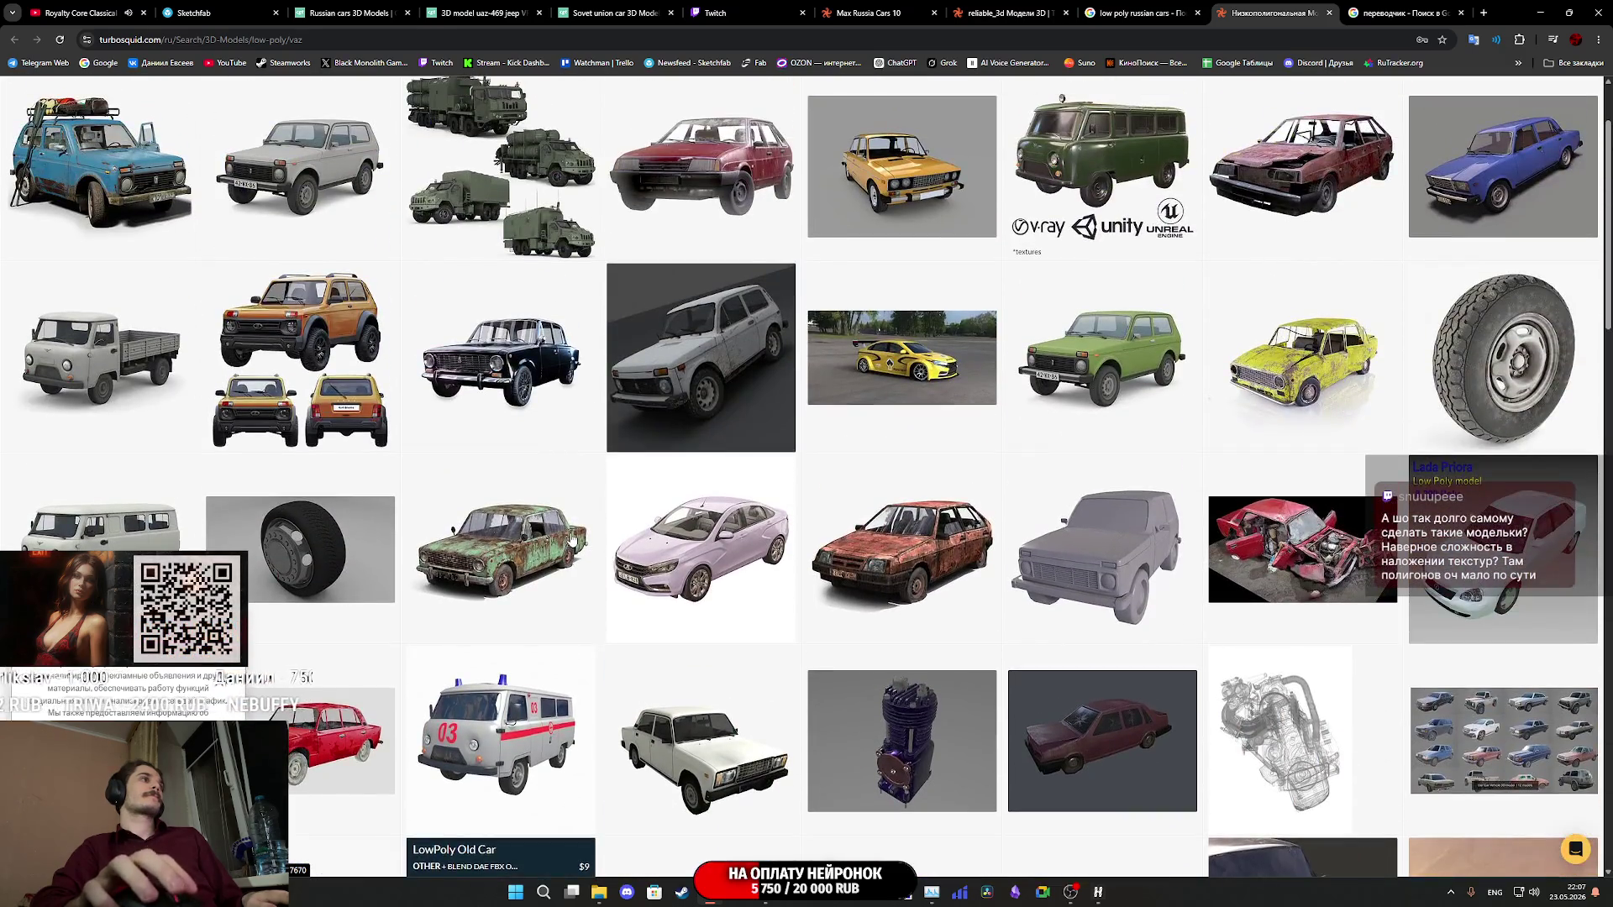
pyautogui.scroll(2, 572, 540)
pyautogui.scroll(-8, 572, 533)
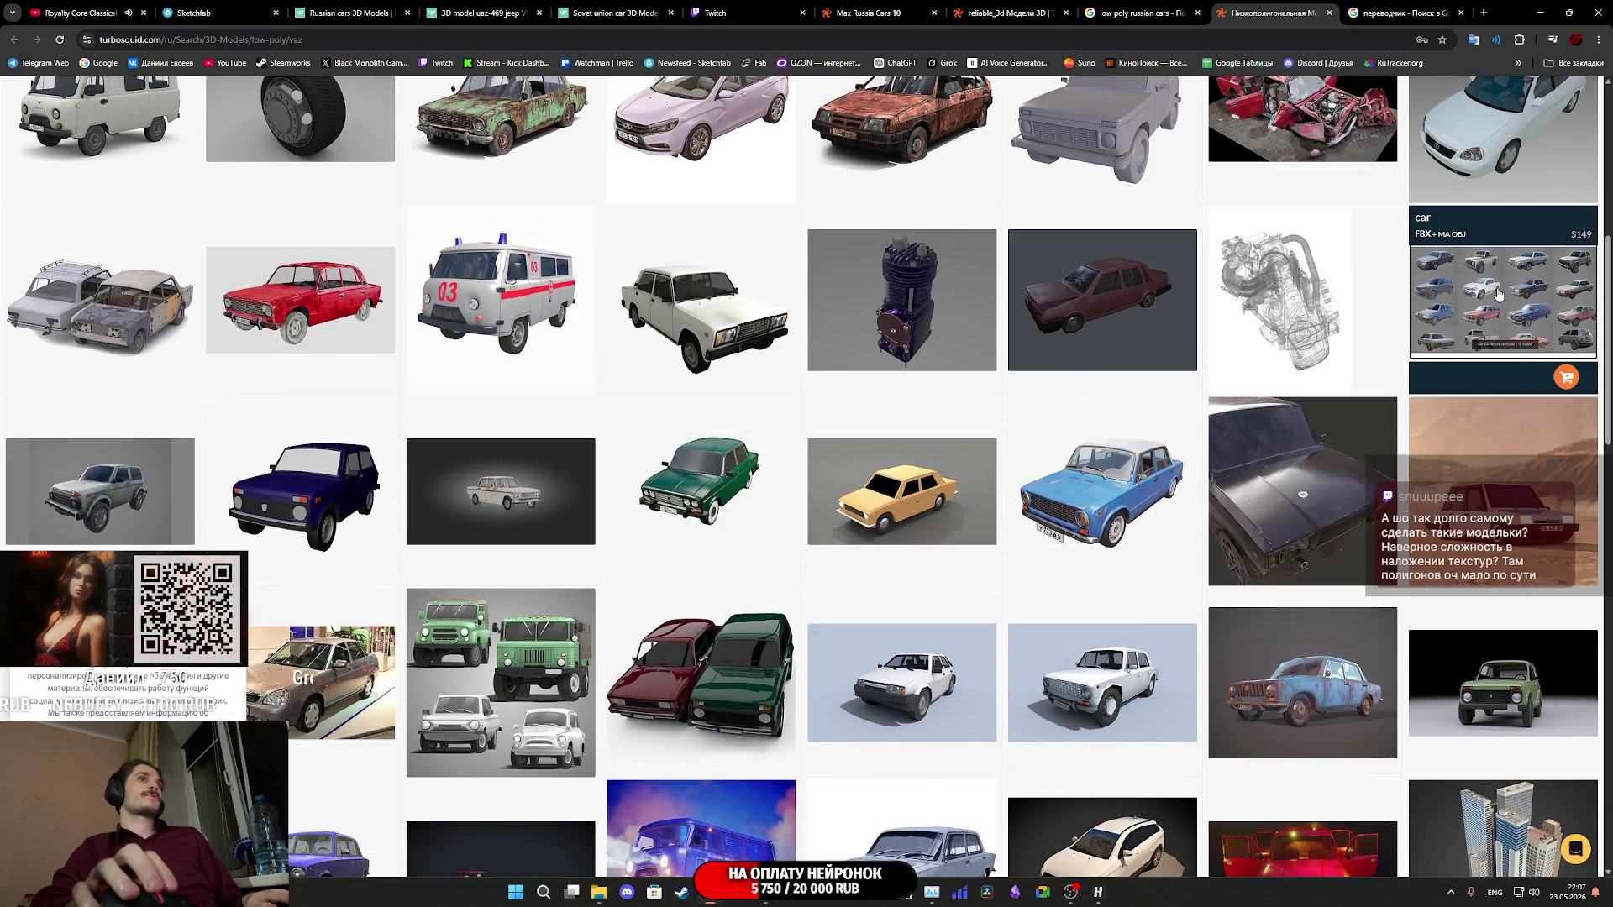
# Open one car model listing in a background tab and go to results page 2.
pyautogui.middleClick(1497, 294)
pyautogui.scroll(-6, 1445, 296)
pyautogui.scroll(-8, 1445, 297)
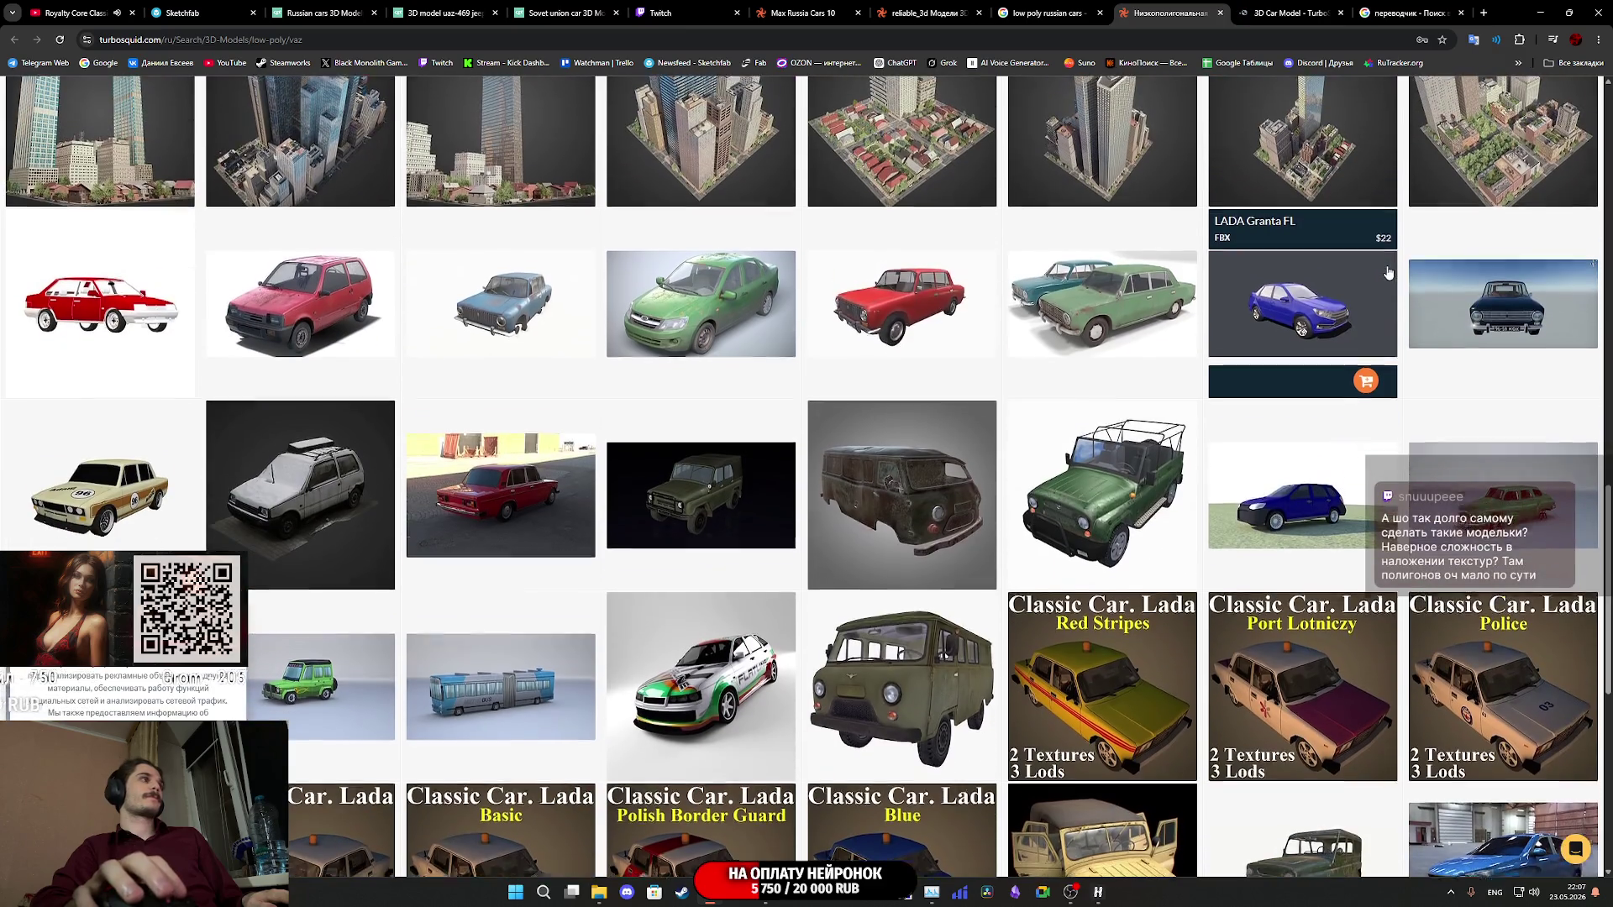
pyautogui.scroll(-8, 1394, 275)
pyautogui.scroll(-2, 1388, 273)
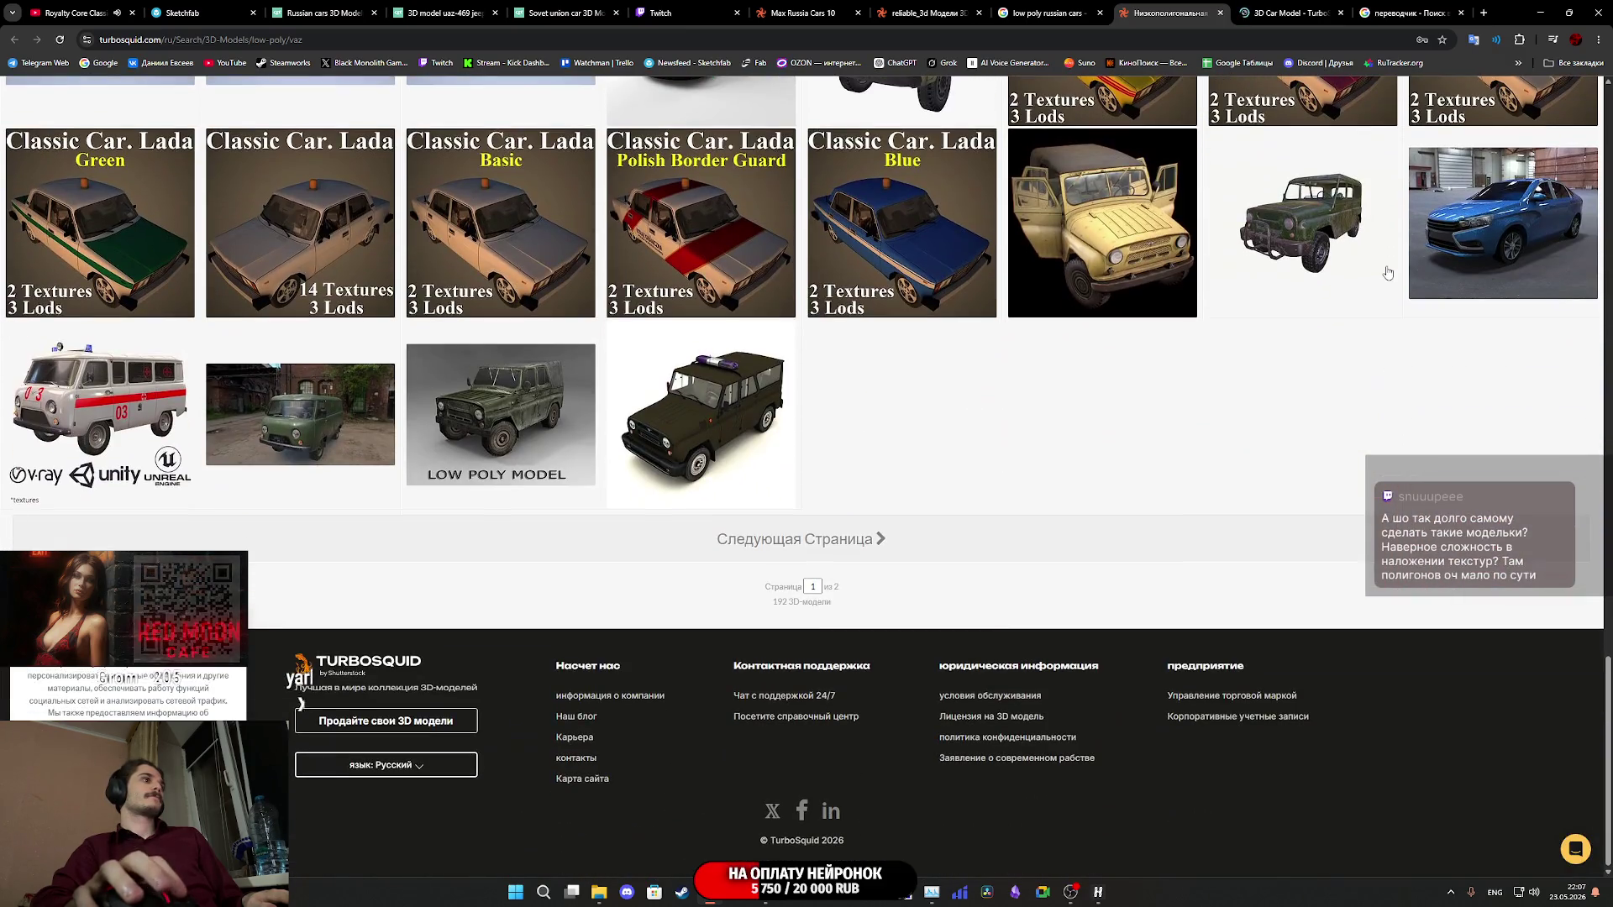
pyautogui.click(879, 548)
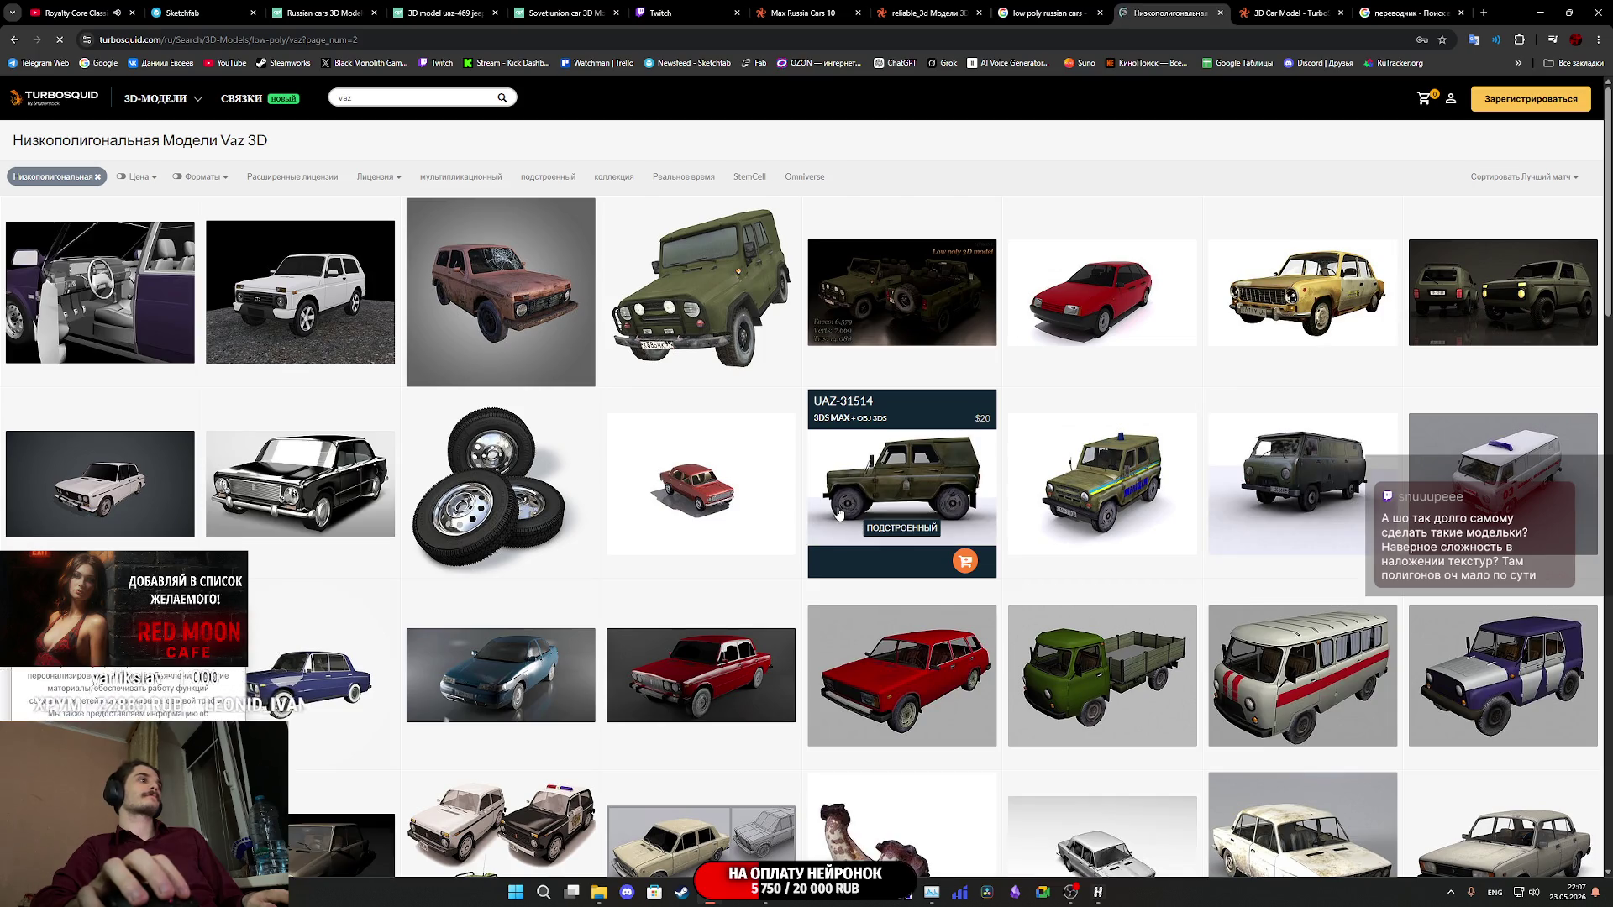
# Open 'lada priora universal lowpoly' from page 2 in a background tab, then view the earlier listing.
pyautogui.scroll(-4, 834, 509)
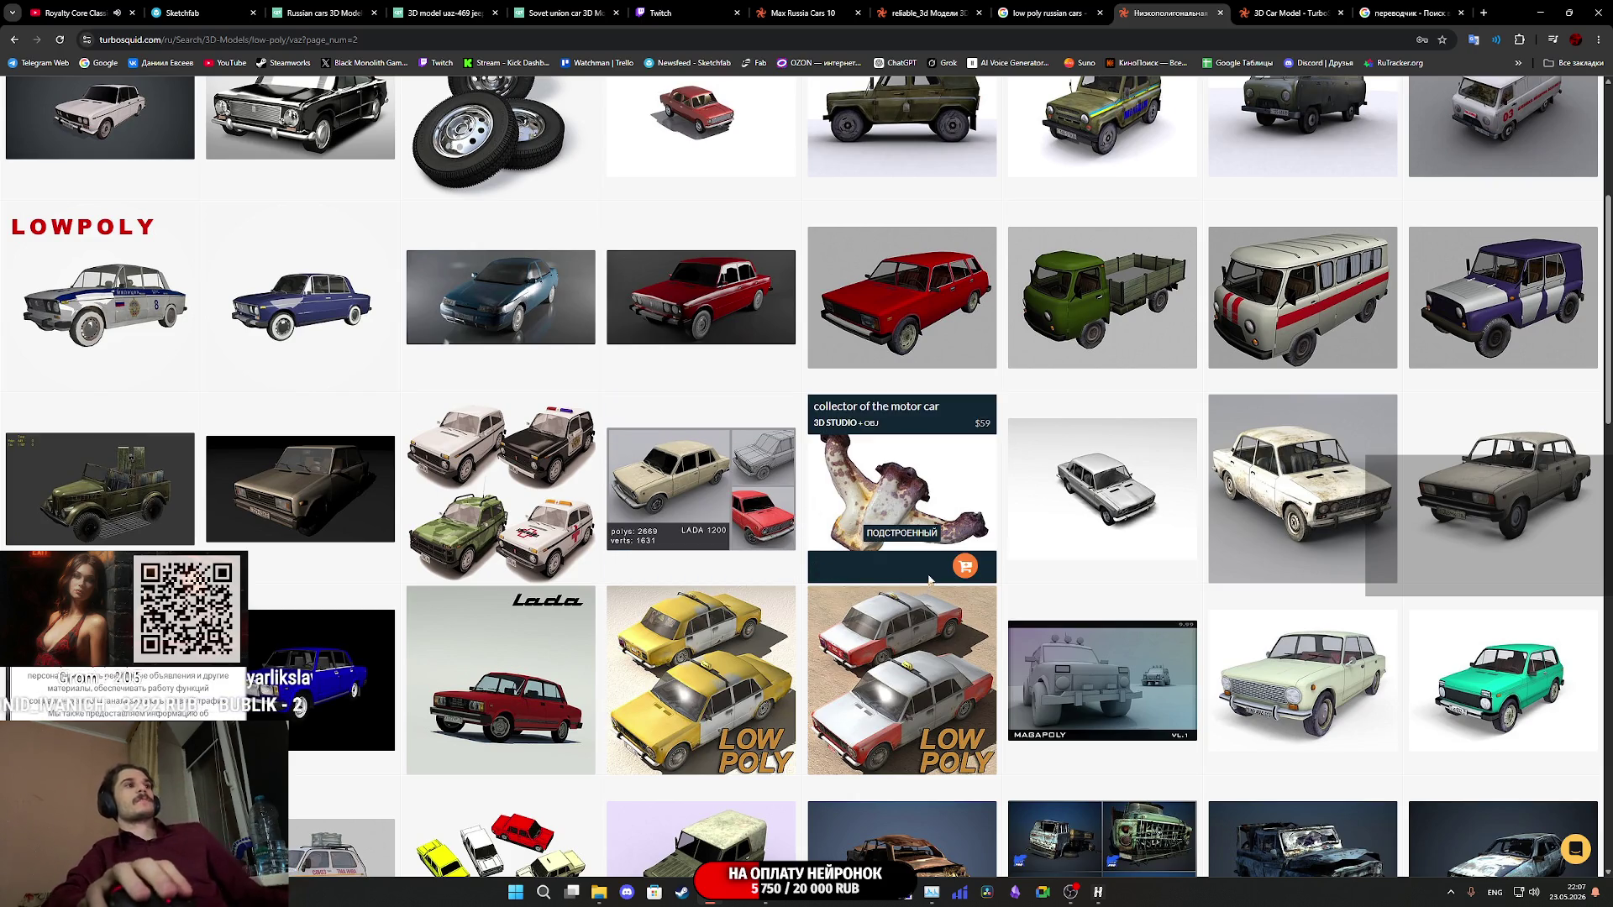
pyautogui.scroll(-5, 996, 563)
pyautogui.scroll(-1, 1000, 567)
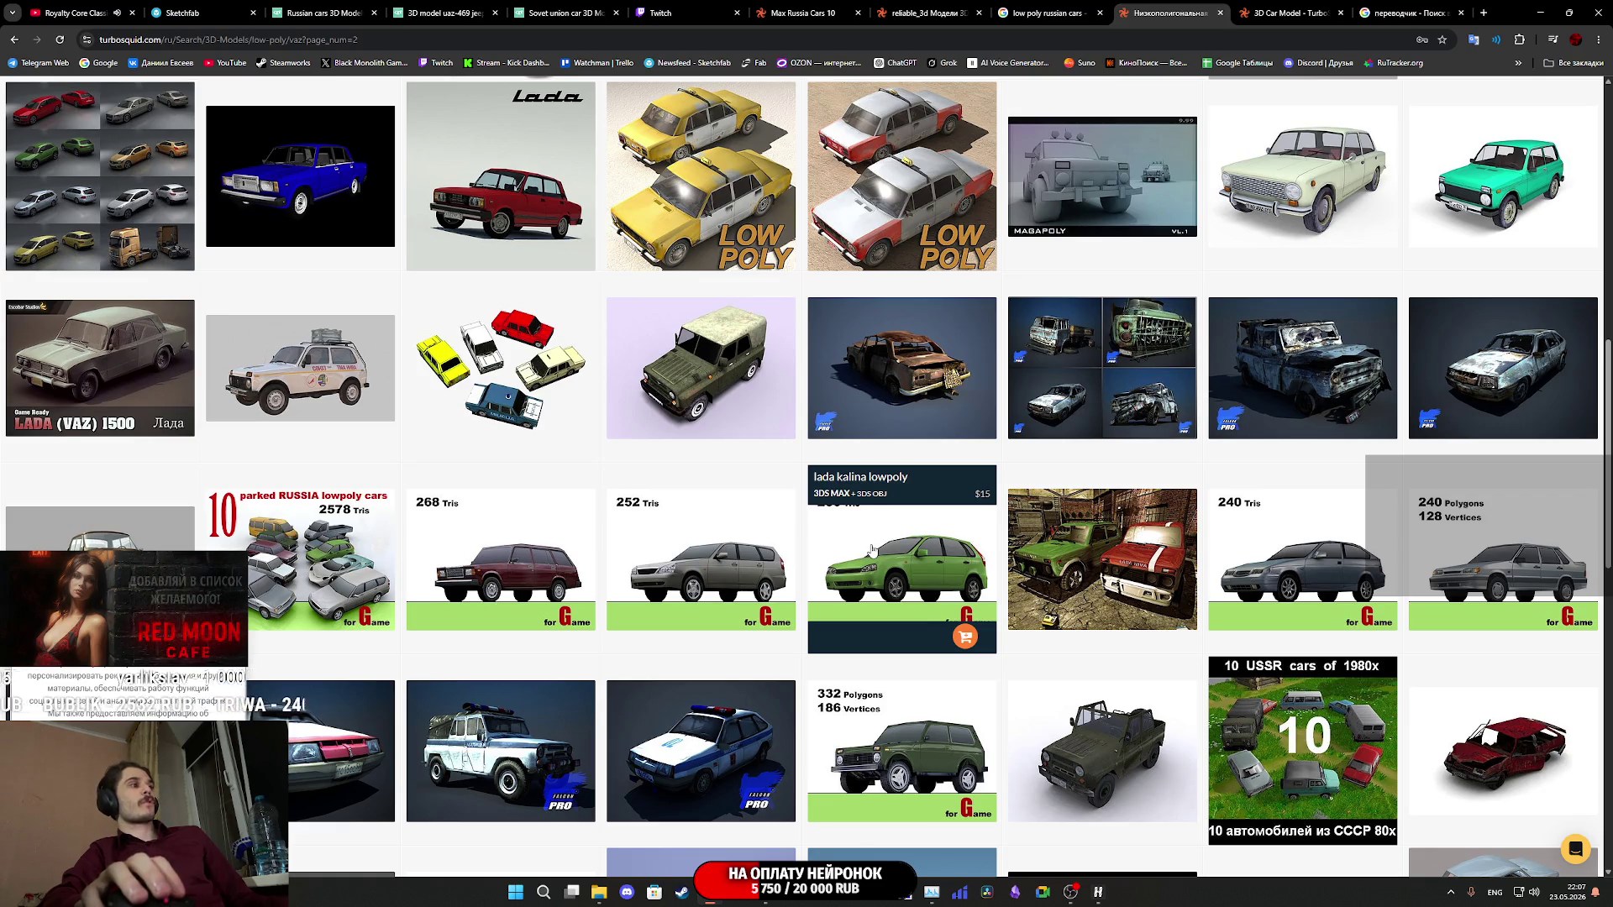
pyautogui.scroll(-3, 872, 550)
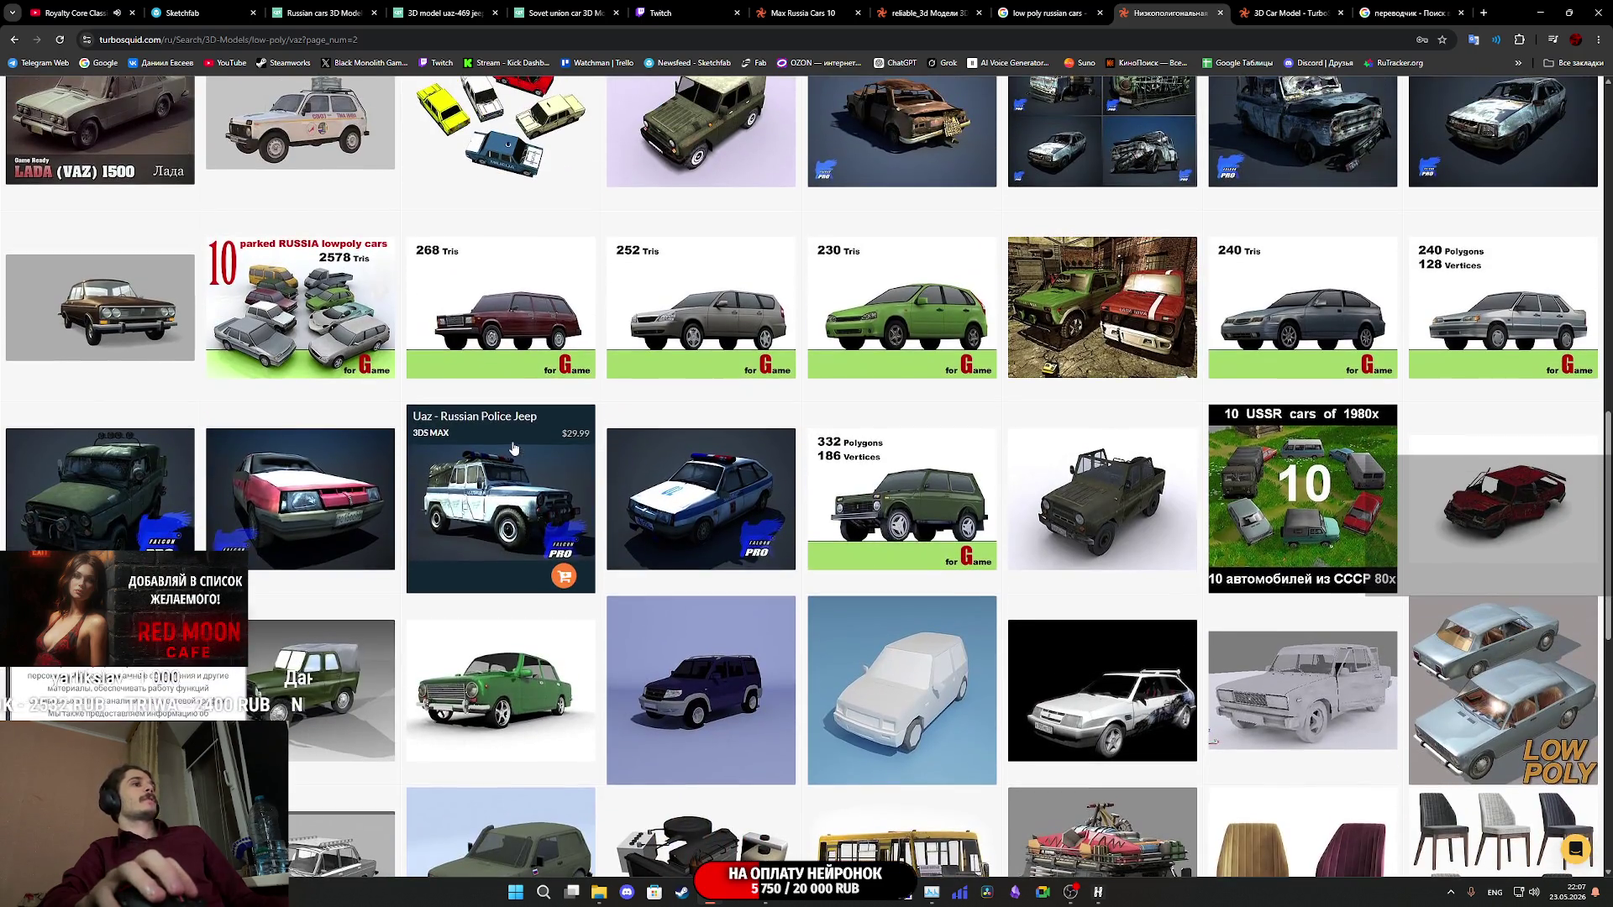
pyautogui.scroll(-4, 760, 527)
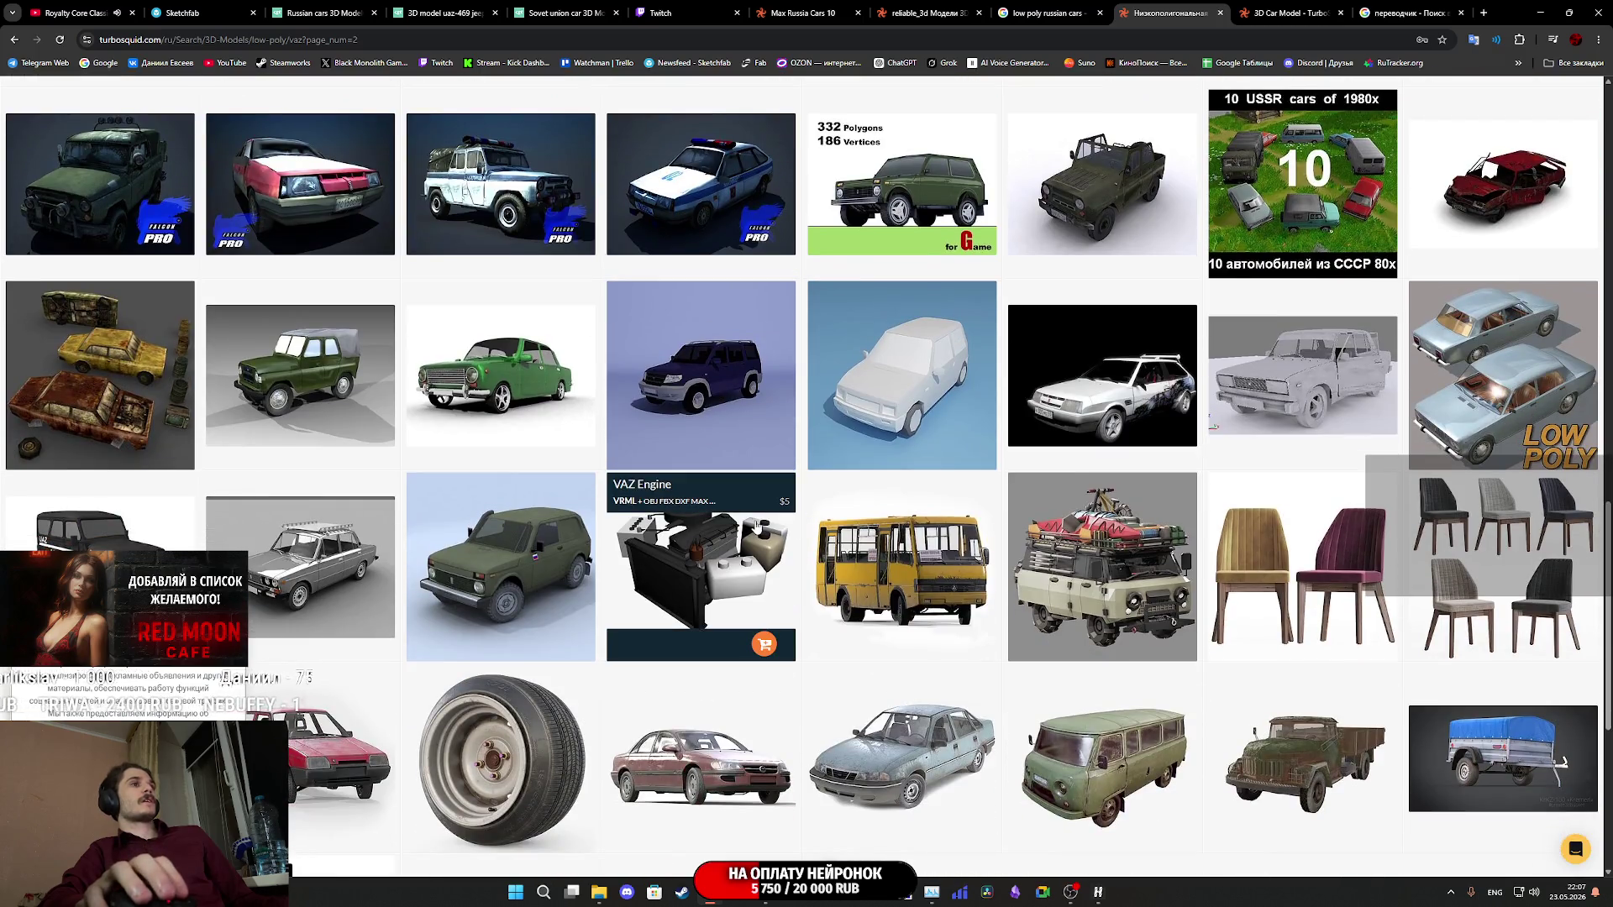
pyautogui.scroll(6, 755, 525)
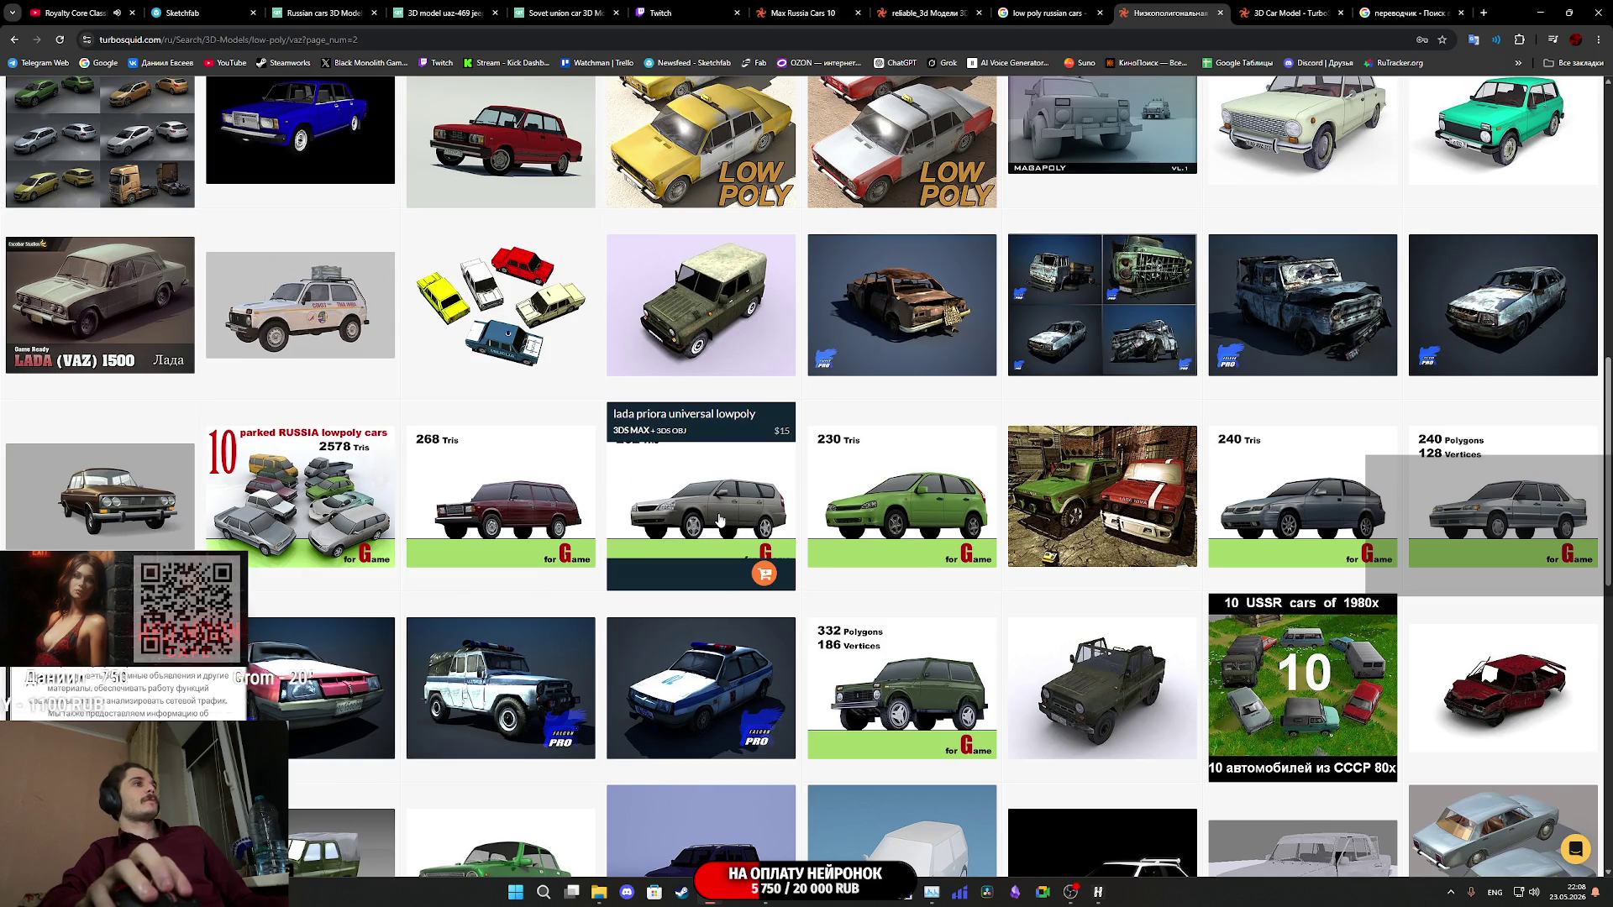
pyautogui.scroll(2, 722, 521)
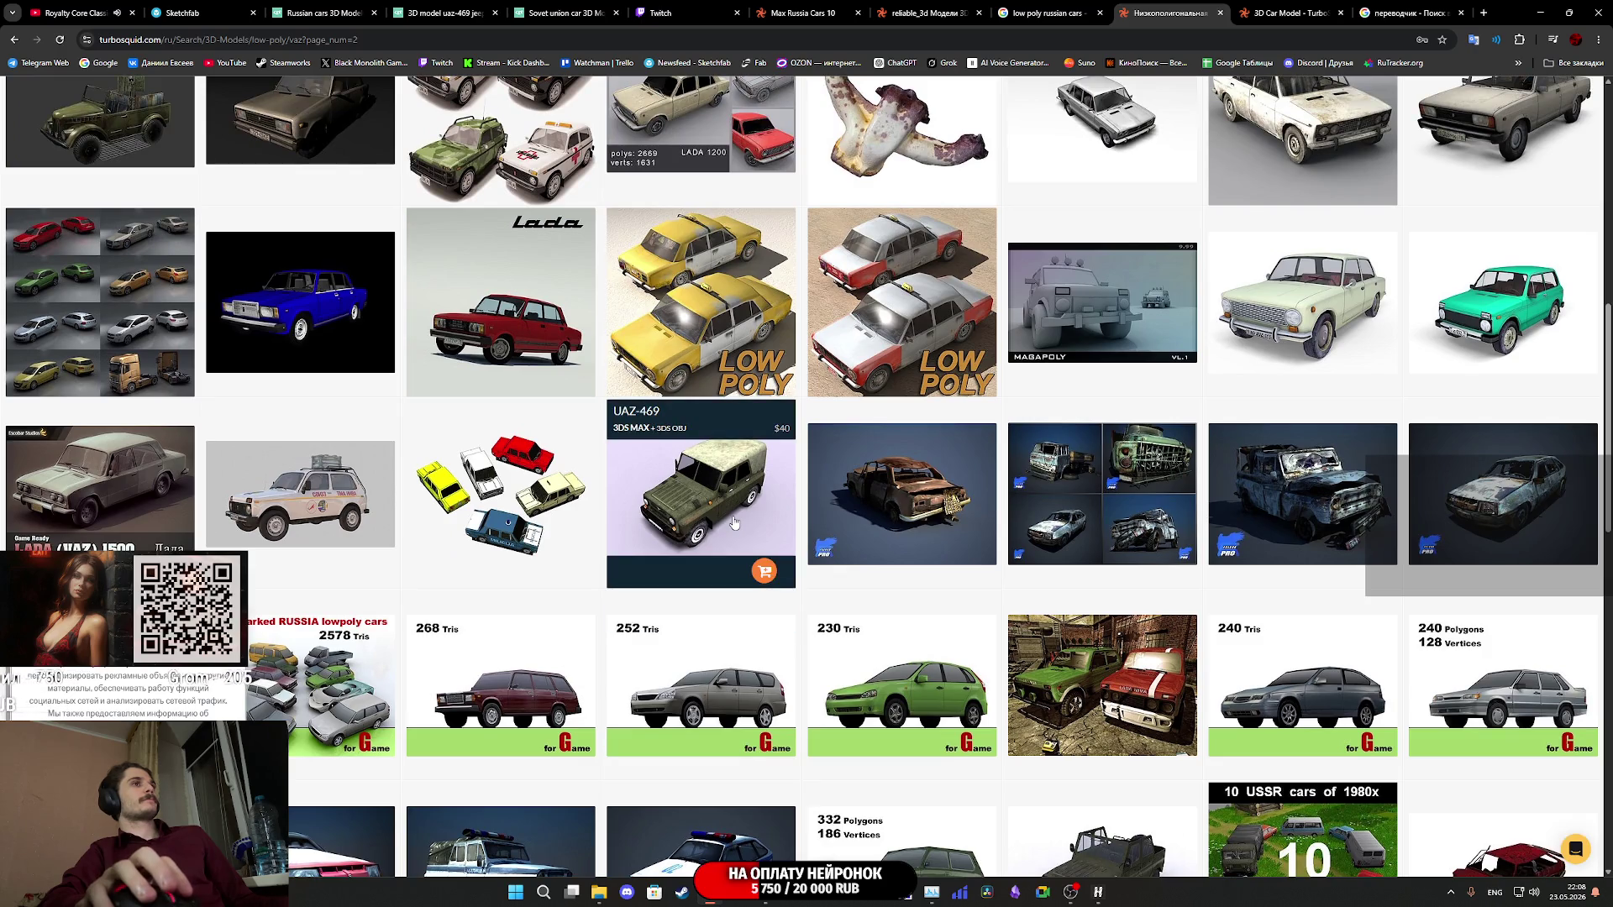
pyautogui.middleClick(680, 709)
pyautogui.click(1183, 7)
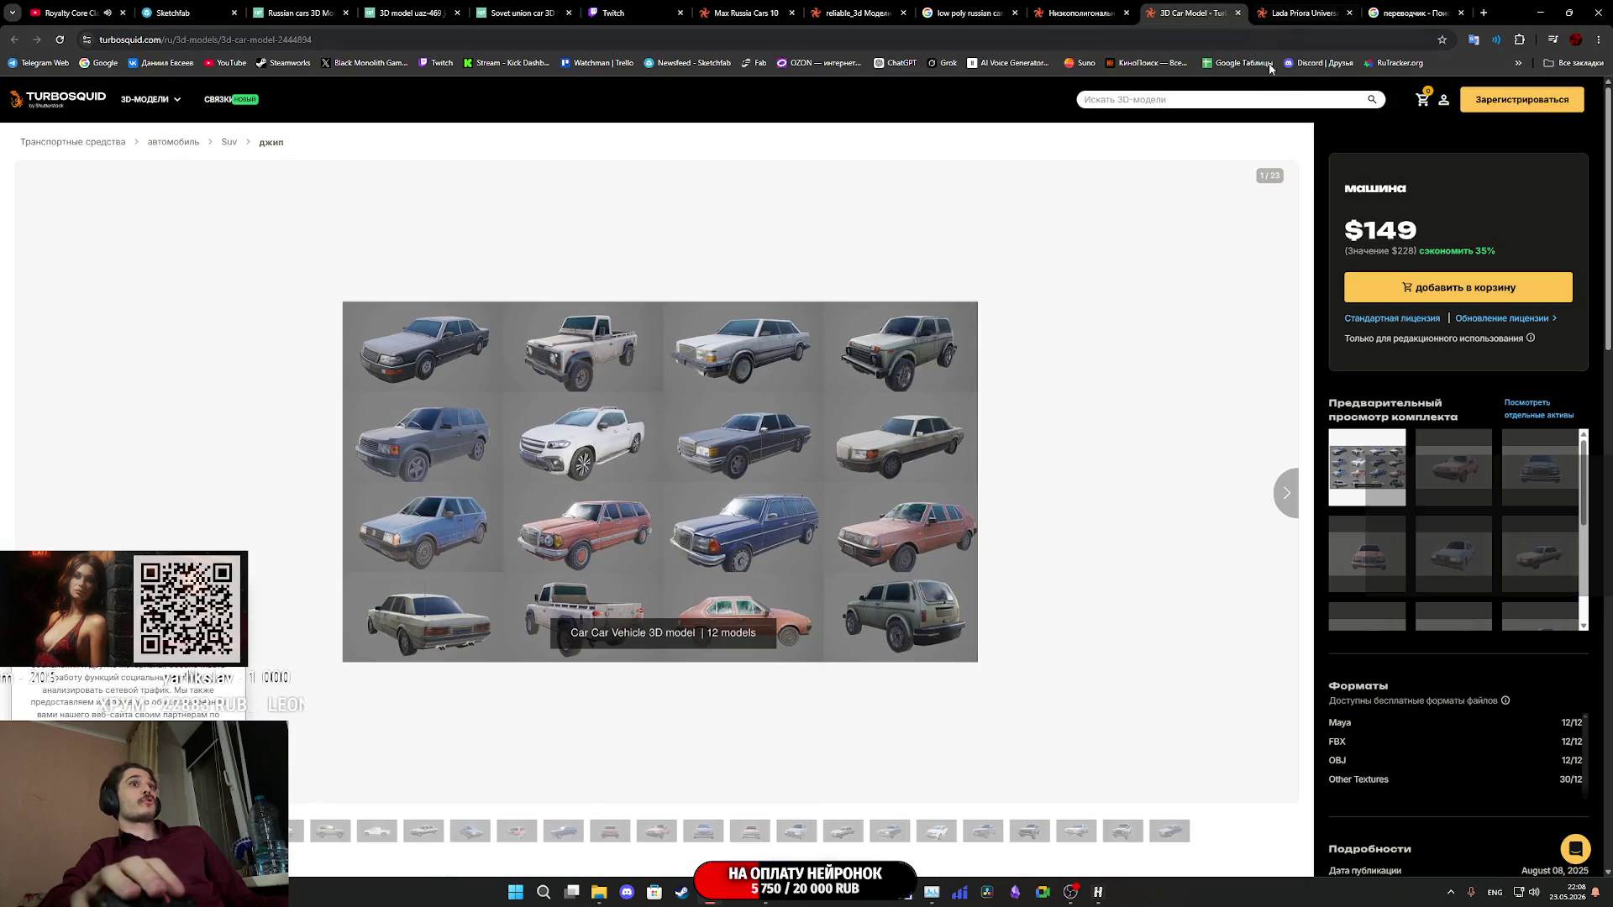
pyautogui.scroll(-5, 758, 467)
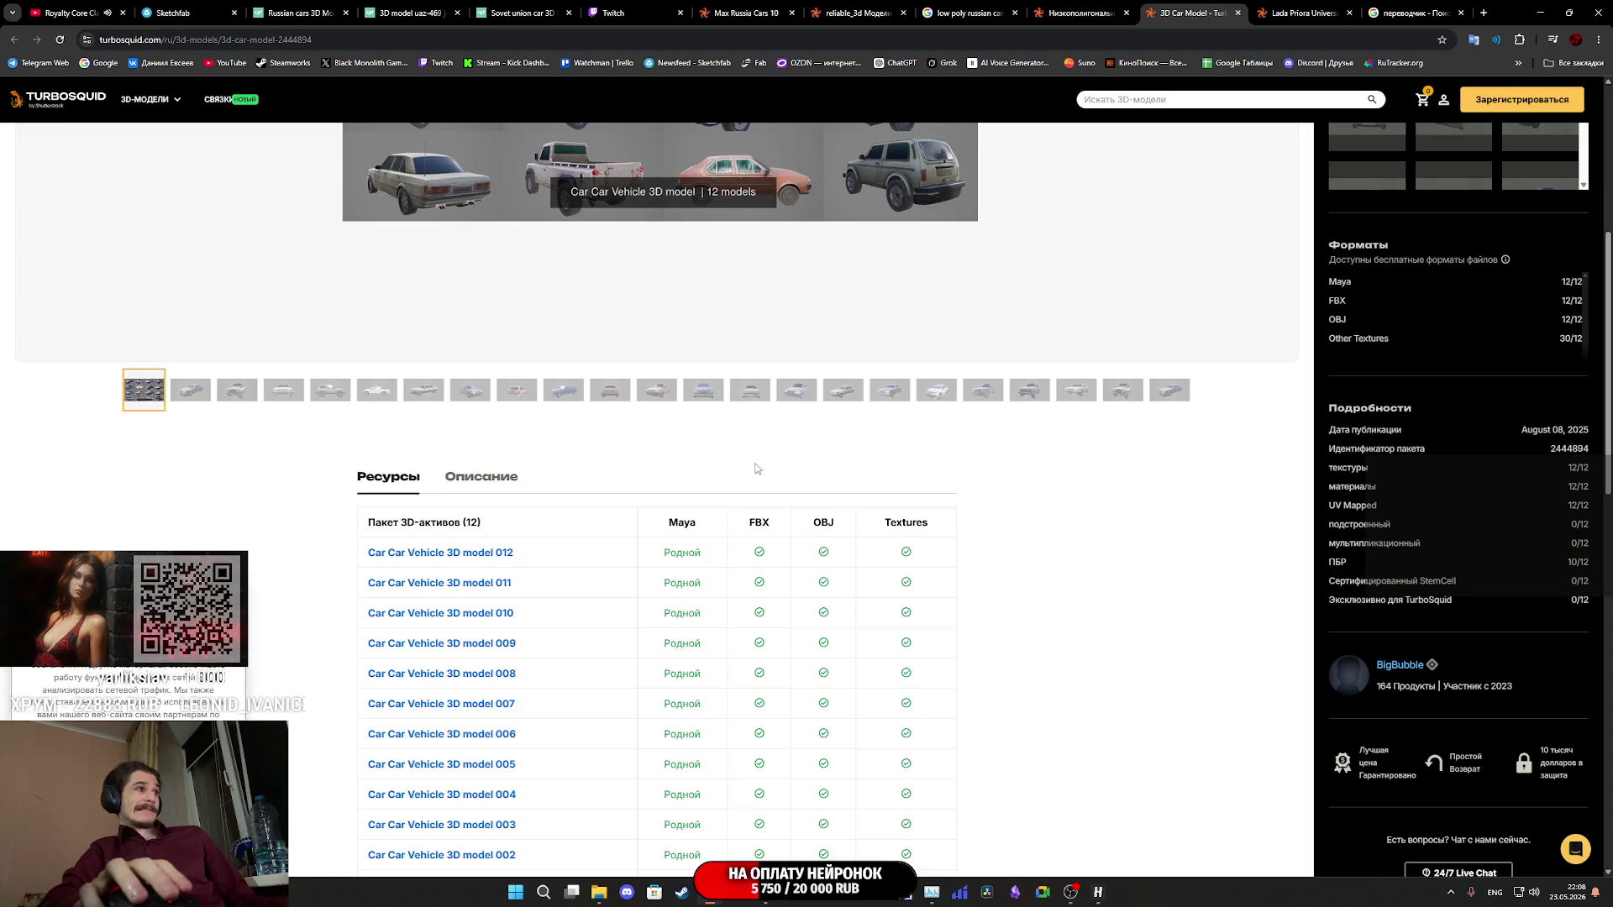
pyautogui.scroll(-6, 756, 468)
pyautogui.scroll(11, 714, 479)
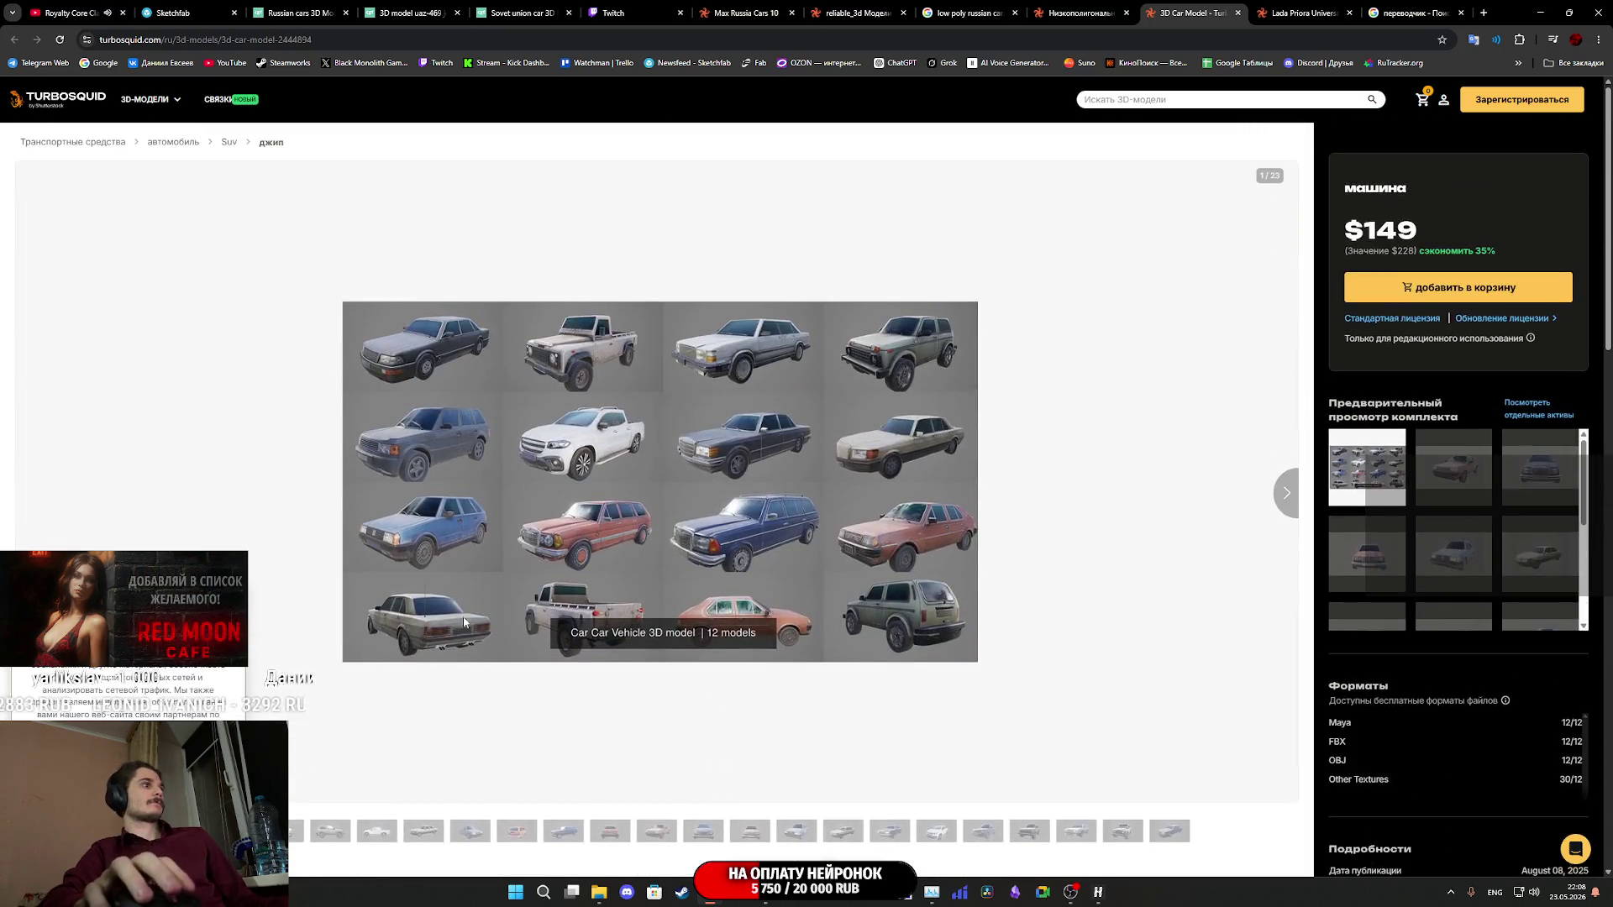
pyautogui.scroll(-2, 463, 623)
pyautogui.click(375, 641)
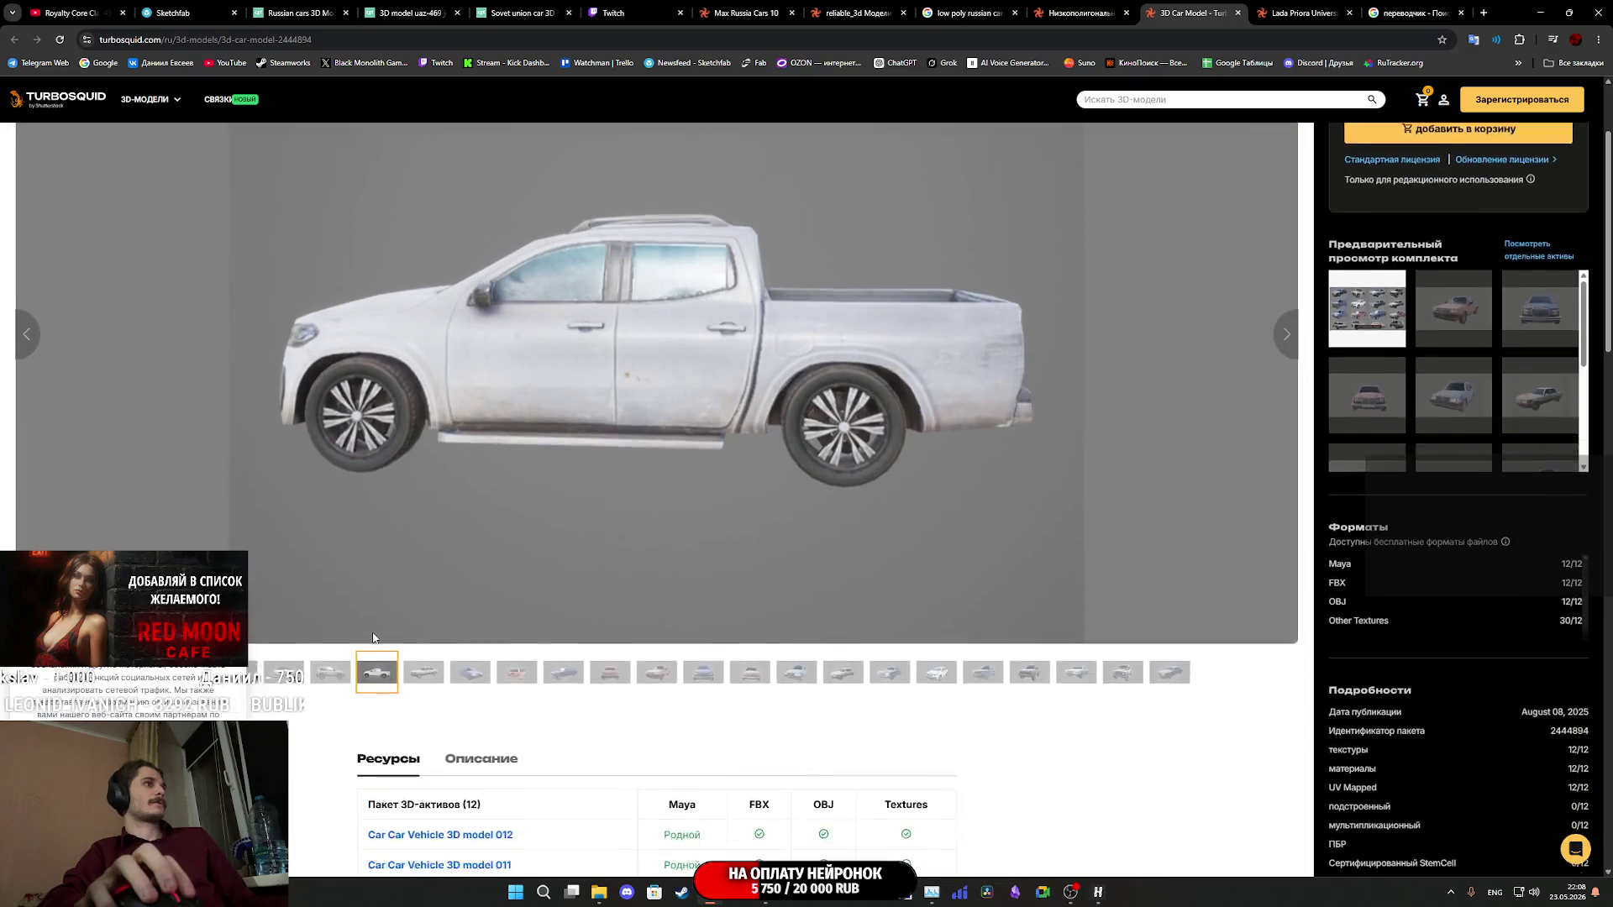
pyautogui.scroll(-1, 374, 639)
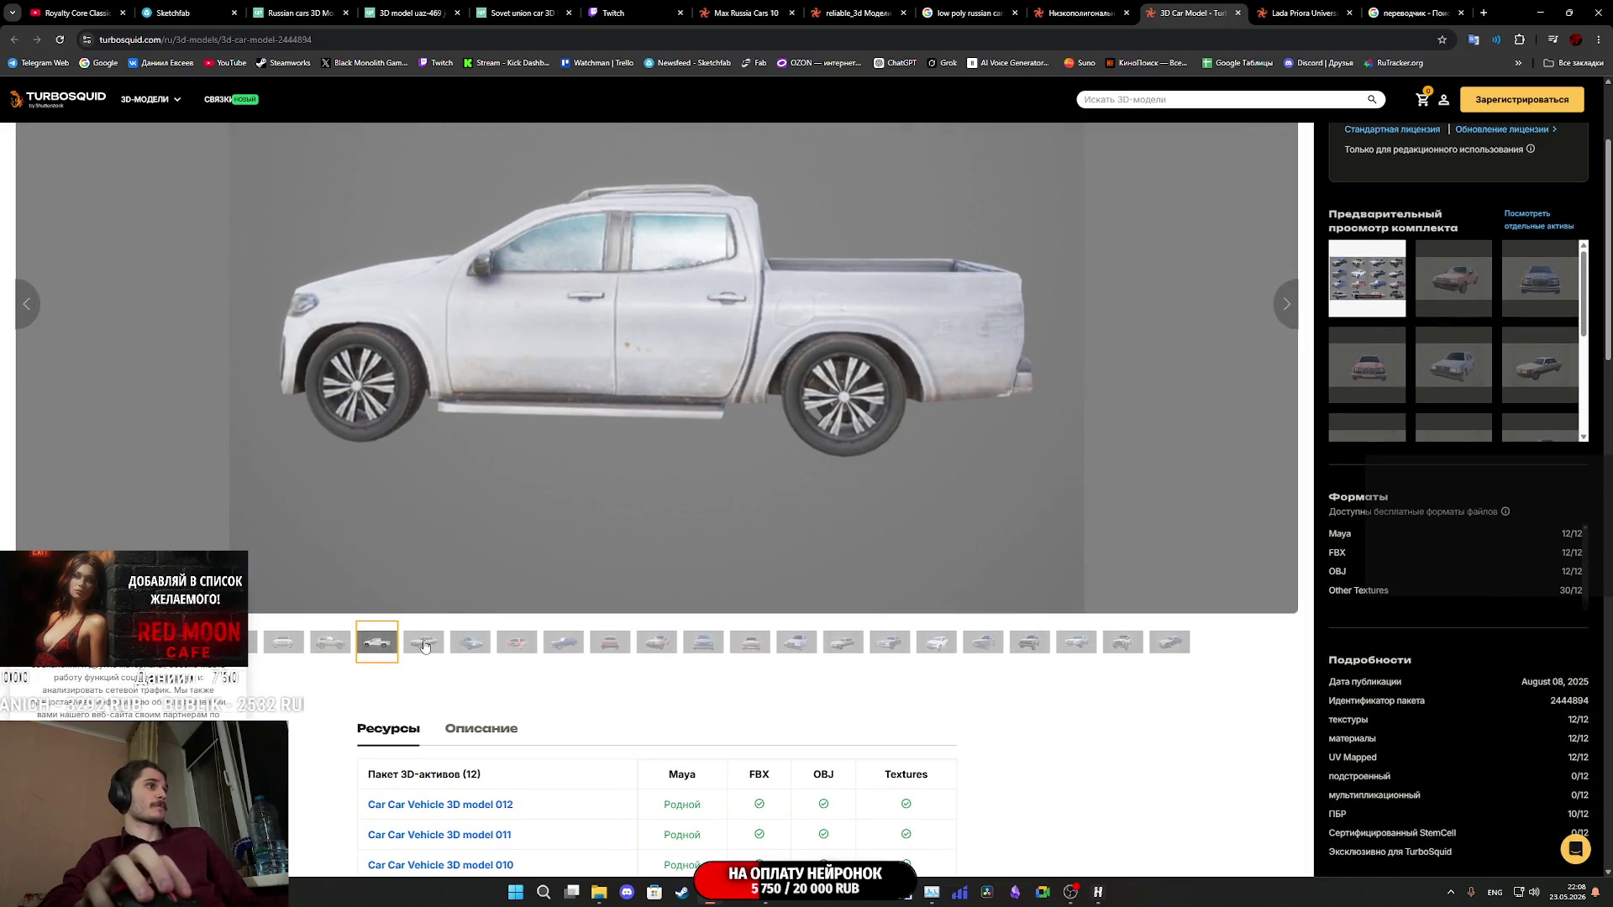
pyautogui.click(424, 643)
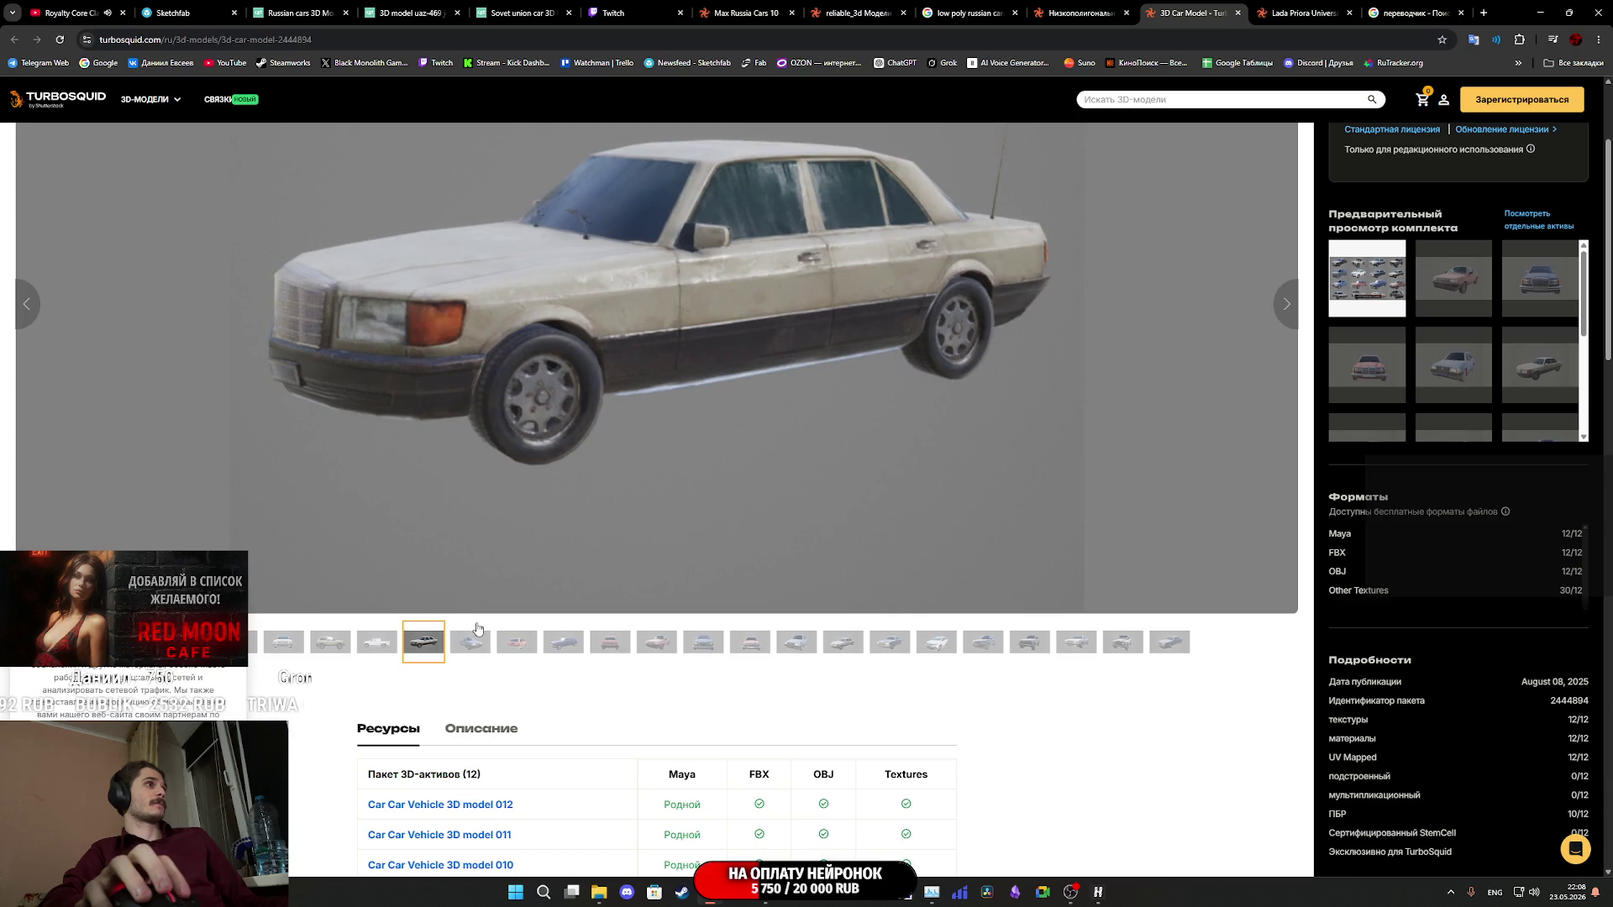
pyautogui.click(462, 644)
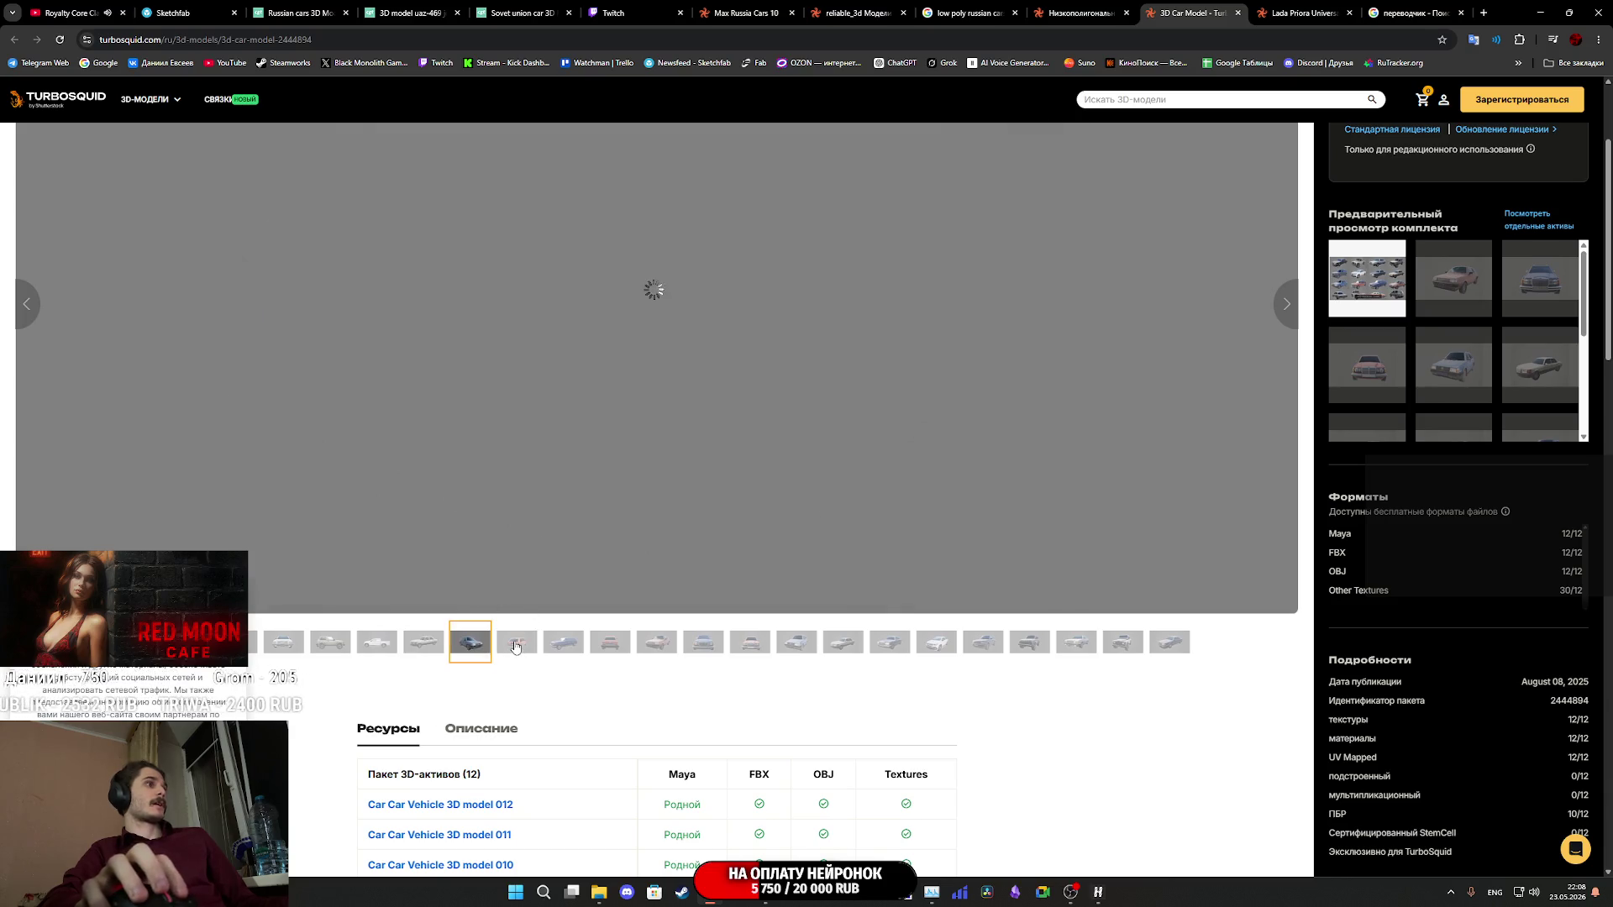
pyautogui.click(515, 646)
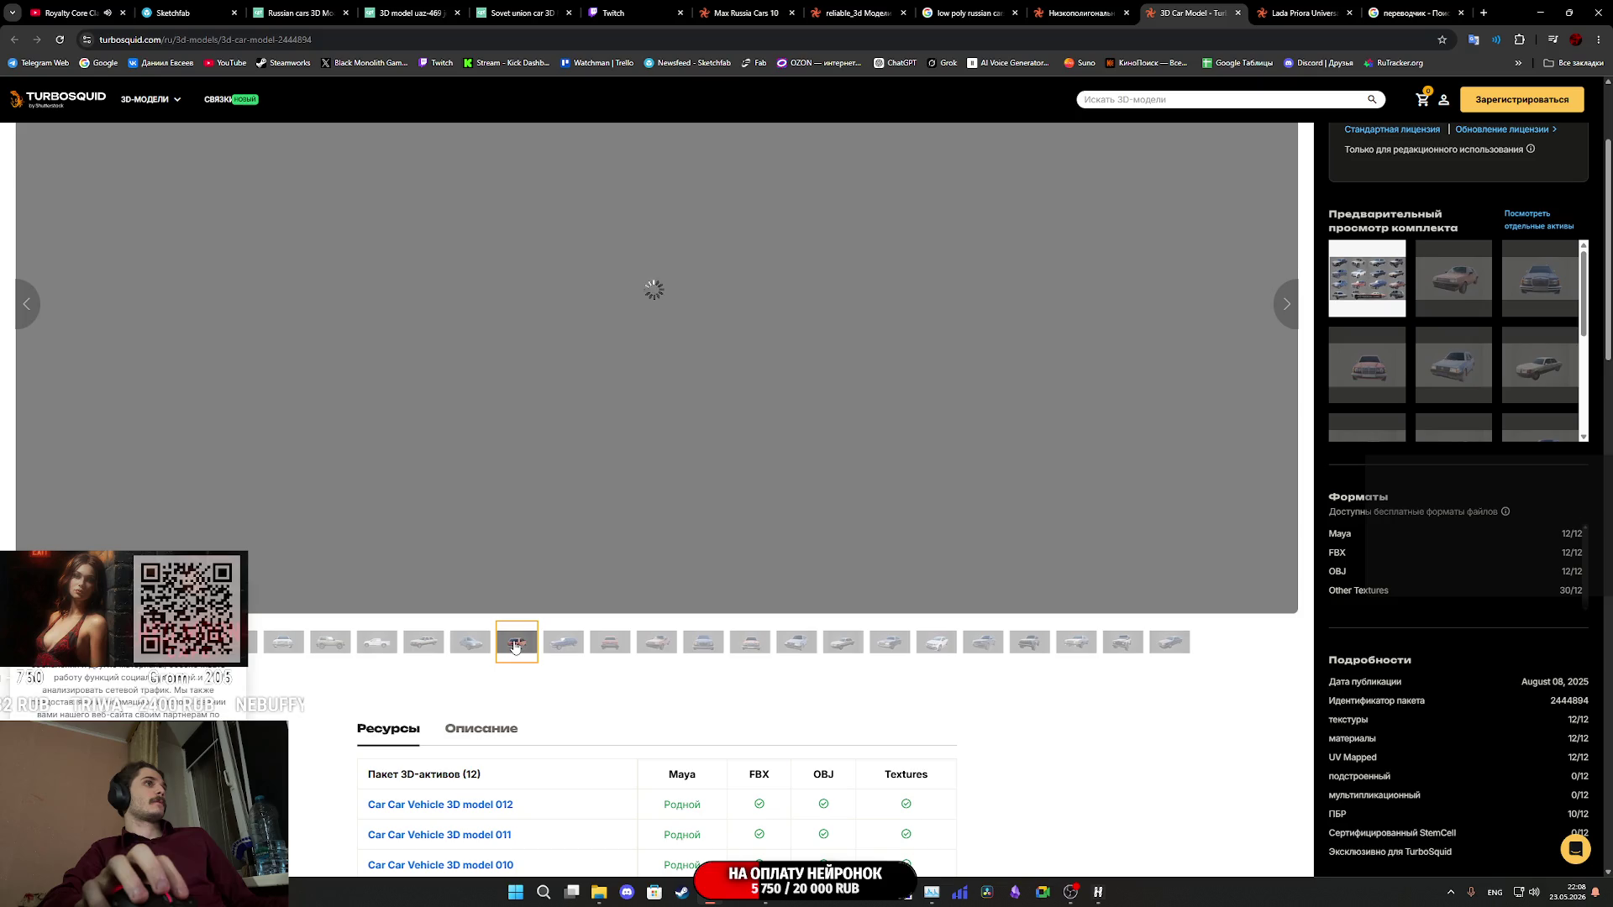
pyautogui.click(596, 644)
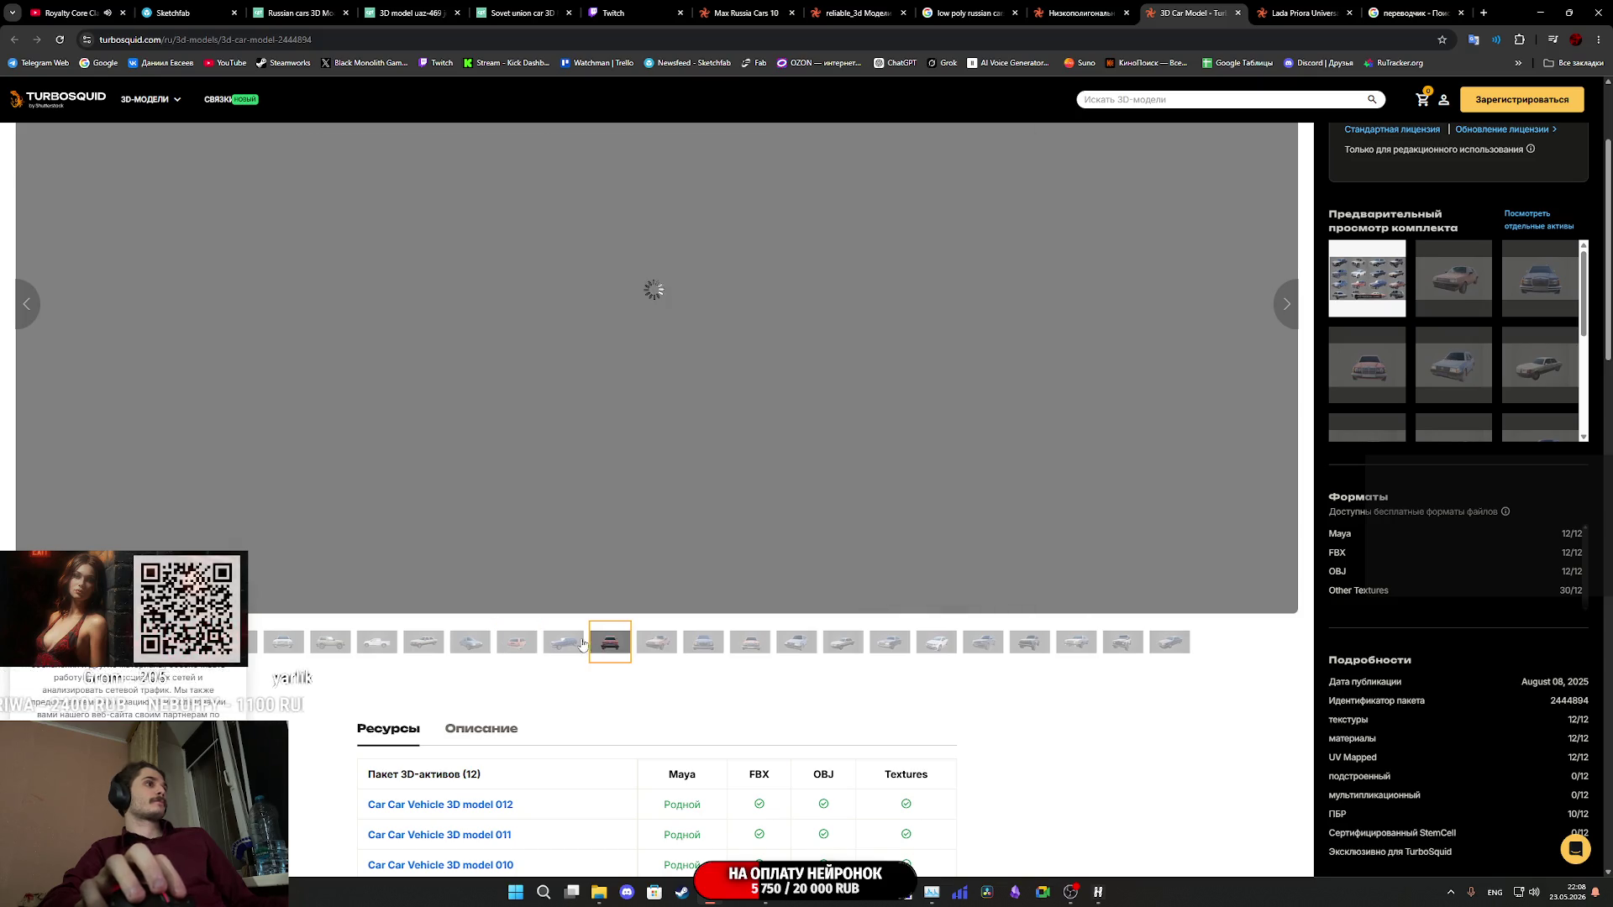
pyautogui.click(651, 645)
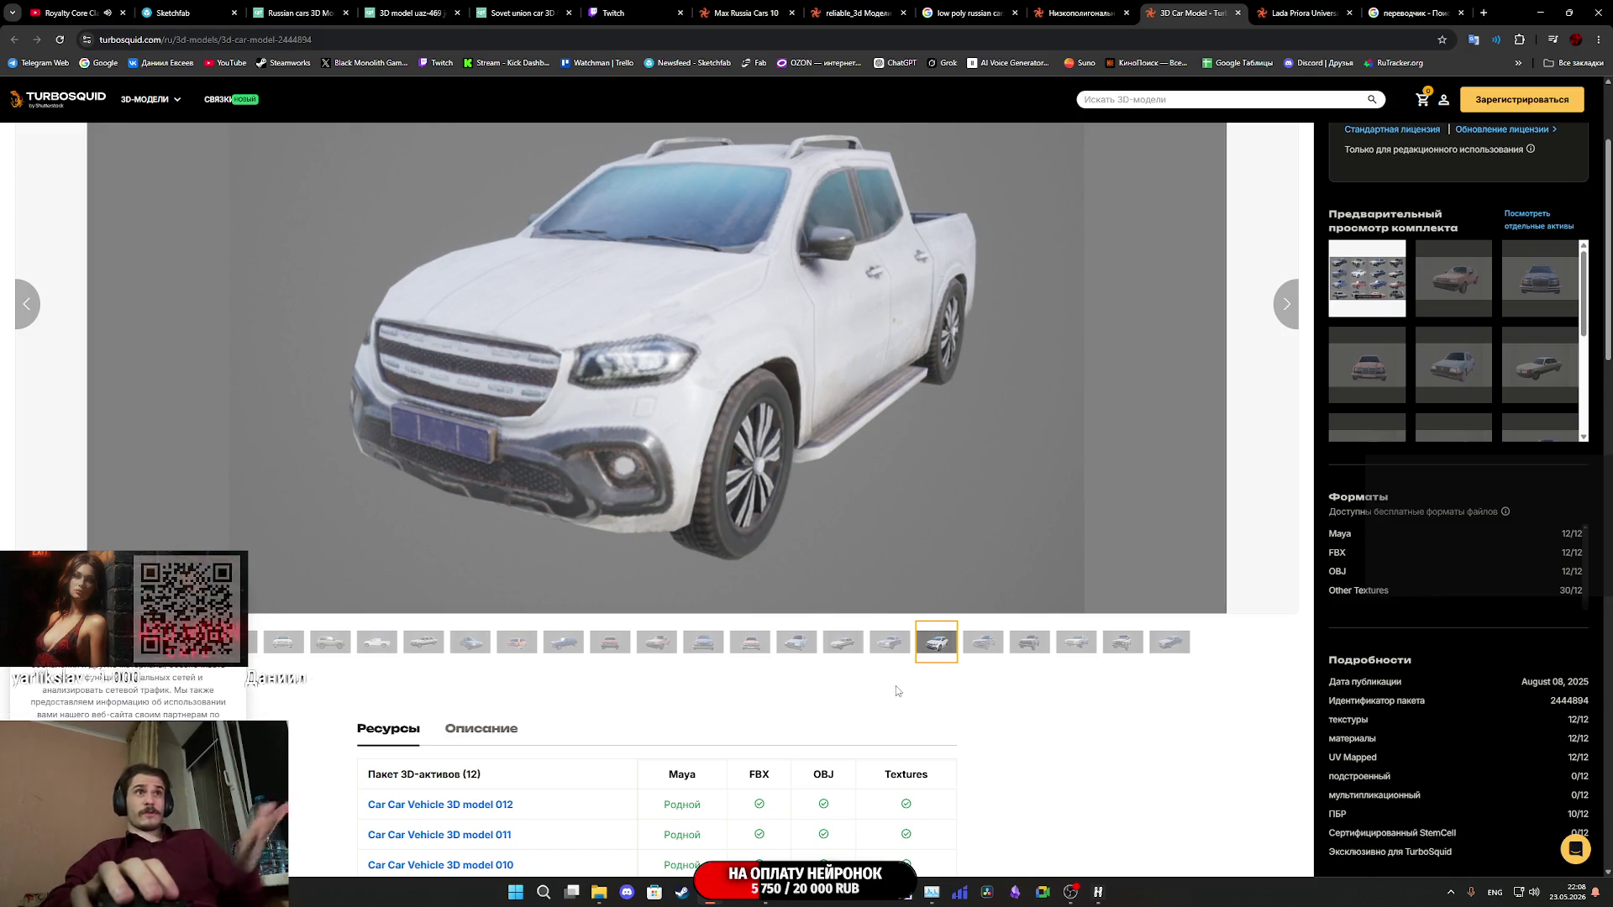
pyautogui.scroll(-3, 1519, 400)
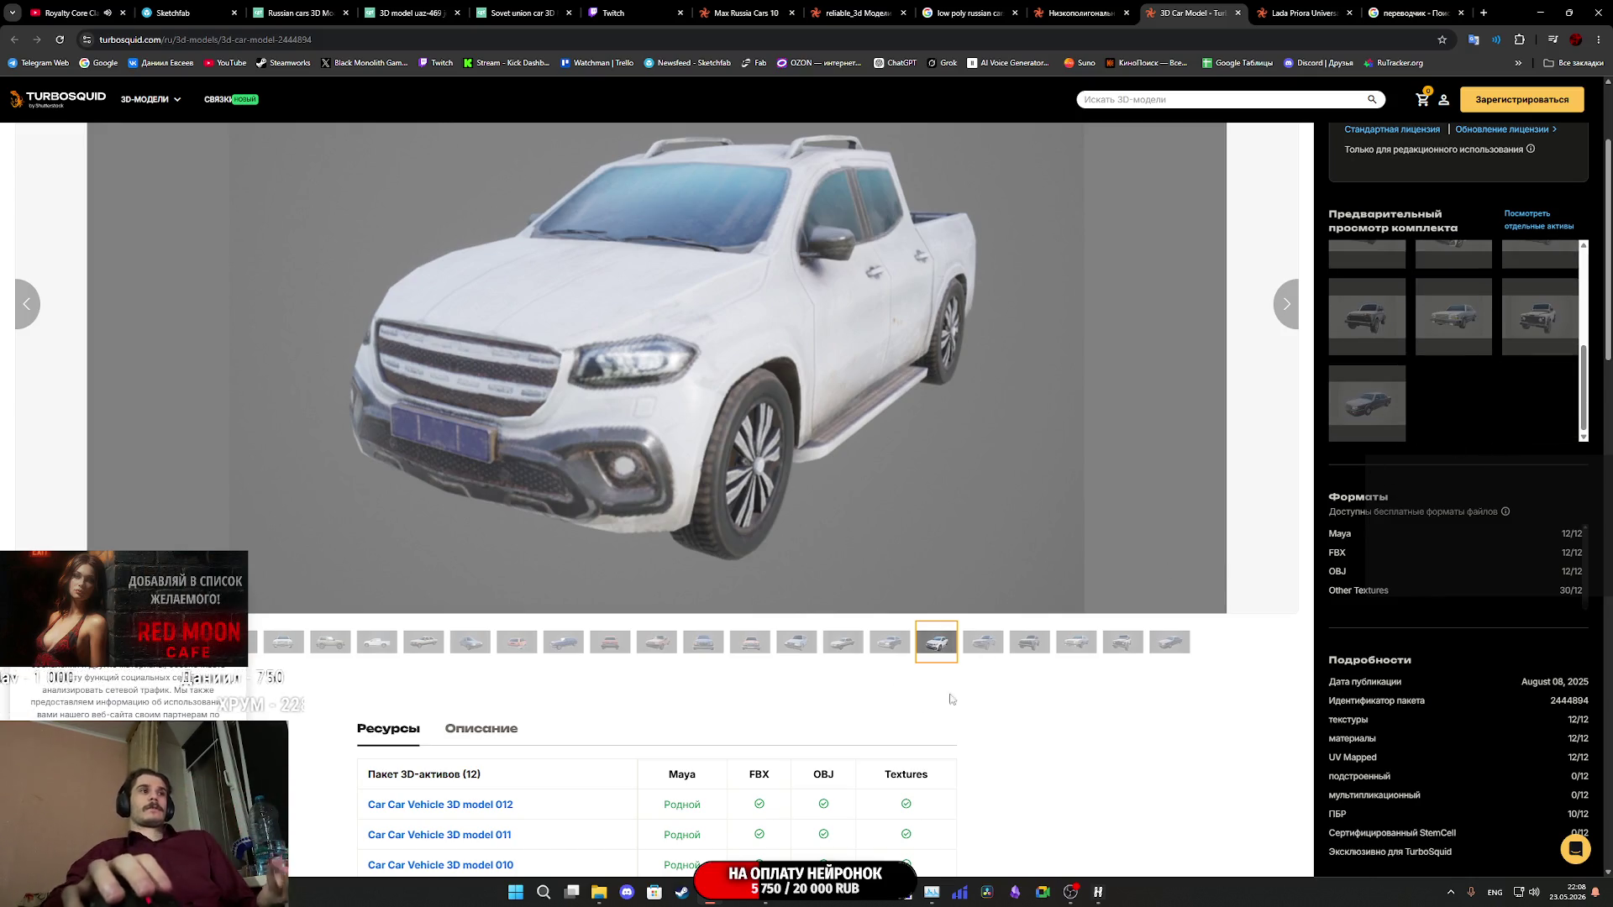
pyautogui.scroll(-4, 807, 772)
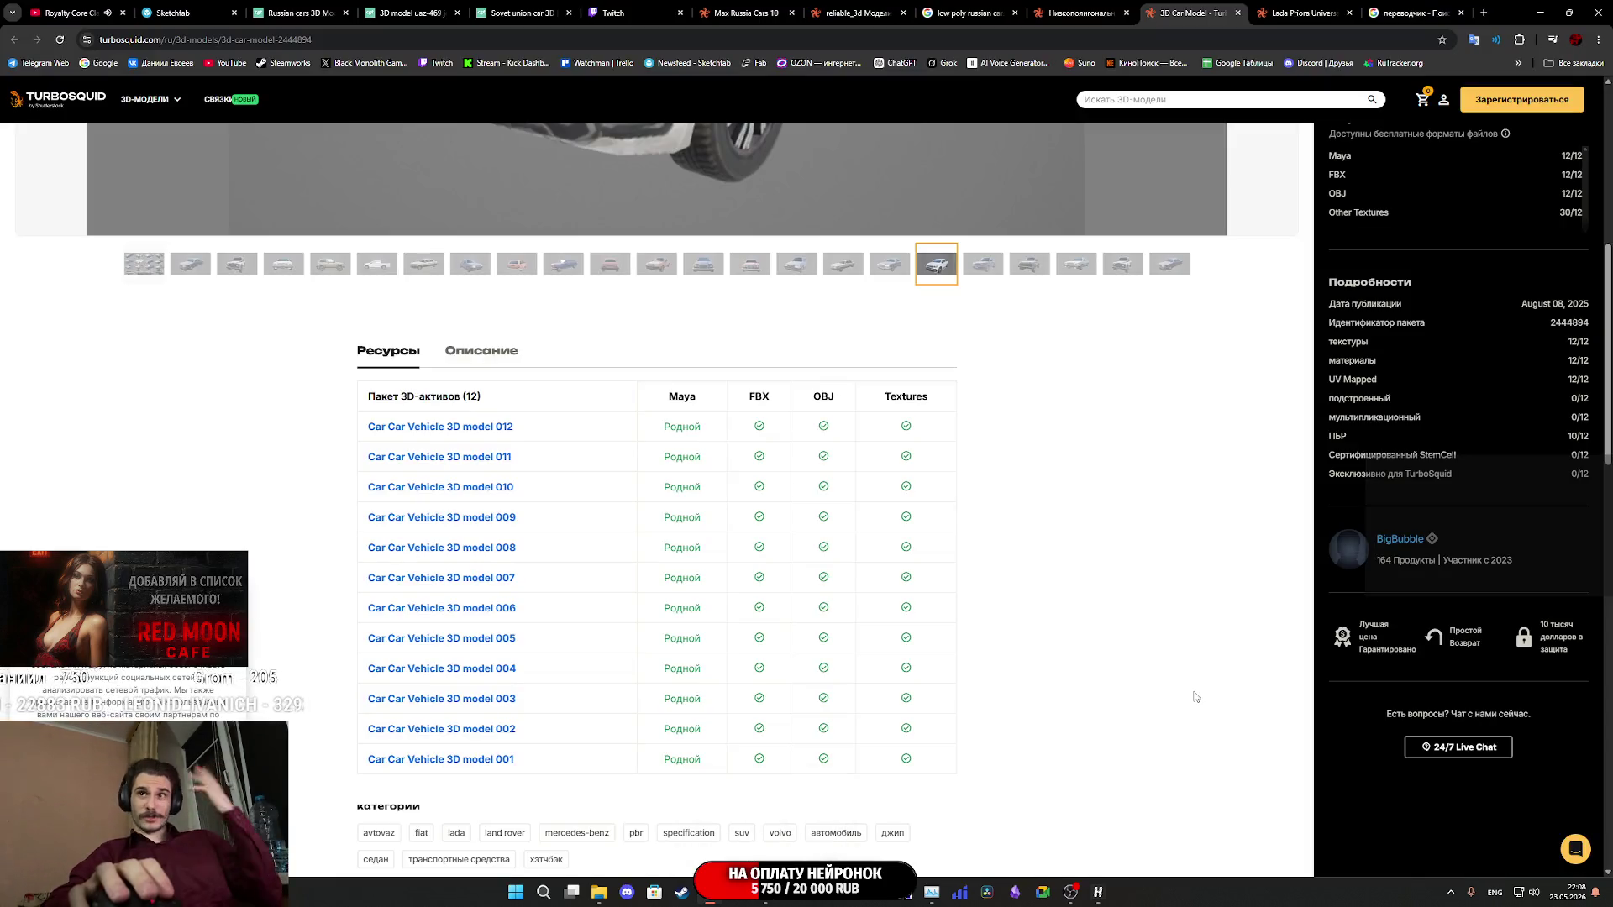
pyautogui.scroll(-10, 1176, 710)
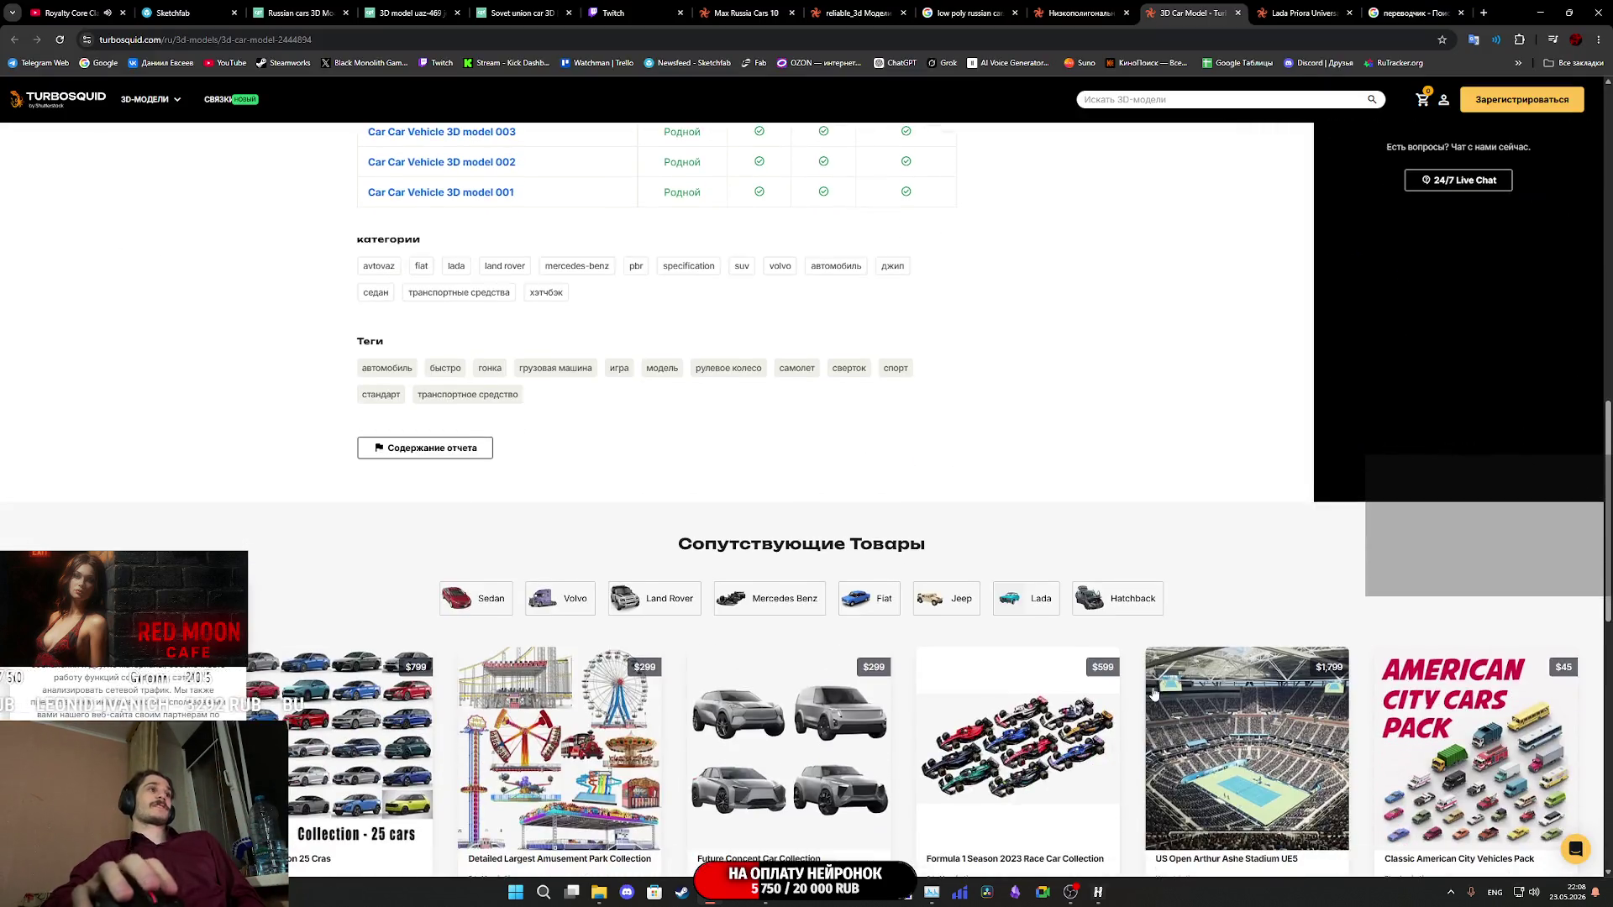
pyautogui.scroll(15, 1155, 689)
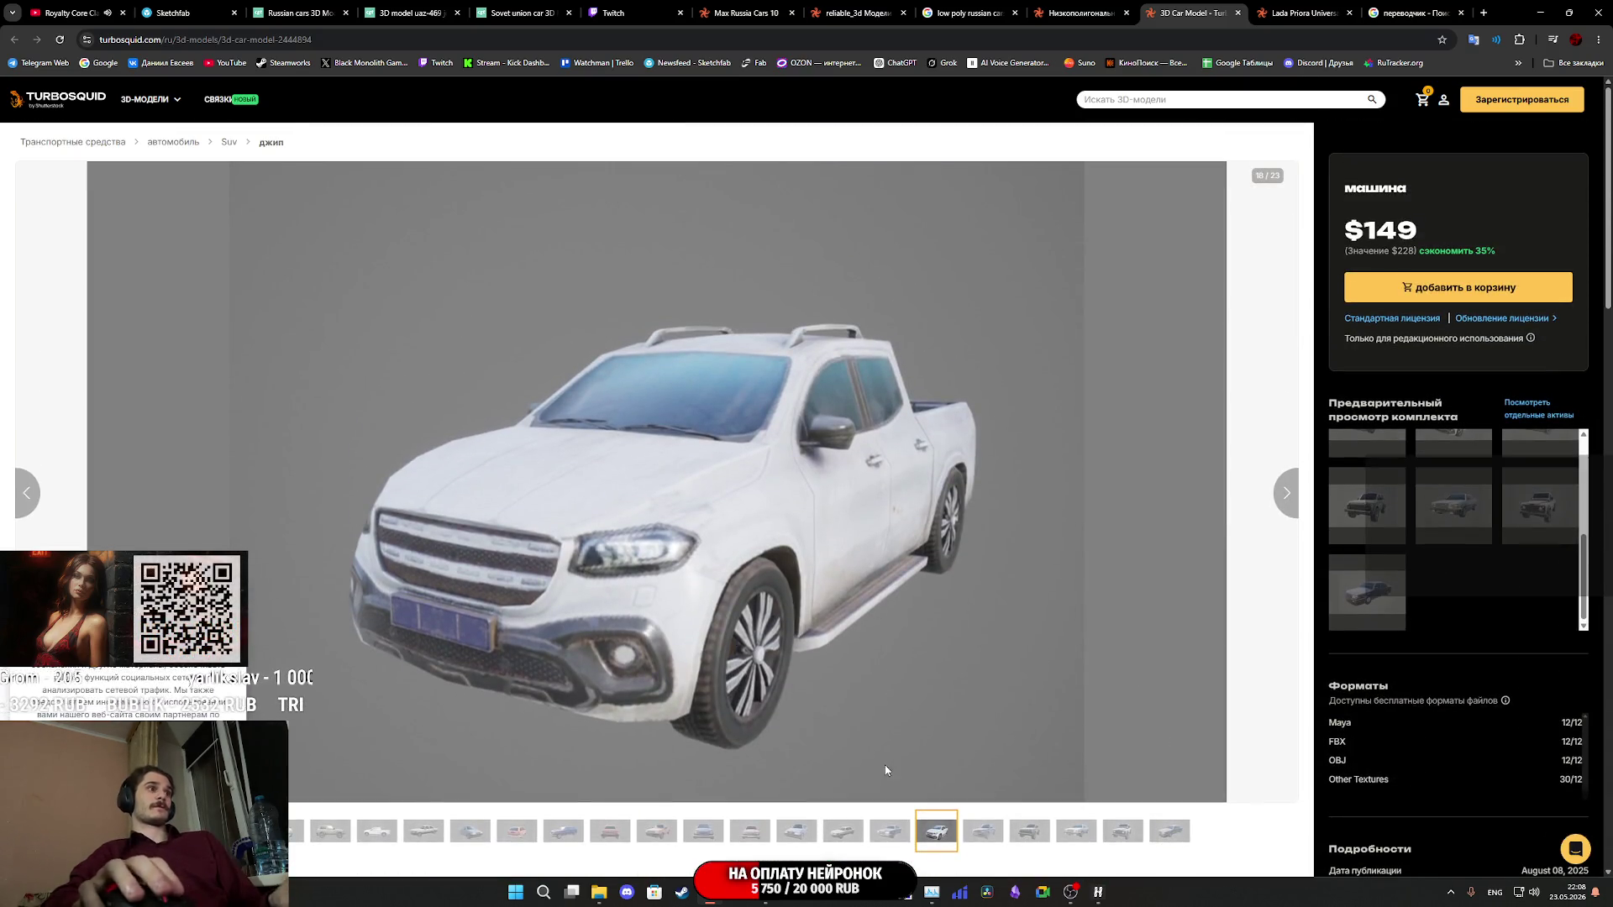
pyautogui.click(984, 834)
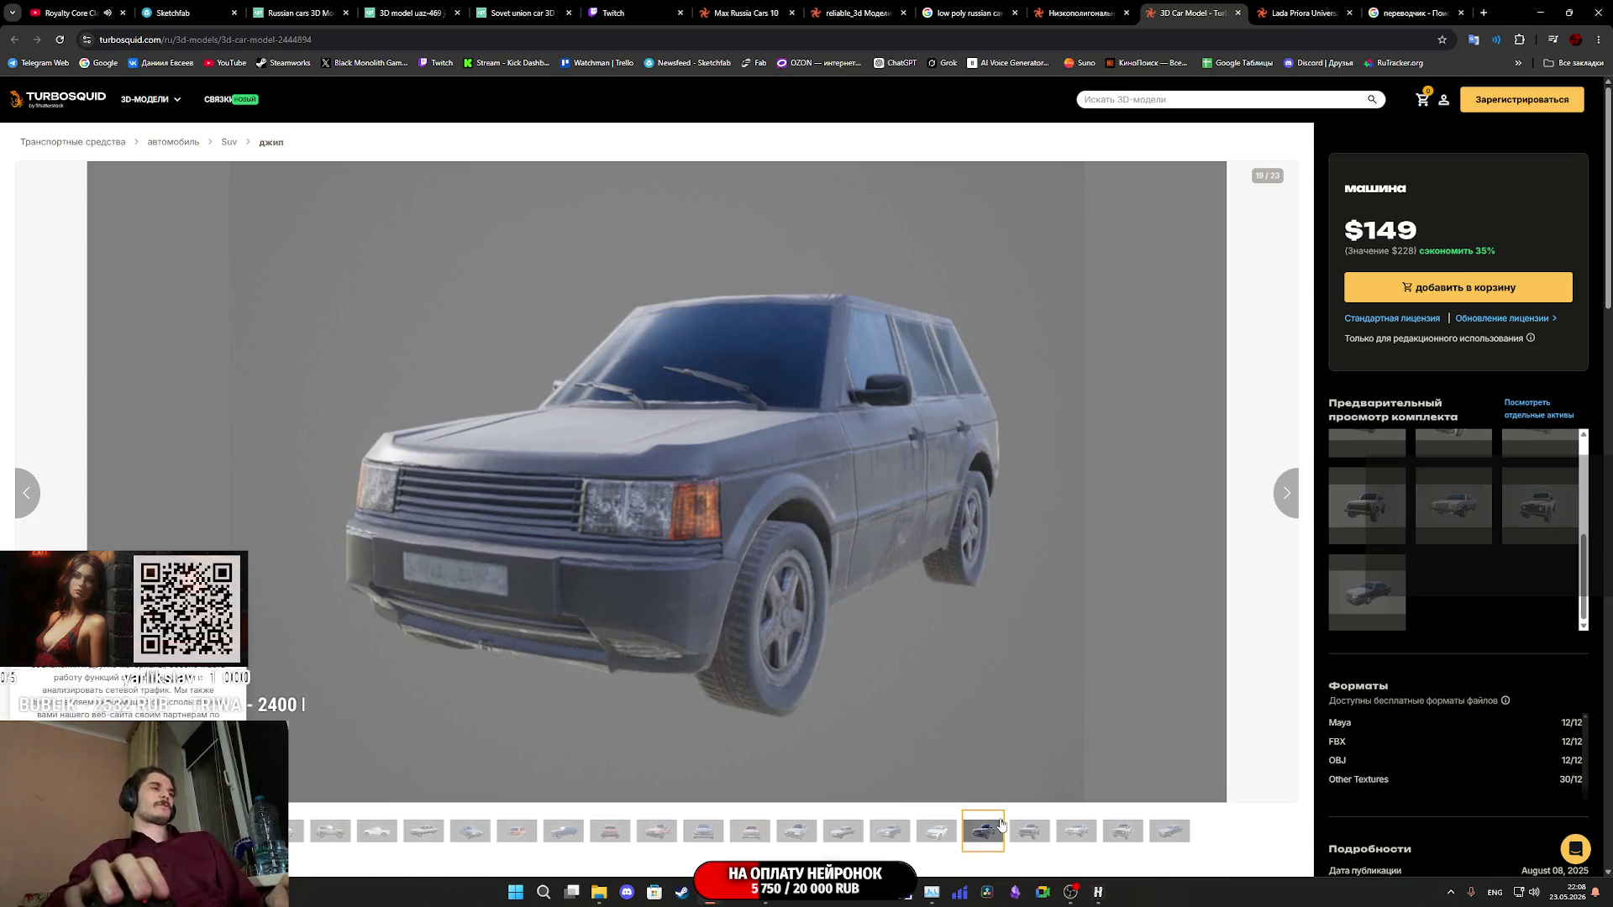
pyautogui.click(1025, 831)
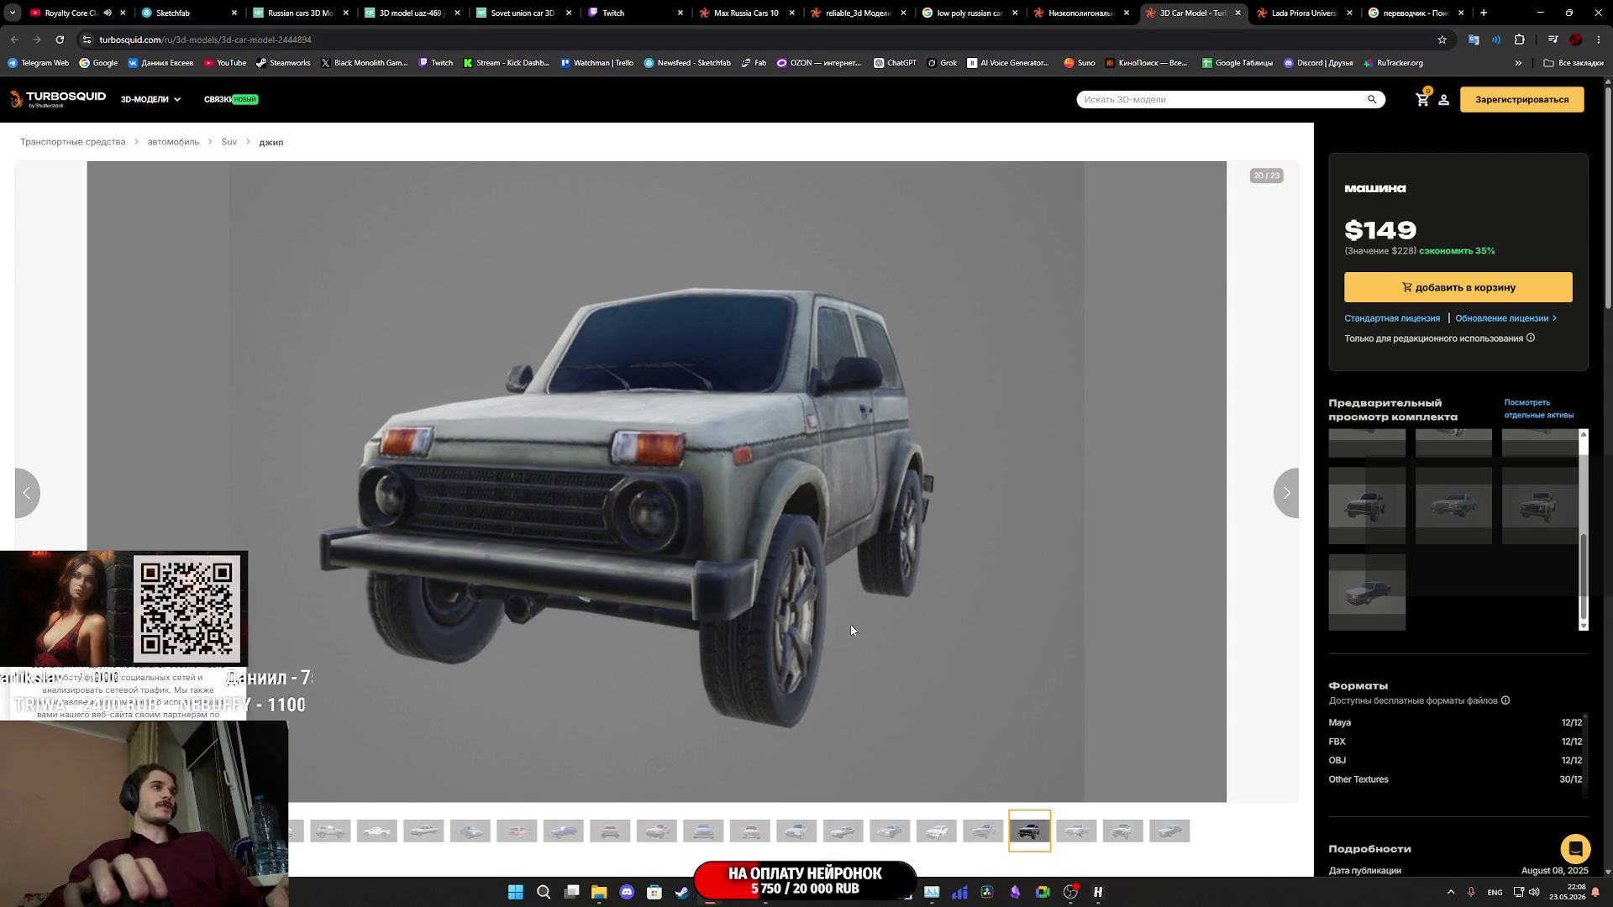
pyautogui.click(1075, 834)
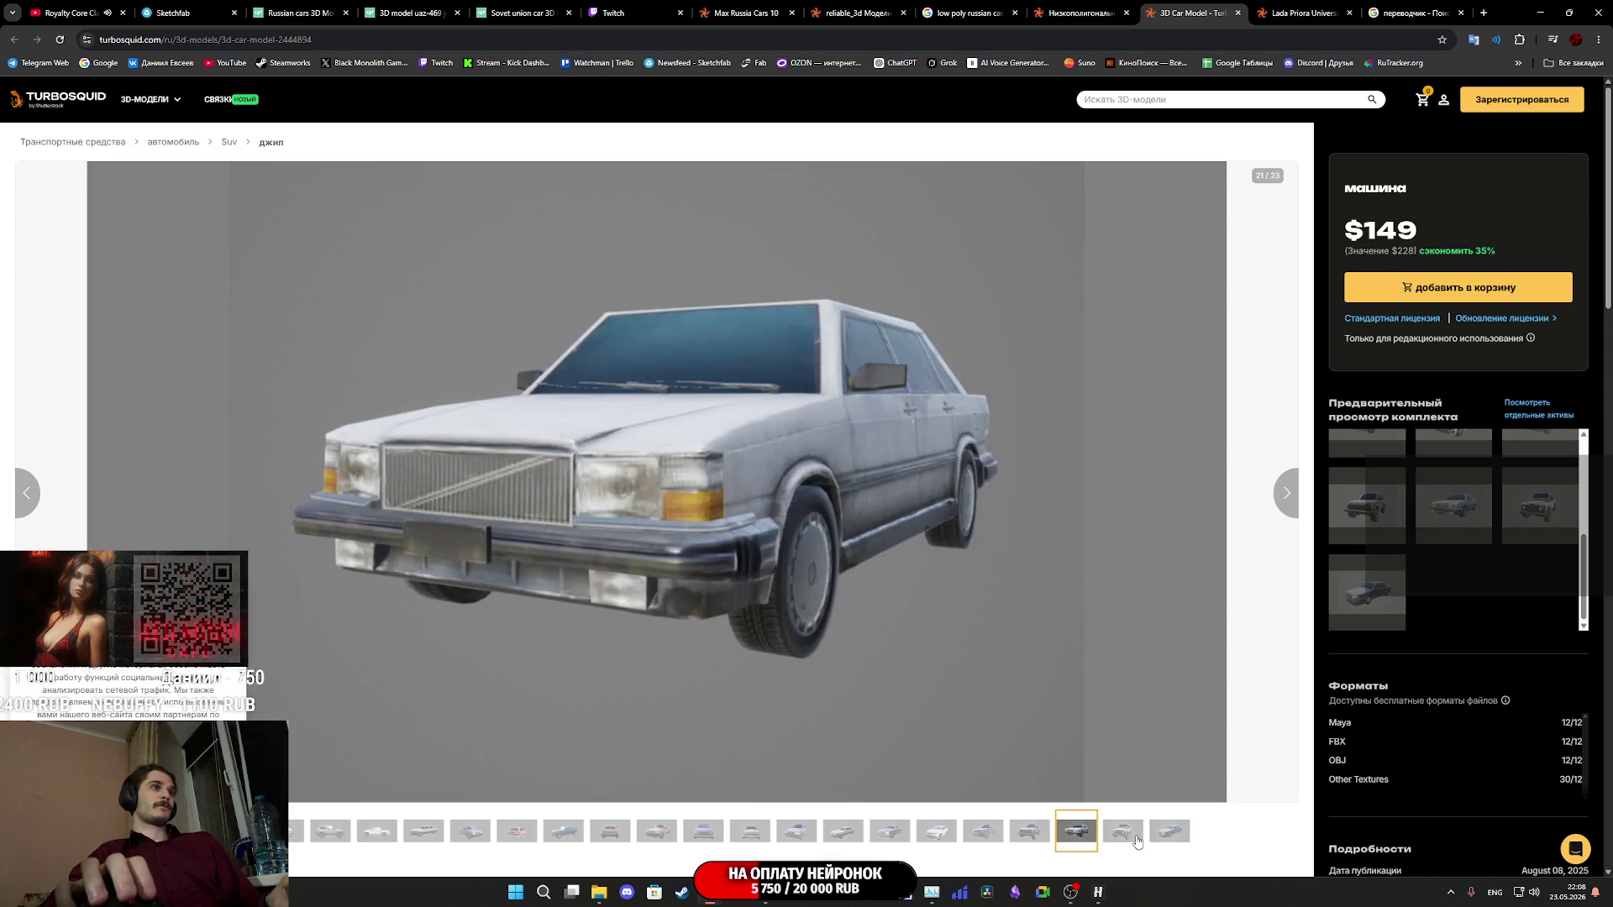
pyautogui.click(1130, 842)
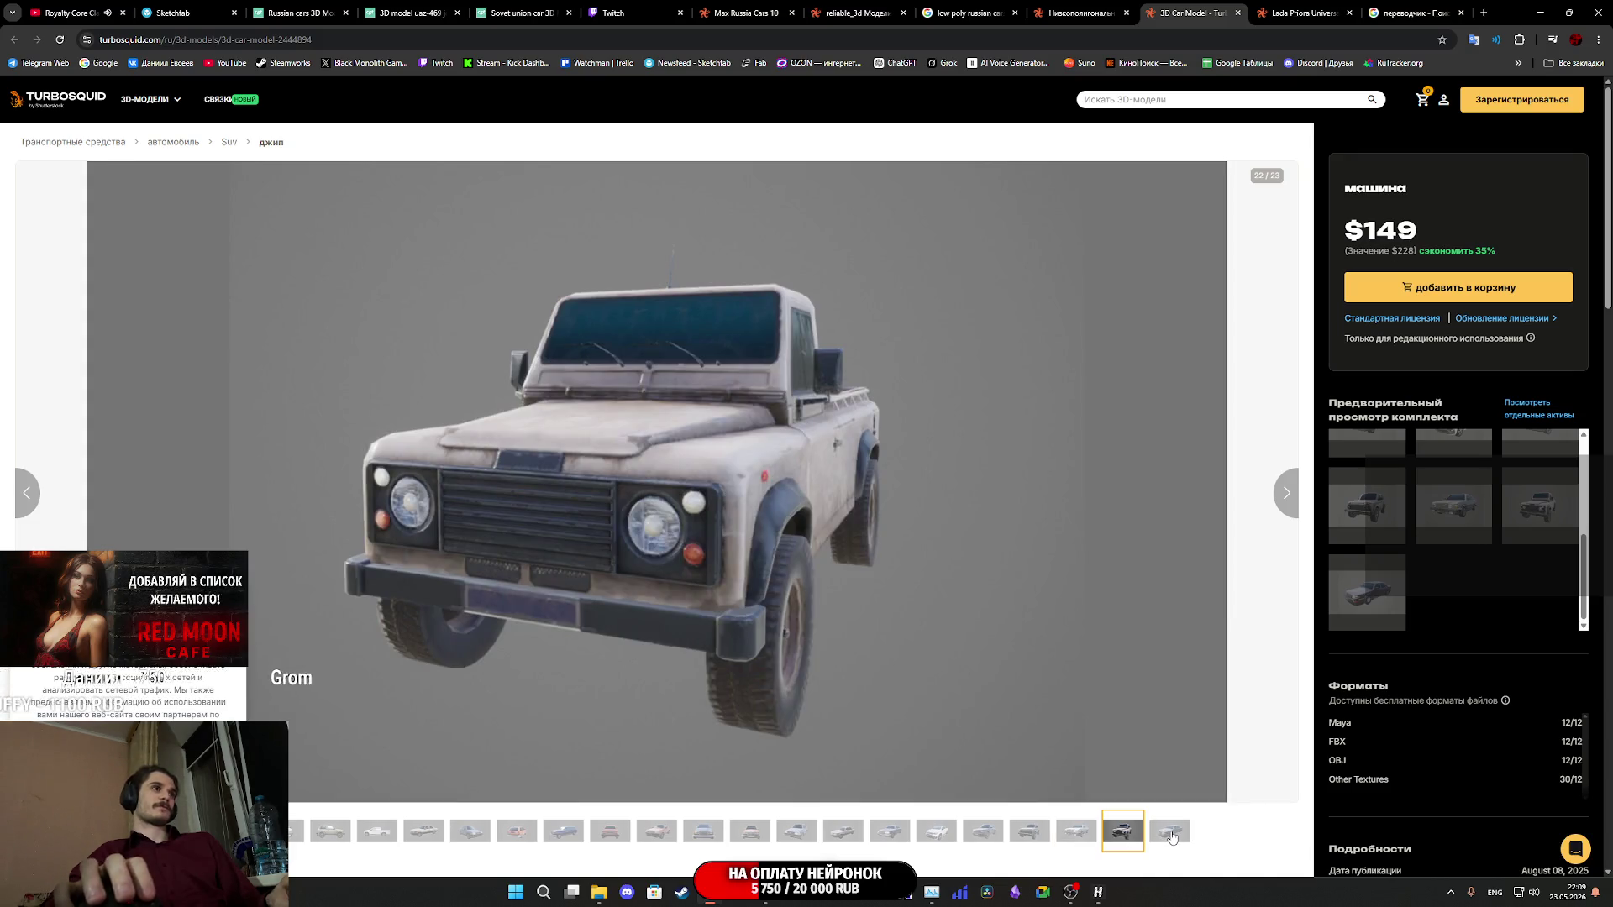
pyautogui.click(1172, 836)
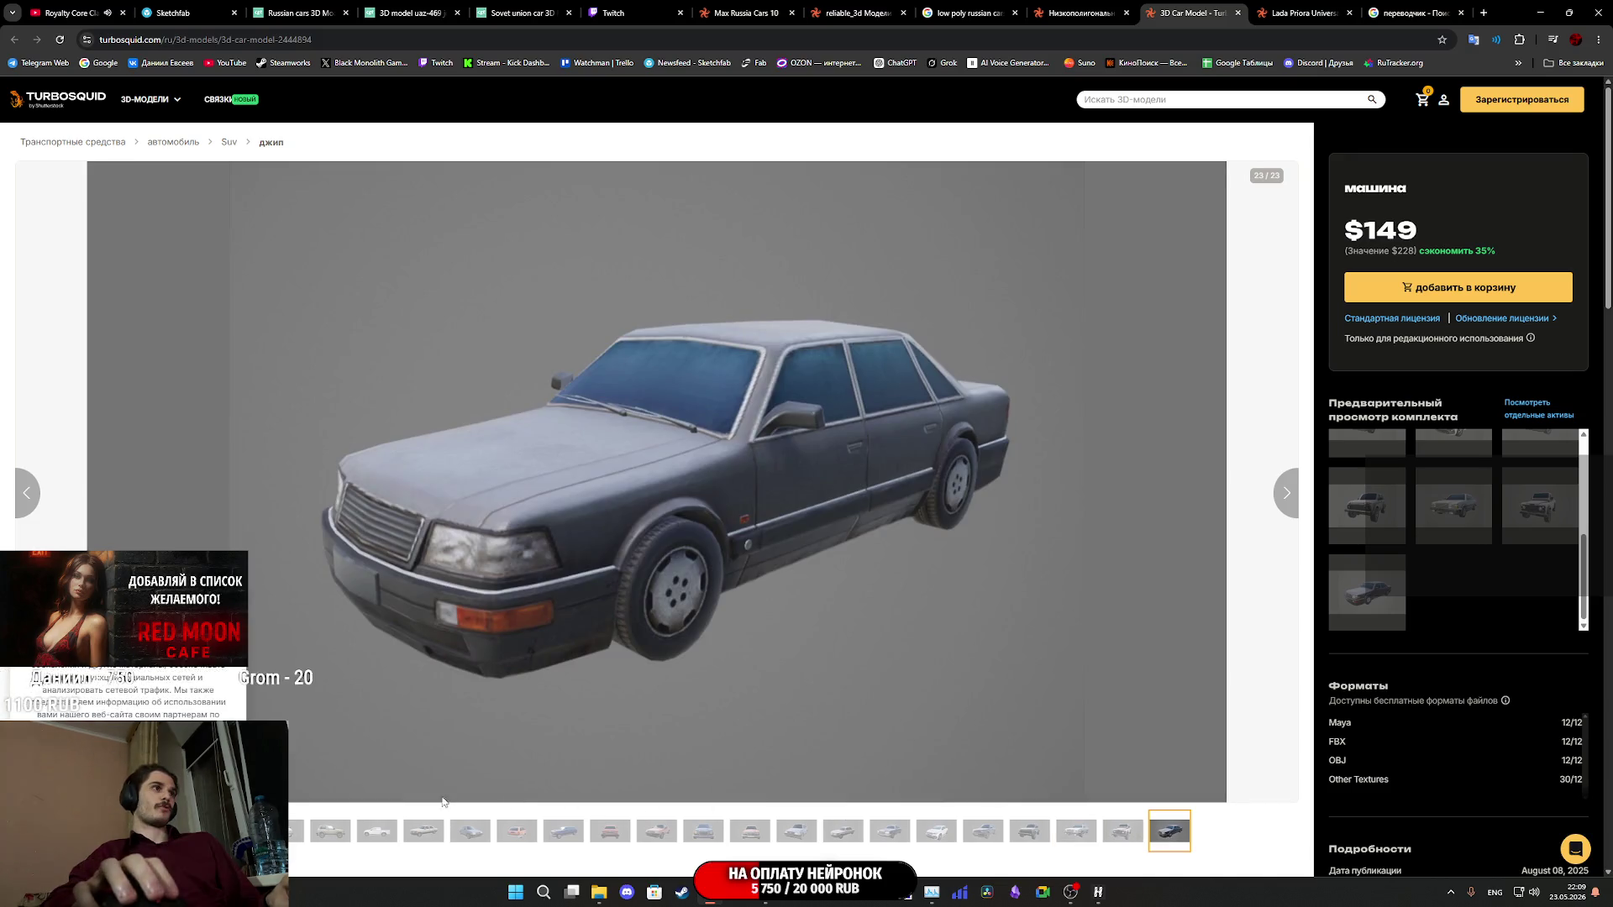
pyautogui.click(291, 844)
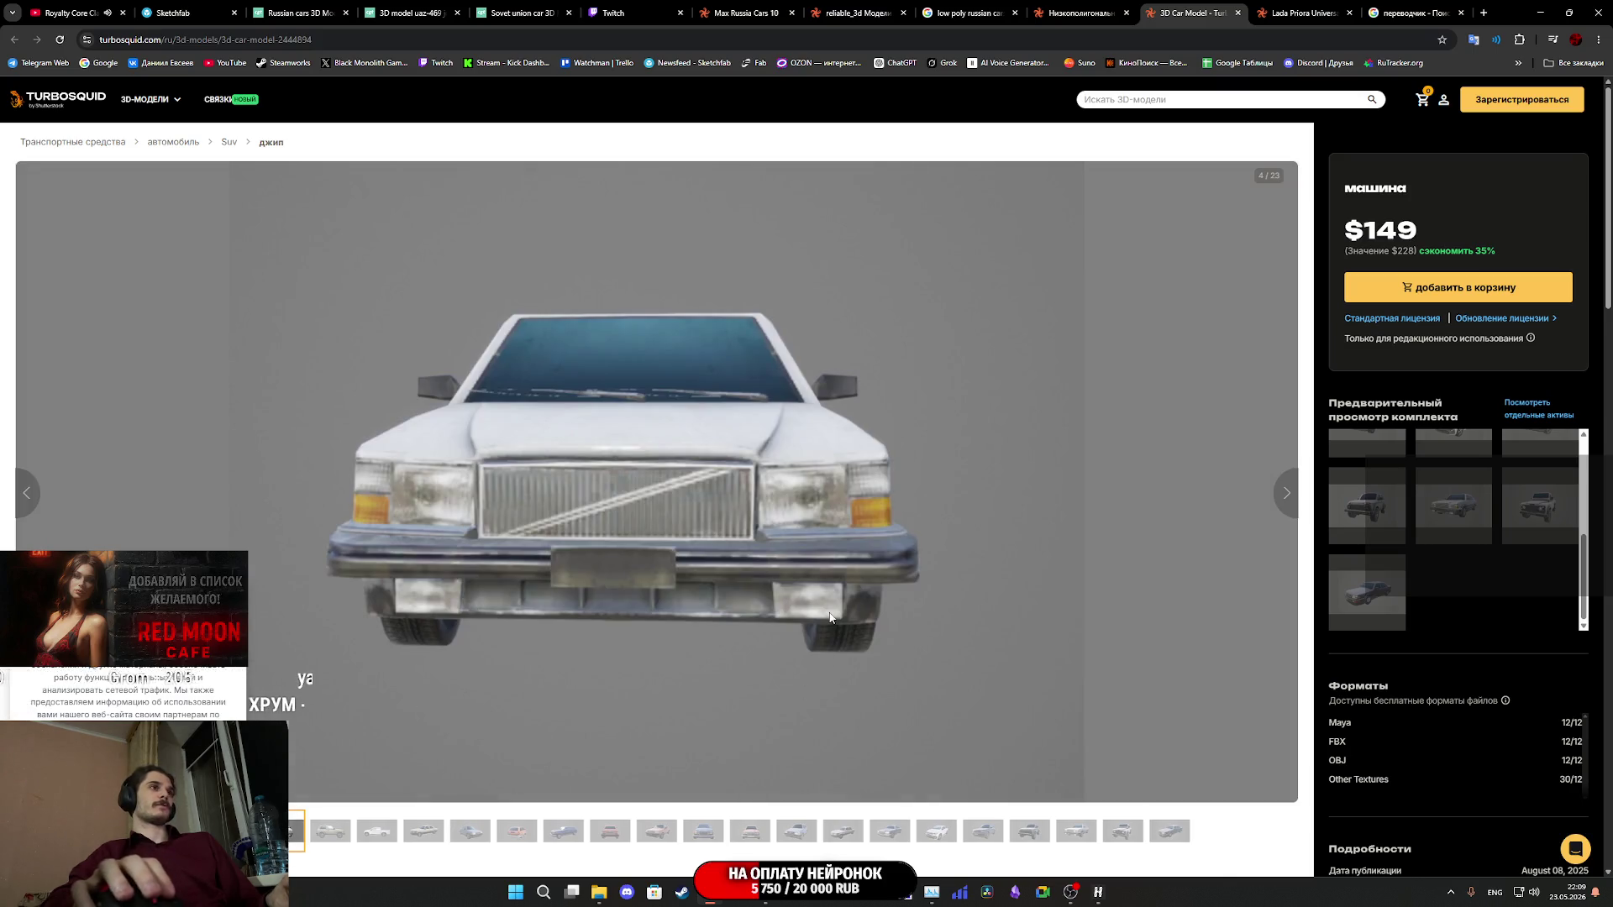
pyautogui.scroll(-15, 742, 765)
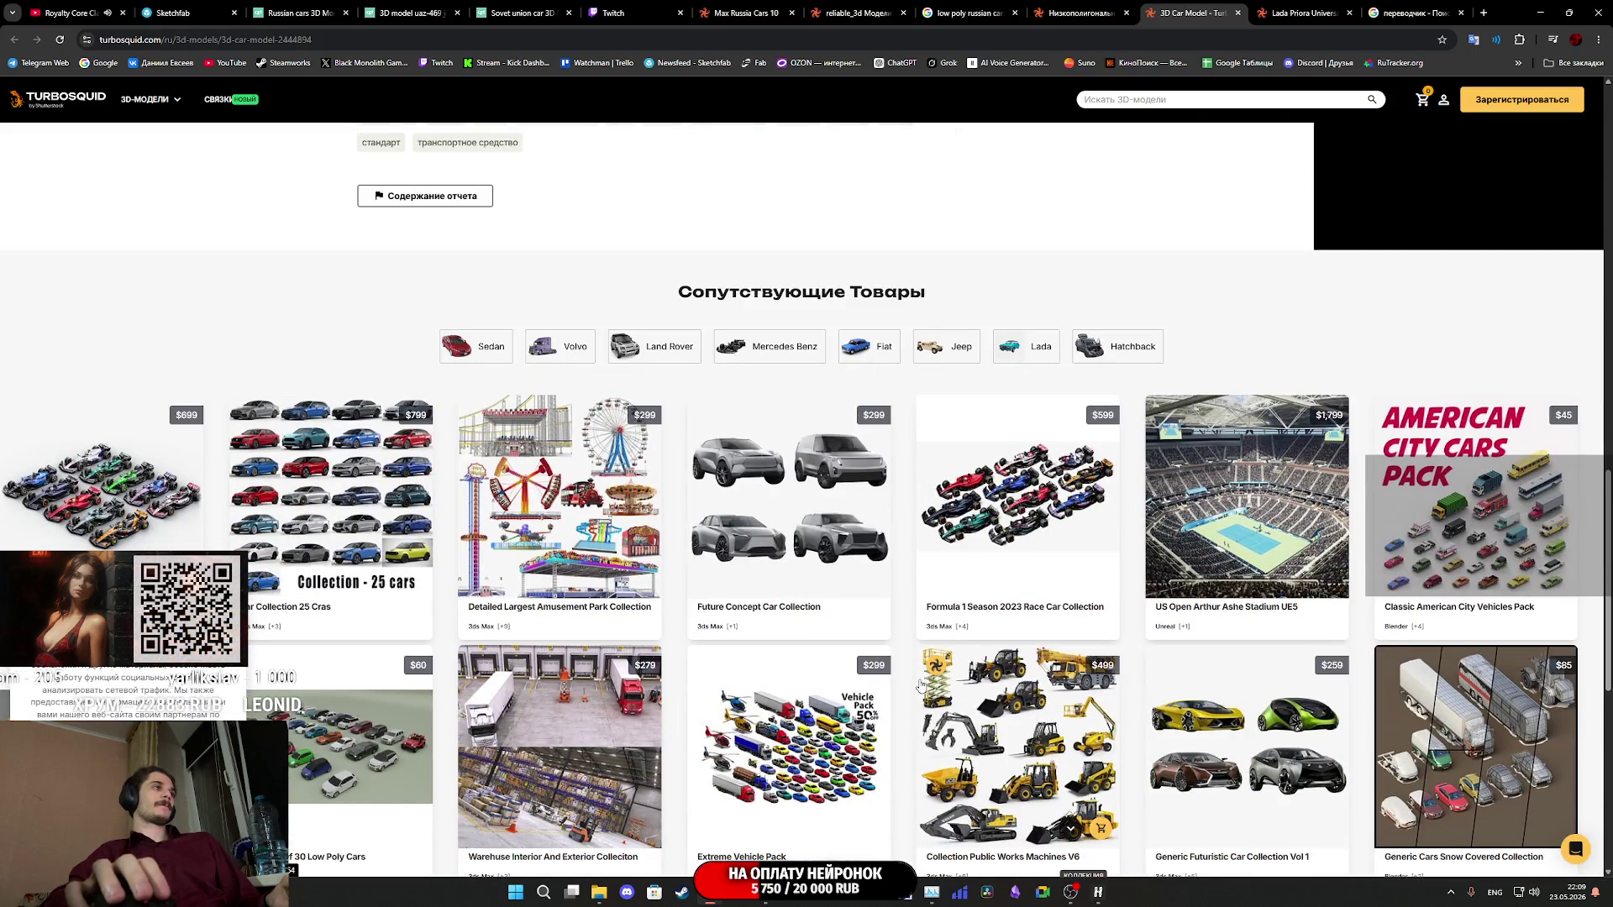
pyautogui.scroll(-2, 916, 682)
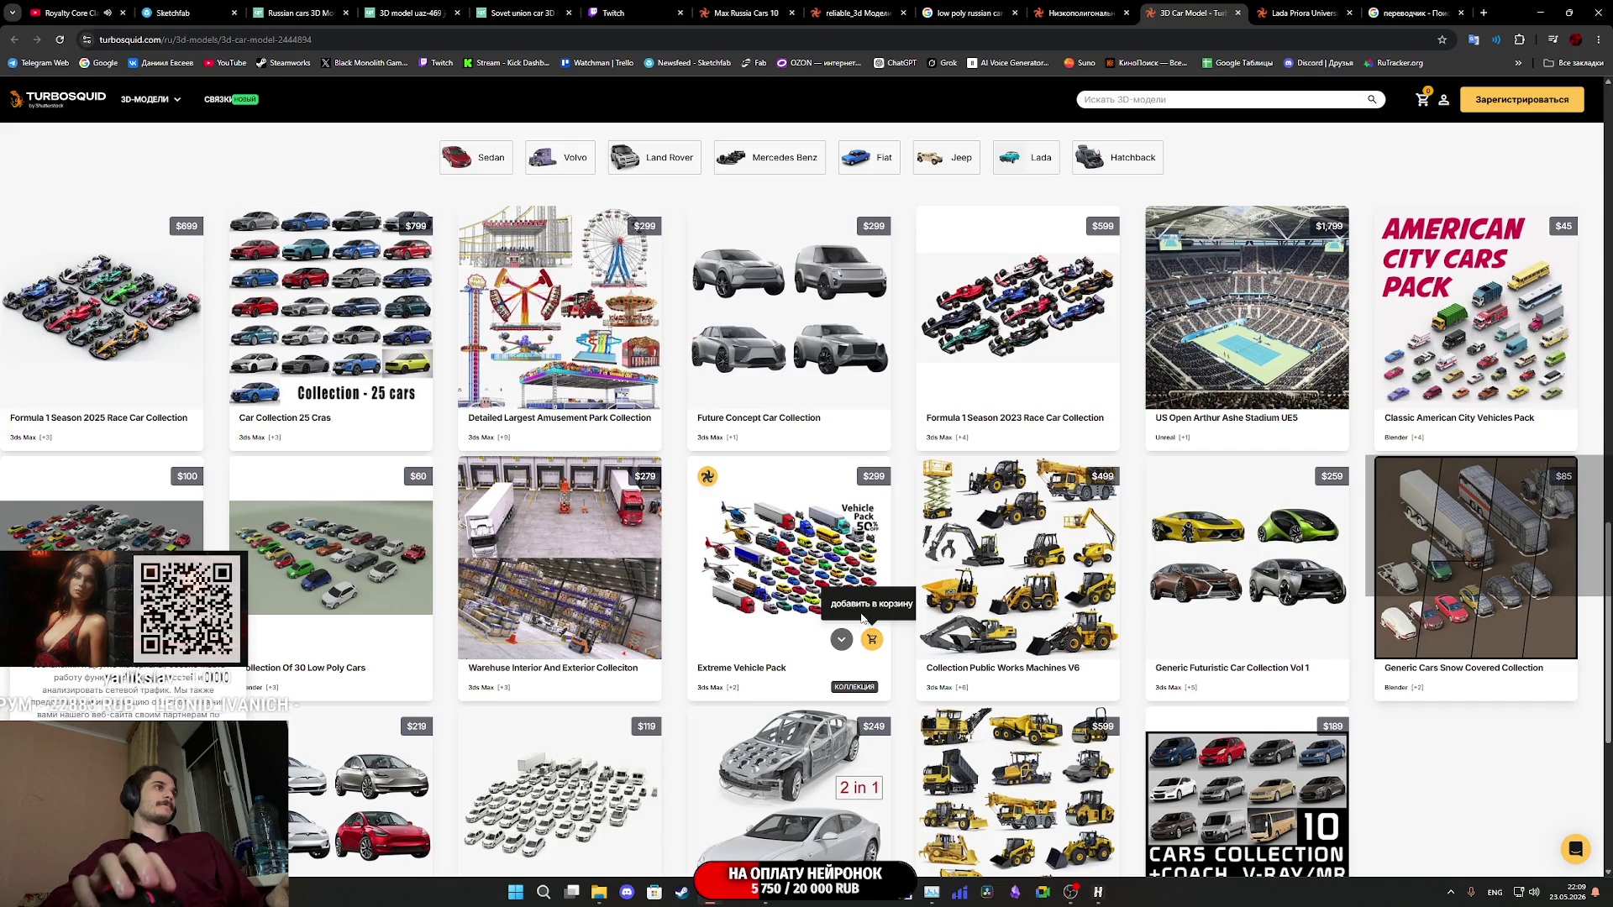
pyautogui.scroll(-3, 1212, 527)
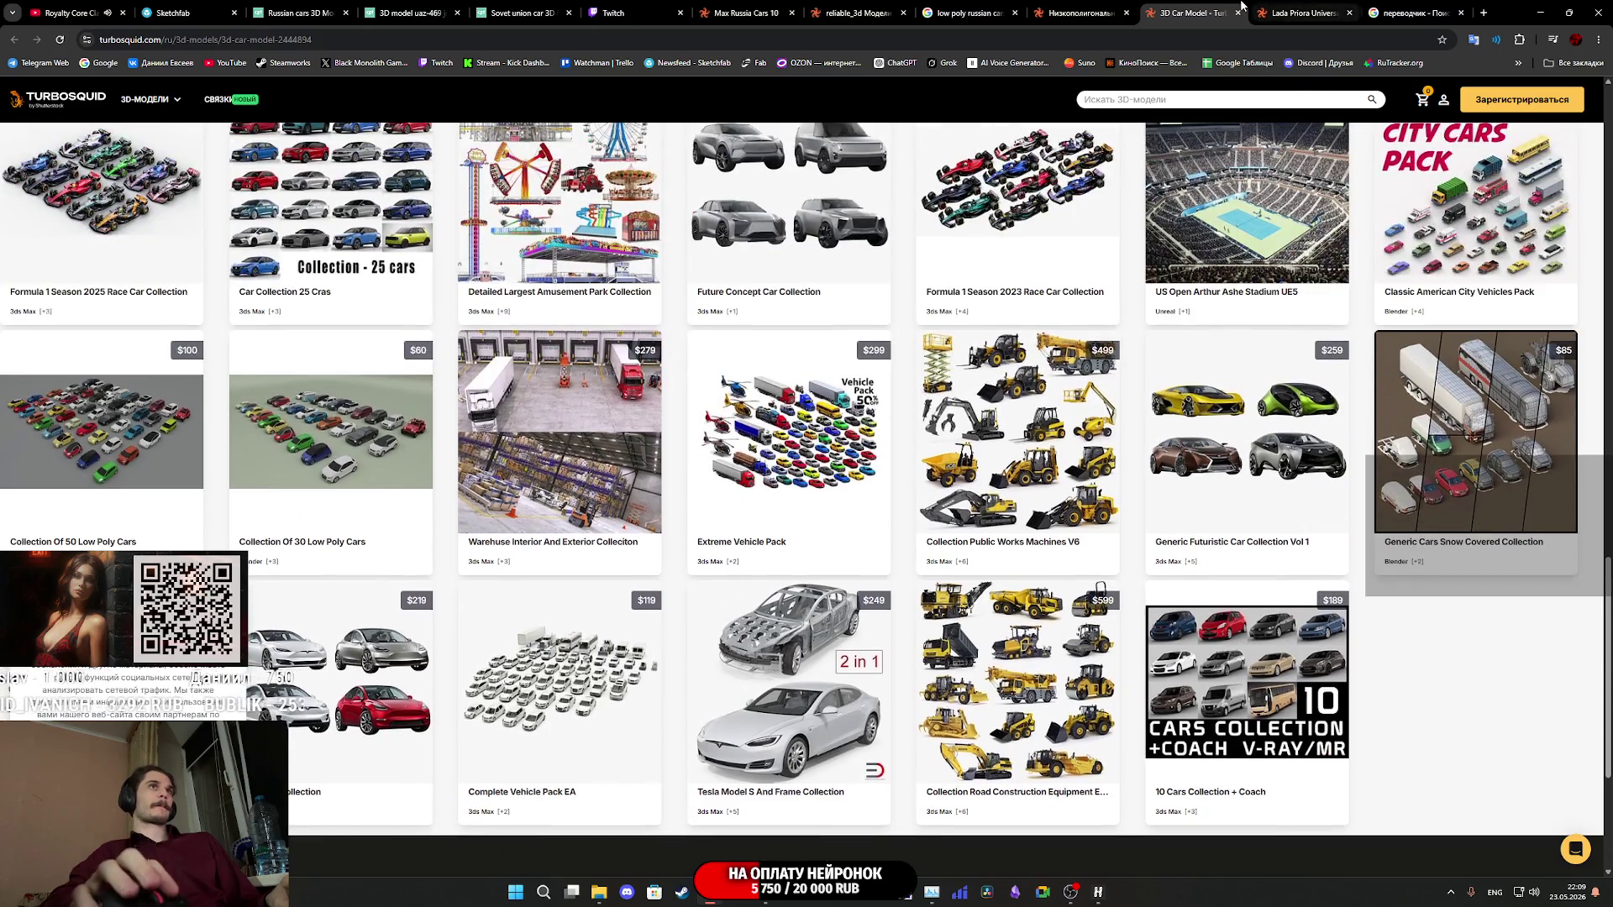
pyautogui.middleClick(1226, 5)
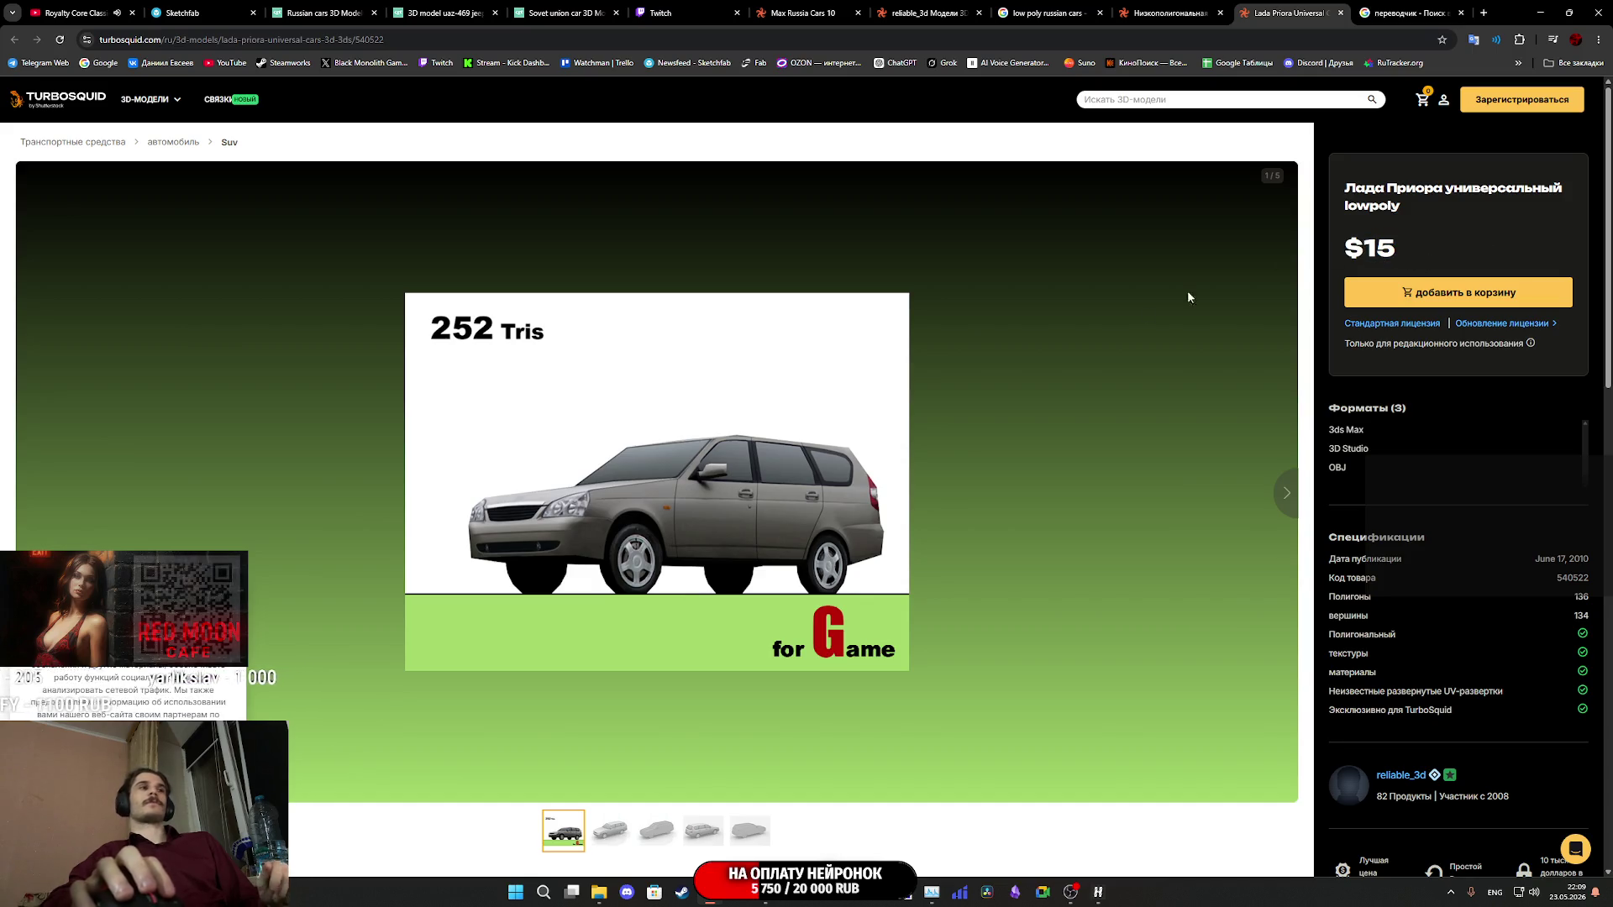
# Scroll the Lada Priora page to its related products and open the HDCarsCollection VOL.3 listing.
pyautogui.scroll(-1, 1155, 812)
pyautogui.scroll(-10, 1155, 811)
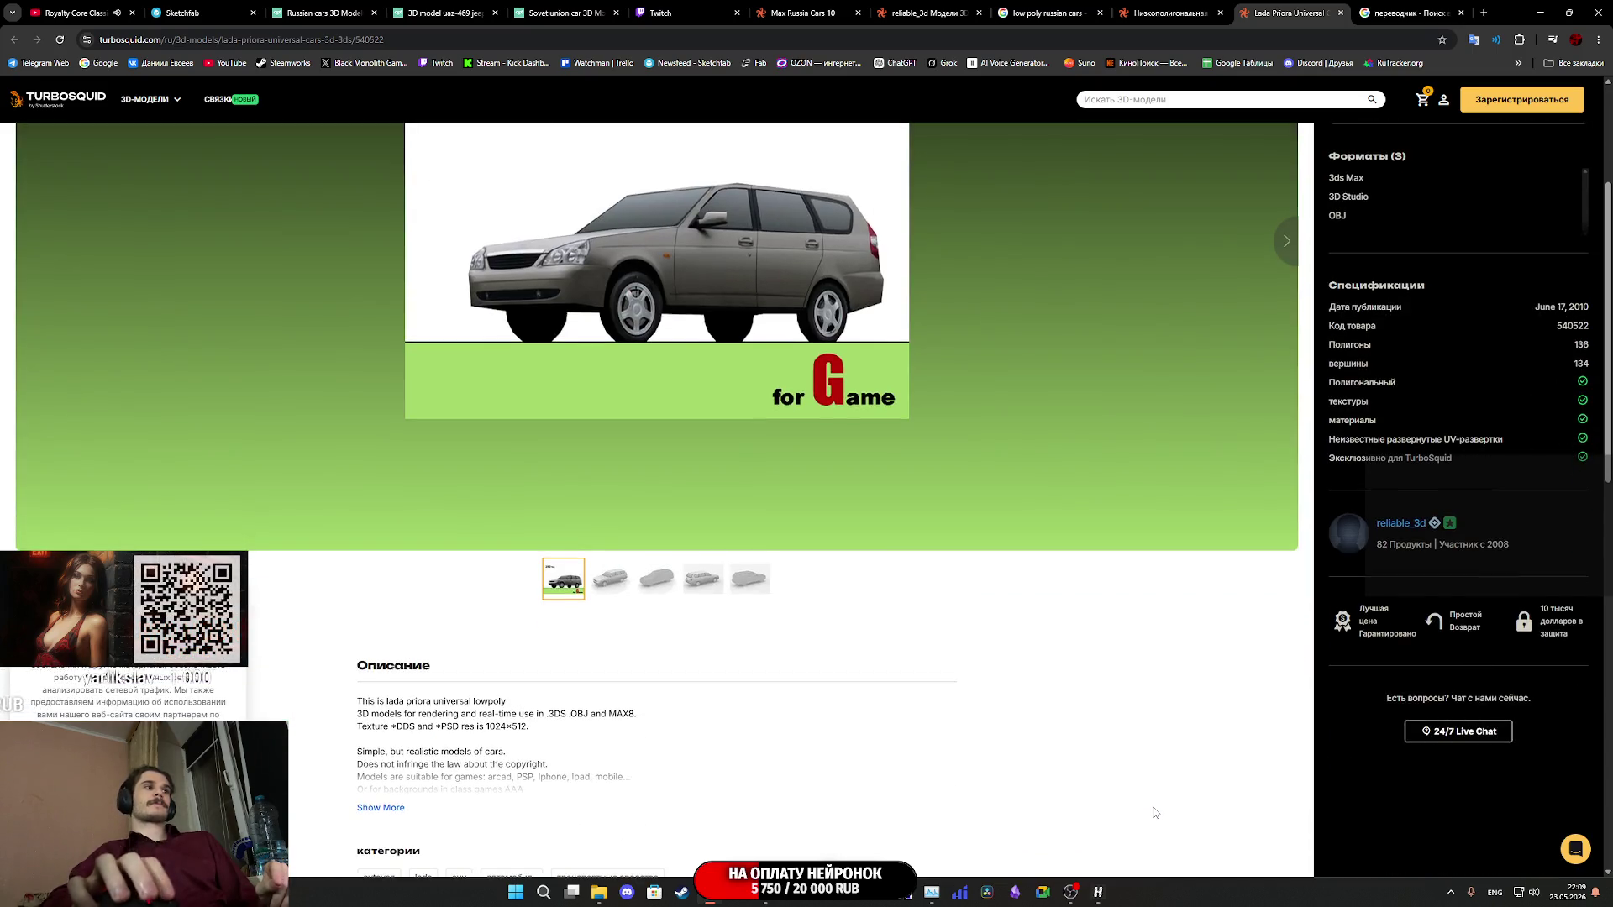
pyautogui.scroll(-2, 1148, 798)
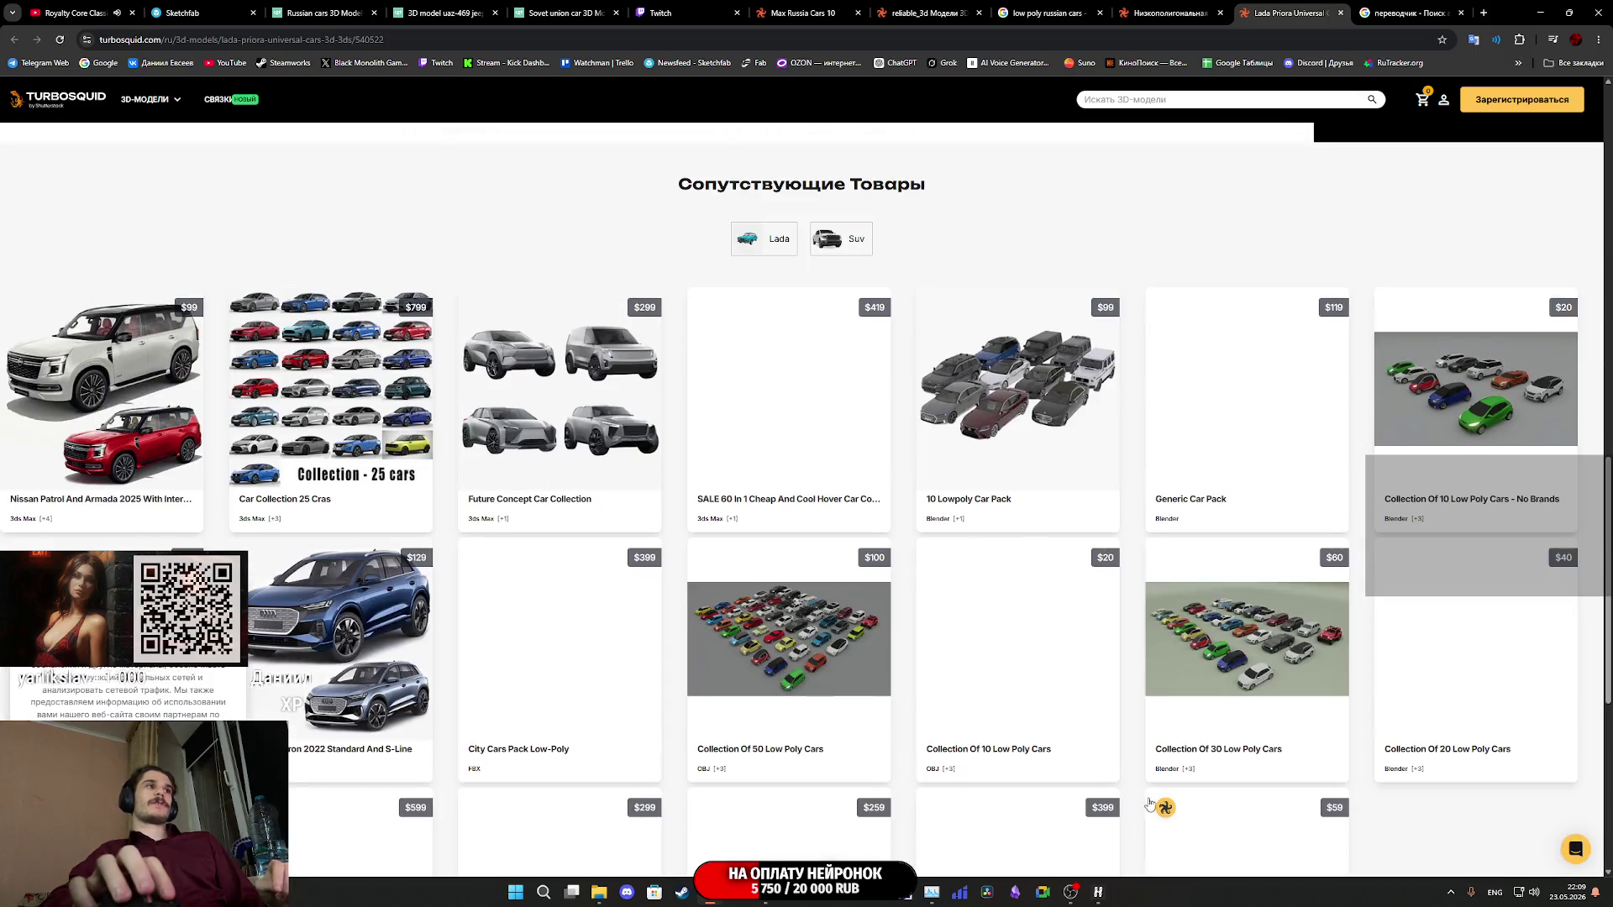
pyautogui.scroll(-4, 1125, 790)
pyautogui.scroll(3, 1123, 788)
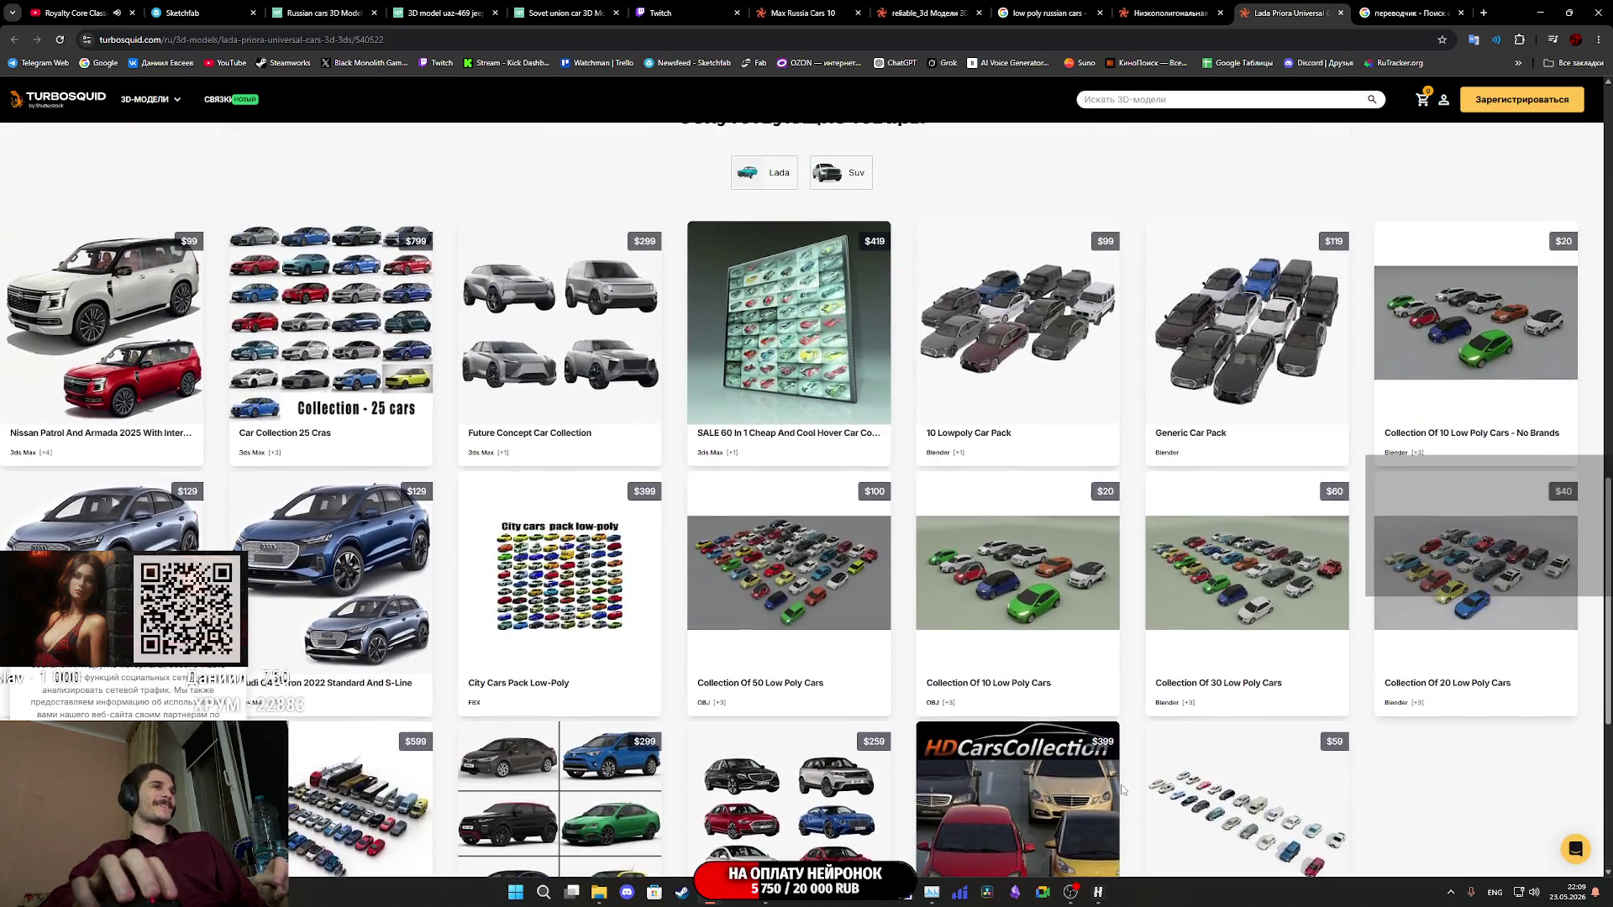
pyautogui.scroll(1, 1046, 770)
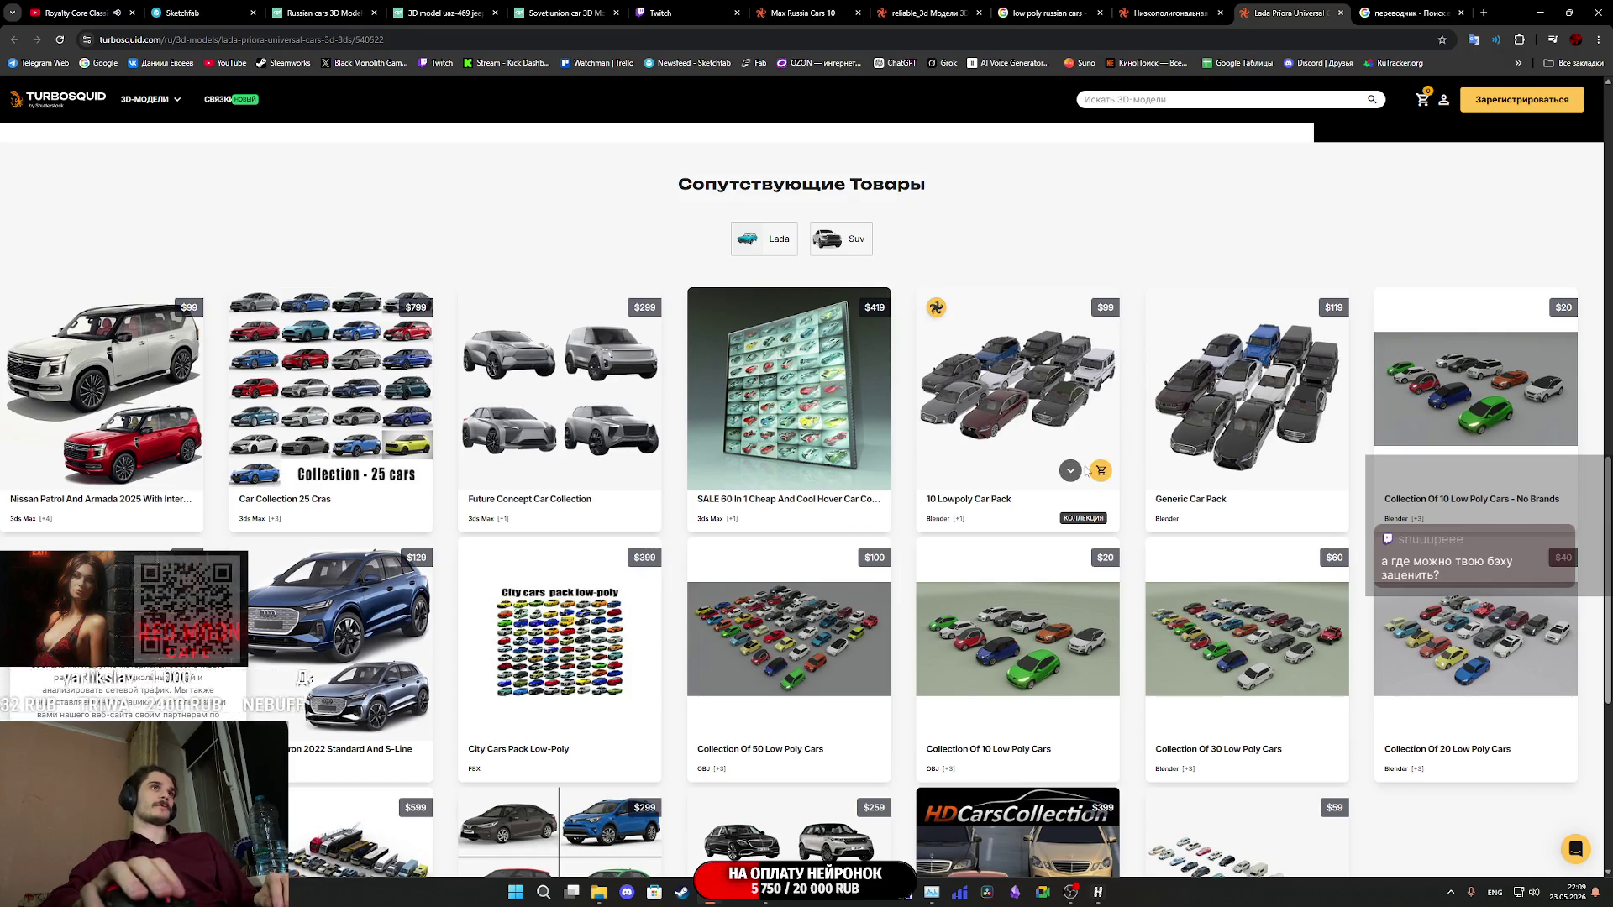
pyautogui.scroll(-1, 1312, 601)
pyautogui.scroll(-5, 1311, 602)
pyautogui.scroll(1, 1312, 601)
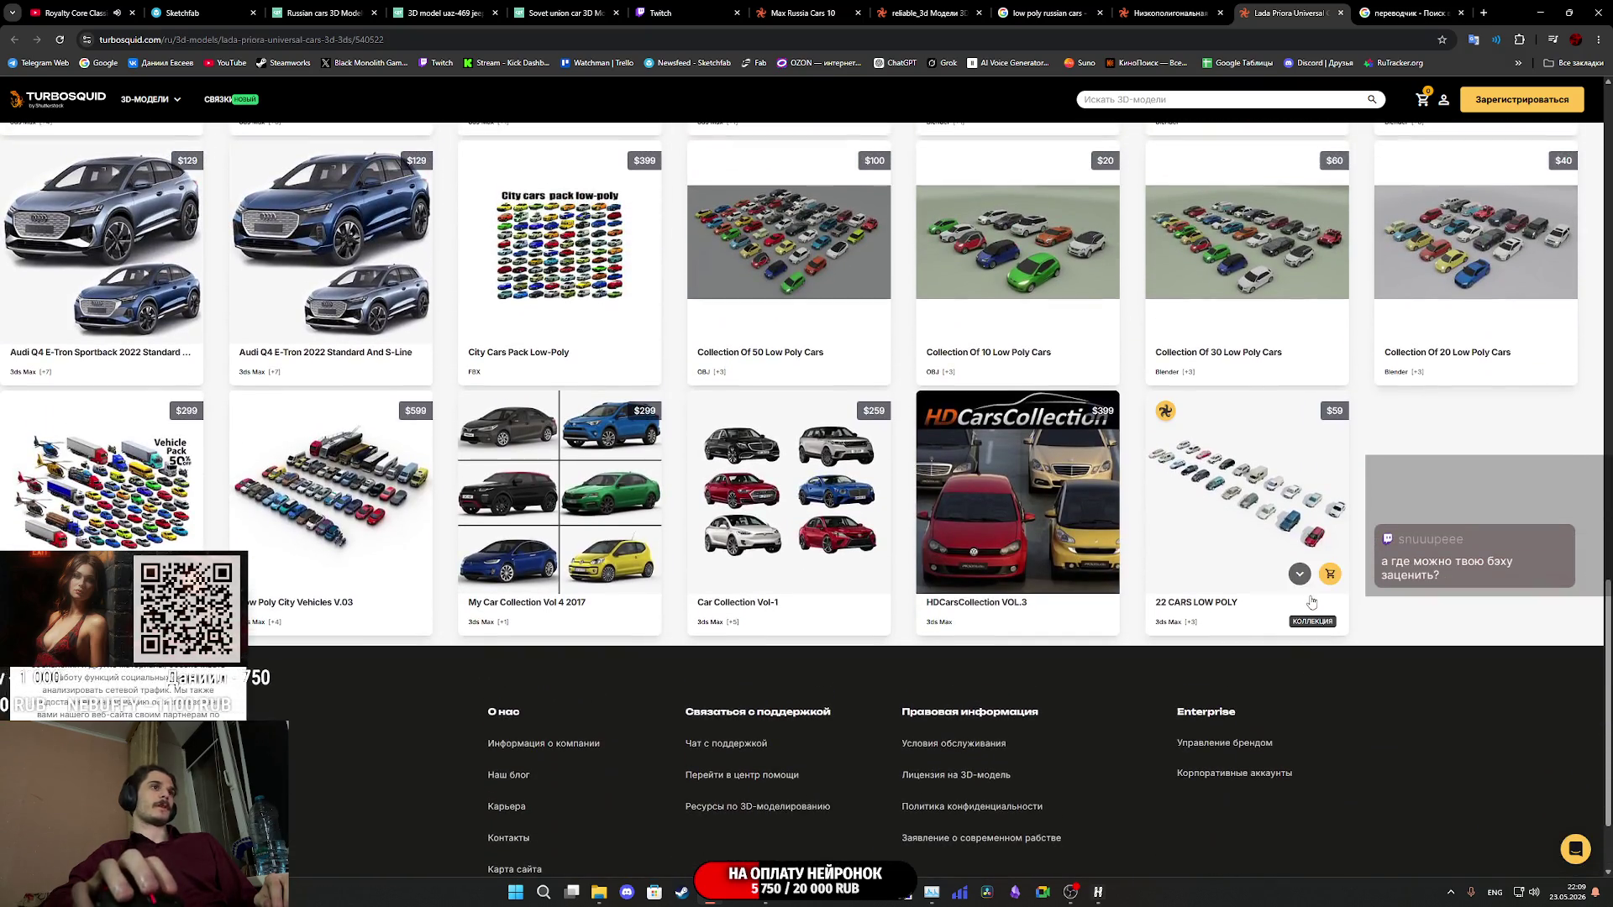
pyautogui.click(1000, 546)
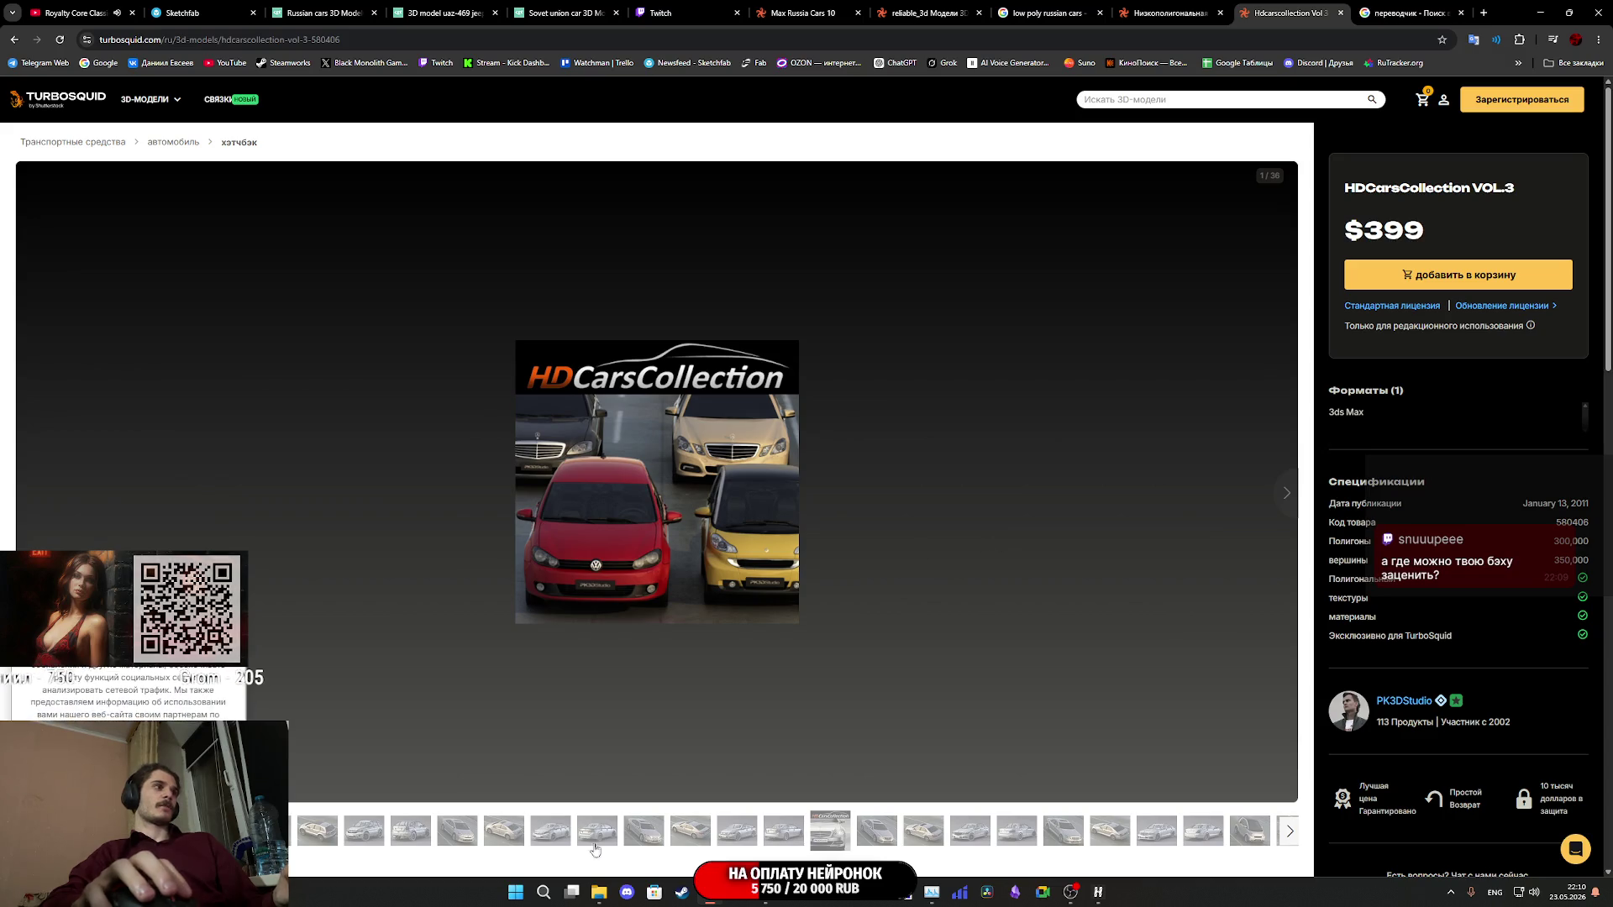
# View three HDCarsCollection VOL.3 gallery images, starting with the beige sedan, then close the product tab.
pyautogui.click(501, 840)
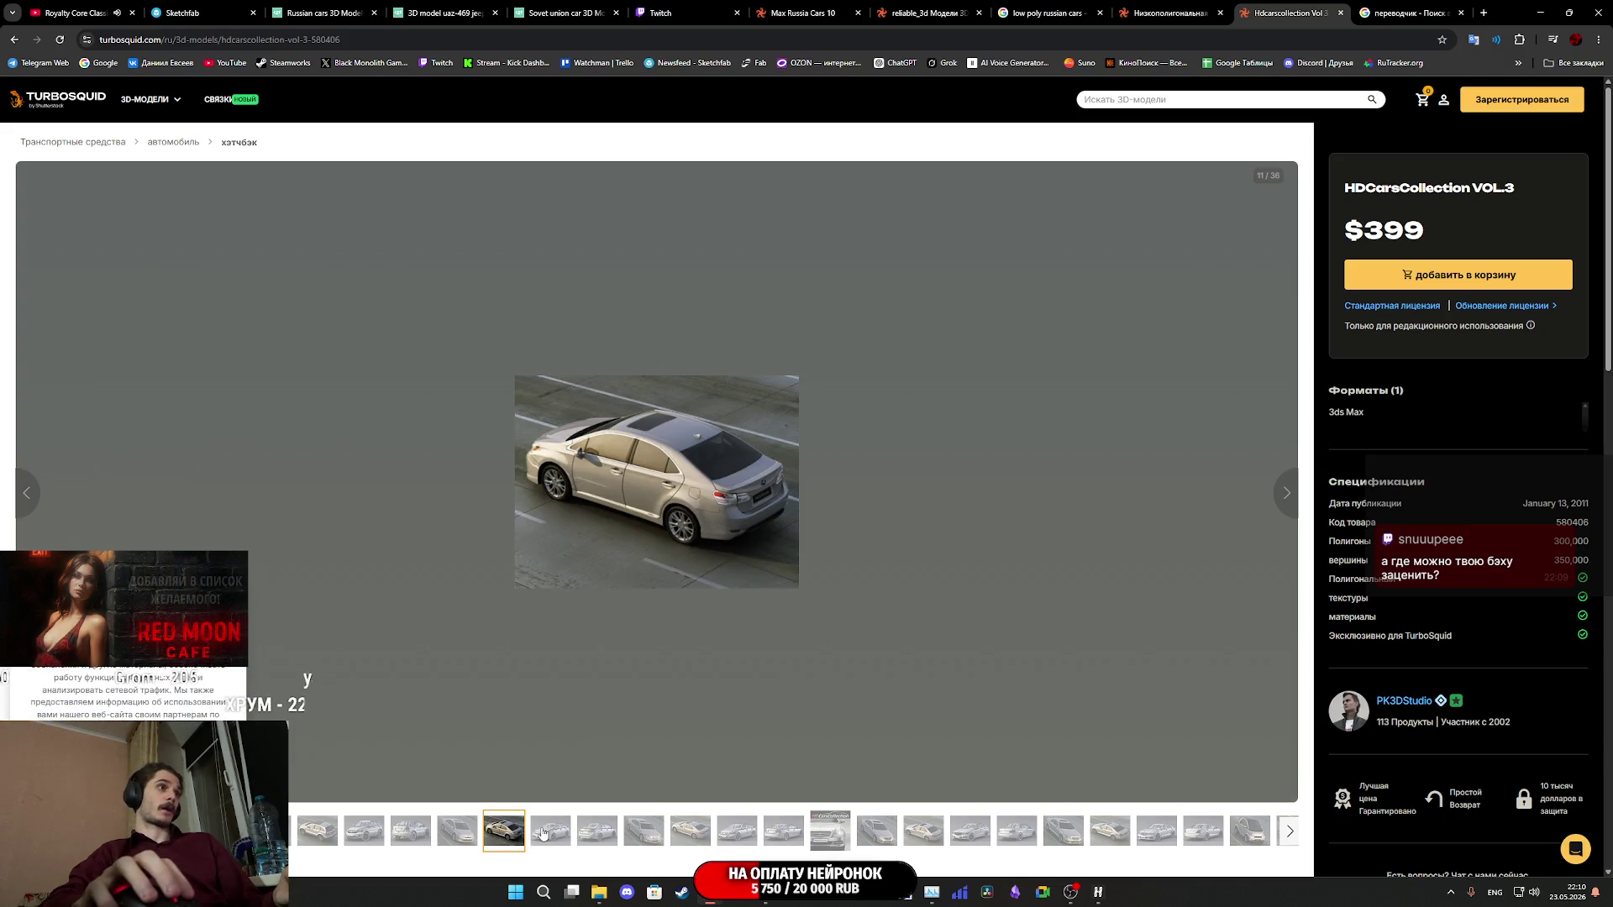
pyautogui.click(542, 834)
pyautogui.click(591, 835)
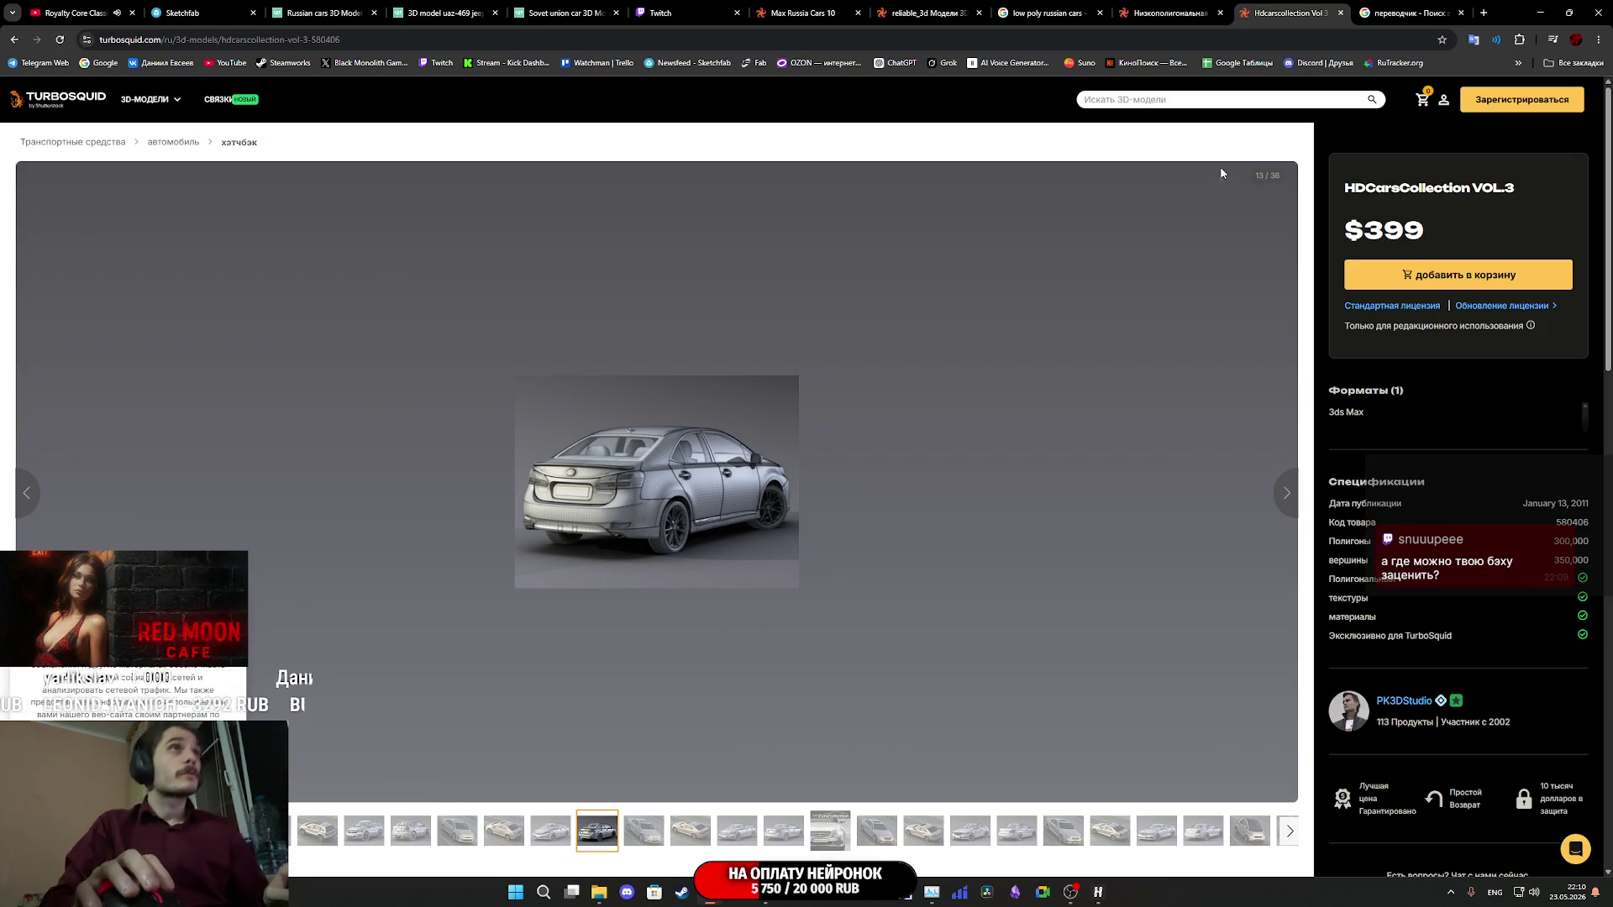
pyautogui.middleClick(1267, 11)
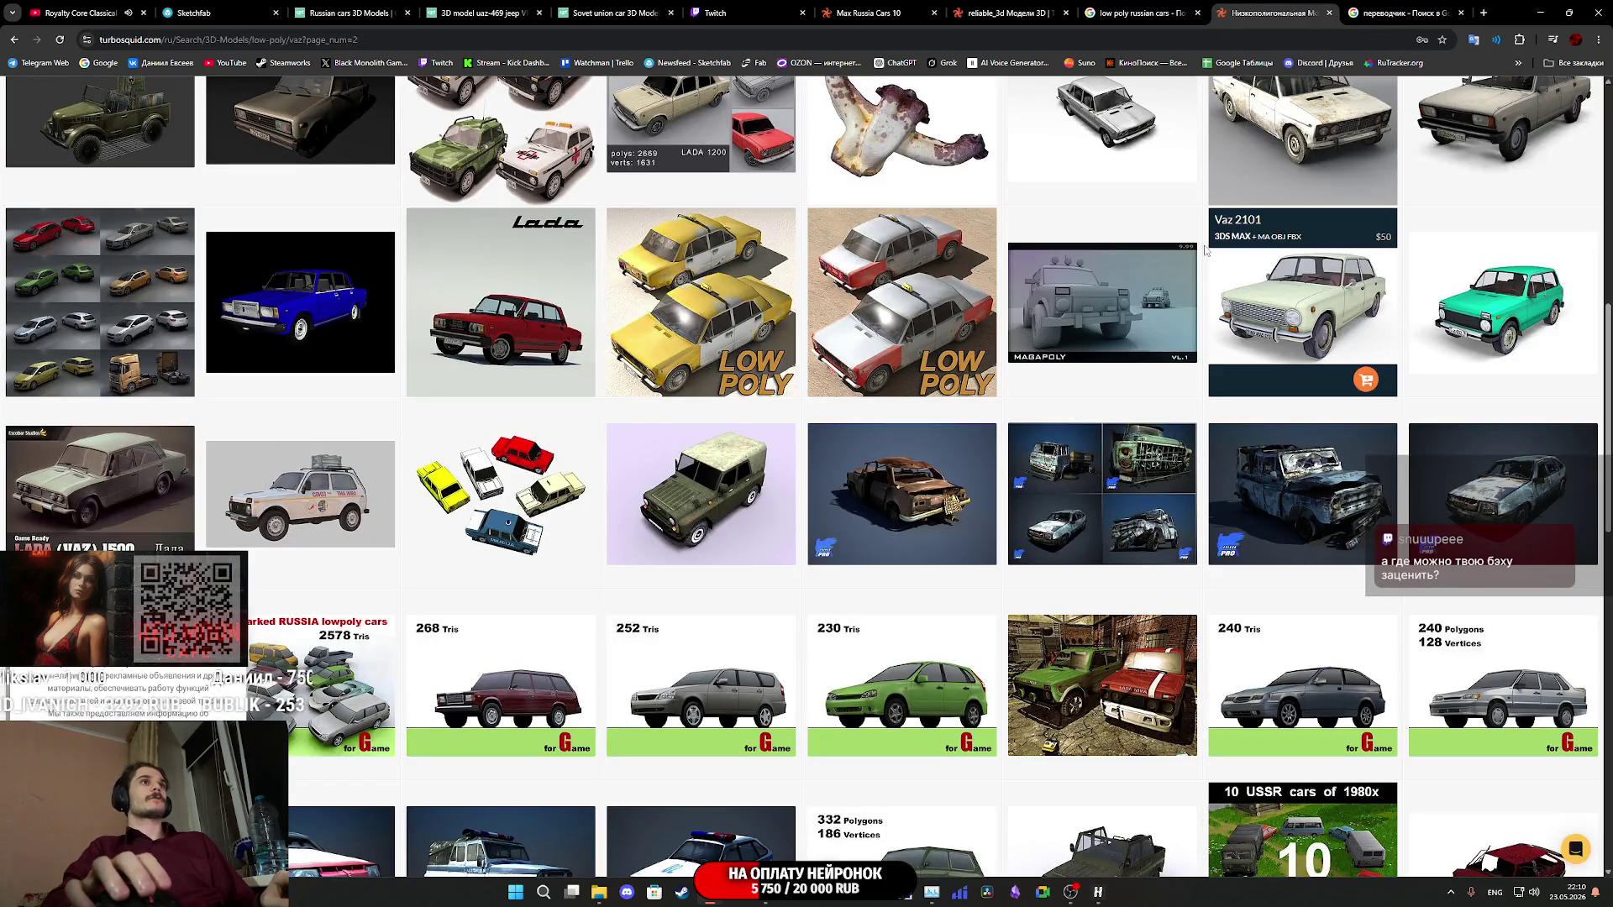
# Return to the Unreal level and fly the camera out to the parked car on the street.
pyautogui.scroll(1, 1201, 248)
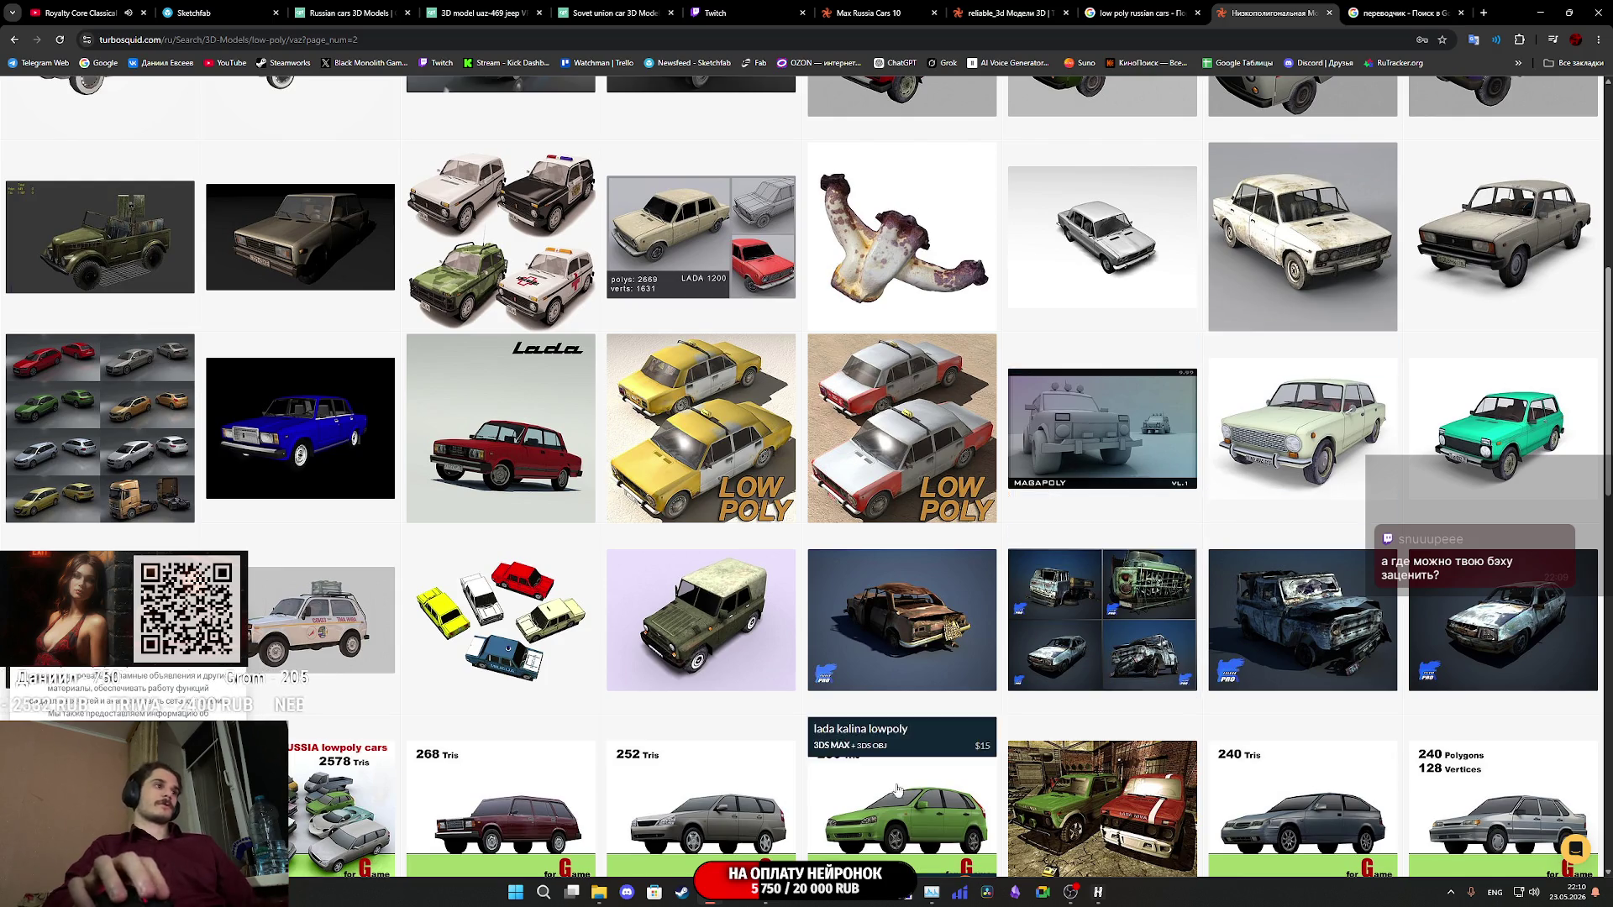
pyautogui.hotkey('alt', 'Tab')
pyautogui.moveTo(975, 508); pyautogui.dragTo(975, 507)
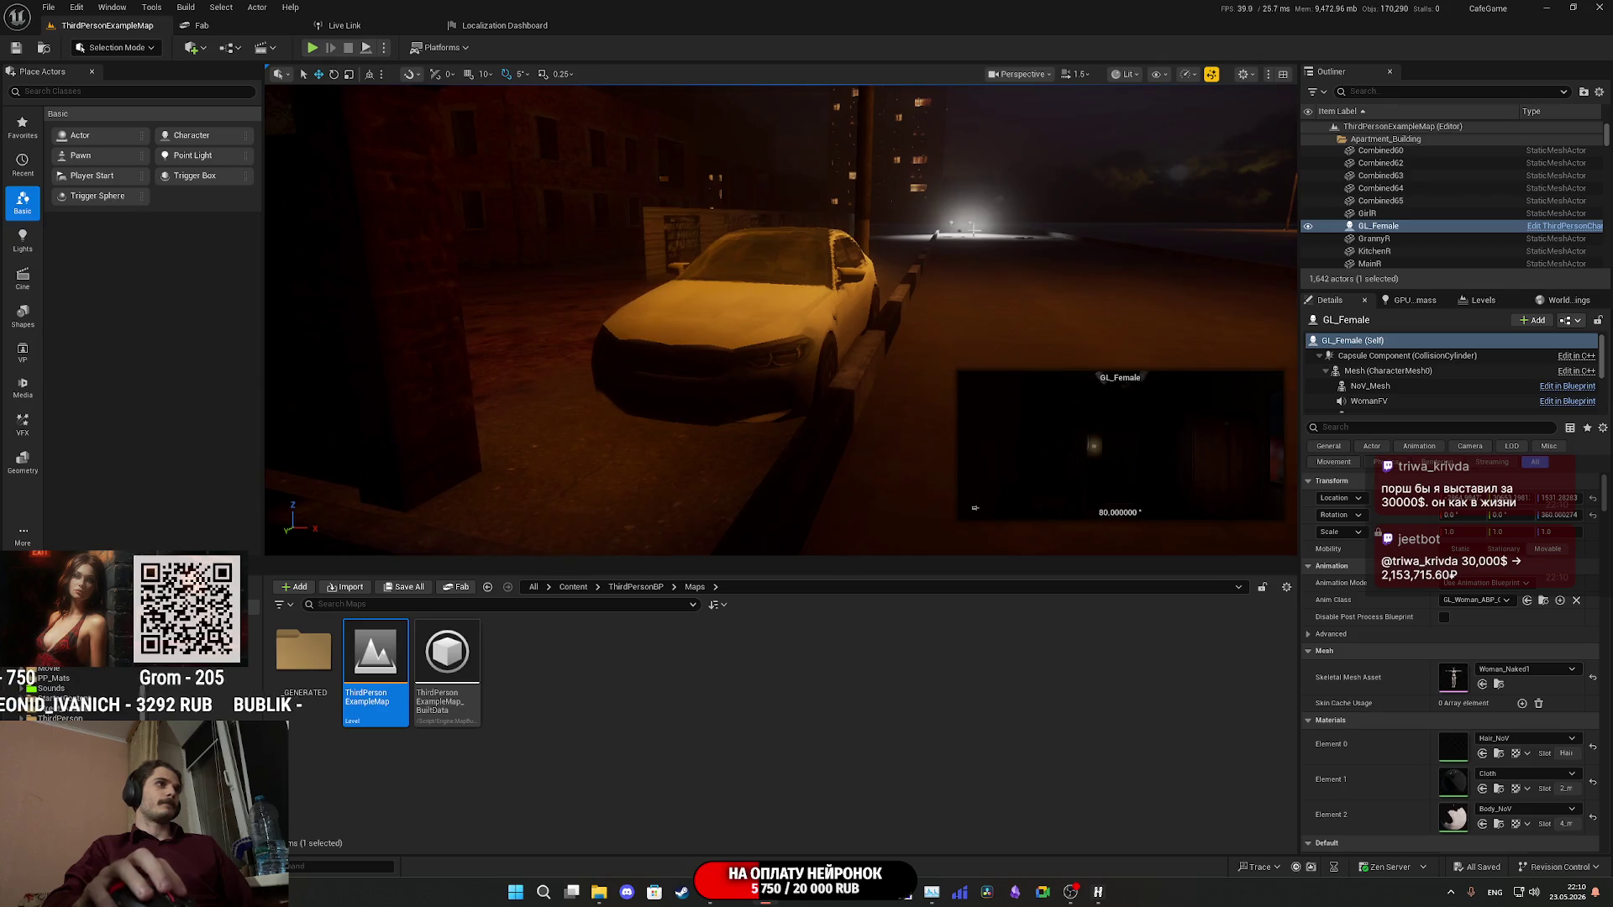
# Switch the viewport to Unlit and clear the character selection in the level.
pyautogui.click(1150, 136)
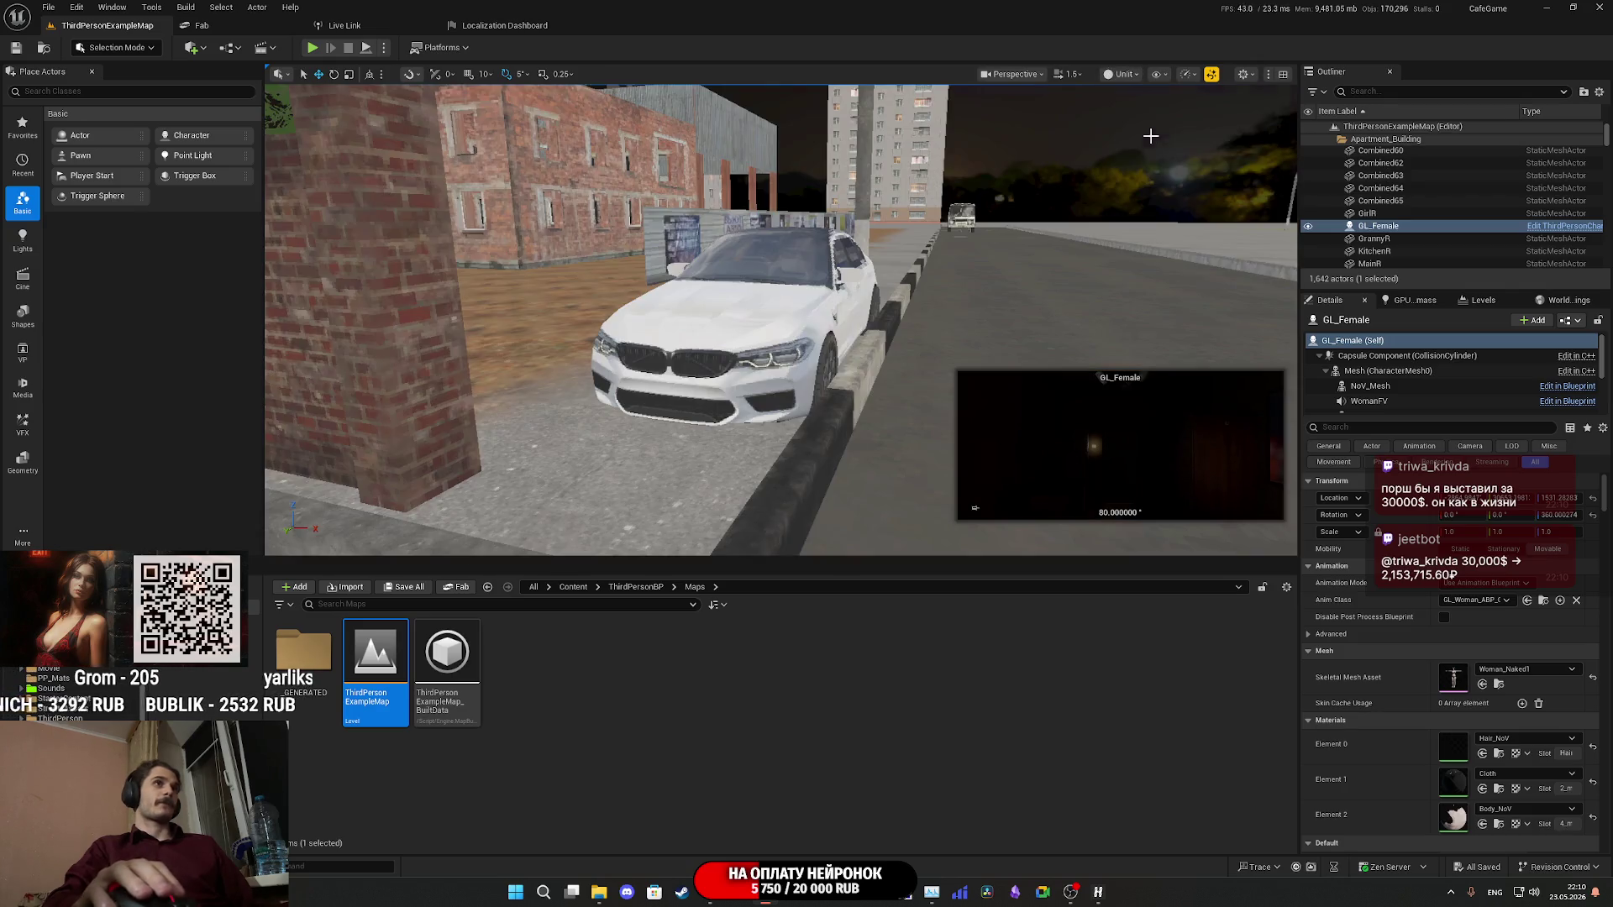
pyautogui.scroll(5, 1439, 195)
pyautogui.click(1387, 139)
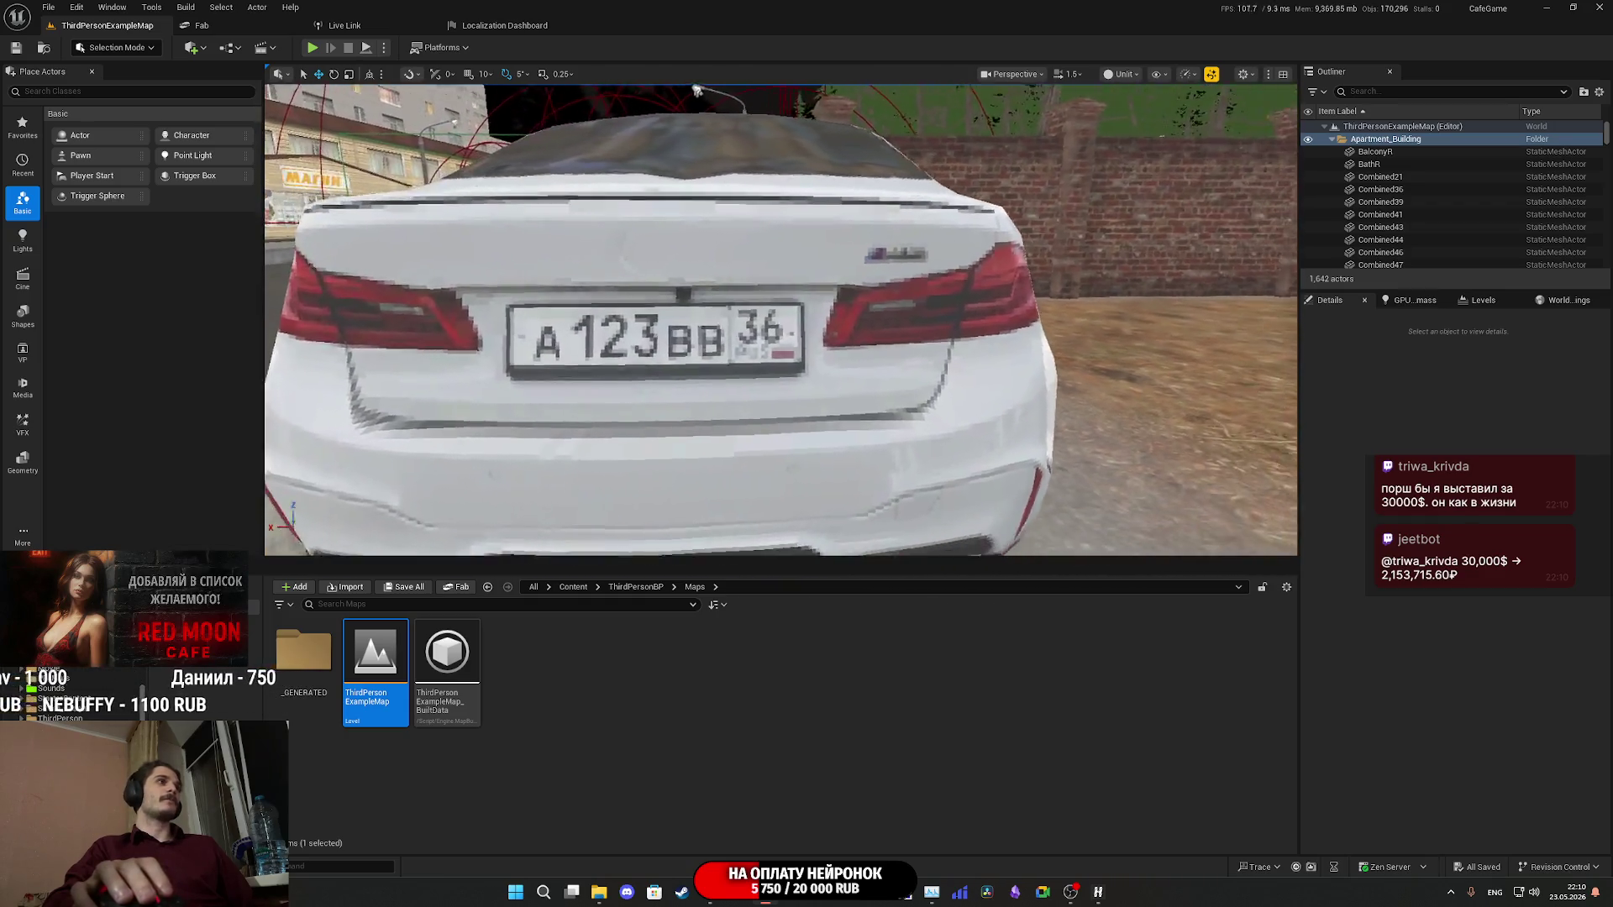
# Fly around the white BMW's front, wheel, side, rear plate and roof, then select the car.
pyautogui.scroll(-1, 781, 319)
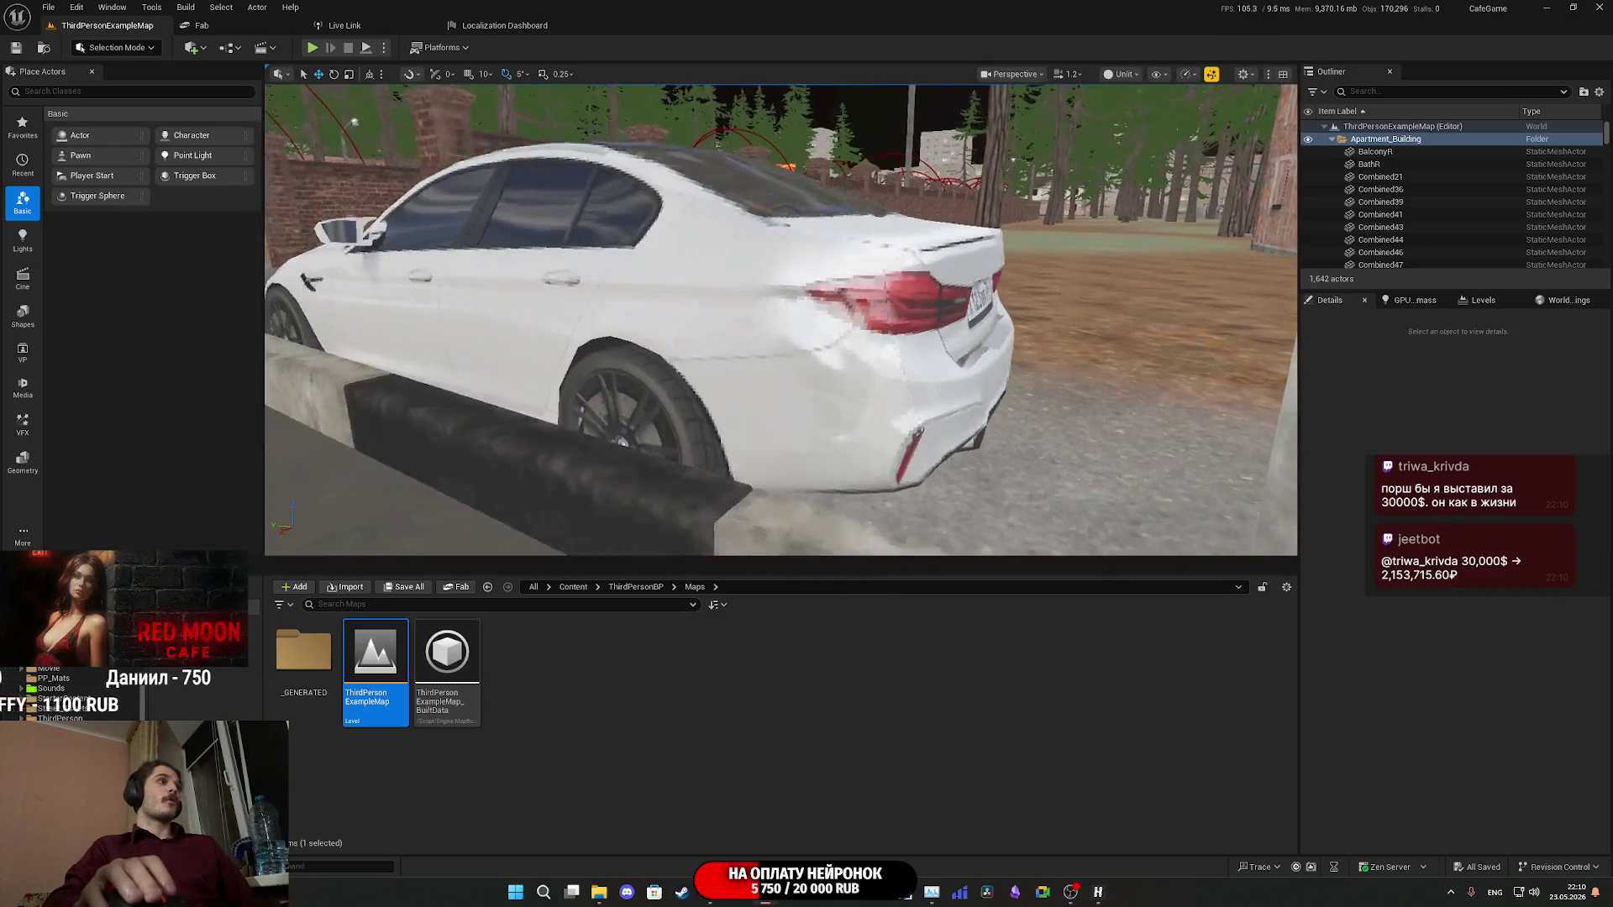
pyautogui.press('w')
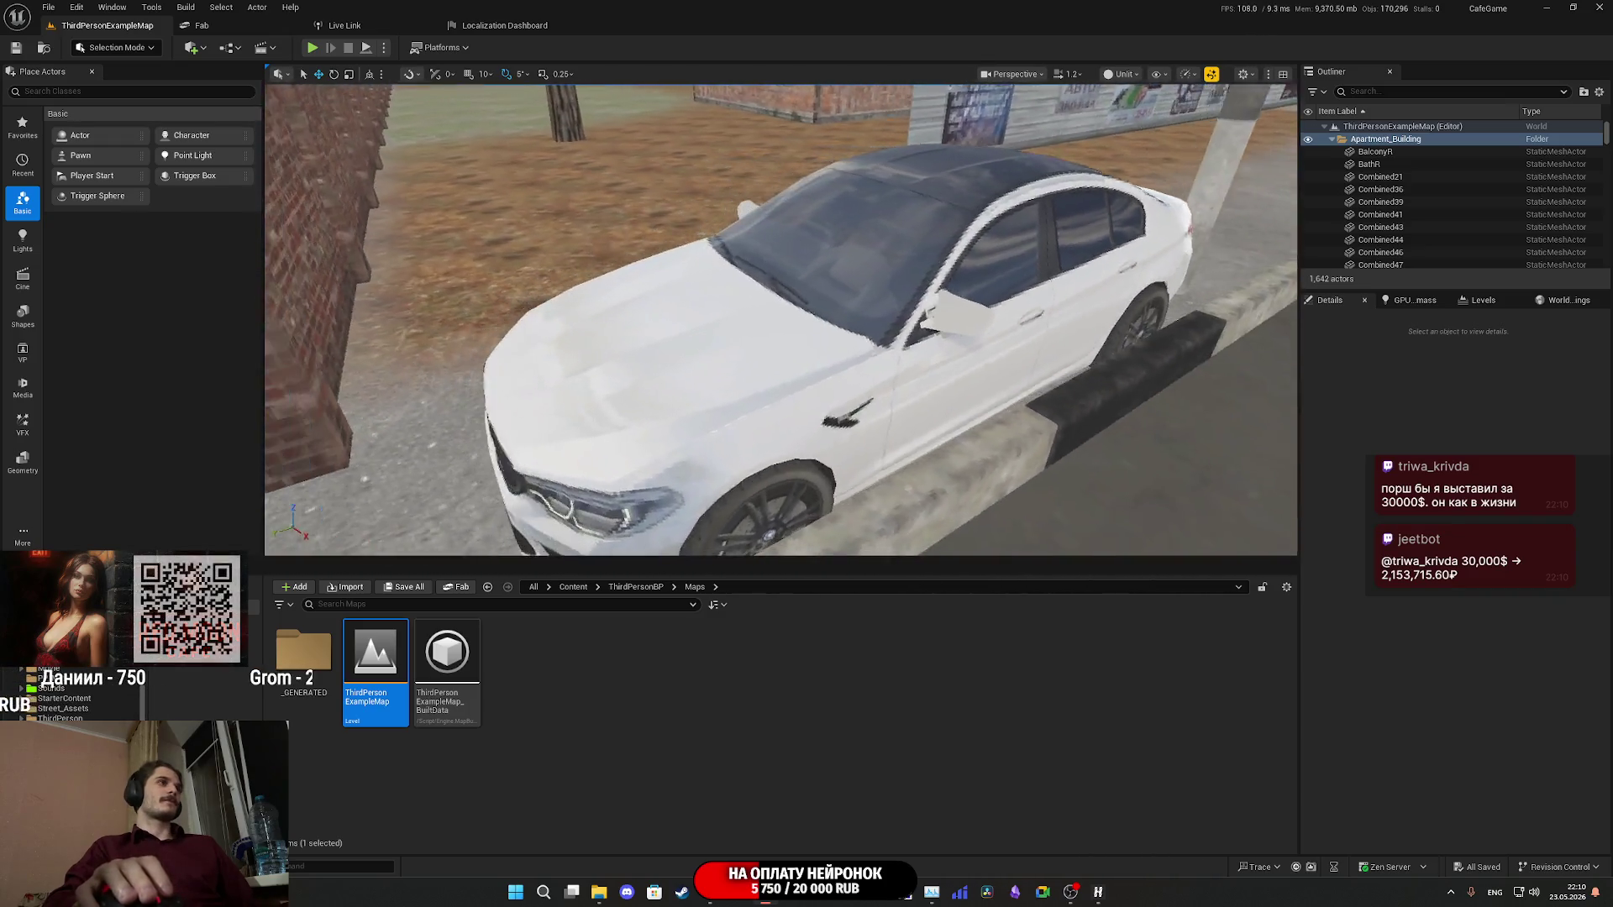
pyautogui.press('d')
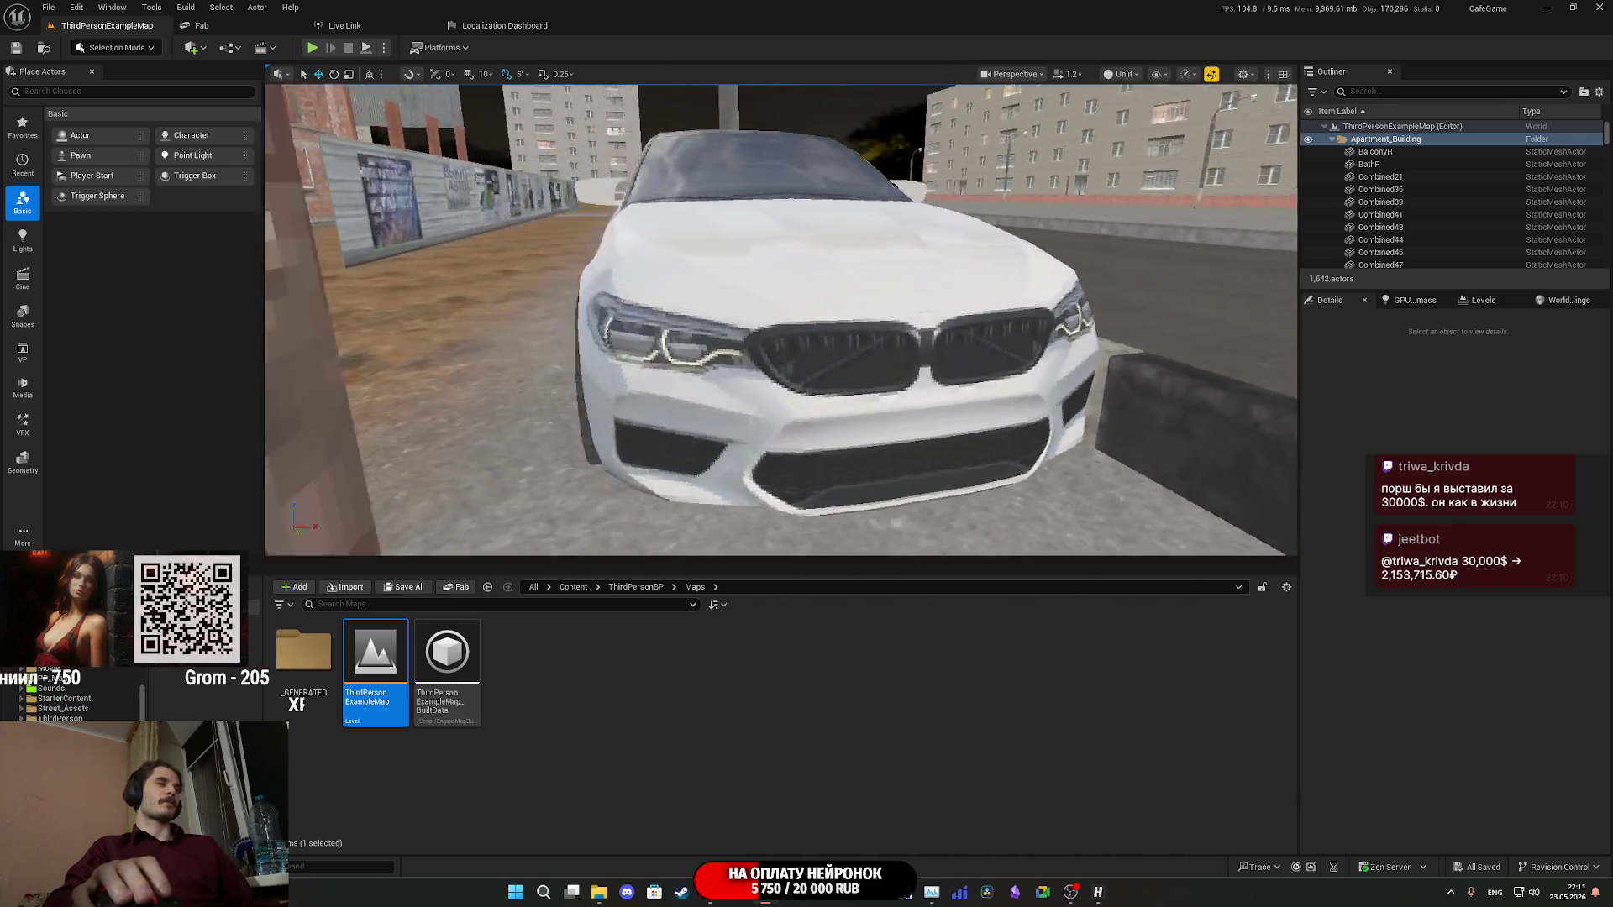
pyautogui.press('w')
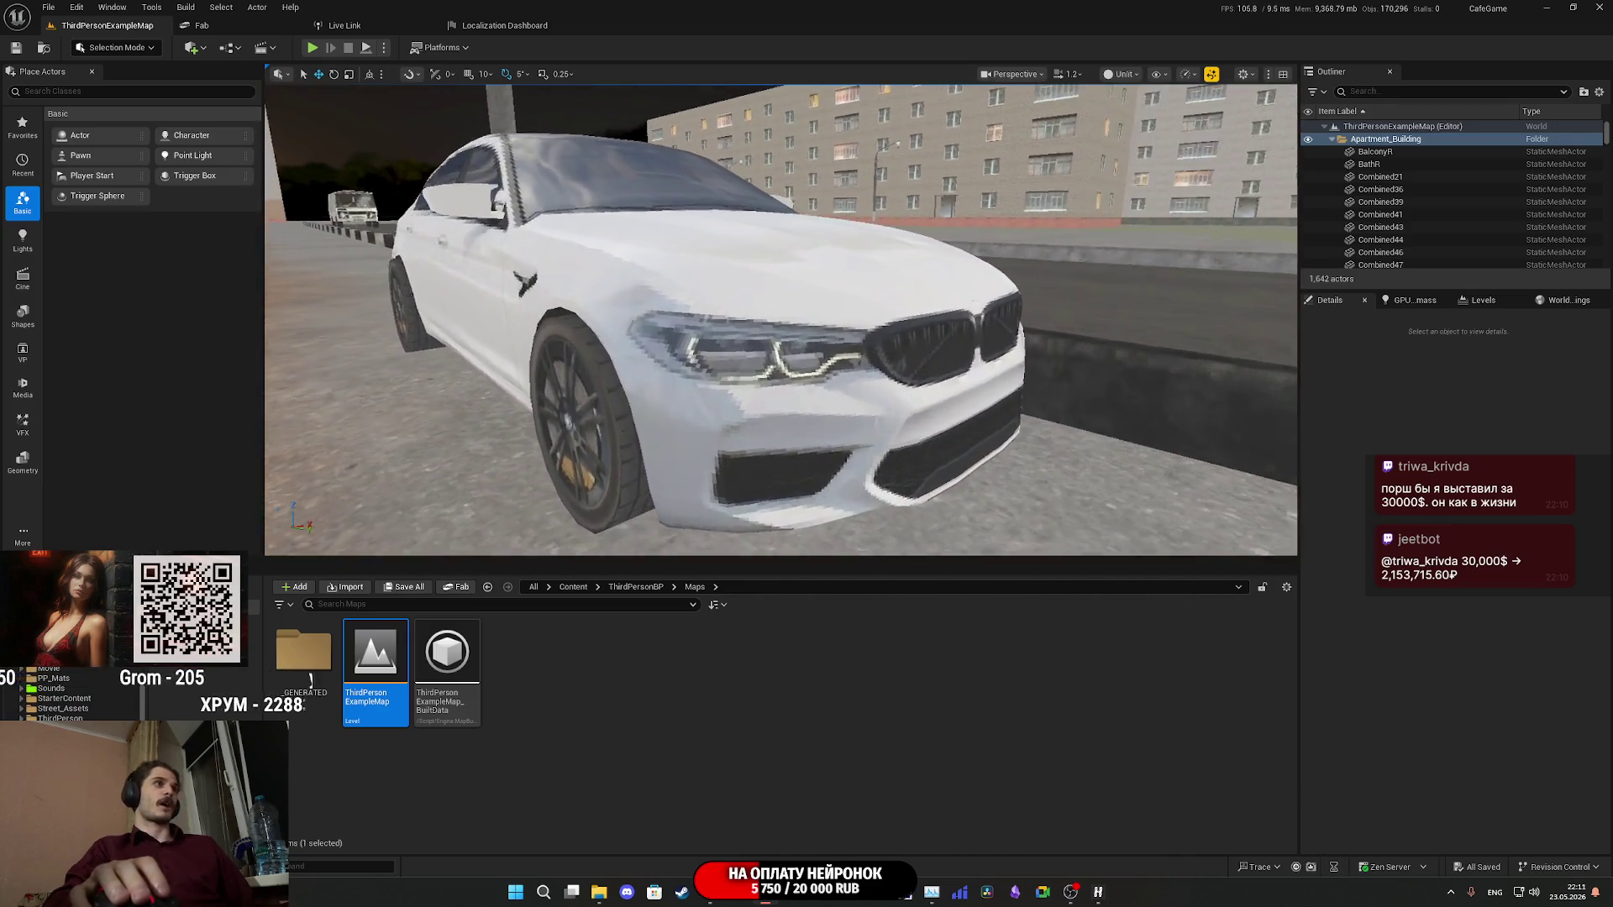
pyautogui.press('s')
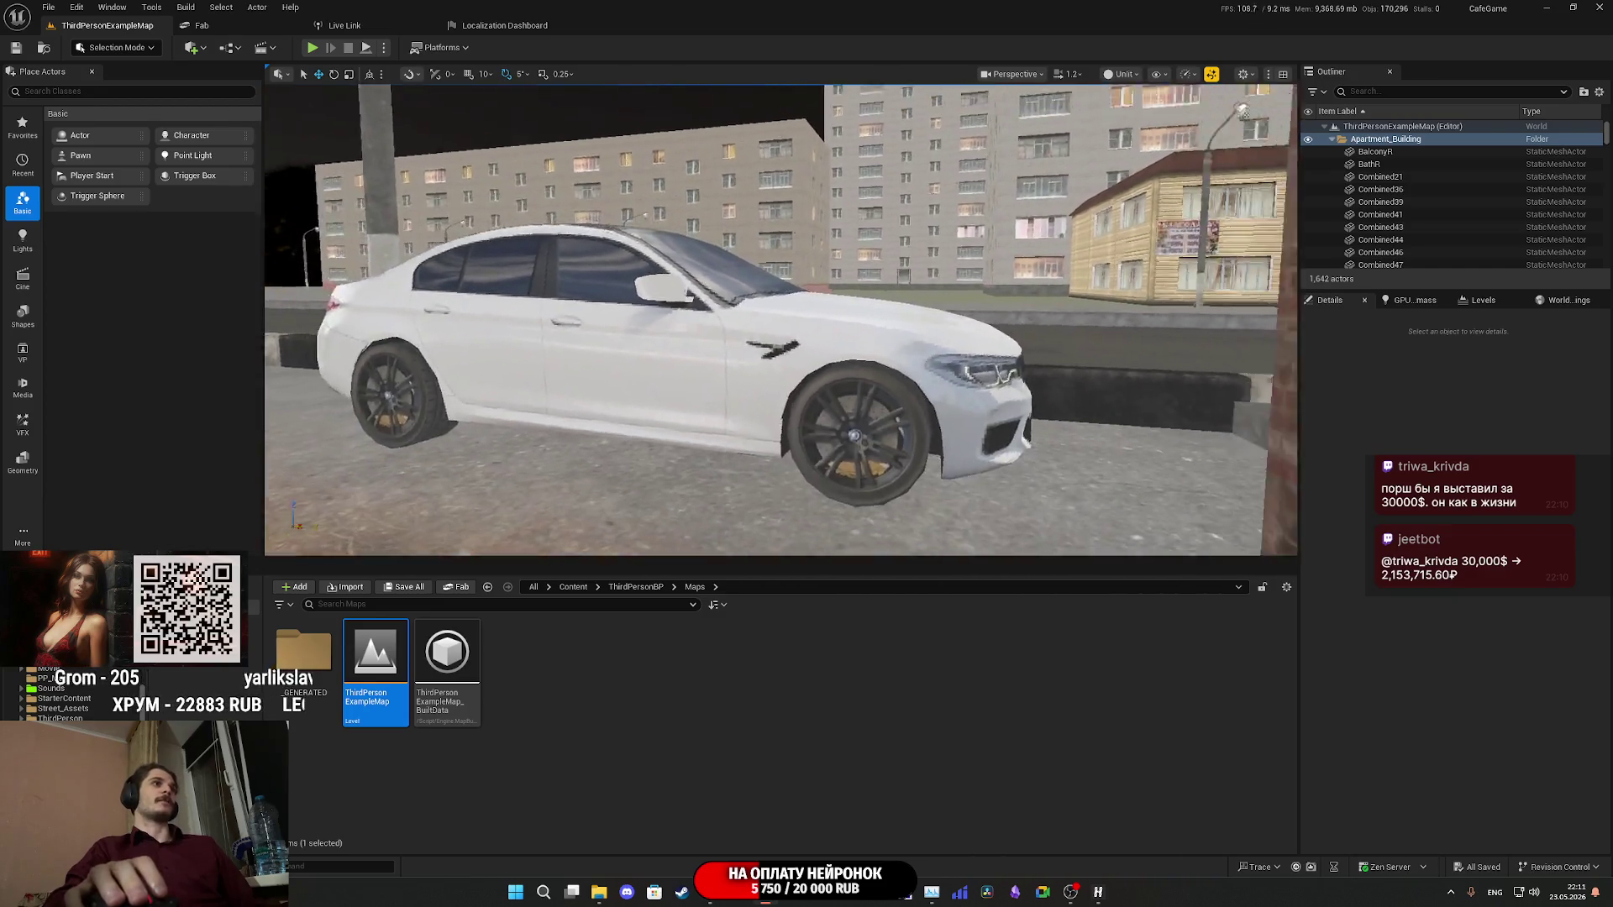
pyautogui.press('a')
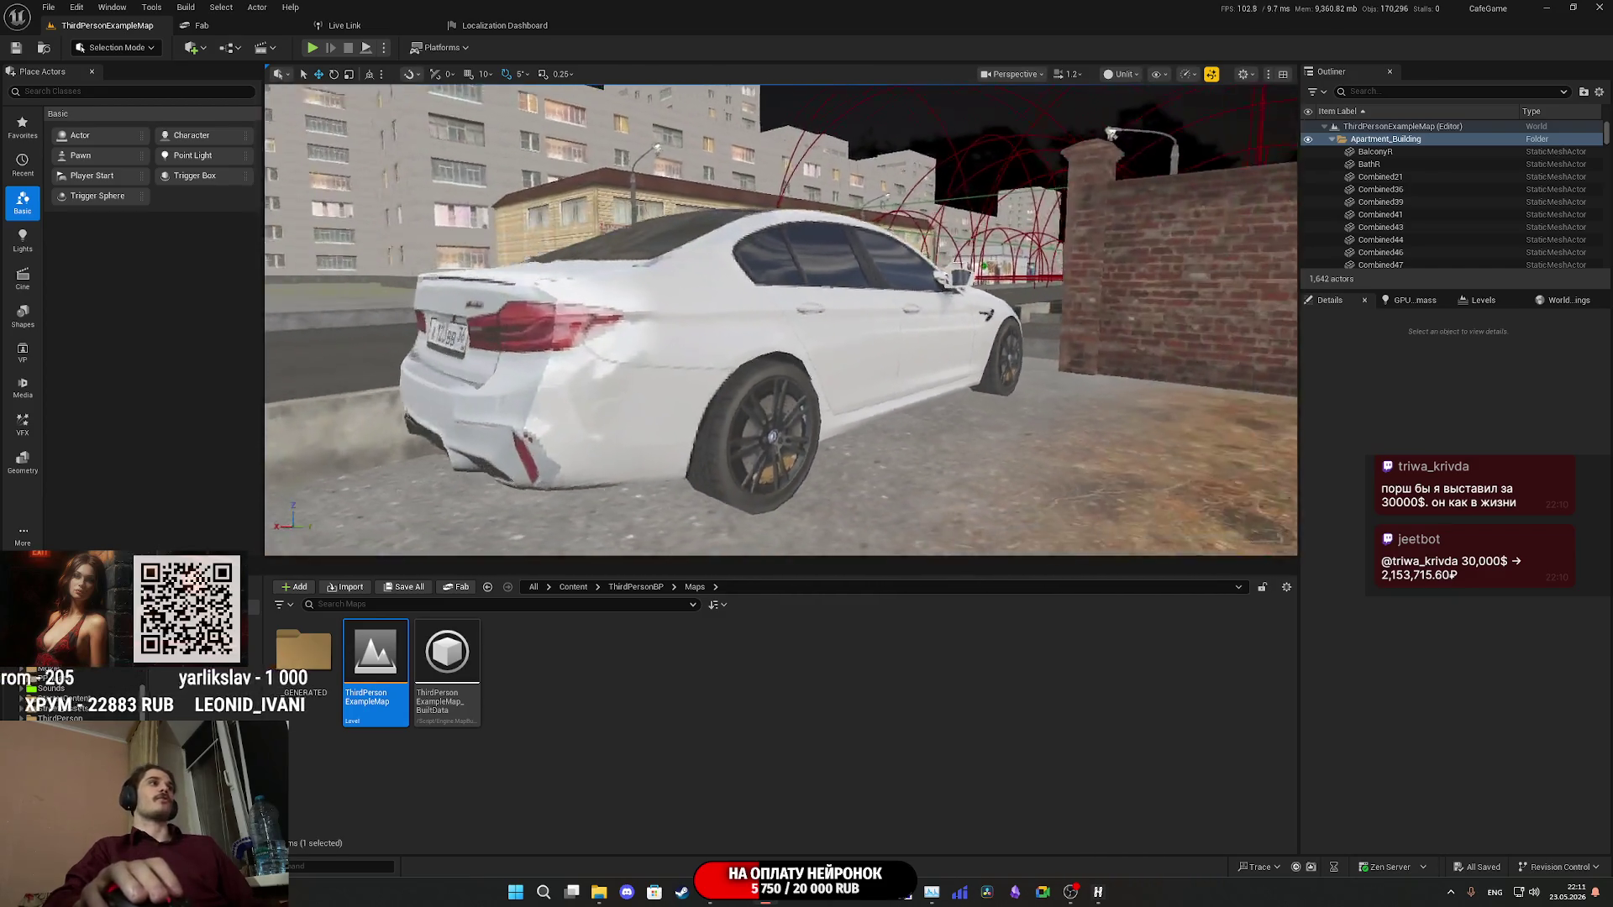
pyautogui.press('w')
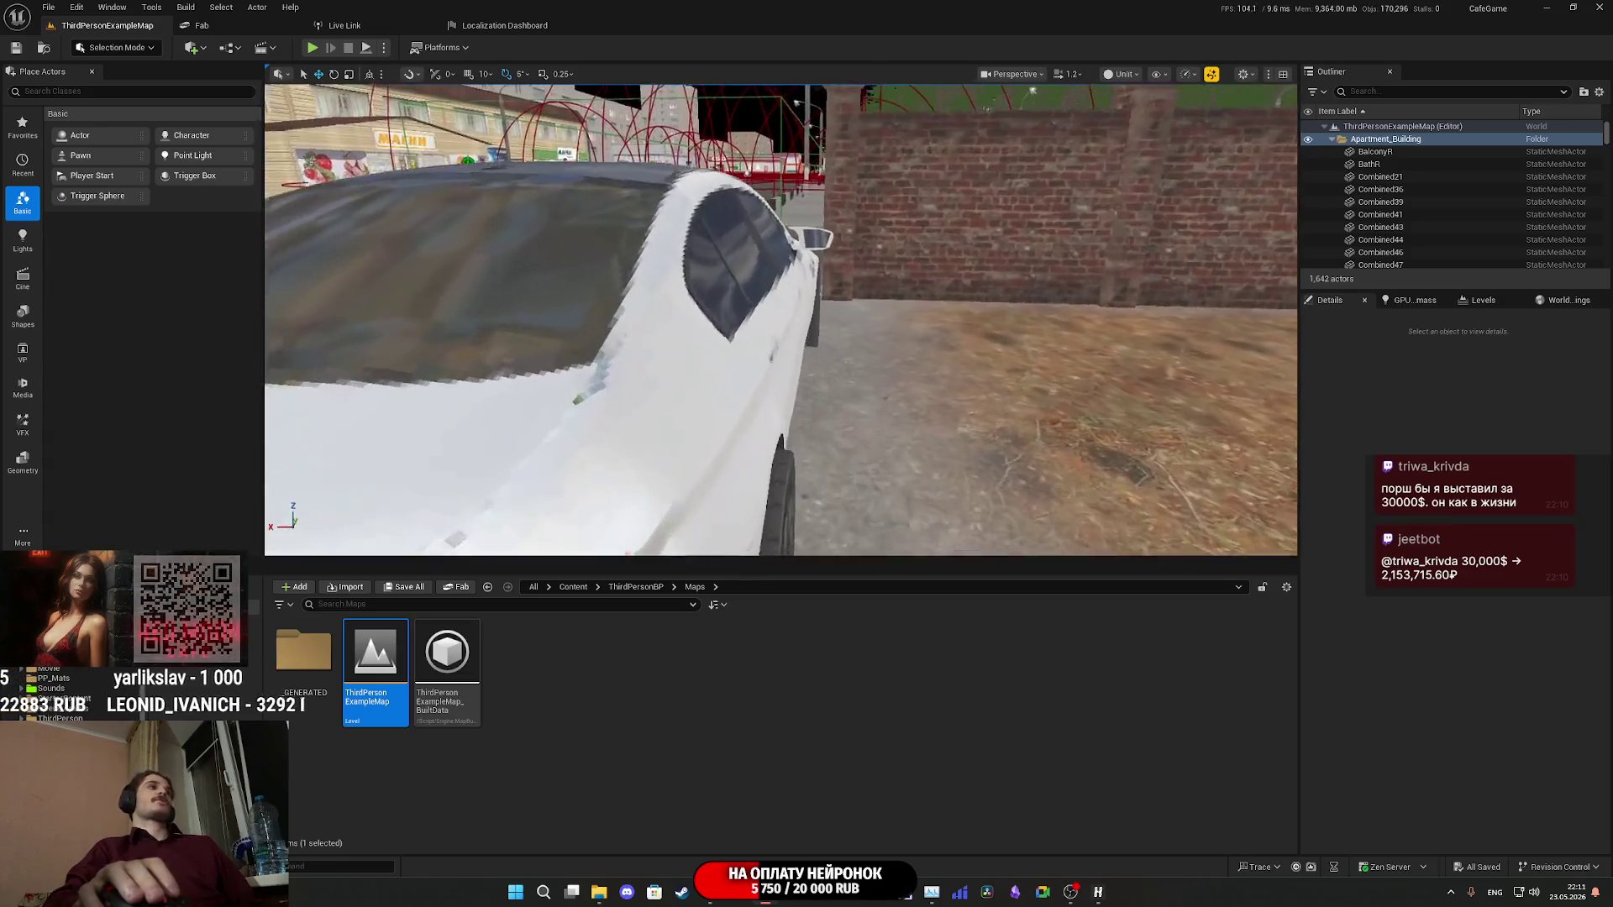
pyautogui.click(1144, 442)
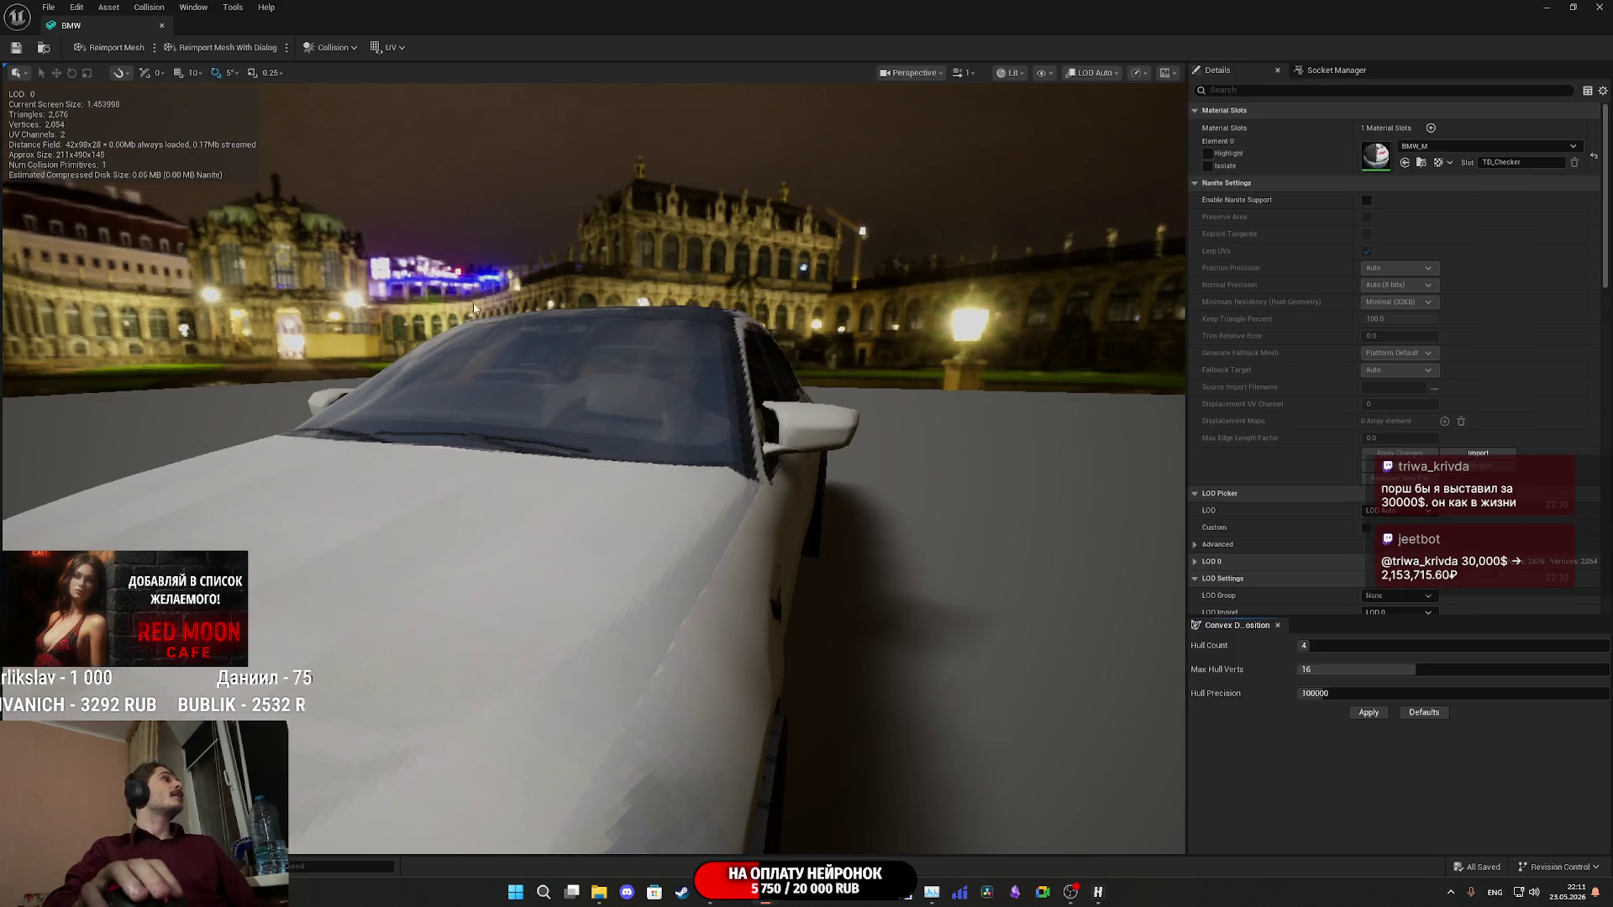
# Orbit the BMW mesh preview around its side, mirror and rear, then return to the level editor.
pyautogui.moveTo(346, 244); pyautogui.dragTo(639, 256)
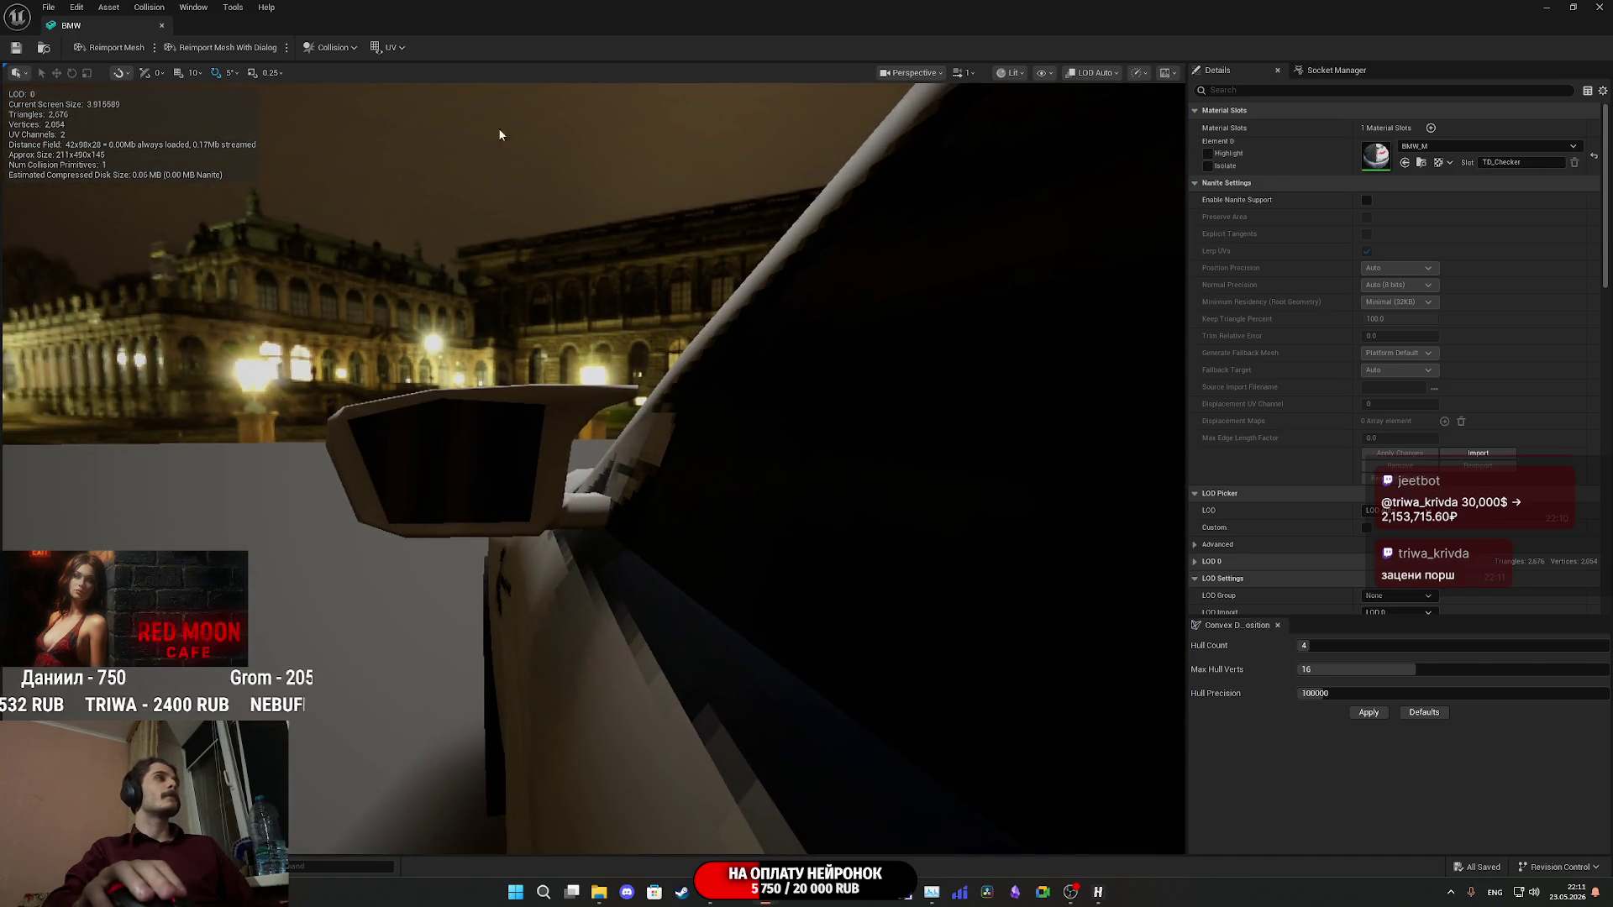
pyautogui.moveTo(638, 256)
pyautogui.mouseDown()
pyautogui.moveTo(743, 262)
pyautogui.moveTo(470, 270)
pyautogui.moveTo(420, 194)
pyautogui.moveTo(311, 236)
pyautogui.mouseUp()
pyautogui.moveTo(421, 189); pyautogui.dragTo(421, 189)
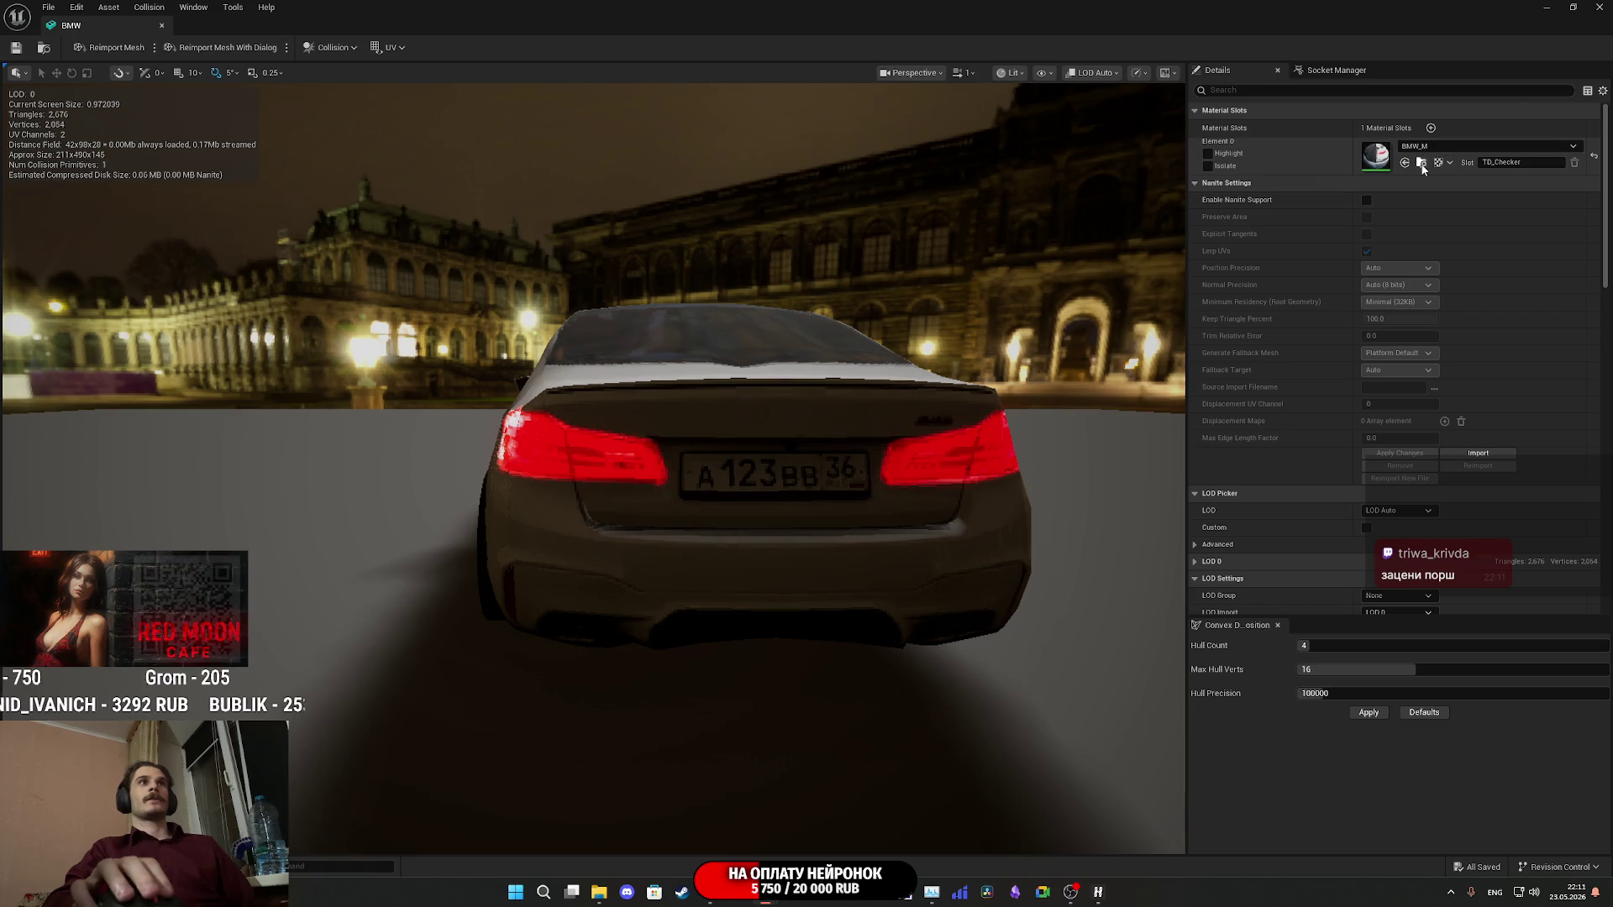
pyautogui.hotkey('alt', 'Tab')
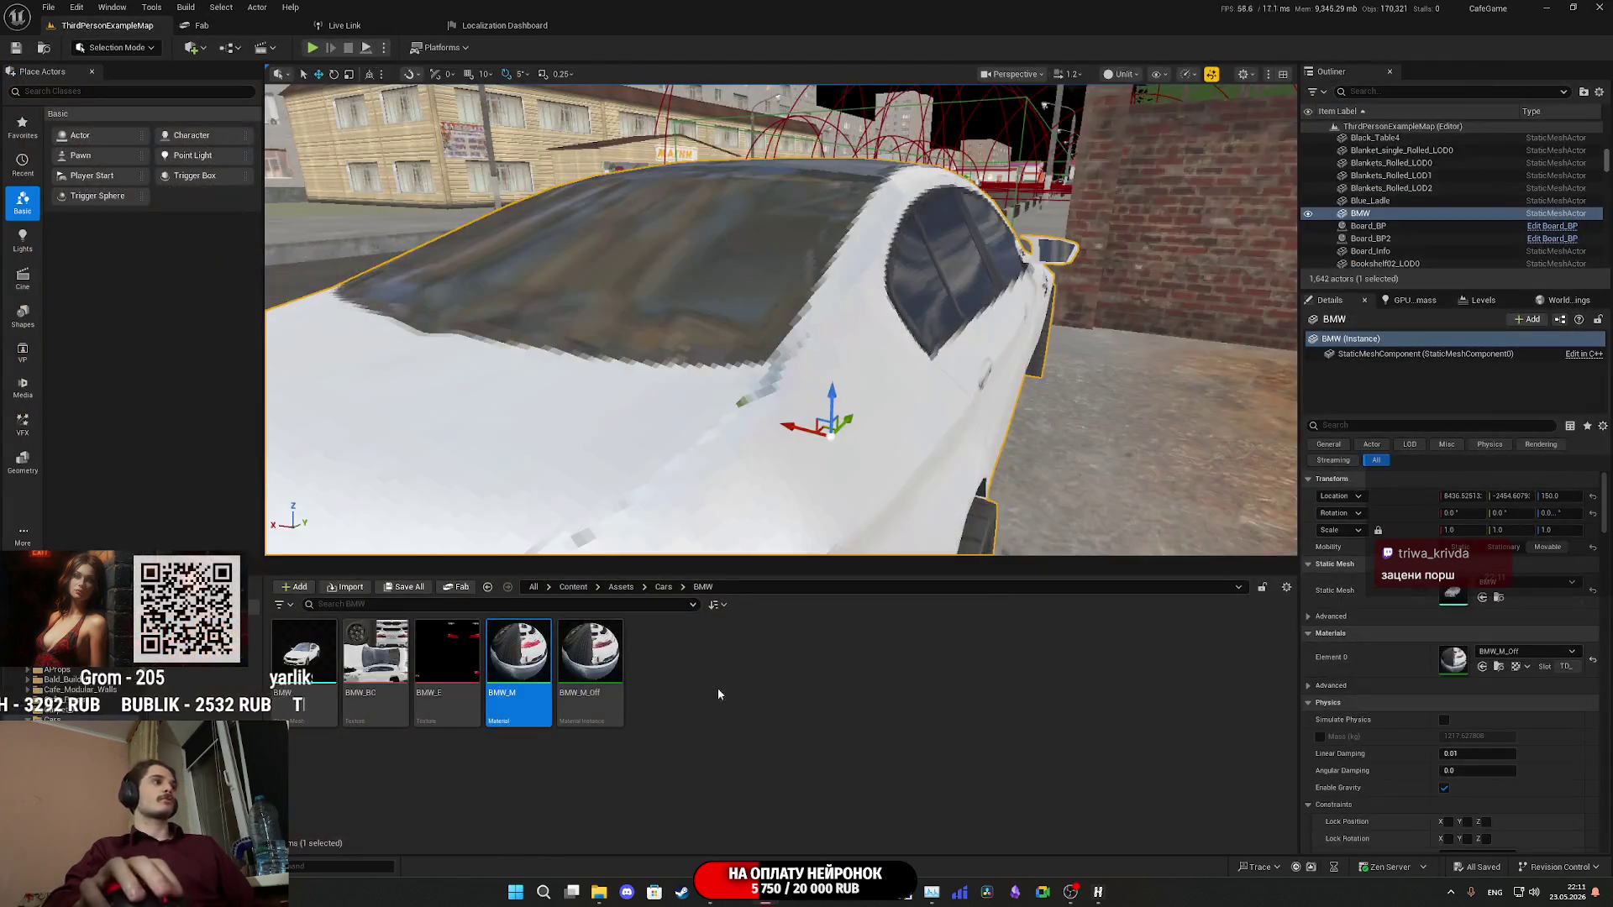
pyautogui.doubleClick(372, 663)
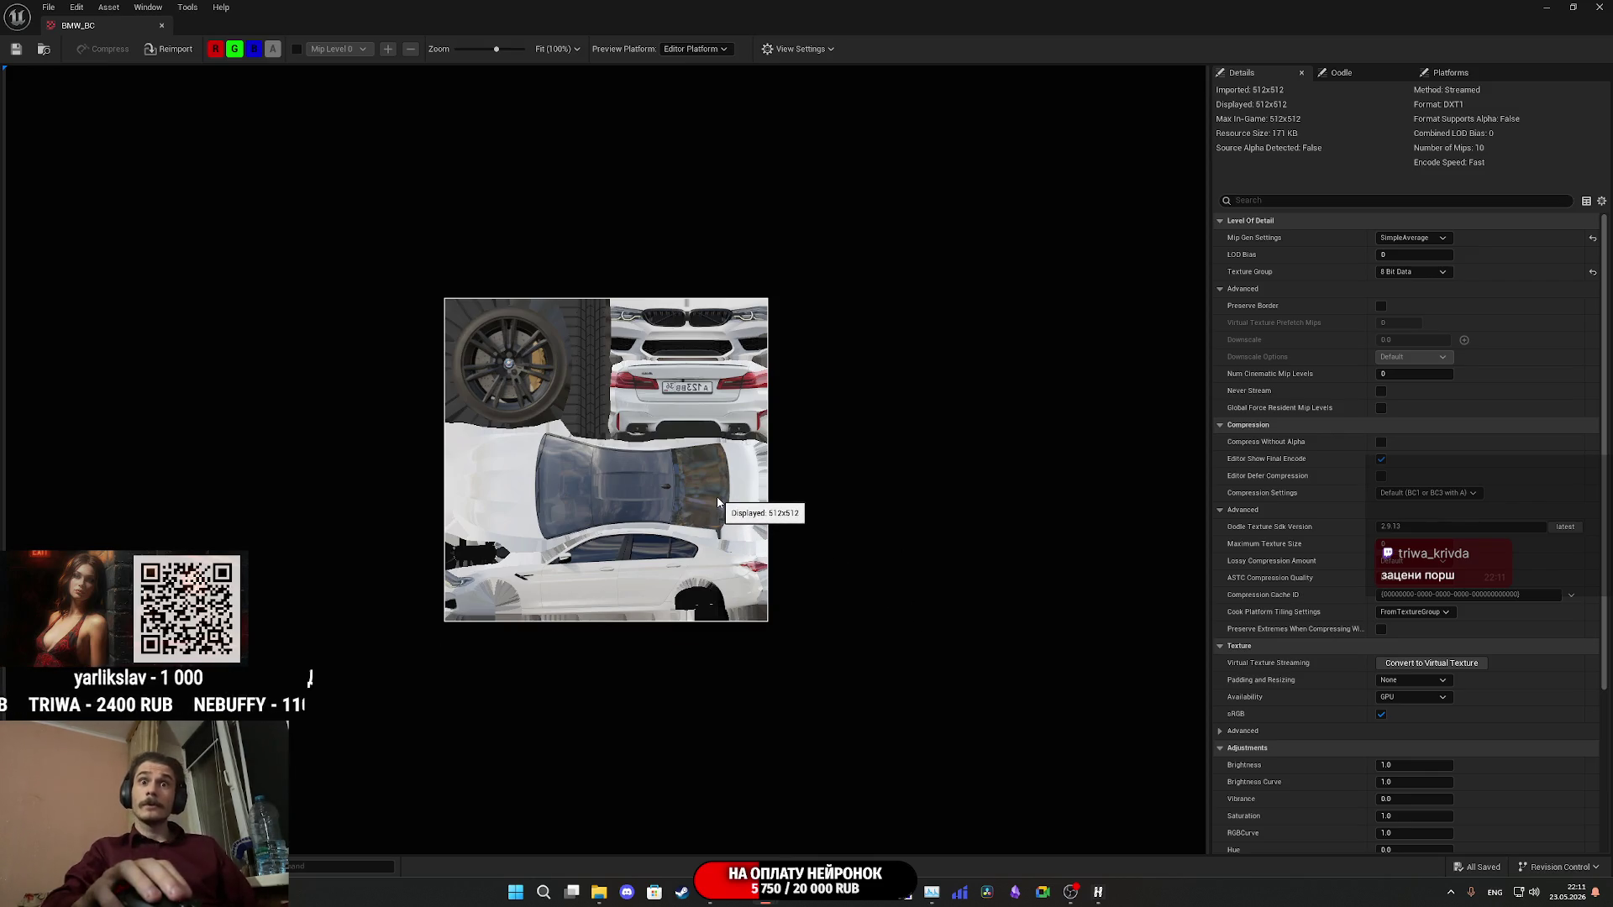
pyautogui.scroll(5, 724, 413)
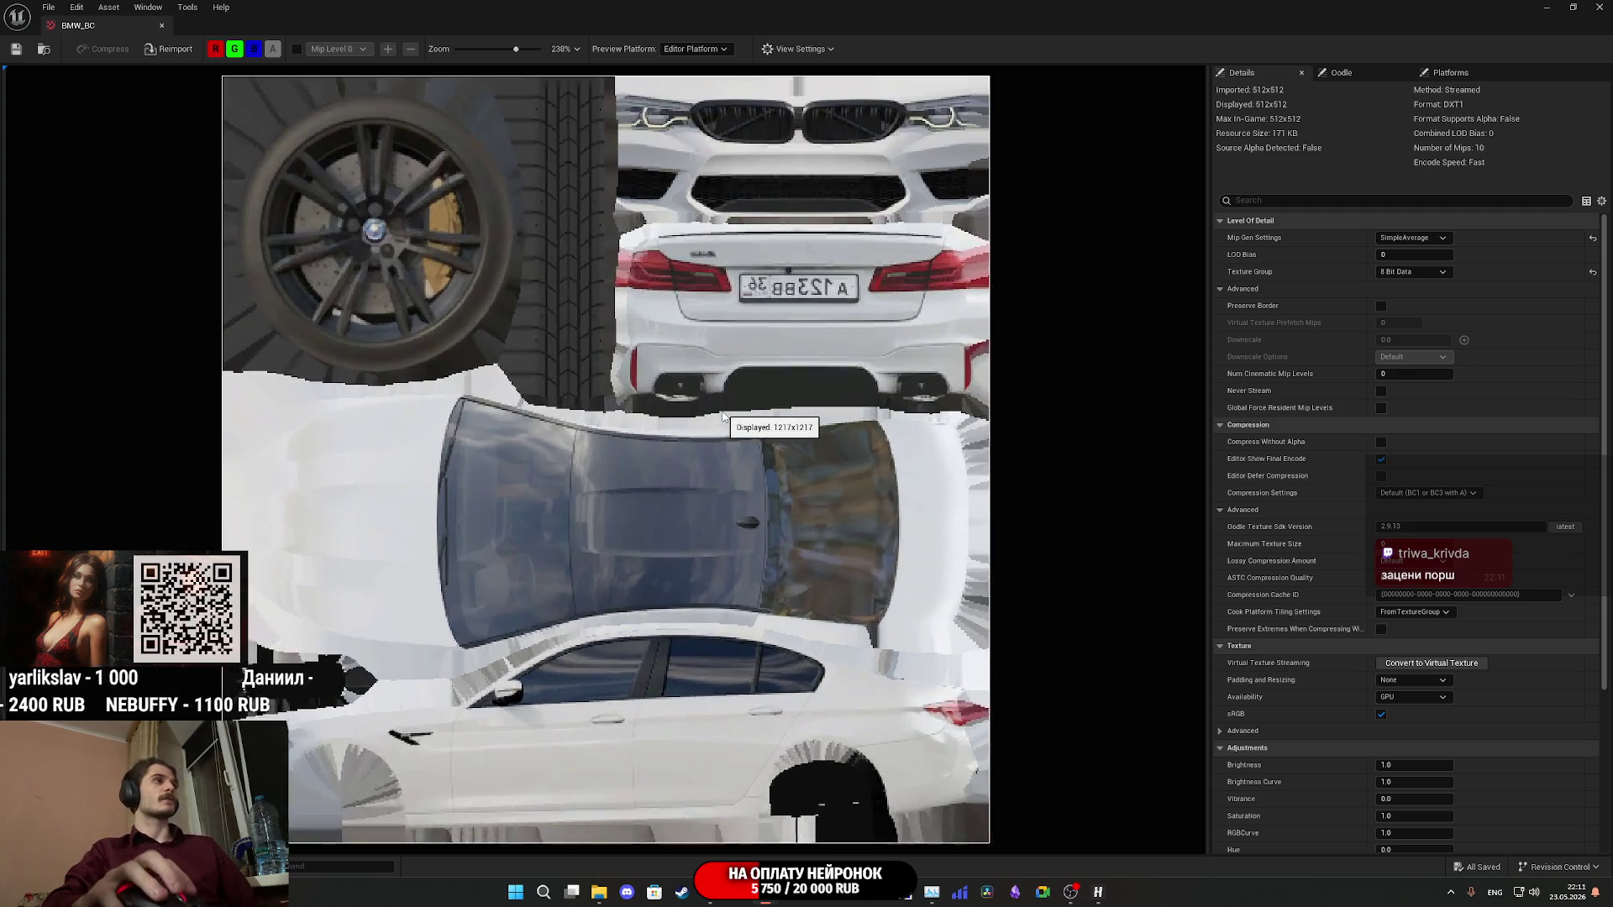
pyautogui.scroll(-2, 723, 415)
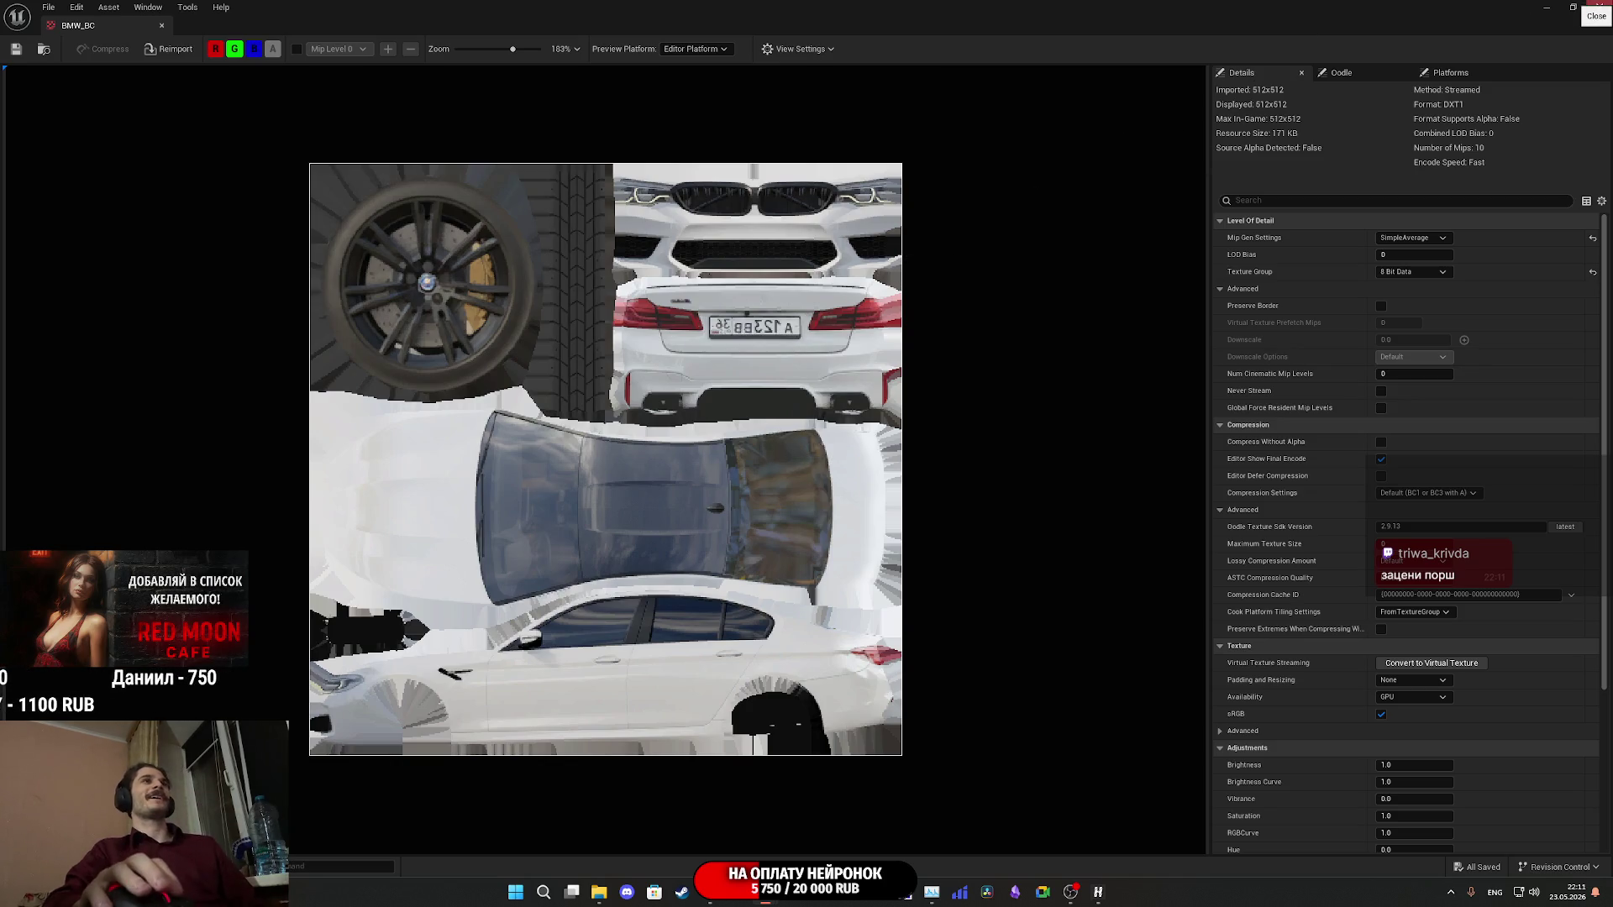
pyautogui.click(1599, 7)
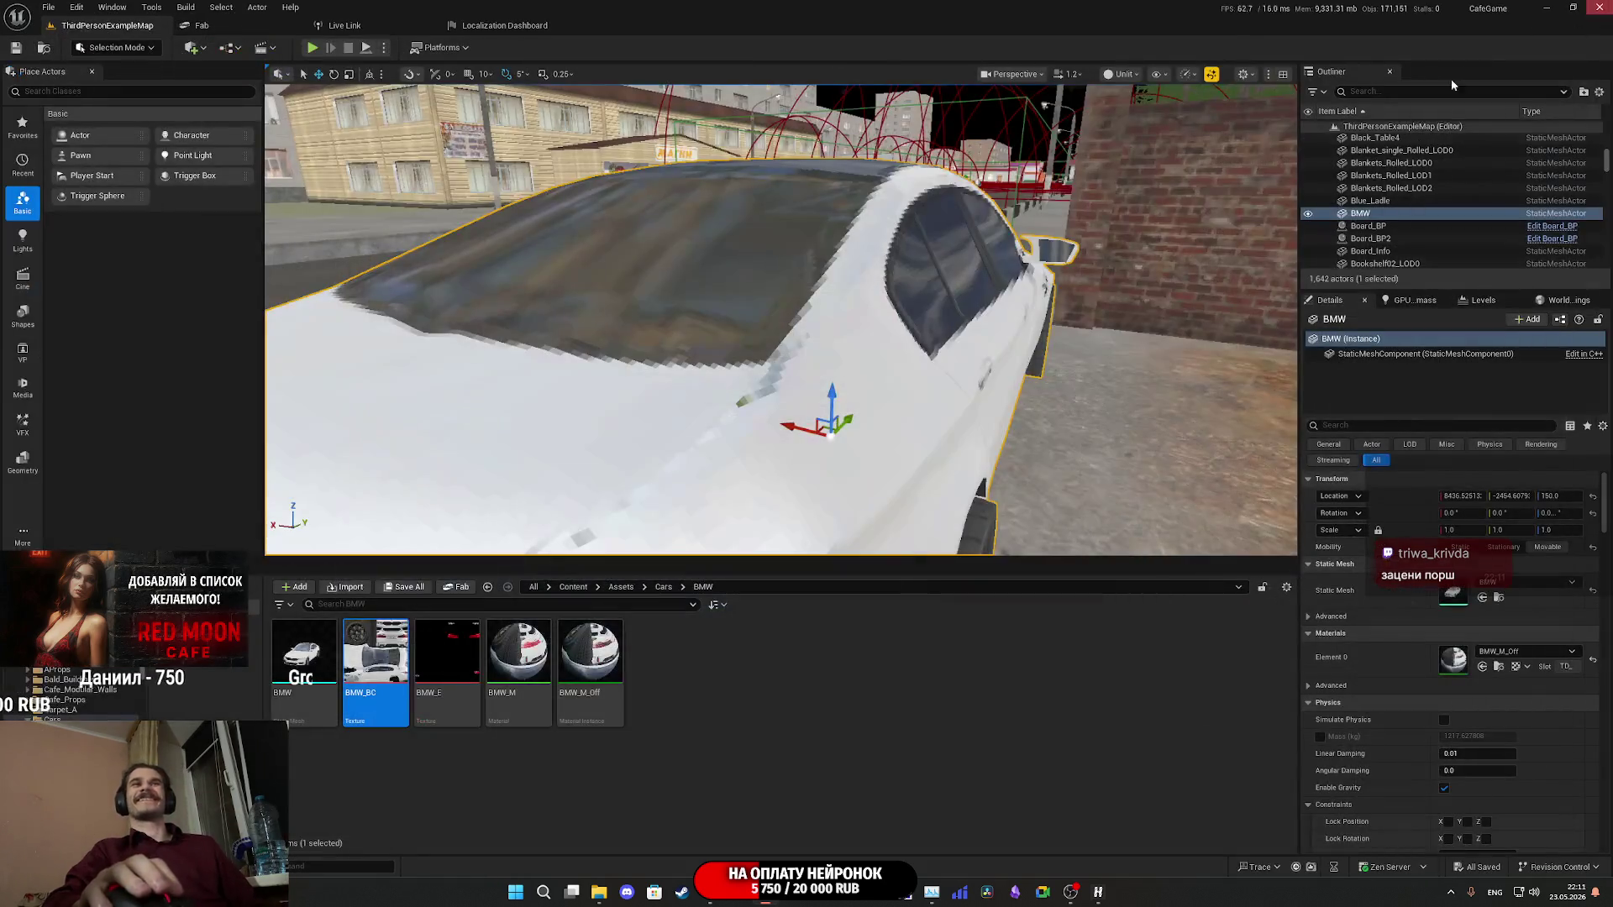
# Open the PorsheLP mesh from the Cars/Porsche folder for inspection.
pyautogui.click(663, 588)
pyautogui.doubleClick(391, 655)
pyautogui.doubleClick(402, 662)
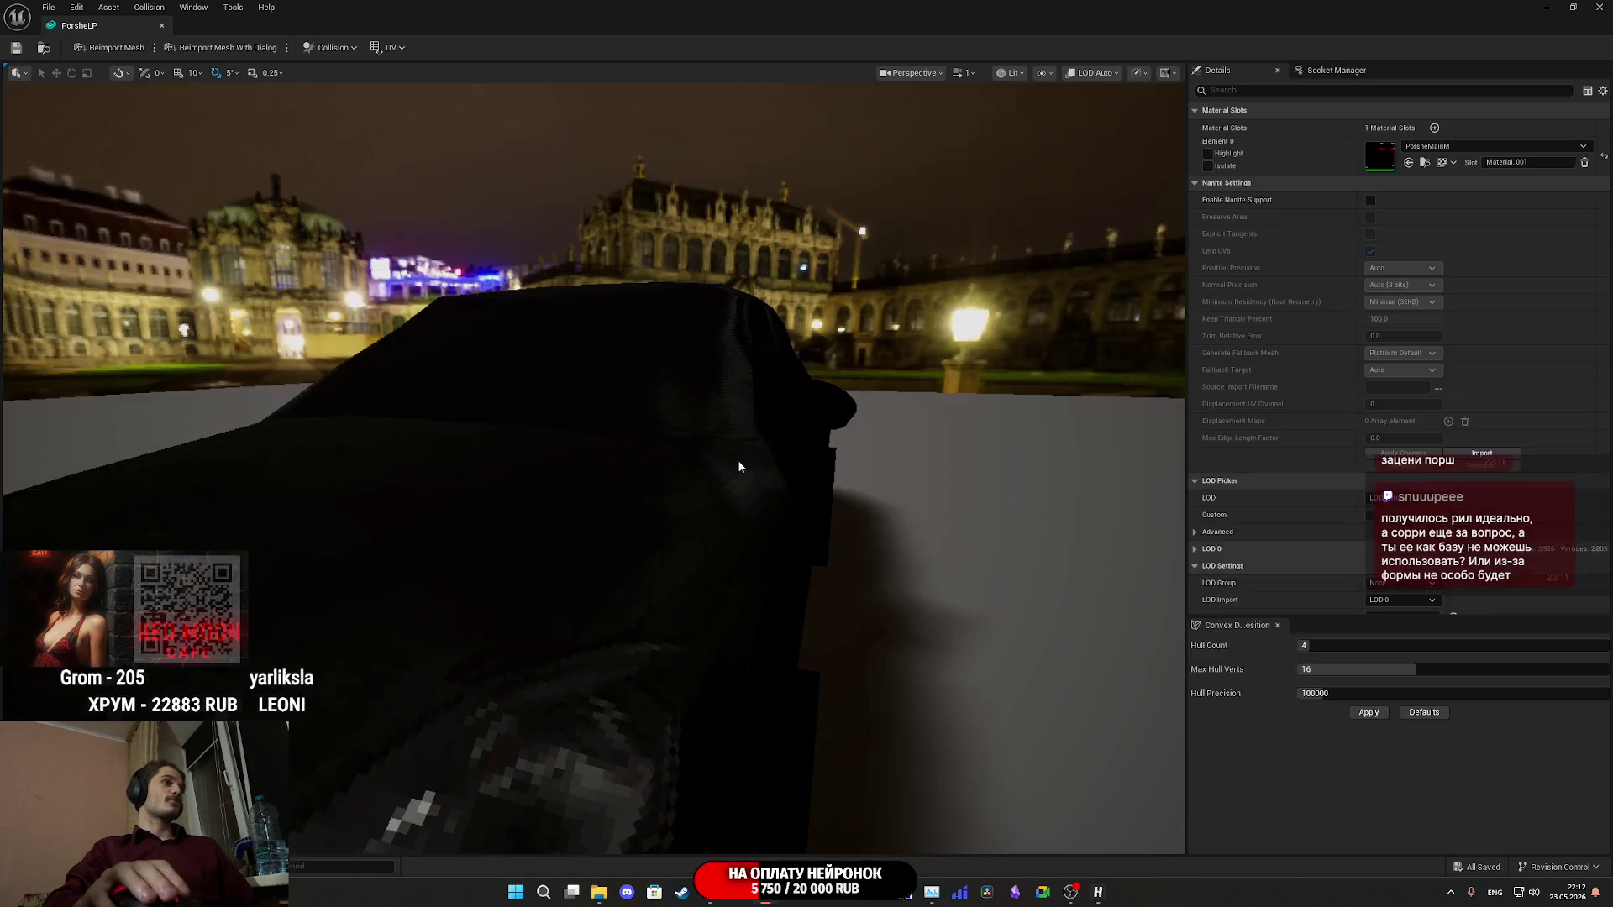
# Orbit the Porsche in Unlit view mode to see its front and full side, then close the viewer.
pyautogui.moveTo(739, 467)
pyautogui.mouseDown()
pyautogui.moveTo(512, 477)
pyautogui.moveTo(1093, 218)
pyautogui.mouseUp()
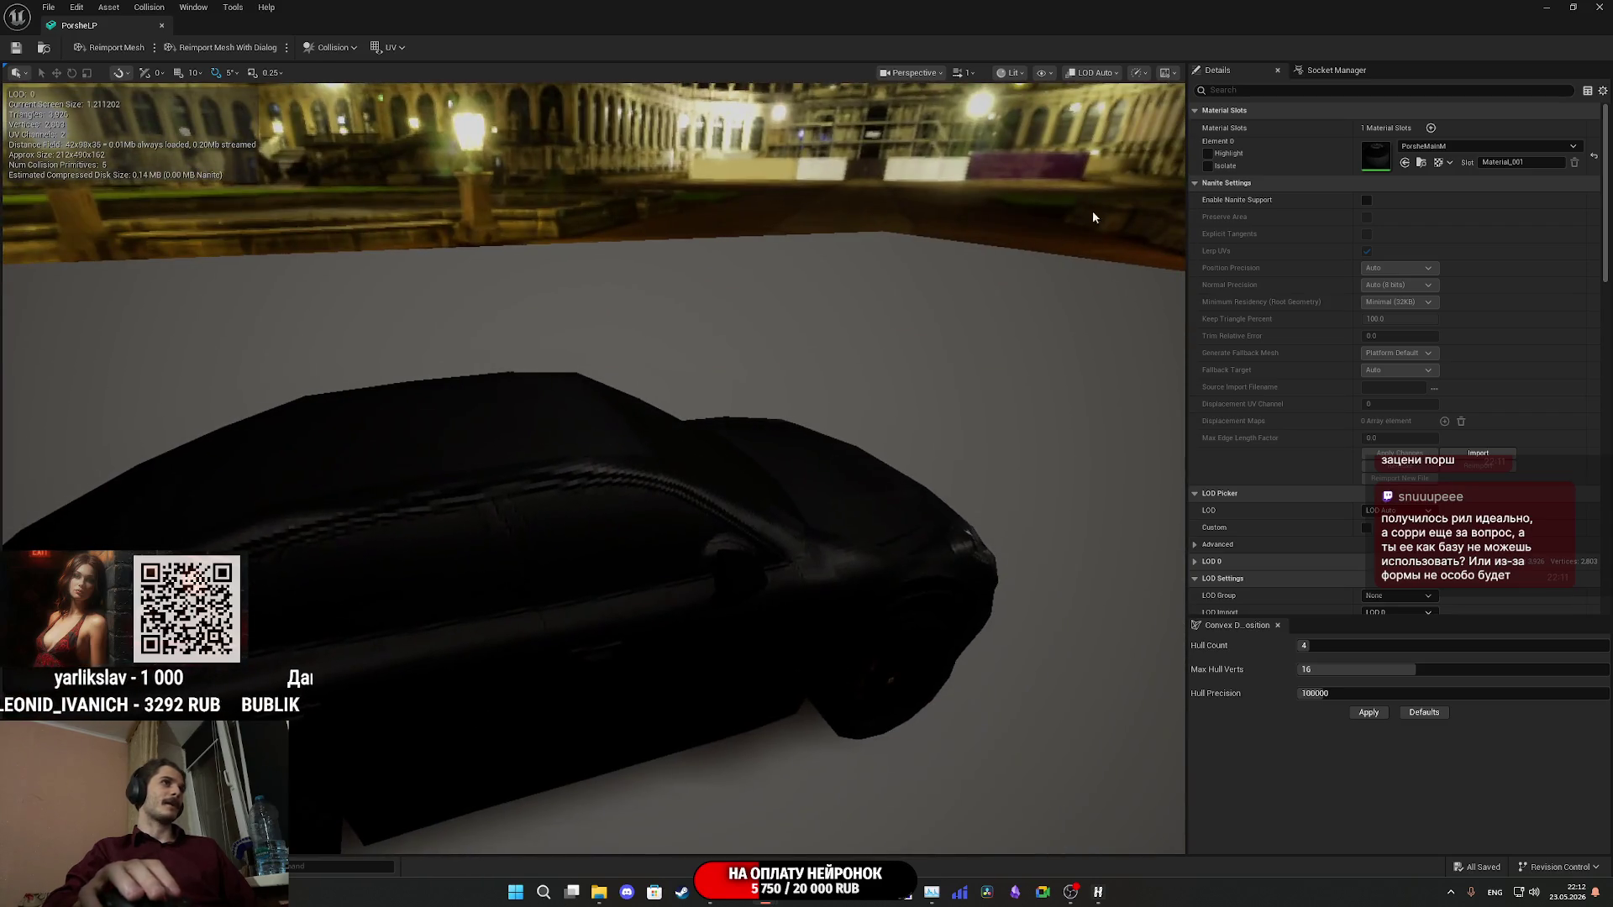
pyautogui.click(1007, 72)
pyautogui.click(1033, 118)
pyautogui.moveTo(672, 471)
pyautogui.mouseDown()
pyautogui.moveTo(470, 471)
pyautogui.moveTo(924, 471)
pyautogui.moveTo(924, 394)
pyautogui.moveTo(924, 471)
pyautogui.moveTo(957, 479)
pyautogui.moveTo(957, 504)
pyautogui.moveTo(958, 420)
pyautogui.moveTo(840, 428)
pyautogui.moveTo(823, 395)
pyautogui.moveTo(840, 428)
pyautogui.moveTo(697, 428)
pyautogui.mouseUp()
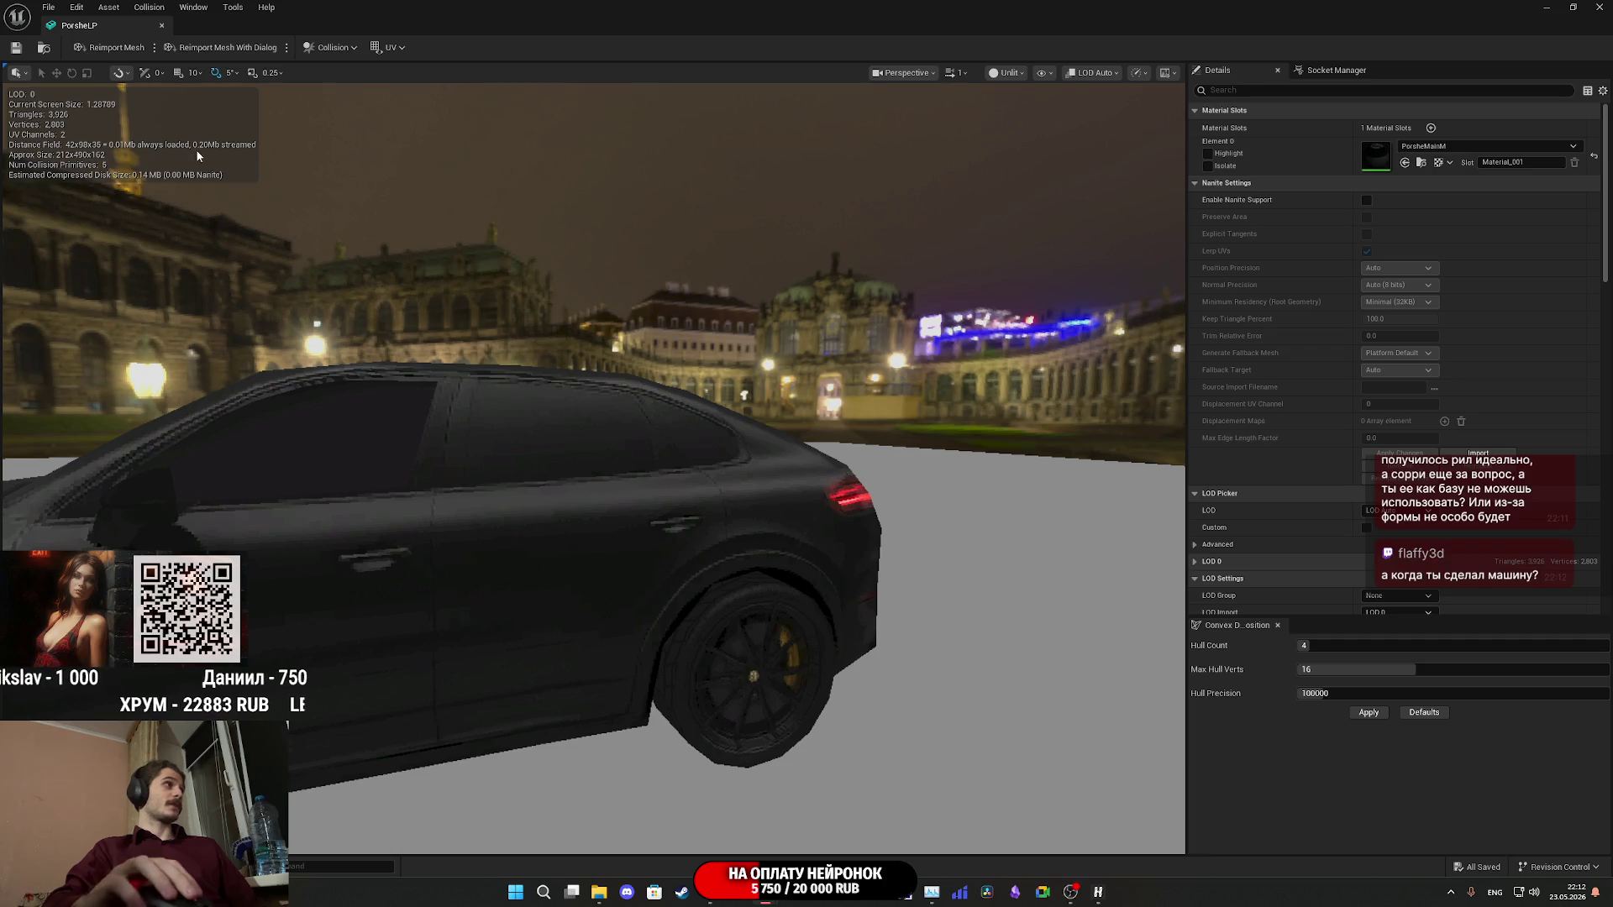
pyautogui.click(1599, 7)
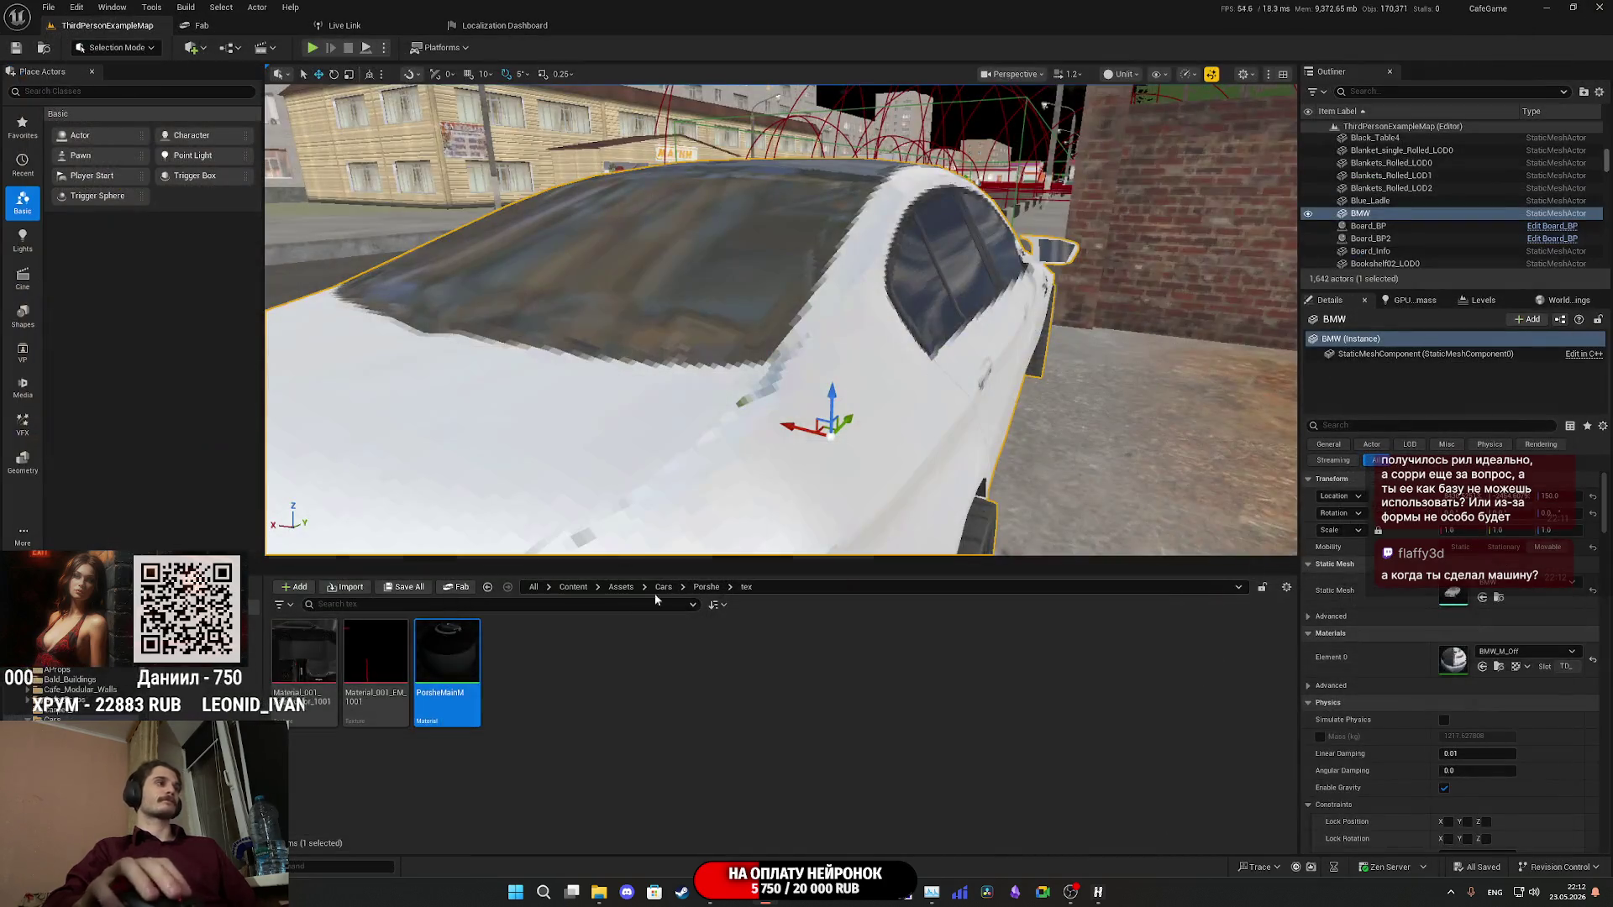
# Compare against the Porsche's colour texture, close it, and go back to the TurboSquid listings.
pyautogui.doubleClick(304, 651)
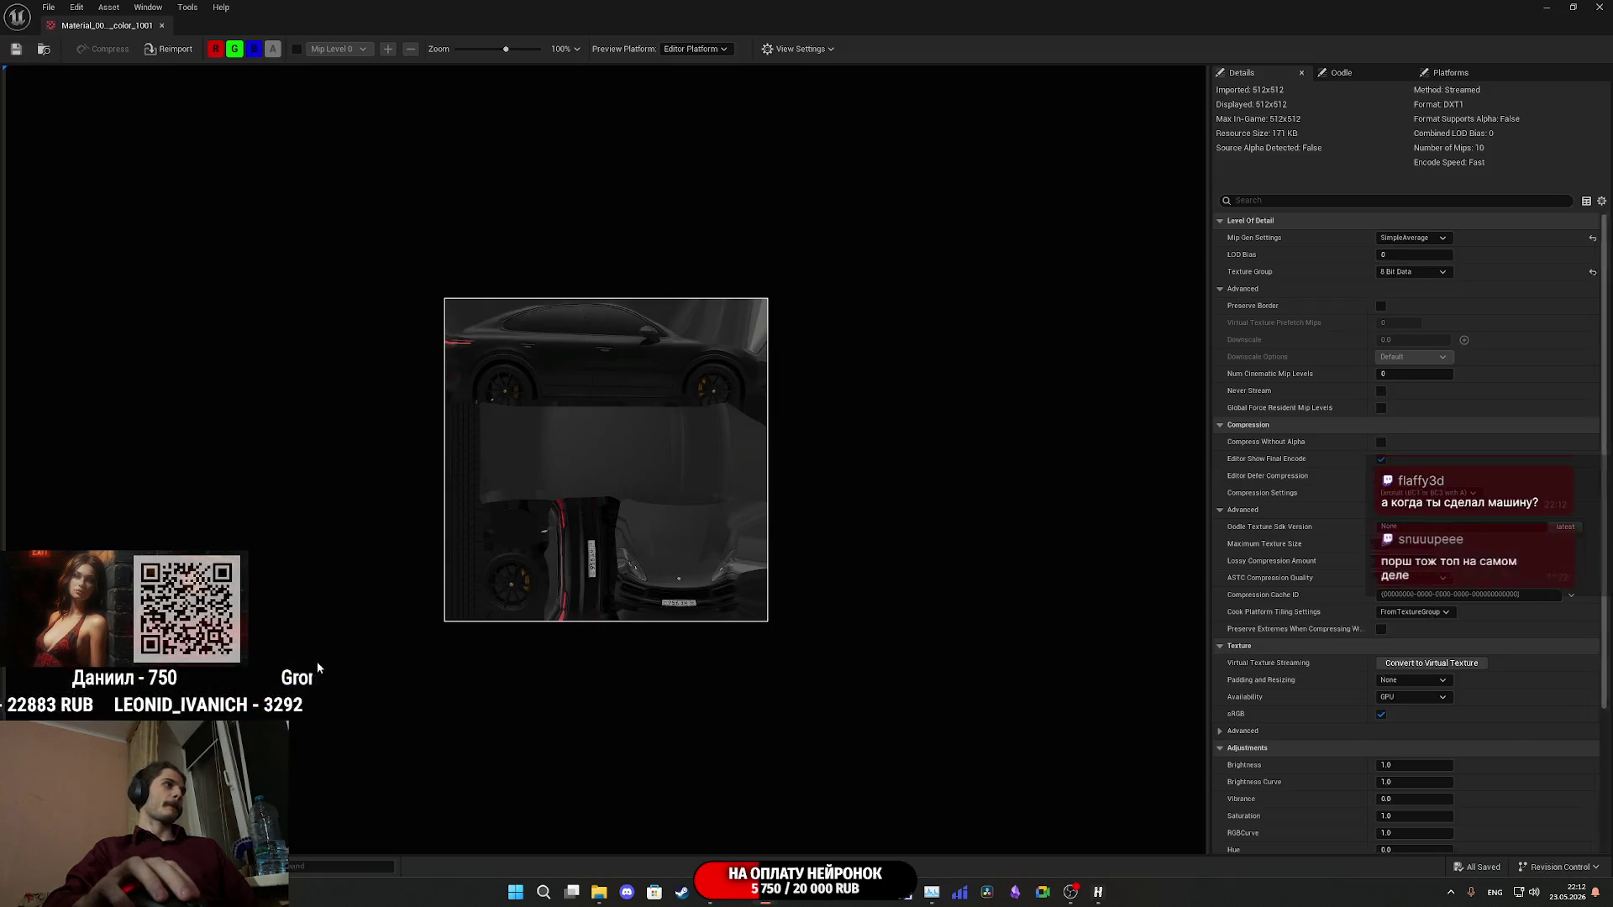
pyautogui.click(1599, 6)
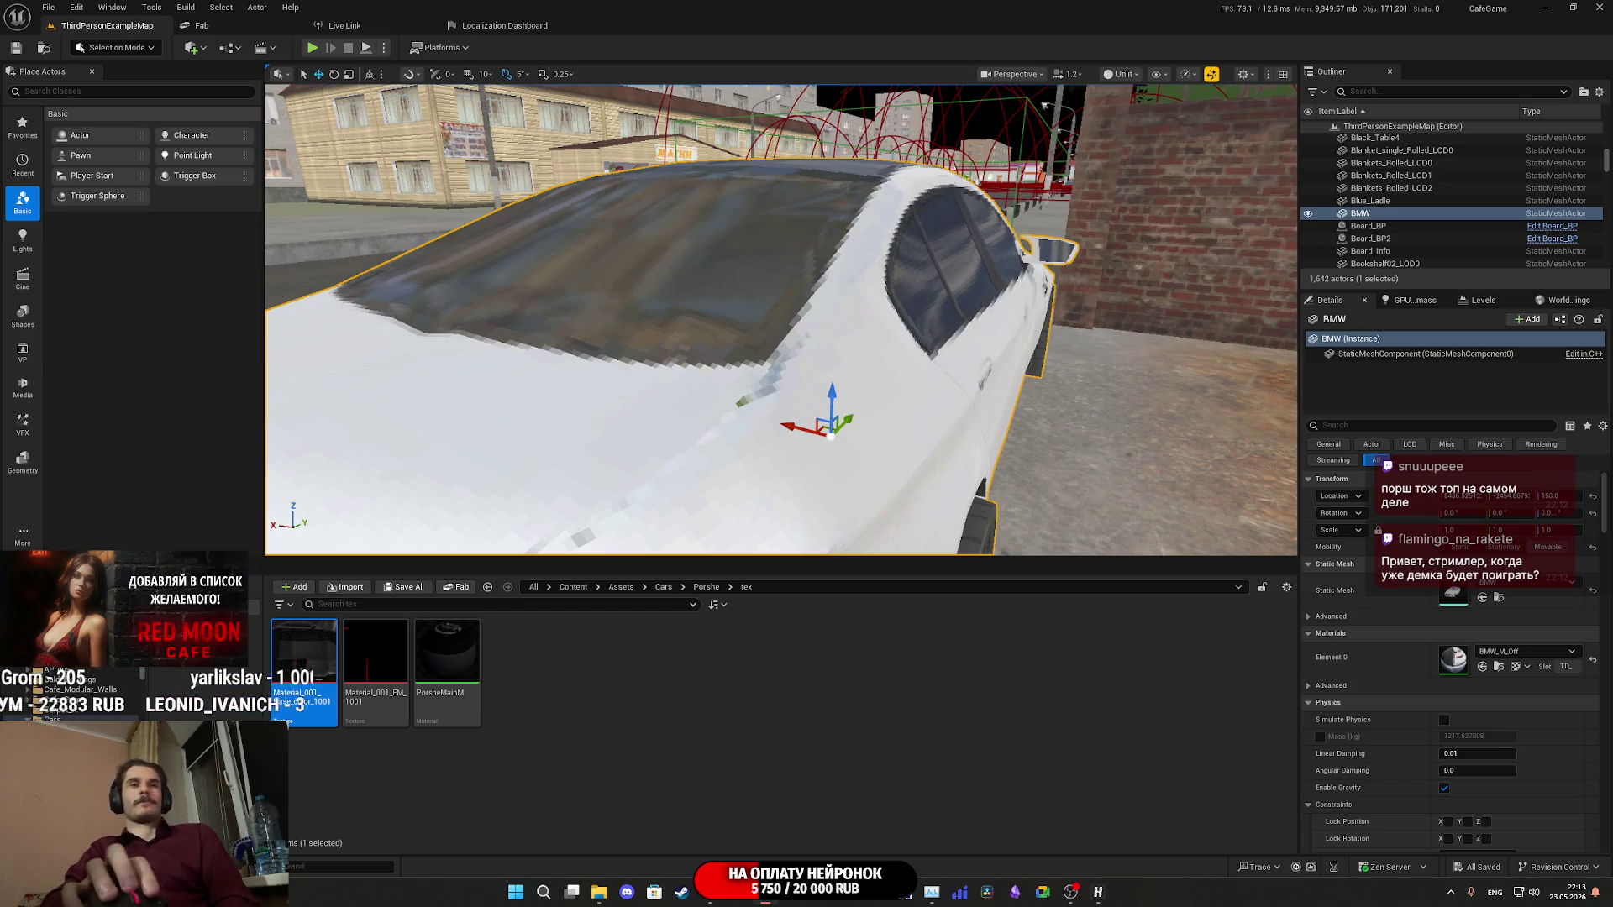
pyautogui.click(715, 899)
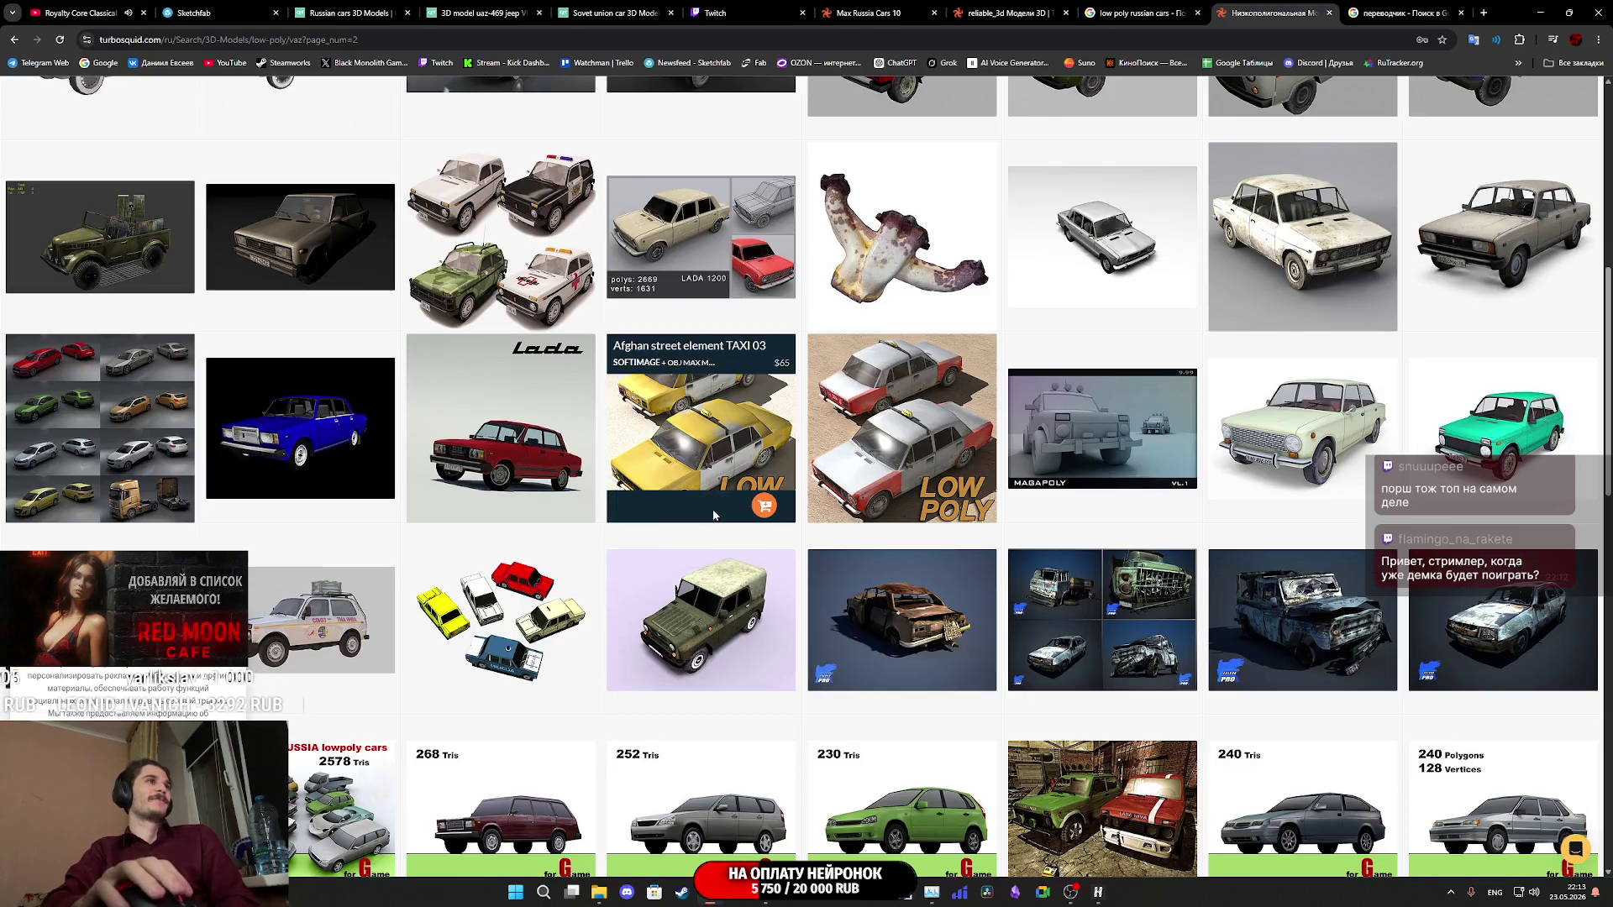
# Scroll through the page 2 low-poly VAZ car thumbnails on TurboSquid.
pyautogui.scroll(-2, 571, 611)
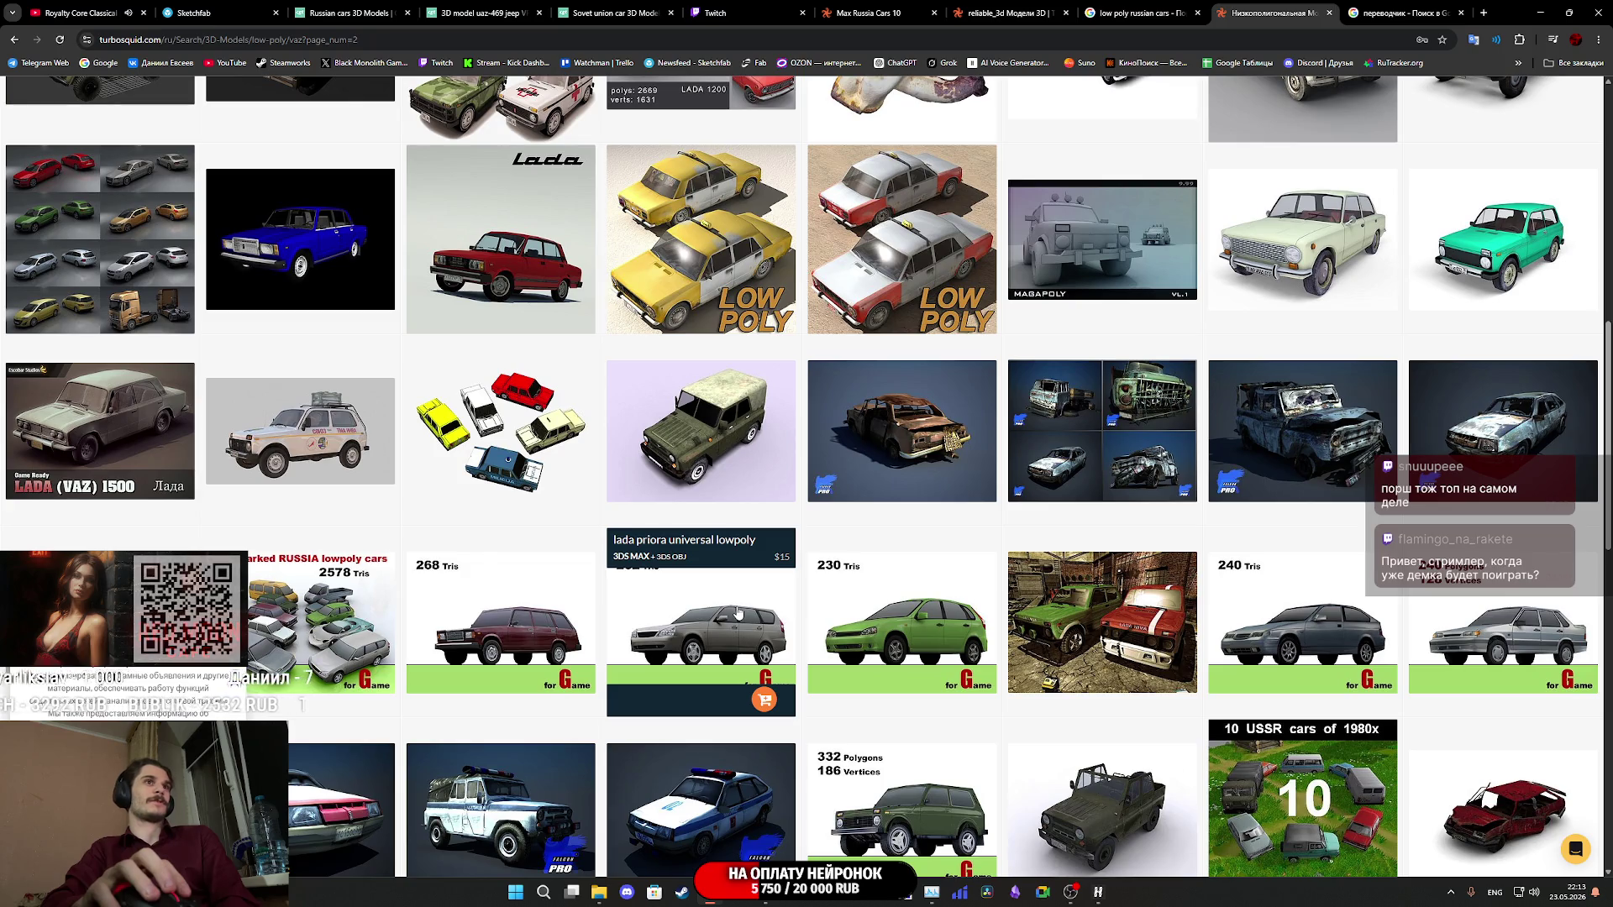
pyautogui.scroll(-4, 736, 613)
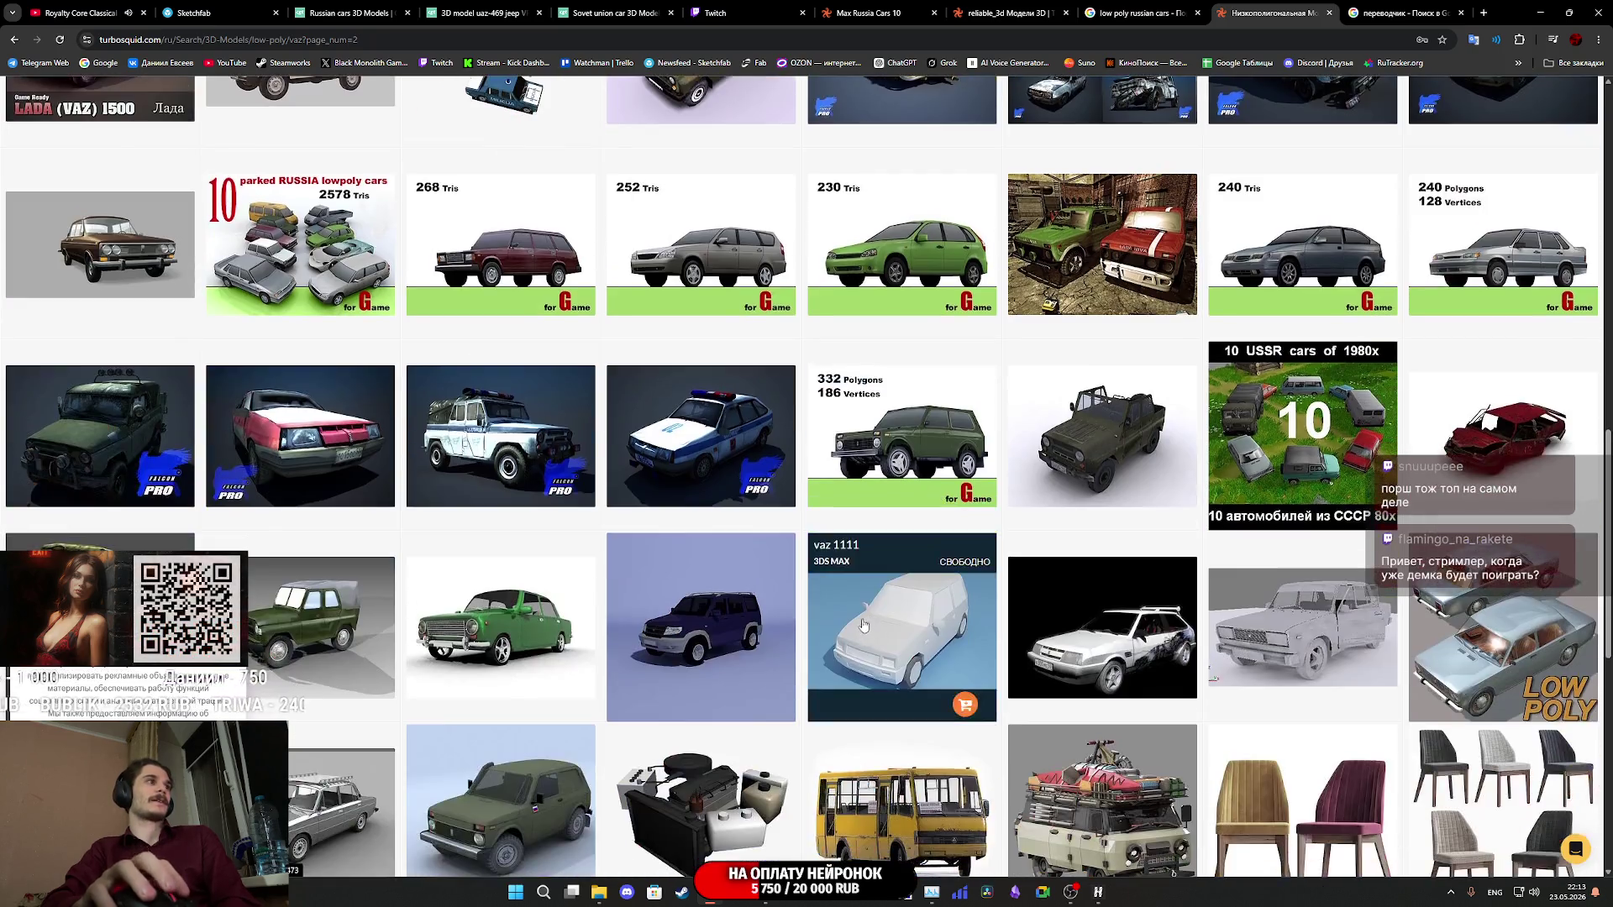
pyautogui.scroll(-5, 460, 441)
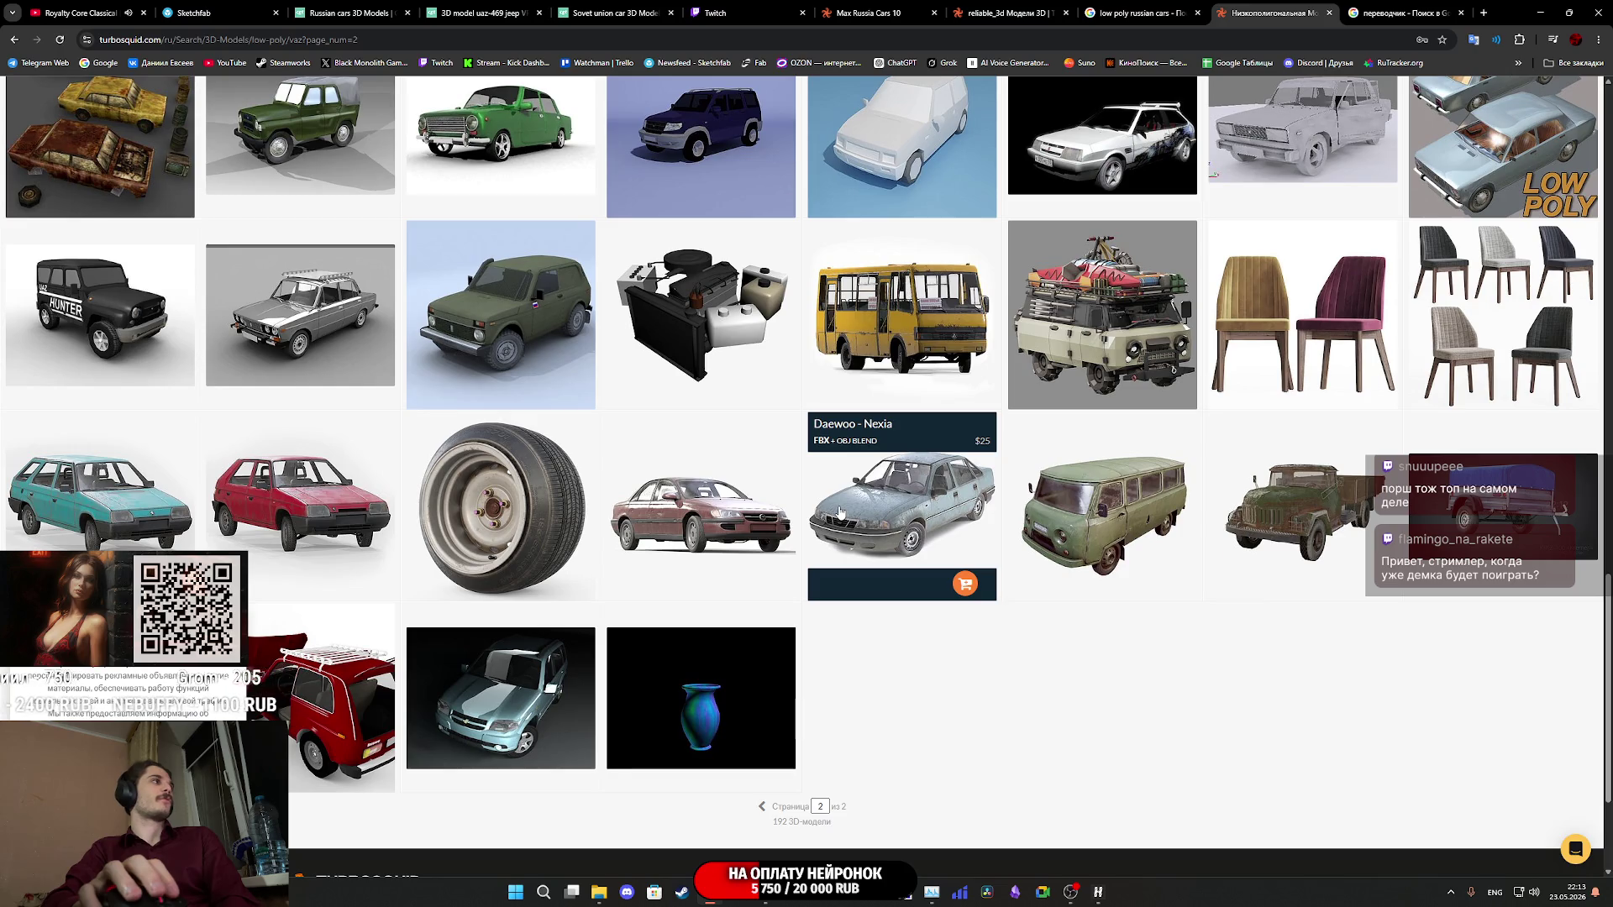
pyautogui.scroll(6, 840, 512)
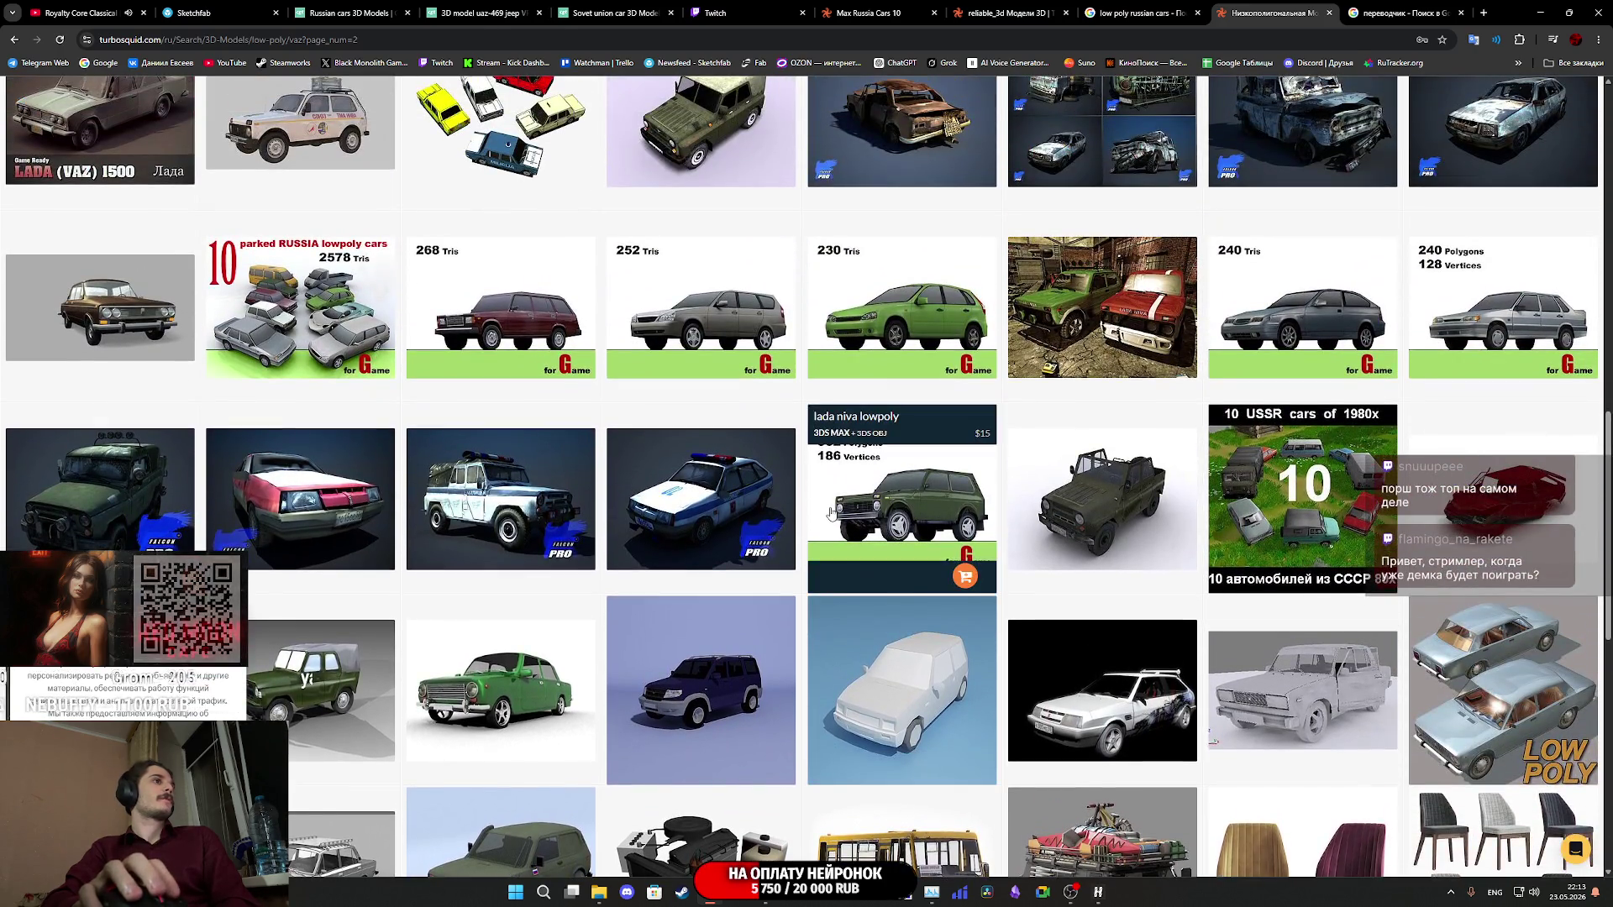
pyautogui.scroll(4, 830, 513)
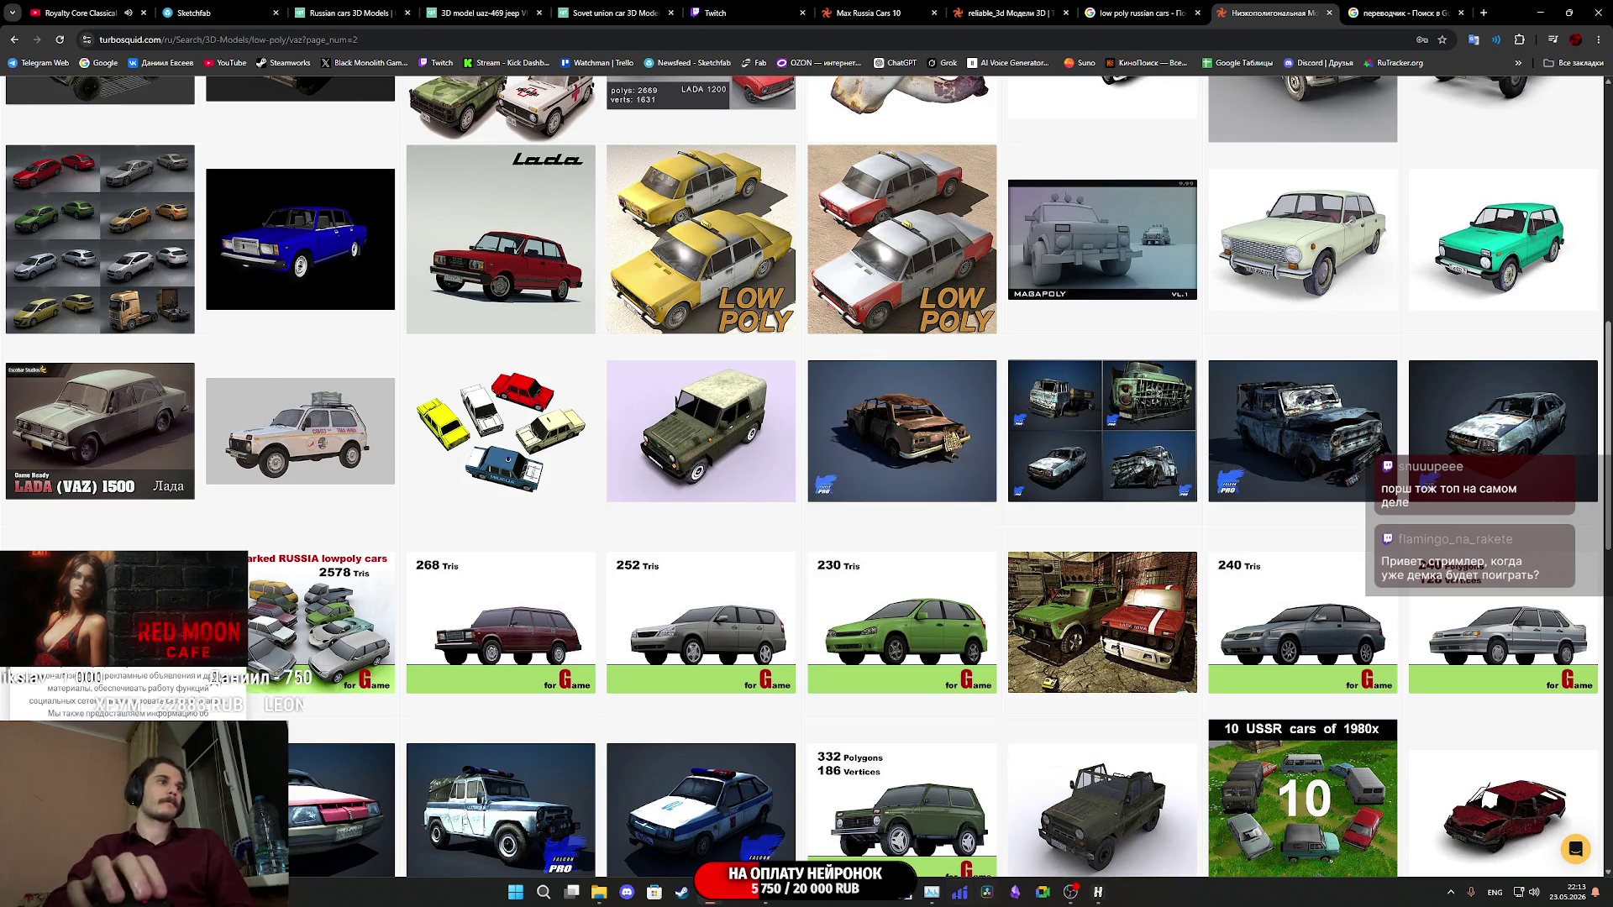
# In File Explorer, navigate The Cafe Library > Asset > Porps_Asset.
pyautogui.moveTo(599, 892)
pyautogui.click(613, 851)
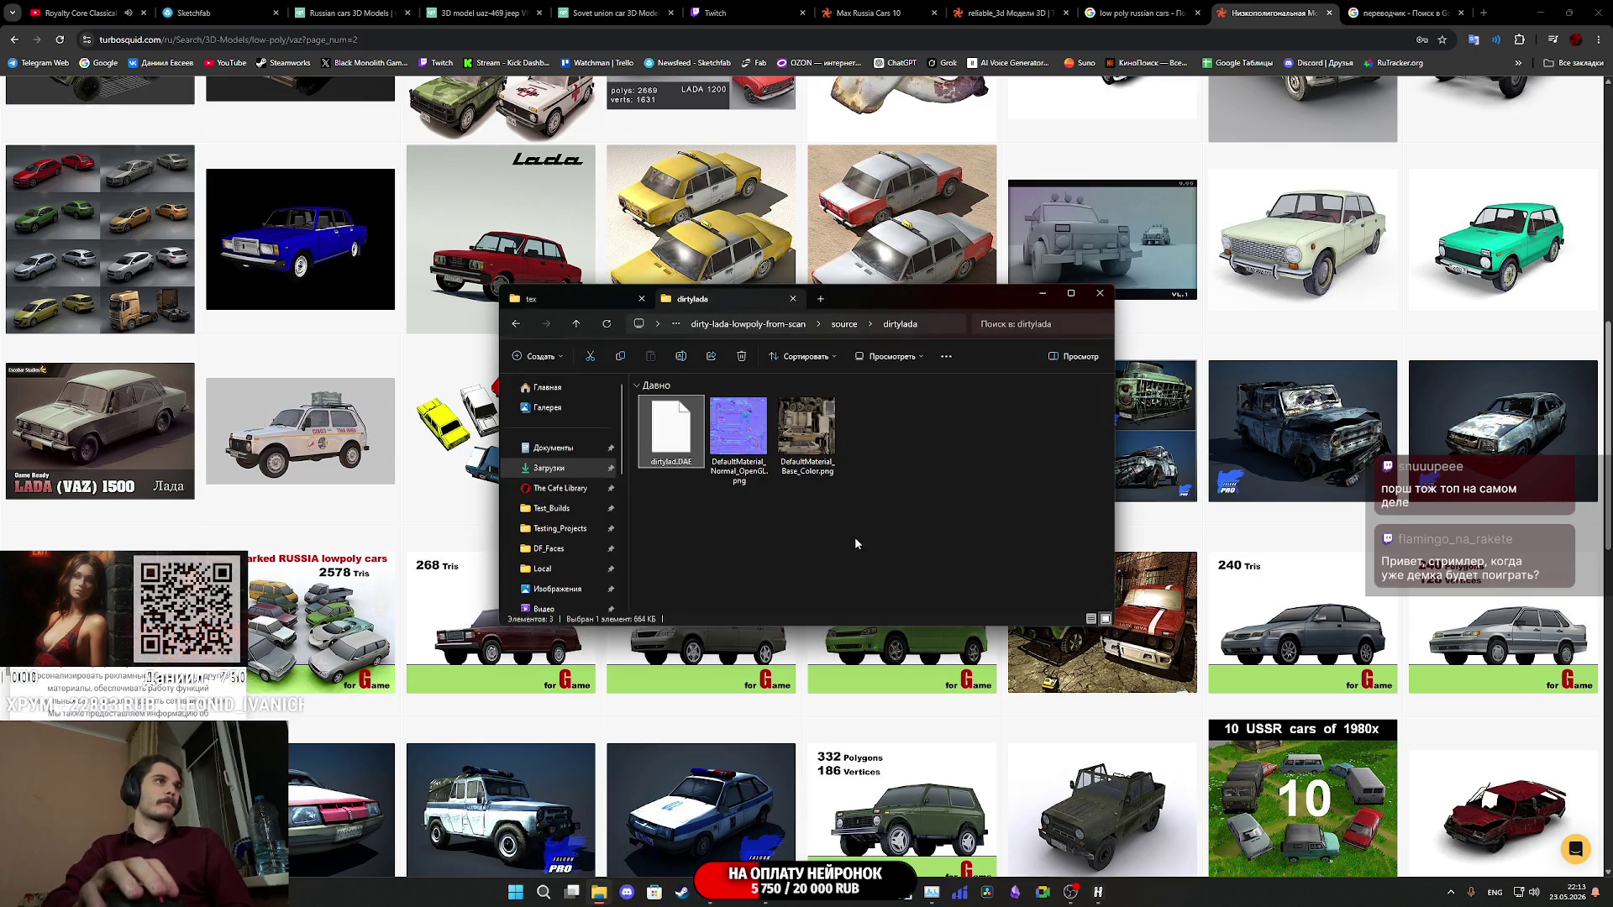
pyautogui.click(550, 494)
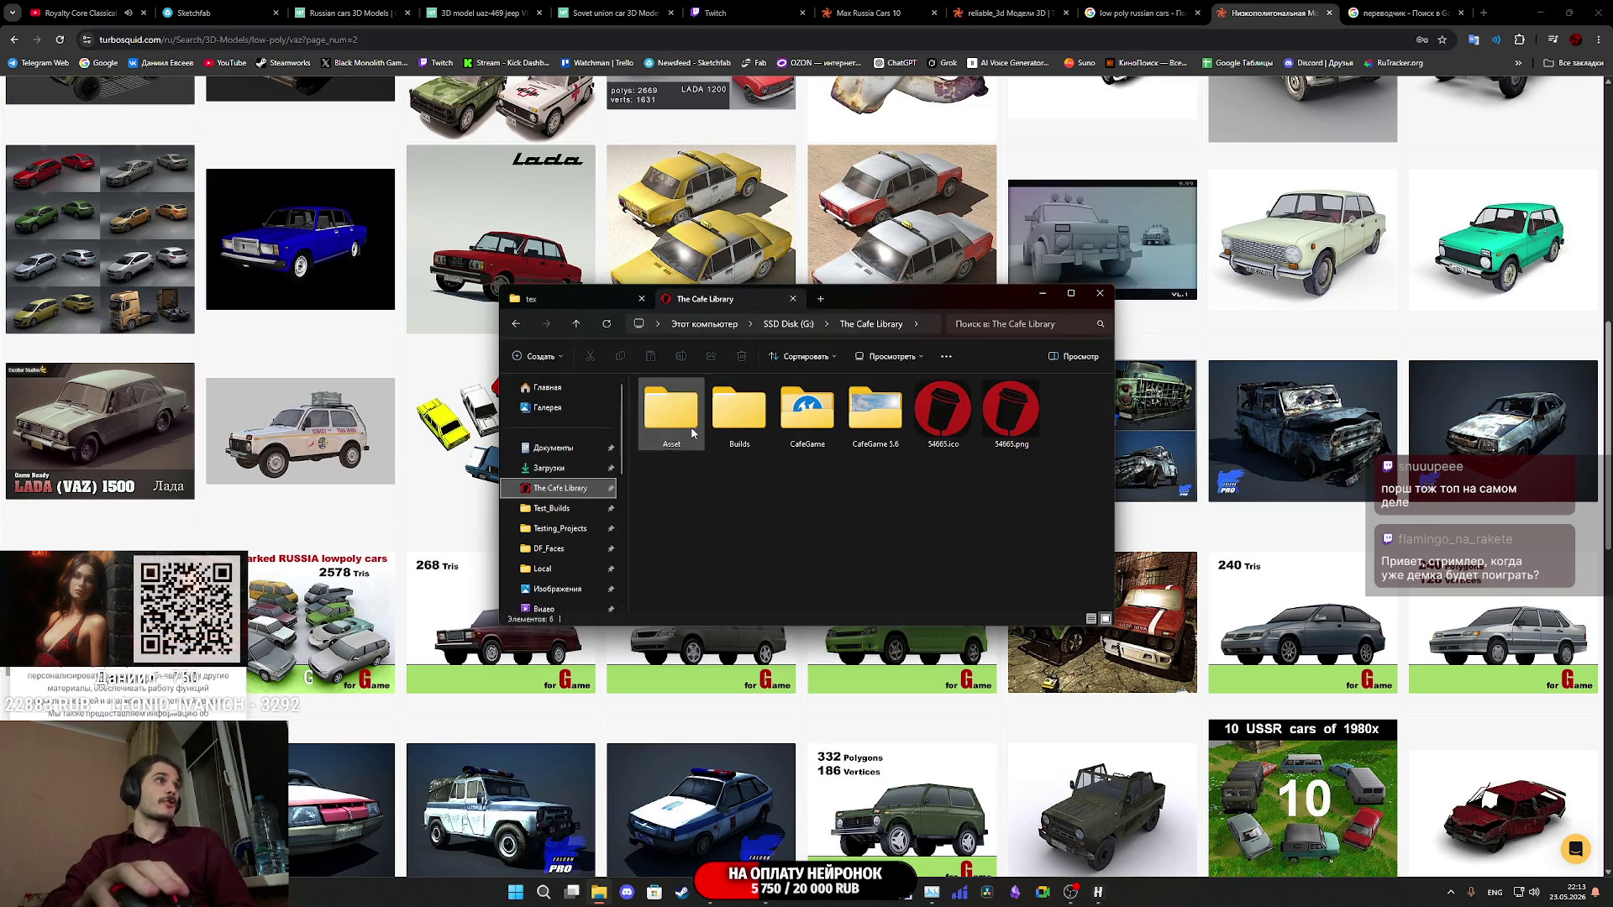
pyautogui.doubleClick(744, 424)
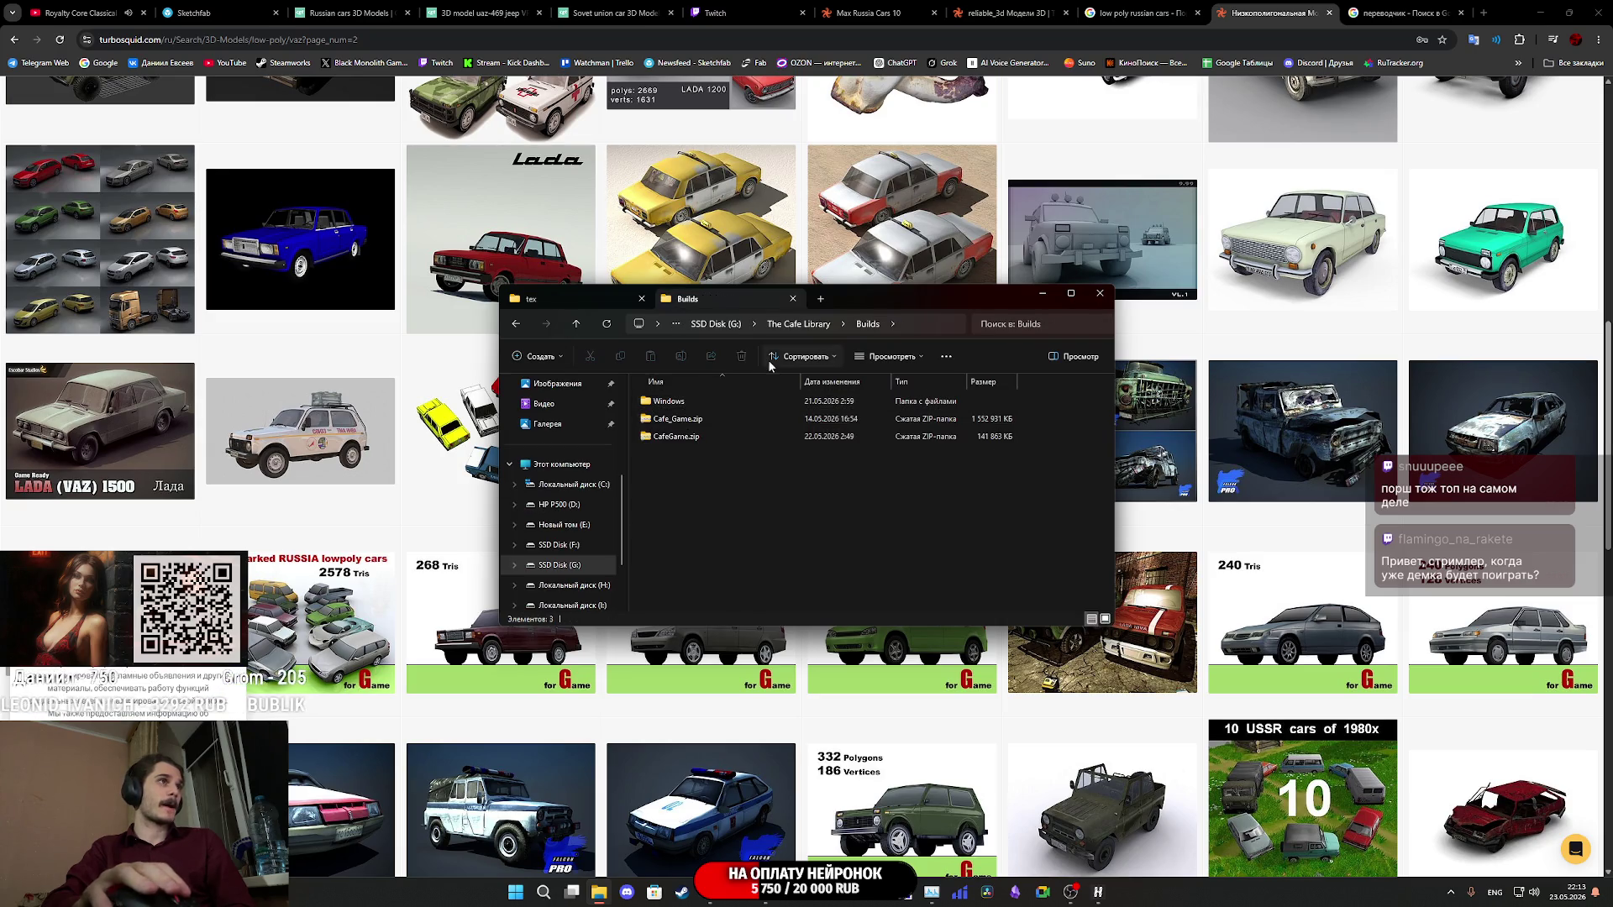
pyautogui.click(573, 326)
pyautogui.doubleClick(690, 414)
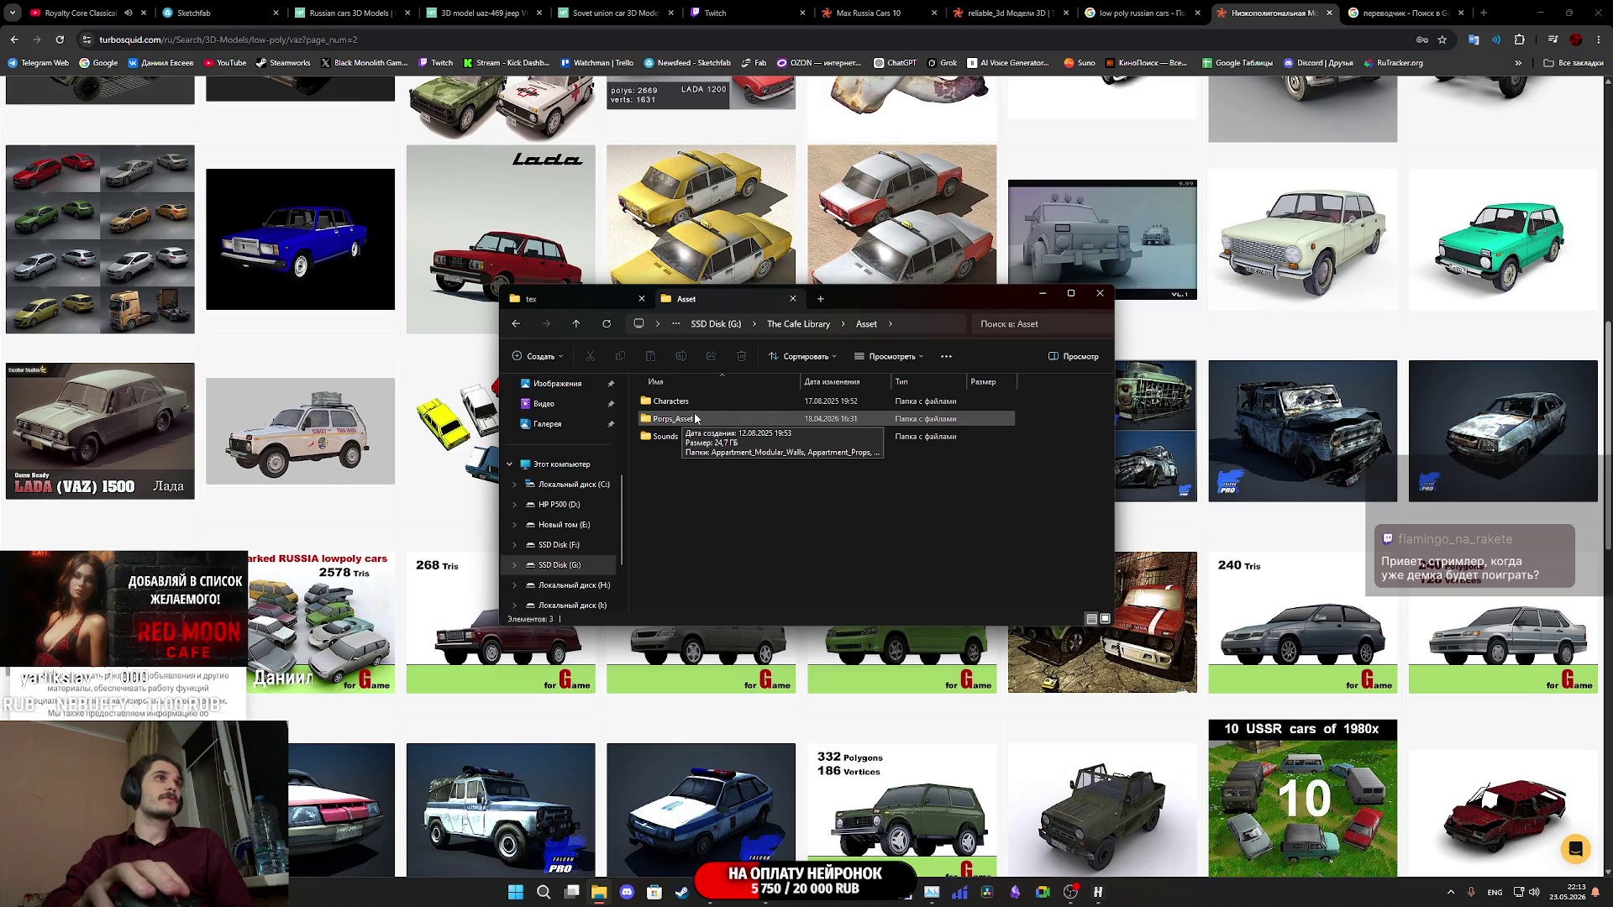
pyautogui.doubleClick(694, 418)
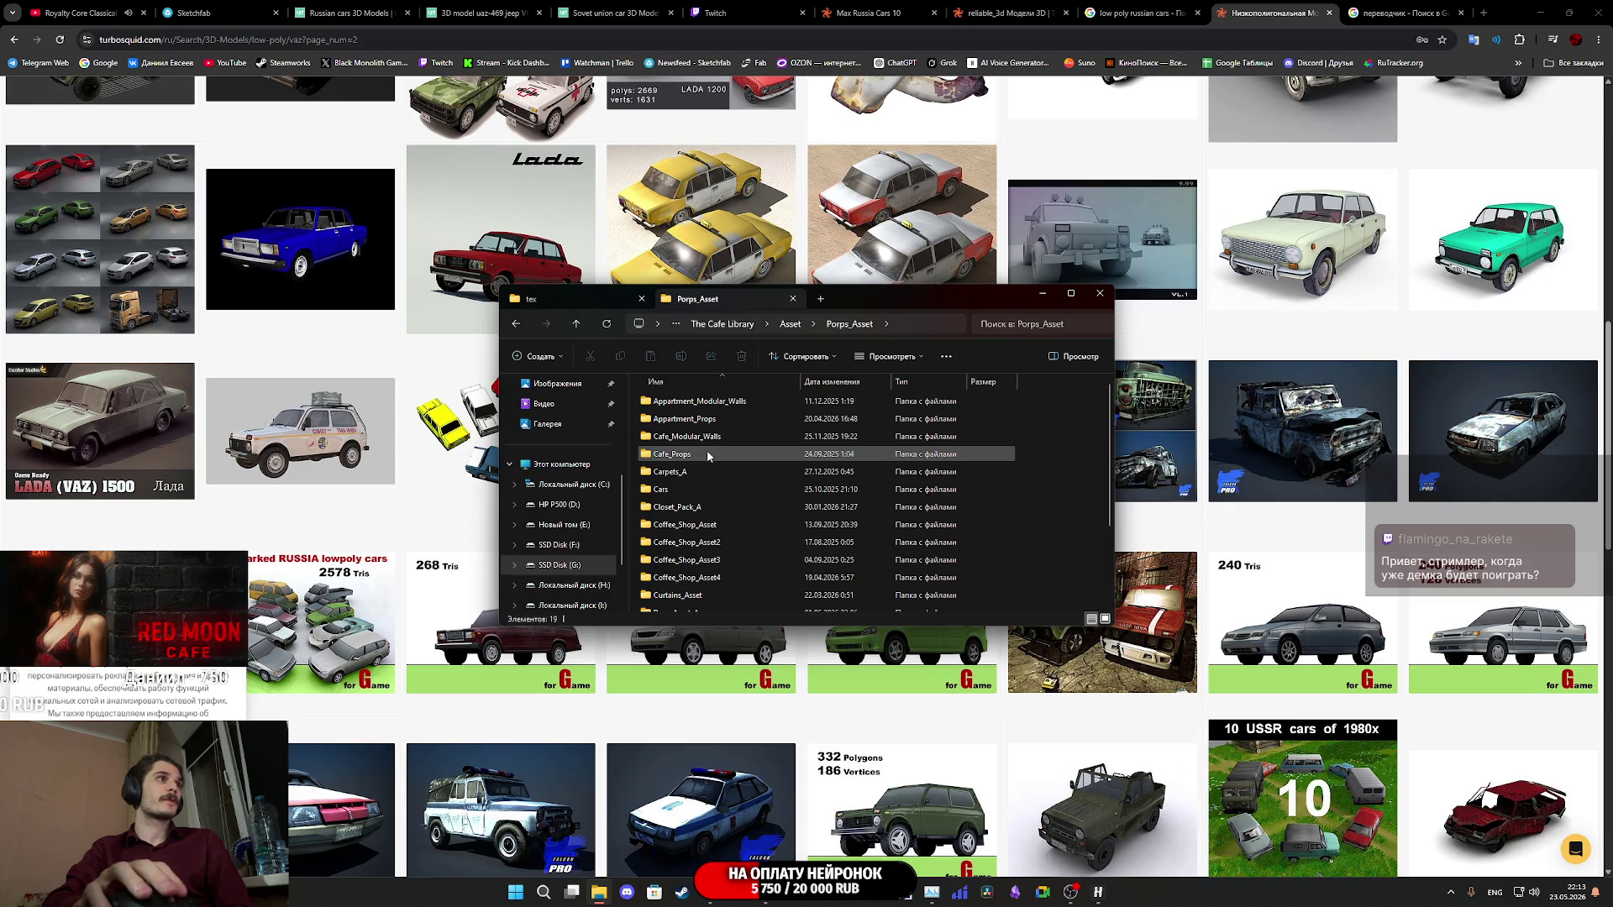
# Preview BMW_BC.png from Cars > BMW_LP, close it, and open ChatGPT in a new tab.
pyautogui.scroll(-2, 708, 456)
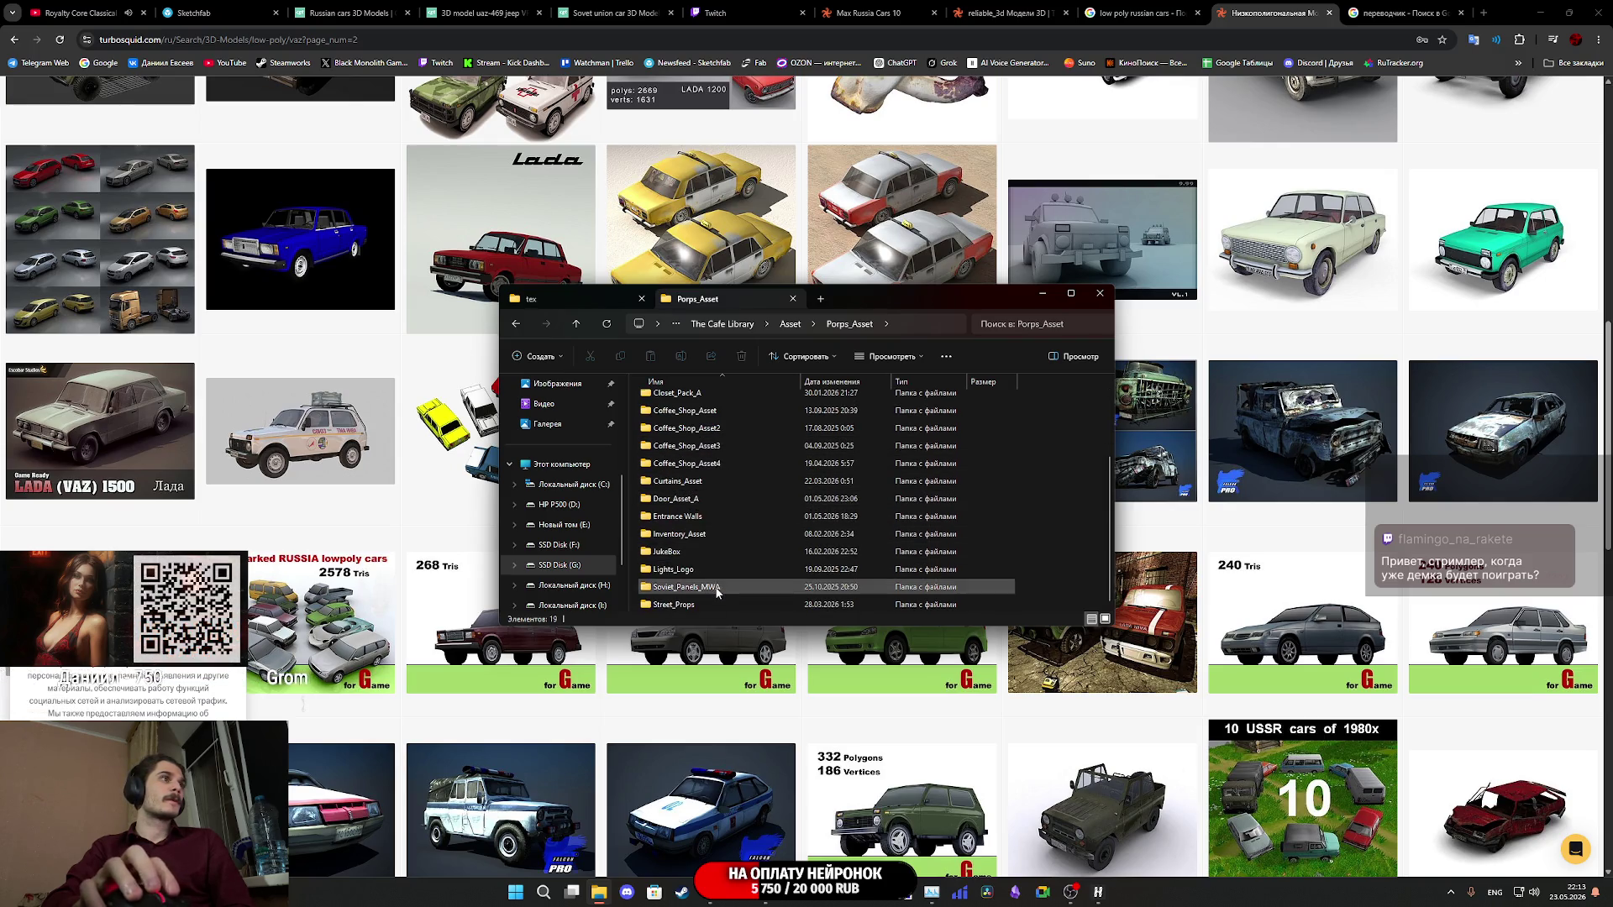
pyautogui.scroll(2, 716, 593)
pyautogui.doubleClick(706, 490)
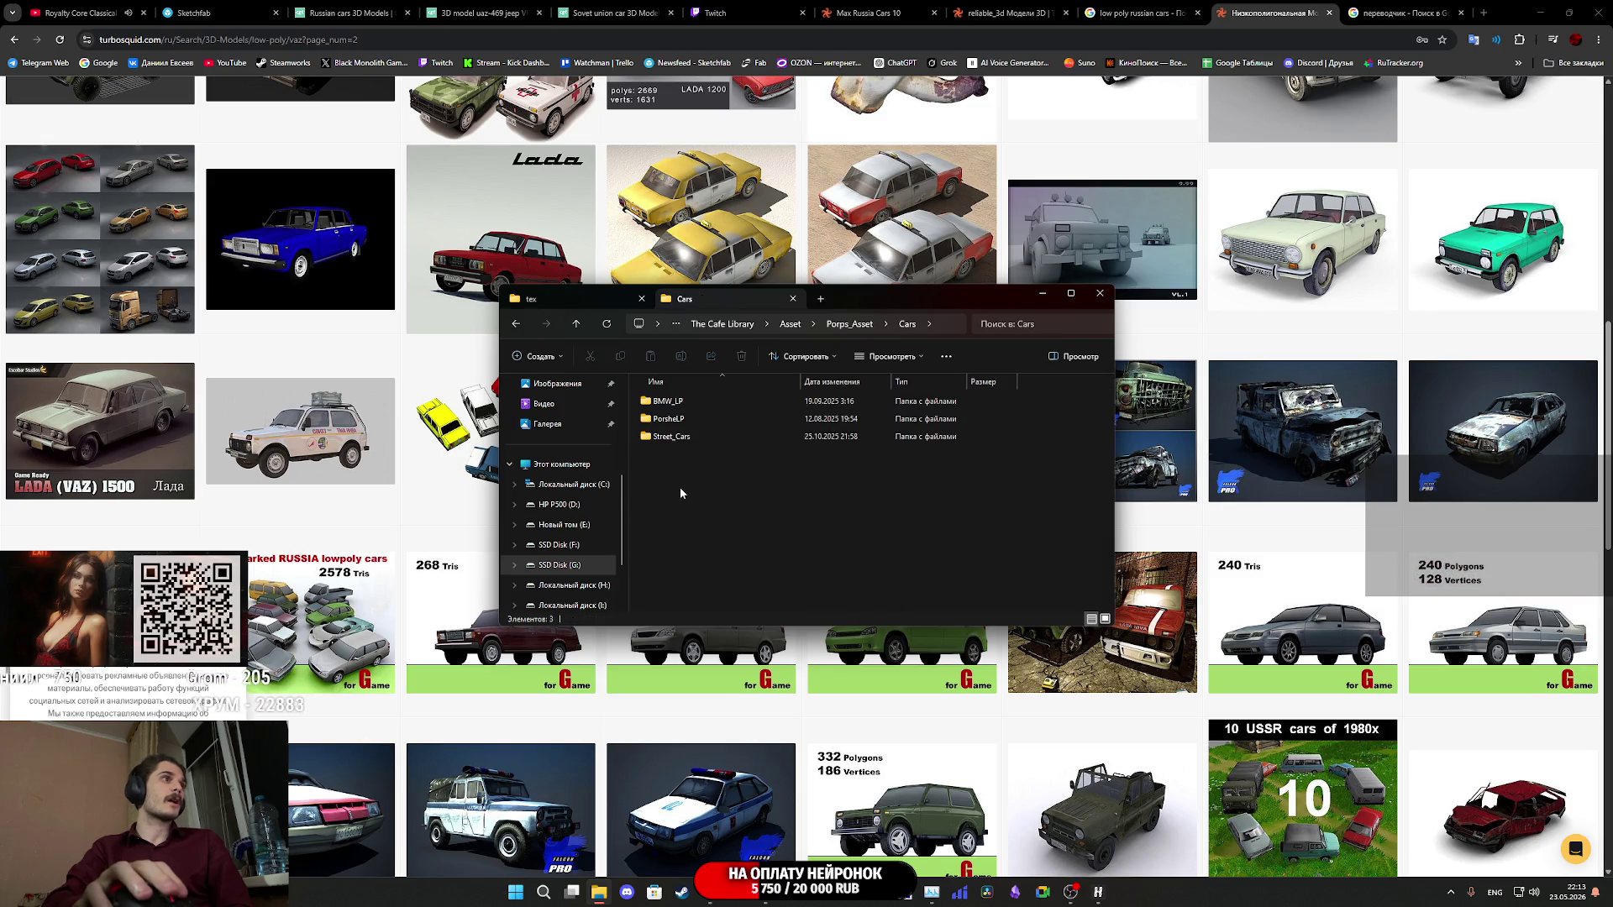
pyautogui.doubleClick(687, 403)
pyautogui.doubleClick(874, 416)
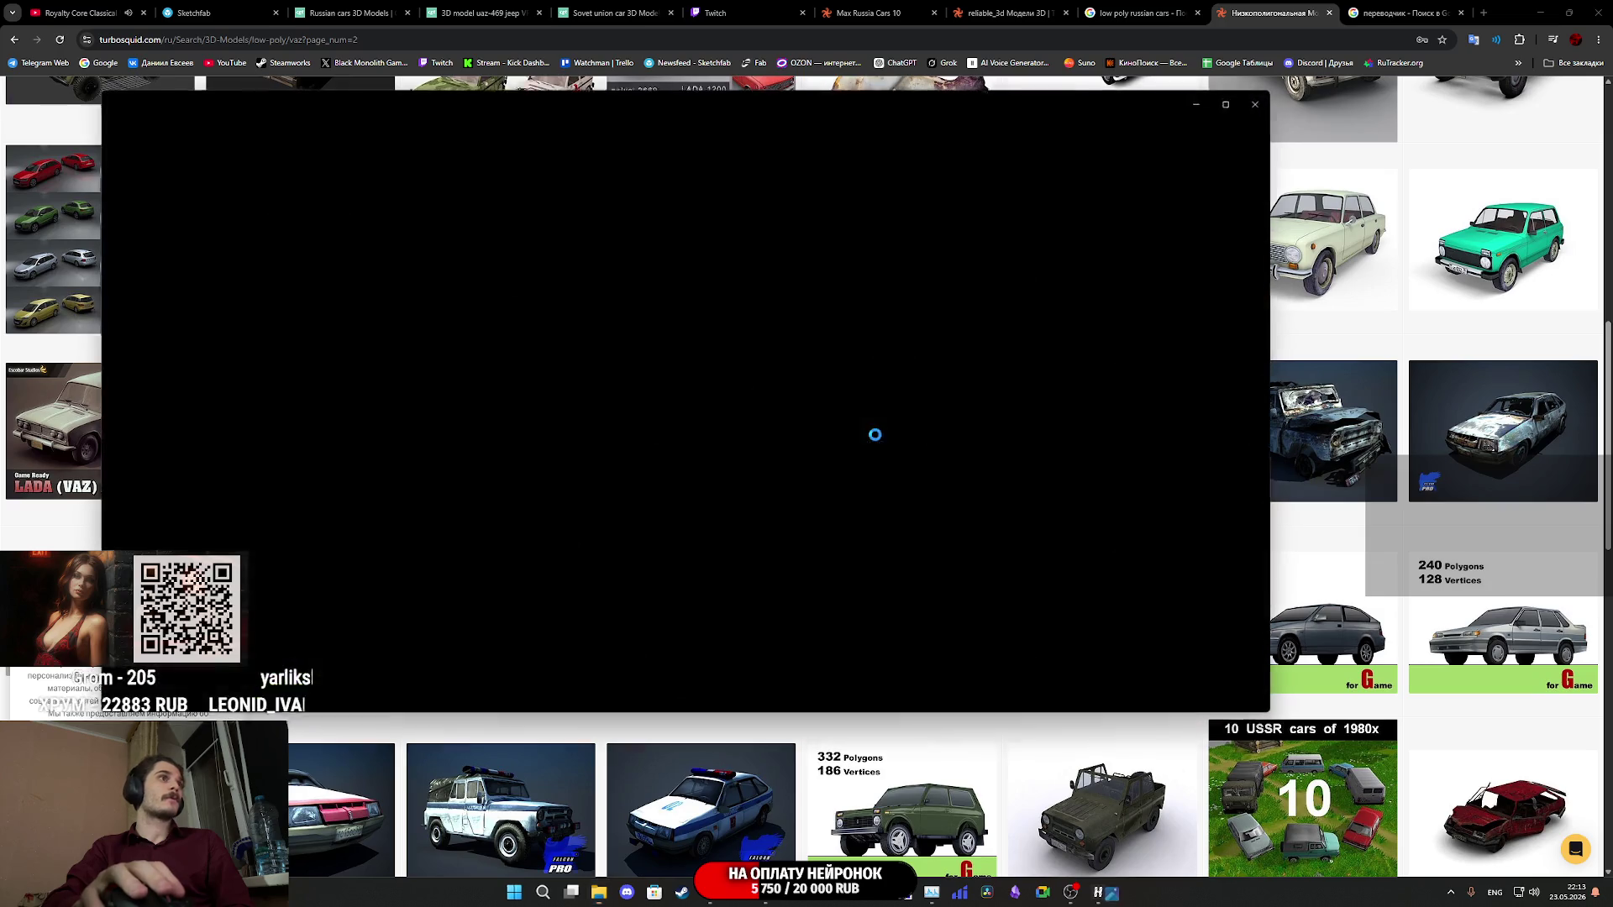
pyautogui.scroll(3, 614, 432)
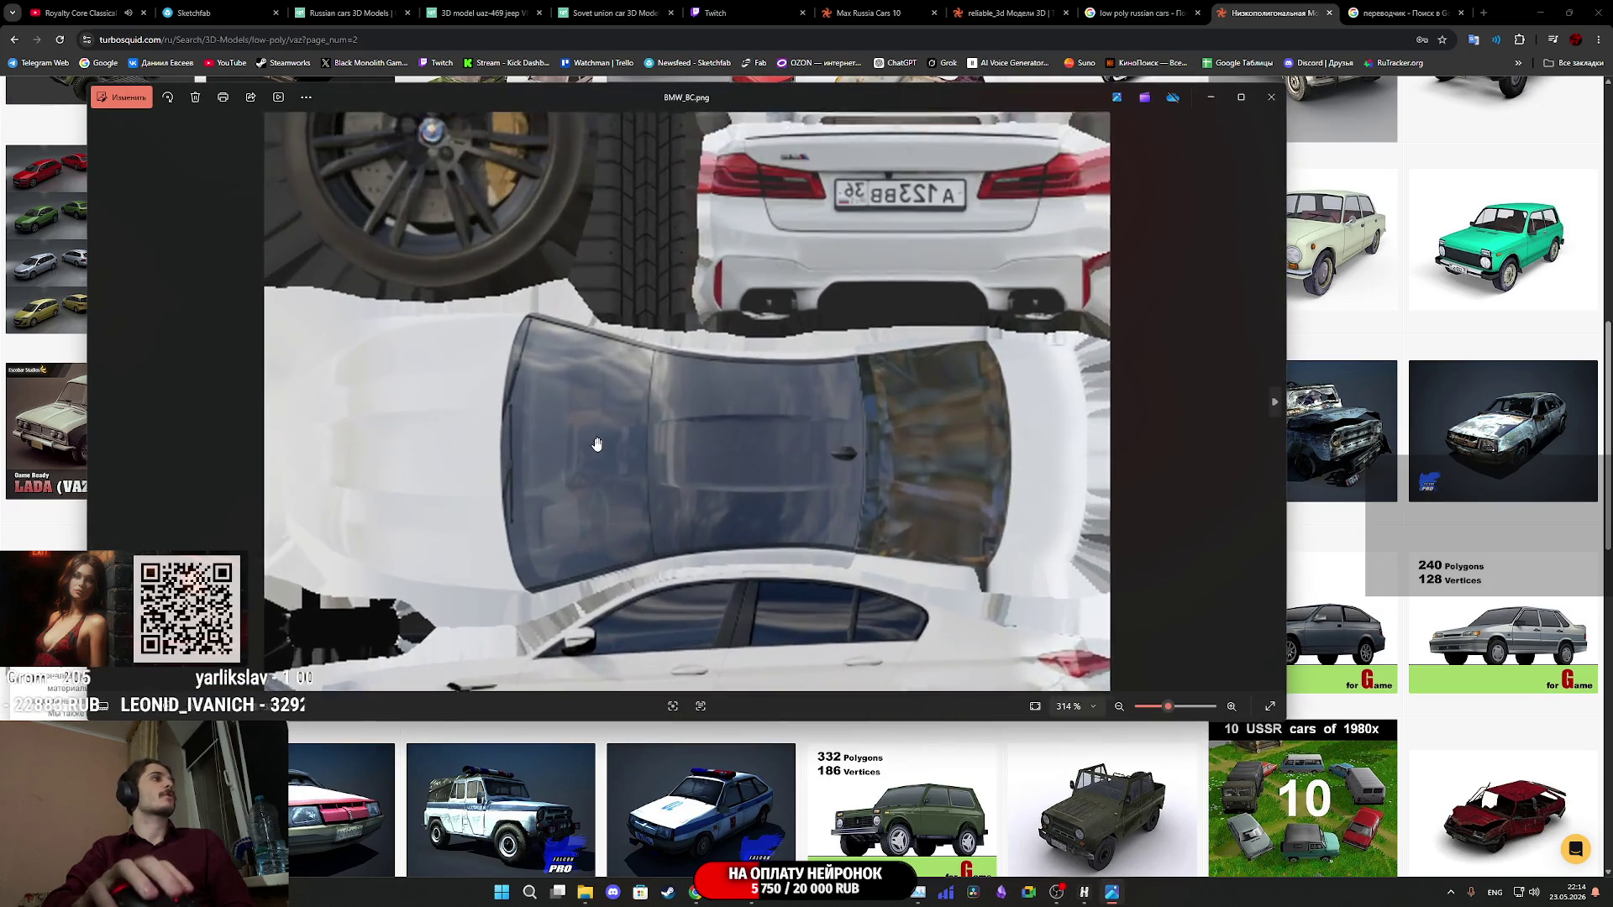
pyautogui.scroll(-3, 604, 435)
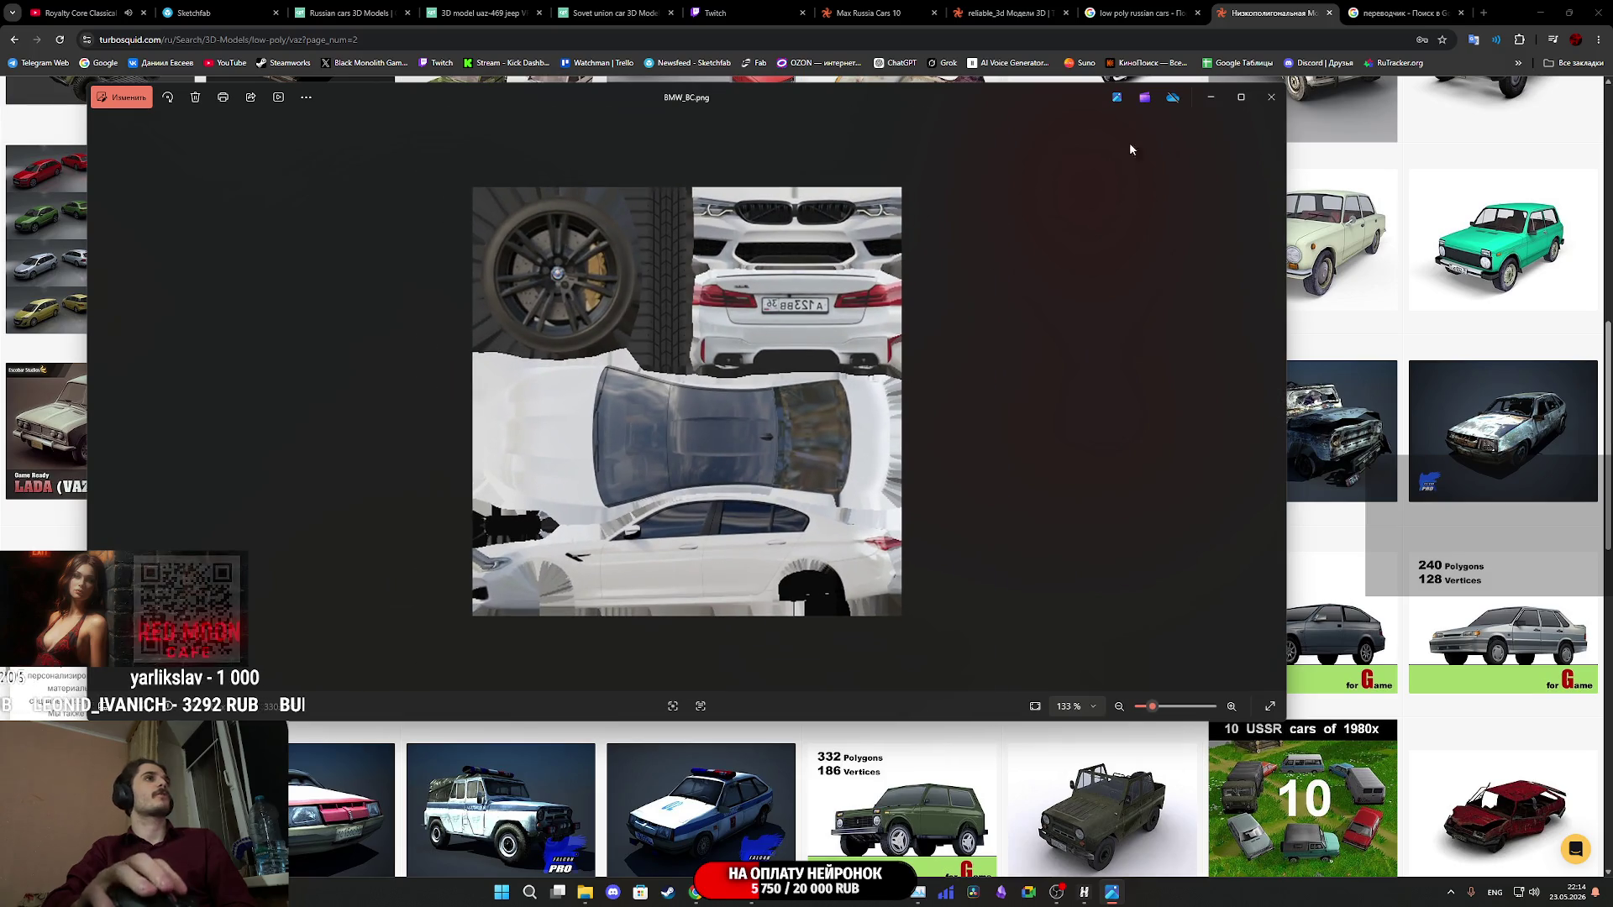
pyautogui.click(1271, 97)
pyautogui.click(895, 65)
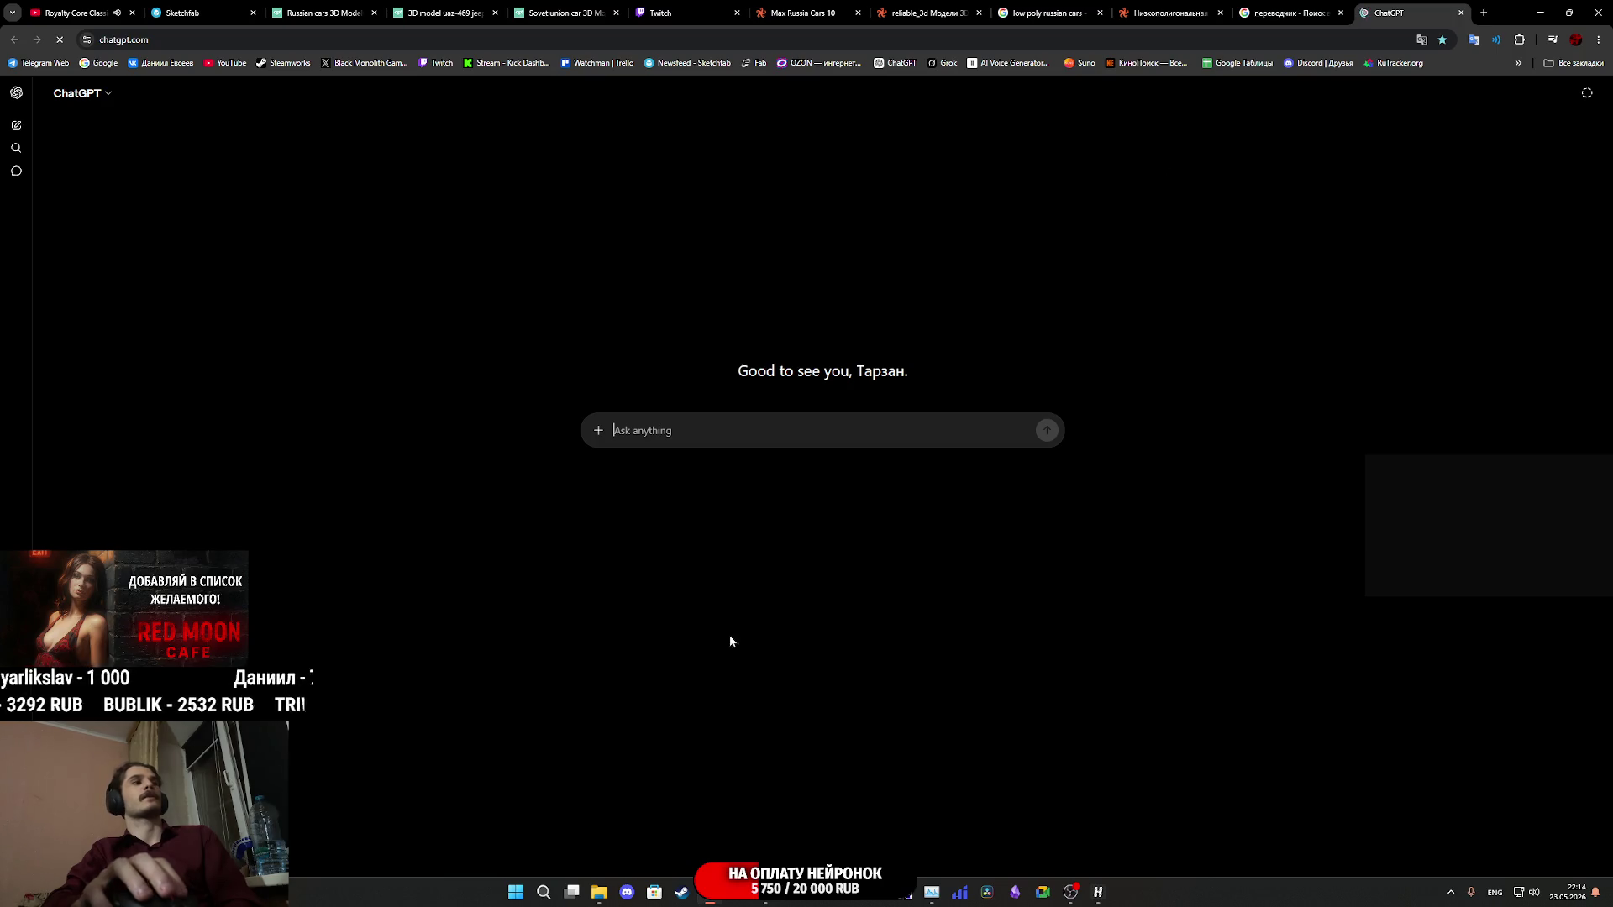
# Attach BMW_BC.png from the BMW_LP folder to the ChatGPT prompt.
pyautogui.moveTo(601, 893)
pyautogui.click(608, 852)
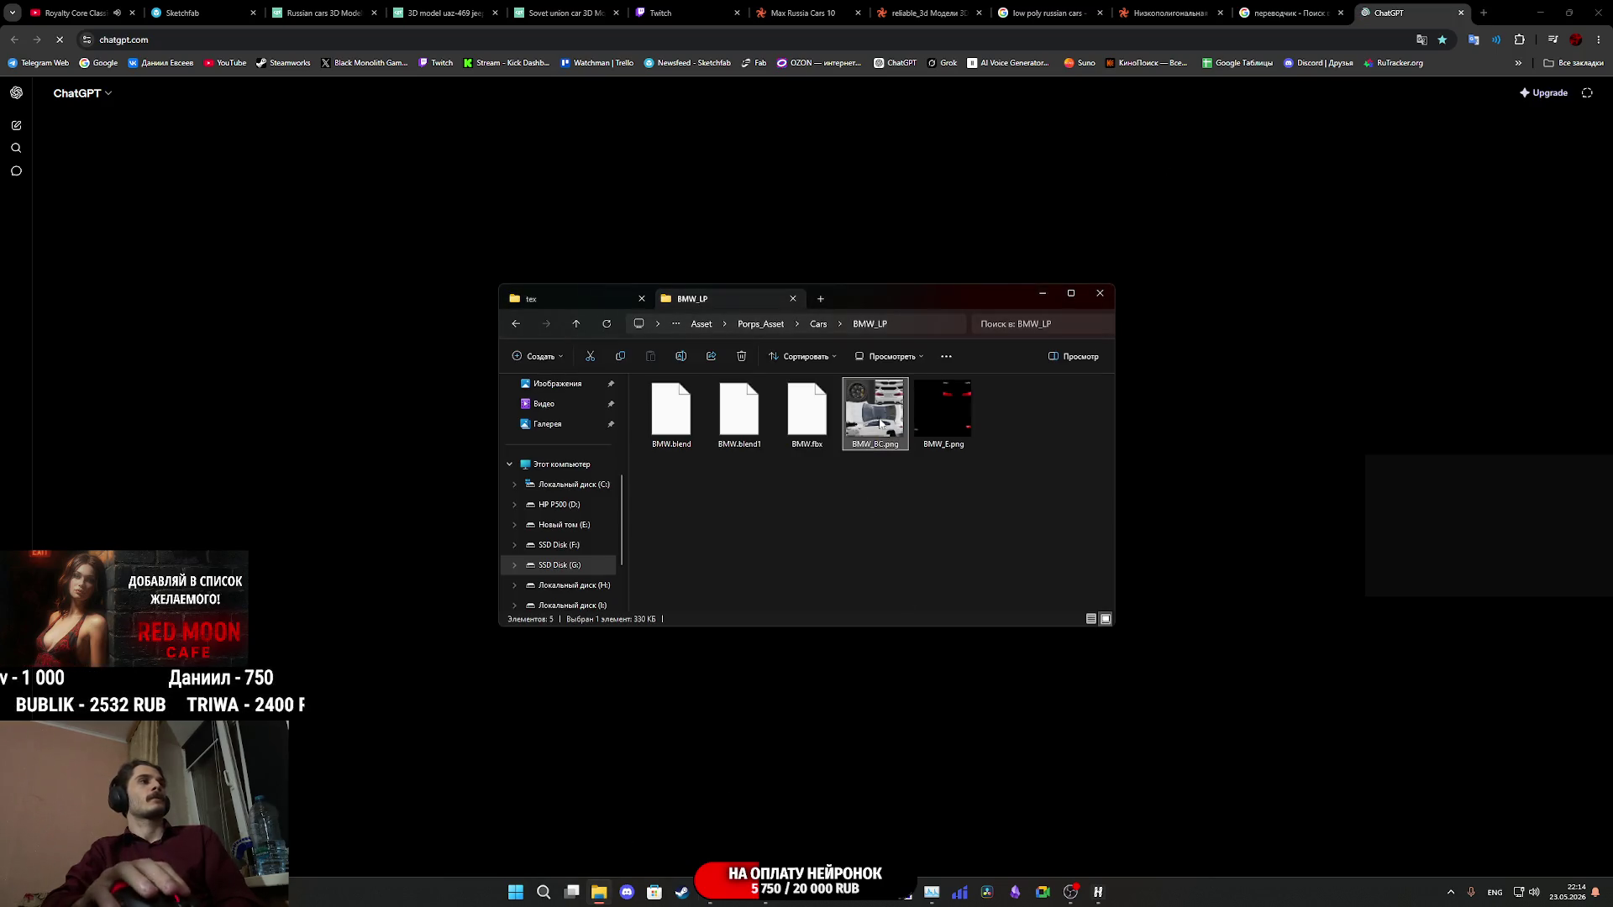
pyautogui.moveTo(895, 296)
pyautogui.mouseDown()
pyautogui.moveTo(1283, 361)
pyautogui.moveTo(1287, 397)
pyautogui.mouseUp()
pyautogui.moveTo(885, 467); pyautogui.dragTo(752, 444)
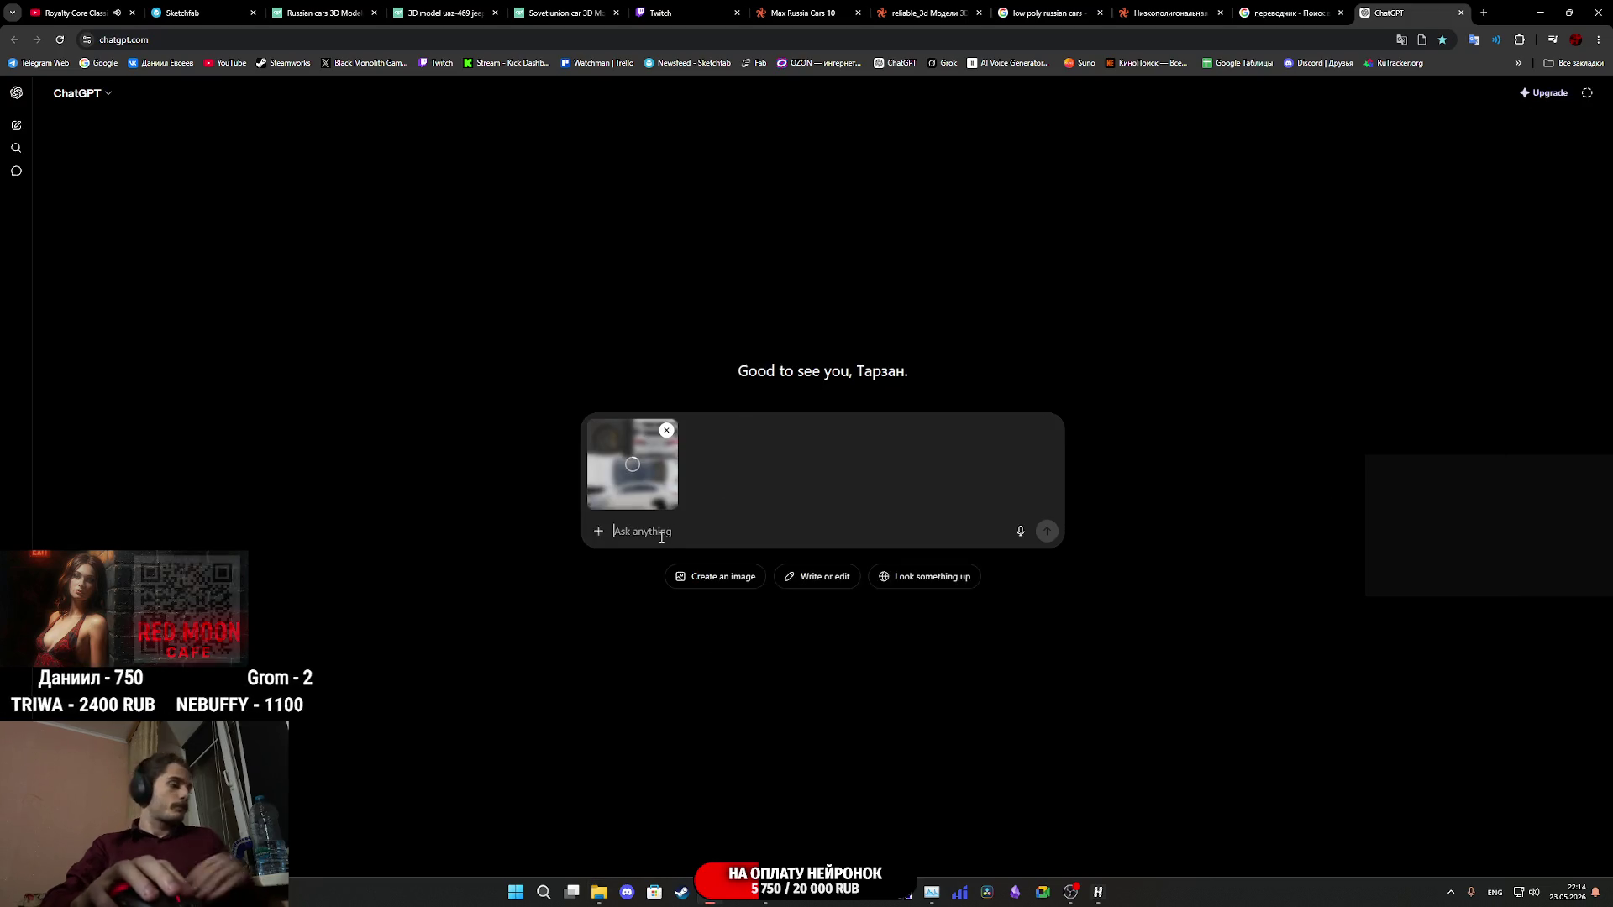
# Send a Russian request to recolour the car black and change its number plates.
pyautogui.write('gjvtyz')
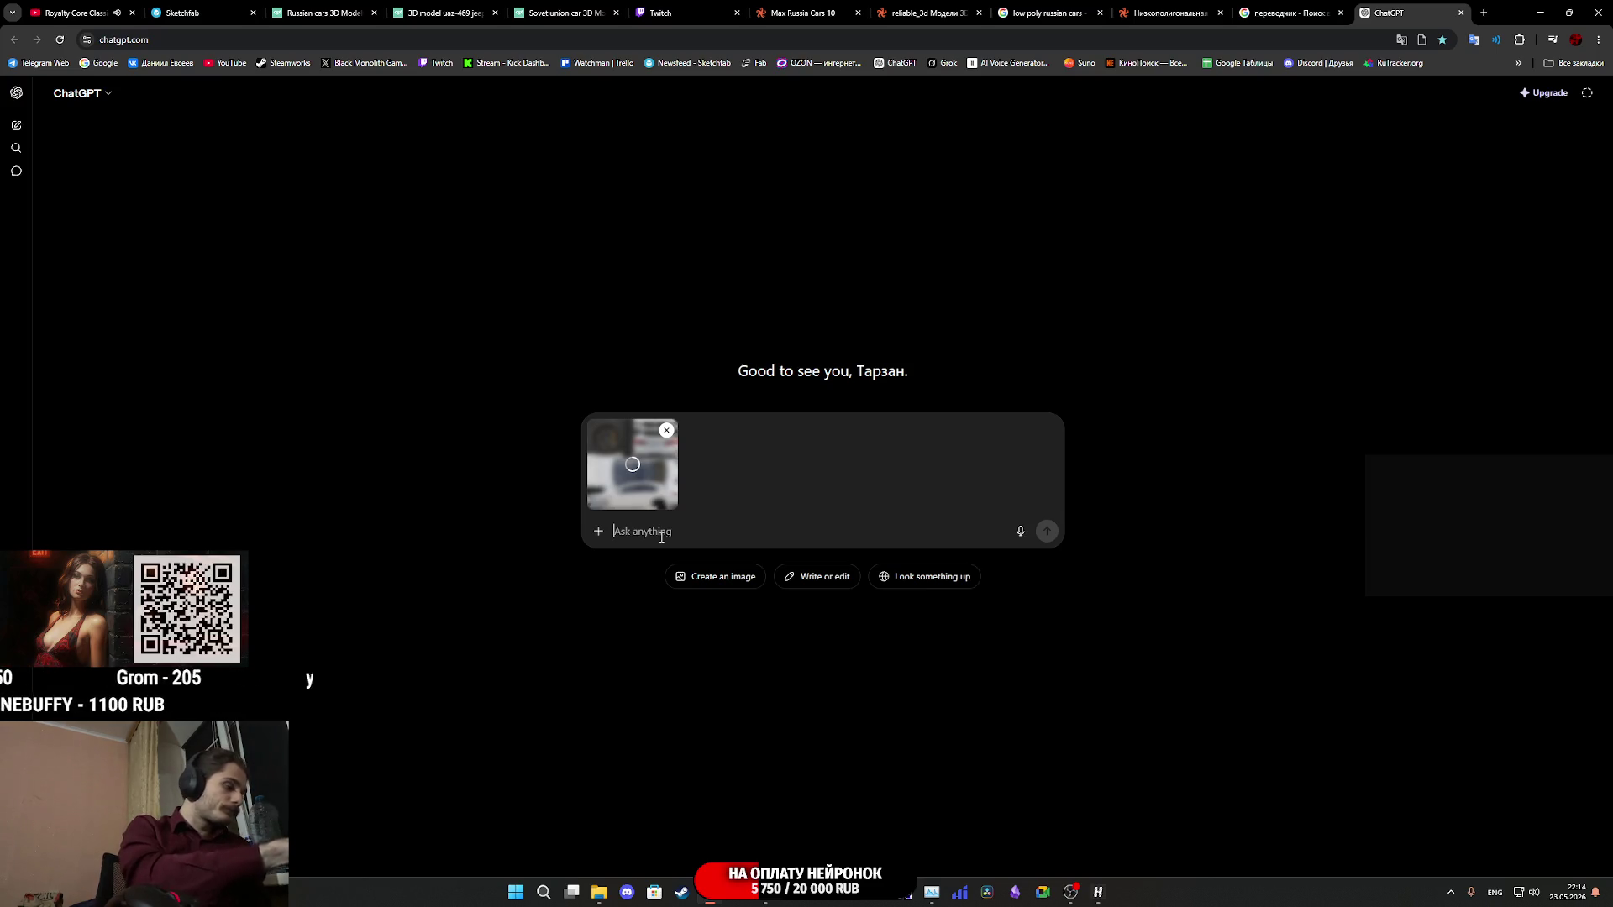
pyautogui.write('е')
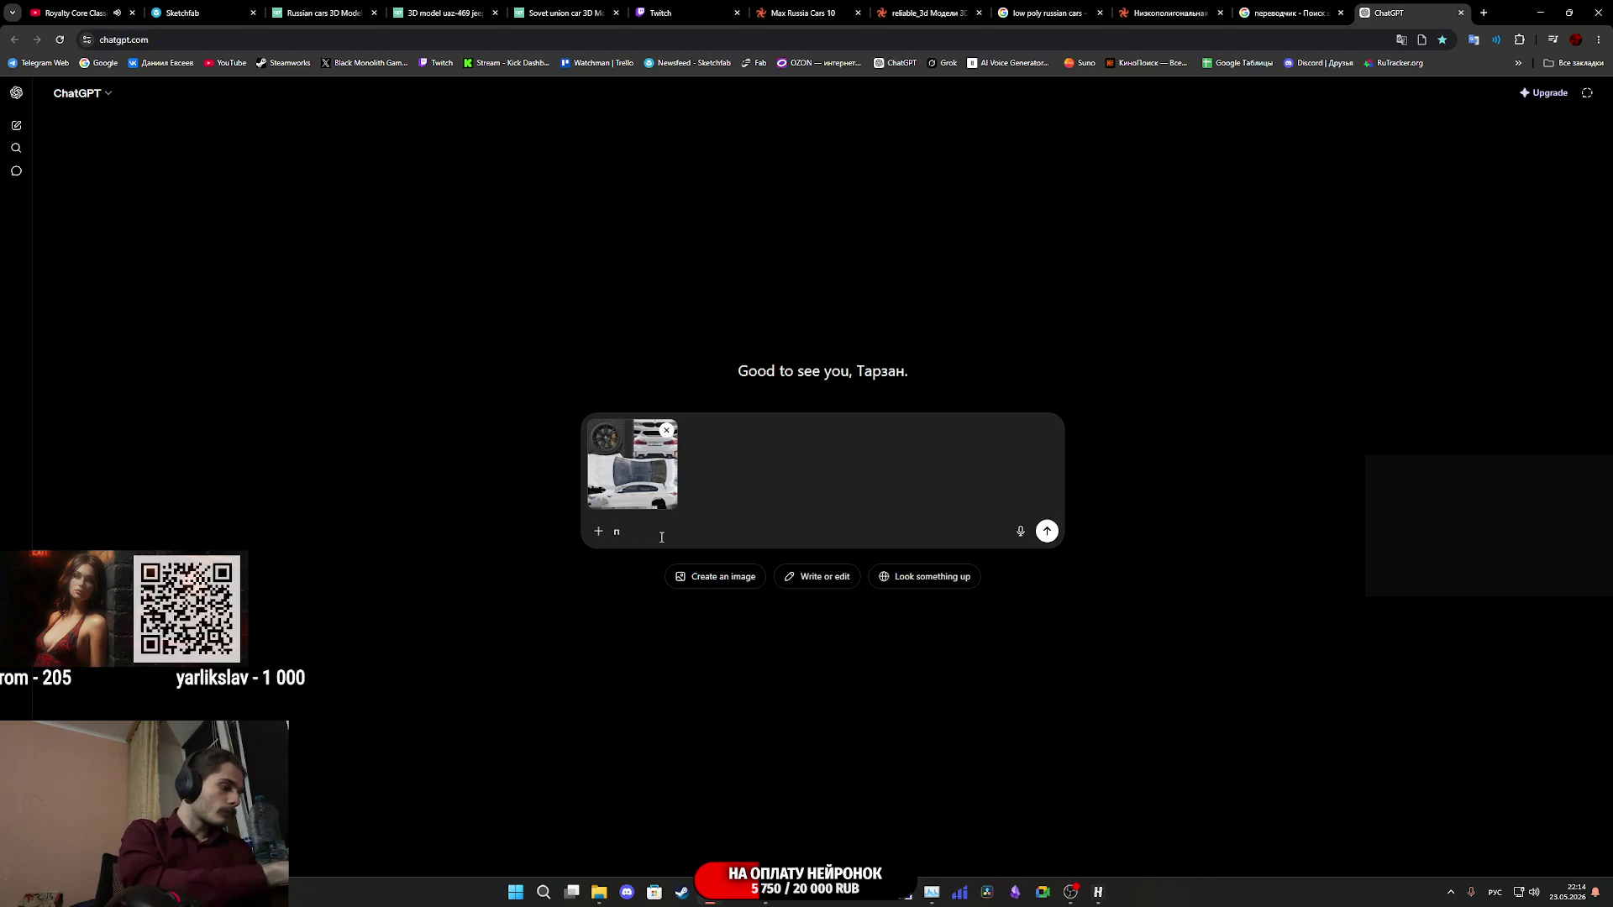
pyautogui.write('вет машины на этой текстуре на')
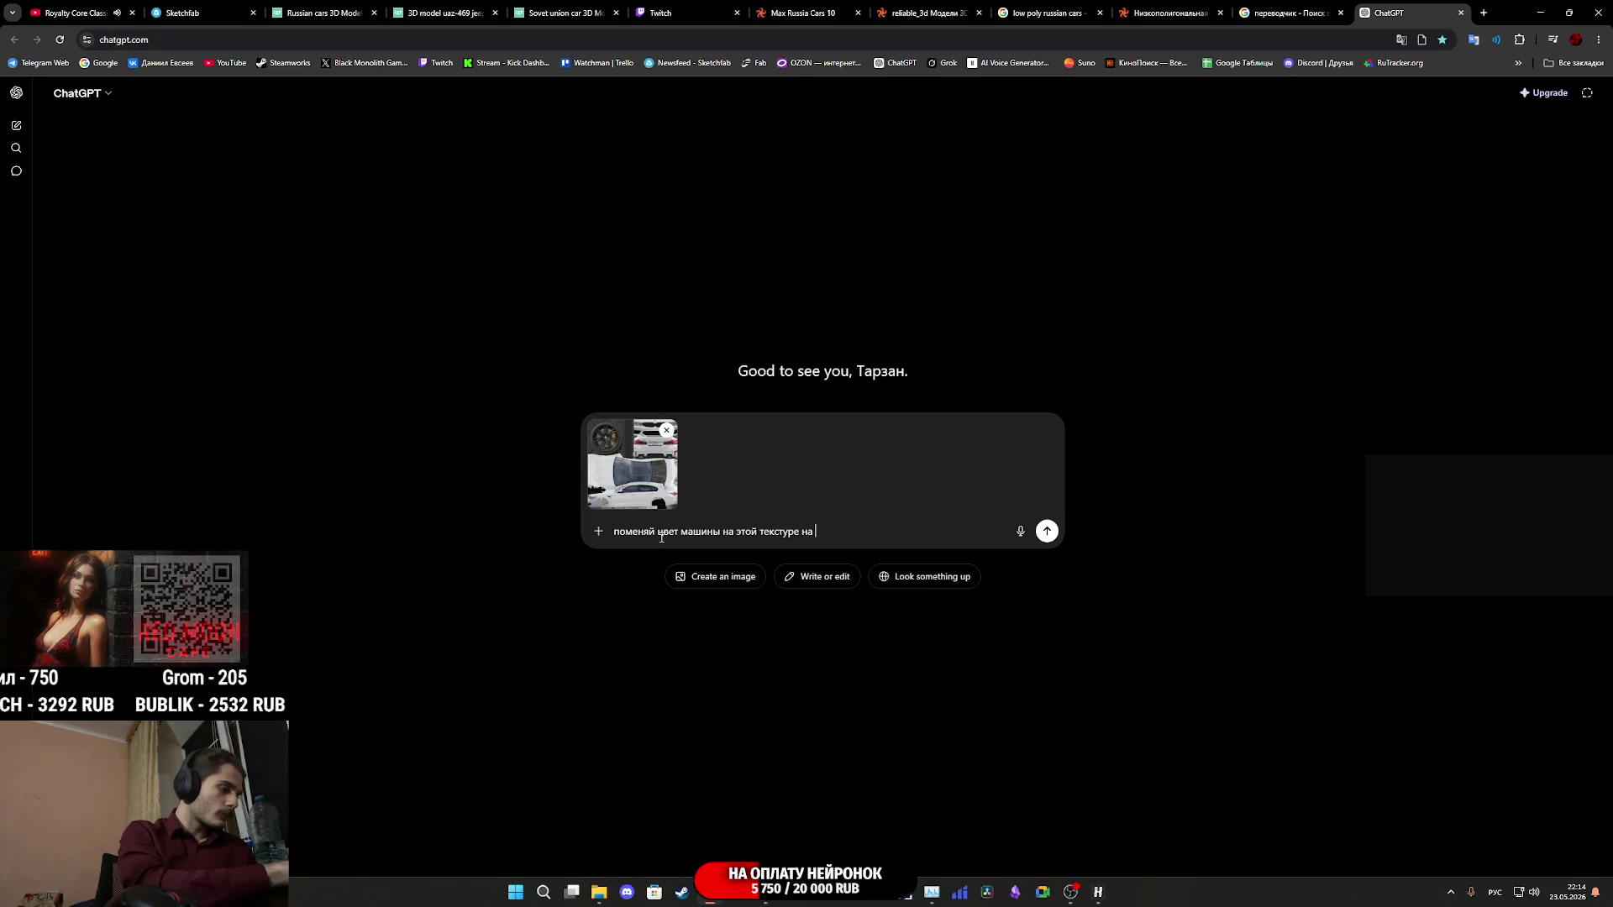
pyautogui.write('черный цвет')
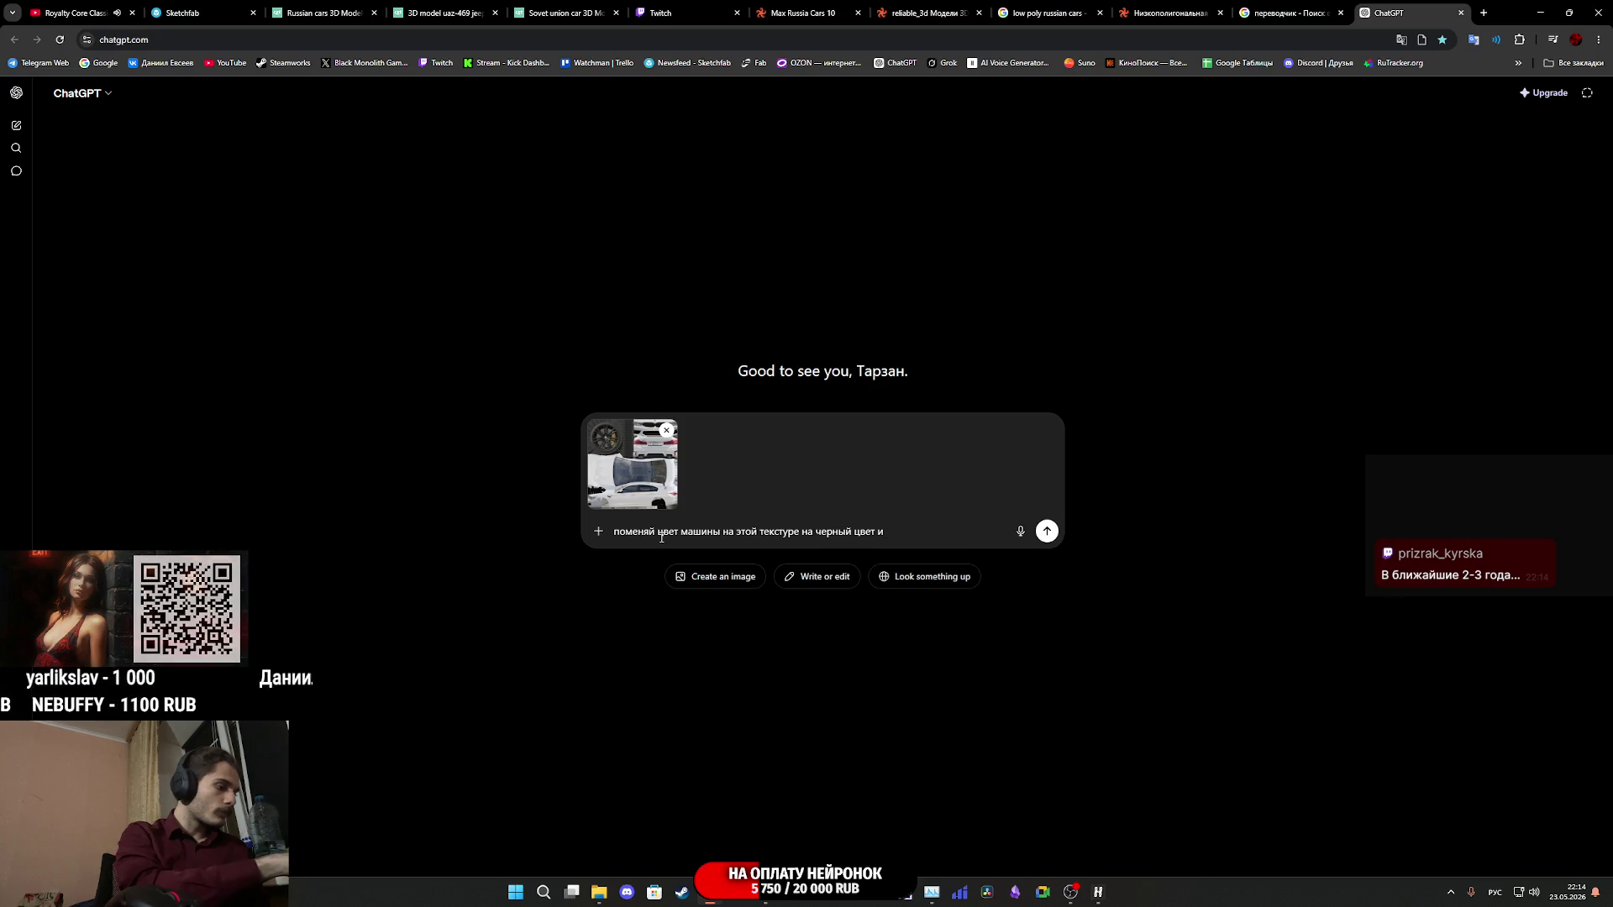
pyautogui.write('измени')
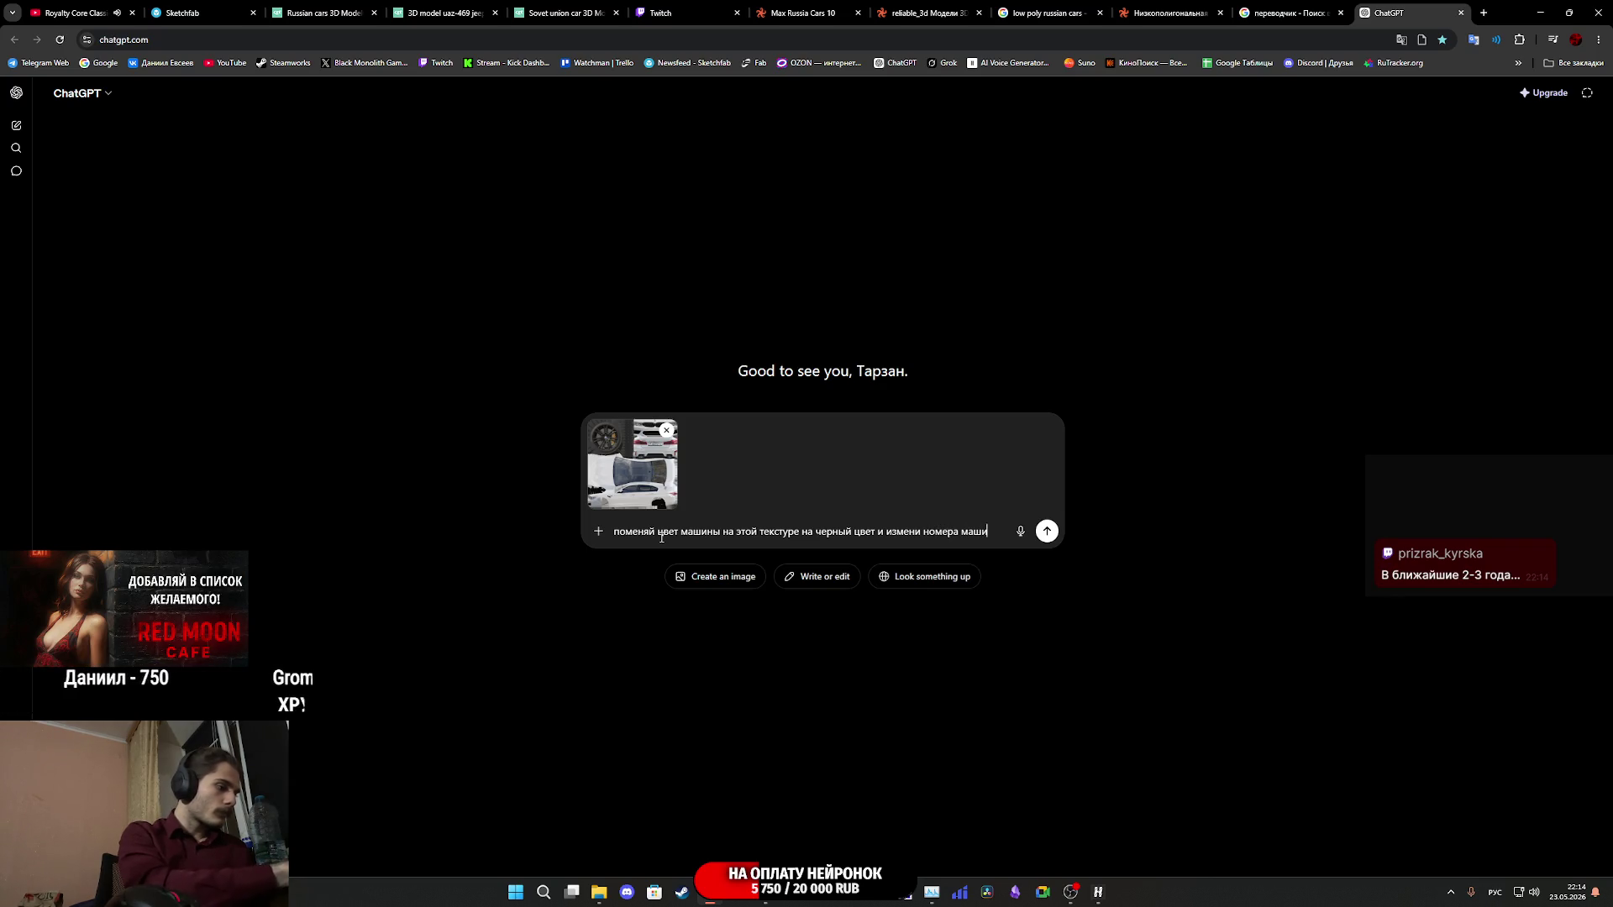
pyautogui.write(' номера')
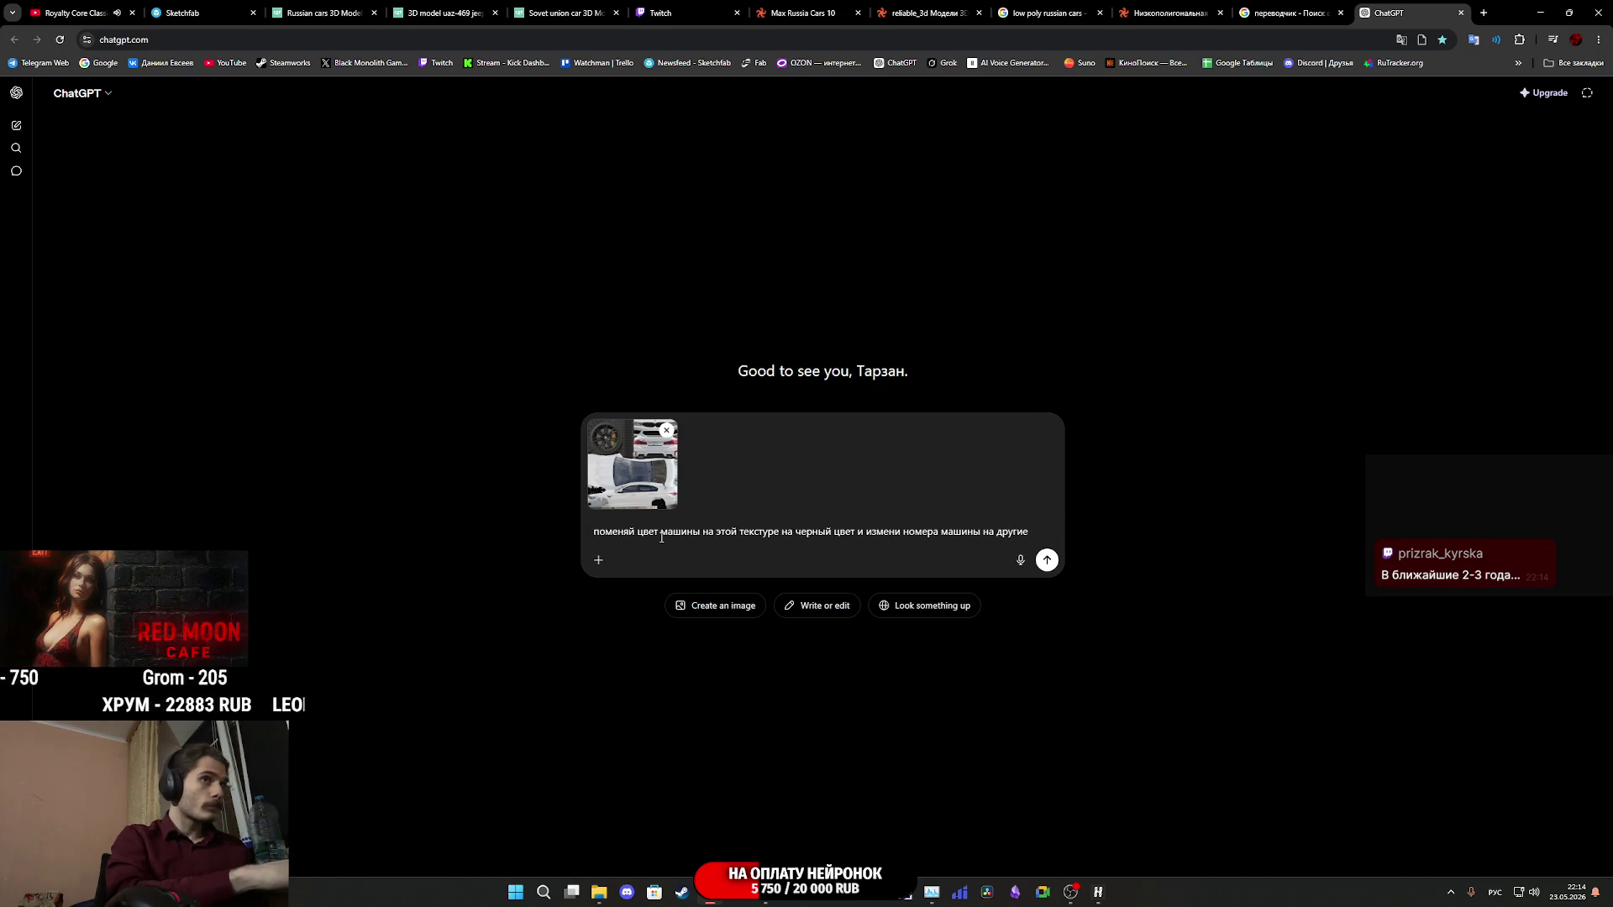
pyautogui.press('Return')
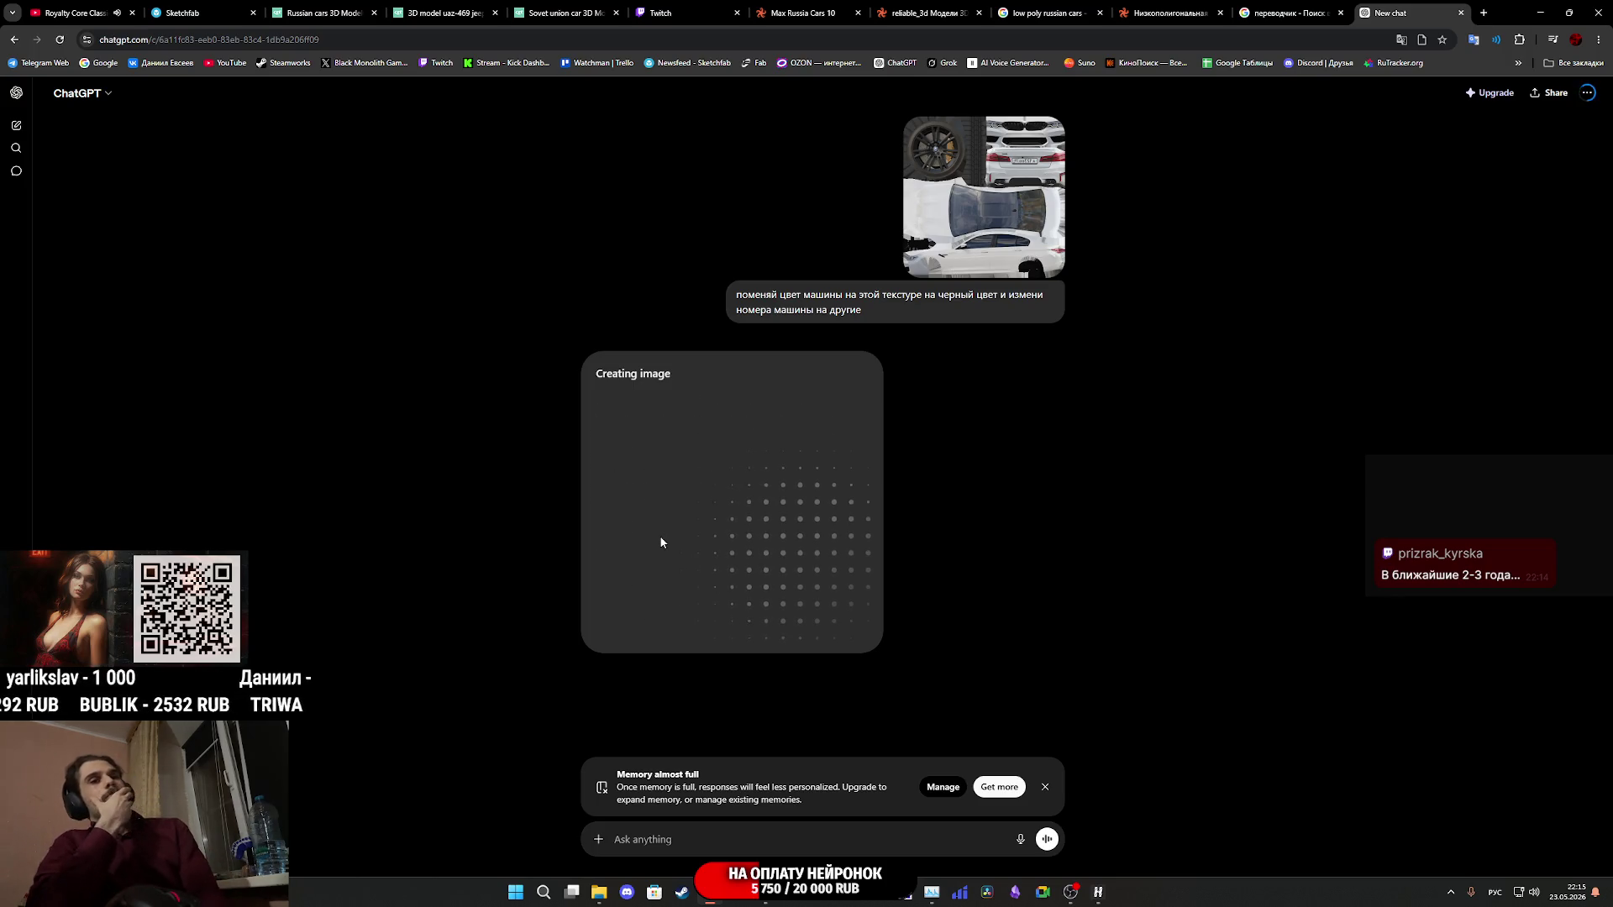
pyautogui.click(681, 7)
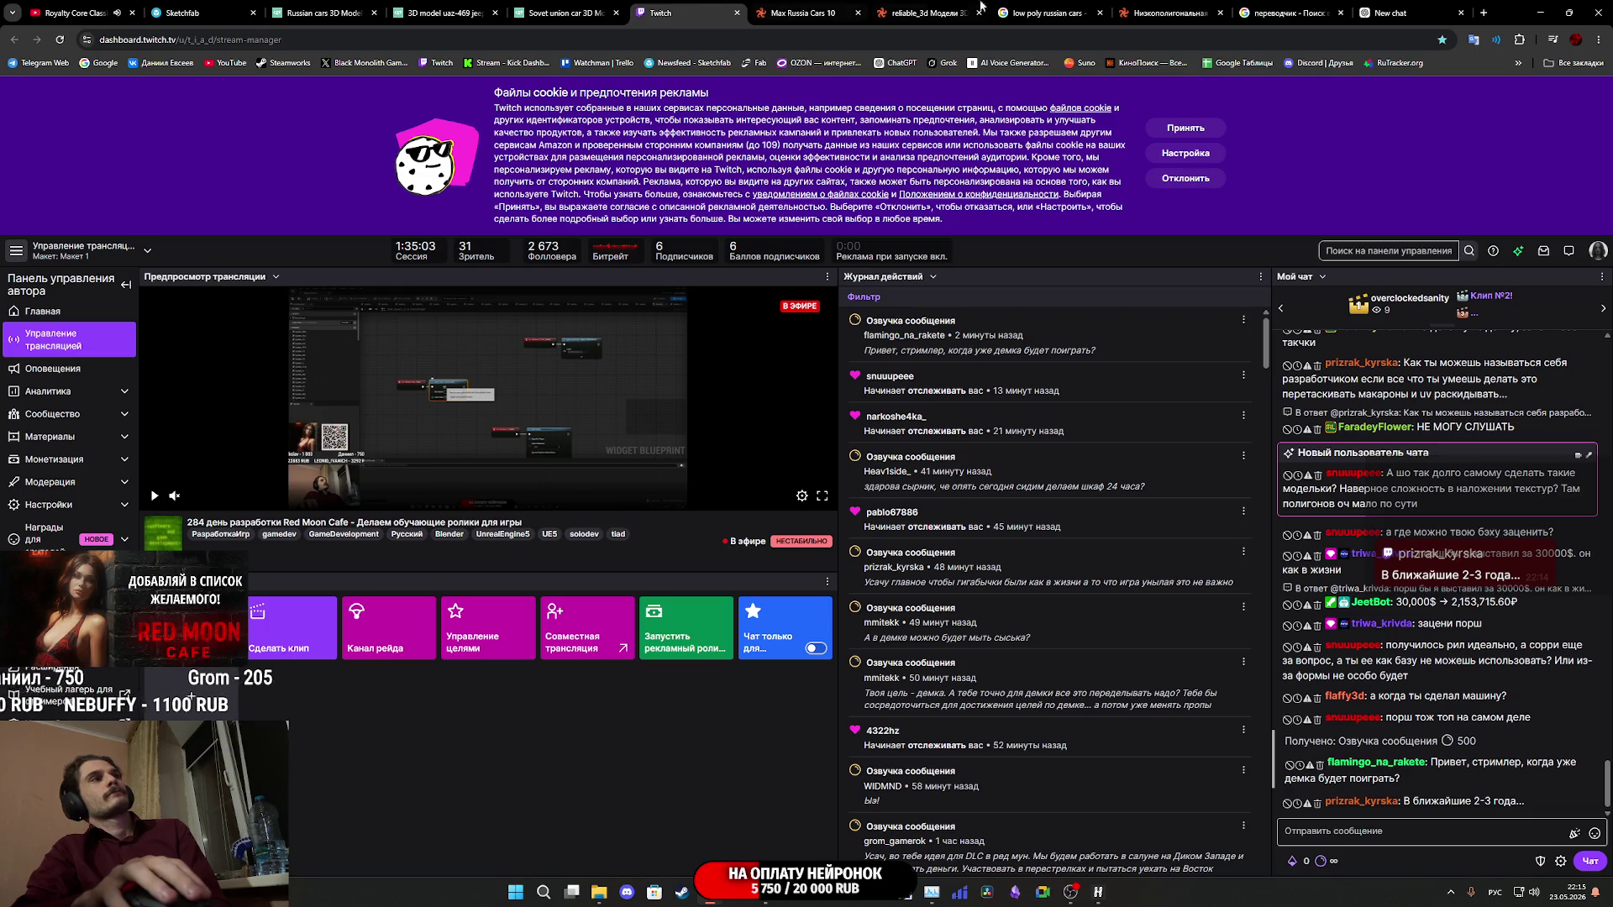
# Return to the ChatGPT chat and wait for the black BMW texture with new plates.
pyautogui.click(1403, 13)
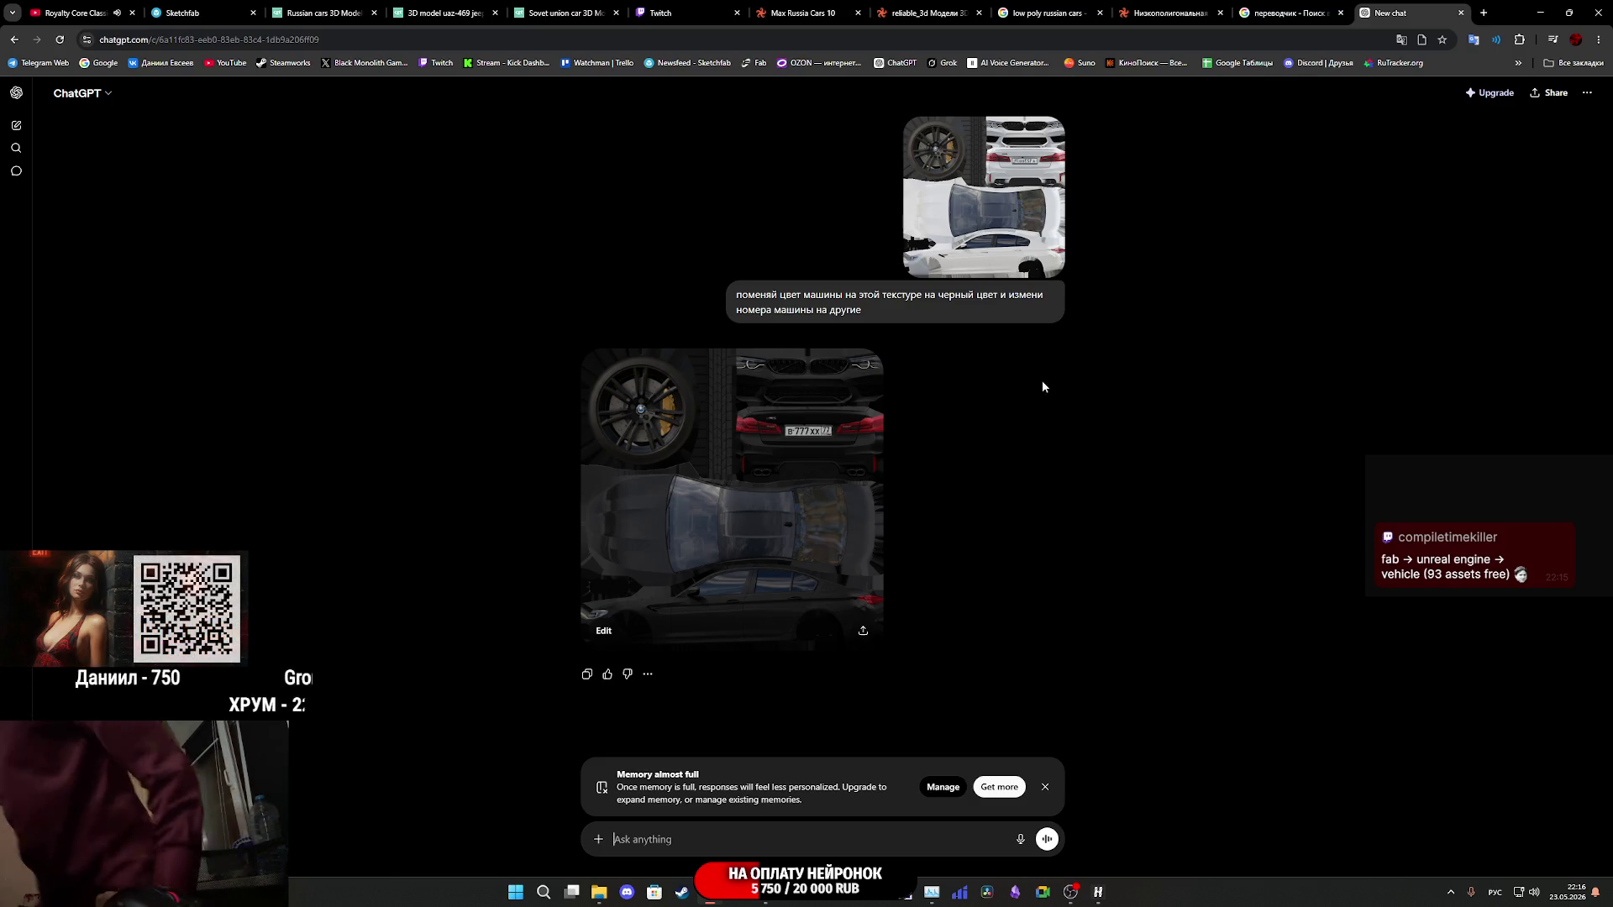
# Save the generated black BMW texture image as a PNG, then go back to Unreal Engine.
pyautogui.click(766, 451)
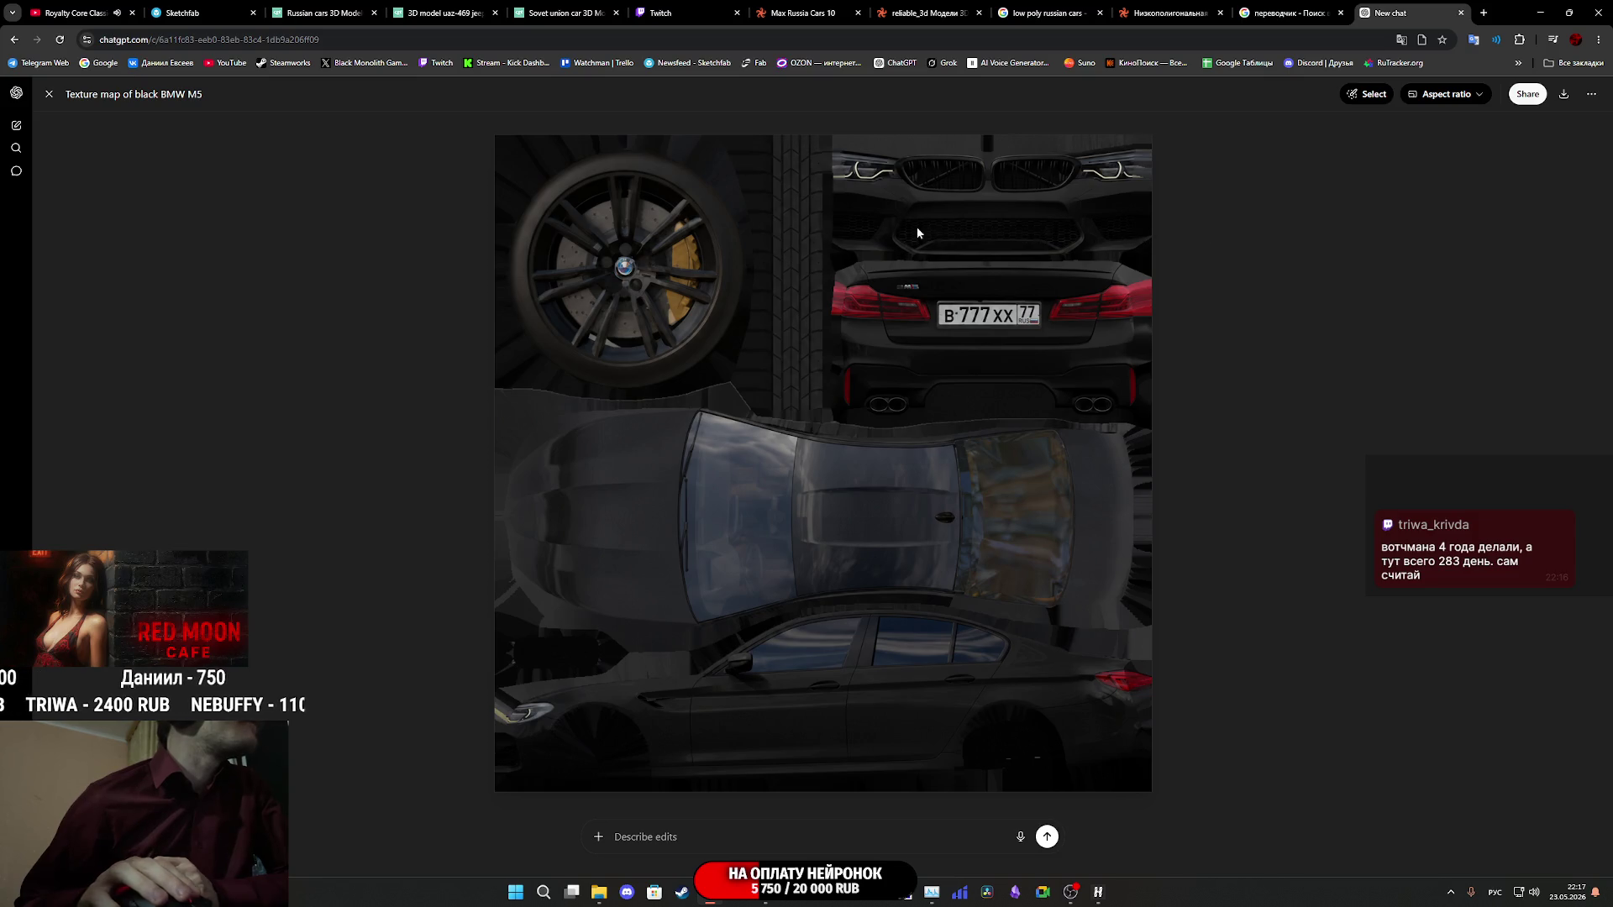
pyautogui.click(49, 94)
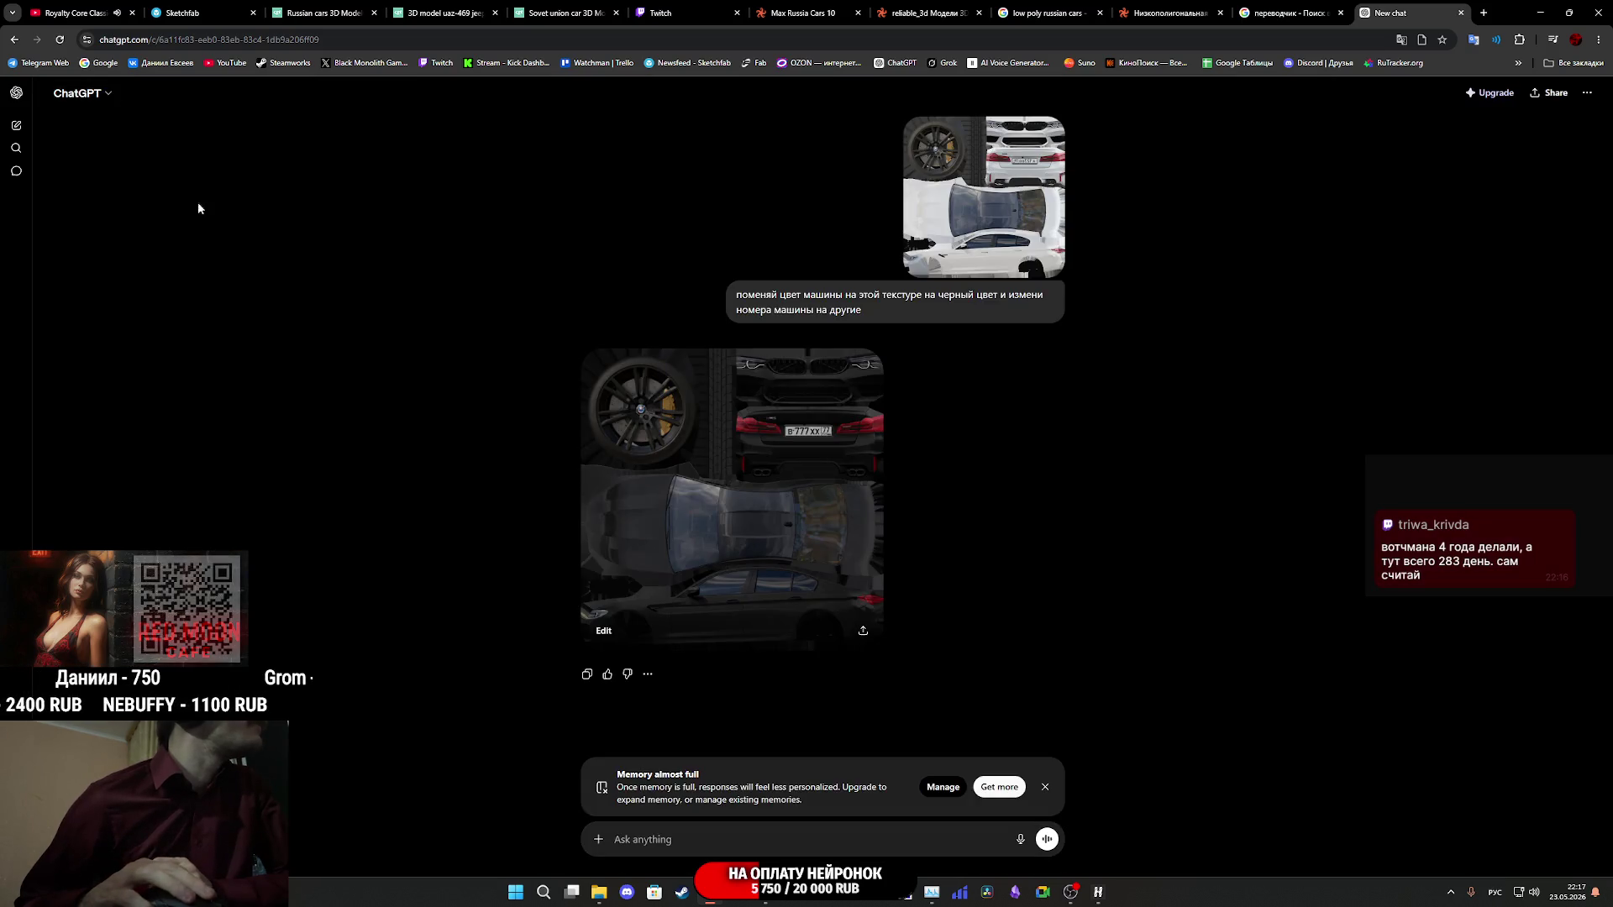
pyautogui.click(747, 458)
pyautogui.rightClick(862, 461)
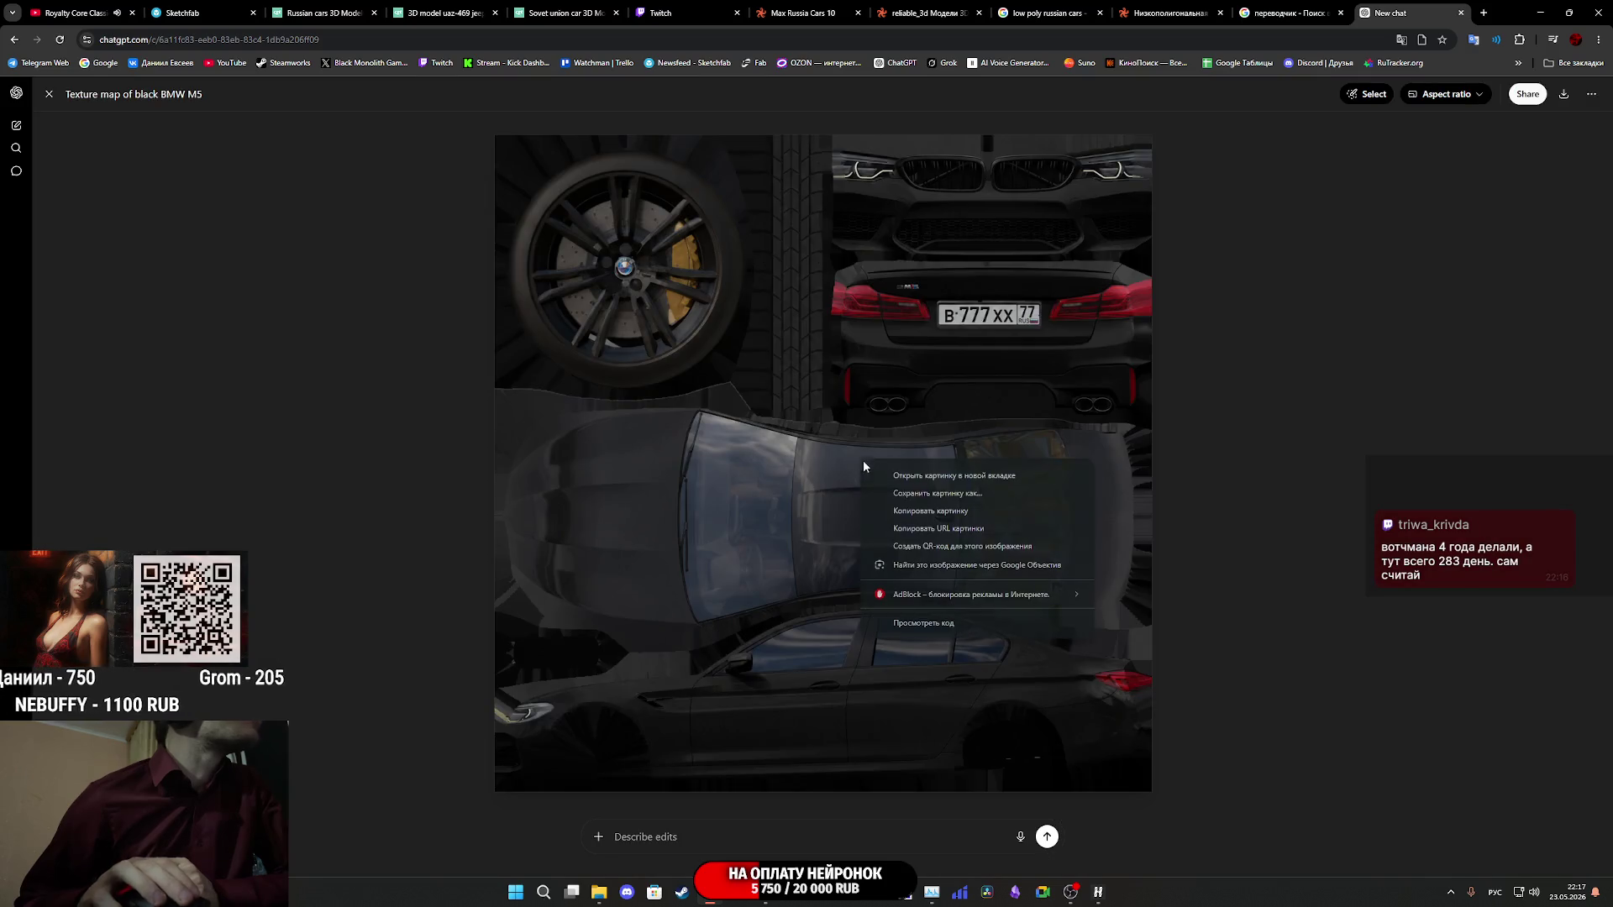
pyautogui.click(924, 493)
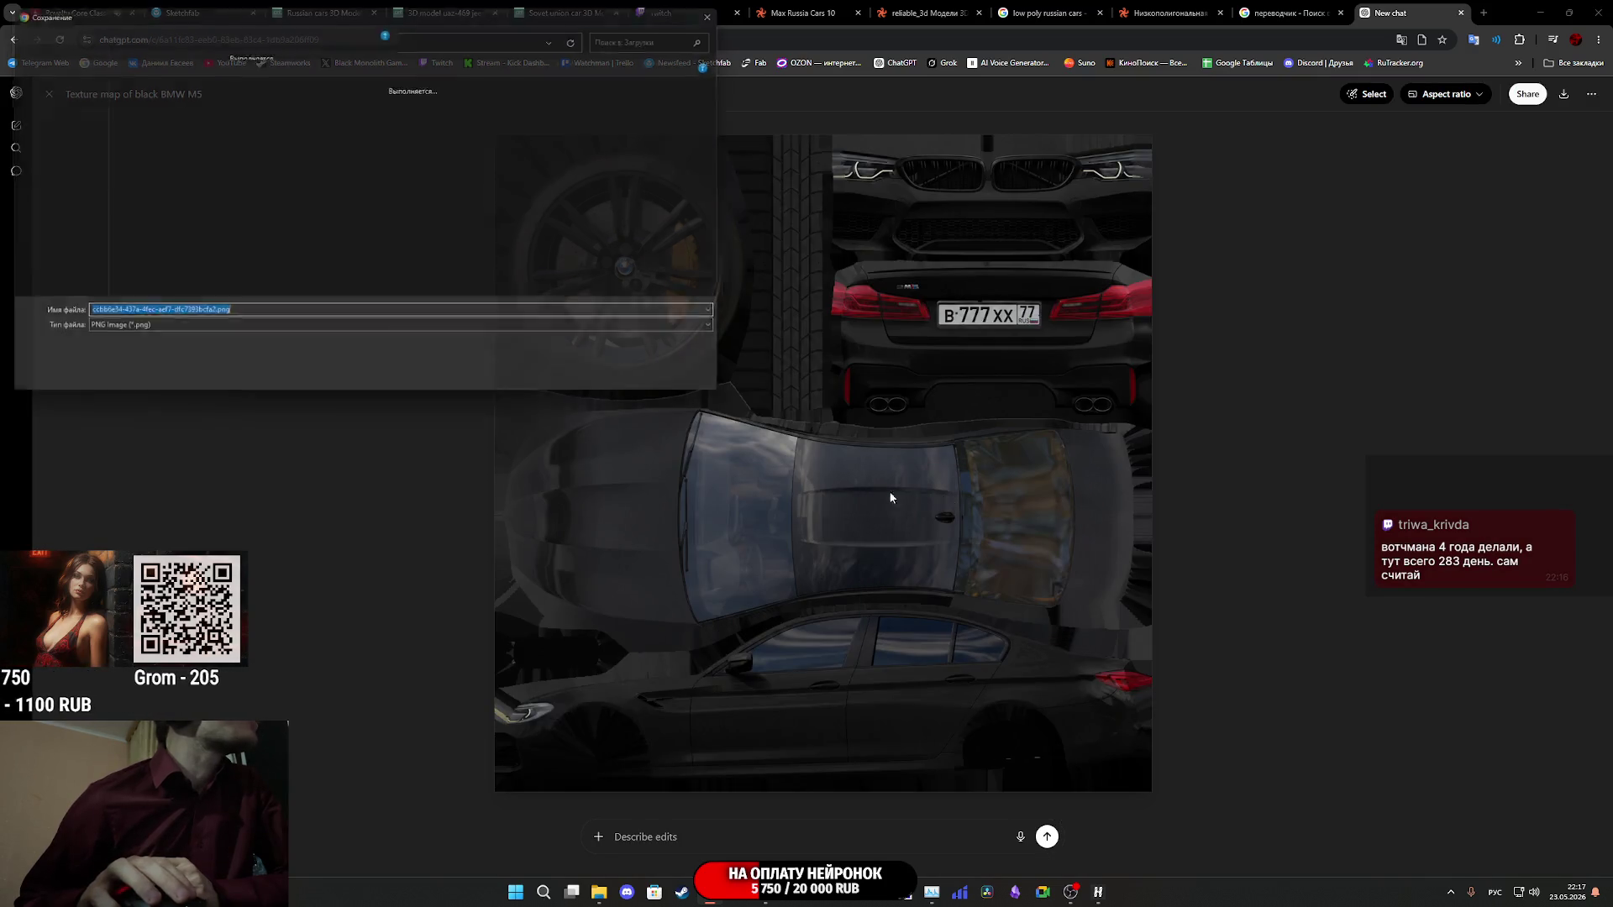
pyautogui.click(640, 385)
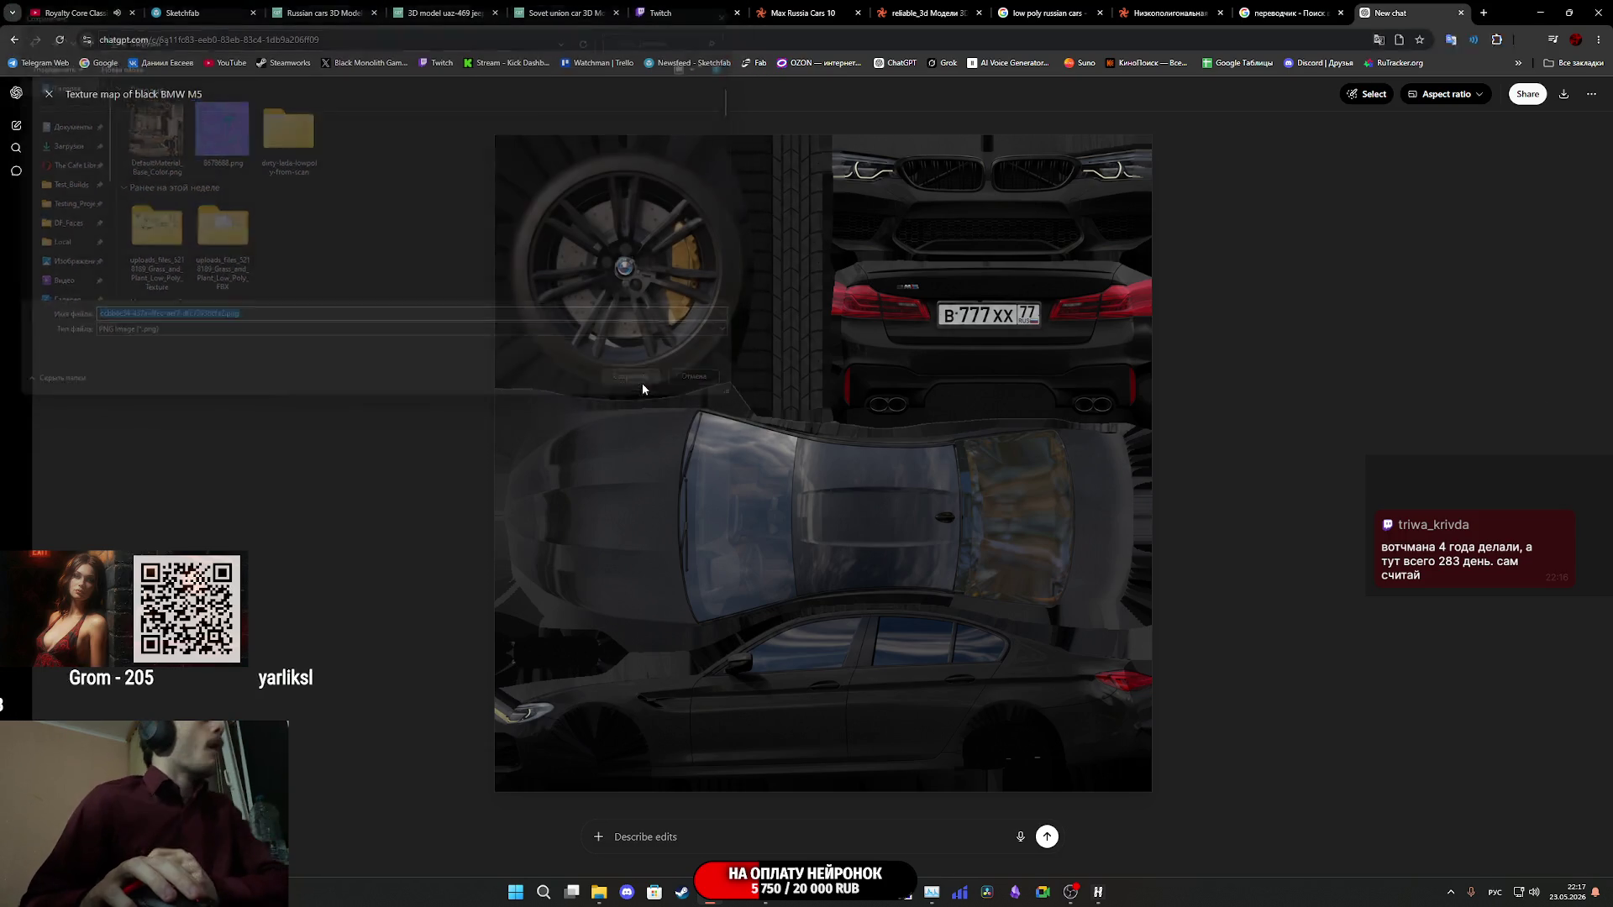
pyautogui.moveTo(765, 892)
pyautogui.click(766, 847)
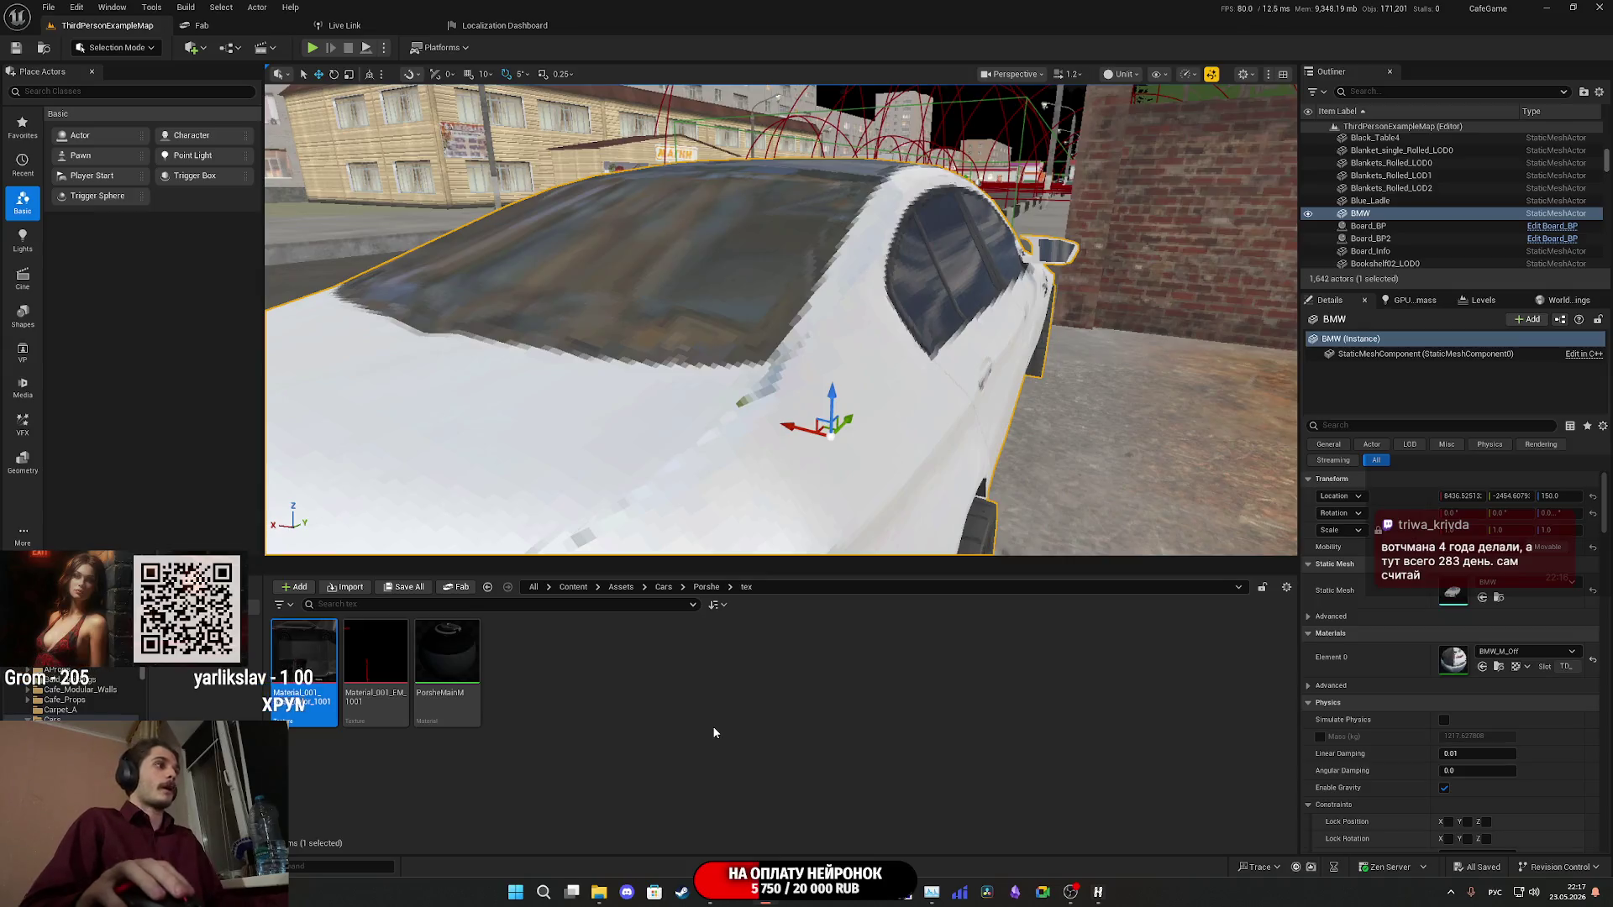
# Import the generated PNG from Downloads into the Content Browser's Cars/Porsche/tex folder.
pyautogui.moveTo(588, 895)
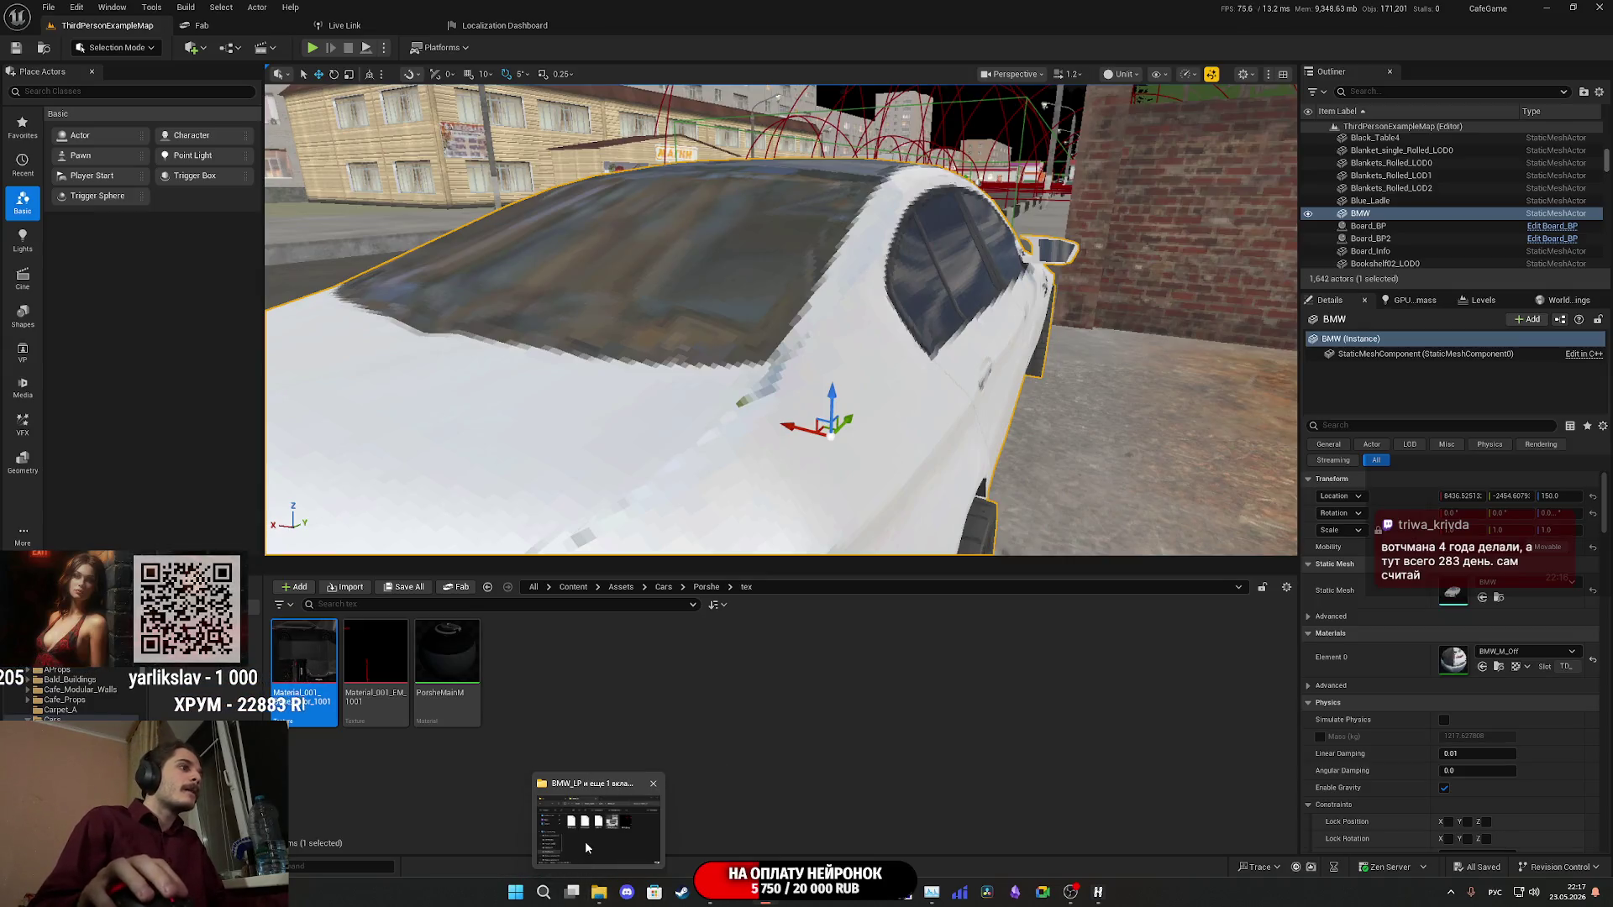
pyautogui.click(609, 813)
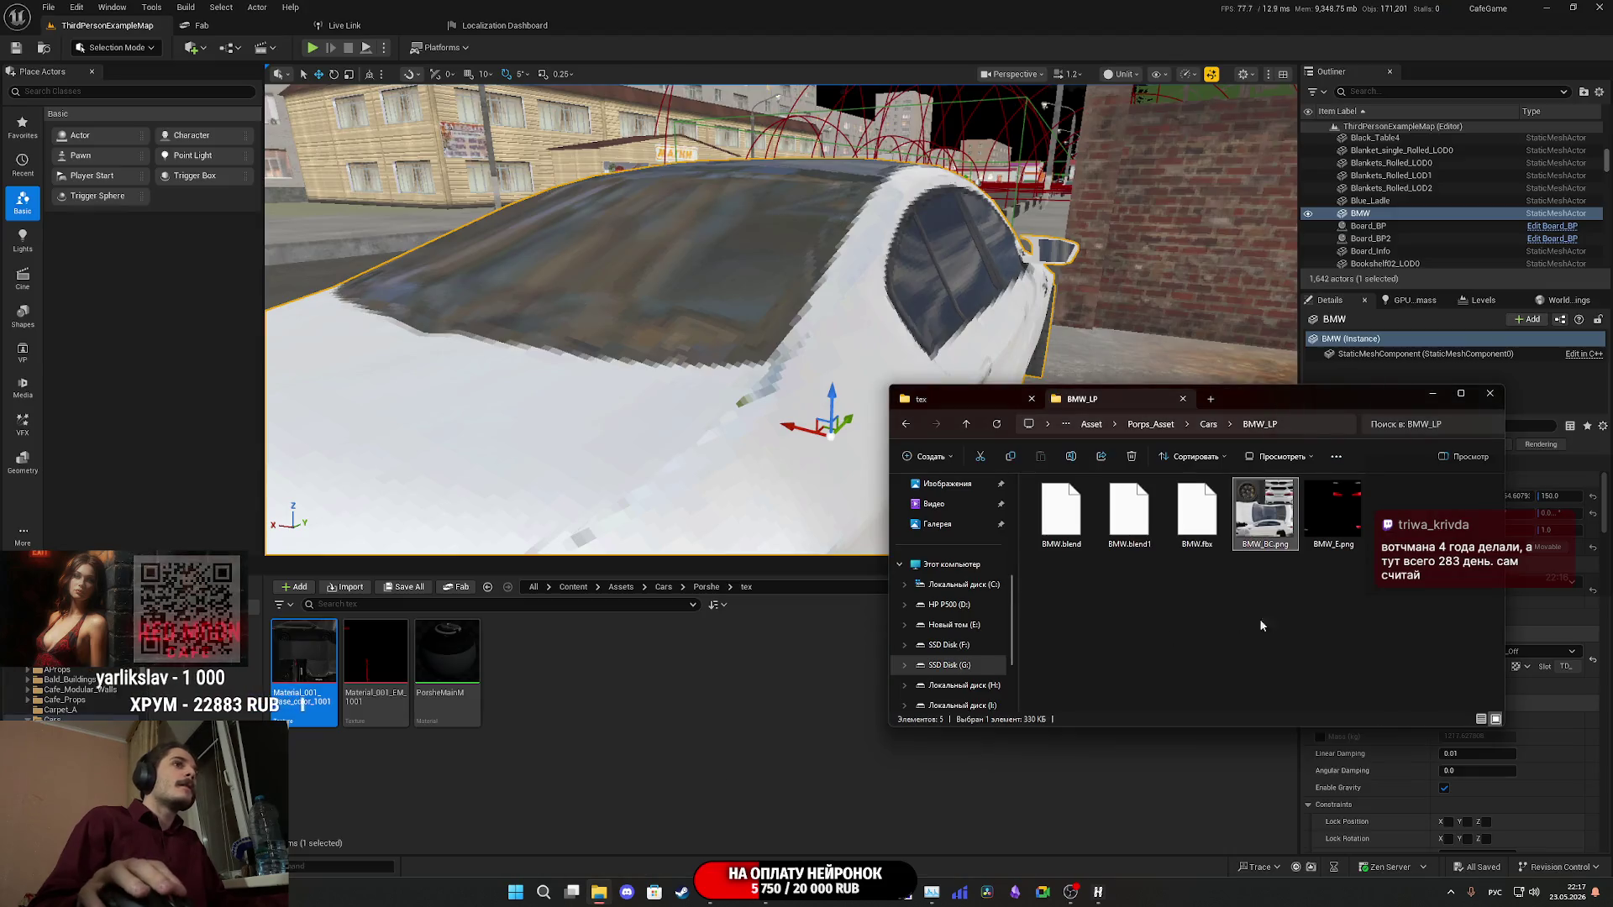
pyautogui.click(1210, 399)
pyautogui.scroll(3, 937, 561)
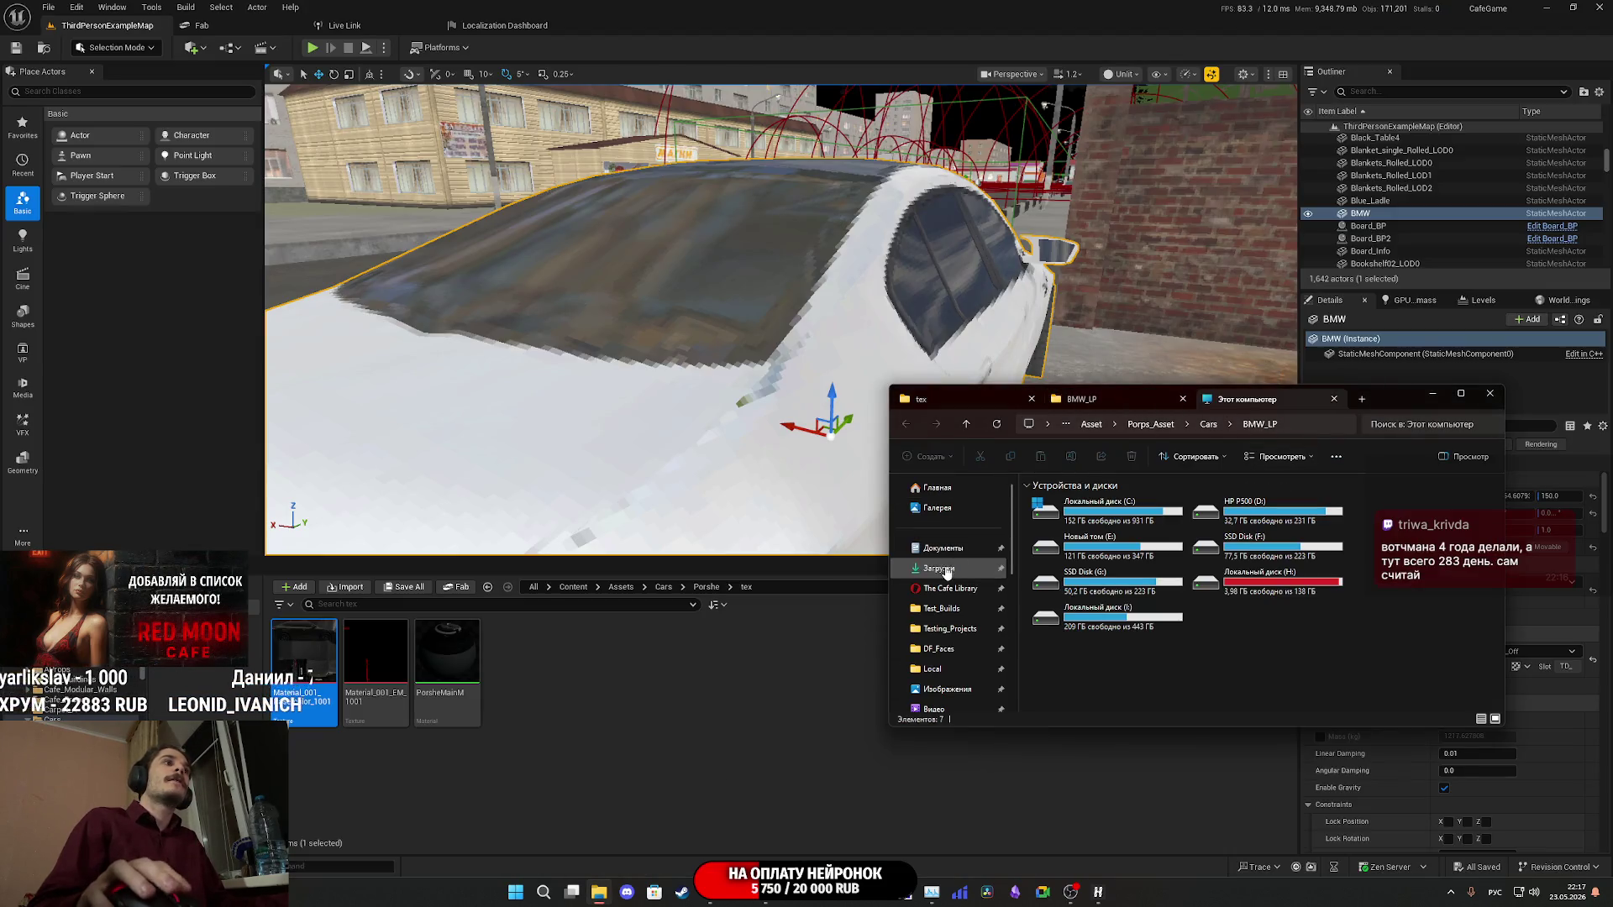
pyautogui.click(938, 568)
pyautogui.moveTo(1060, 538); pyautogui.dragTo(682, 737)
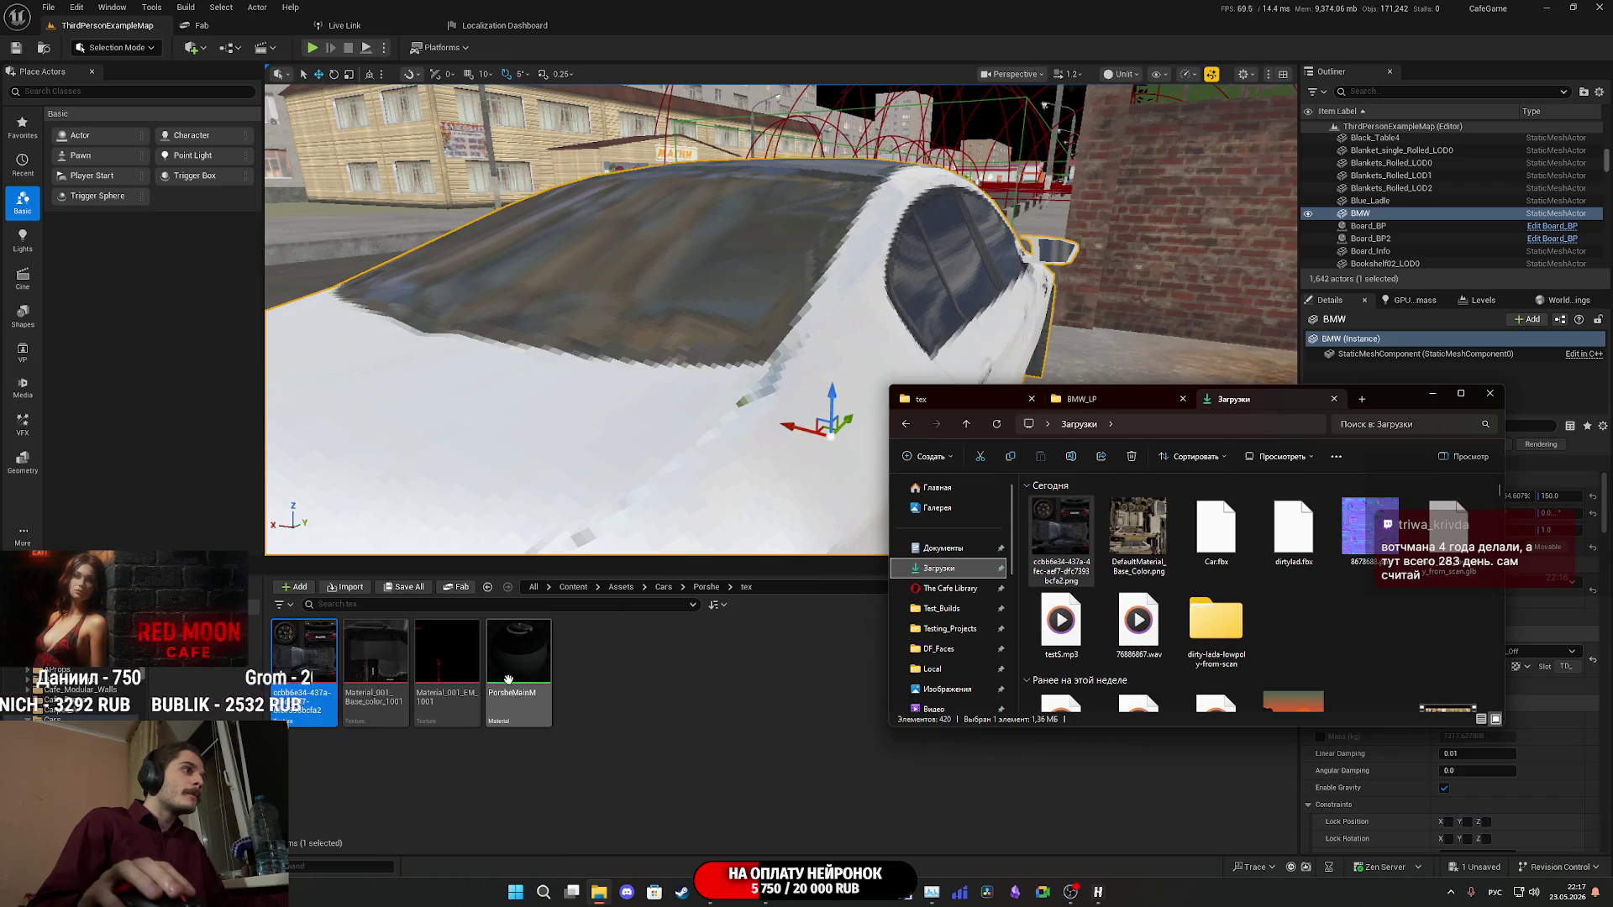
pyautogui.doubleClick(526, 662)
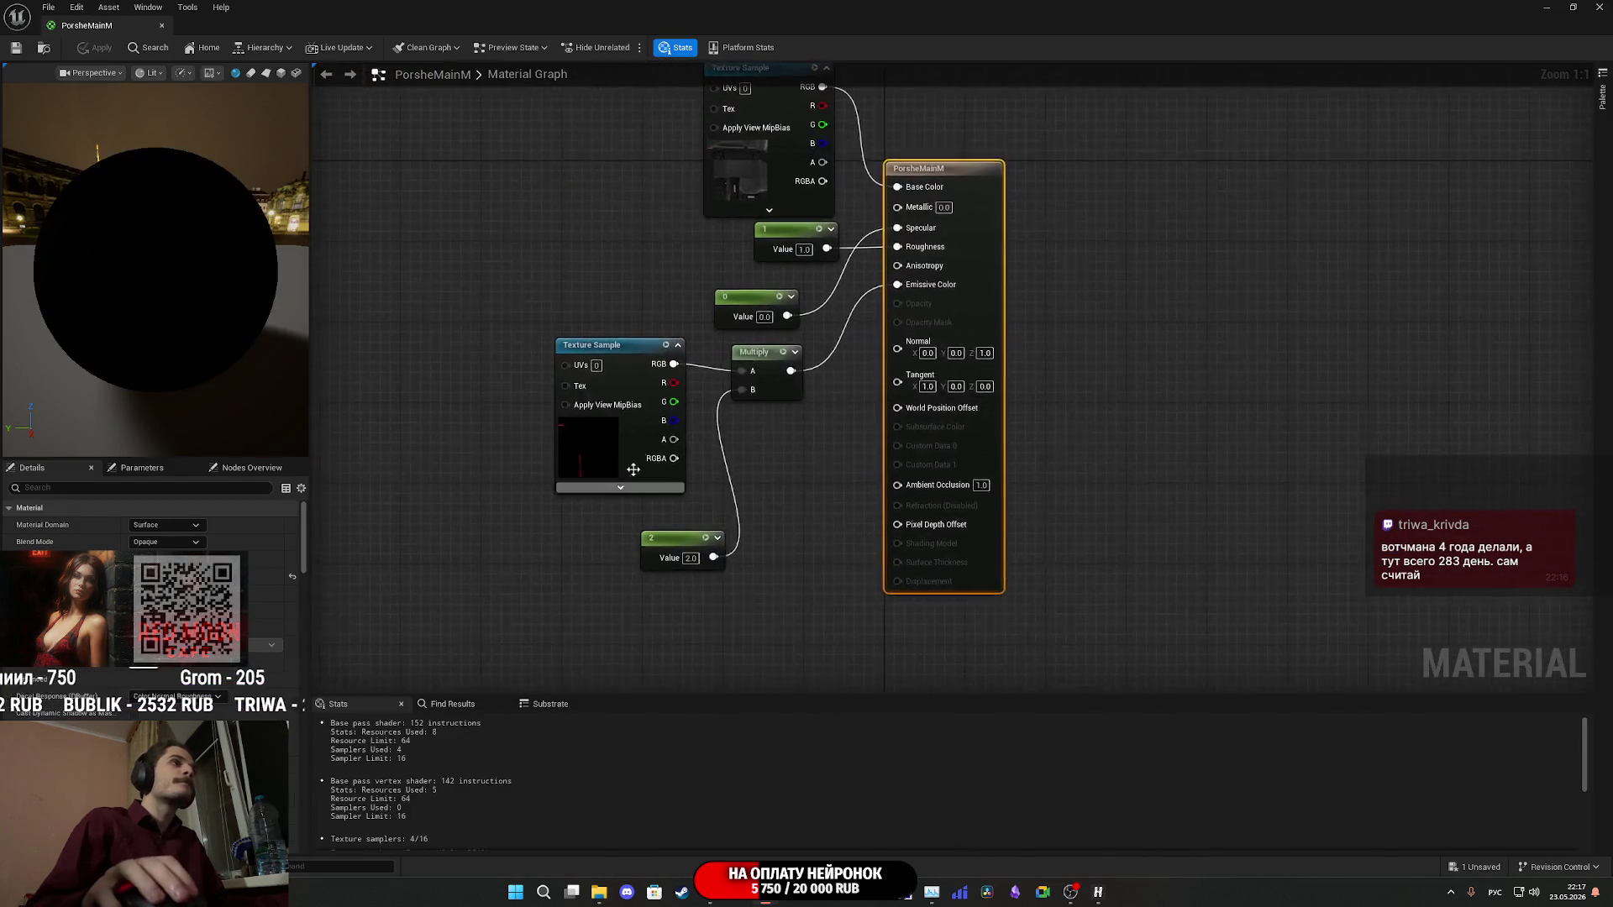
# Convert PorsheMainM's base-colour Texture Sample into a parameter named BC and apply the material.
pyautogui.click(784, 317)
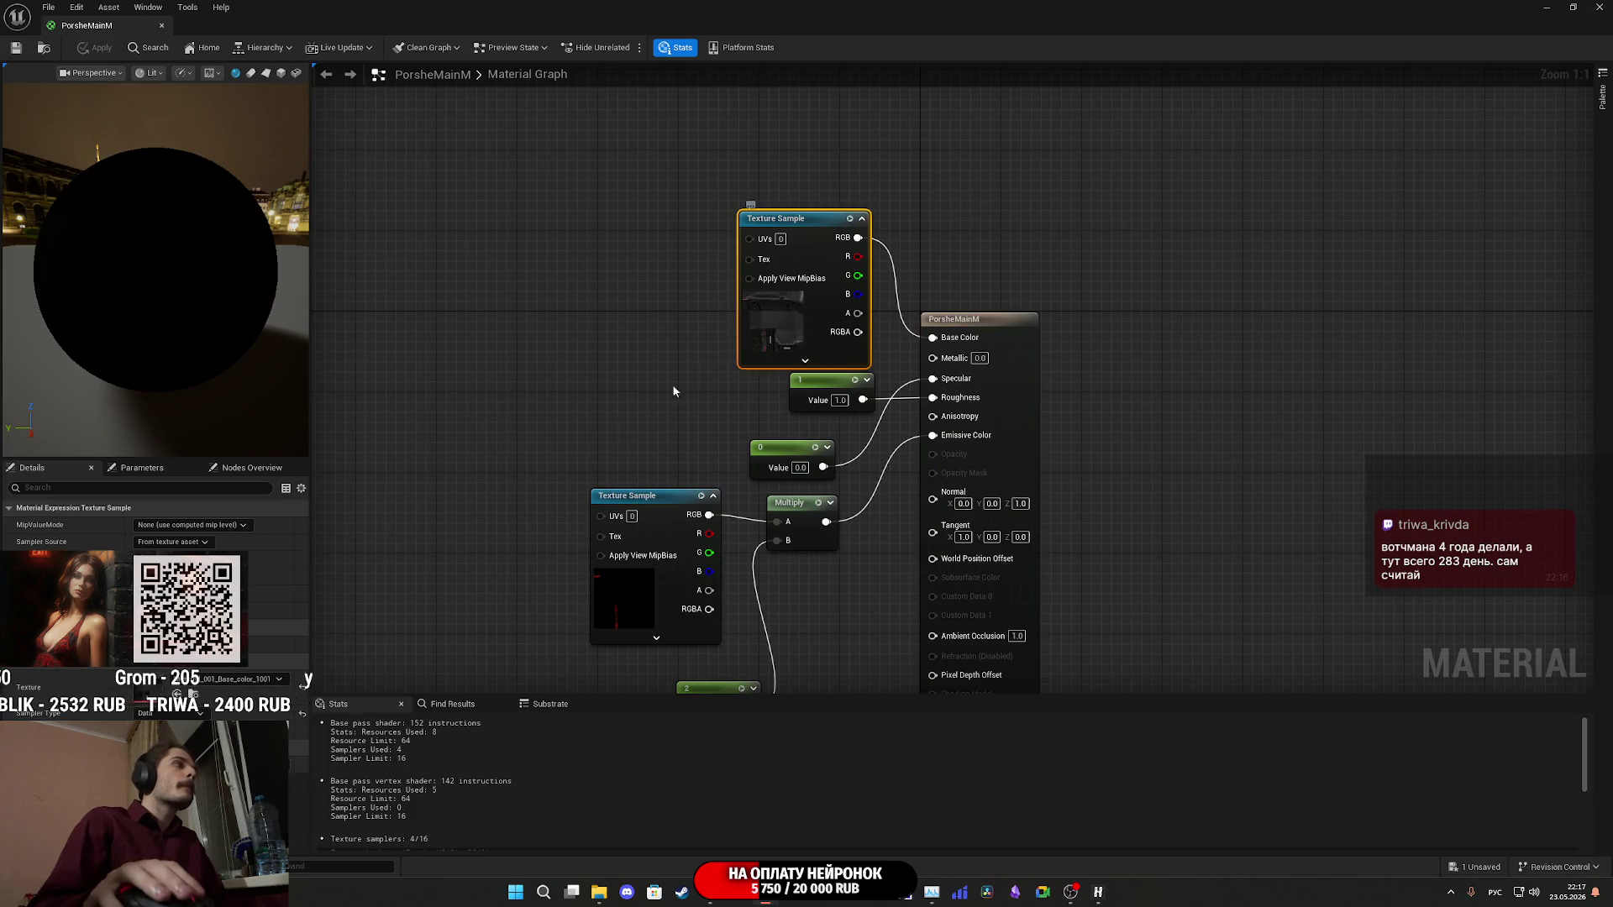
pyautogui.rightClick(793, 323)
pyautogui.moveTo(862, 617)
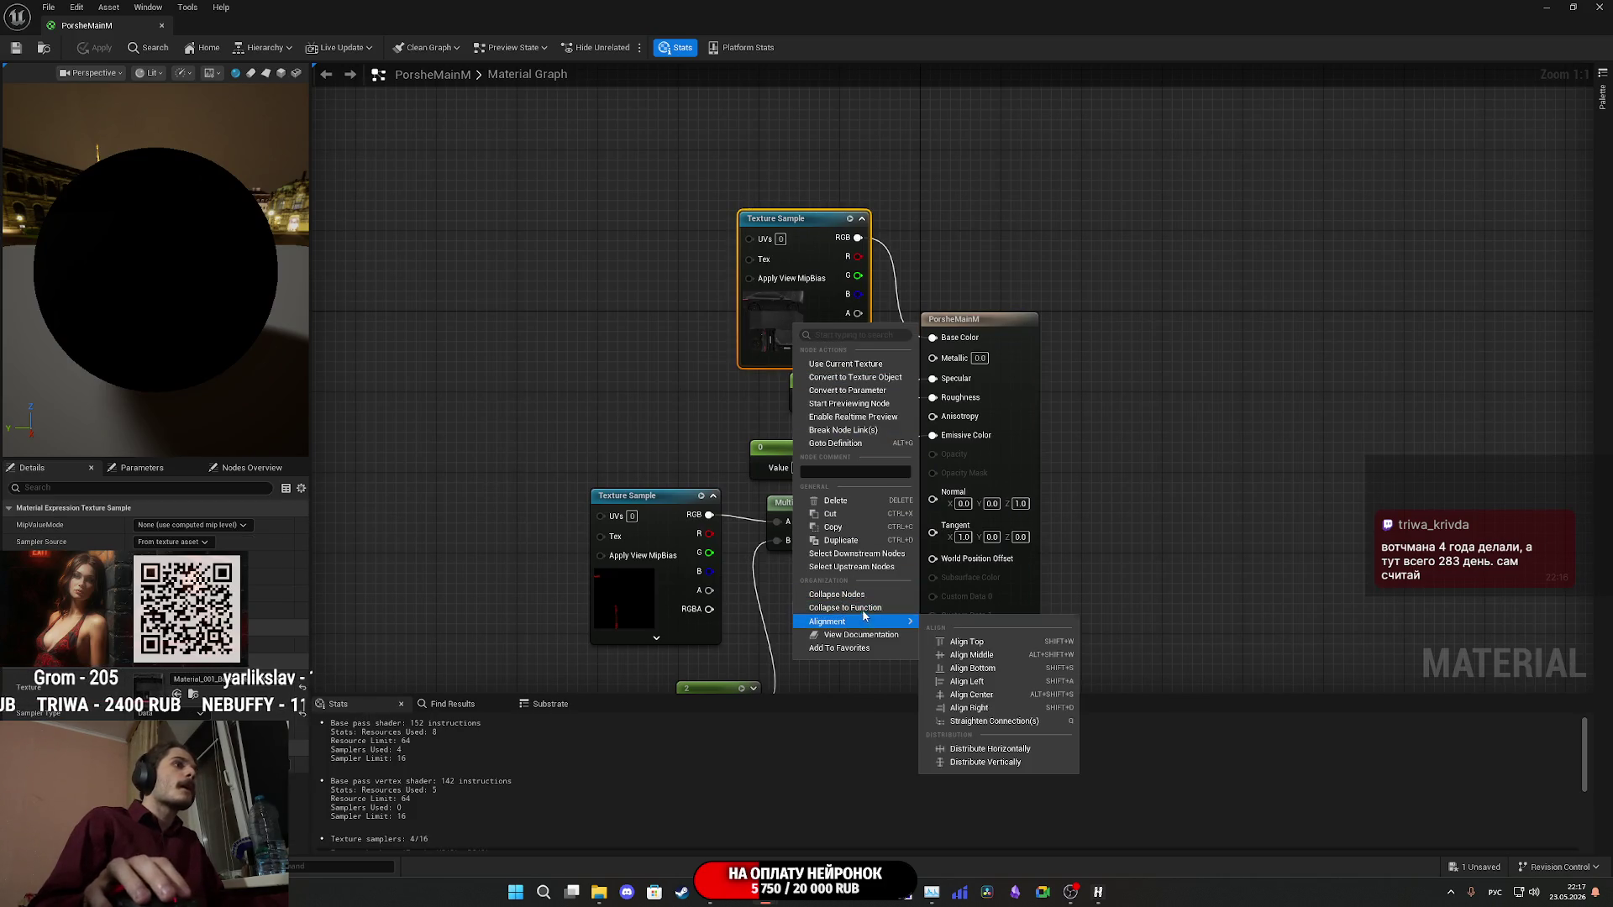
pyautogui.click(849, 390)
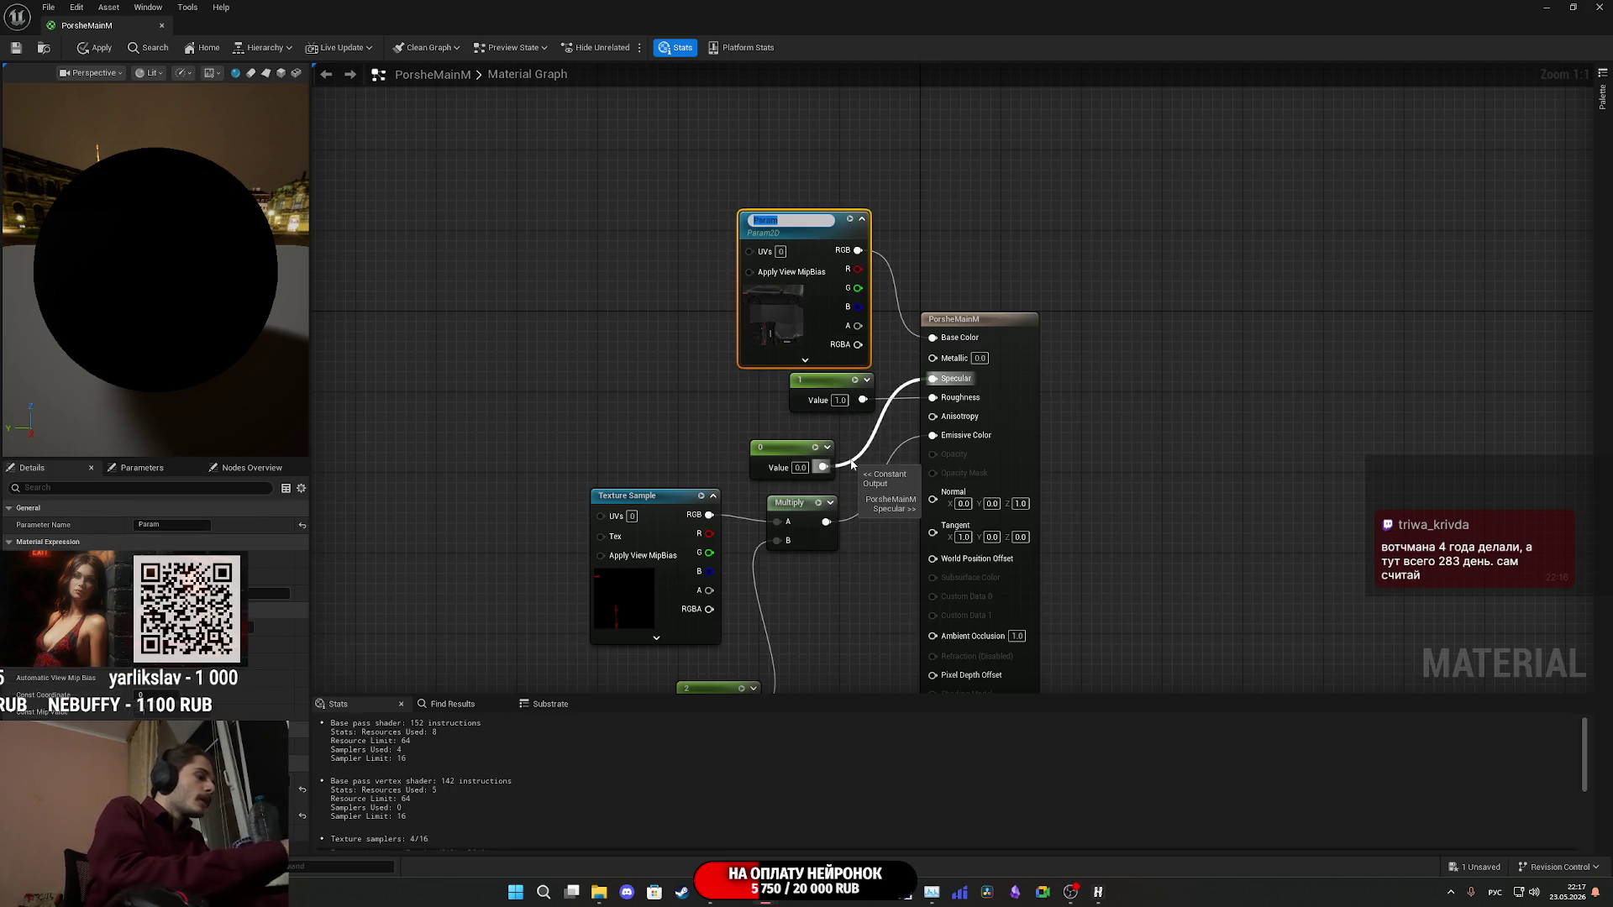
pyautogui.write('ИС')
pyautogui.press('Return')
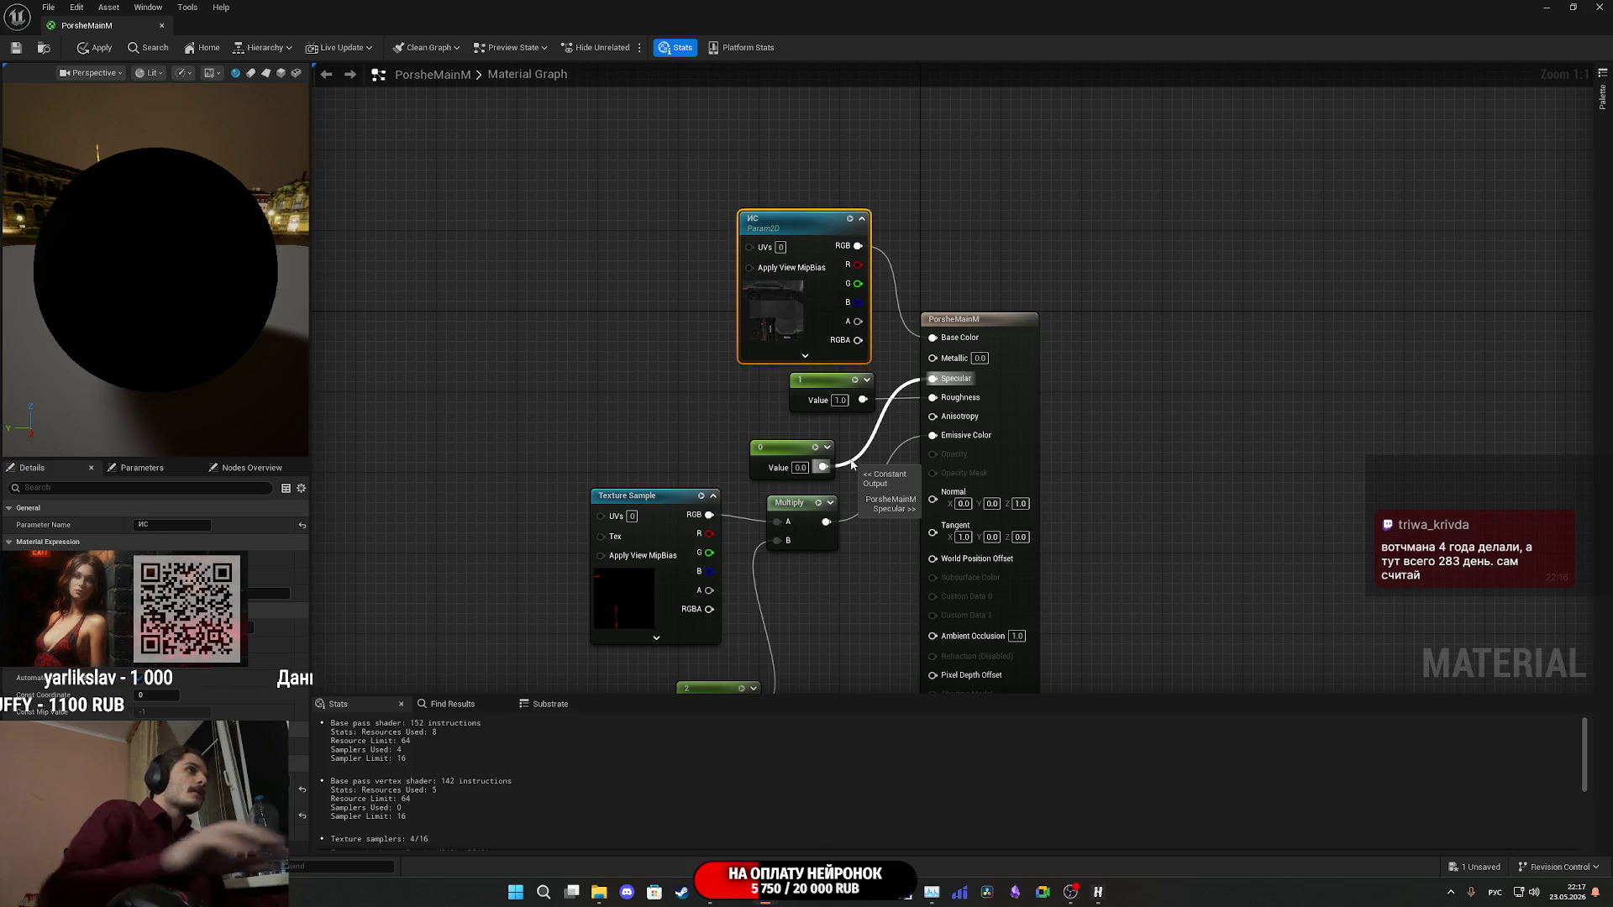
pyautogui.click(156, 525)
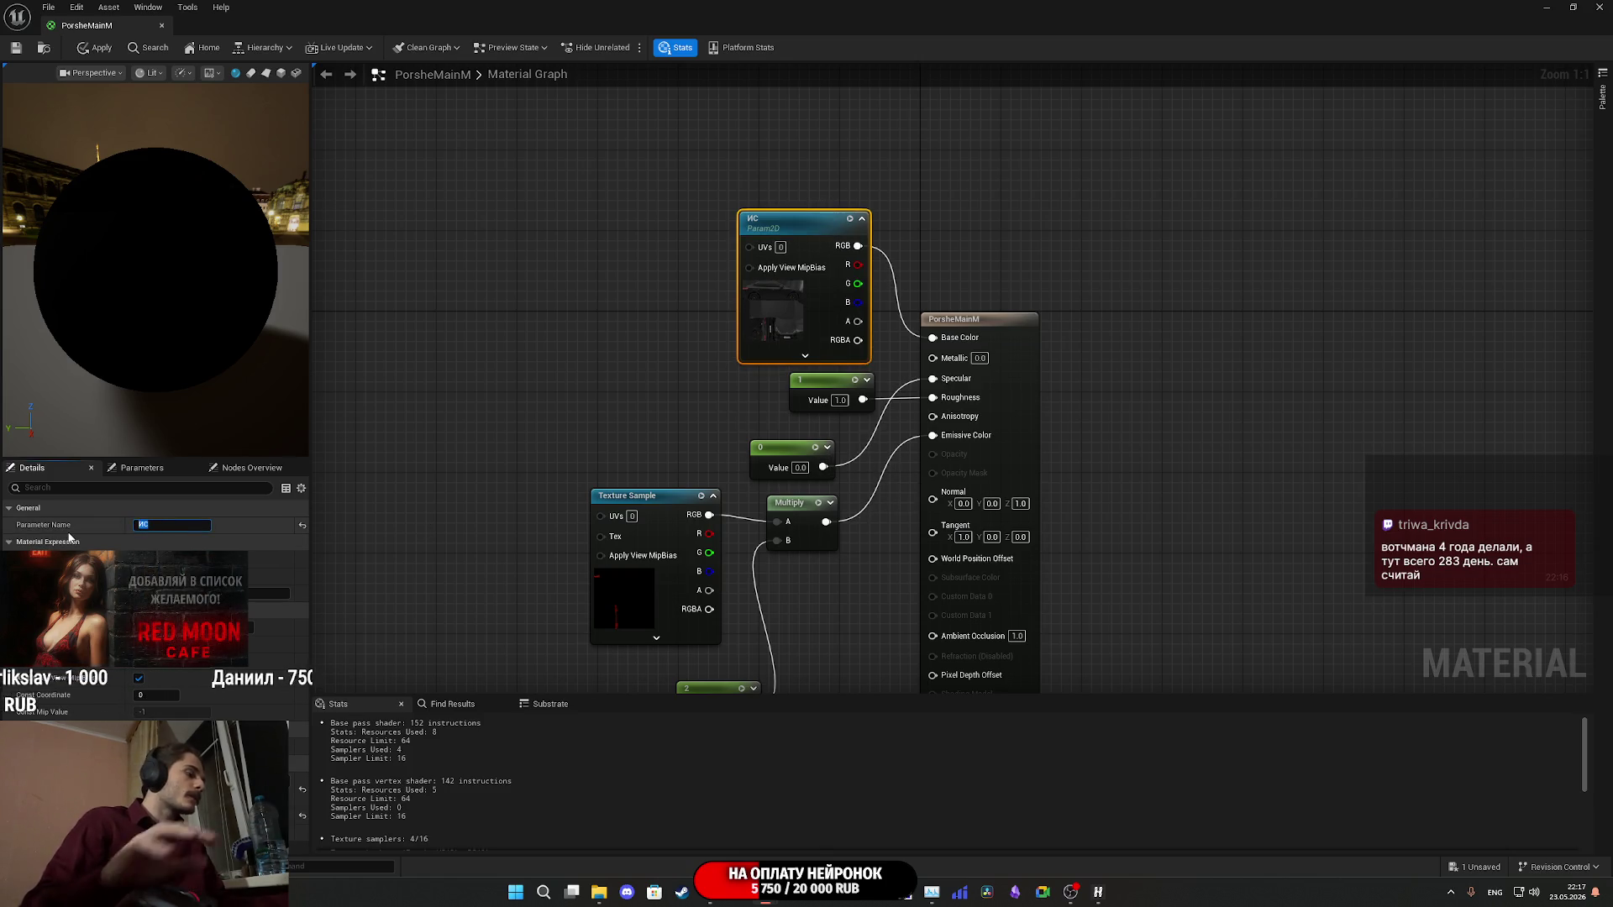
pyautogui.write('BC')
pyautogui.press('Return')
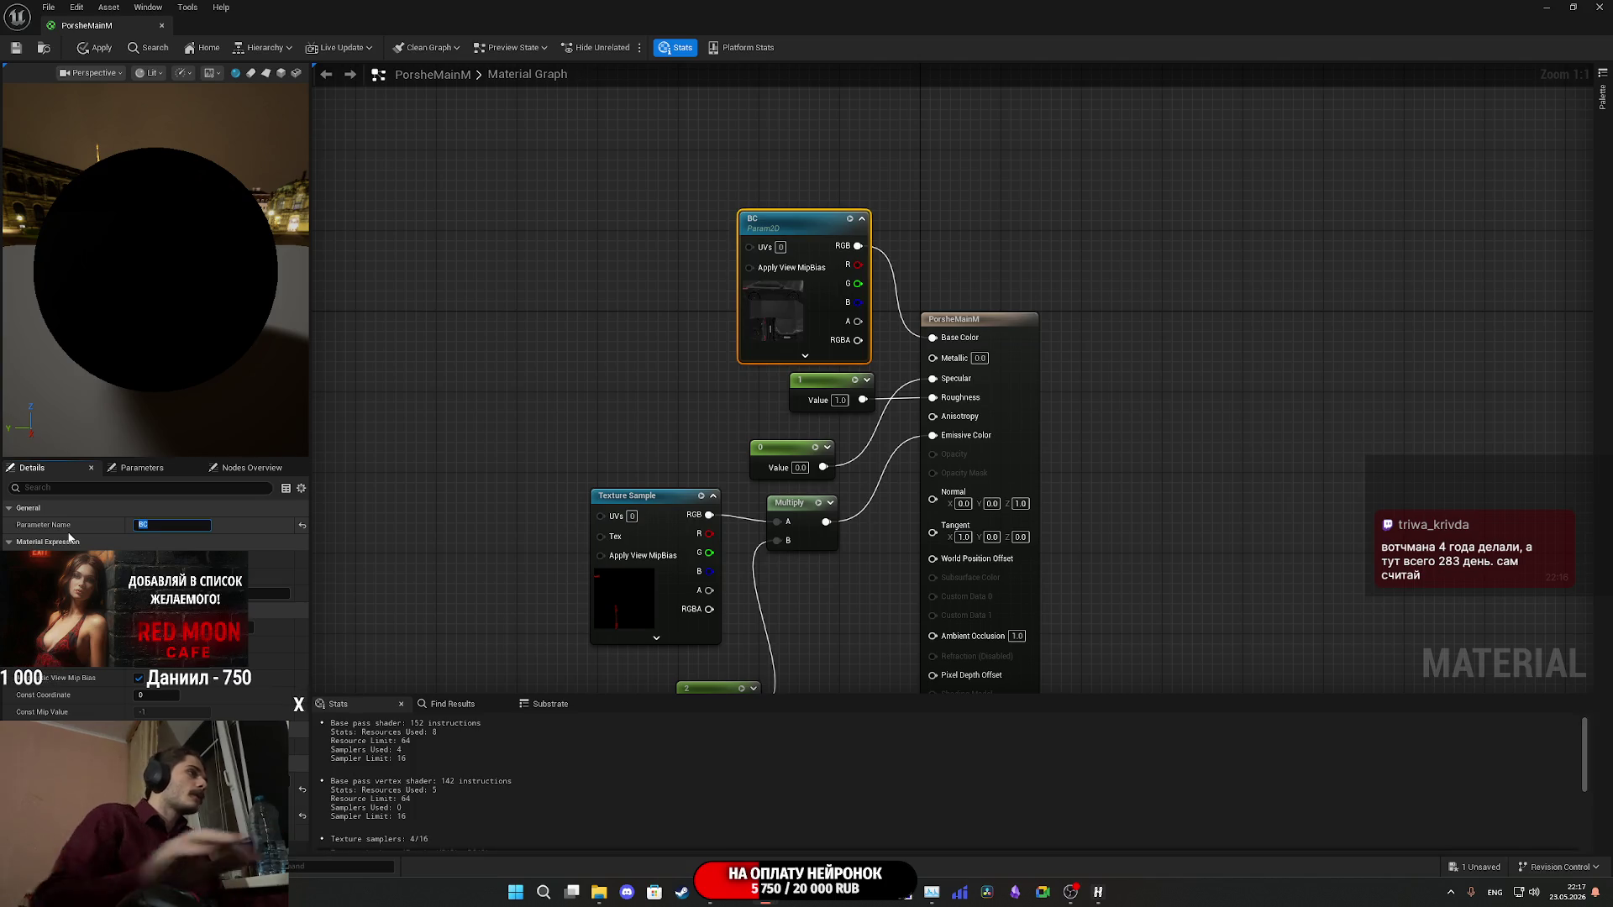
pyautogui.click(96, 48)
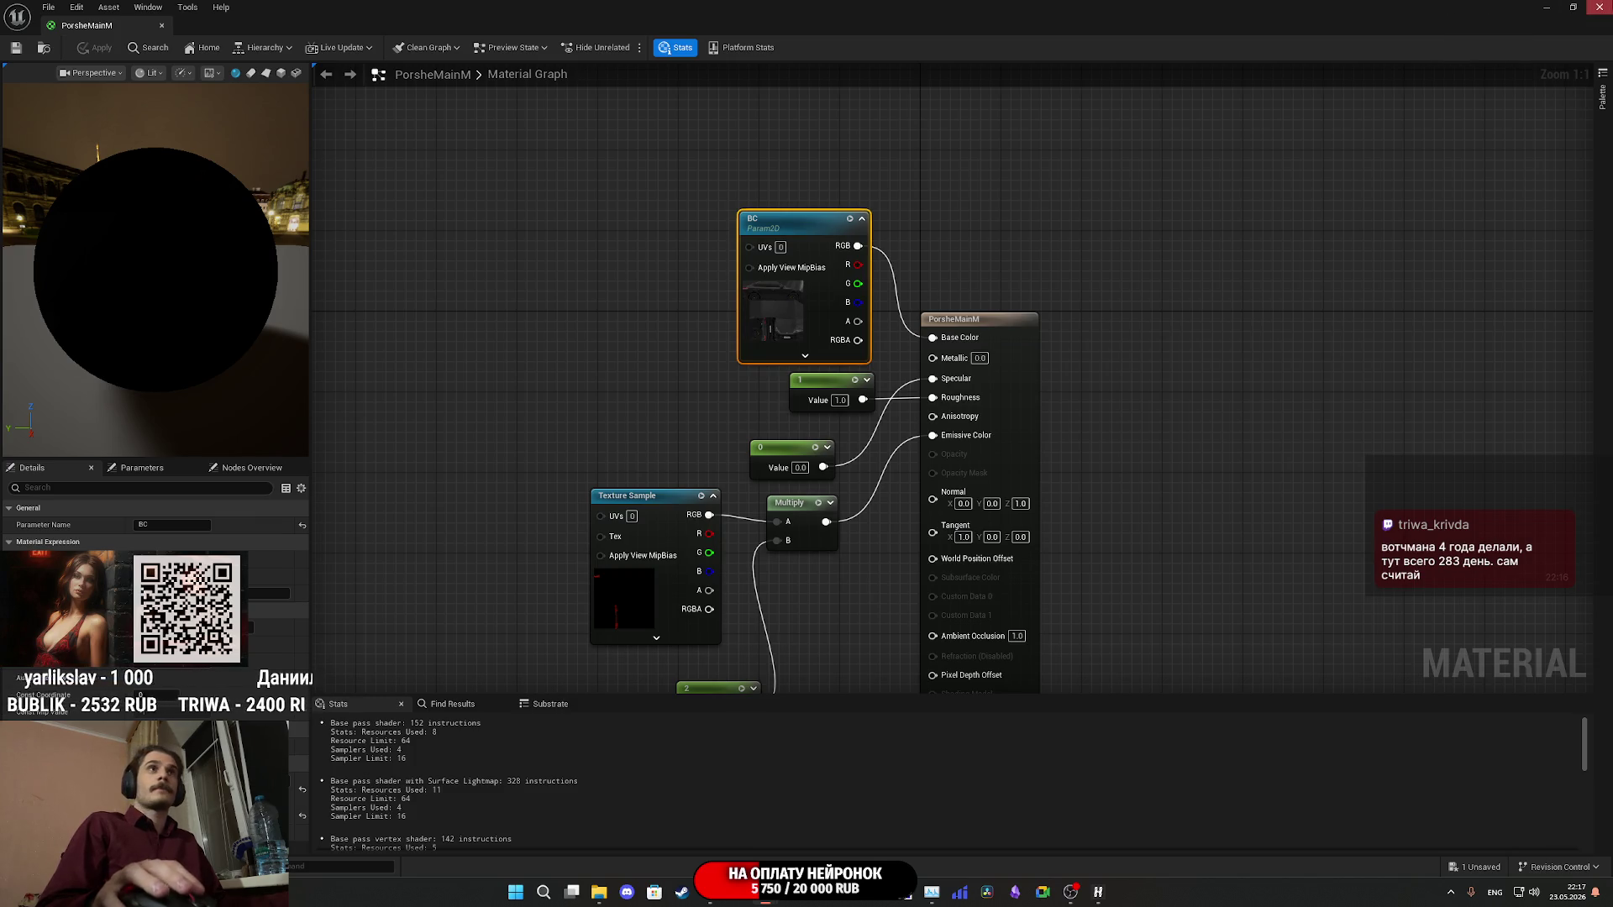
pyautogui.click(1600, 7)
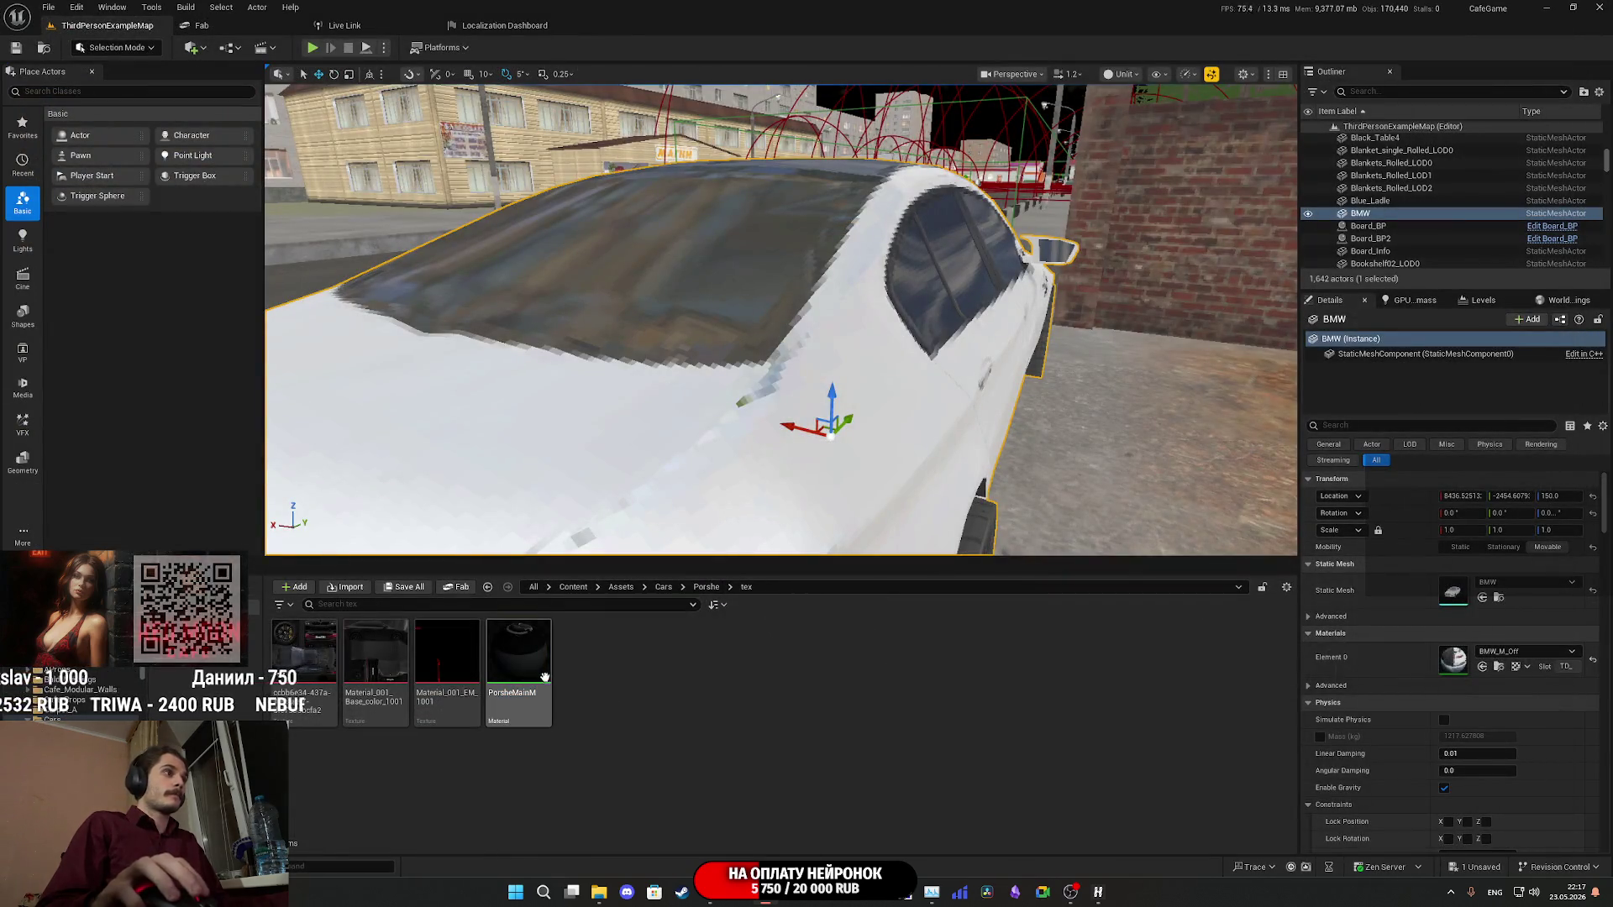
pyautogui.rightClick(523, 655)
# Create a PorsheMainM material instance and override its BC parameter with the imported texture.
pyautogui.click(605, 309)
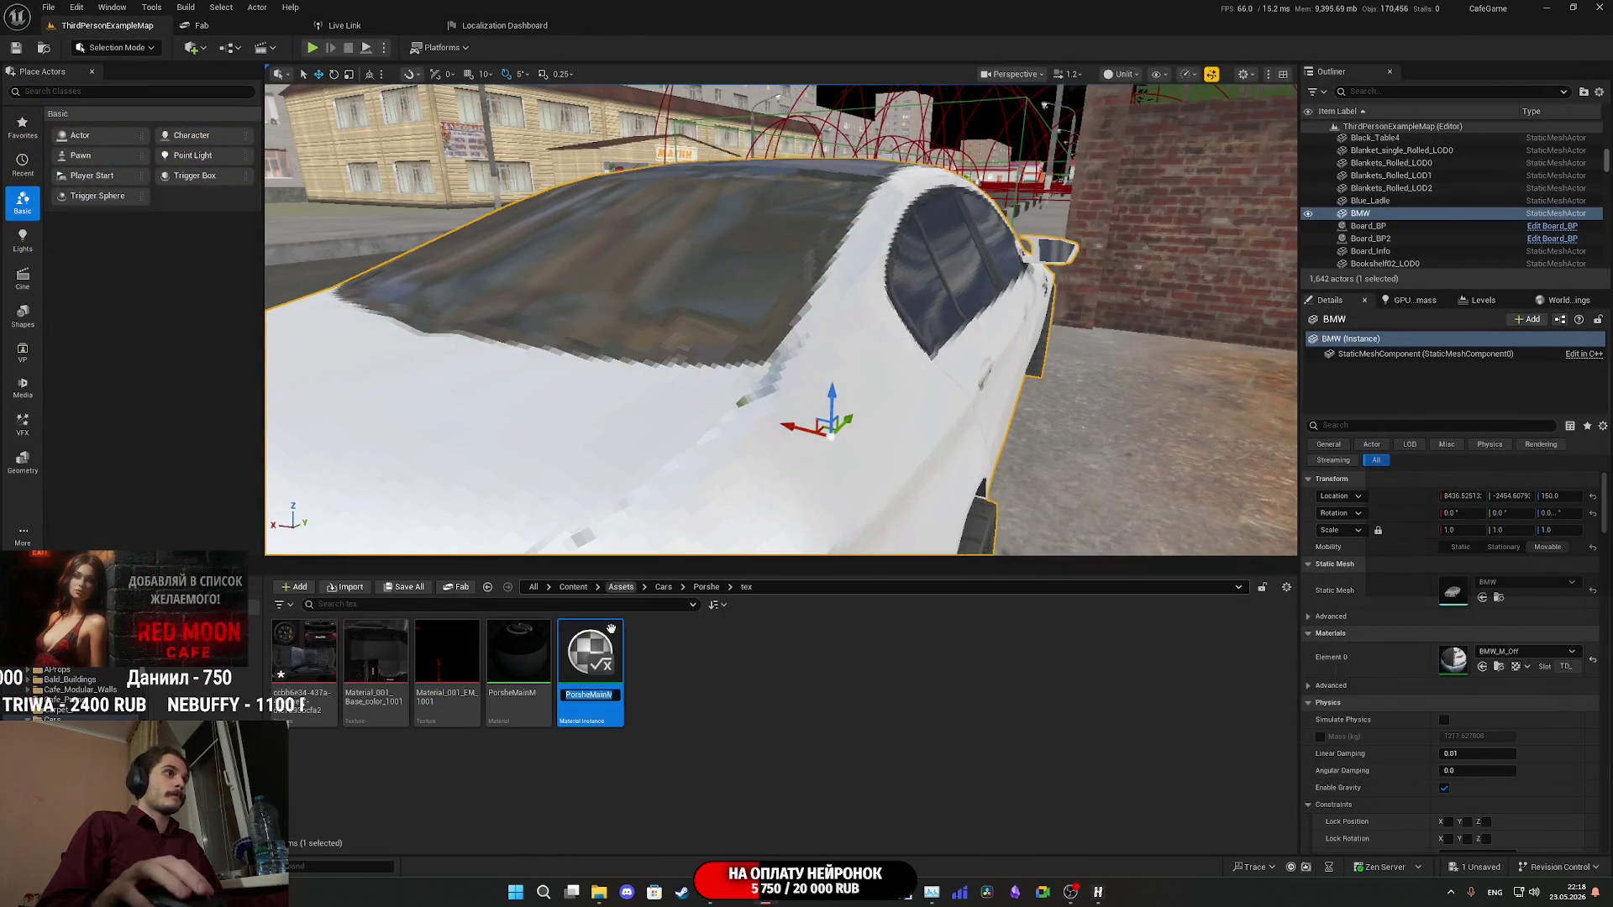
pyautogui.doubleClick(600, 653)
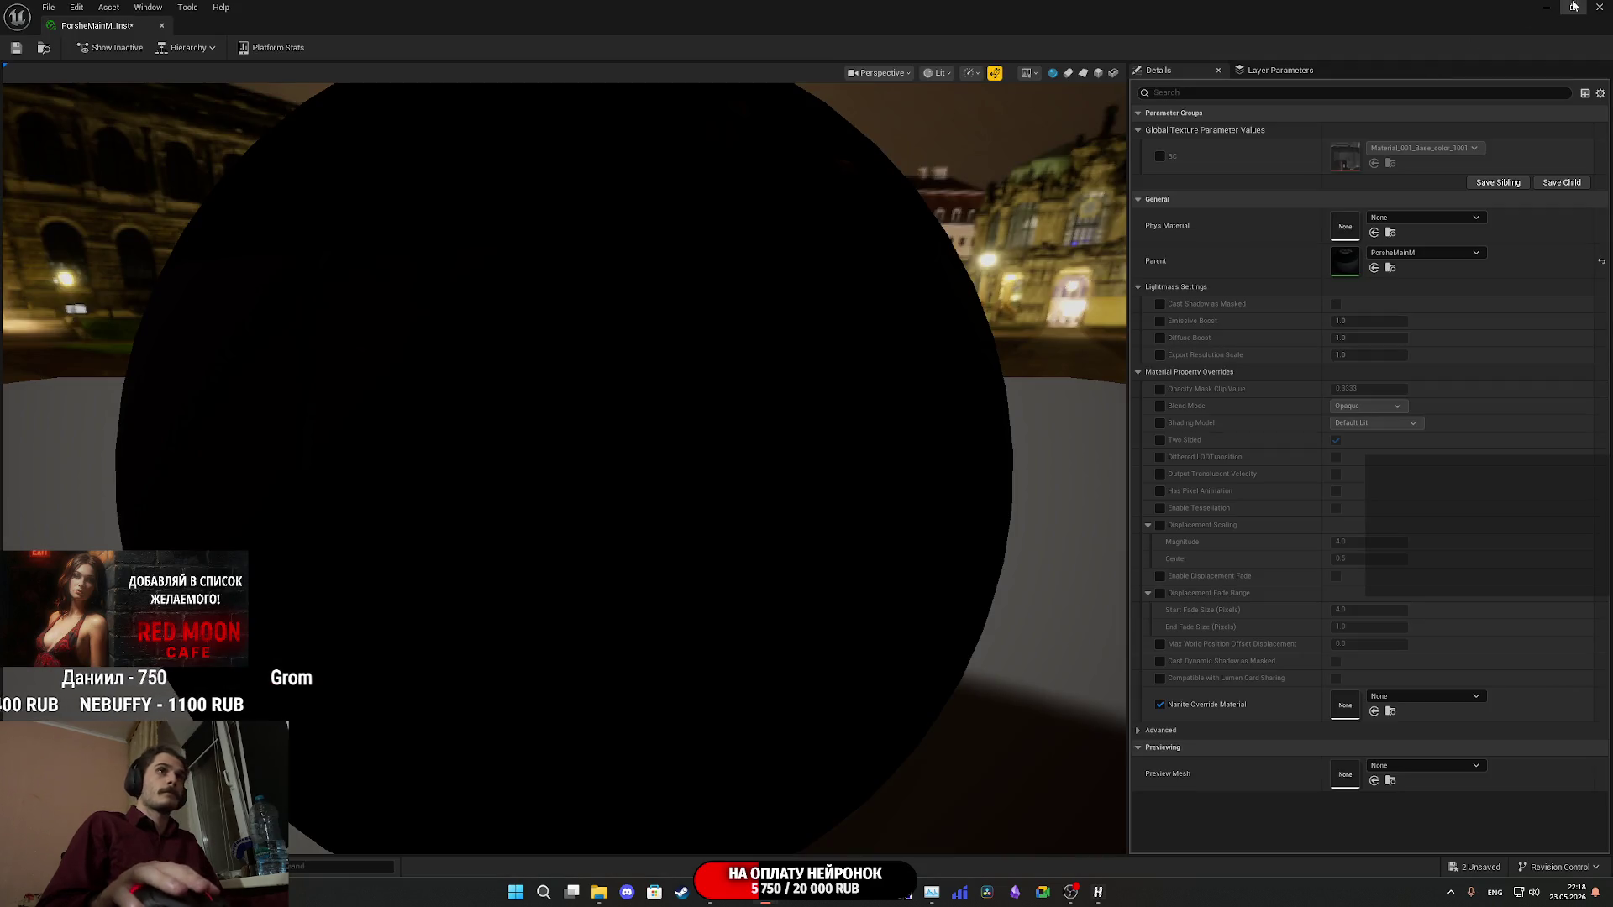
pyautogui.click(1160, 157)
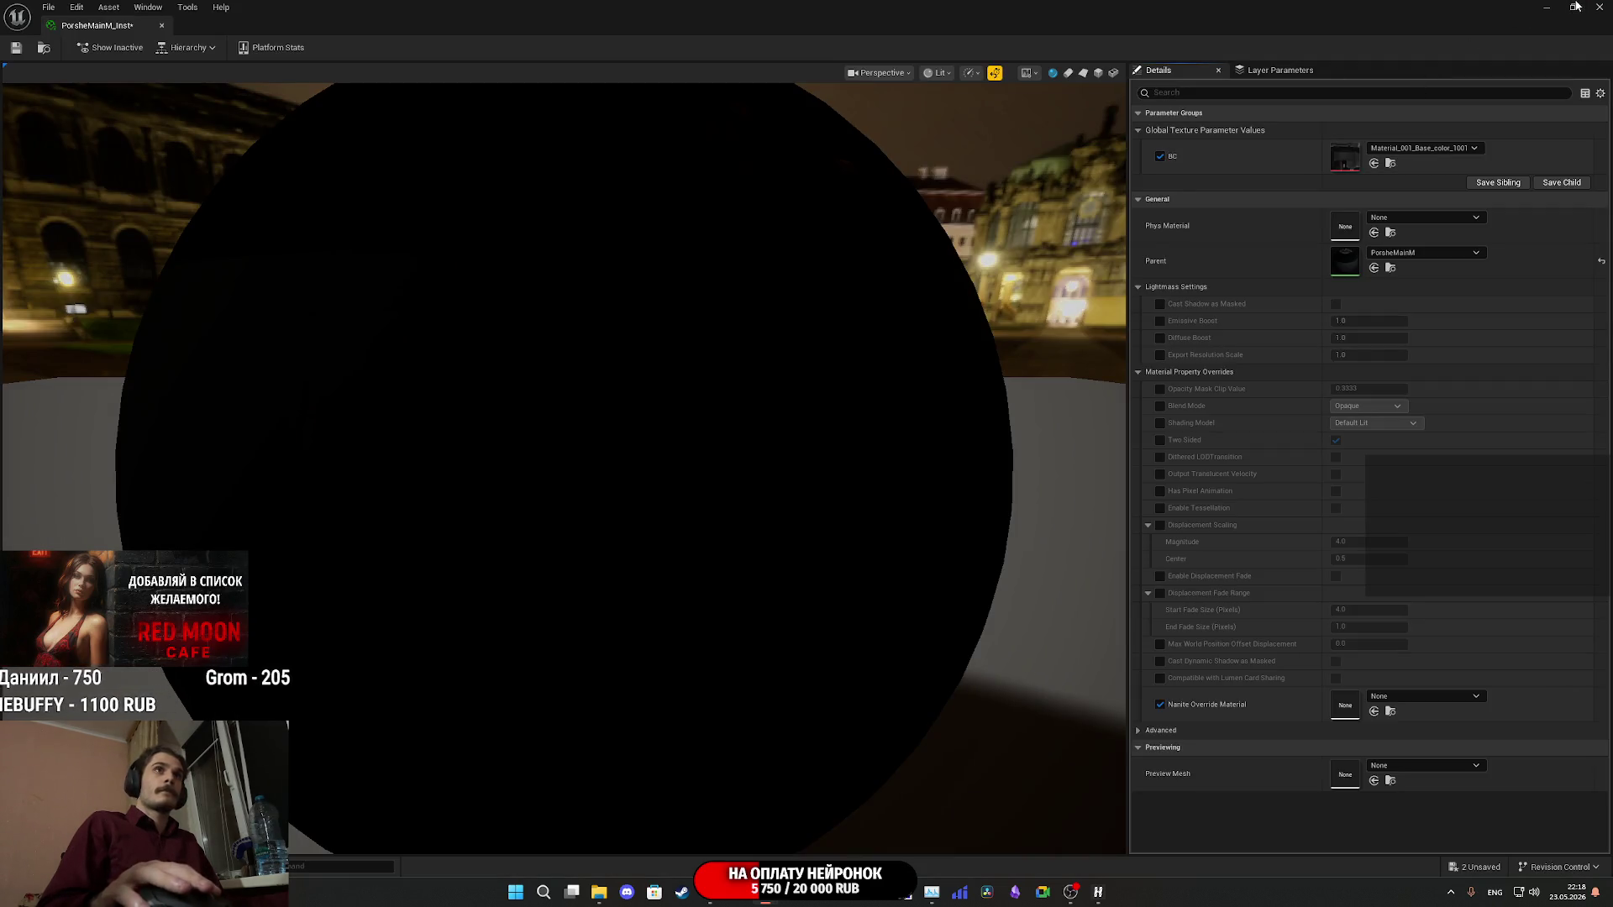
pyautogui.click(1576, 7)
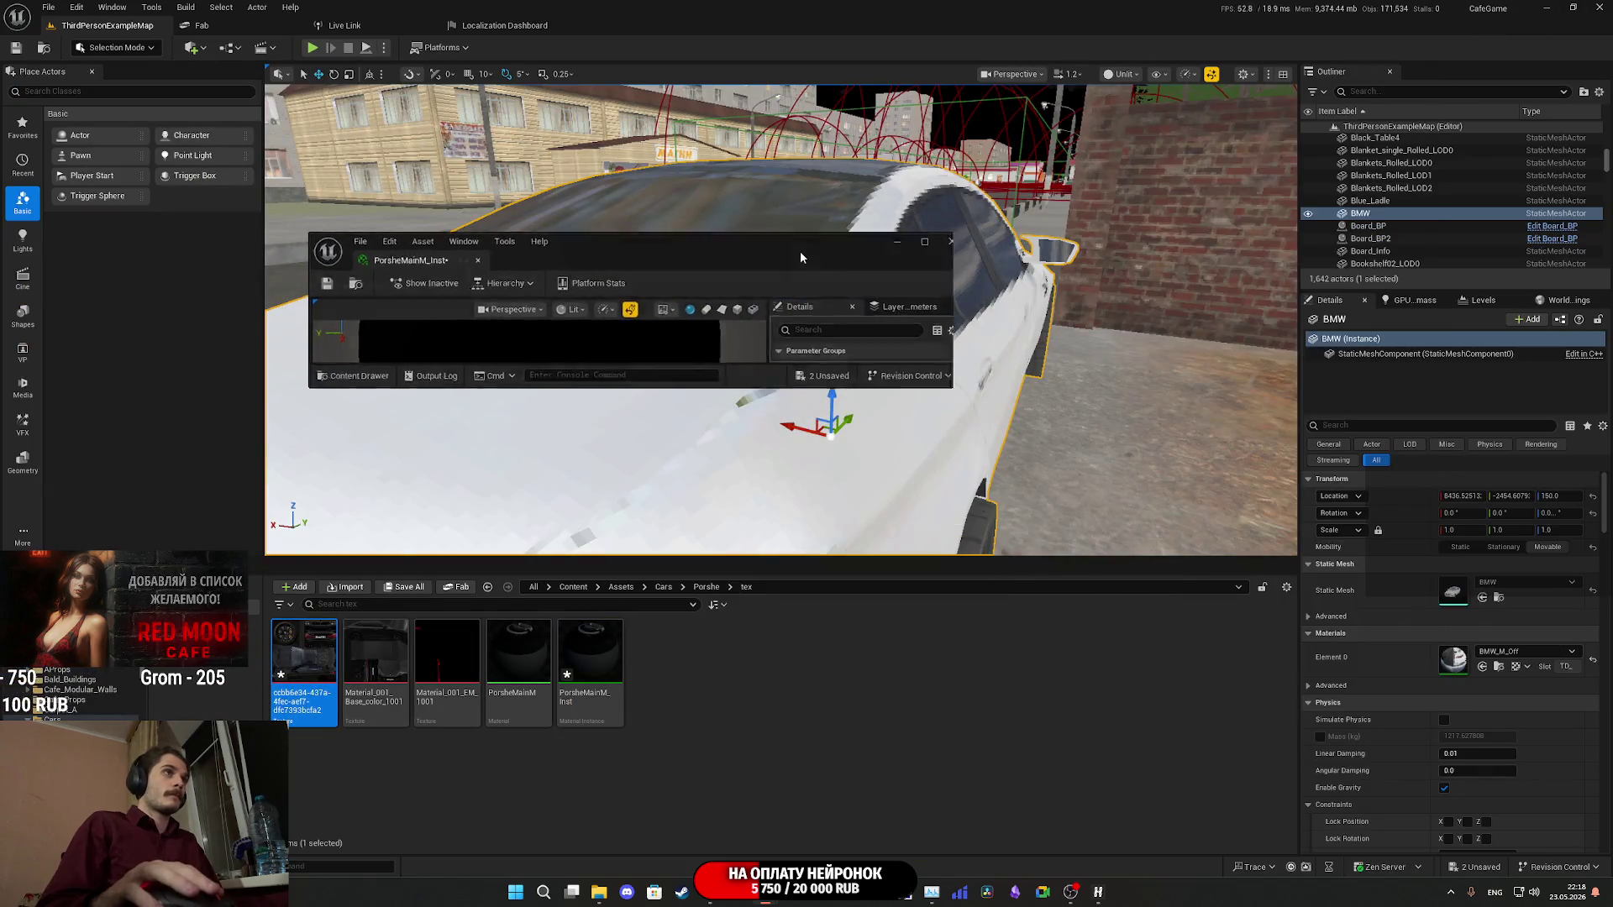
pyautogui.doubleClick(799, 250)
pyautogui.click(1374, 163)
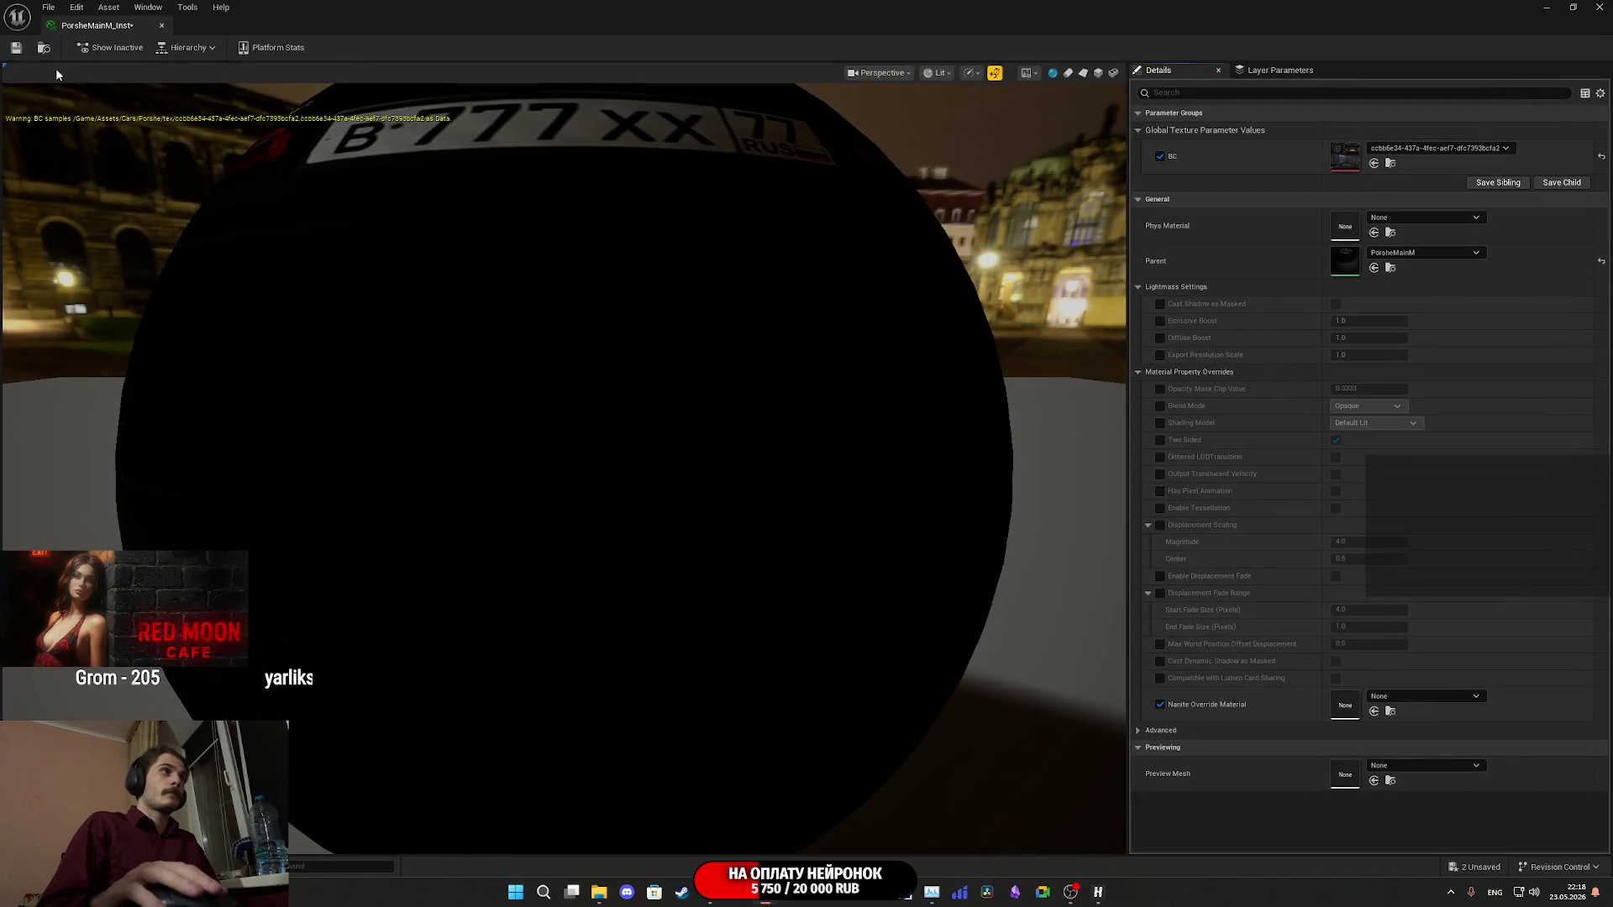
# Save the PorsheMainM_Inst material instance and start assigning it to the BMW.
pyautogui.click(1569, 9)
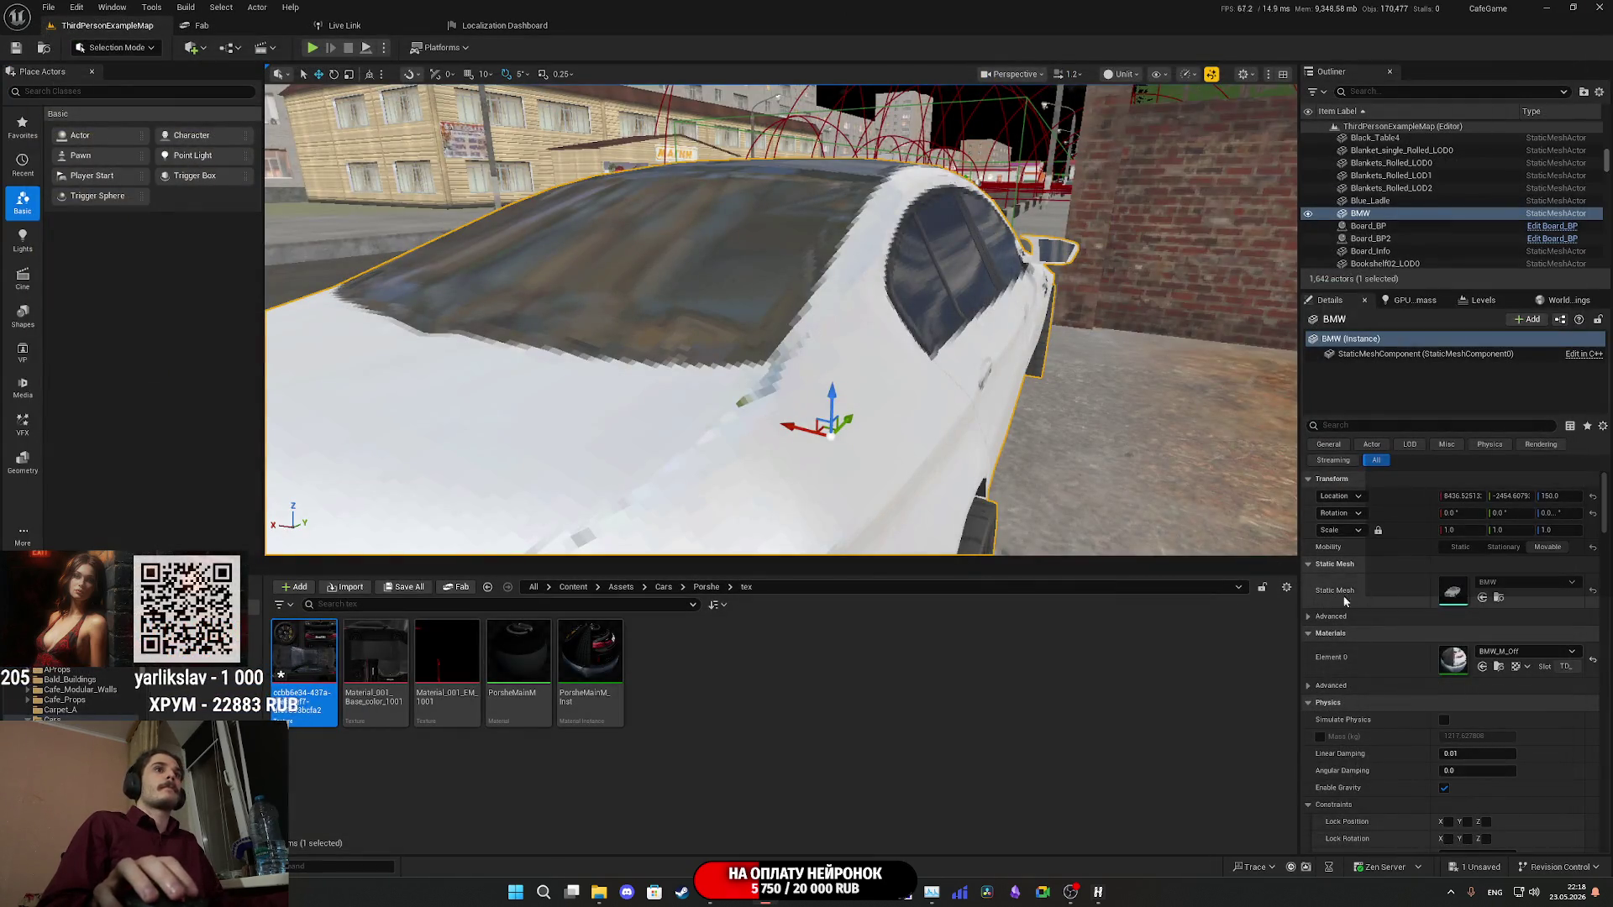
pyautogui.click(405, 586)
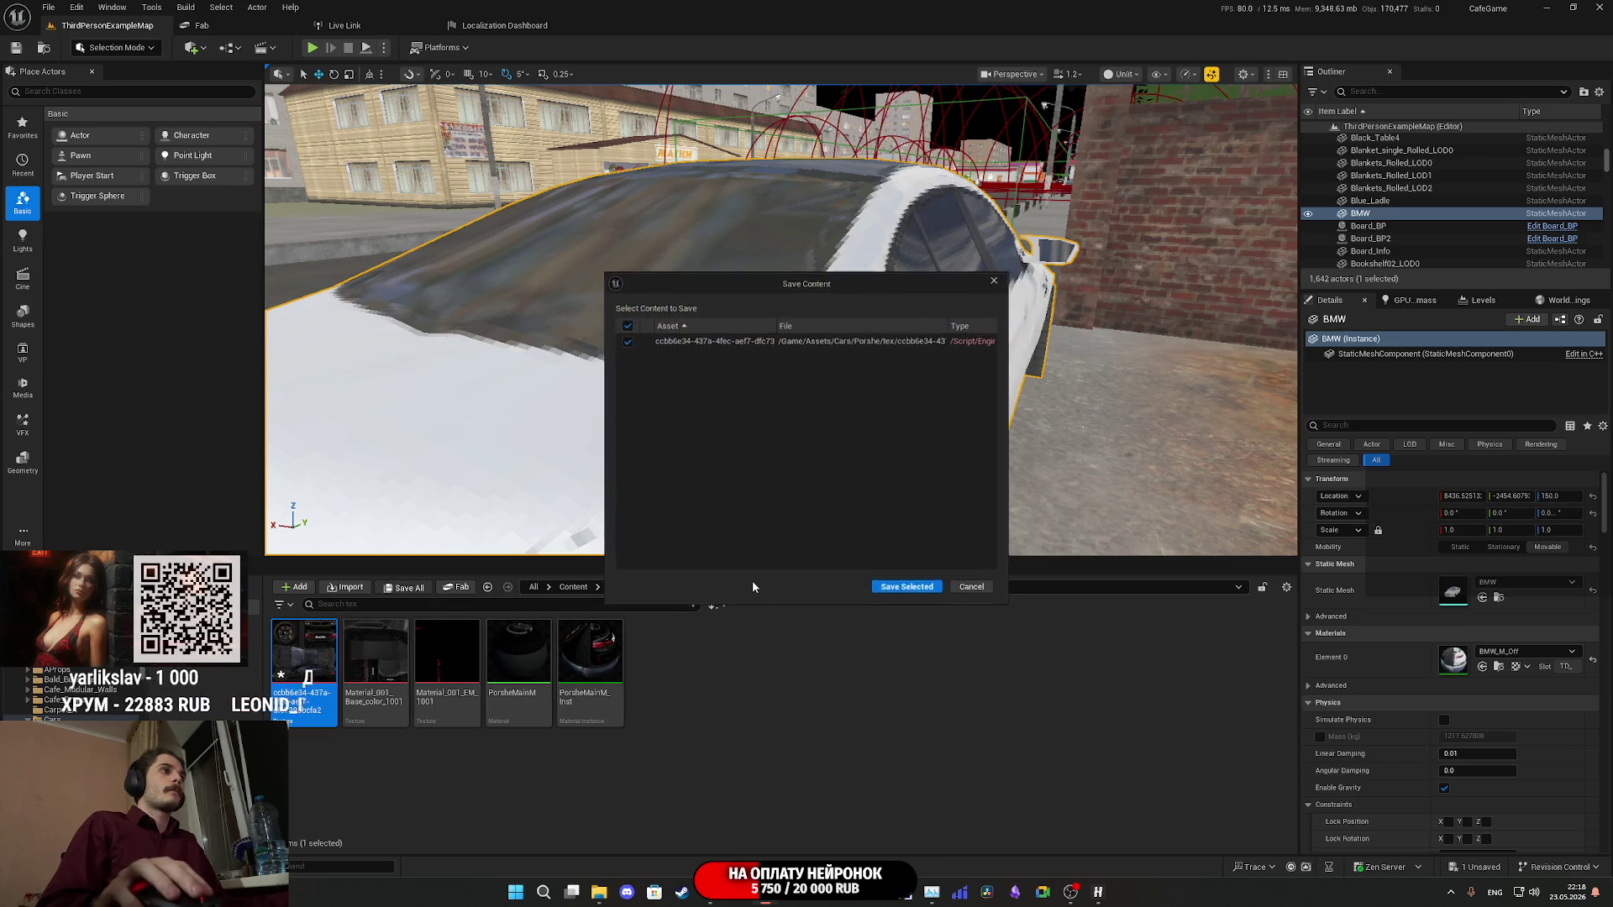
pyautogui.click(903, 590)
pyautogui.click(592, 662)
pyautogui.moveTo(691, 656); pyautogui.dragTo(894, 667)
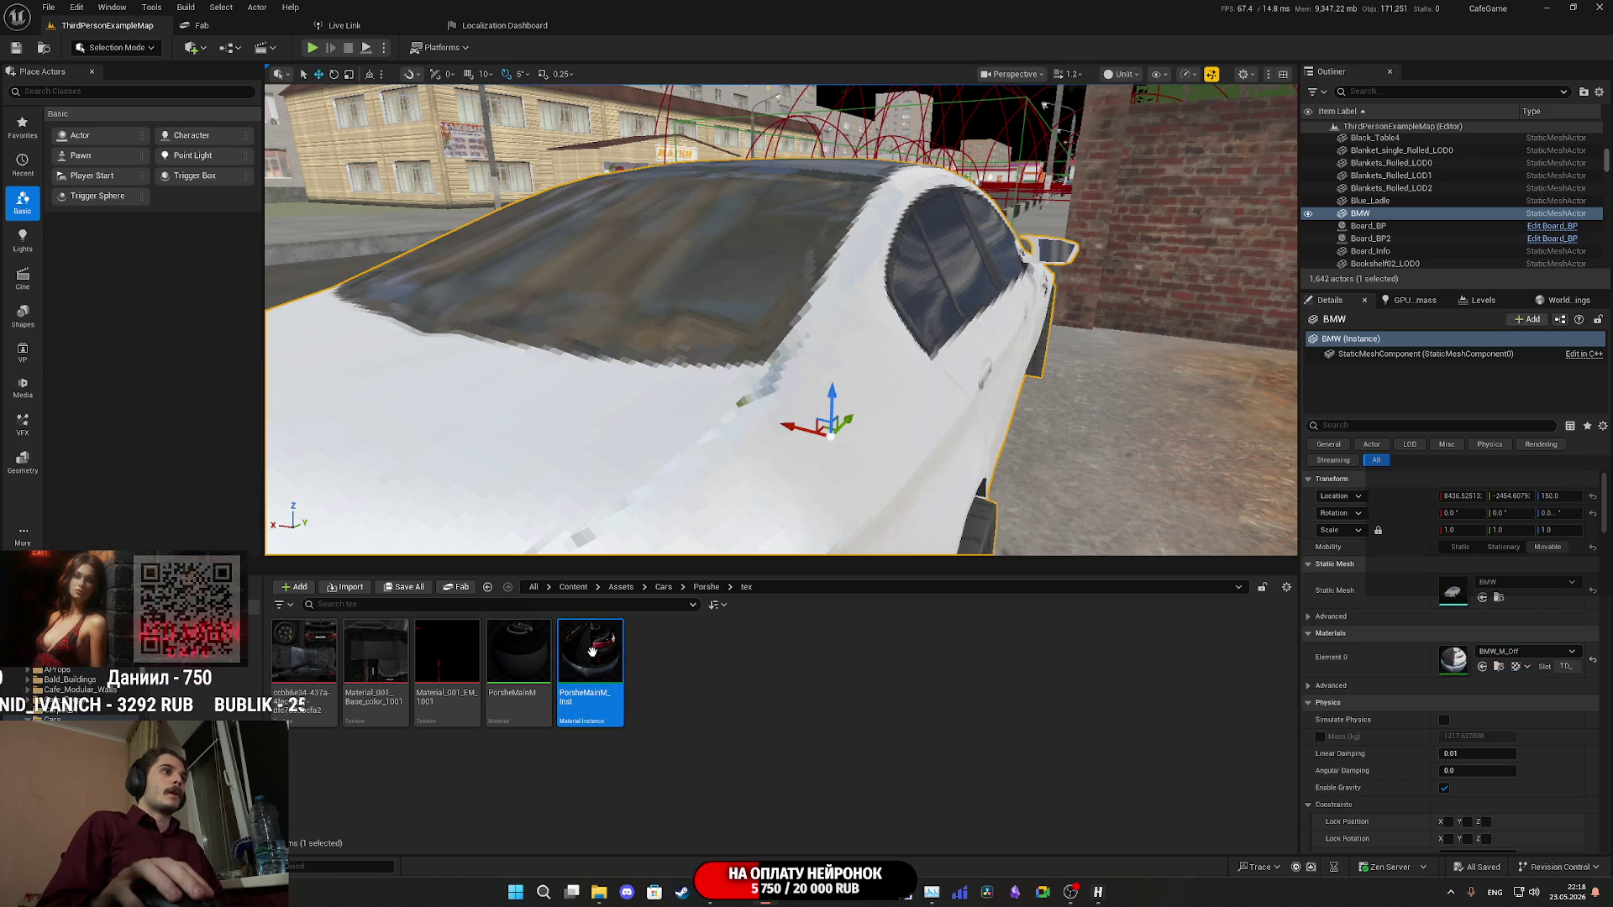
# Apply PorsheMainM_Inst to the BMW's Element 0 slot and inspect the black car's sides and rear plate.
pyautogui.moveTo(597, 652); pyautogui.dragTo(1479, 659)
pyautogui.moveTo(1008, 421)
pyautogui.keyDown('alt'); pyautogui.mouseDown()
pyautogui.moveTo(1092, 453)
pyautogui.moveTo(1187, 538)
pyautogui.moveTo(1067, 517)
pyautogui.moveTo(995, 424)
pyautogui.mouseUp(); pyautogui.keyUp('alt')
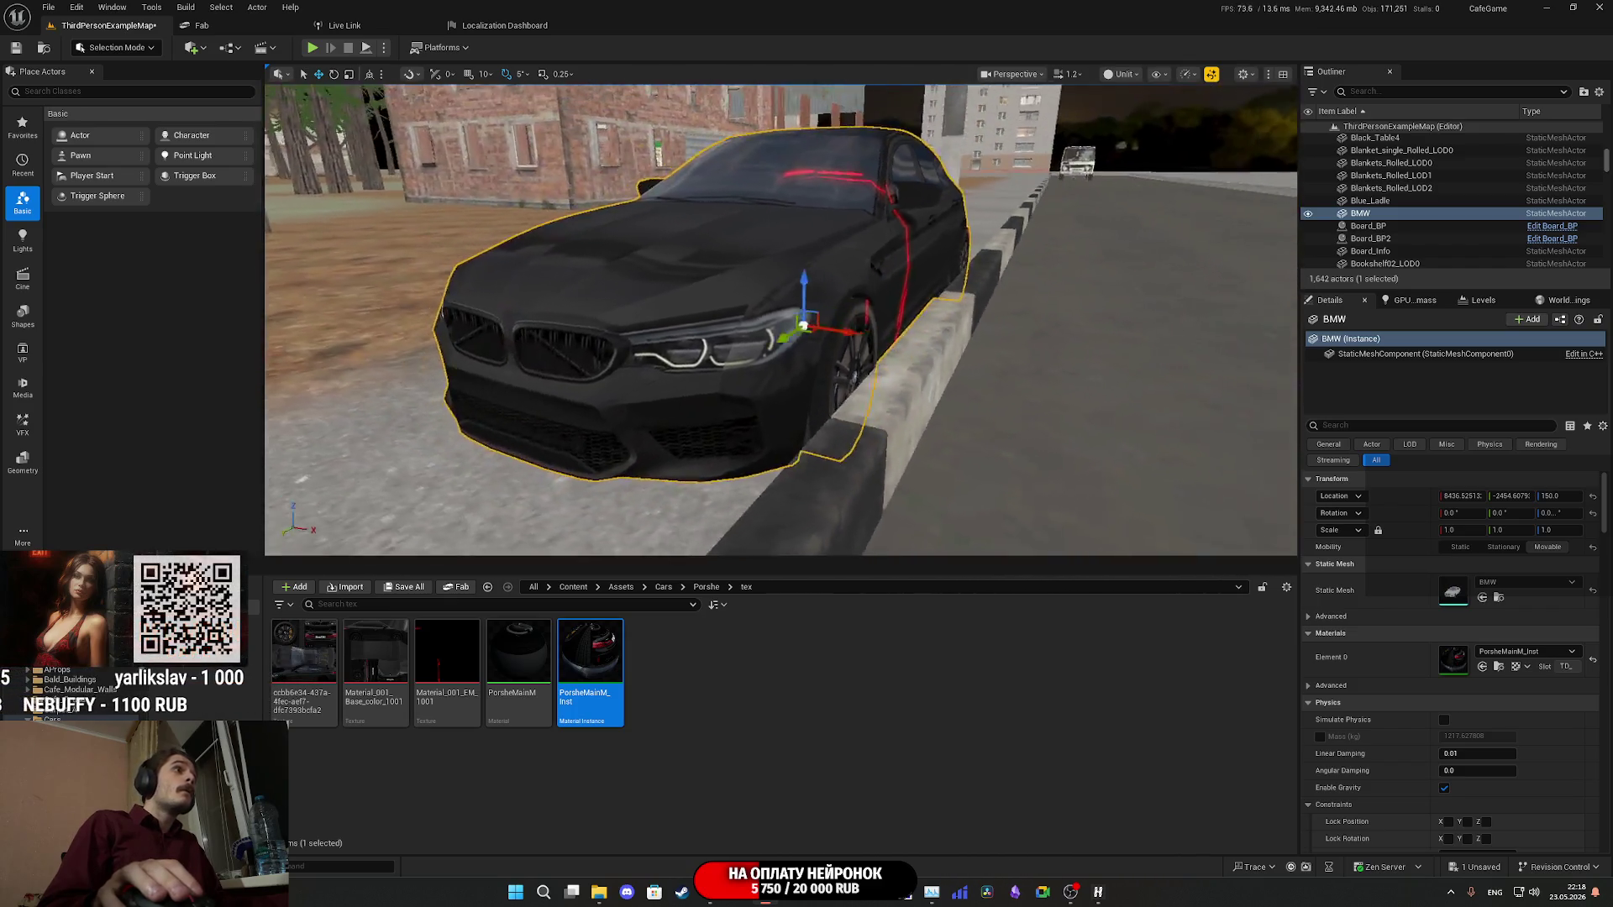
pyautogui.moveTo(781, 319); pyautogui.dragTo(731, 319)
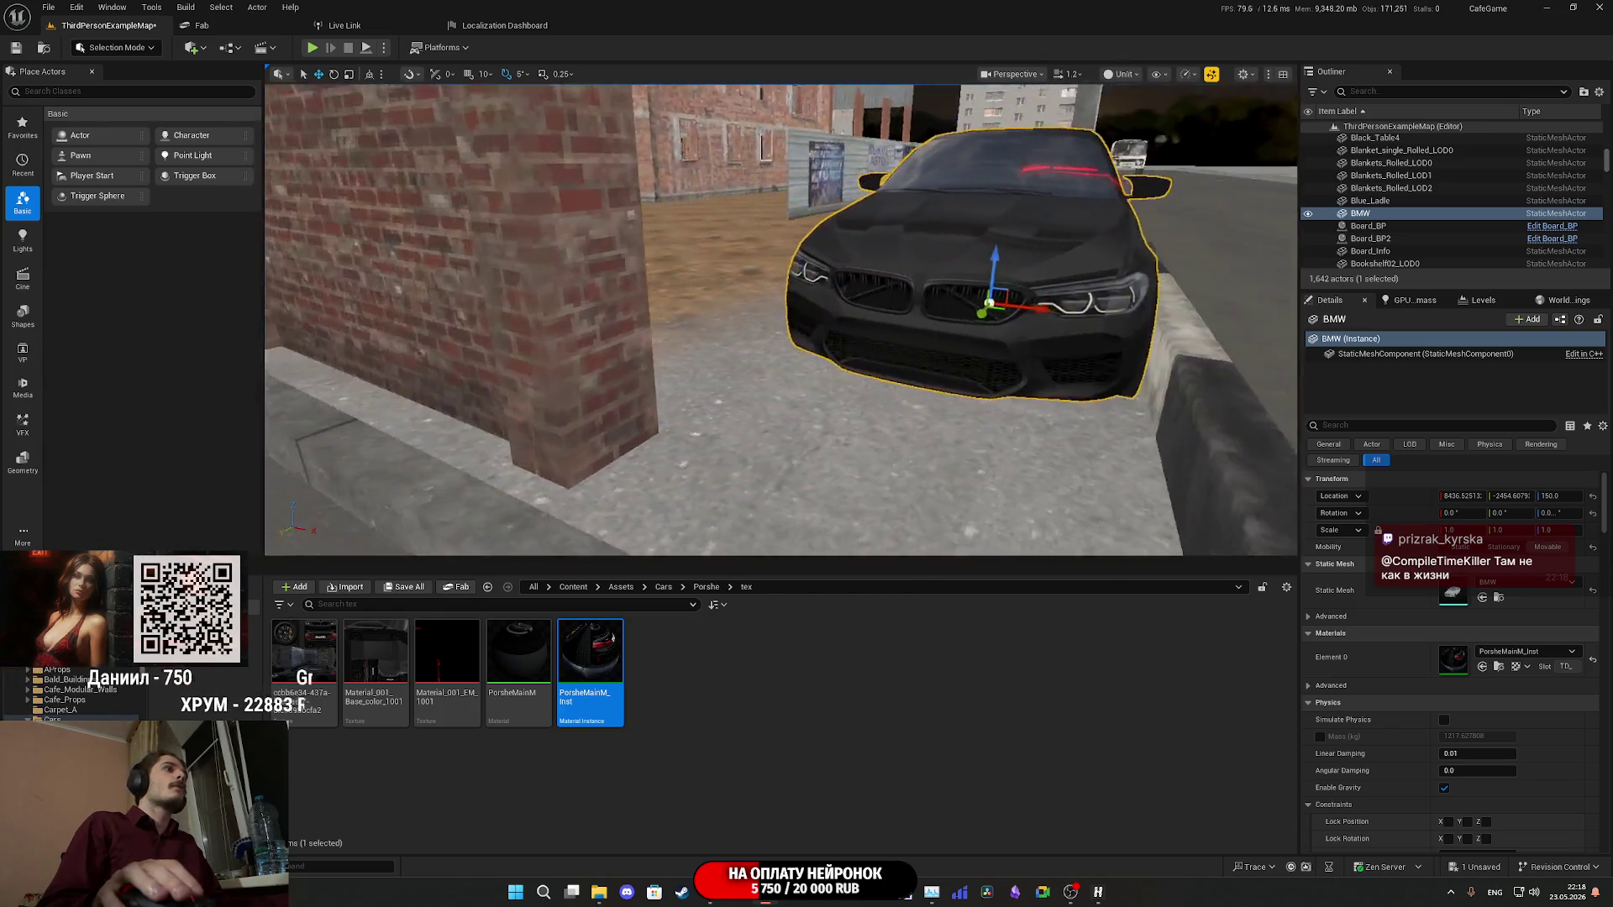
pyautogui.moveTo(731, 319); pyautogui.dragTo(429, 319)
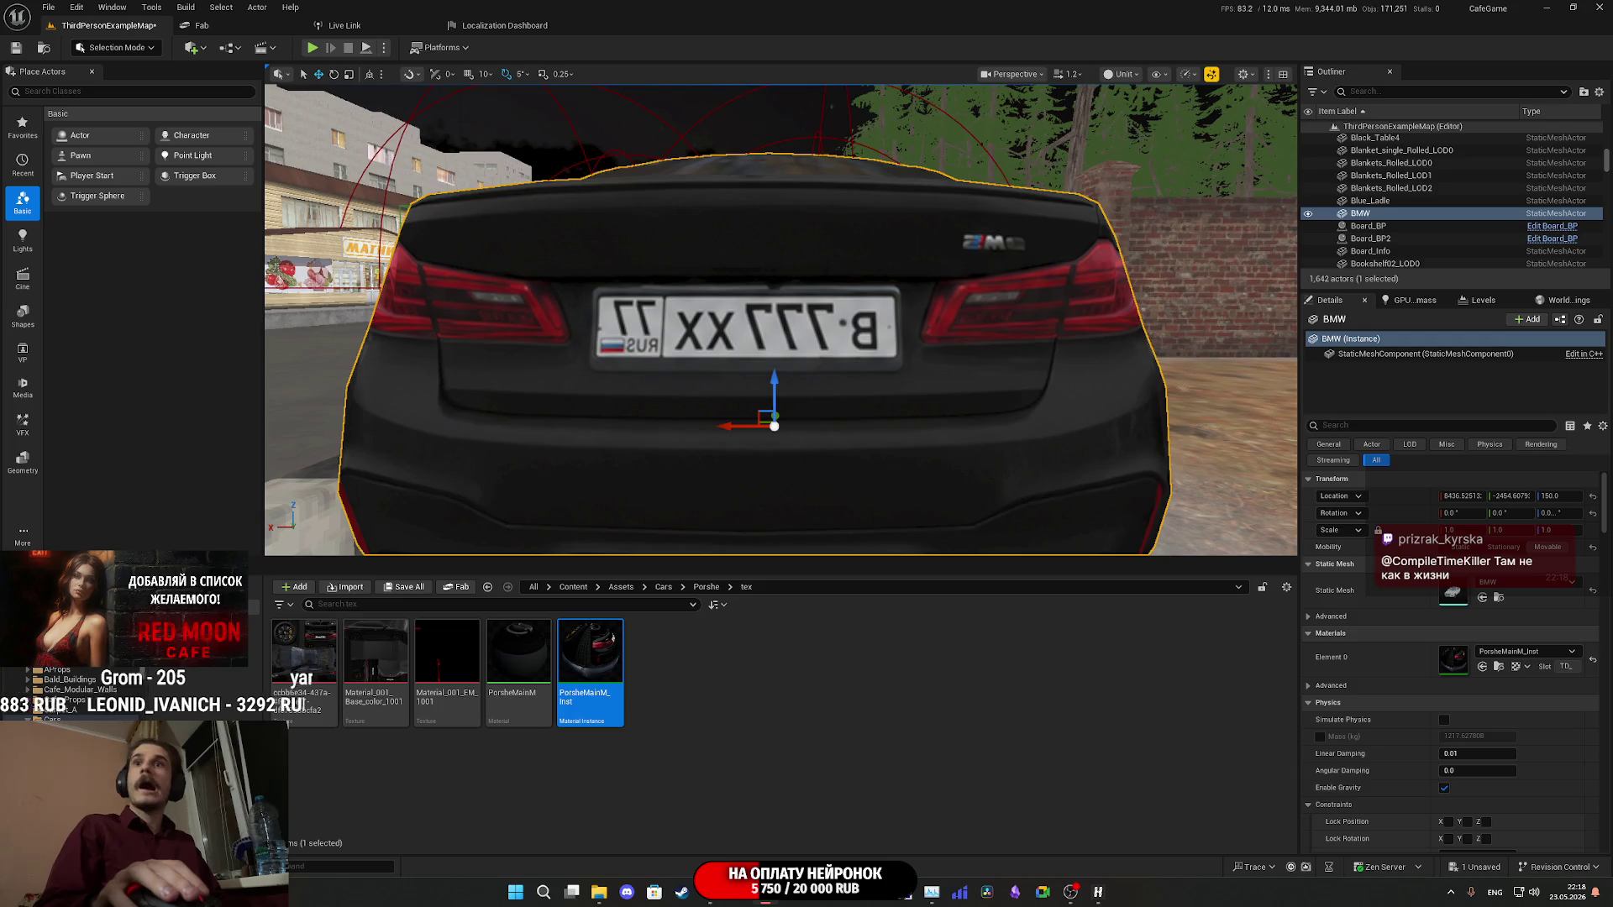
pyautogui.moveTo(782, 319); pyautogui.dragTo(849, 320)
pyautogui.moveTo(989, 429)
pyautogui.mouseDown()
pyautogui.moveTo(922, 429)
pyautogui.moveTo(989, 430)
pyautogui.mouseUp()
# Undo the material swap and delete PorsheMainM_Inst from the tex folder.
pyautogui.hotkey('ctrl', 'z')
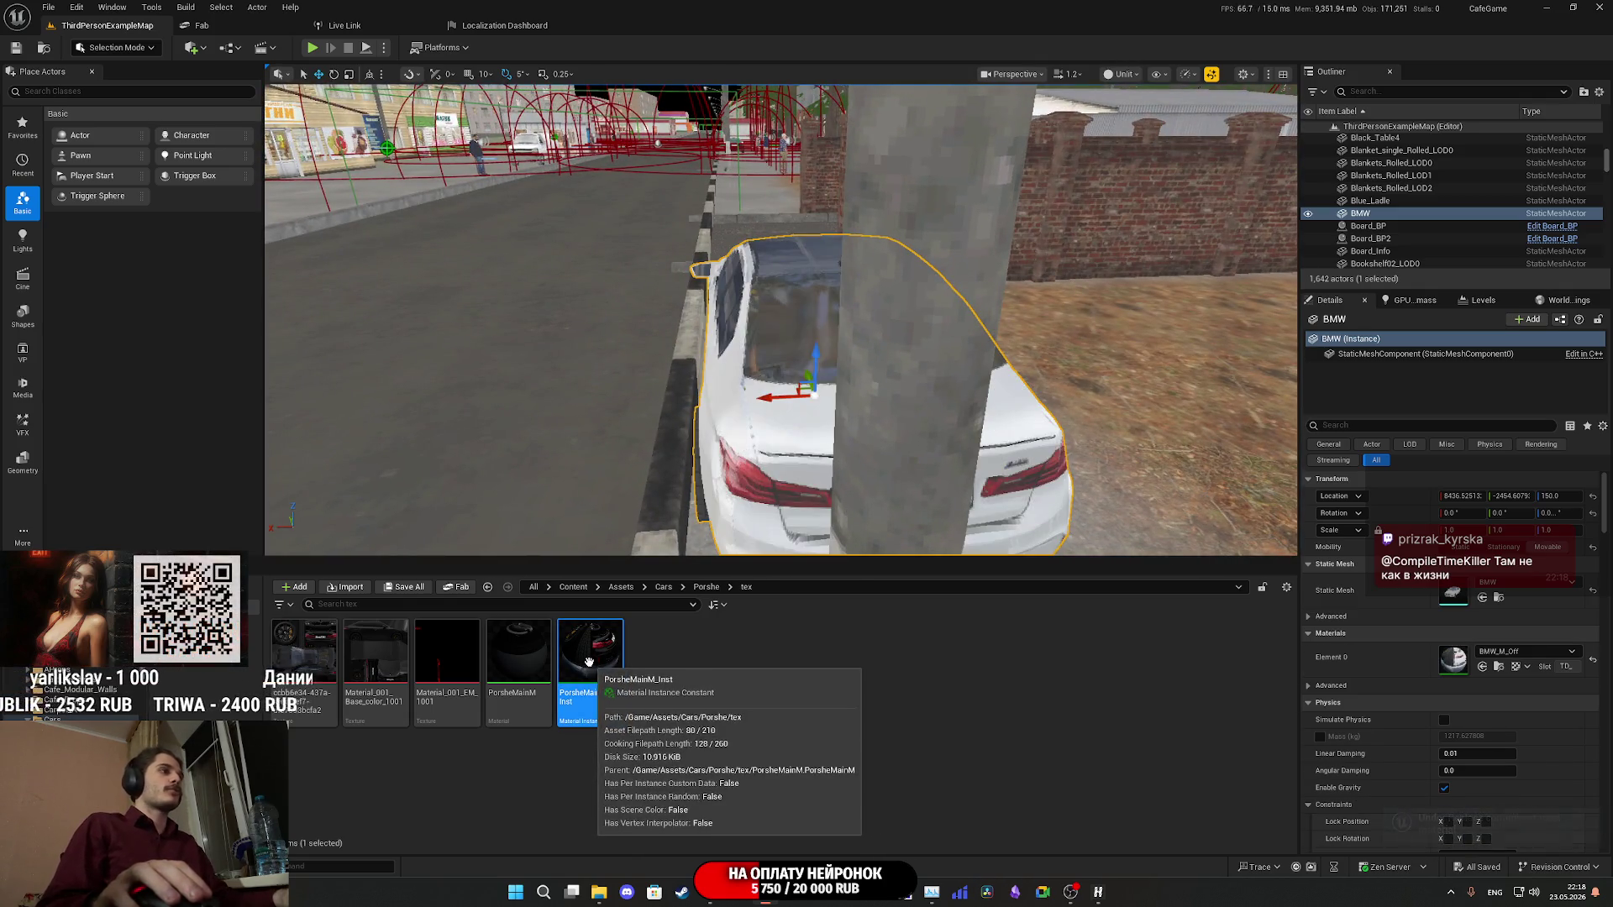
pyautogui.press('Delete')
pyautogui.click(760, 648)
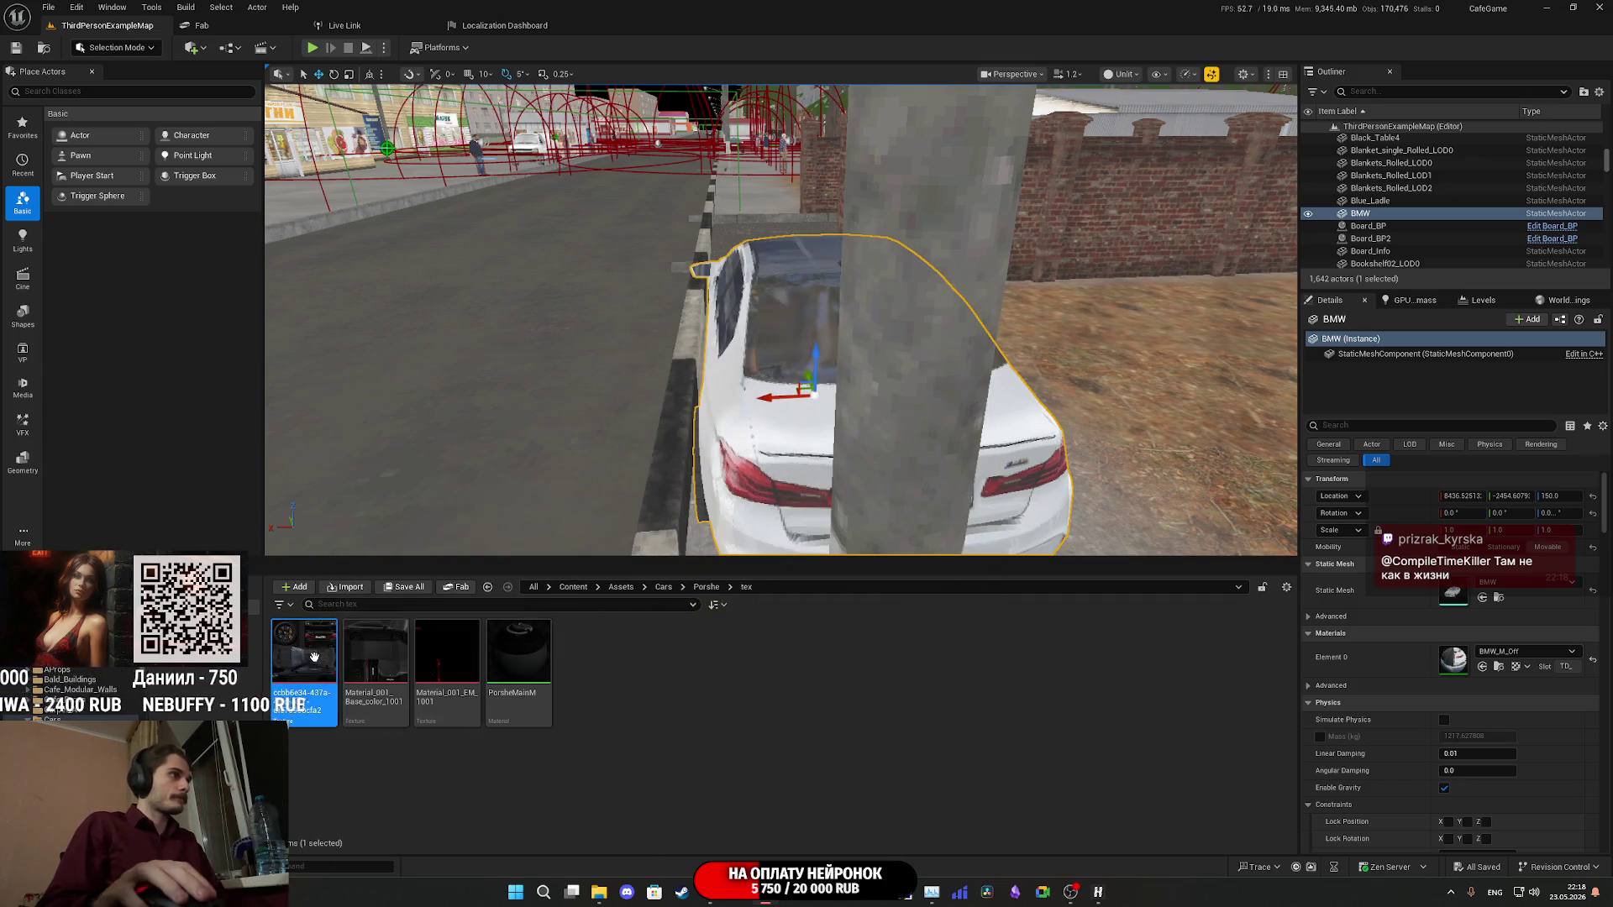
# Make BMW_M's base-colour Texture Sample a parameter named BC and apply the material.
pyautogui.rightClick(296, 683)
pyautogui.click(296, 683)
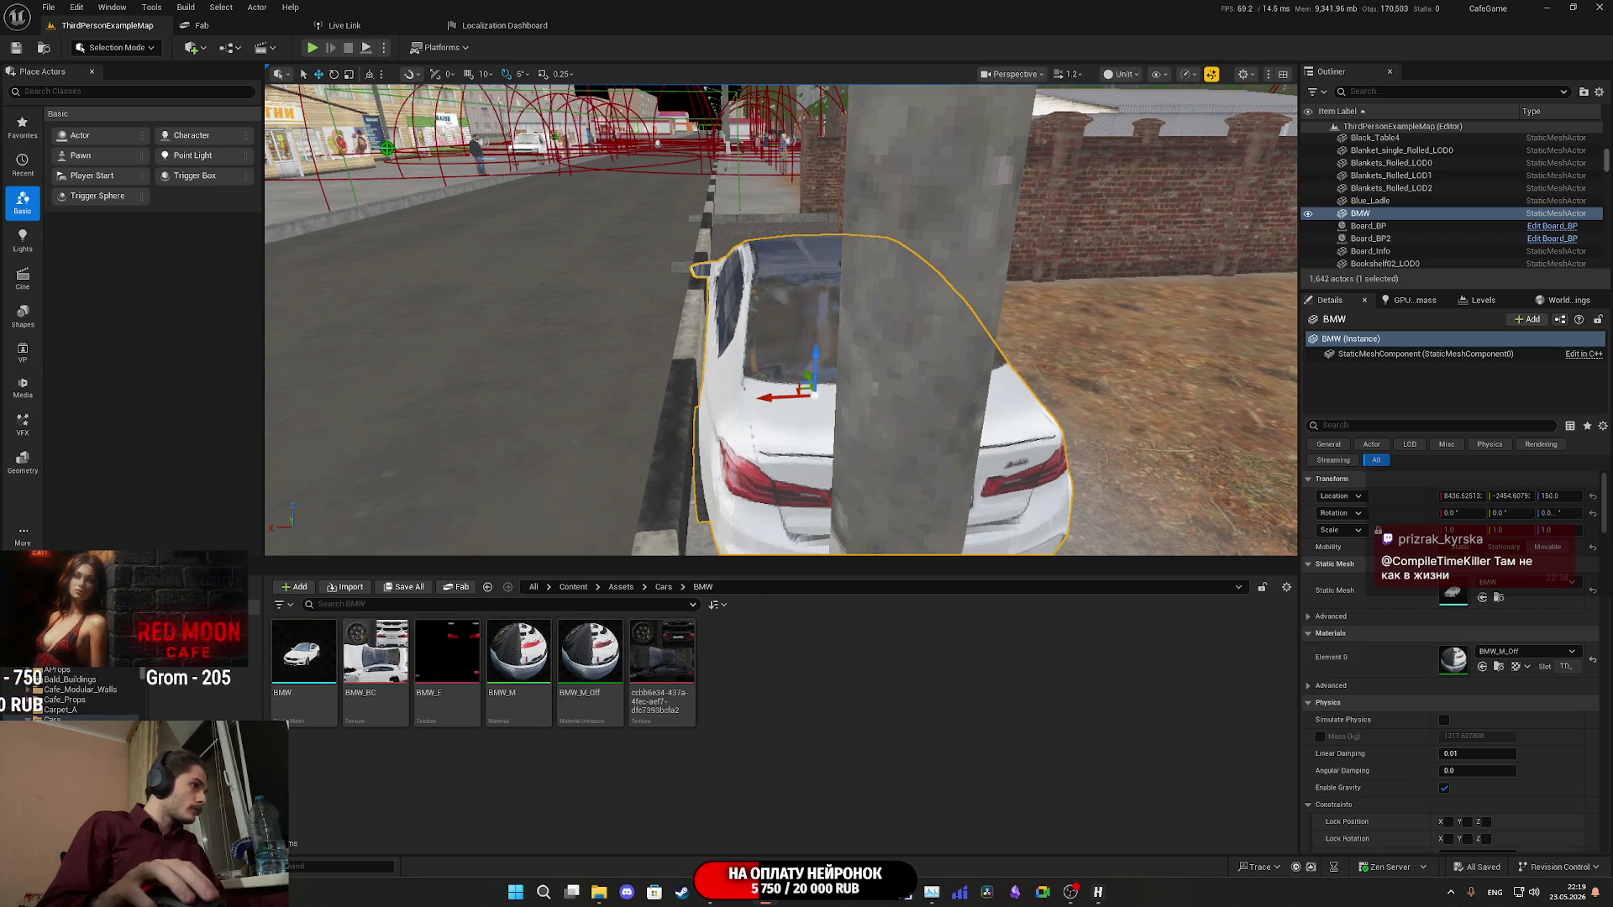
pyautogui.doubleClick(596, 654)
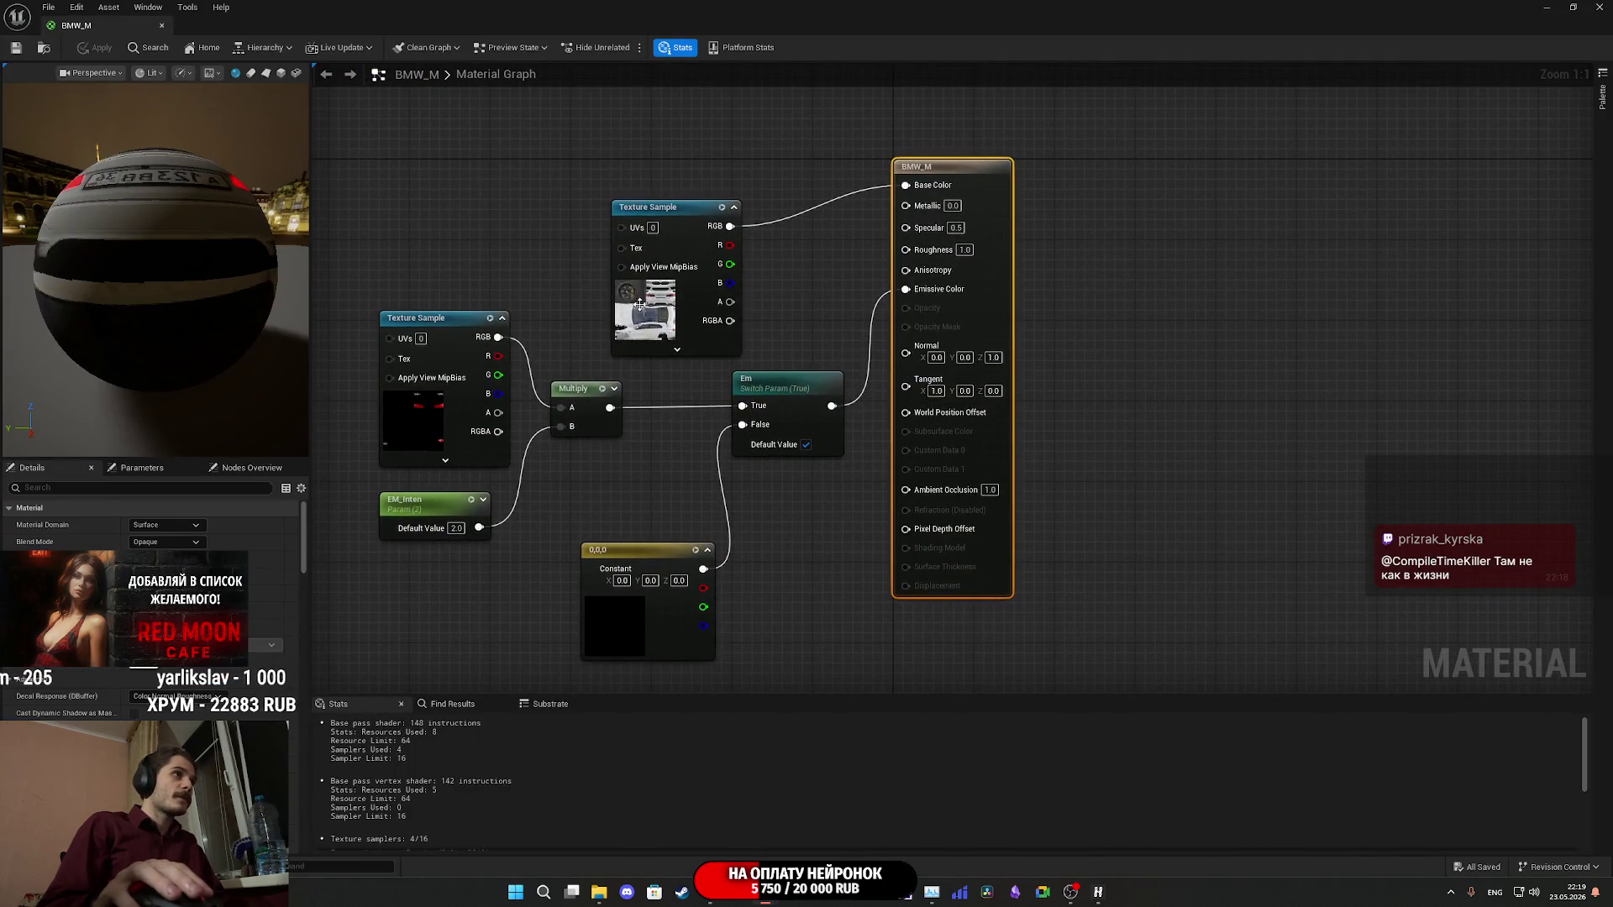
pyautogui.click(640, 304)
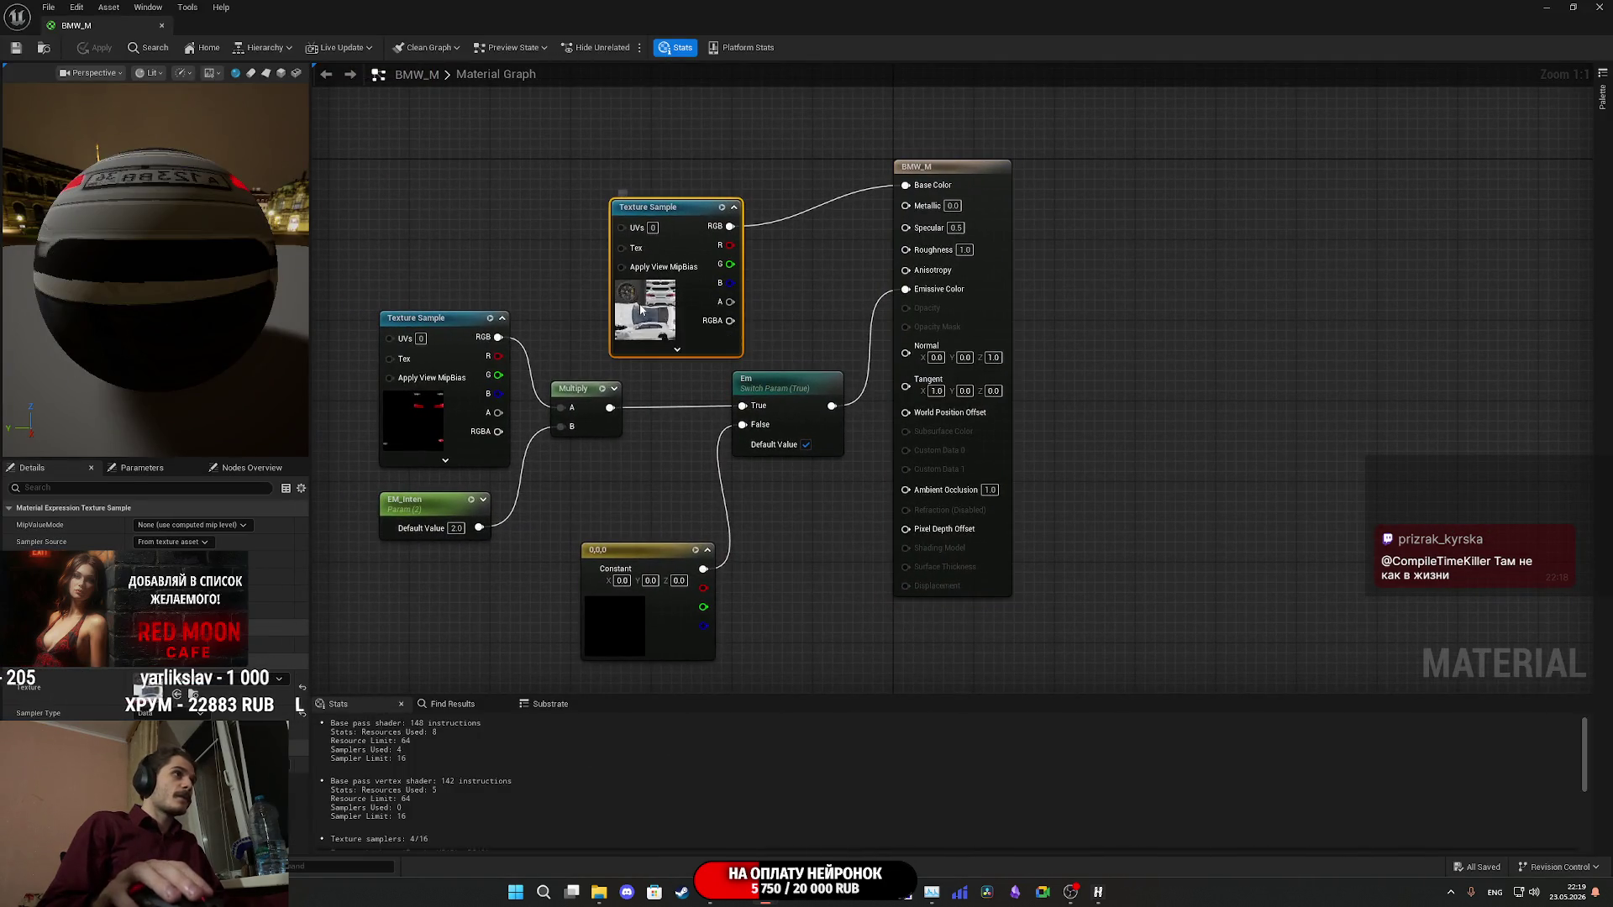
pyautogui.rightClick(641, 305)
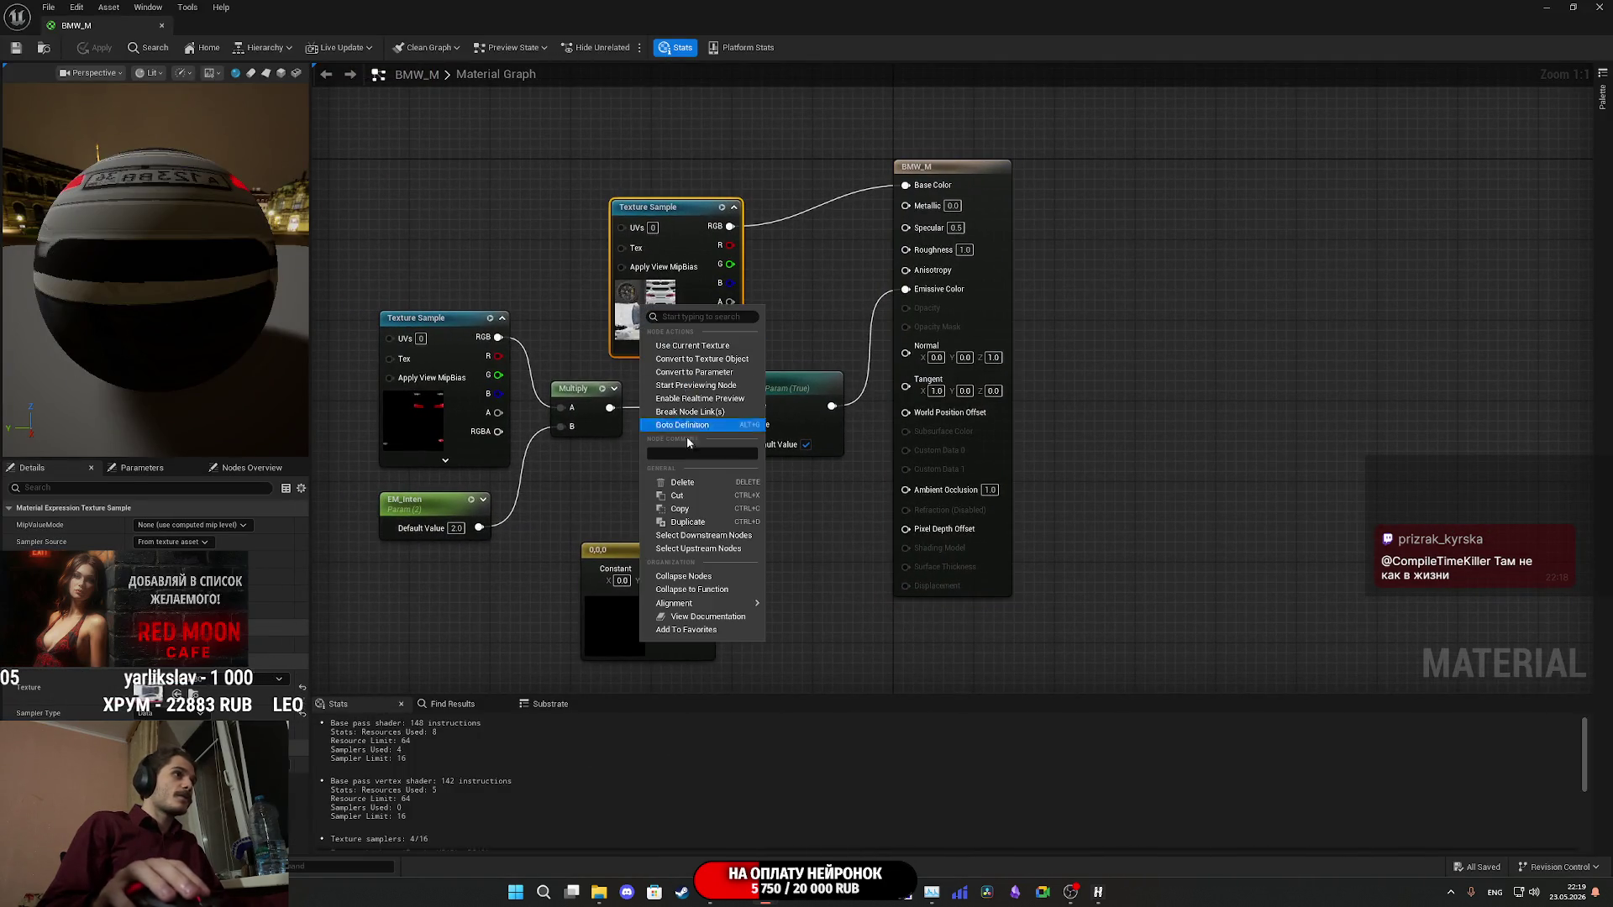
pyautogui.click(714, 372)
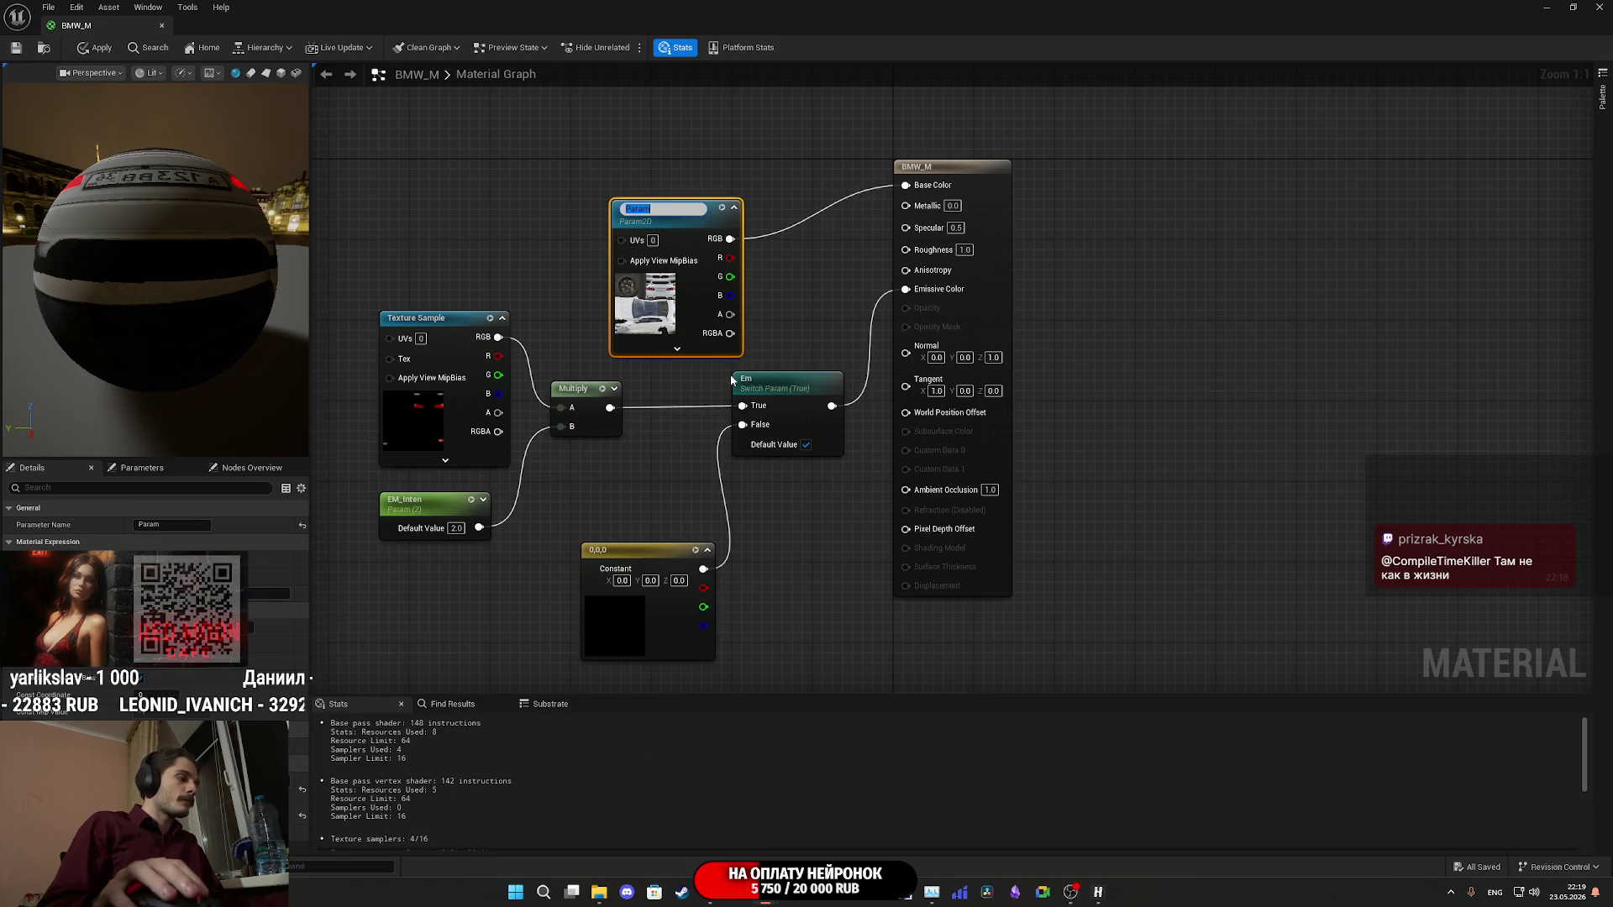
pyautogui.write('BC')
pyautogui.press('Return')
pyautogui.click(99, 48)
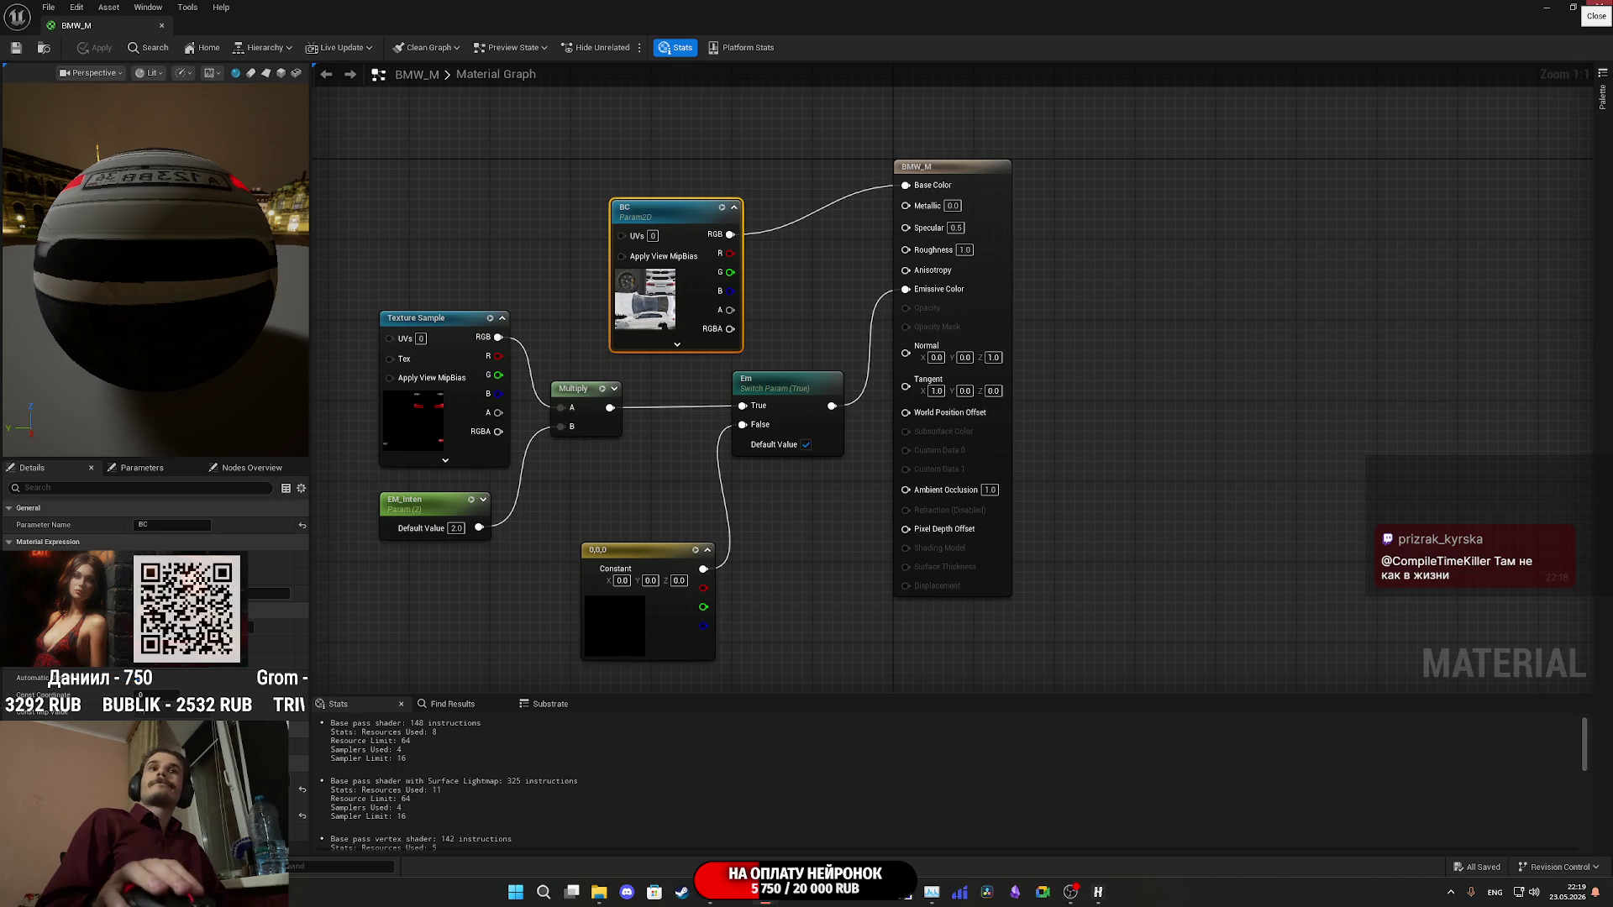
pyautogui.click(1588, 9)
pyautogui.click(802, 674)
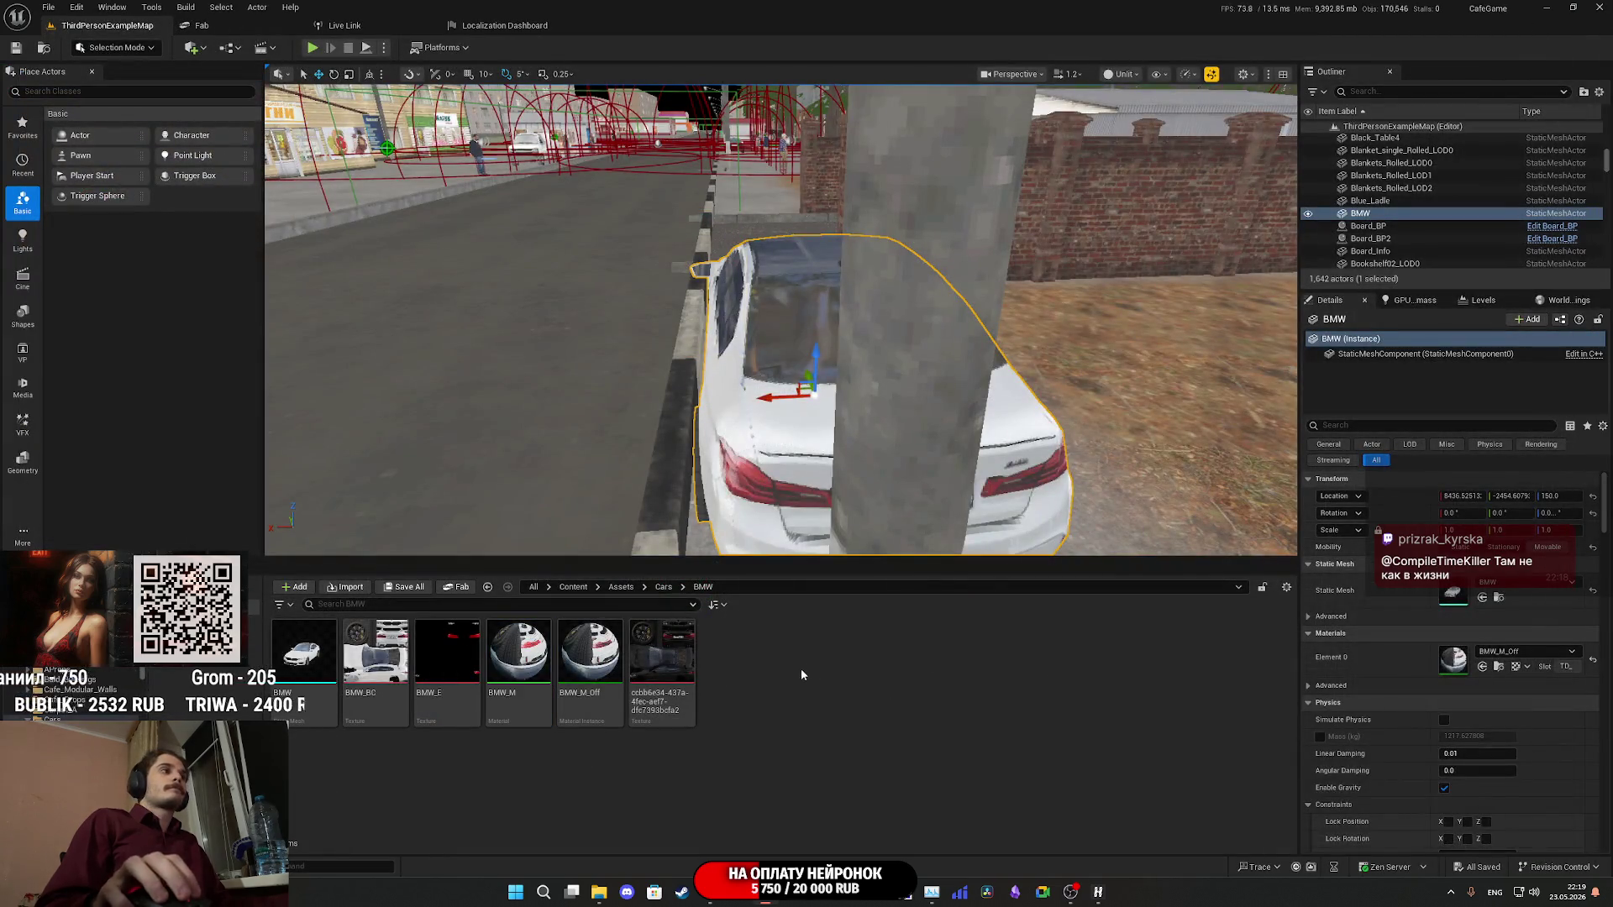
# Rename the imported texture to B_BMW_BC.
pyautogui.click(660, 694)
pyautogui.press('F2')
pyautogui.write('B_BMW_BC')
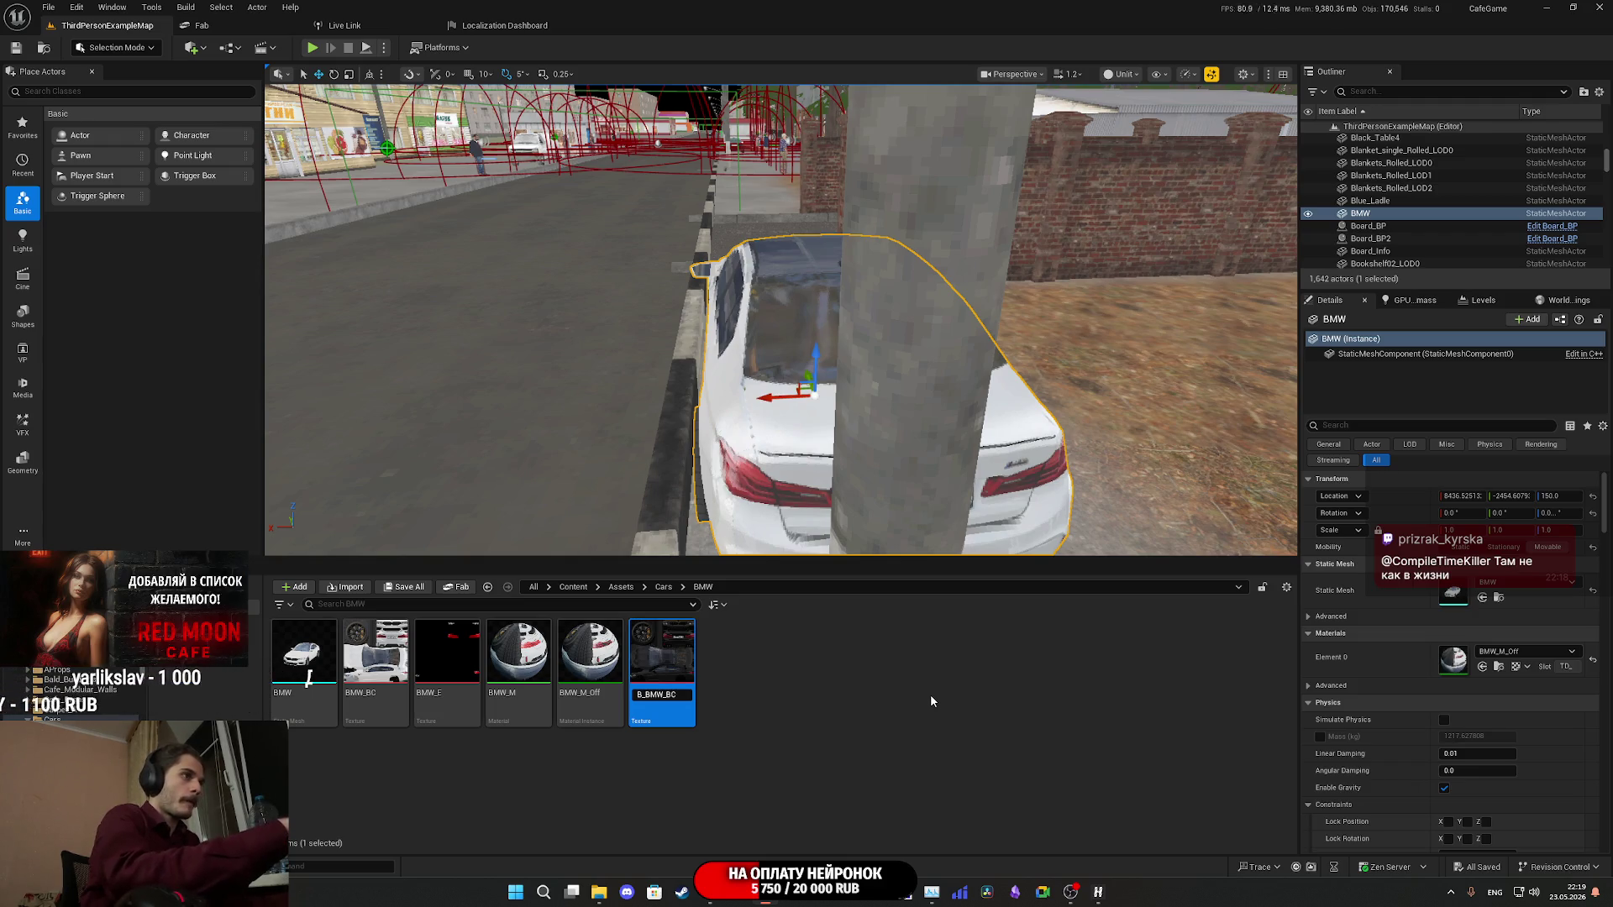
pyautogui.press('Return')
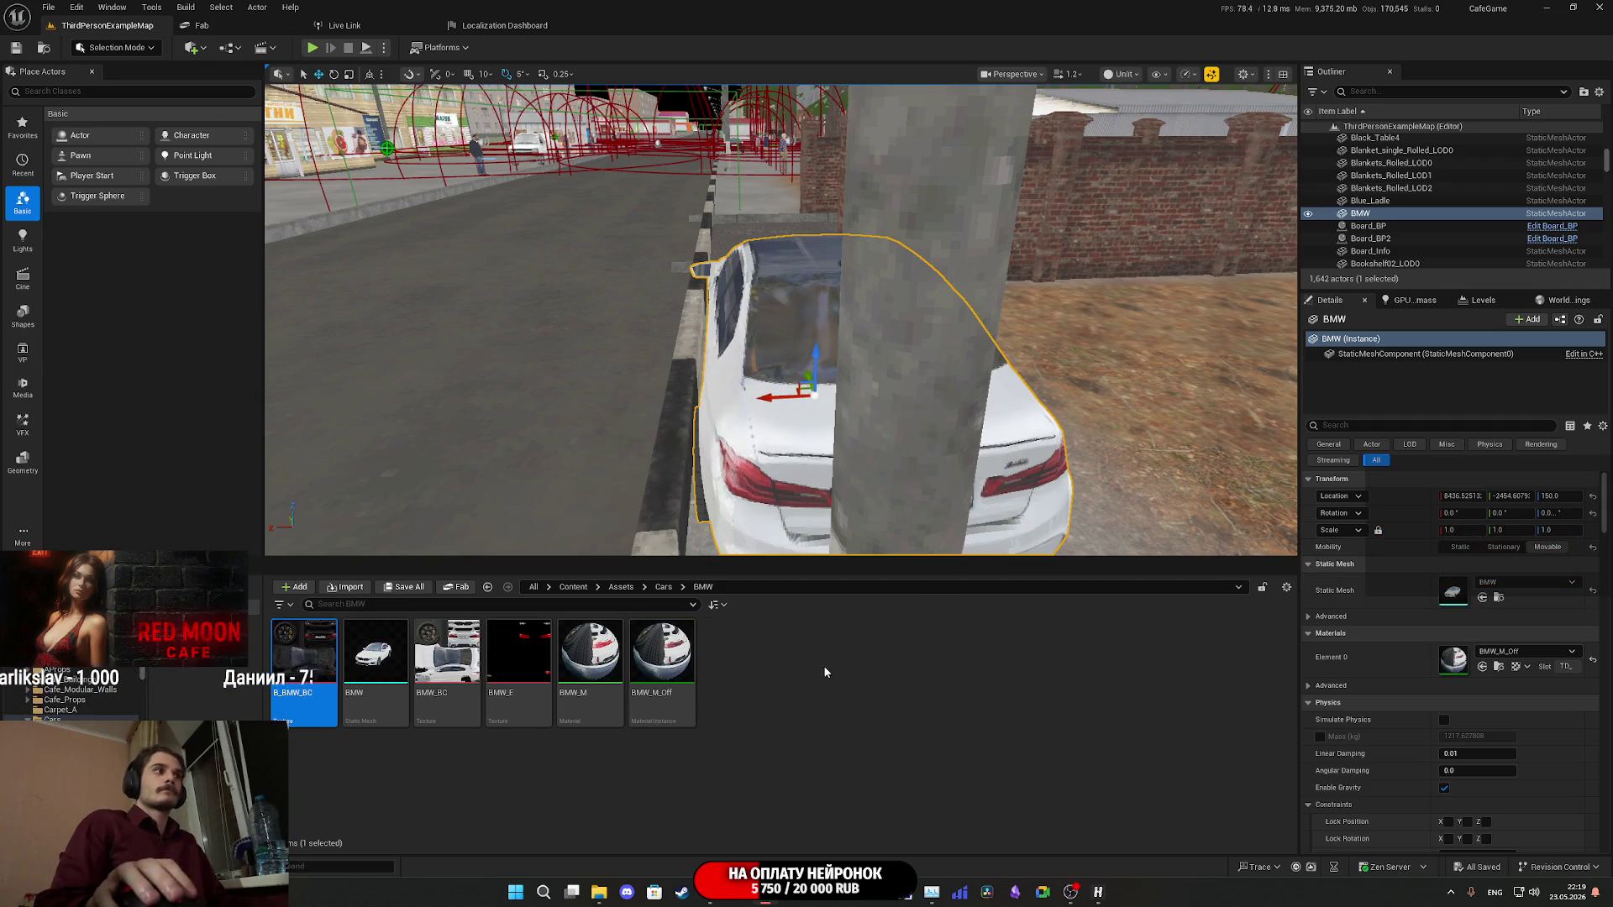
# Create a child material instance of BMW_M_Off named B_BMW_M_Off.
pyautogui.click(659, 657)
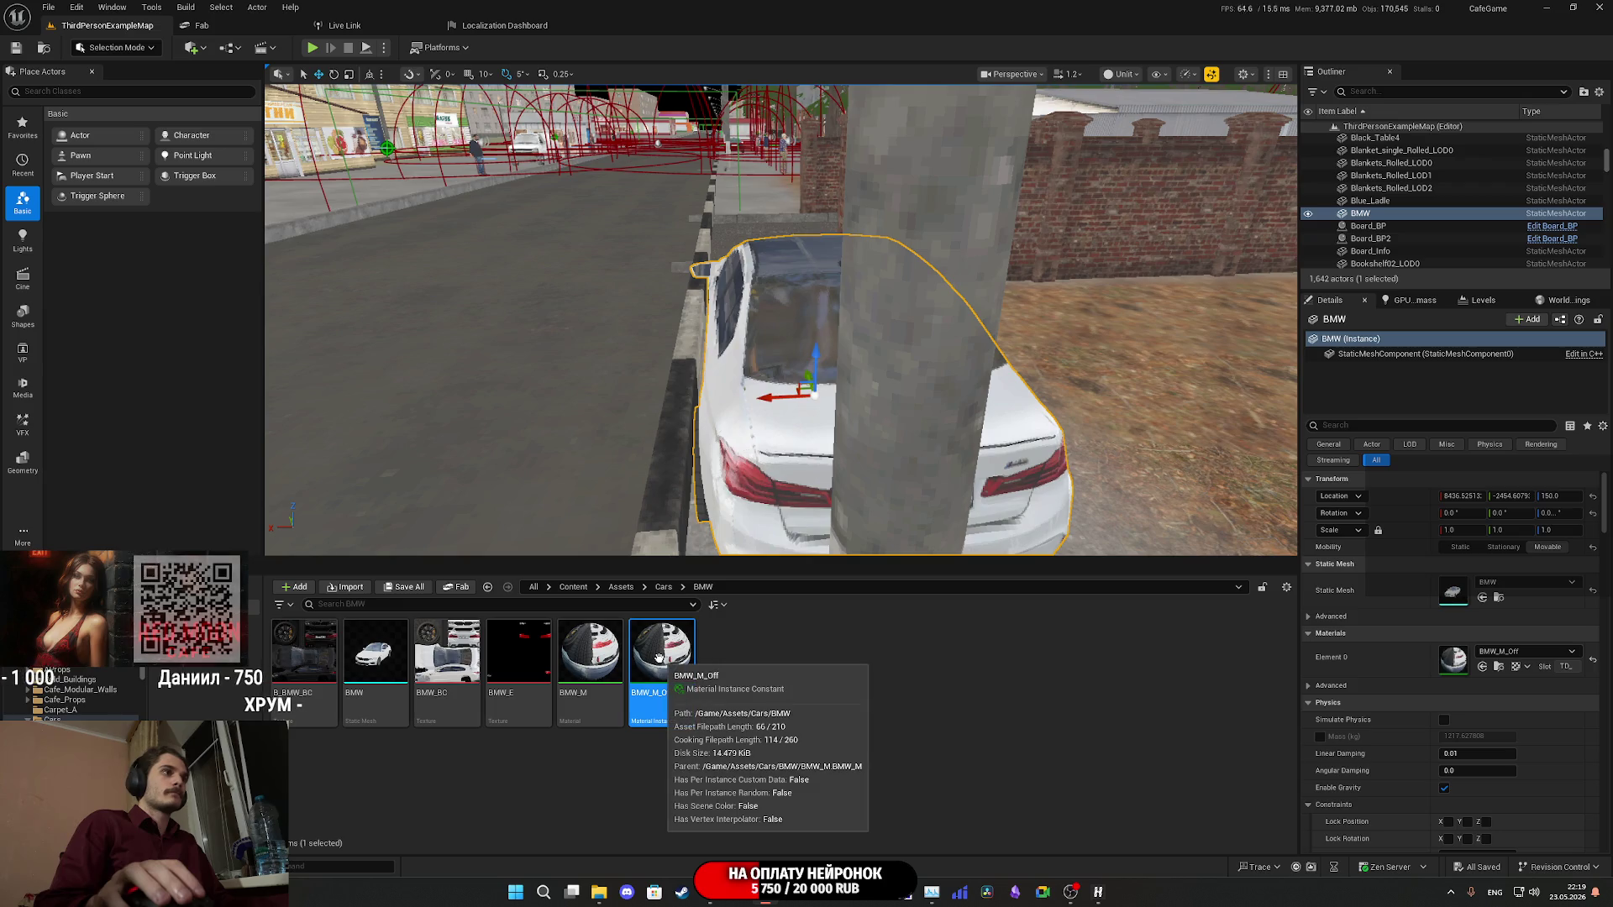
pyautogui.rightClick(660, 658)
pyautogui.click(747, 370)
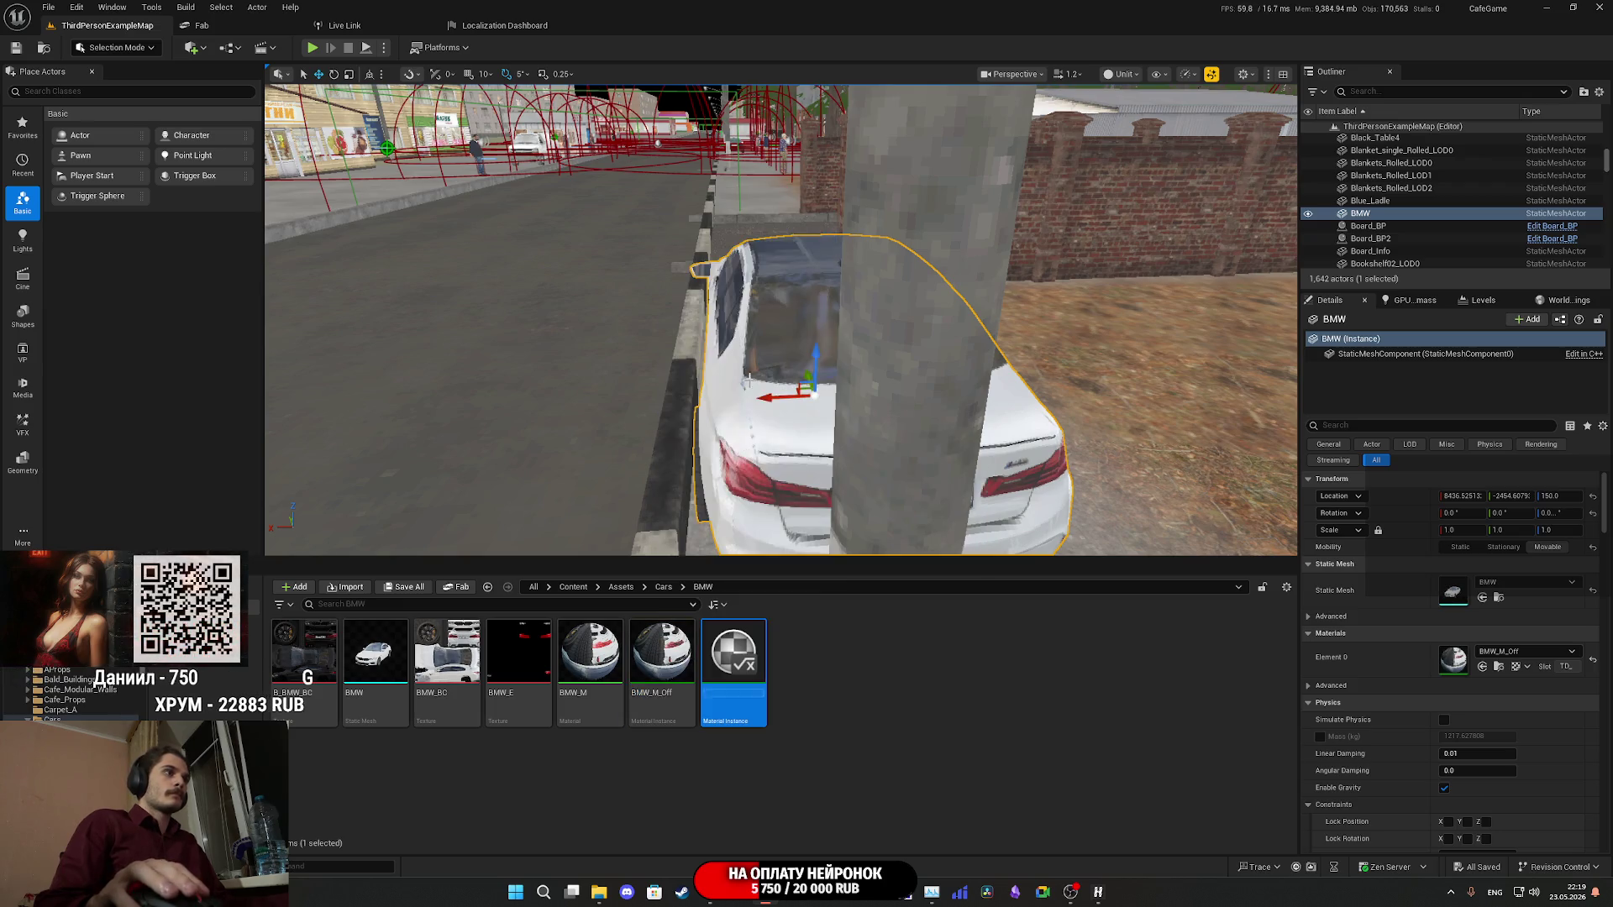
pyautogui.press('Return')
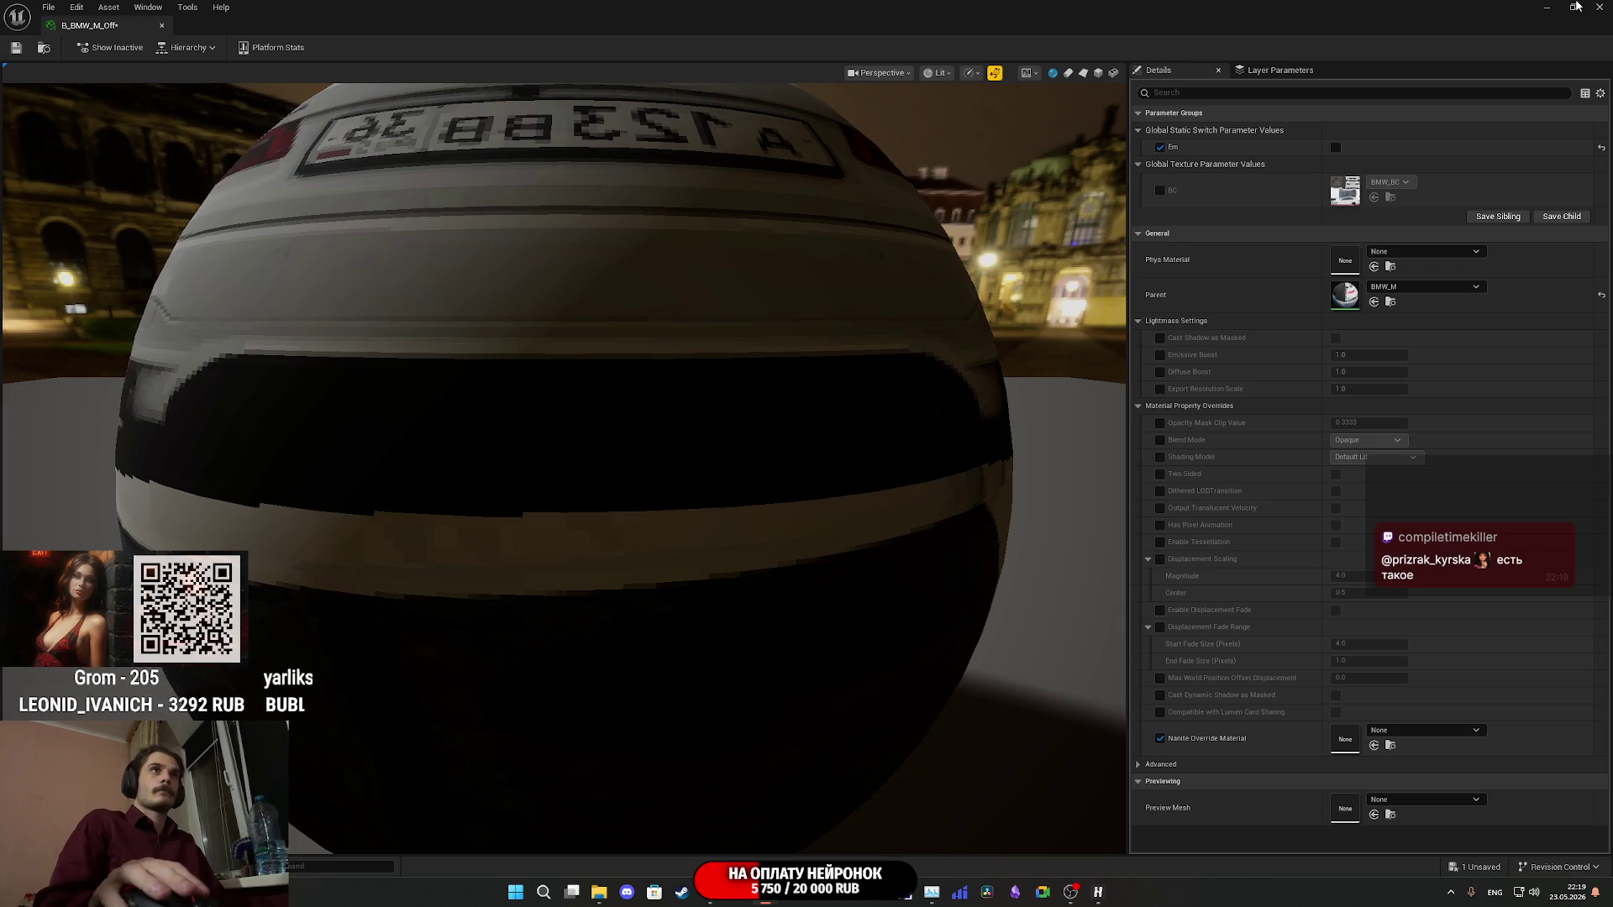
# Set the instance's BC parameter to B_BMW_BC and save B_BMW_M_Off.
pyautogui.click(1576, 7)
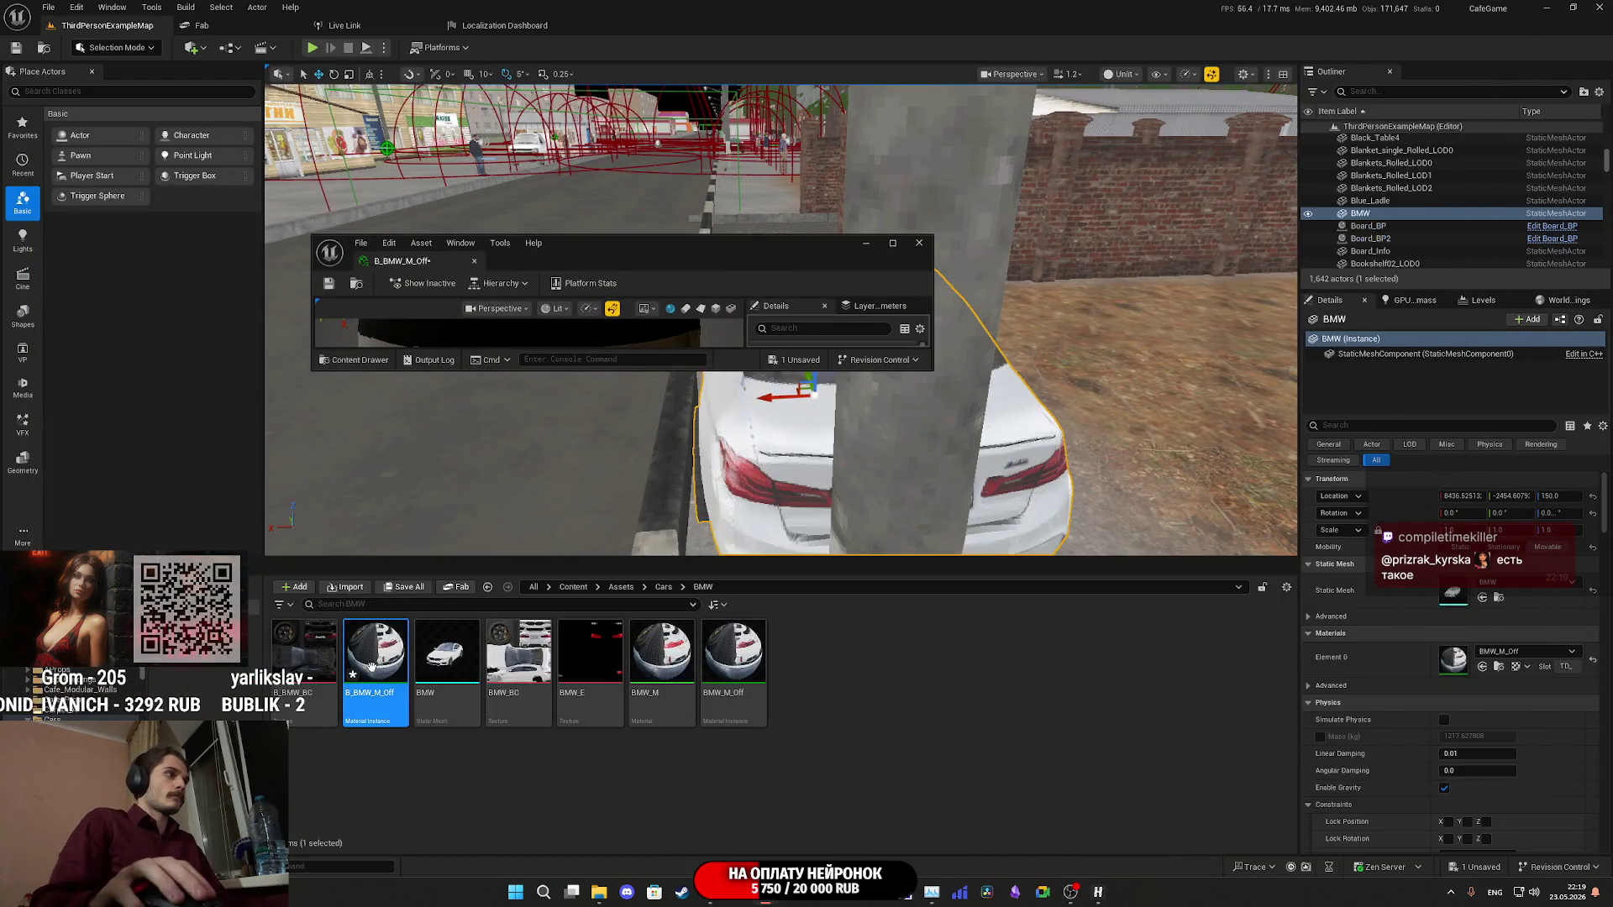
pyautogui.press('Left')
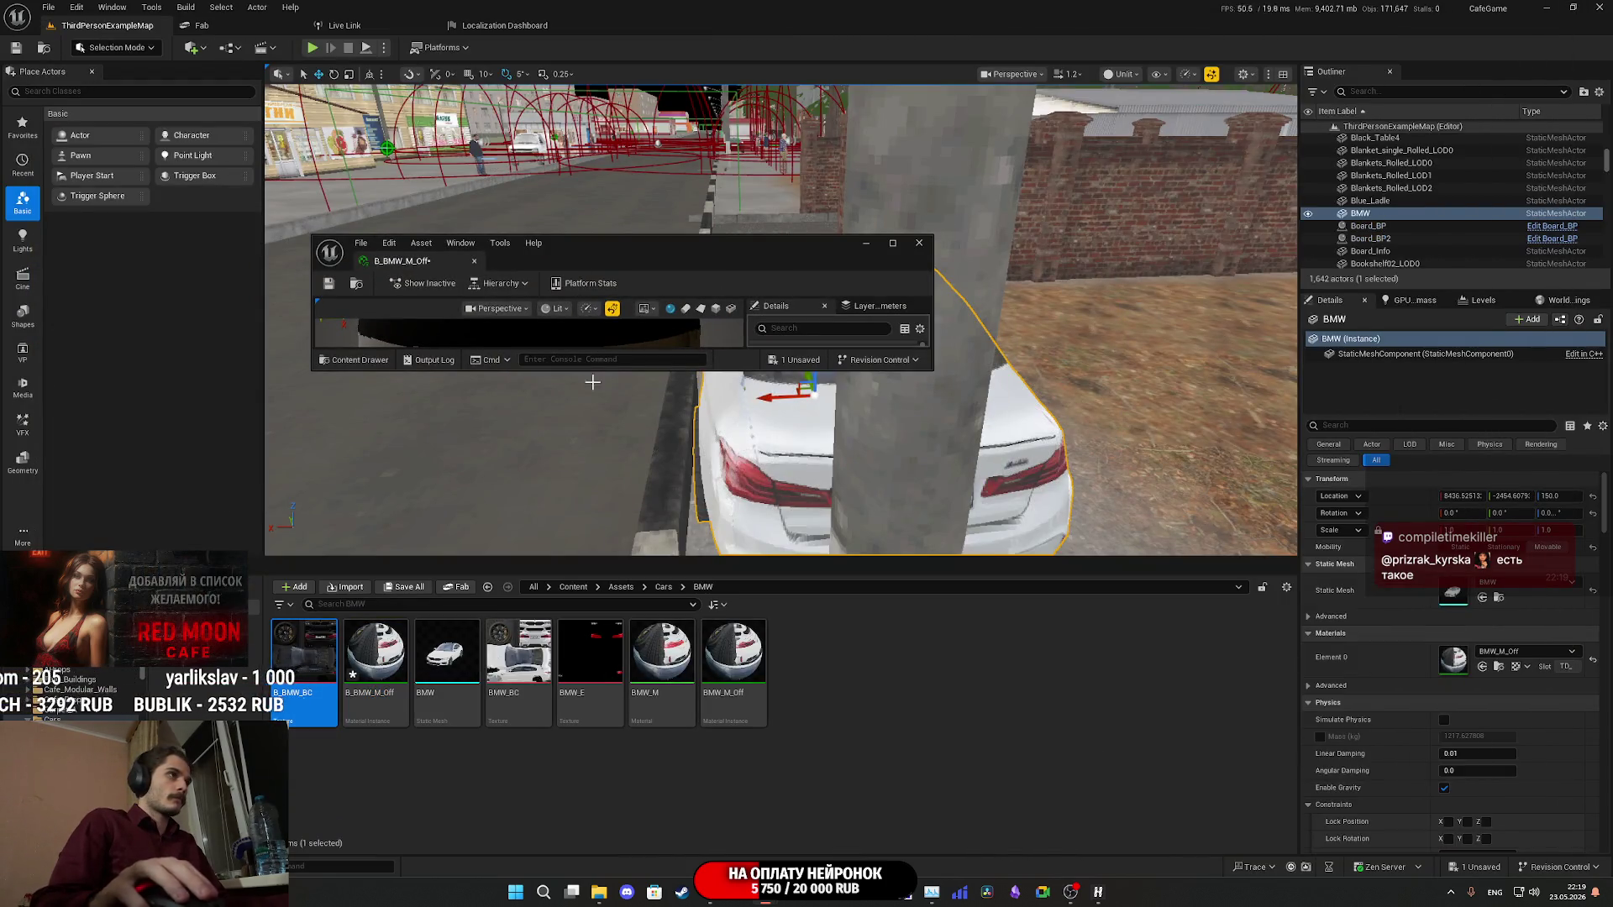
pyautogui.doubleClick(654, 250)
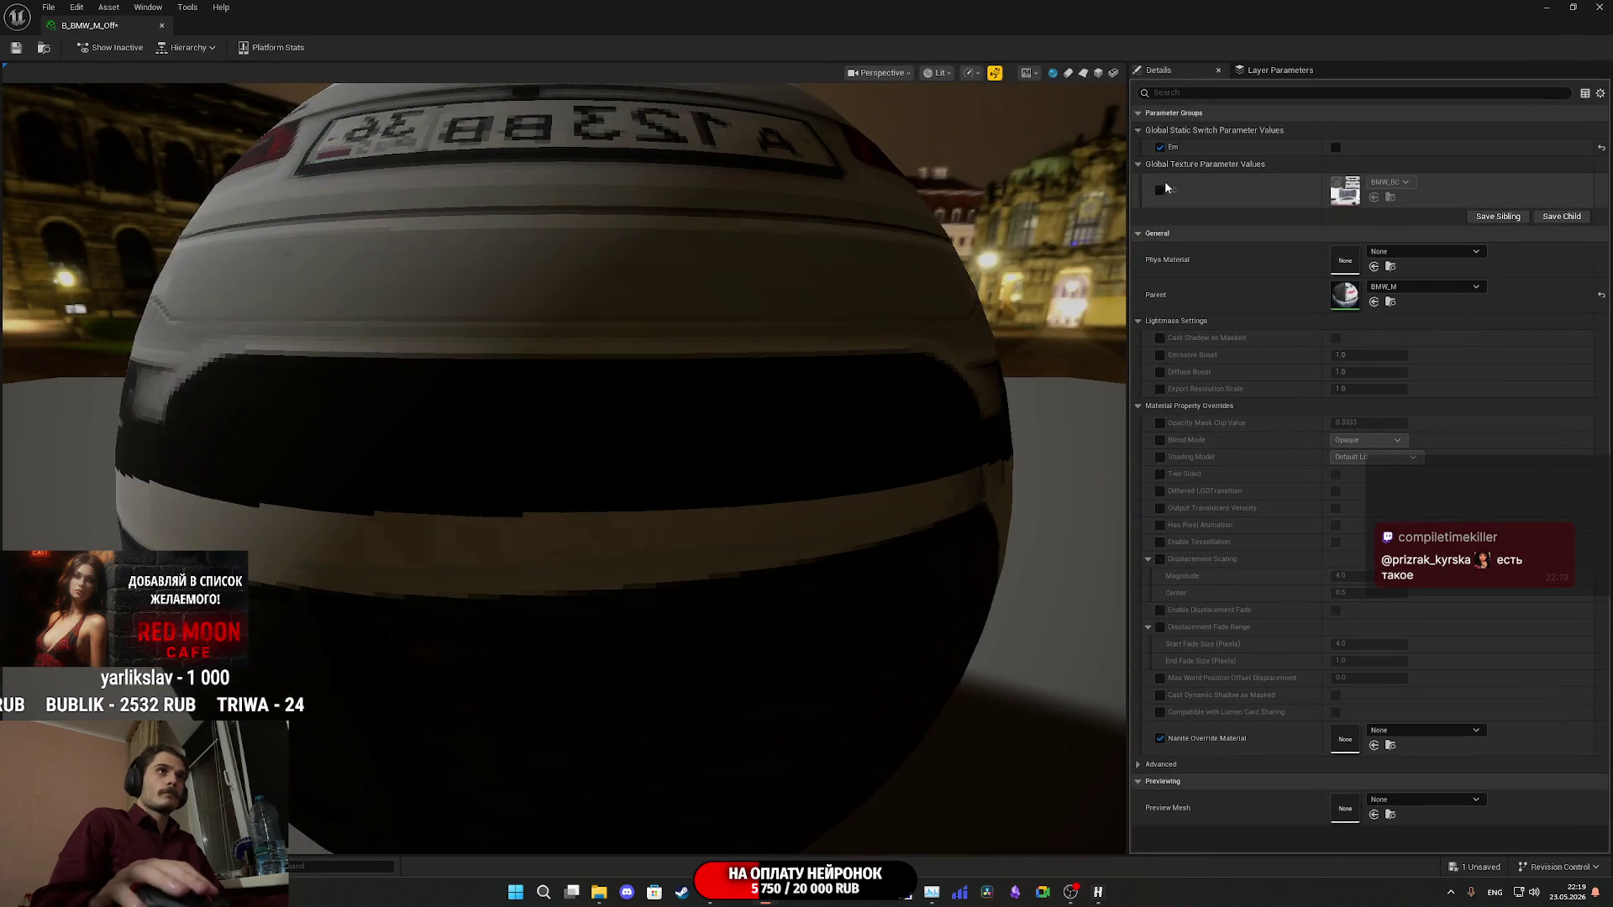
pyautogui.click(1374, 197)
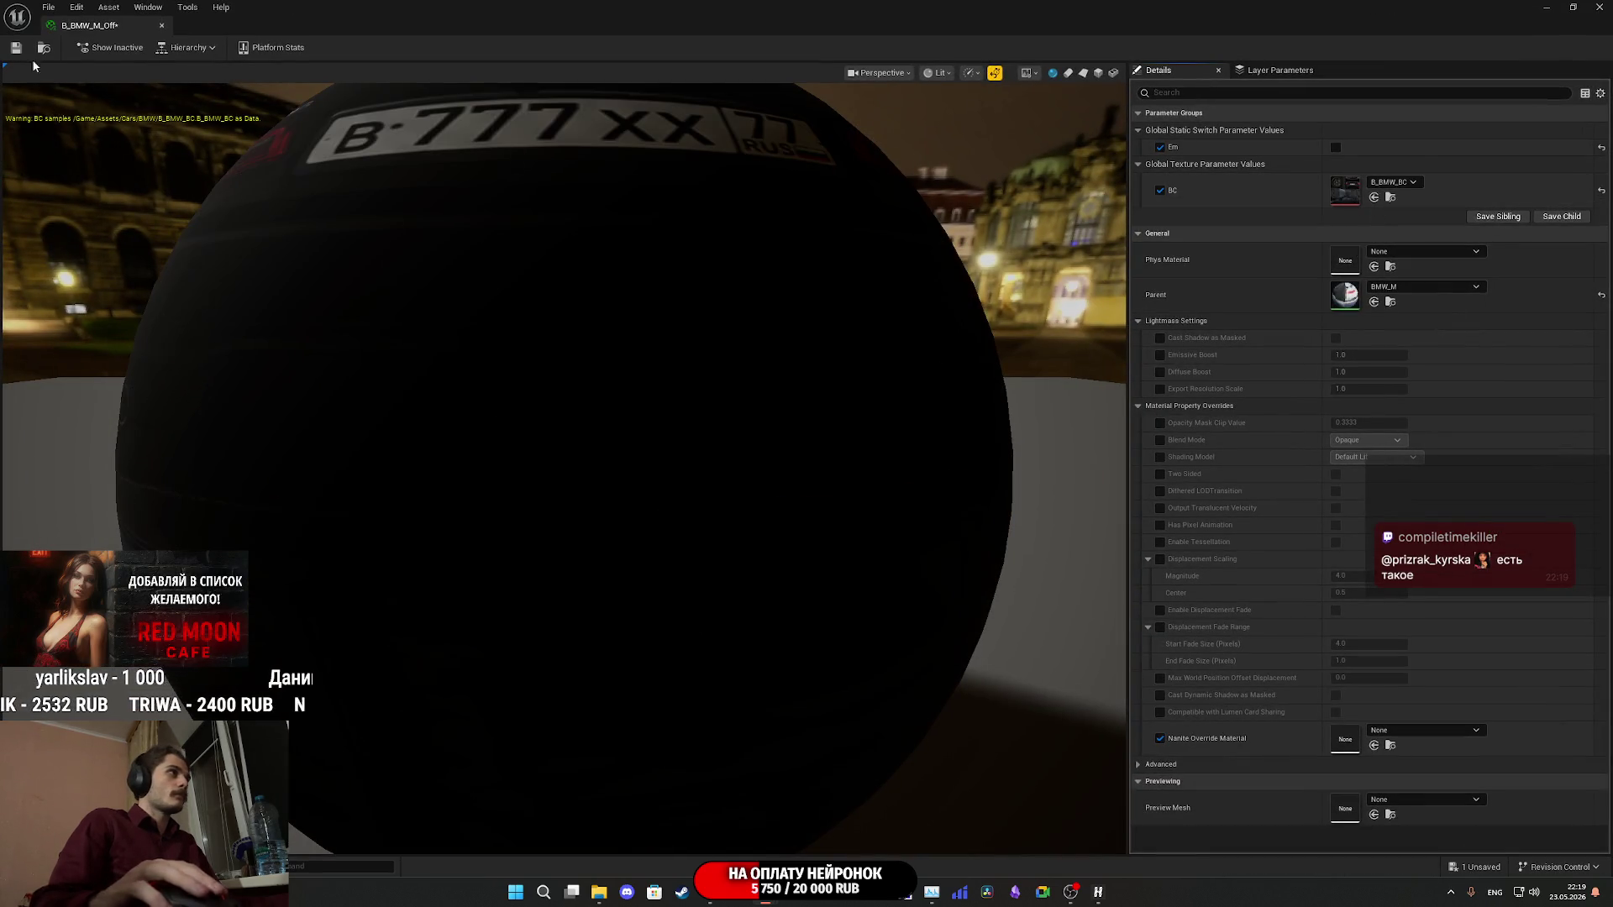
pyautogui.click(17, 48)
pyautogui.hotkey('ctrl', 'z')
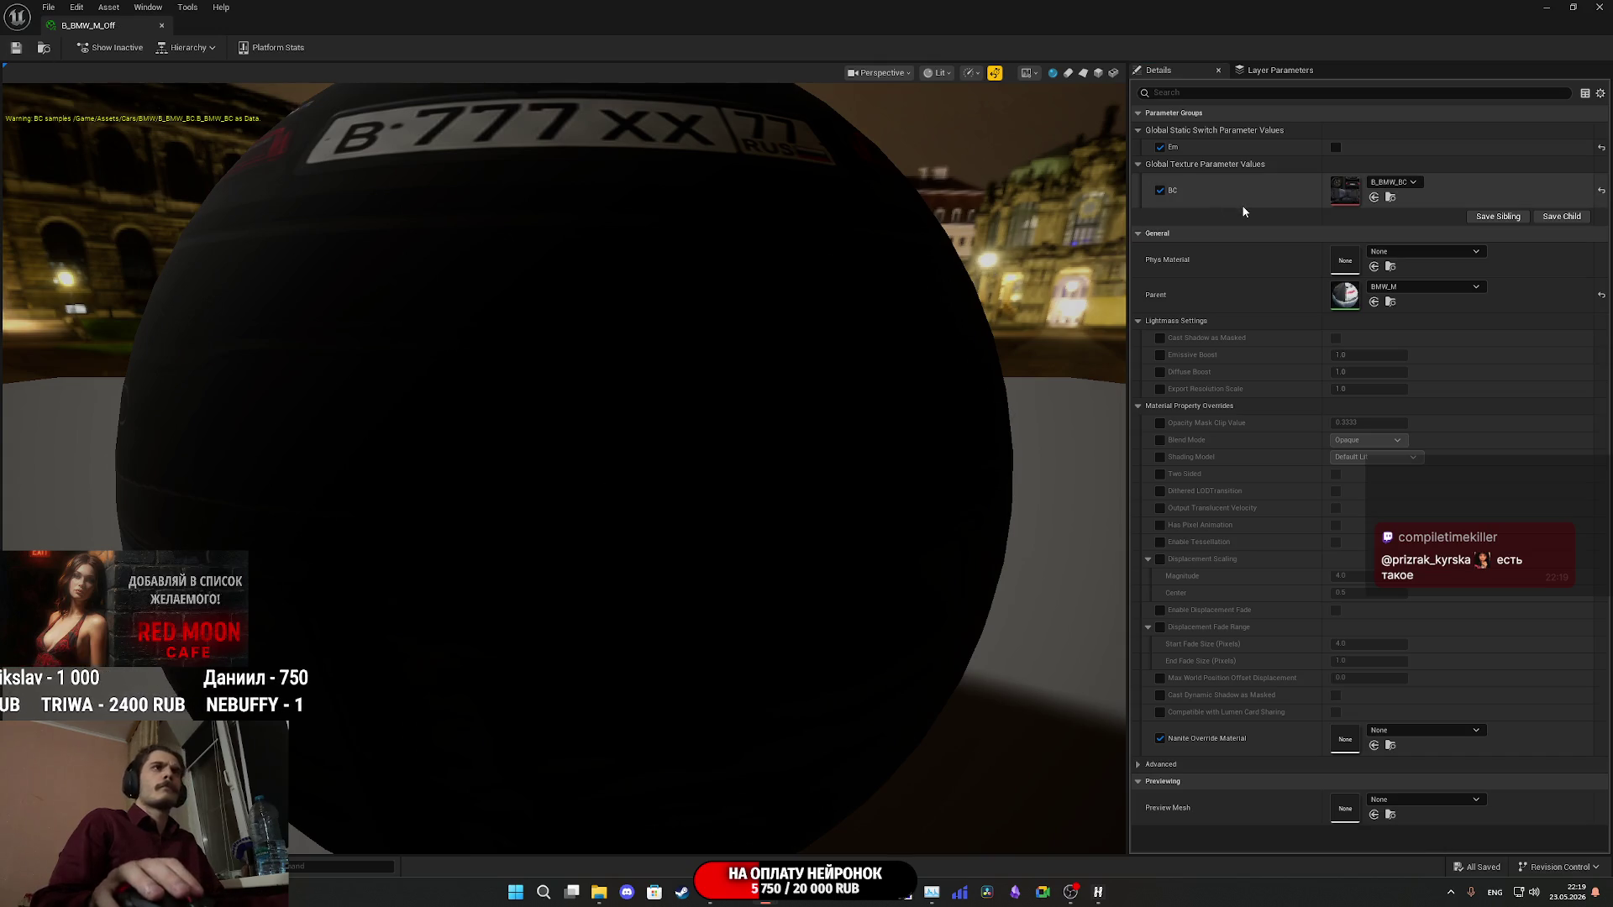
pyautogui.hotkey('ctrl', 'y')
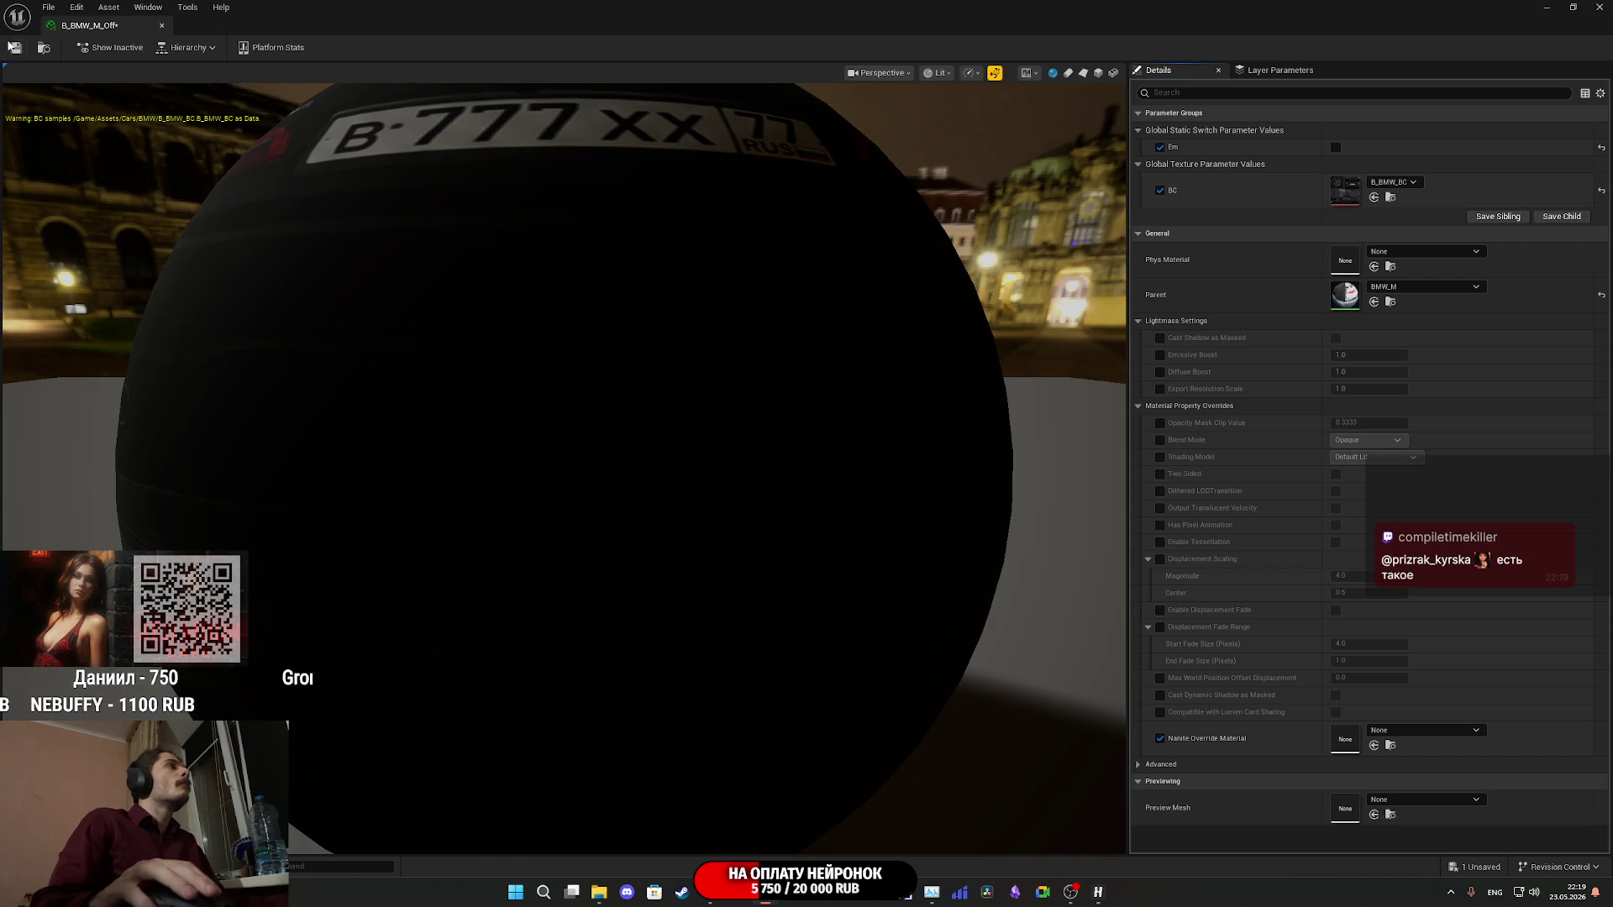
pyautogui.hotkey('alt', 'Tab')
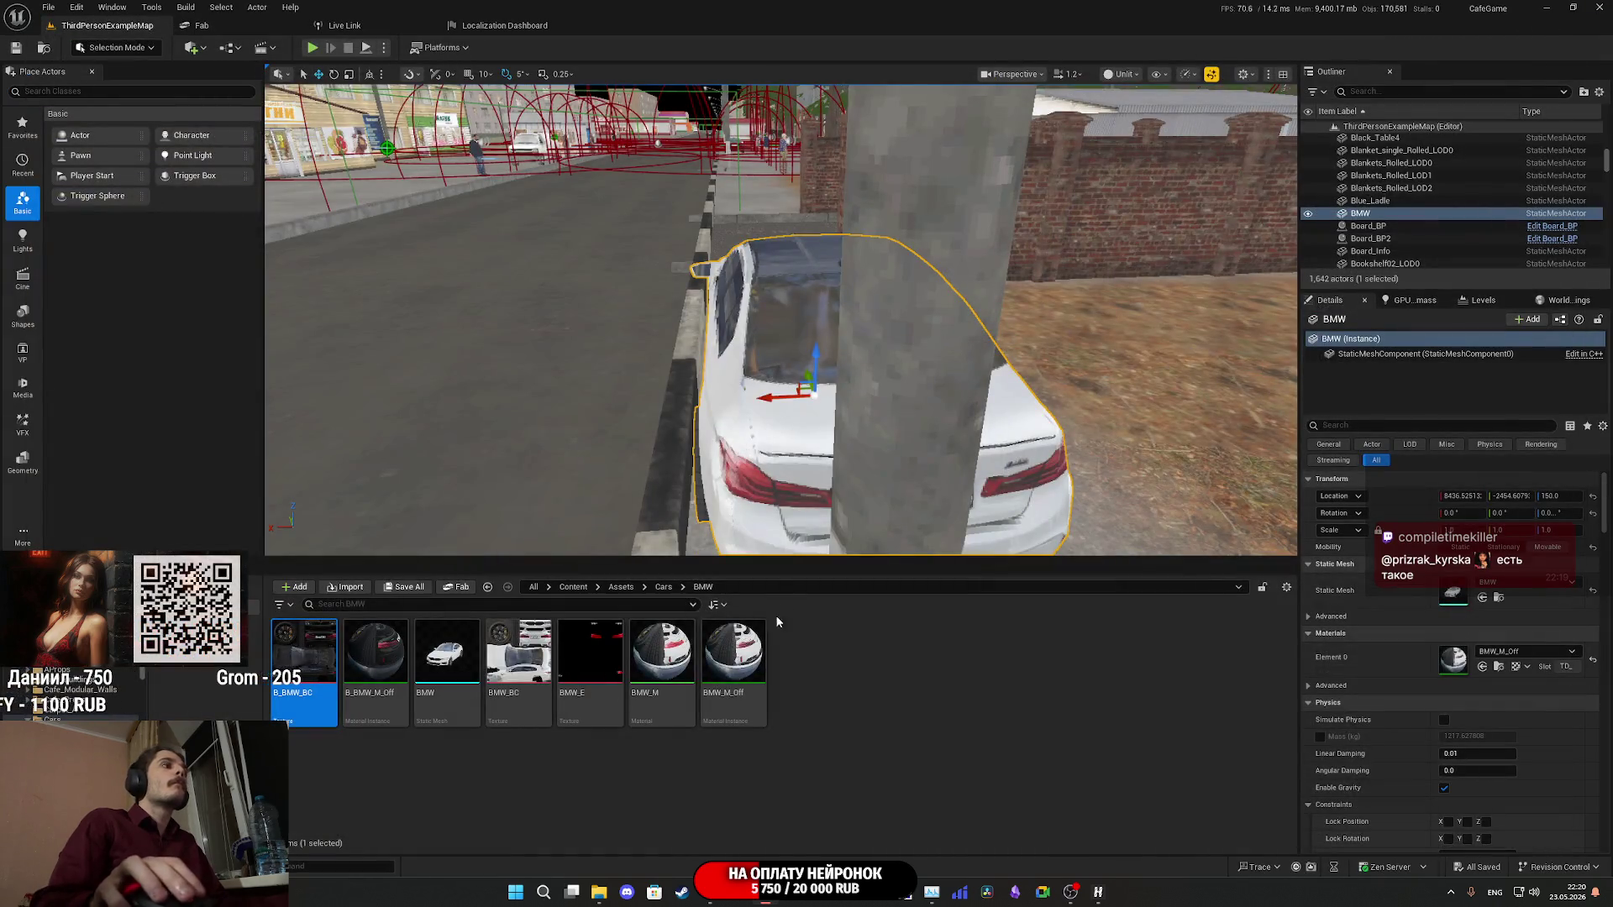
# Assign B_BMW_M_Off to the BMW's Element 0 slot and look over the black car front and rear.
pyautogui.moveTo(381, 672); pyautogui.dragTo(1484, 672)
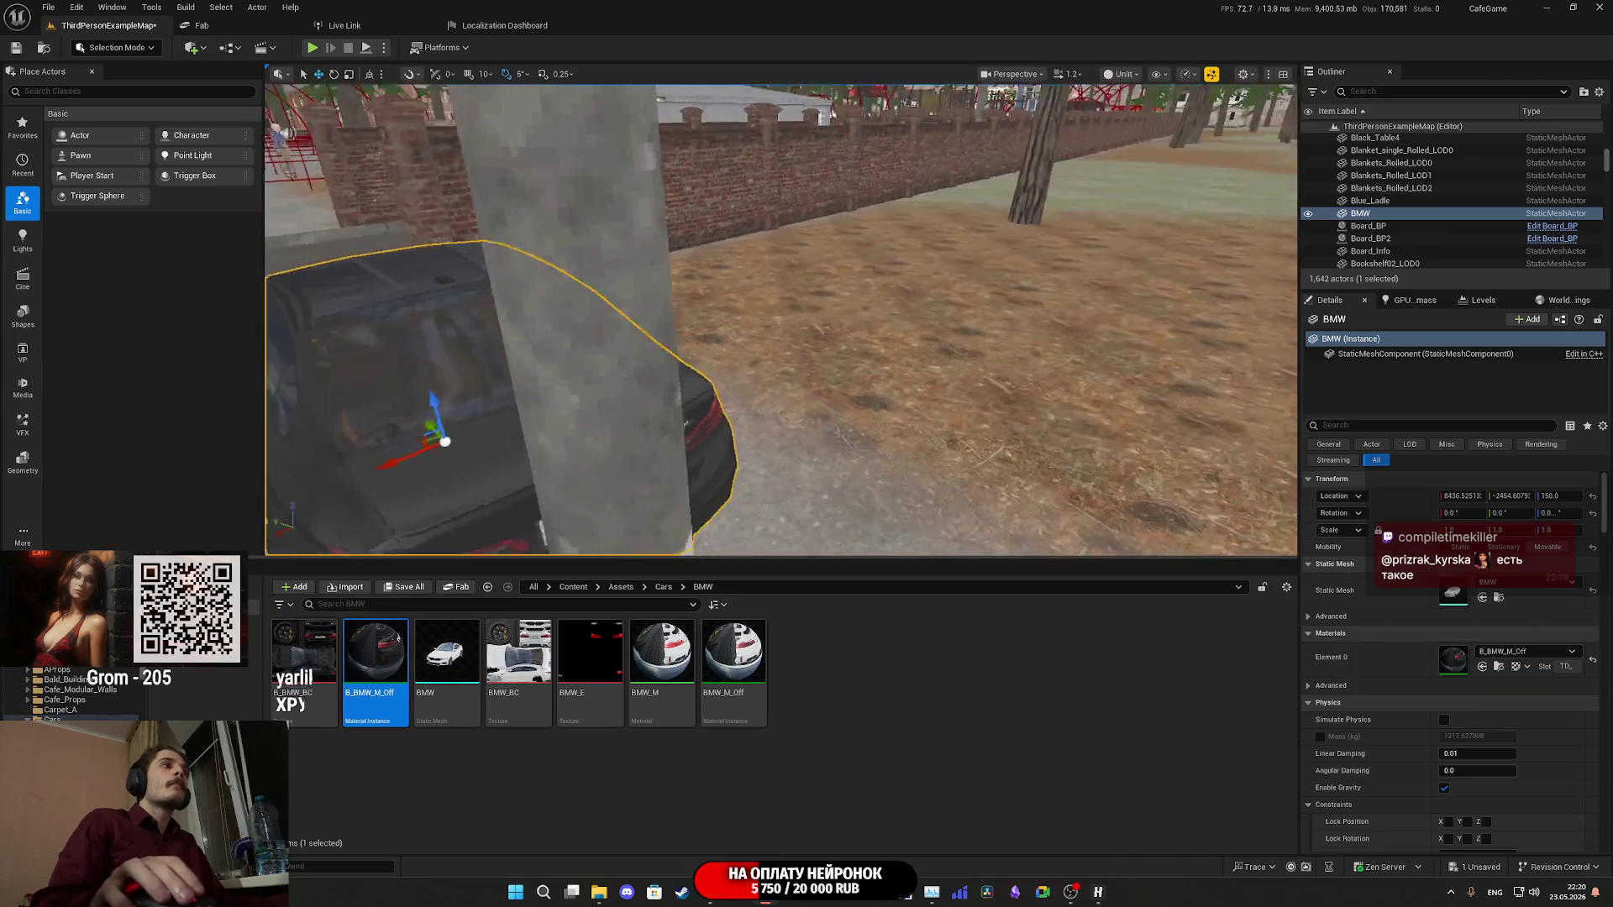
pyautogui.moveTo(781, 336); pyautogui.dragTo(782, 337)
pyautogui.press('f')
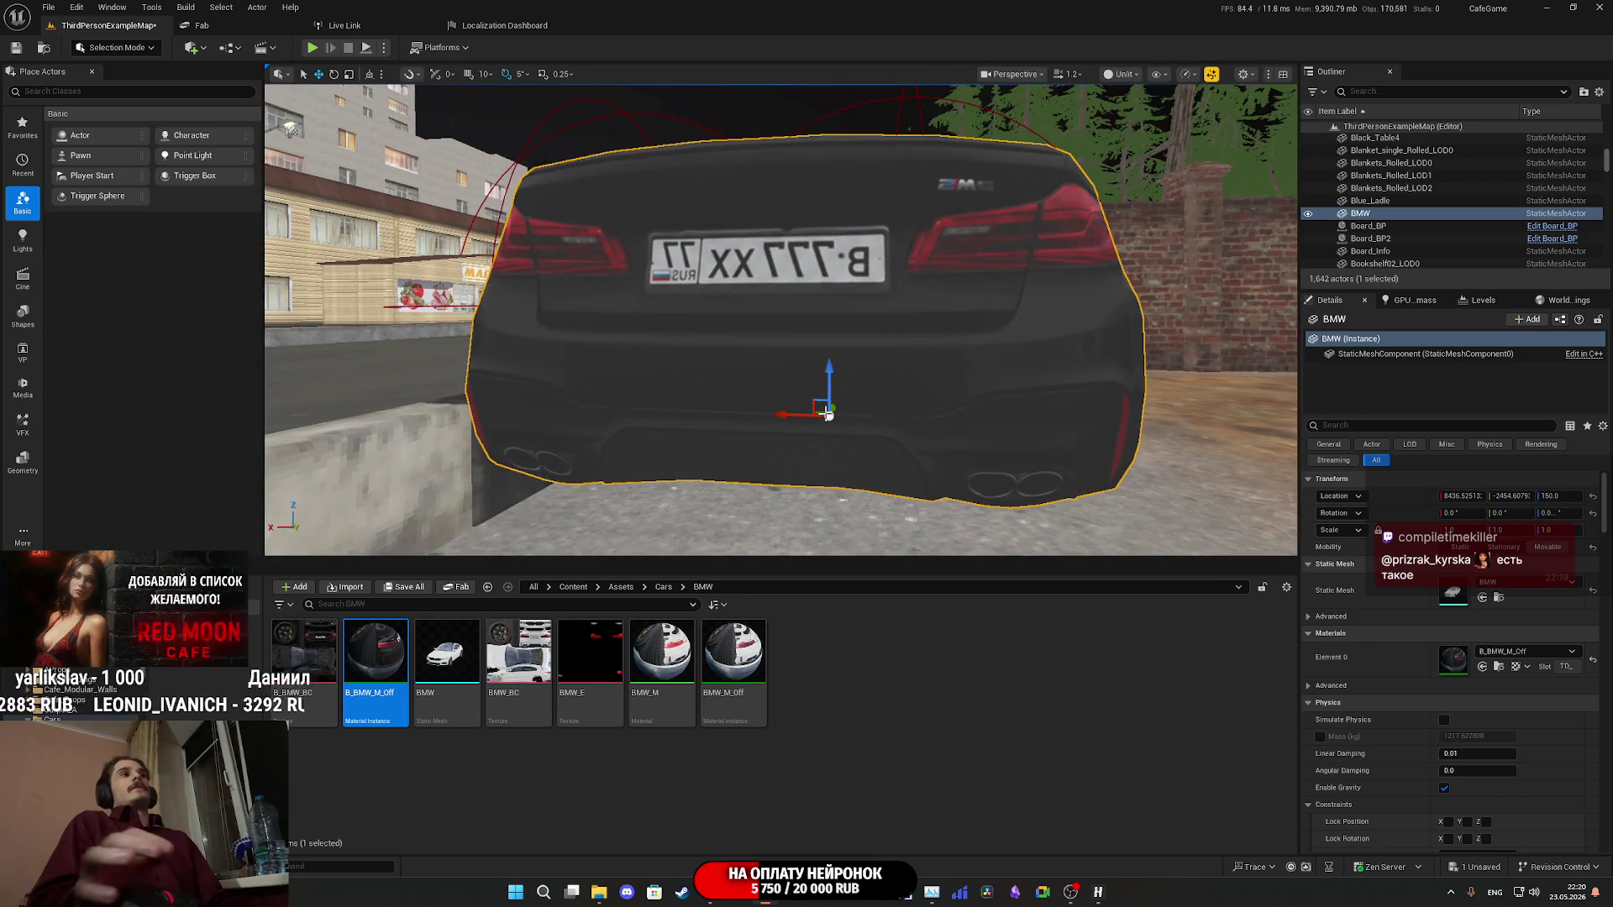
pyautogui.moveTo(826, 403); pyautogui.dragTo(826, 403)
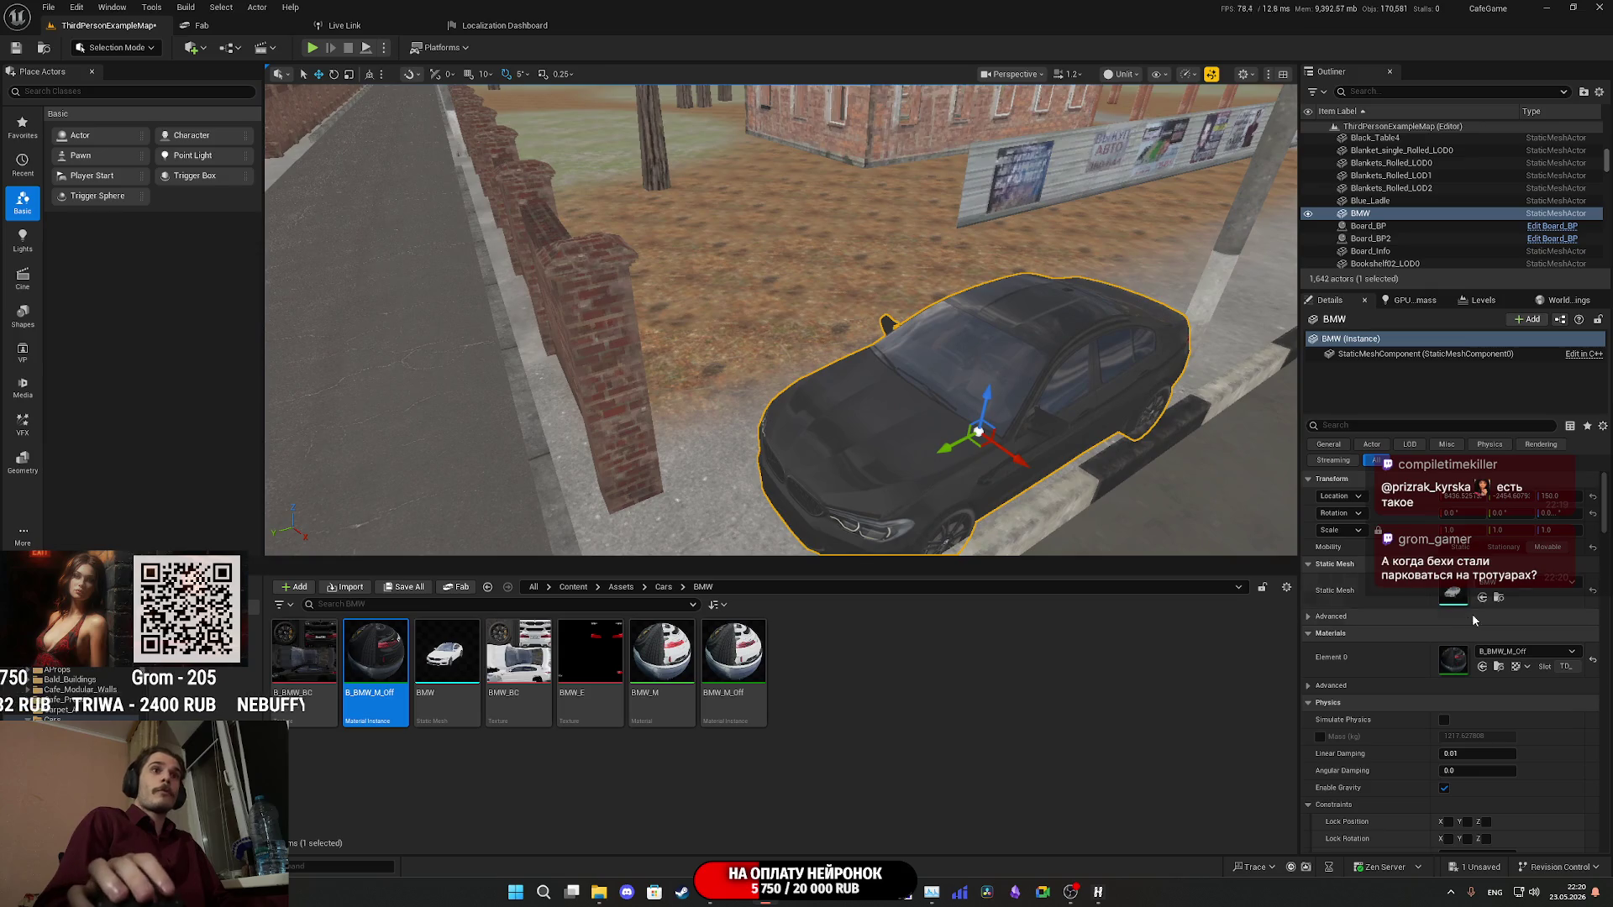
pyautogui.scroll(-3, 781, 319)
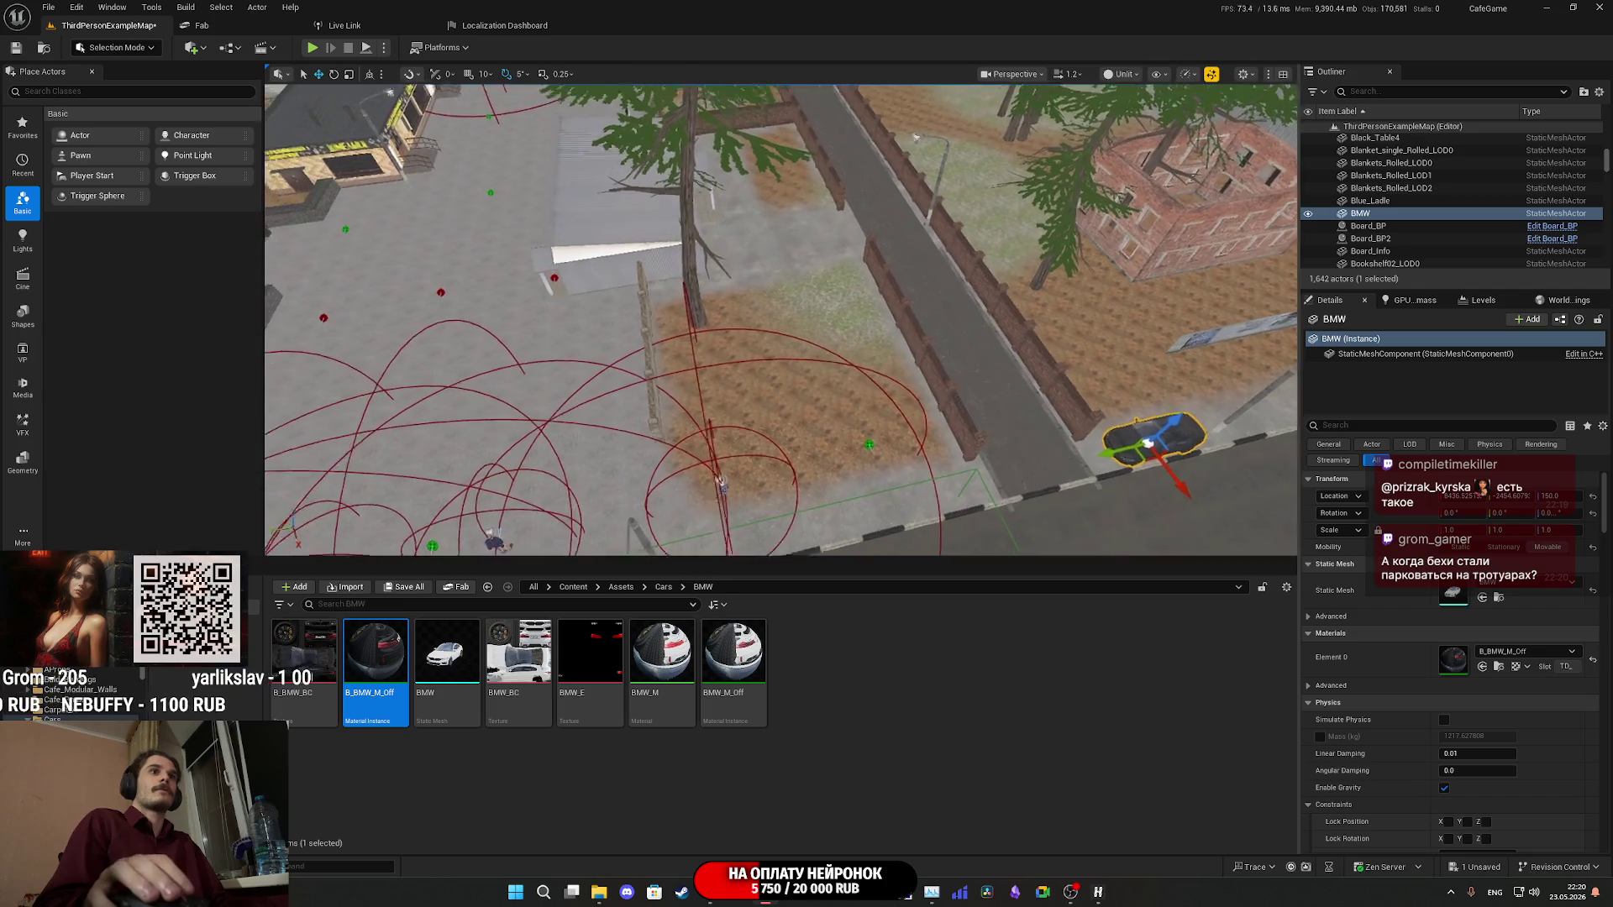
# Navigate to the street and delete the white wagon 1_W from the level.
pyautogui.moveTo(781, 319); pyautogui.dragTo(807, 319)
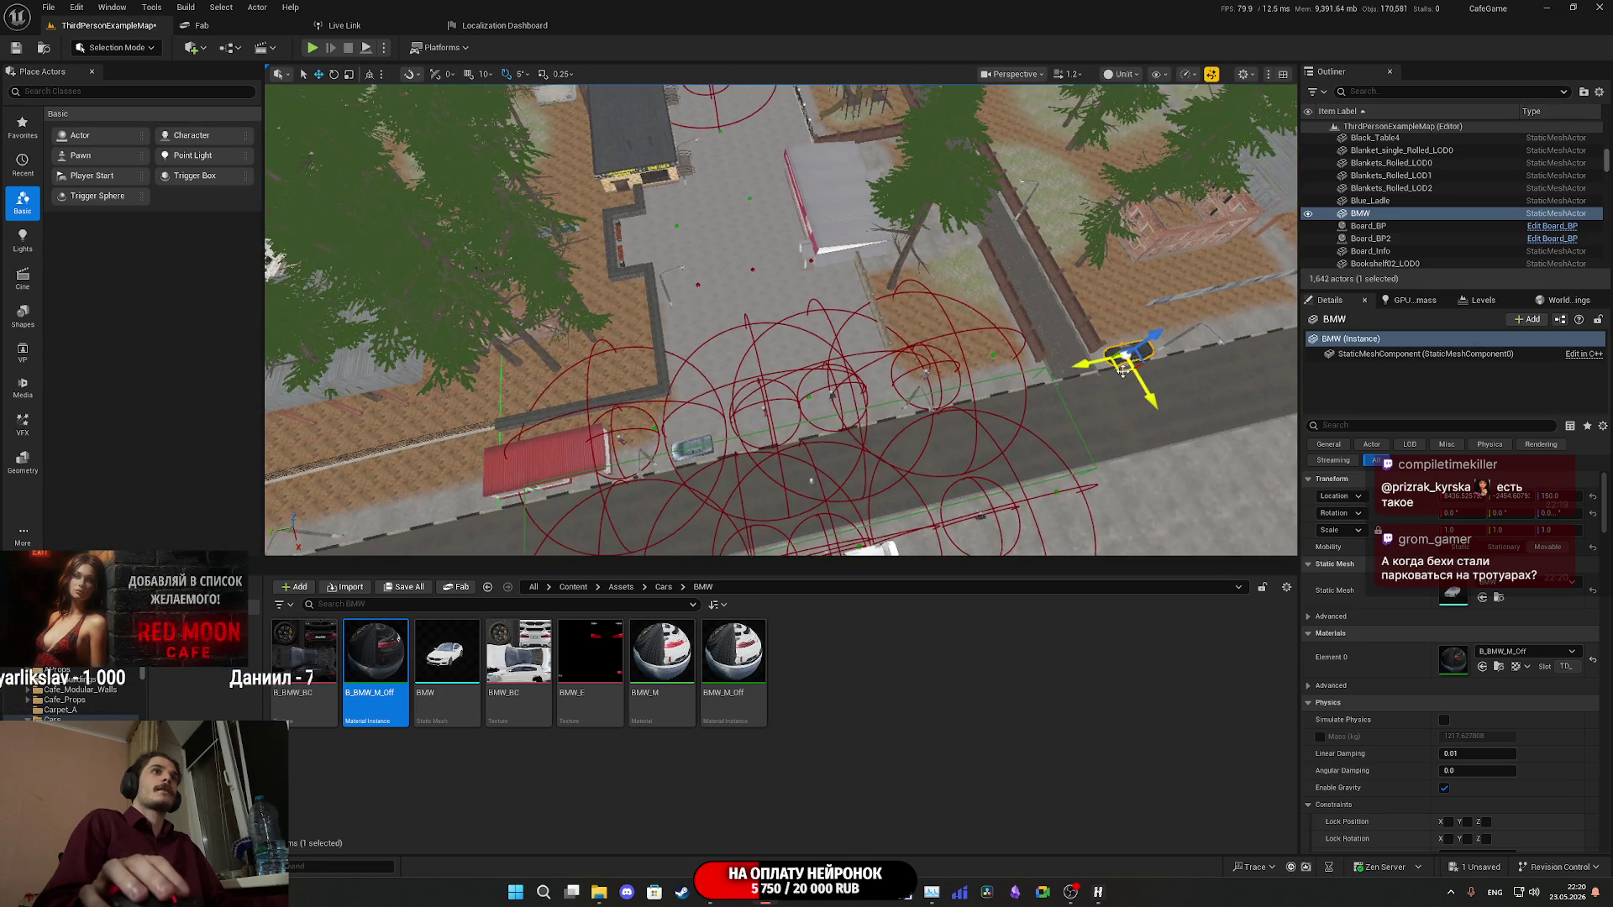
pyautogui.moveTo(417, 264); pyautogui.dragTo(901, 368)
pyautogui.press('f')
pyautogui.moveTo(739, 197)
pyautogui.mouseDown()
pyautogui.moveTo(706, 277)
pyautogui.moveTo(1156, 394)
pyautogui.moveTo(1146, 468)
pyautogui.moveTo(835, 353)
pyautogui.moveTo(331, 288)
pyautogui.moveTo(955, 418)
pyautogui.moveTo(829, 406)
pyautogui.moveTo(648, 245)
pyautogui.moveTo(763, 360)
pyautogui.moveTo(958, 321)
pyautogui.moveTo(1161, 522)
pyautogui.mouseUp()
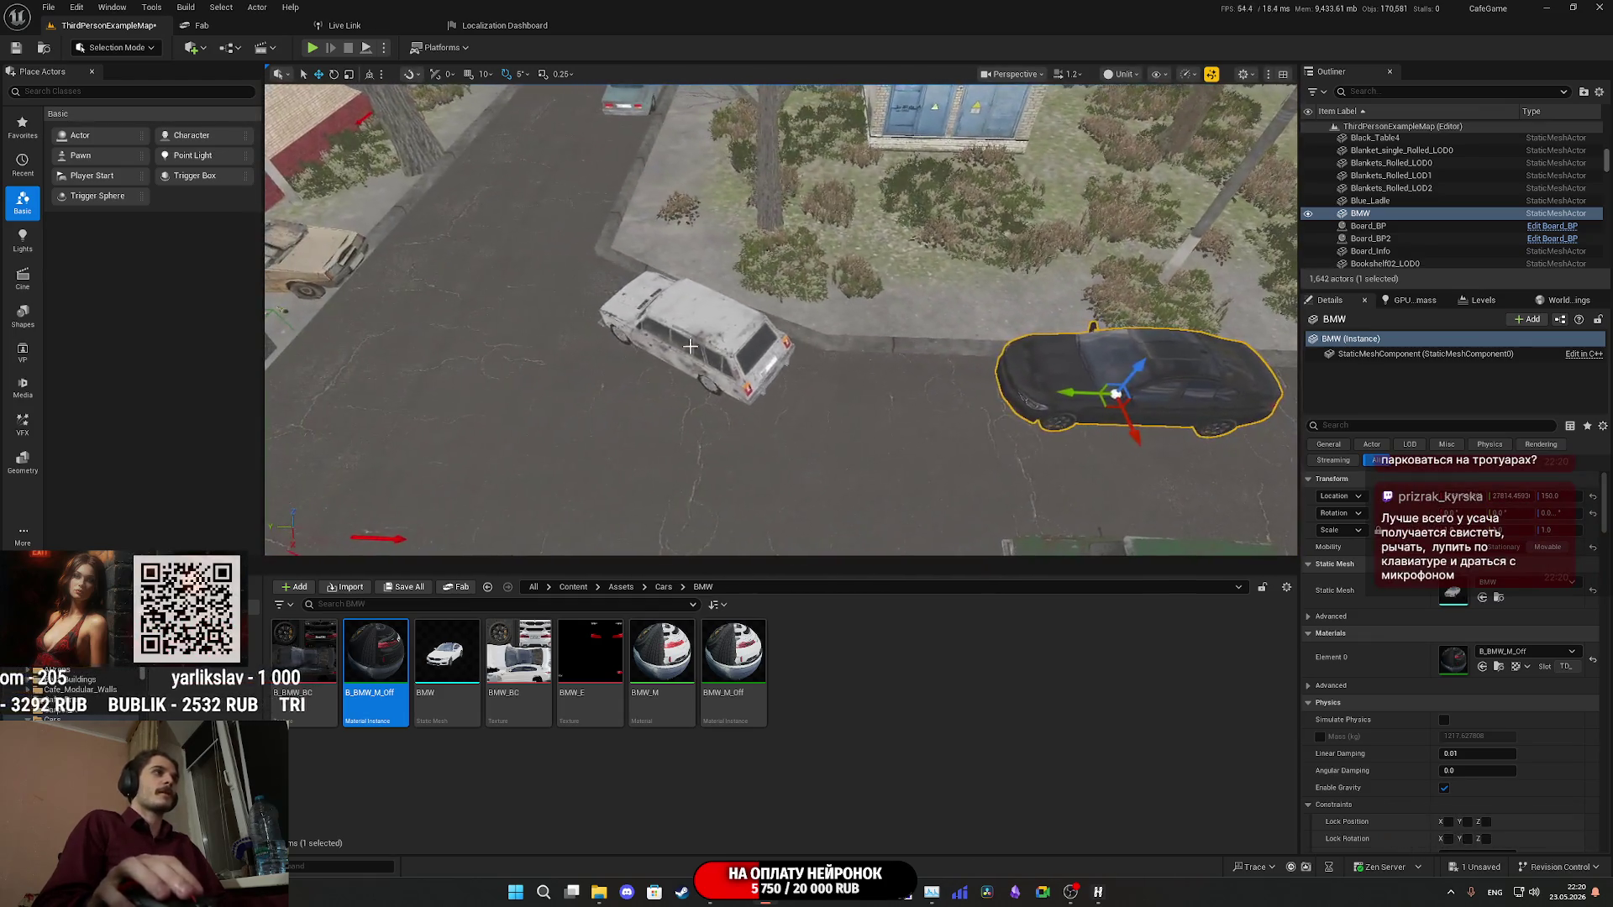
pyautogui.click(706, 344)
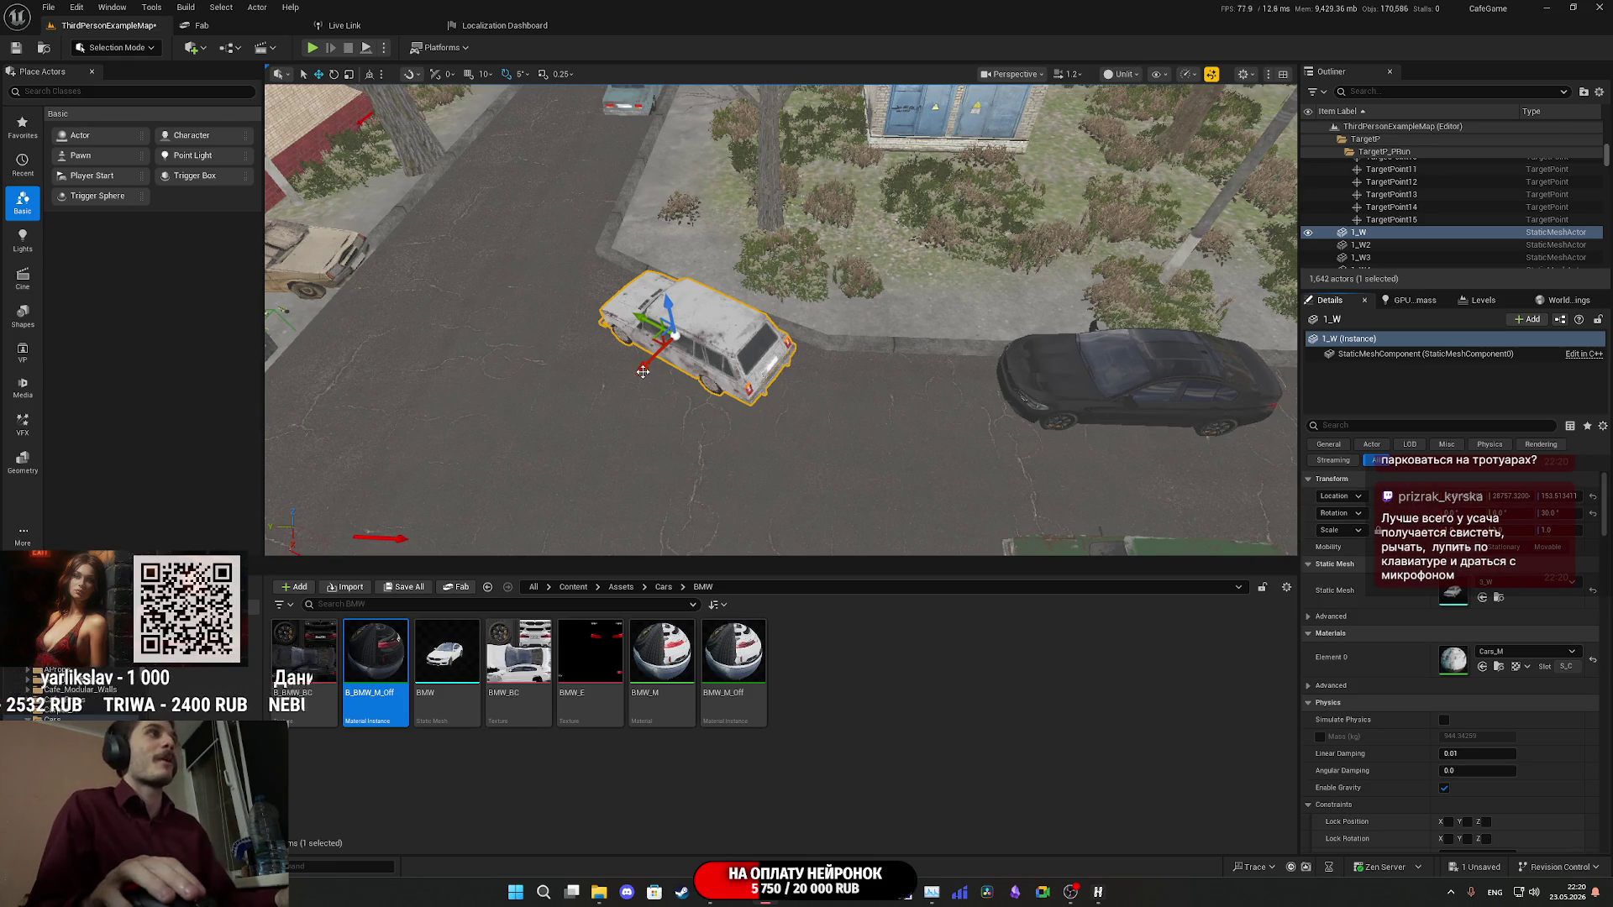
pyautogui.press('Delete')
# Move the BMW into the wagon's spot and rotate it to face up the street.
pyautogui.click(1117, 393)
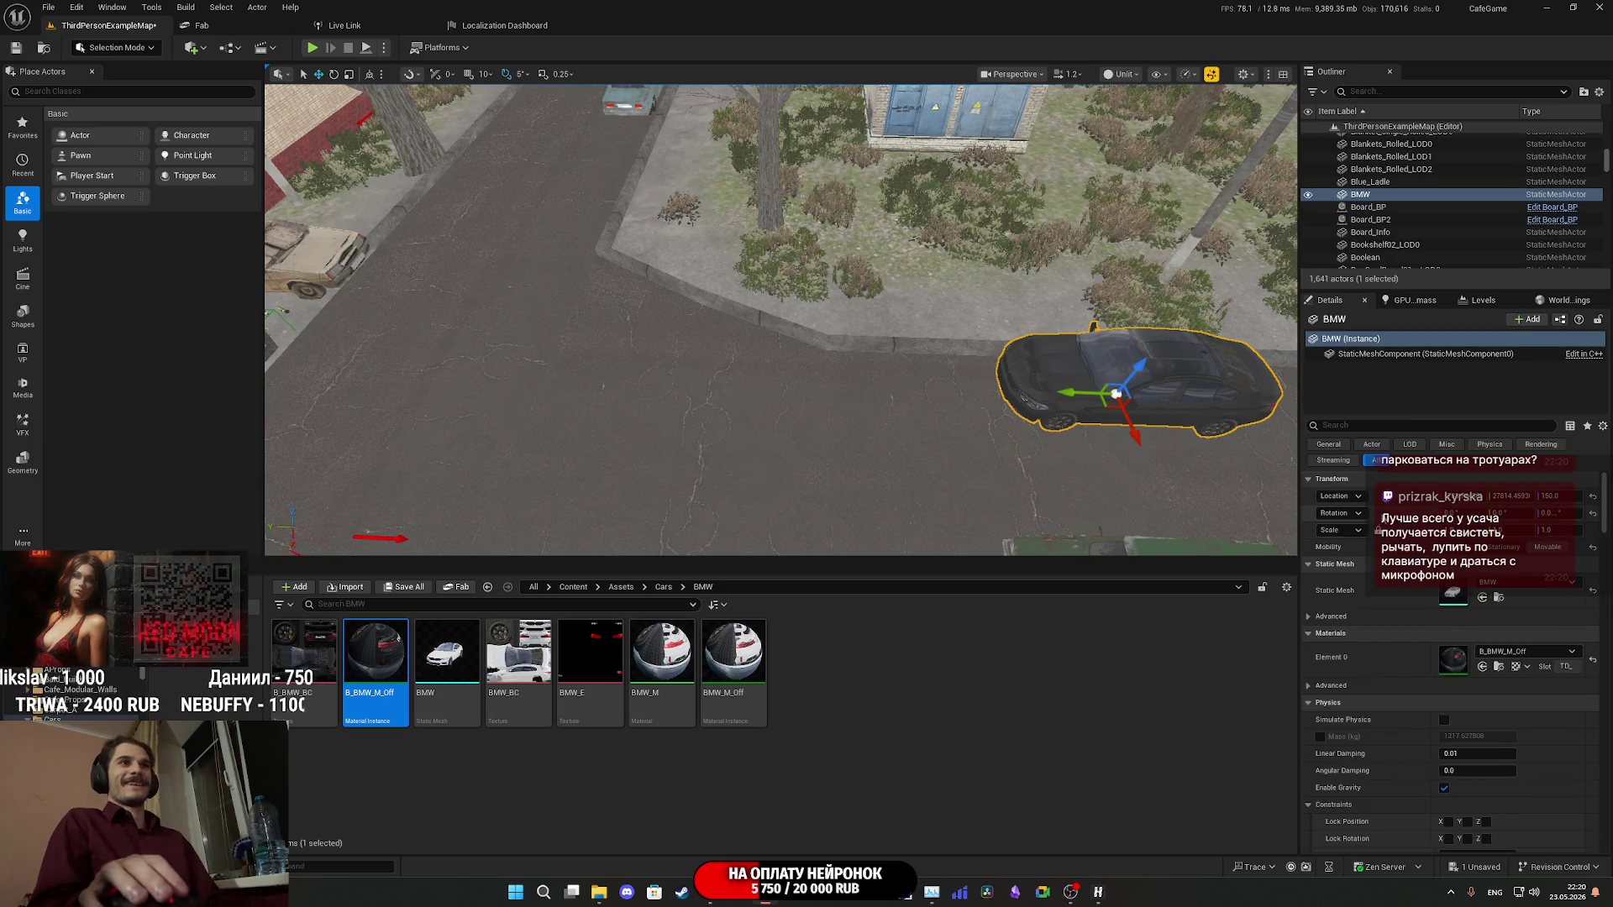
pyautogui.click(1419, 538)
pyautogui.press('e')
pyautogui.moveTo(660, 397); pyautogui.dragTo(617, 403)
pyautogui.moveTo(732, 372); pyautogui.dragTo(655, 349)
pyautogui.moveTo(840, 395)
pyautogui.mouseDown()
pyautogui.moveTo(966, 353)
pyautogui.moveTo(945, 369)
pyautogui.moveTo(945, 303)
pyautogui.moveTo(878, 324)
pyautogui.moveTo(904, 324)
pyautogui.mouseUp()
pyautogui.press('g')
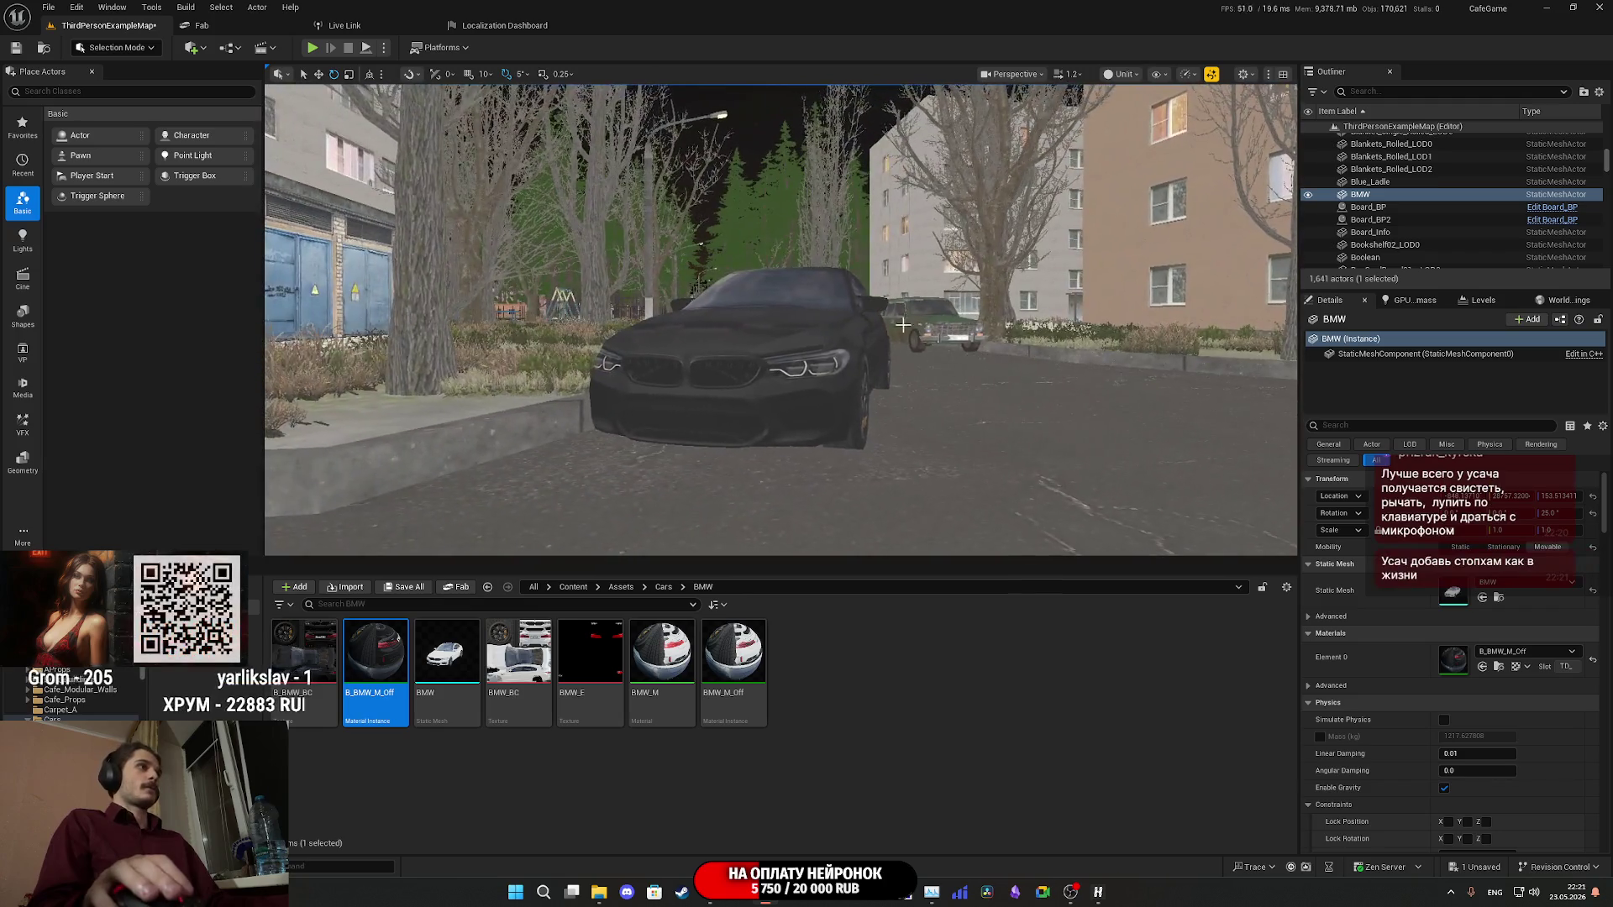
# Switch the viewport from Unlit to Lit in game view and move behind the BMW to its rear plate.
pyautogui.click(1125, 74)
pyautogui.click(1162, 123)
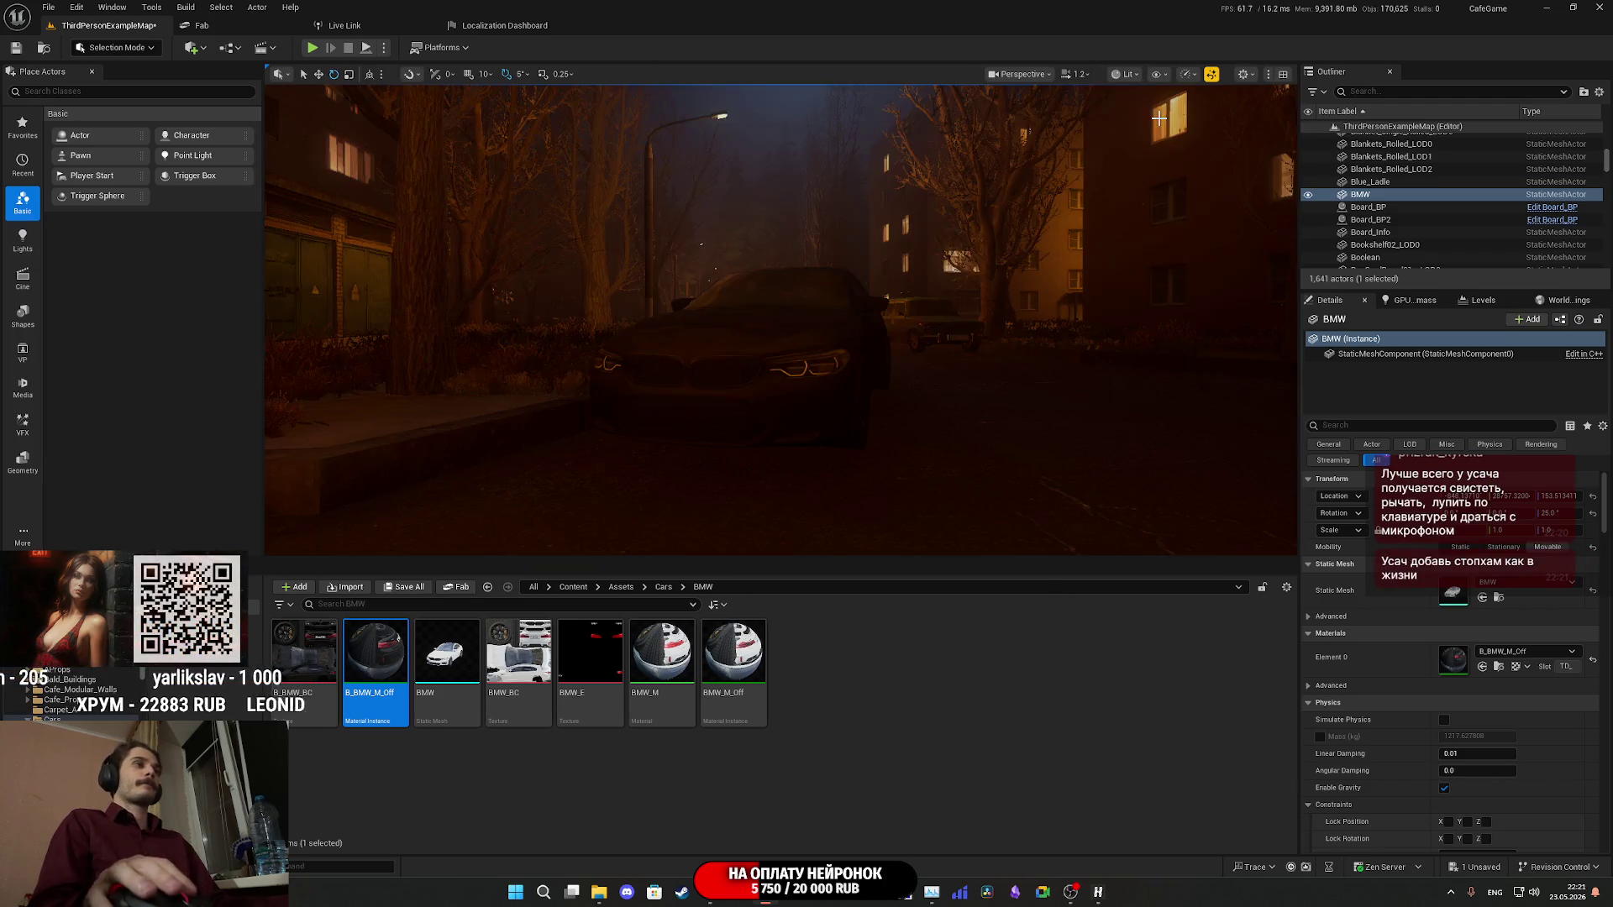
pyautogui.press('g')
pyautogui.press('g')
pyautogui.moveTo(914, 248)
pyautogui.mouseDown()
pyautogui.moveTo(828, 261)
pyautogui.moveTo(928, 308)
pyautogui.mouseUp()
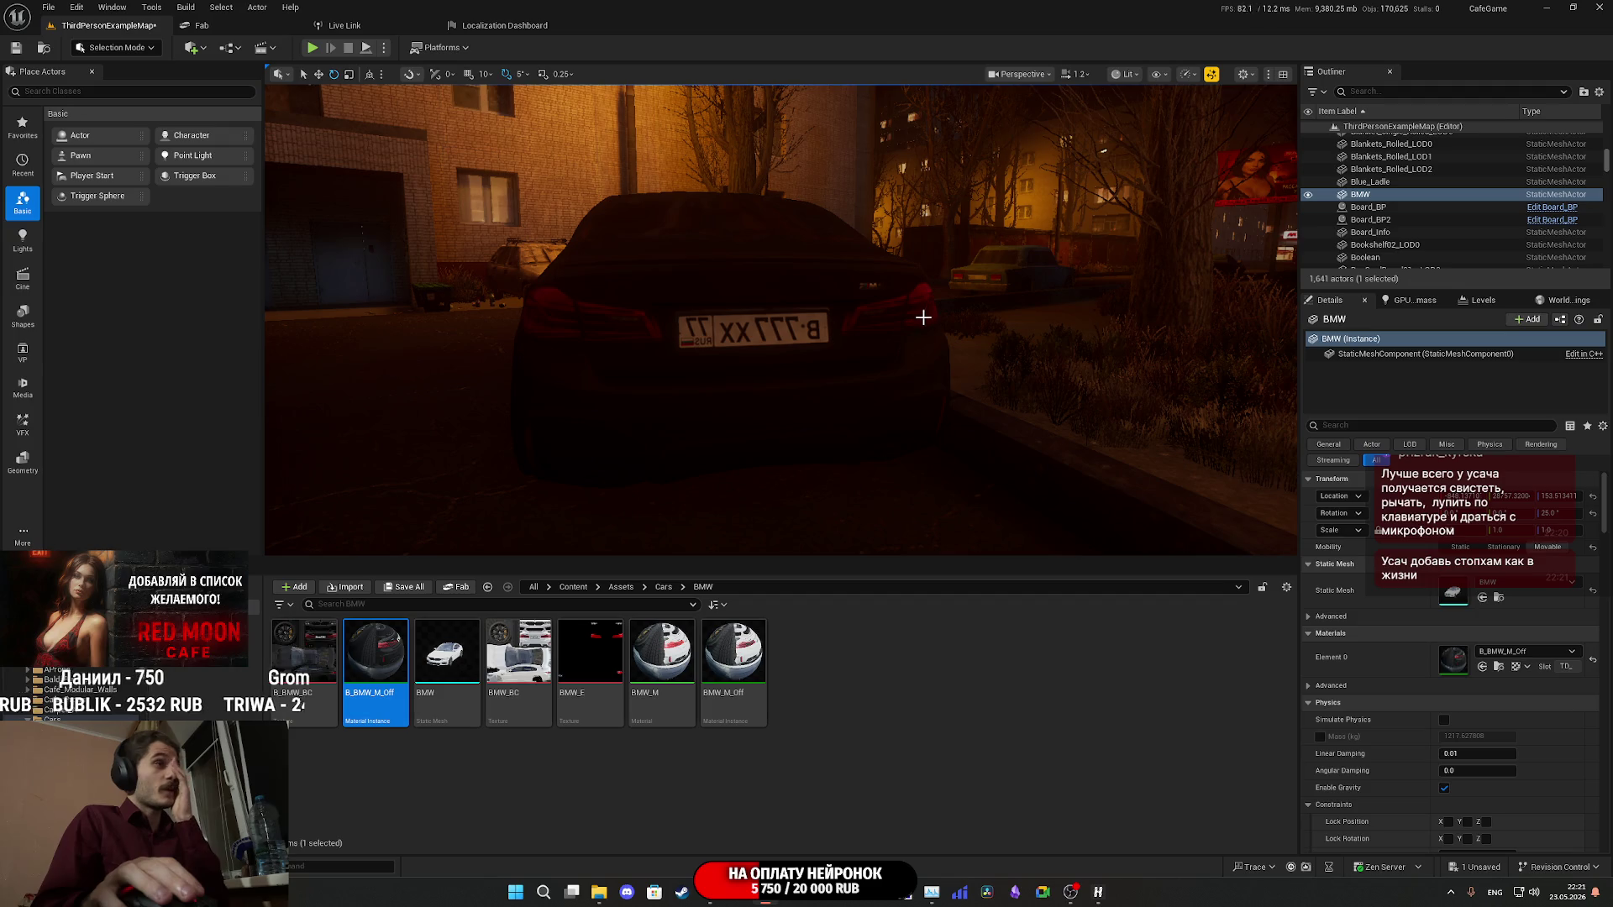
pyautogui.moveTo(764, 892)
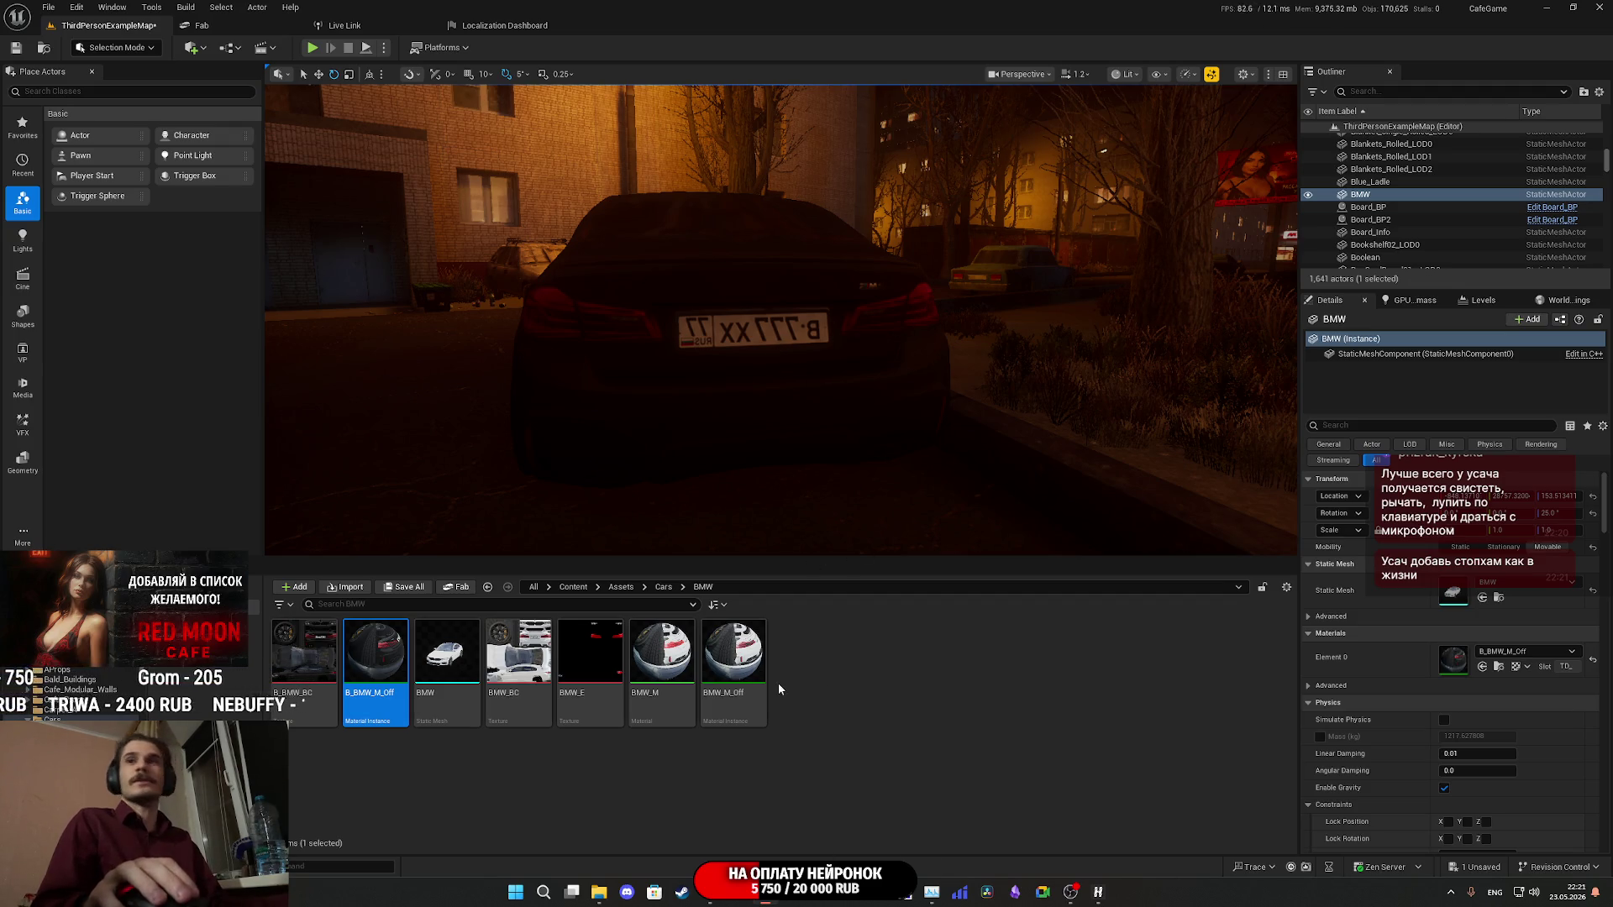
pyautogui.moveTo(722, 643)
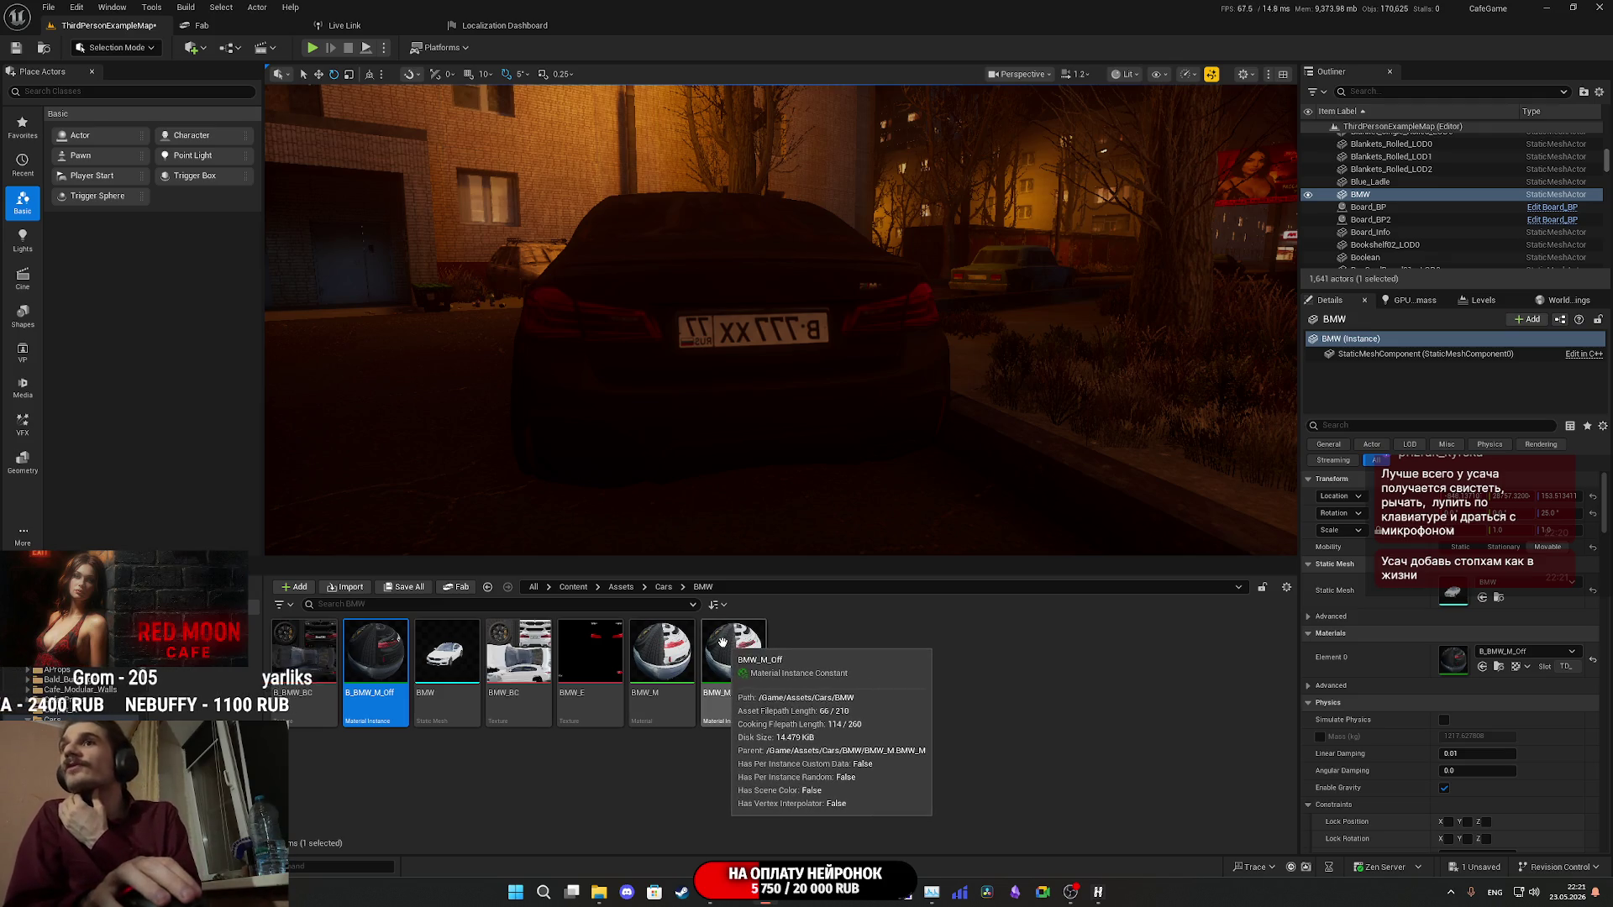
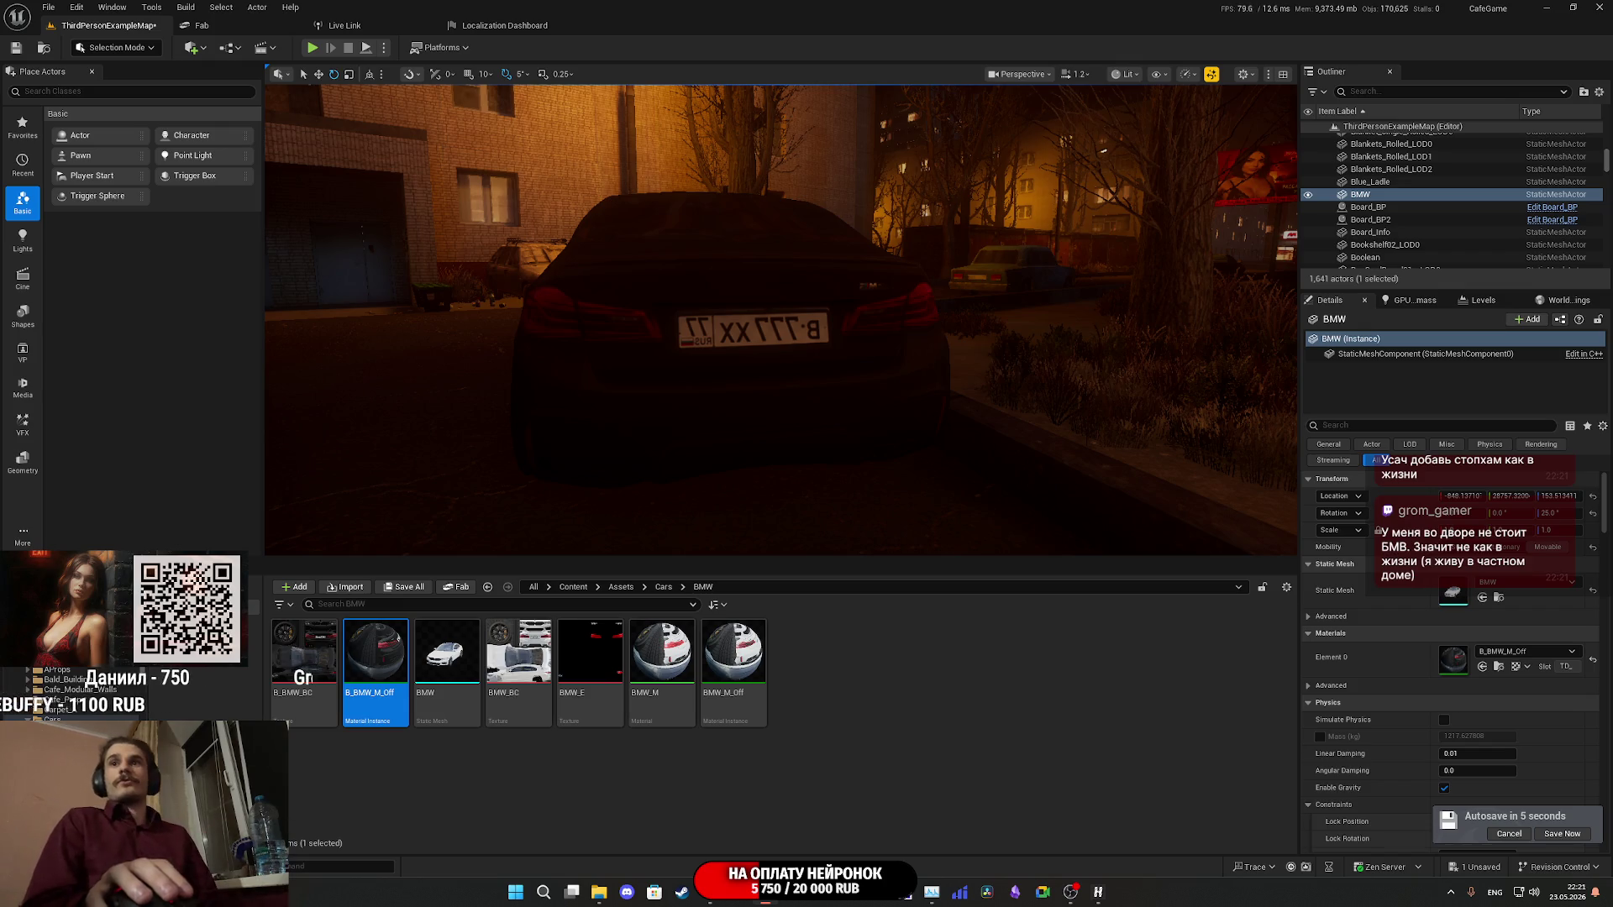
# Orbit around the parked BMW to check its rear plate, then bring up Photoshop.
pyautogui.moveTo(1084, 480)
pyautogui.mouseDown()
pyautogui.moveTo(1025, 475)
pyautogui.moveTo(1007, 357)
pyautogui.mouseUp()
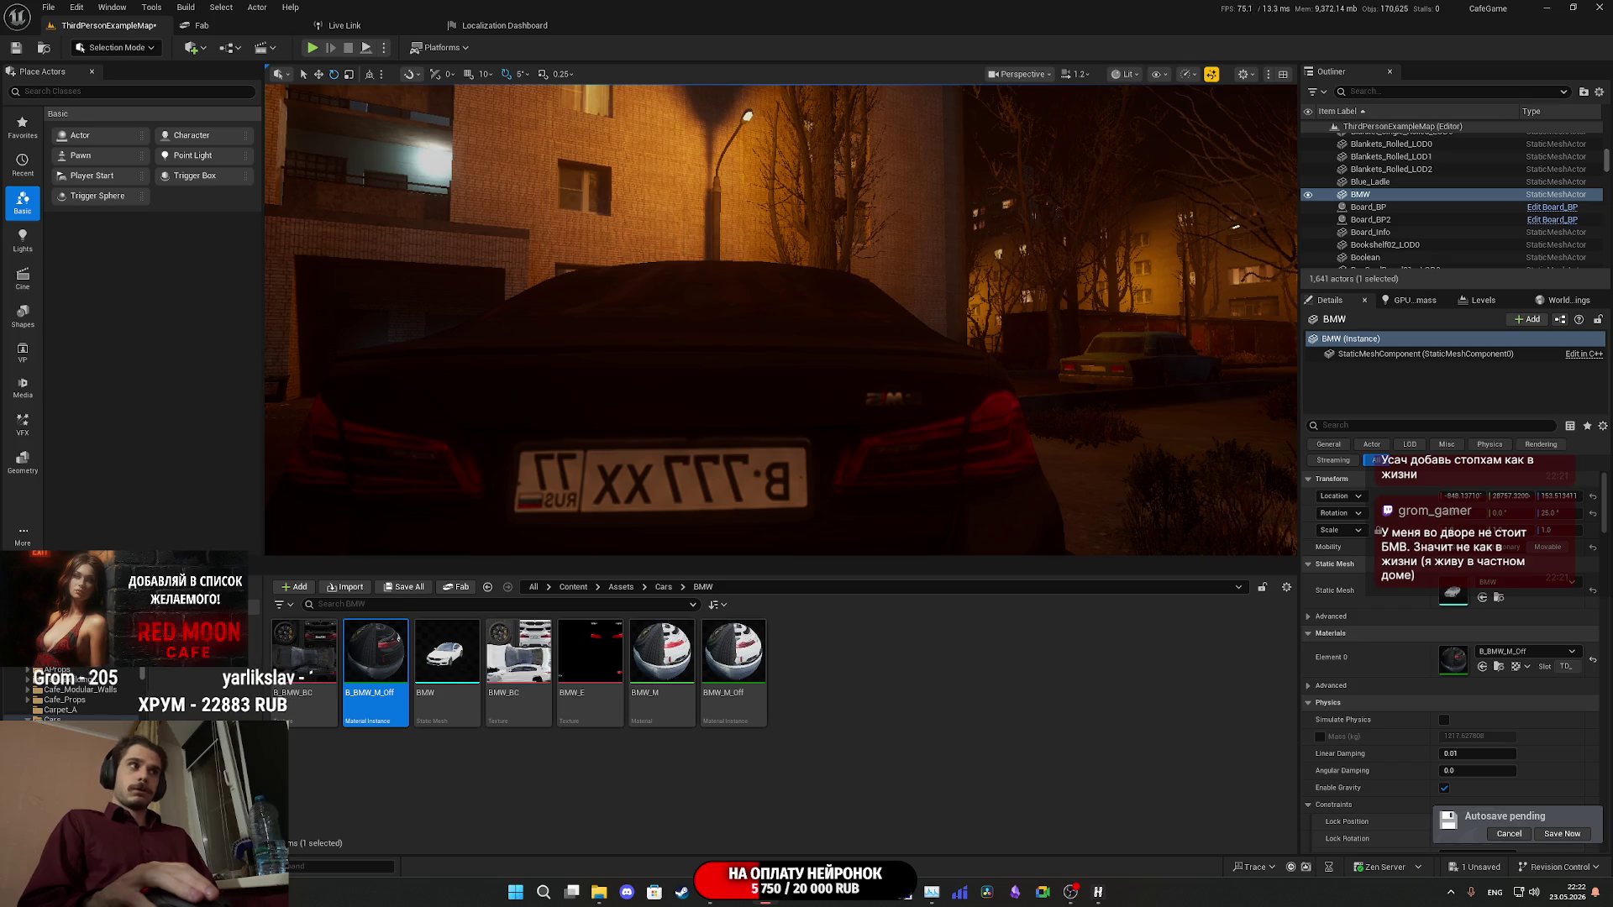
pyautogui.moveTo(1006, 357); pyautogui.dragTo(891, 403)
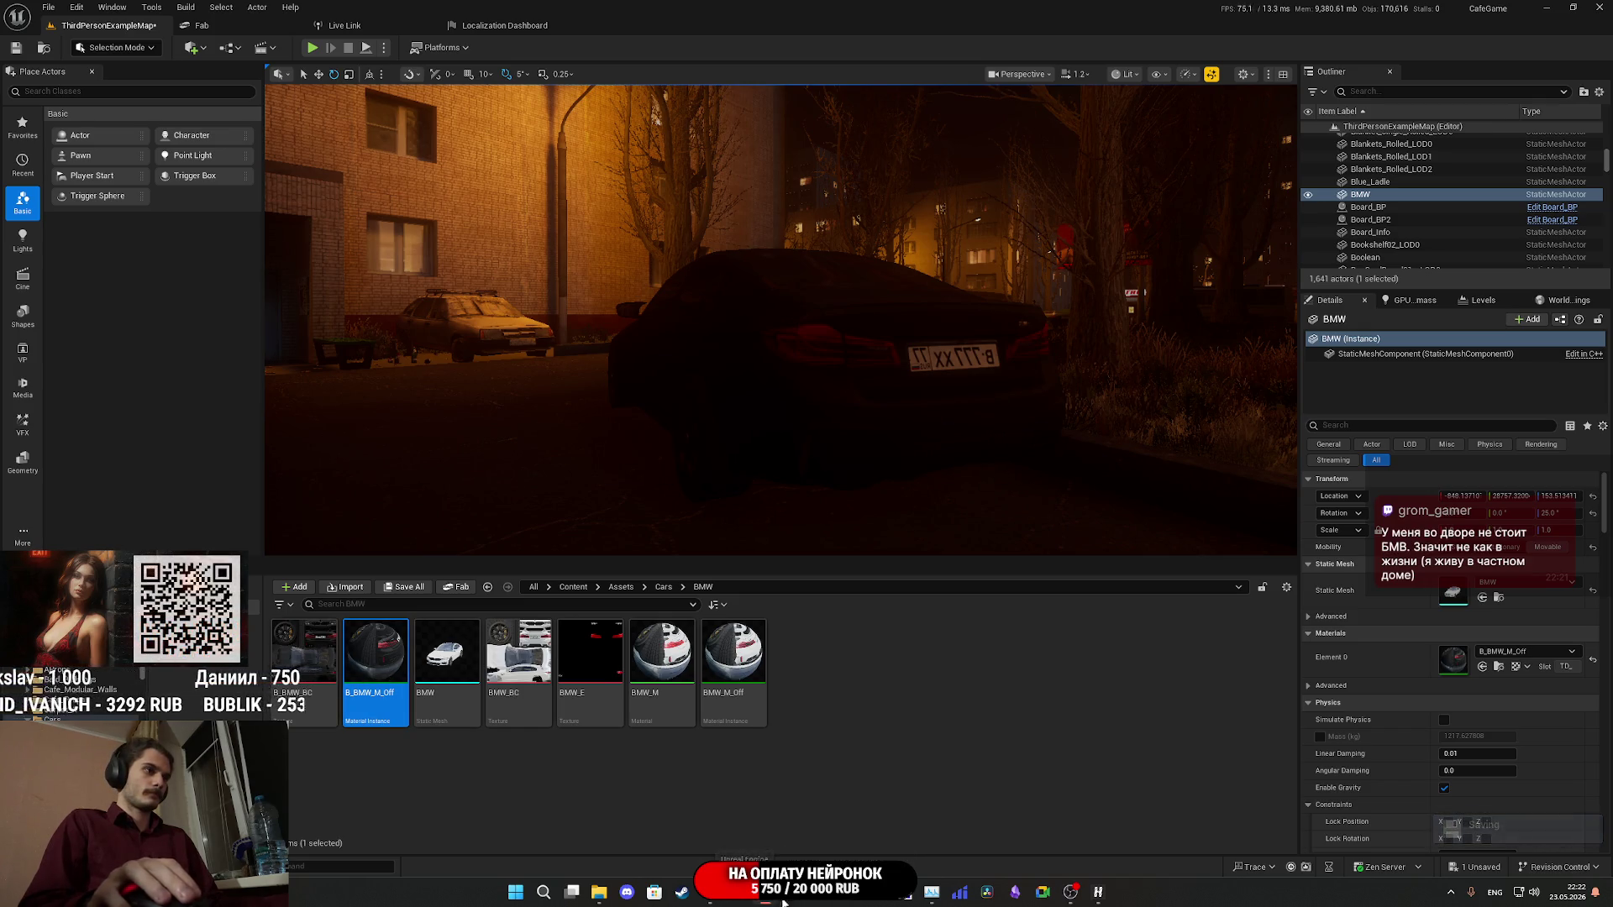
pyautogui.moveTo(782, 903)
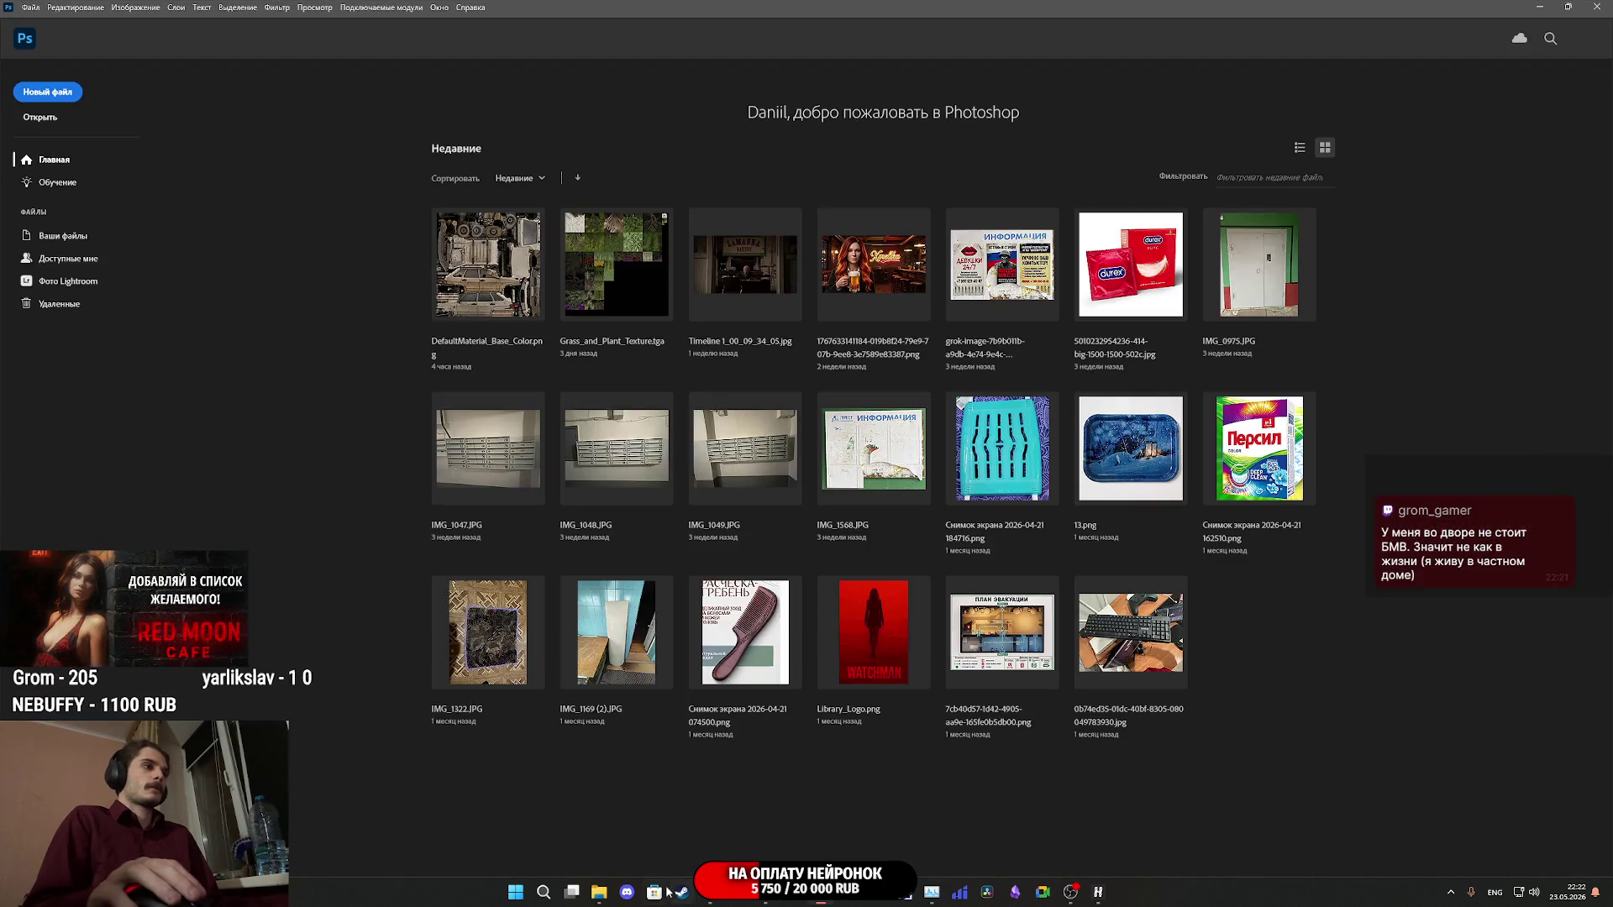
# Open the downloaded BMW texture image in Photoshop without a colour profile and zoom in.
pyautogui.click(599, 892)
pyautogui.moveTo(1057, 525)
pyautogui.mouseDown()
pyautogui.moveTo(1059, 546)
pyautogui.moveTo(353, 581)
pyautogui.mouseUp()
pyautogui.click(880, 373)
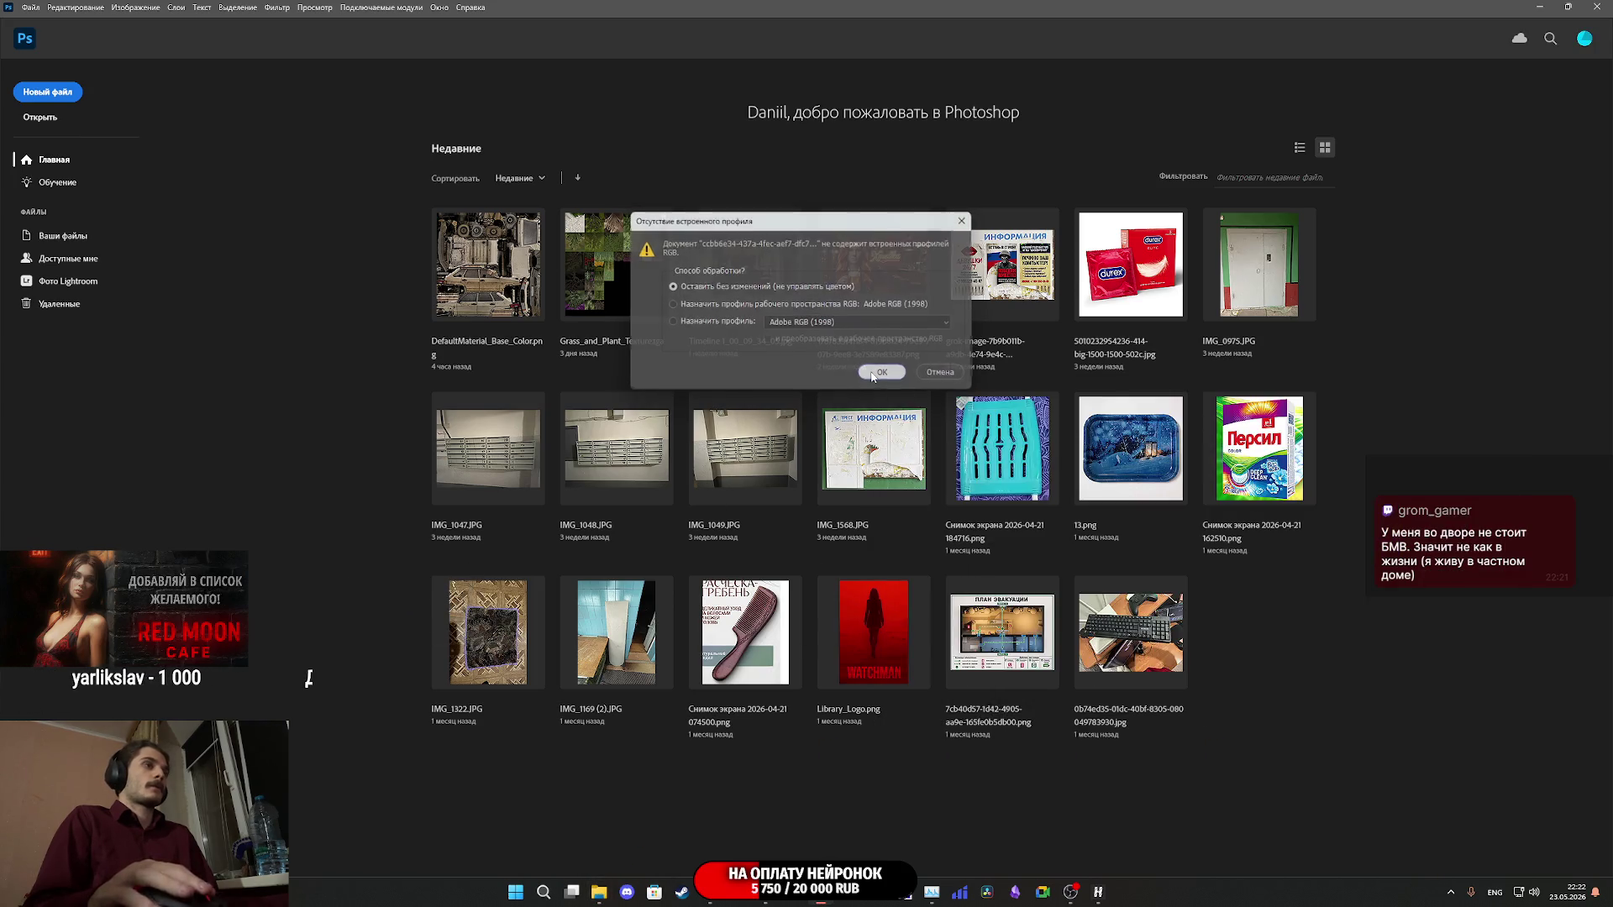
pyautogui.scroll(5, 981, 288)
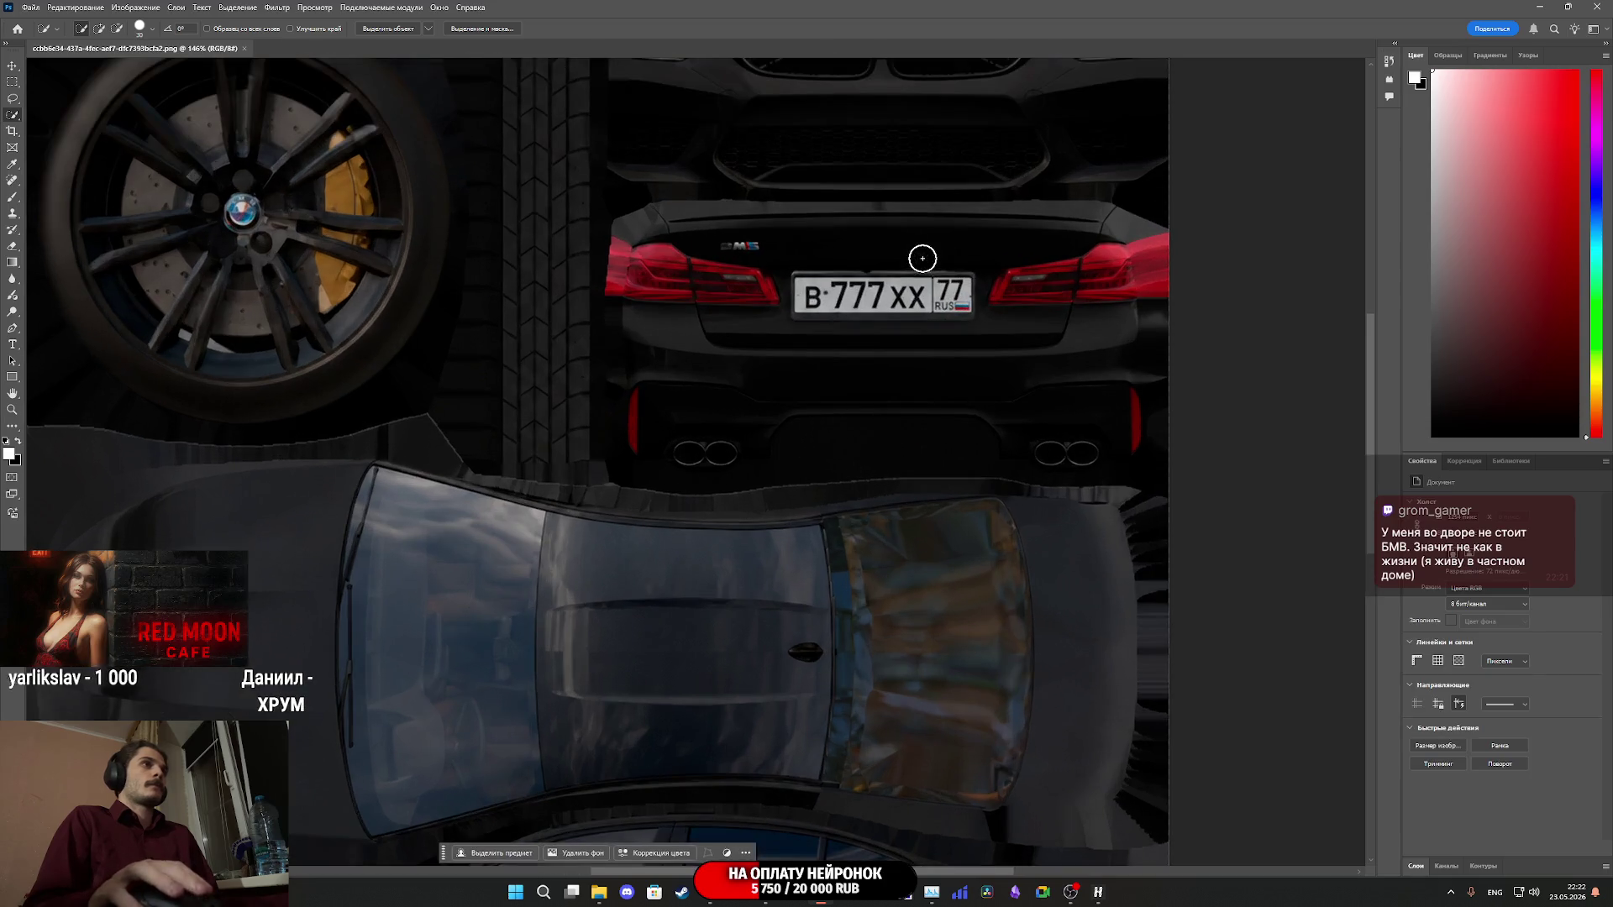
pyautogui.scroll(-4, 923, 277)
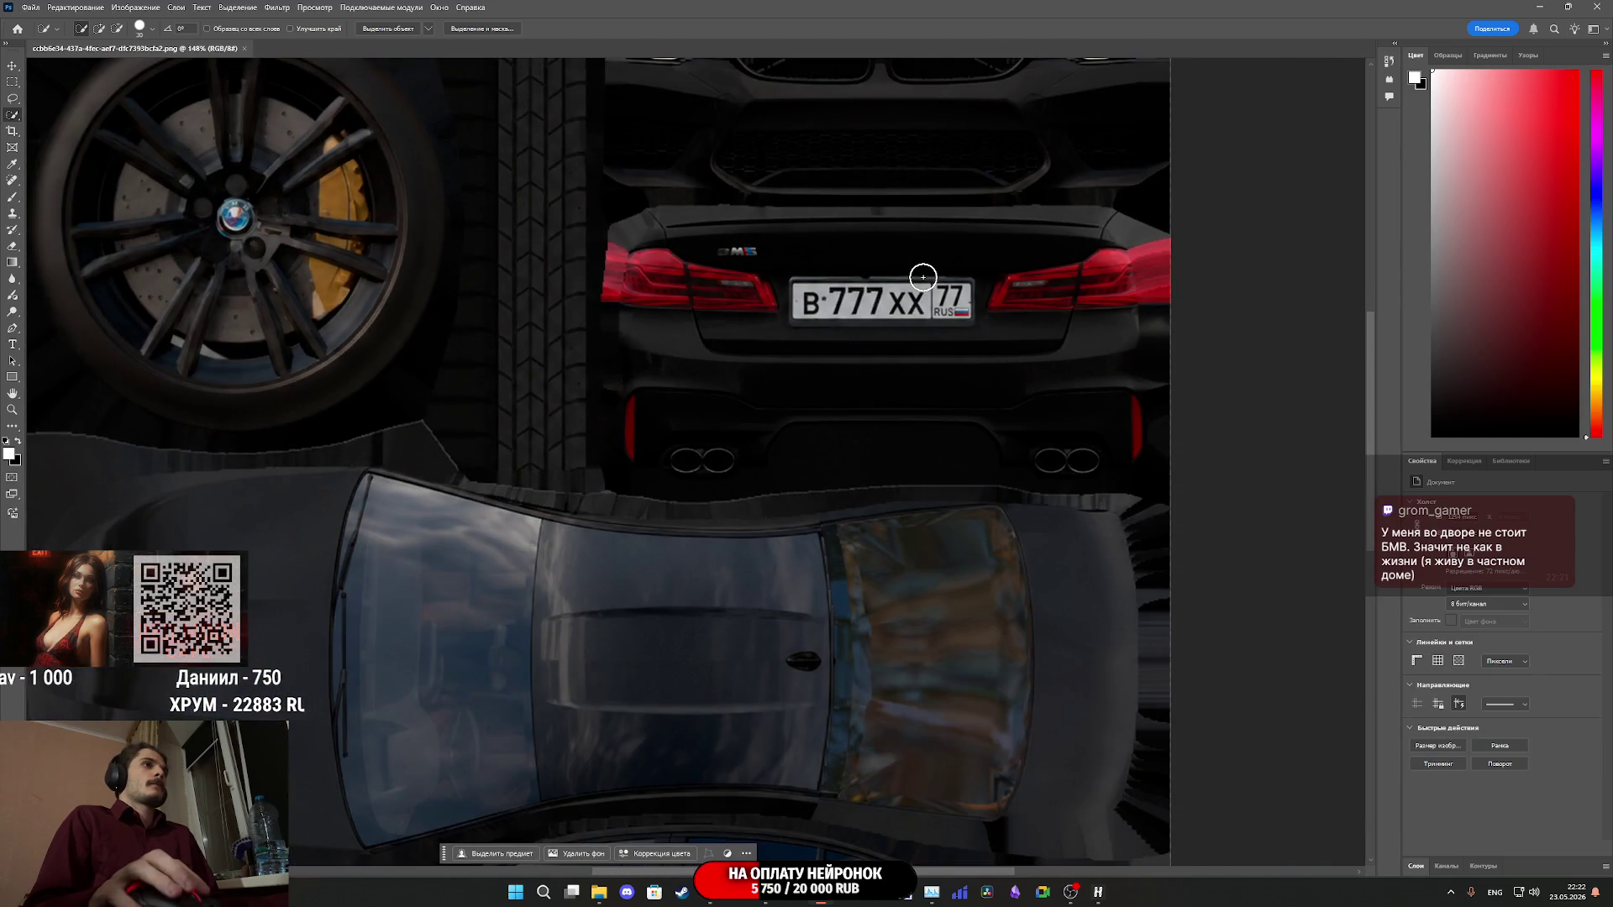
pyautogui.scroll(3, 938, 277)
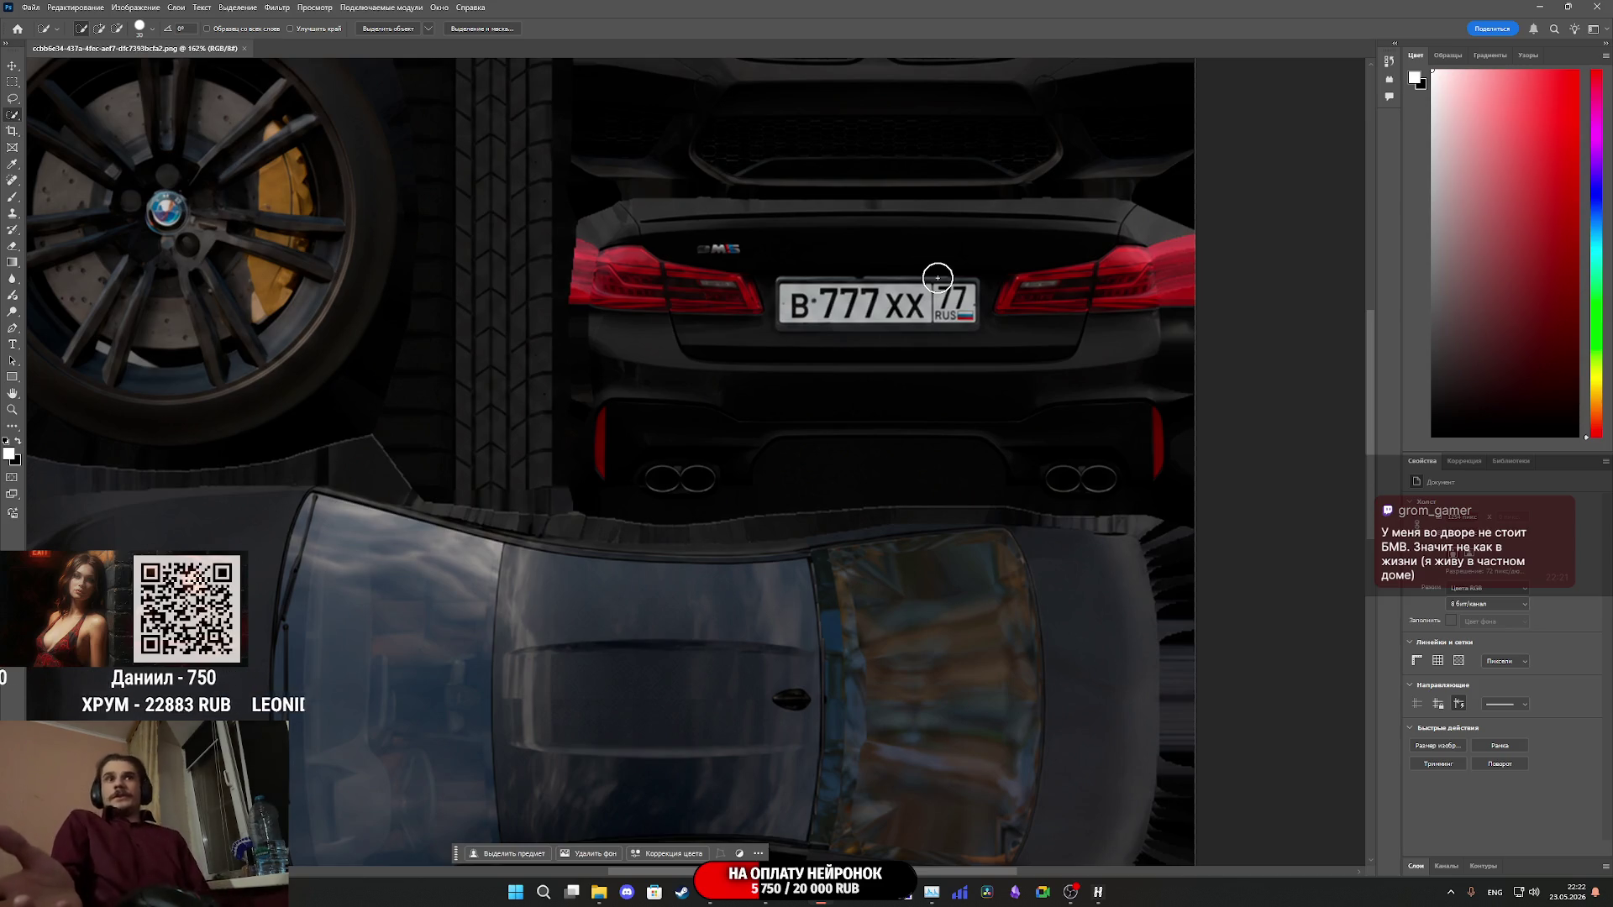
pyautogui.scroll(3, 960, 294)
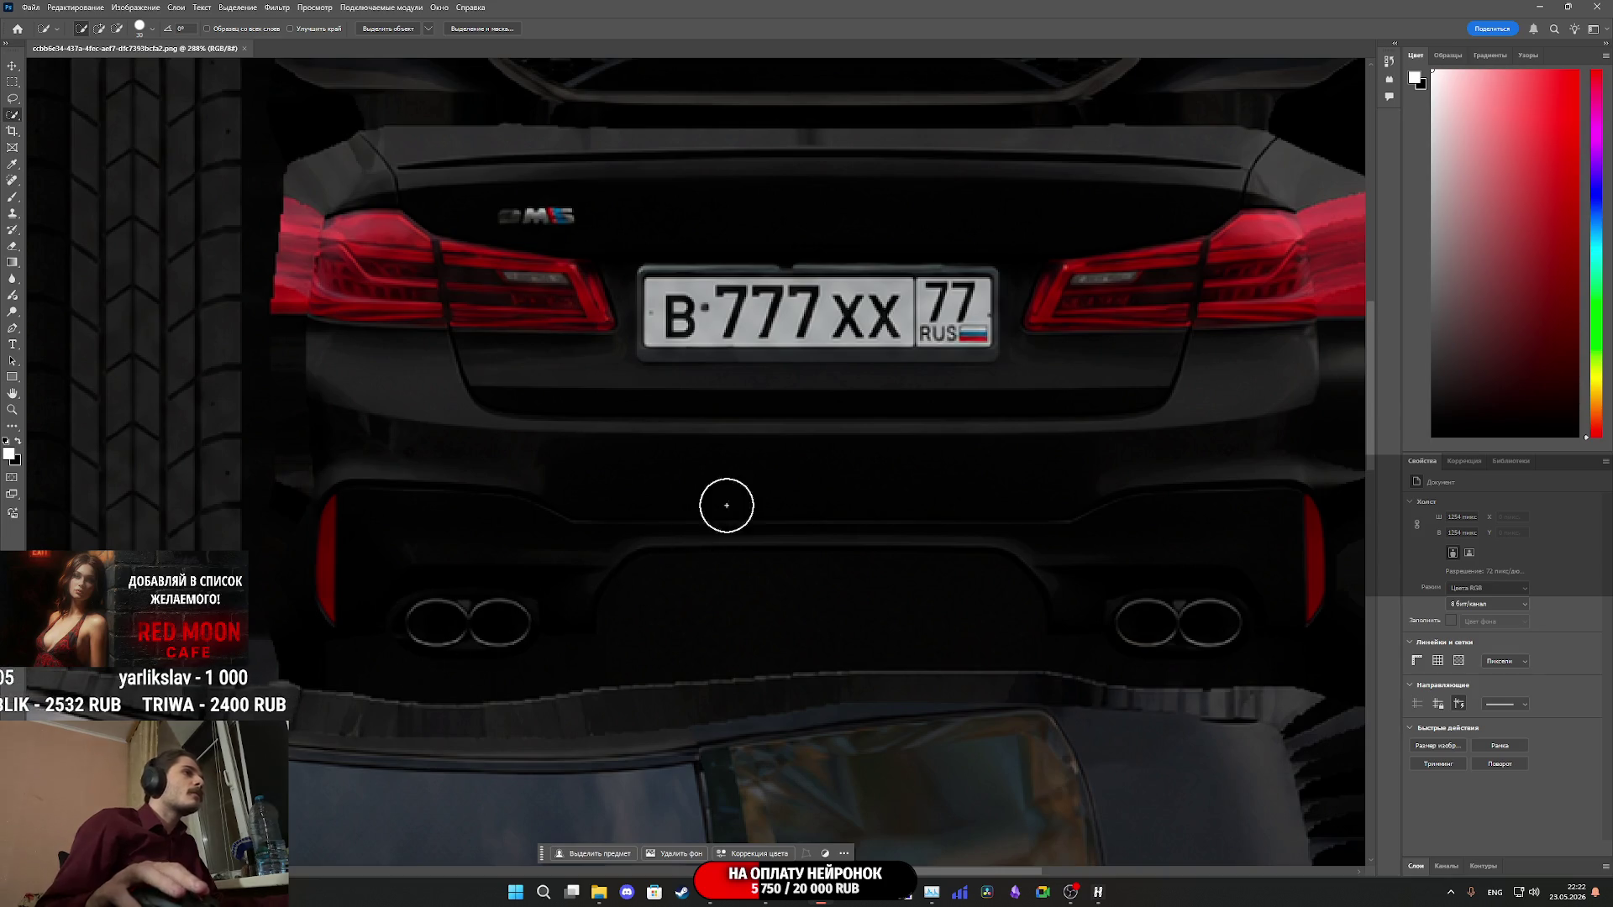
pyautogui.scroll(-2, 821, 292)
pyautogui.scroll(1, 847, 299)
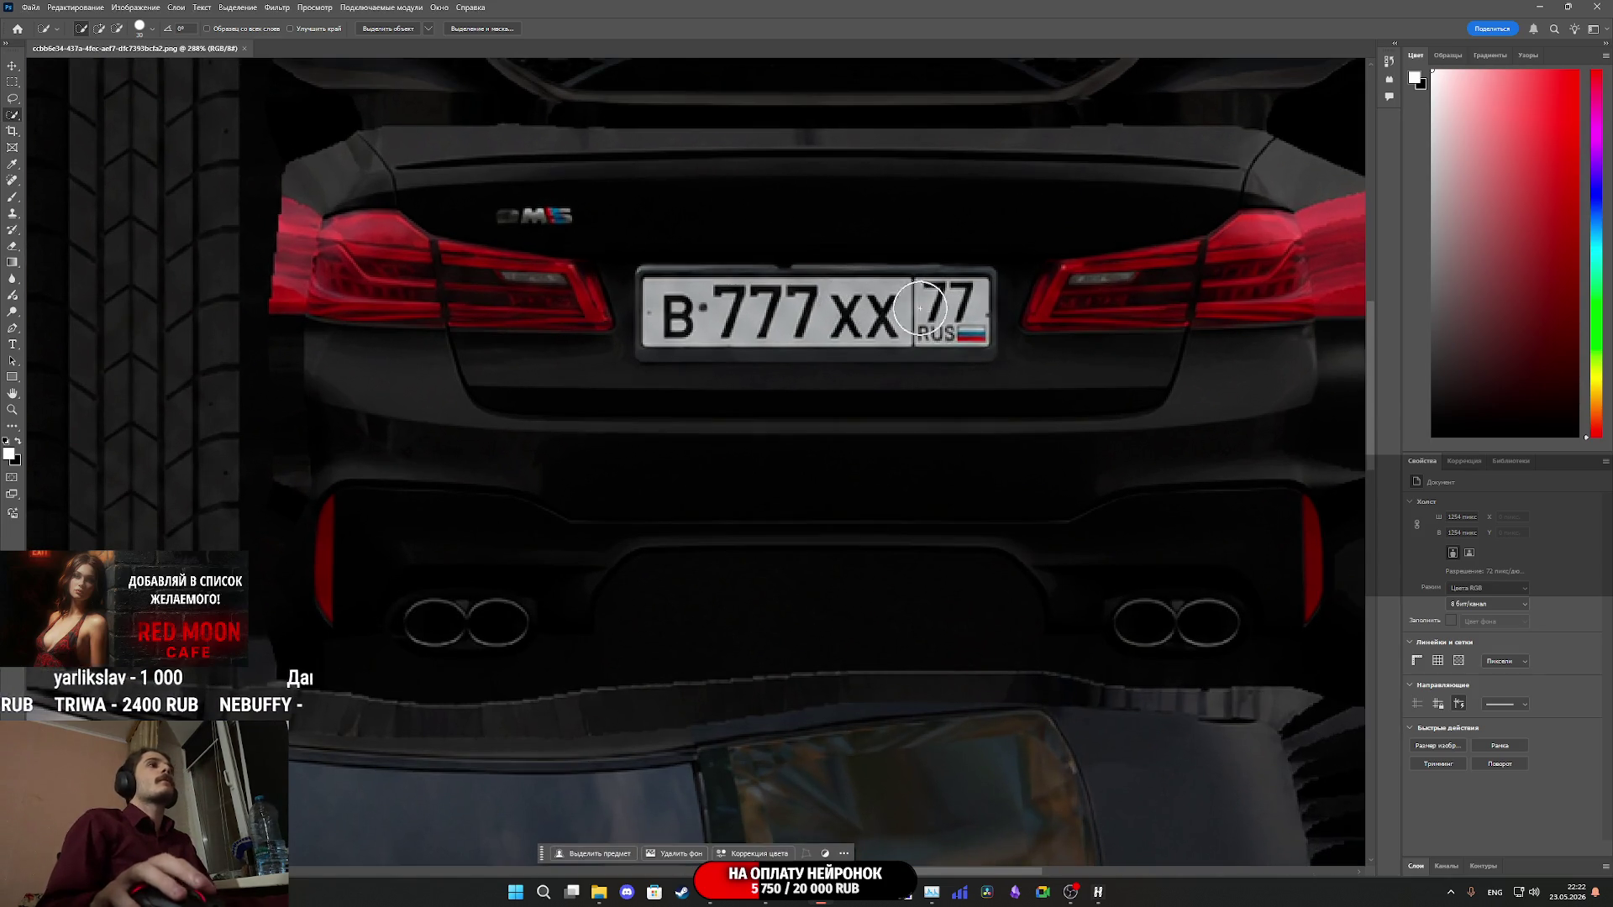
pyautogui.scroll(2, 937, 324)
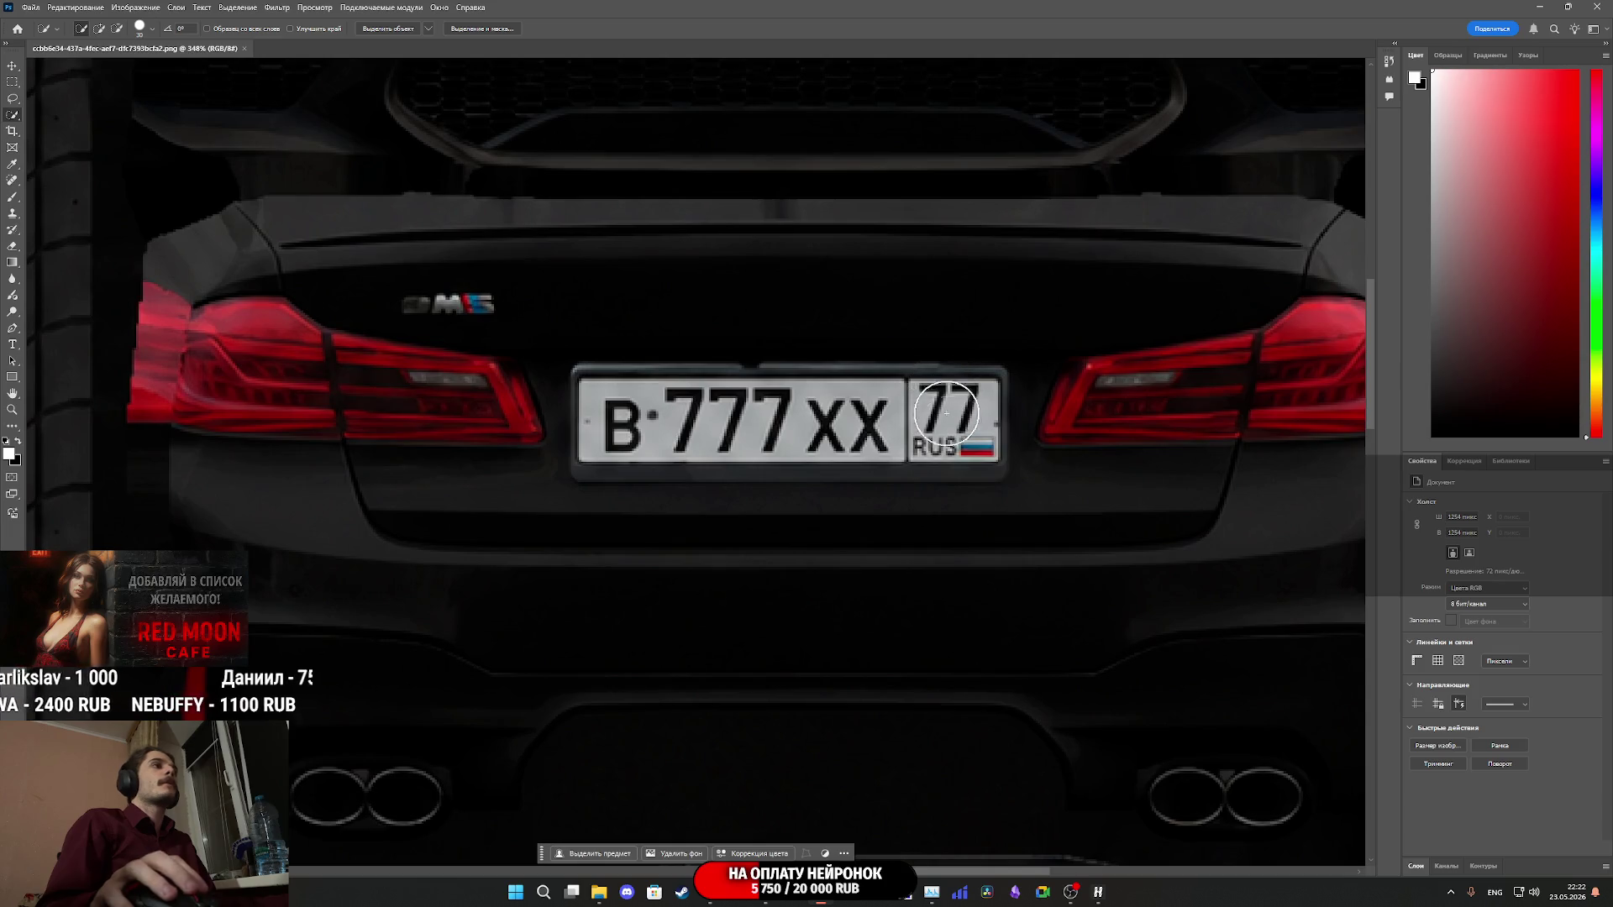
pyautogui.scroll(1, 950, 420)
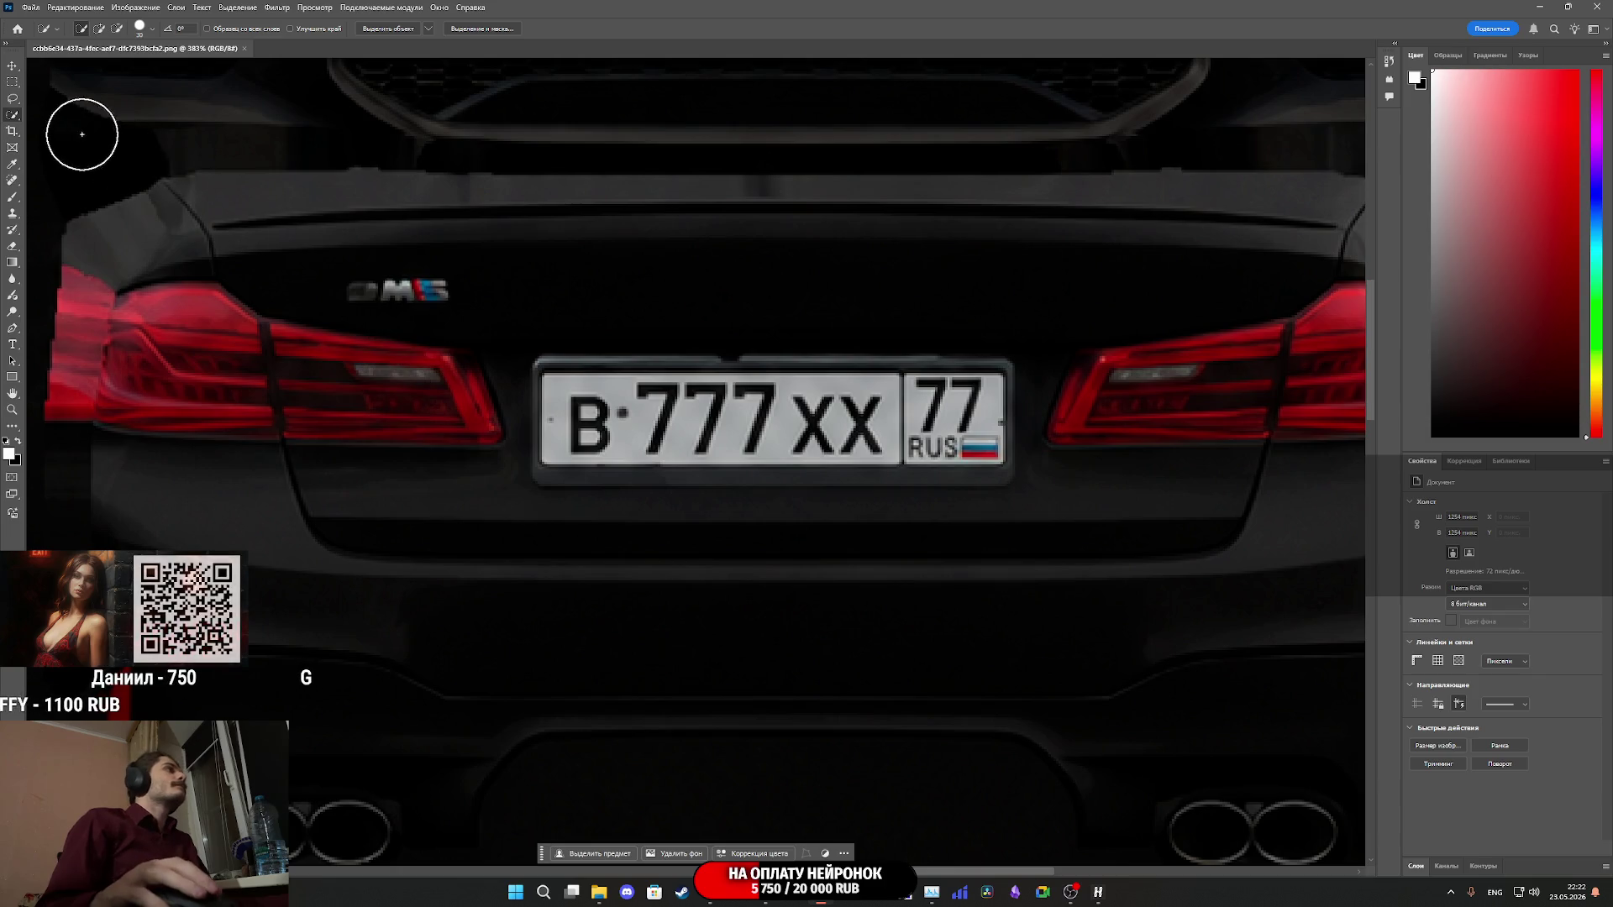
# Unlock the background in the Layers panel so it becomes editable Слой 0.
pyautogui.click(1445, 866)
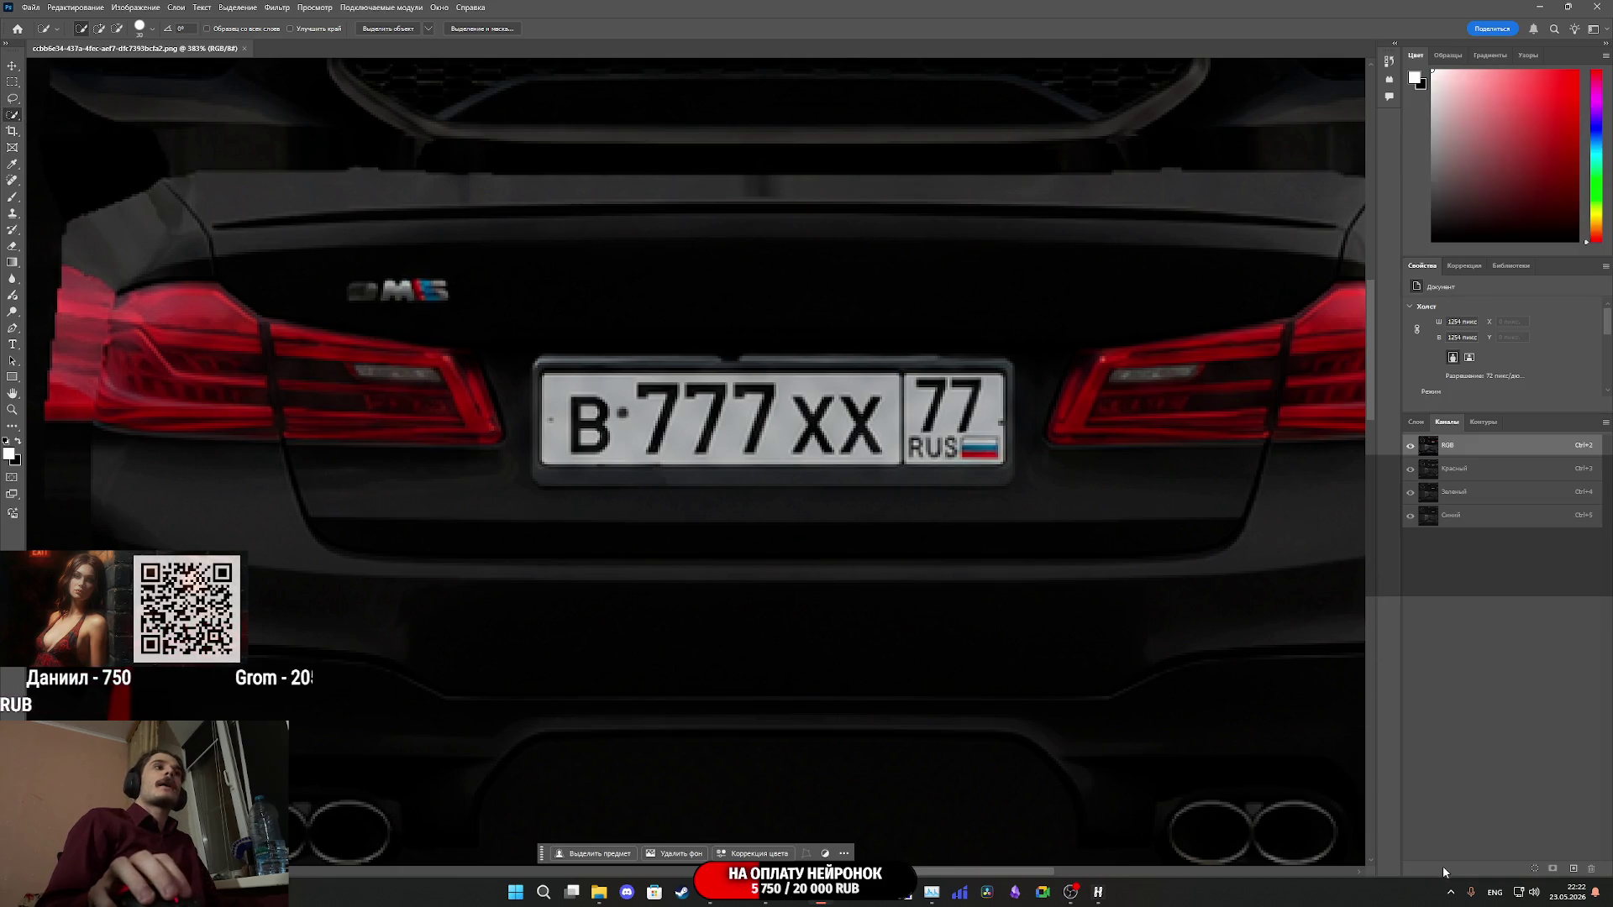
pyautogui.click(1419, 425)
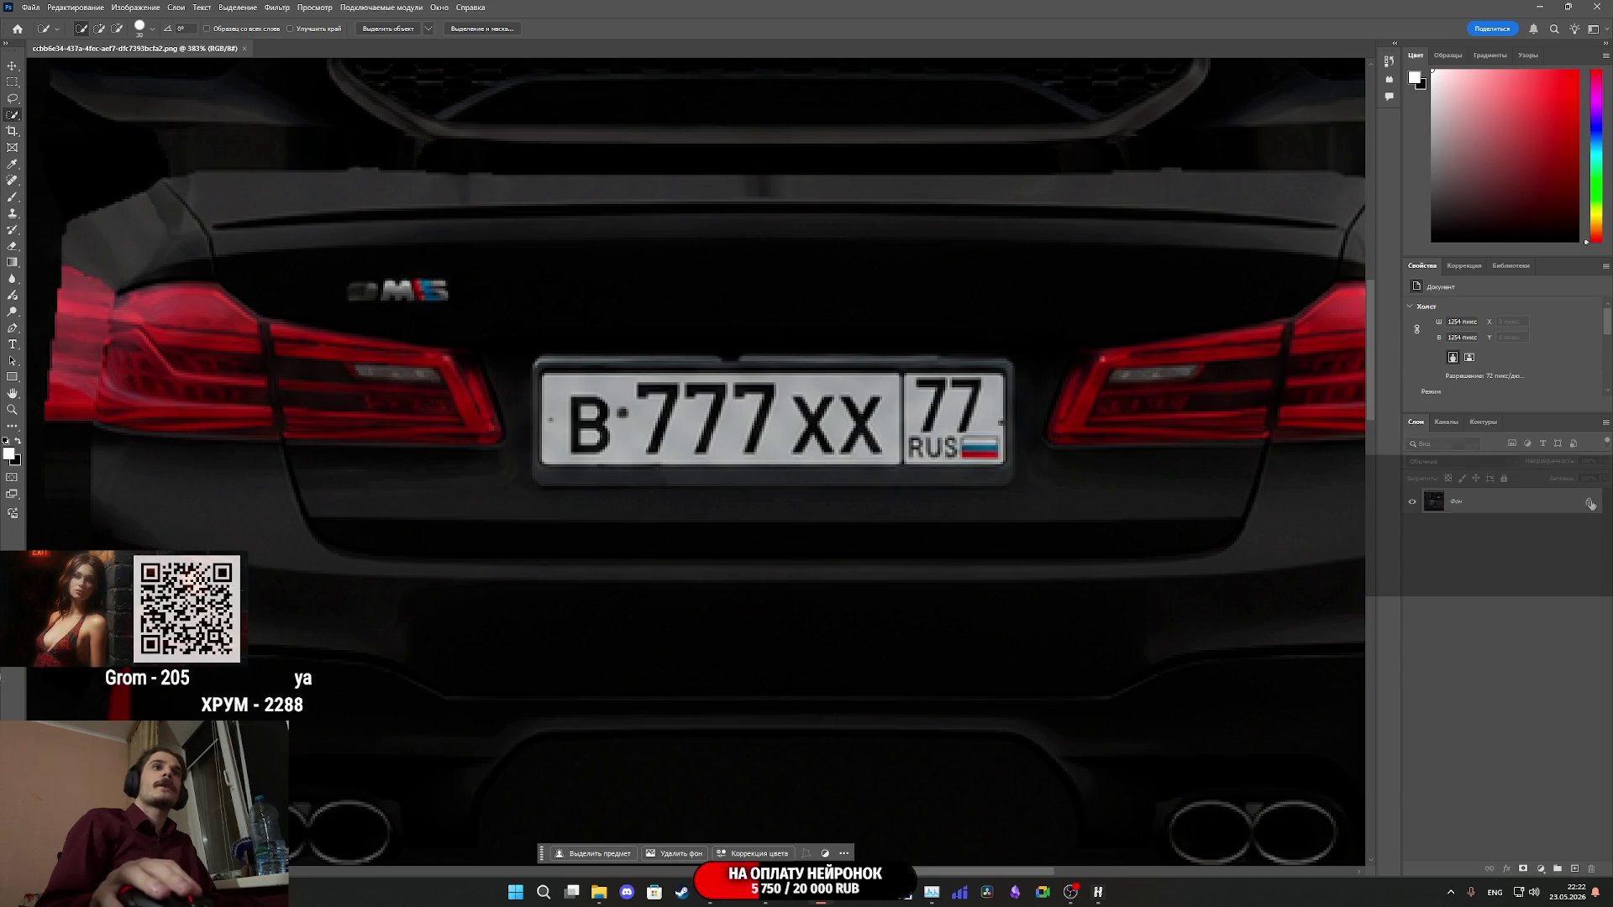
pyautogui.click(1591, 504)
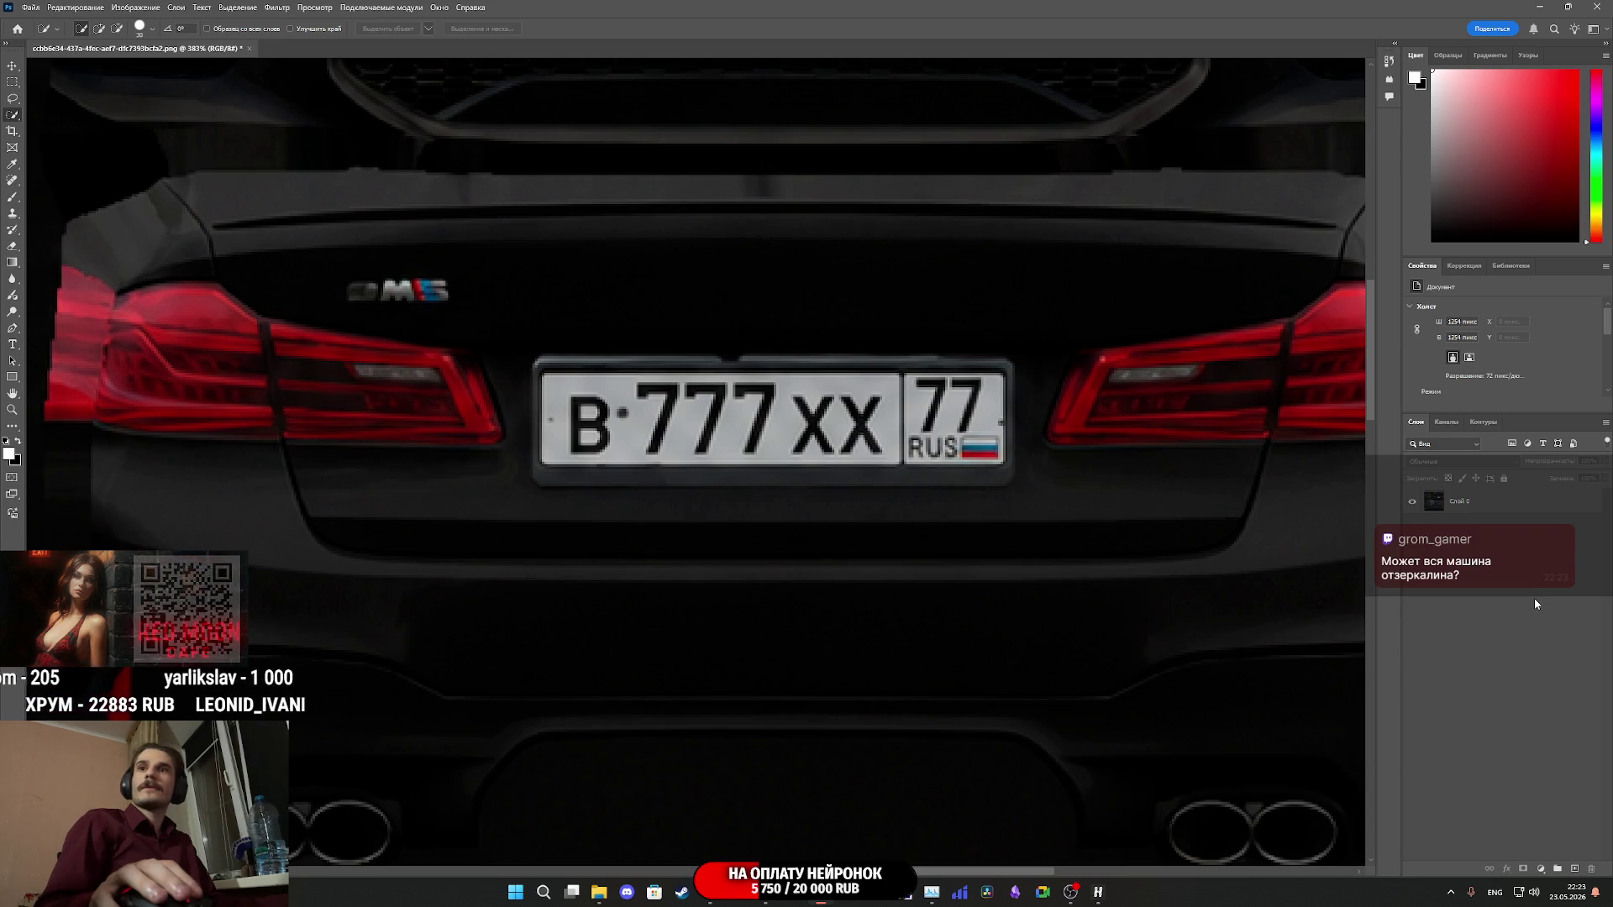
pyautogui.scroll(-5, 958, 479)
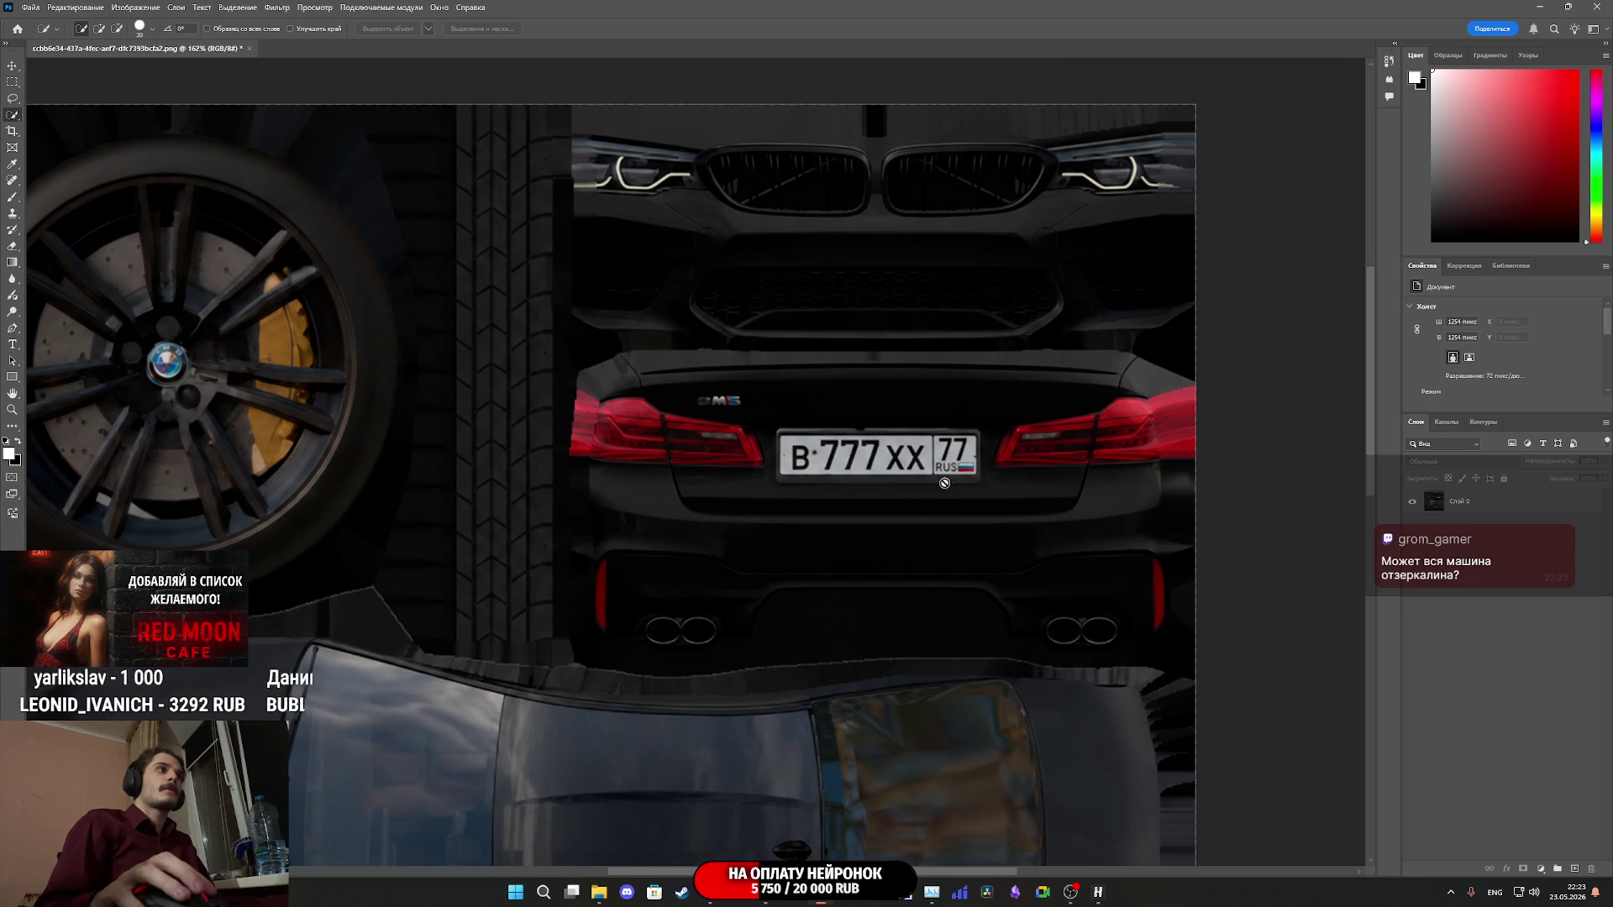
# Browse the Edit and Image menus and make Слой 0 the active layer.
pyautogui.click(64, 8)
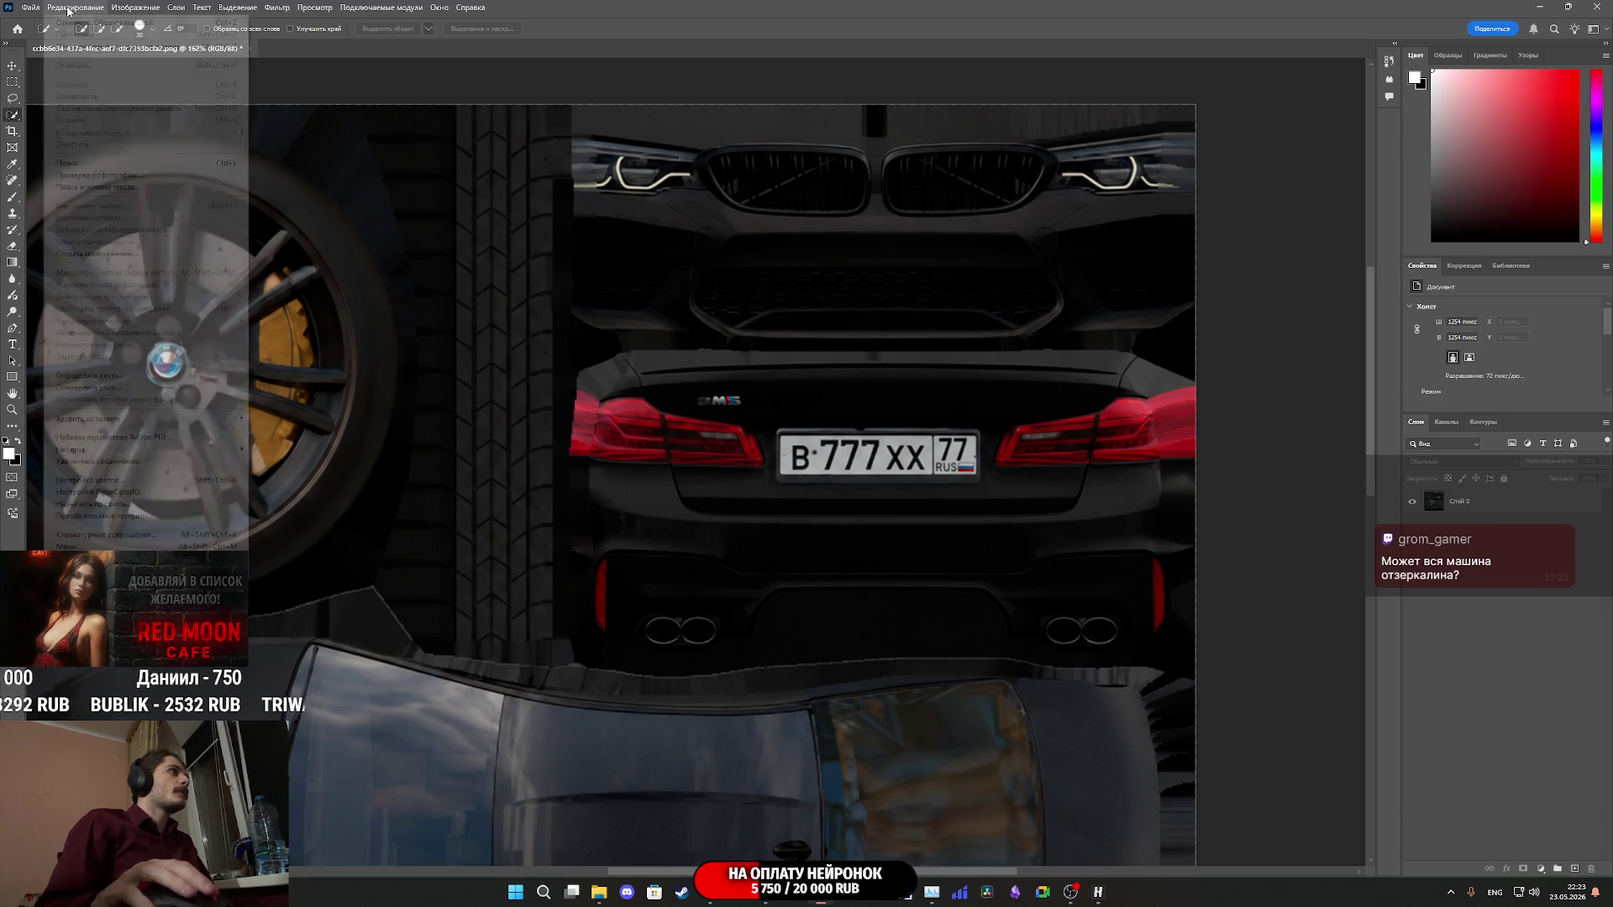
pyautogui.click(67, 7)
pyautogui.click(126, 7)
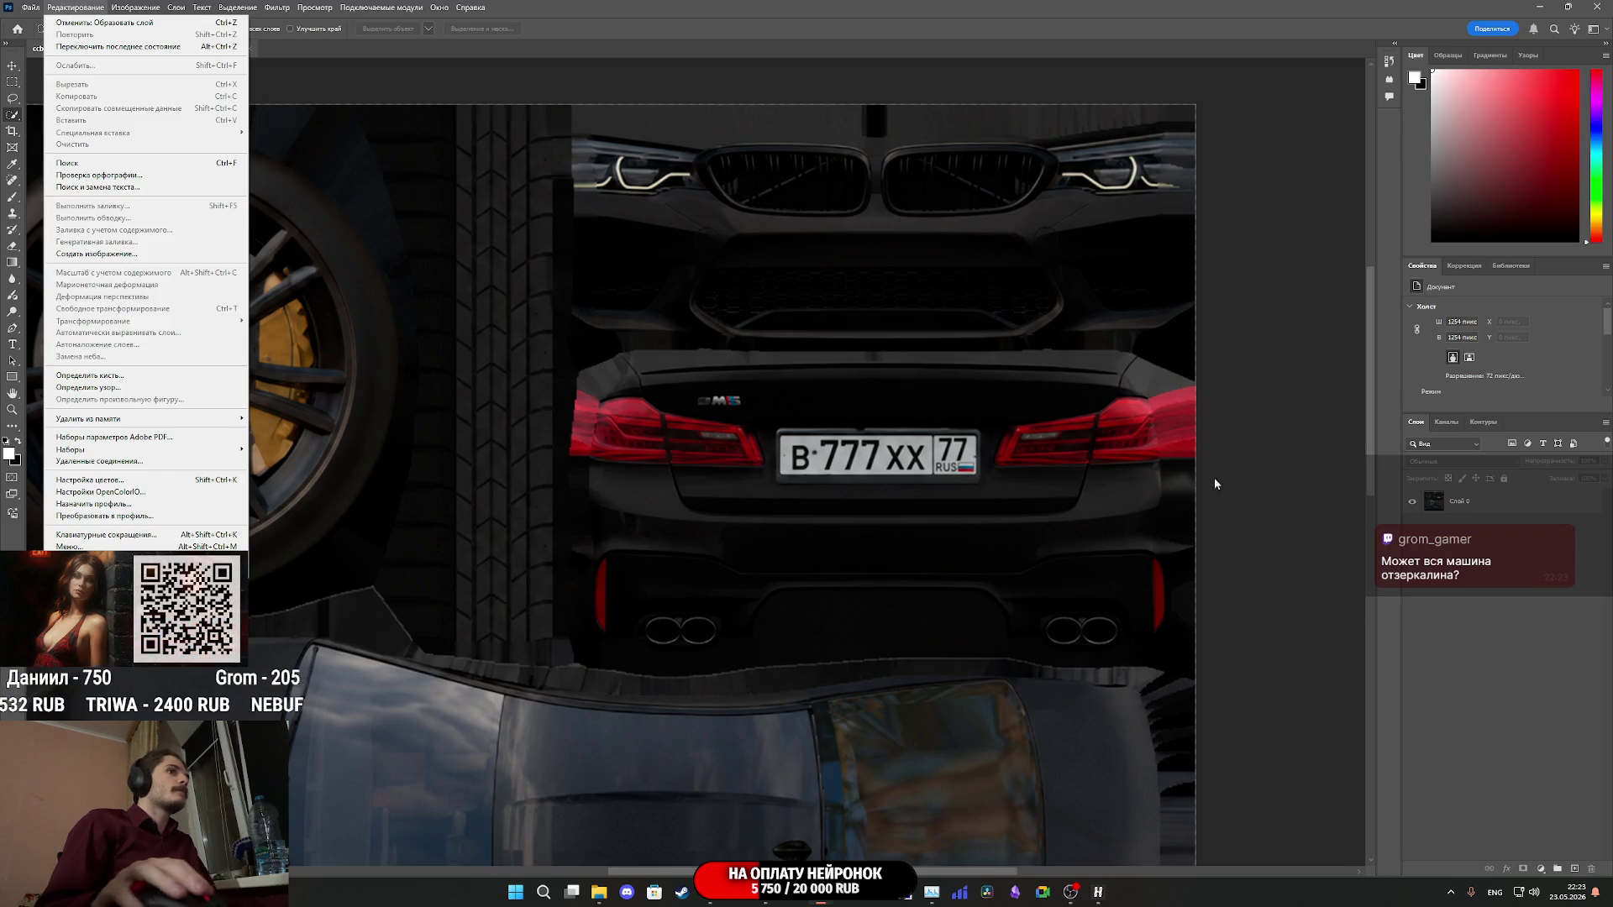
pyautogui.click(1434, 504)
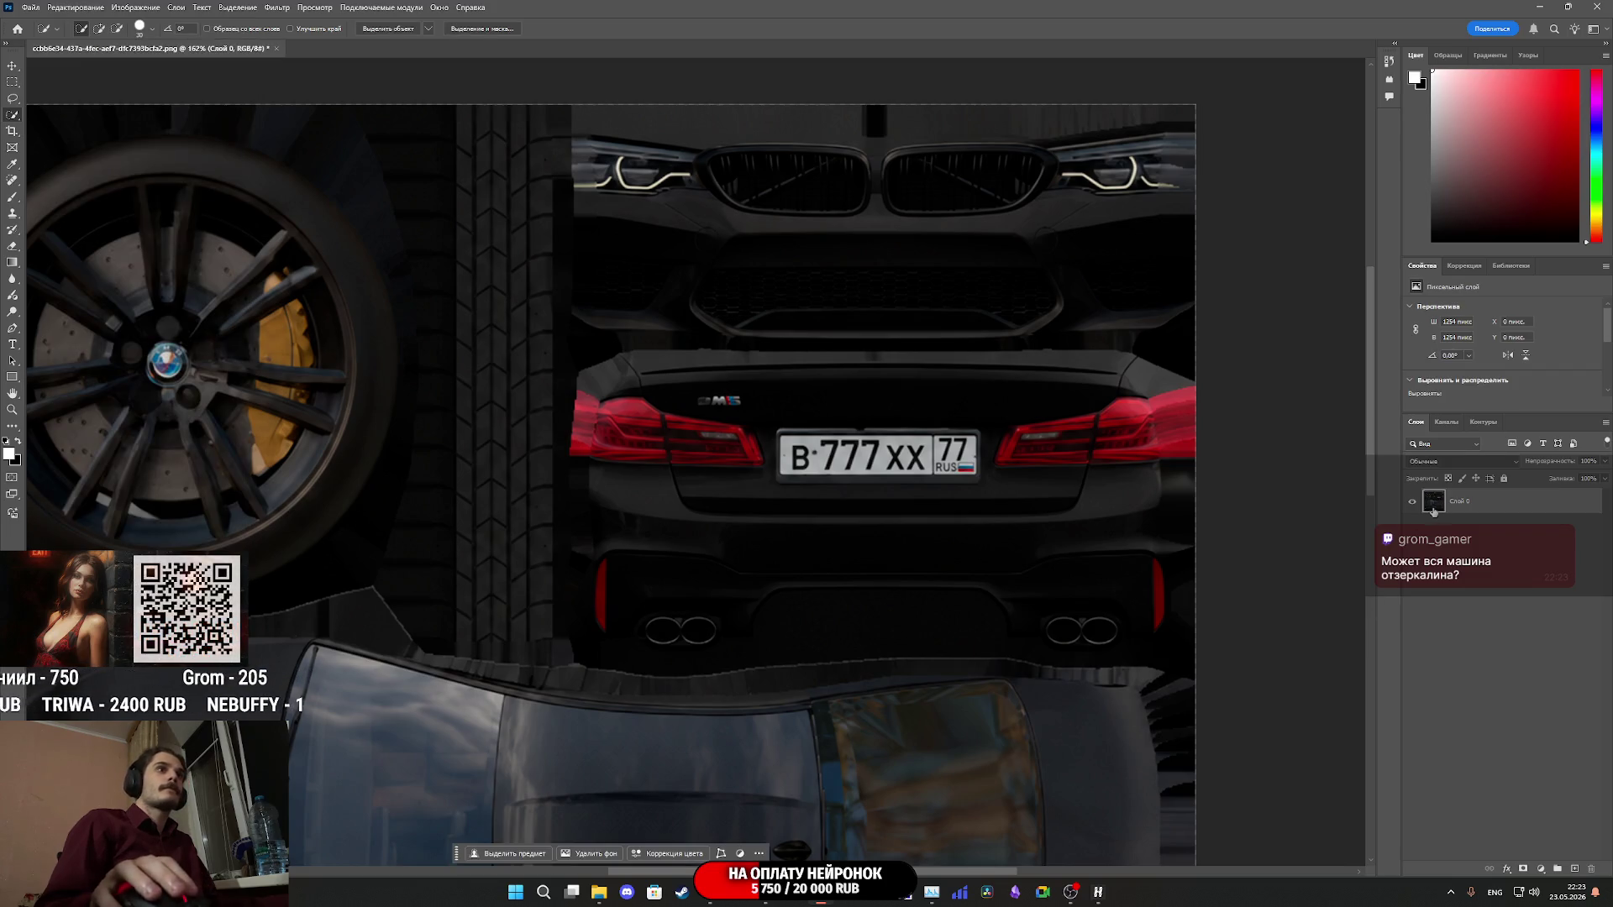
pyautogui.click(73, 7)
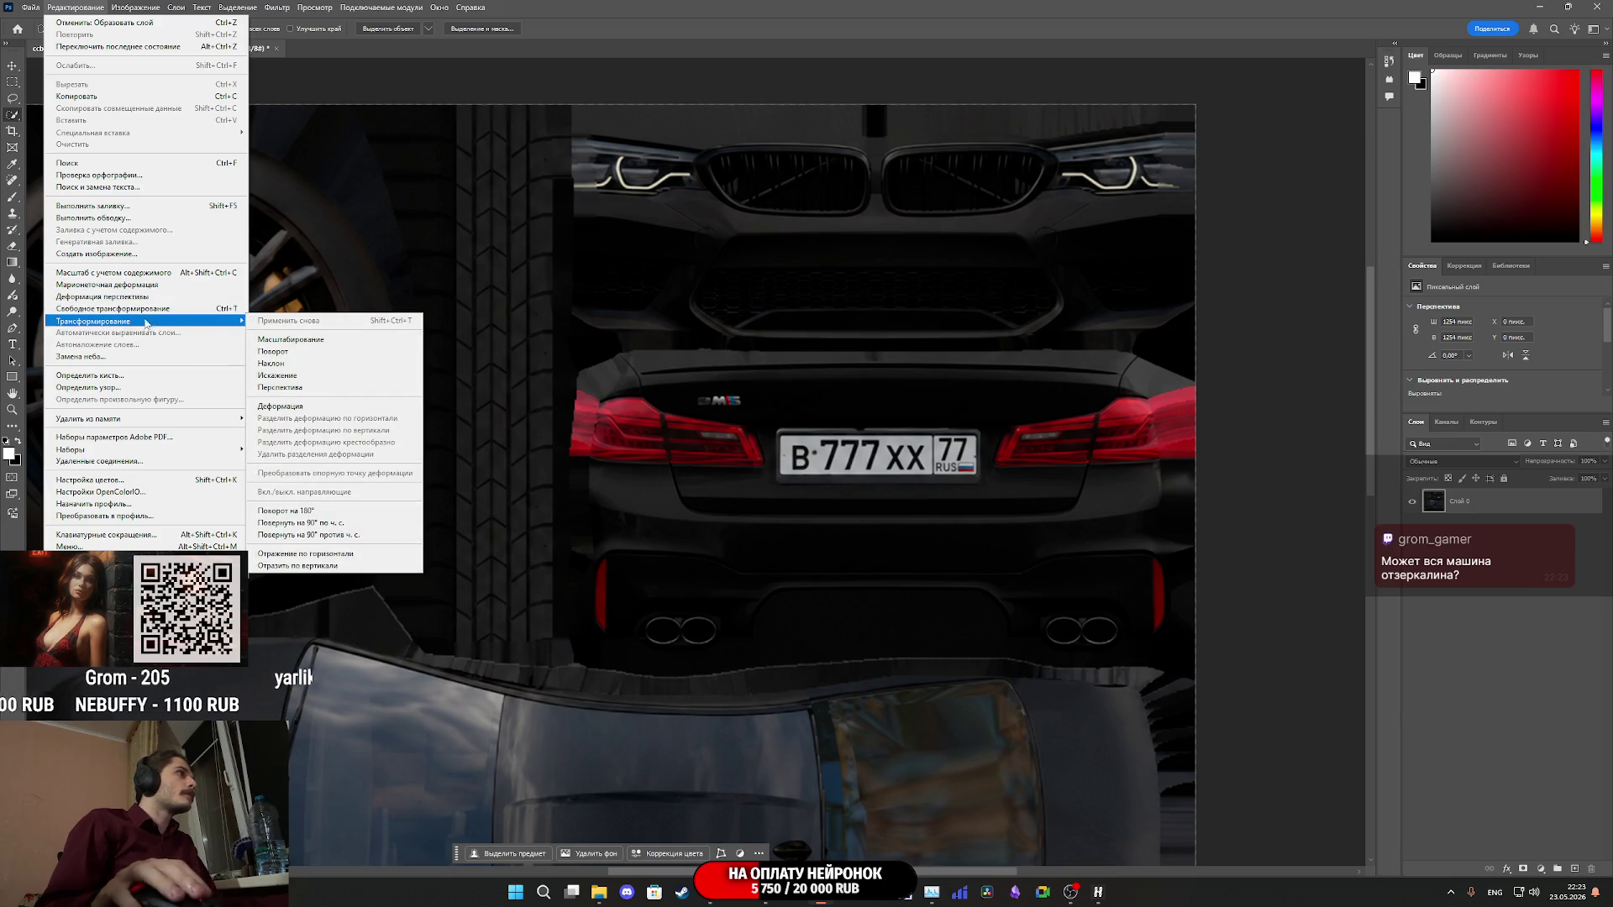
pyautogui.moveTo(115, 320)
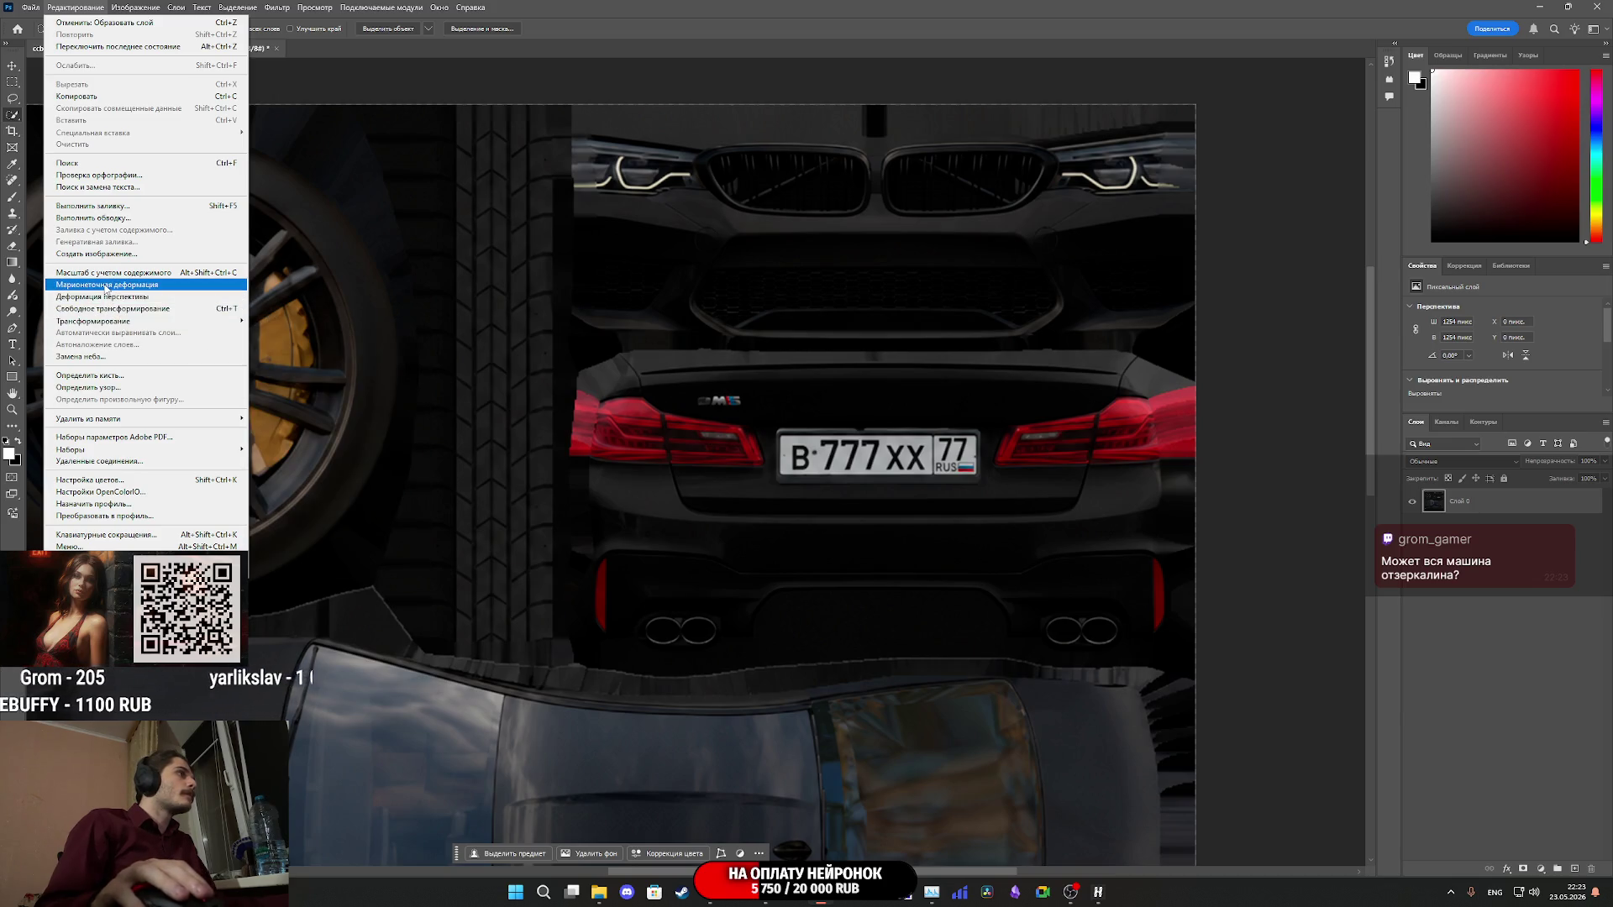
# Draw a tight rectangular marquee selection around the licence plate.
pyautogui.click(12, 83)
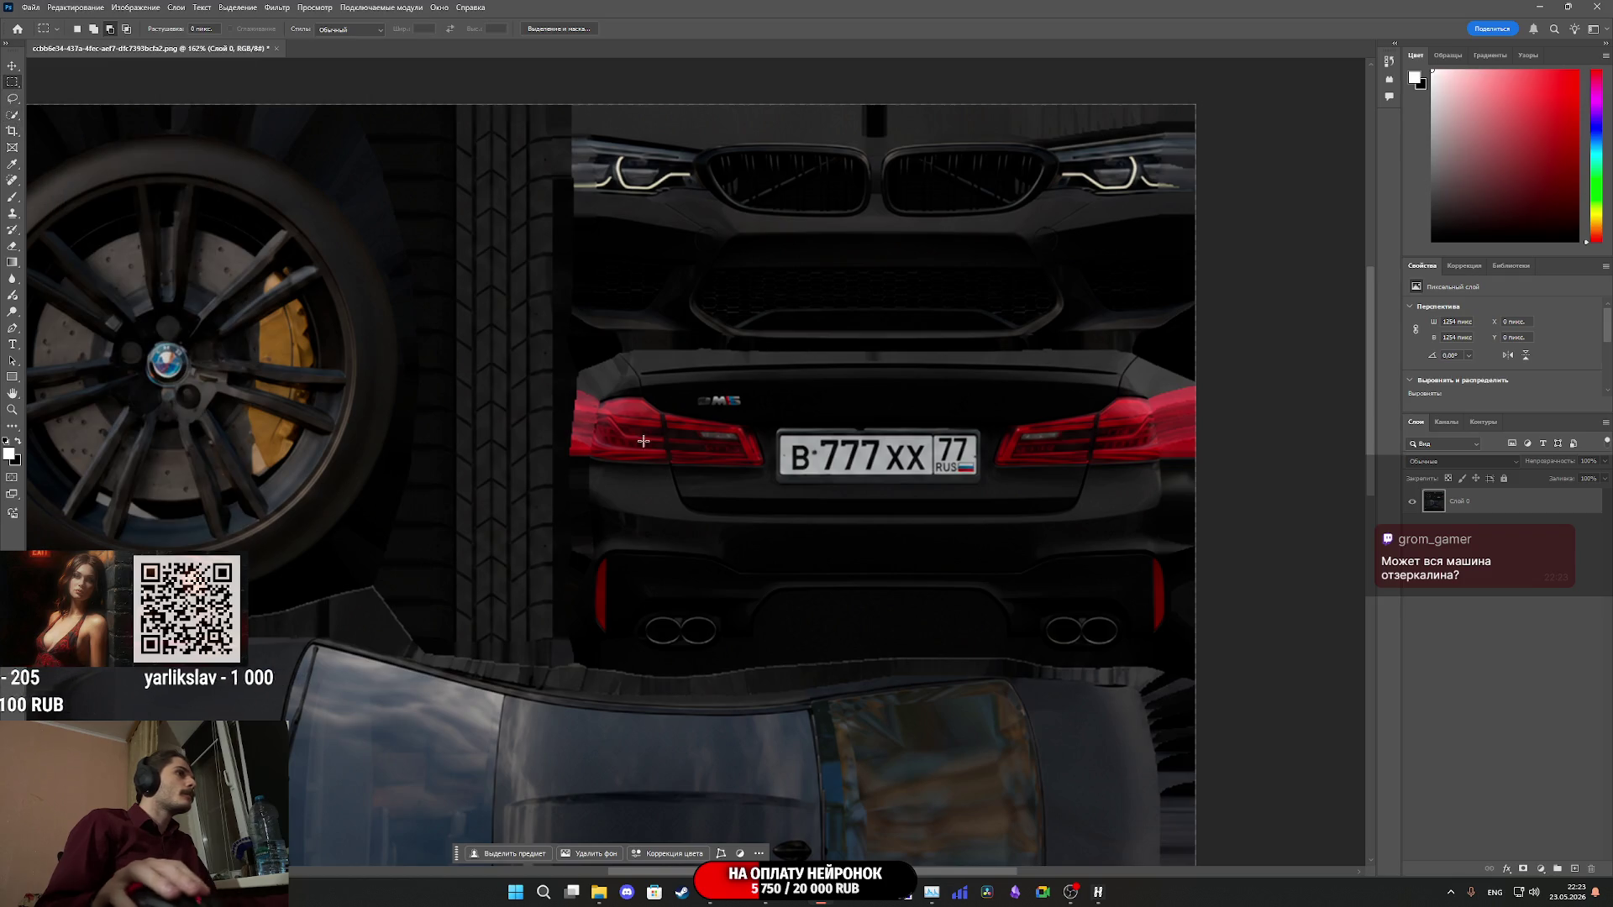
pyautogui.moveTo(774, 426); pyautogui.dragTo(985, 485)
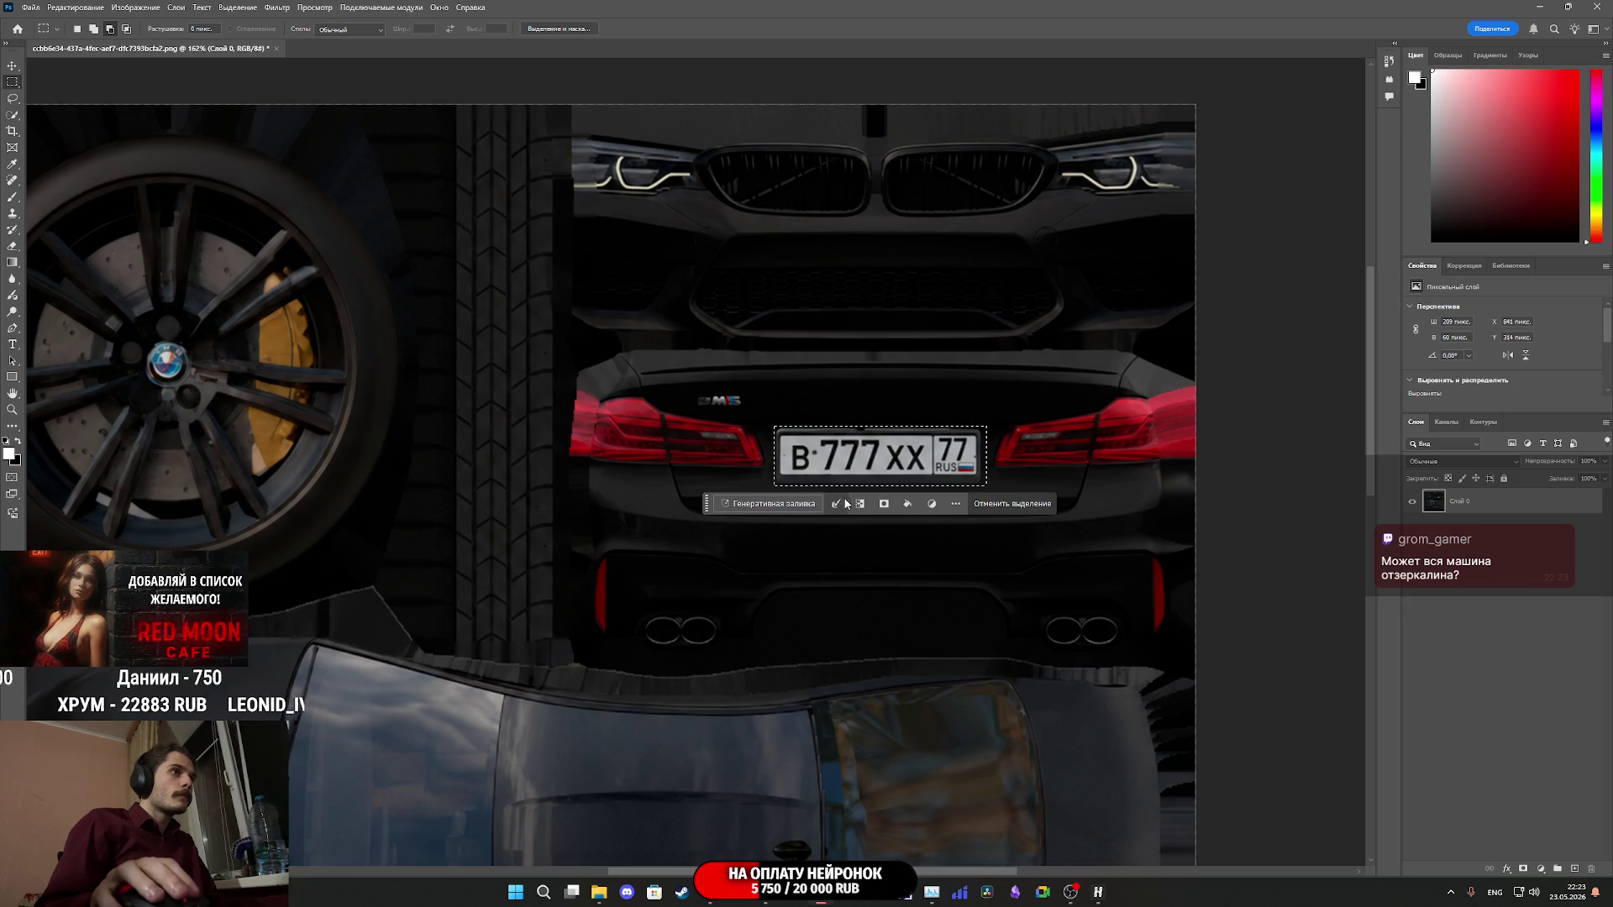
pyautogui.hscroll(-1, 1003, 485)
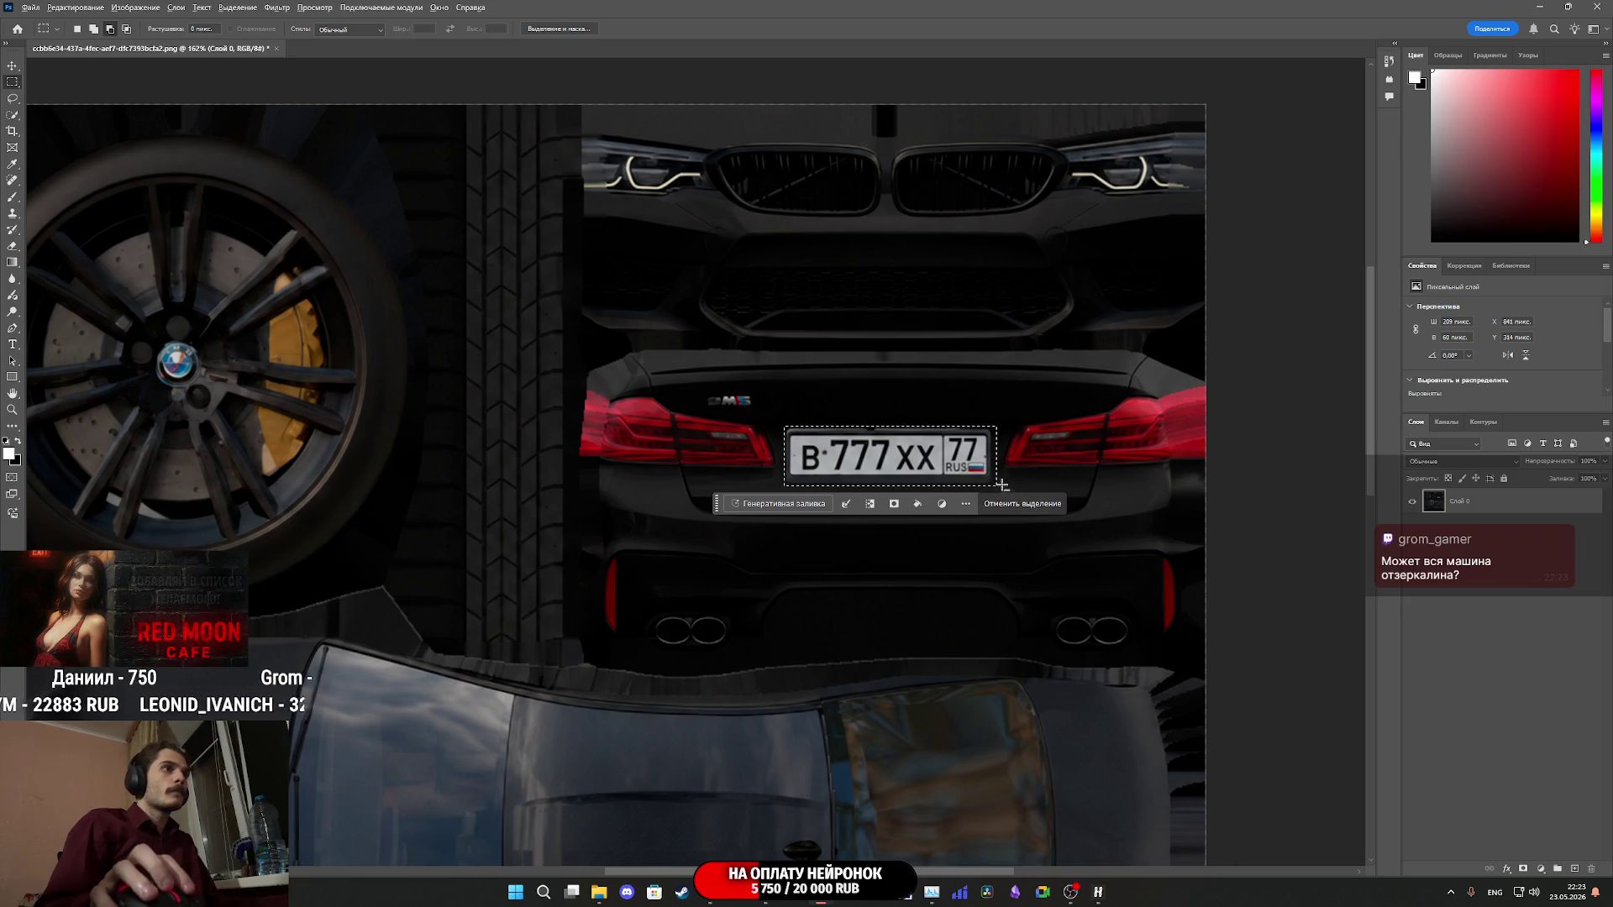
pyautogui.scroll(5, 1002, 485)
pyautogui.moveTo(973, 469)
pyautogui.mouseDown()
pyautogui.moveTo(865, 363)
pyautogui.moveTo(766, 361)
pyautogui.mouseUp()
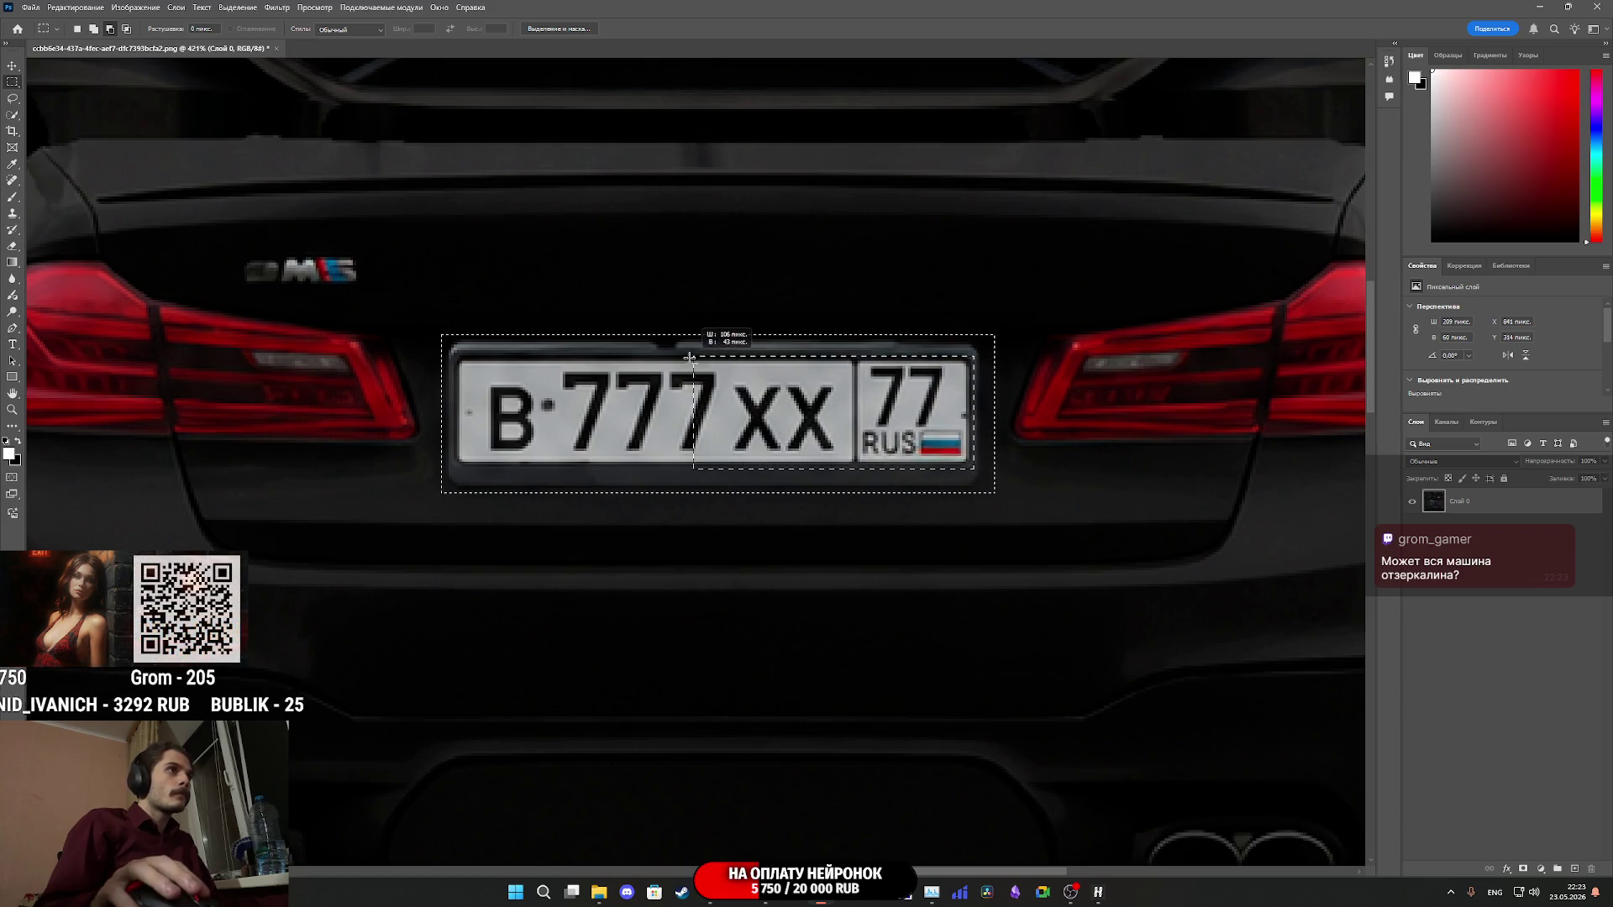
pyautogui.moveTo(504, 354); pyautogui.dragTo(453, 350)
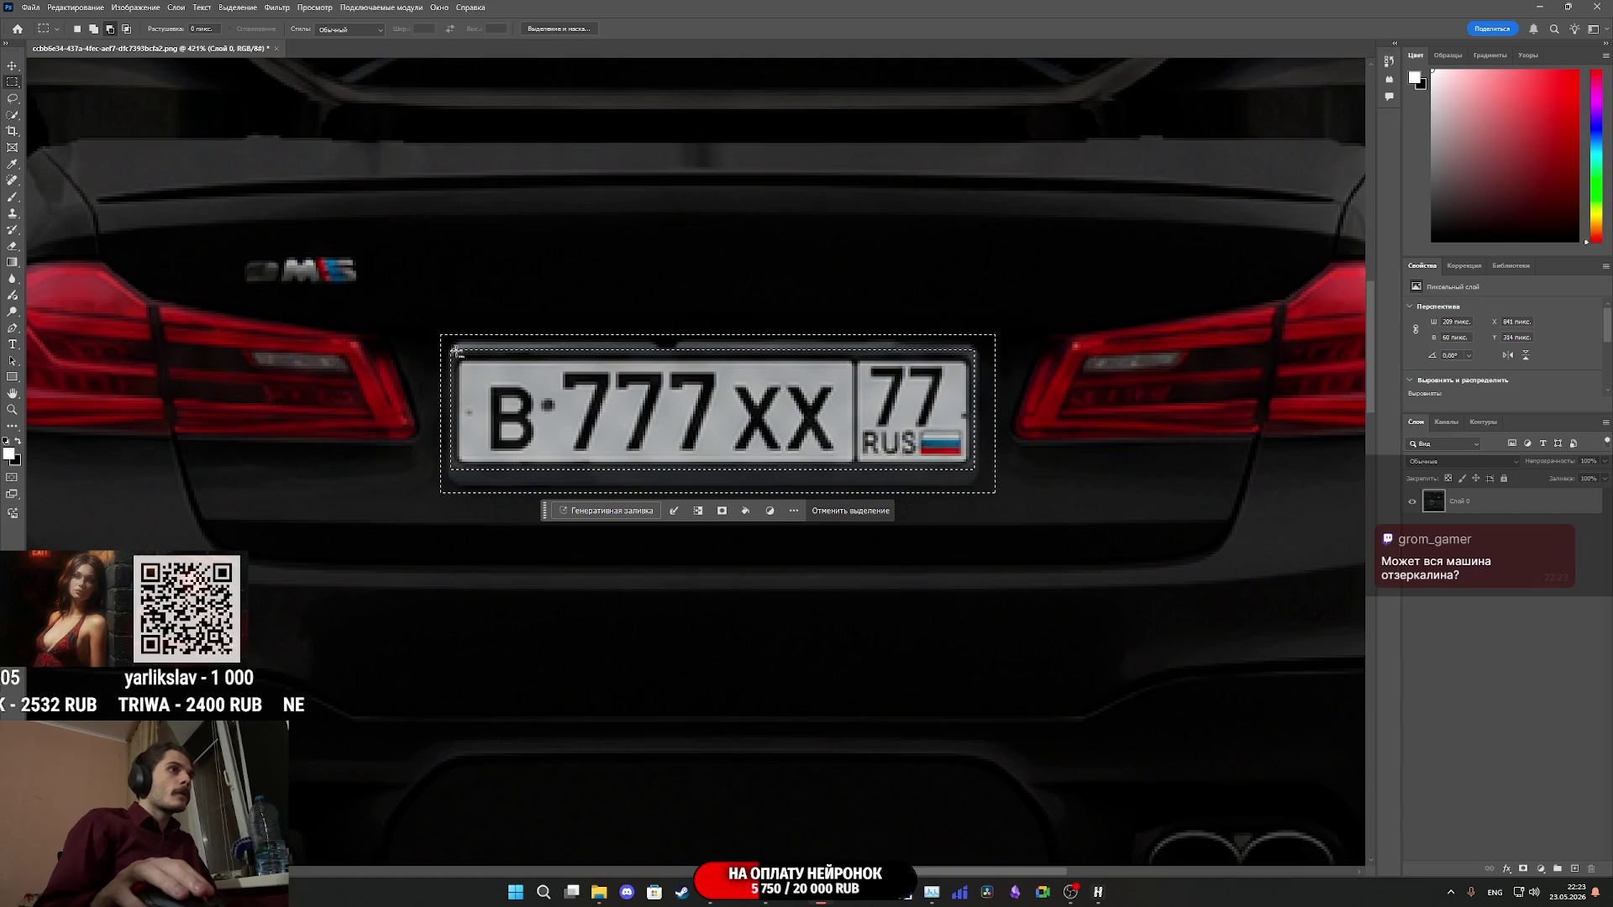
pyautogui.click(972, 462)
pyautogui.moveTo(972, 464); pyautogui.dragTo(454, 353)
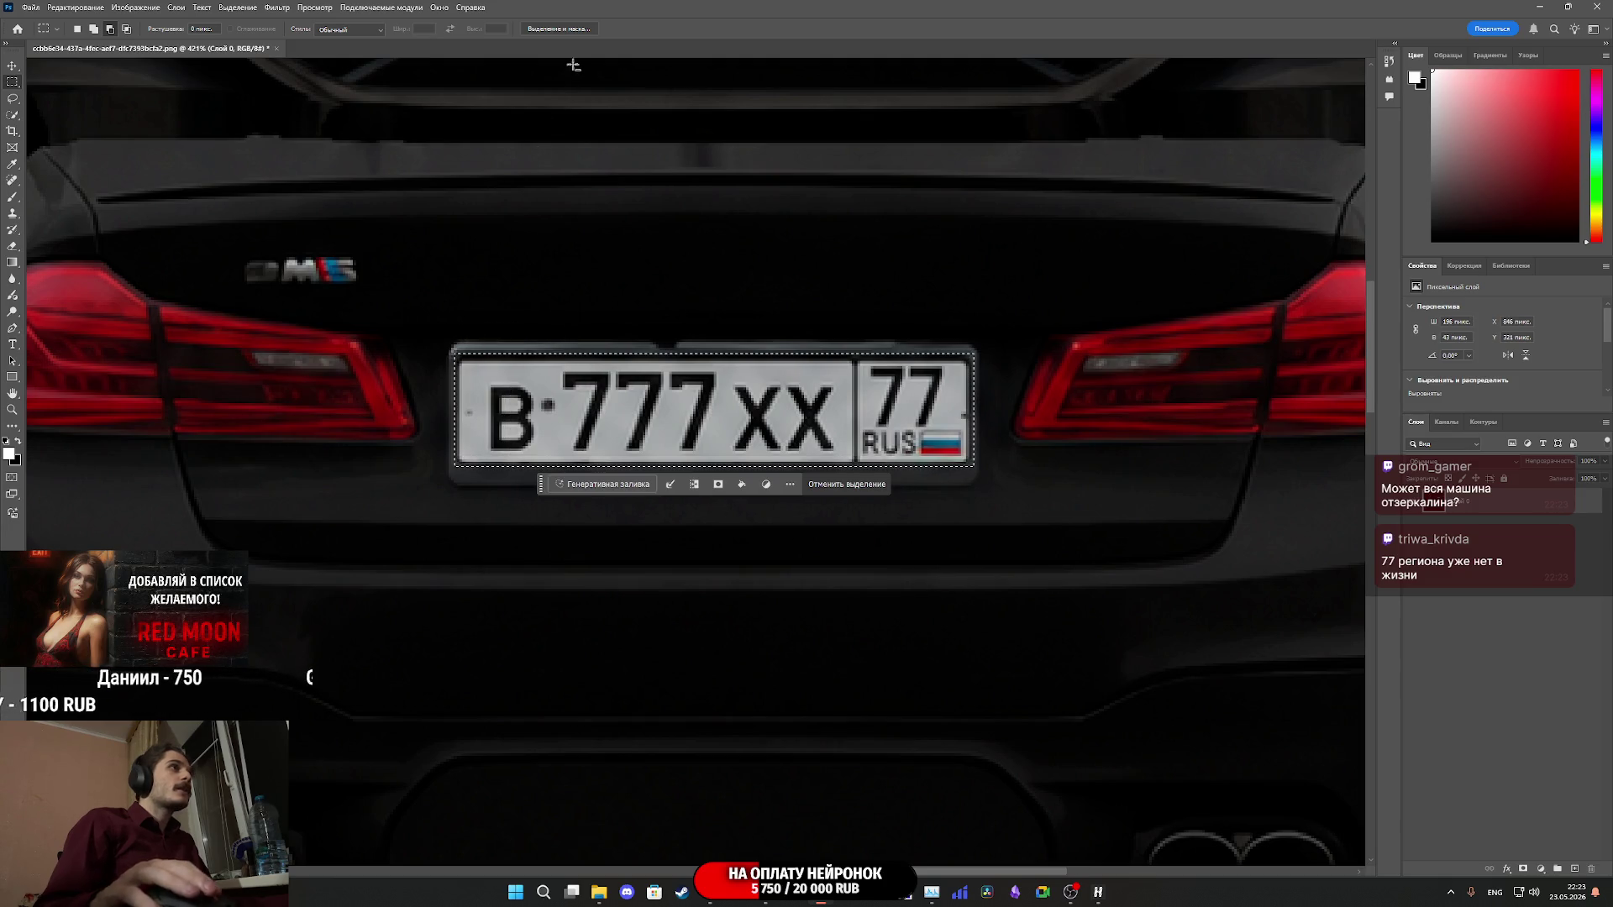
# Refine the plate selection with Select and Mask output to a new layer, then show Слой 0.
pyautogui.click(561, 29)
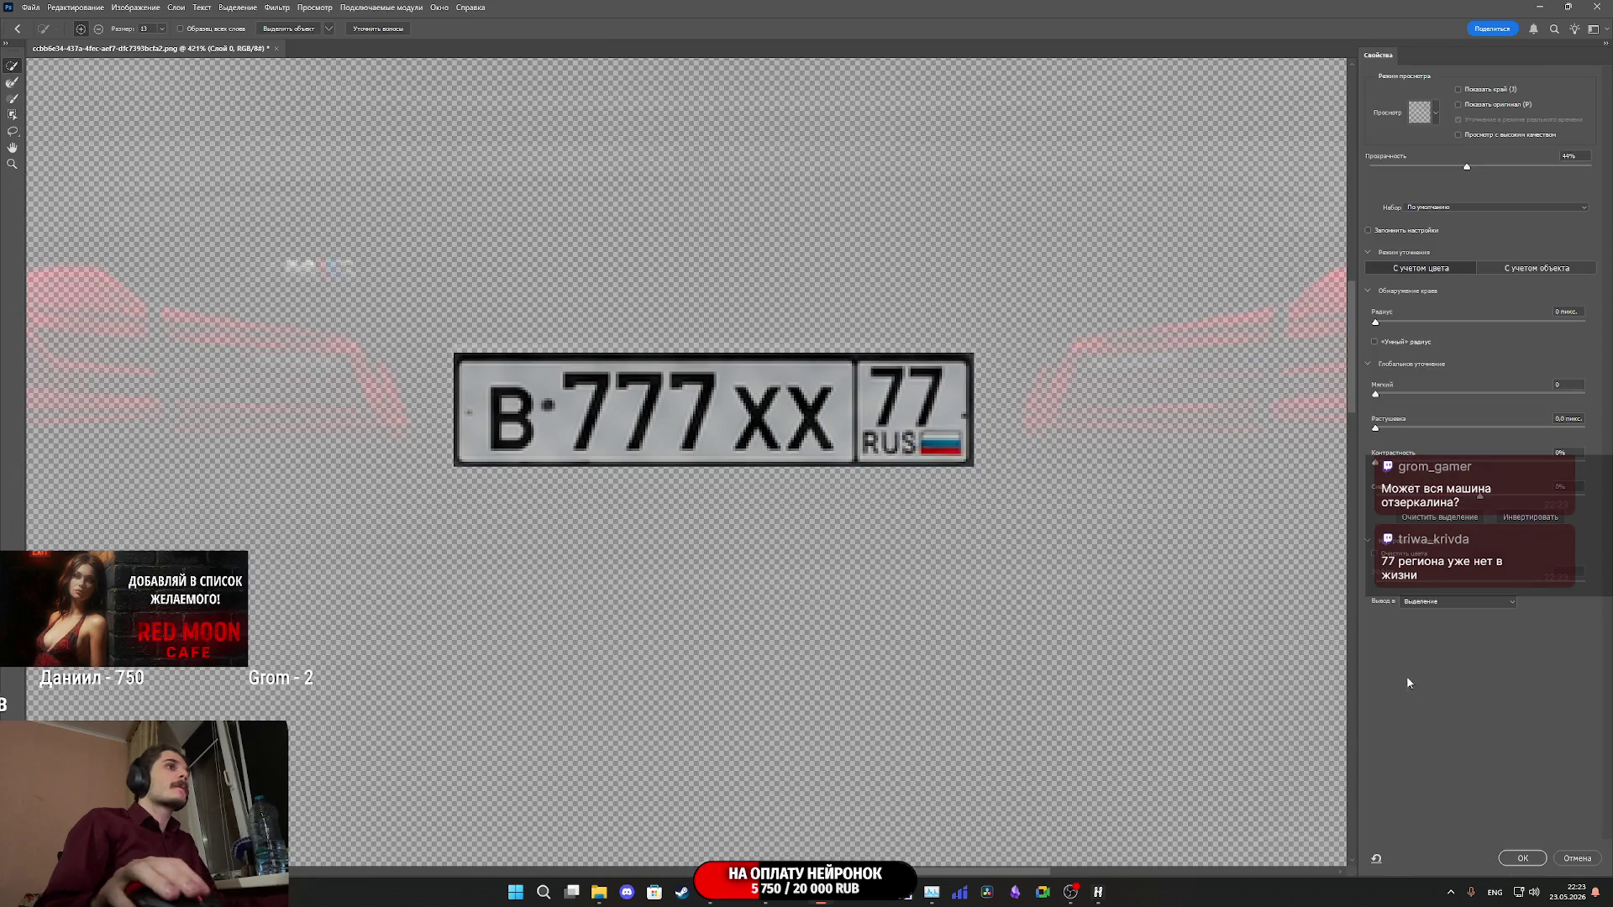
pyautogui.click(1440, 601)
pyautogui.click(1439, 635)
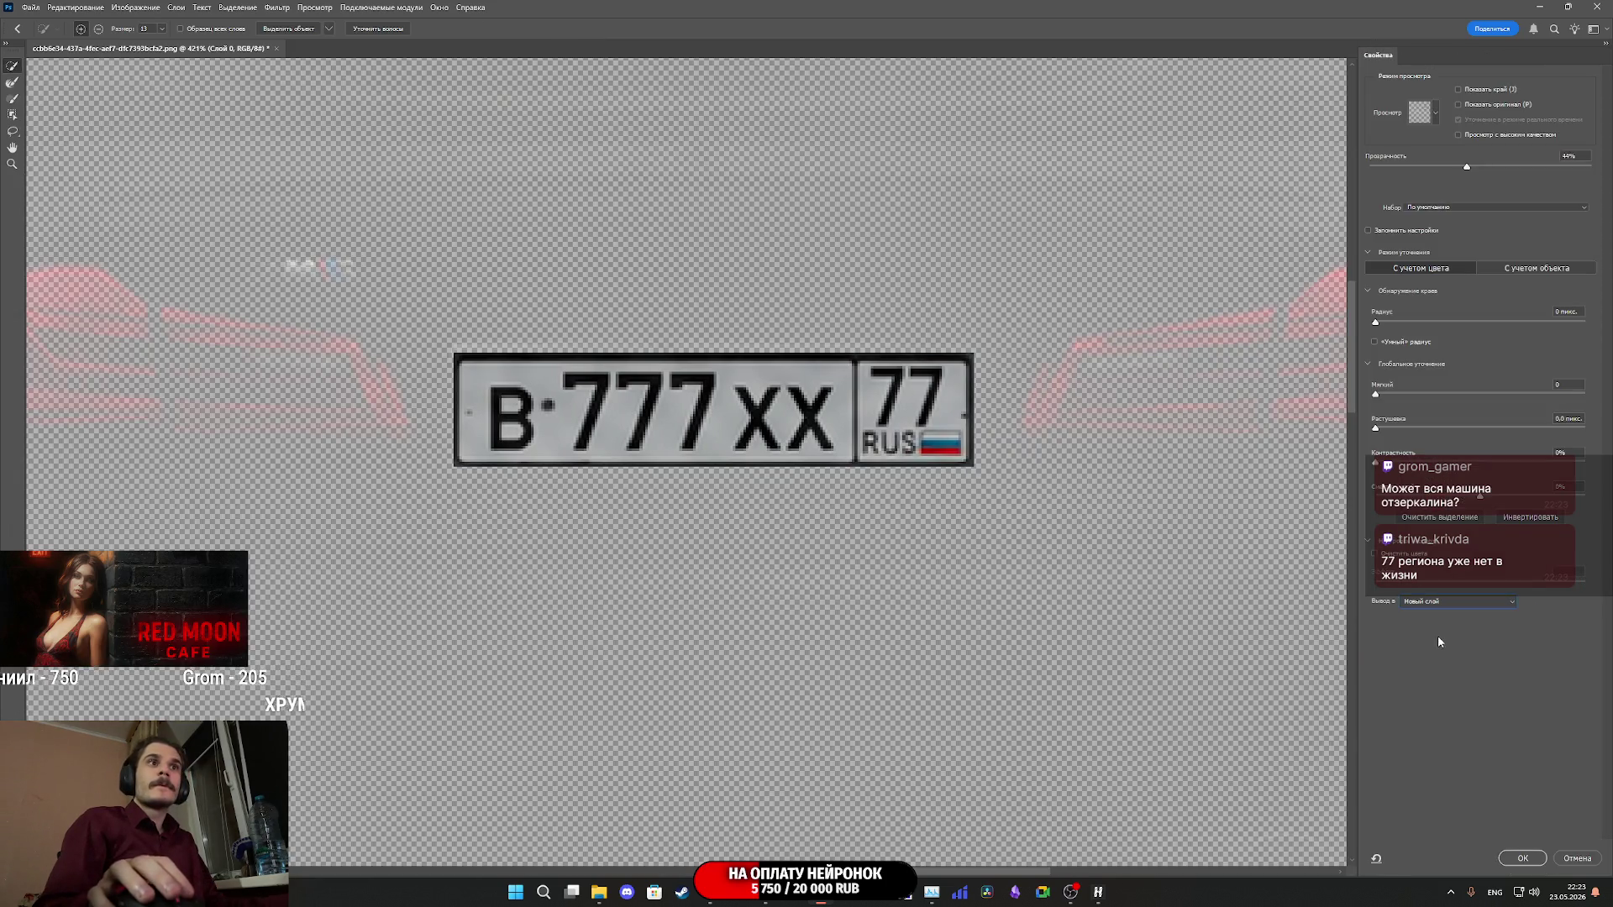
pyautogui.click(1524, 858)
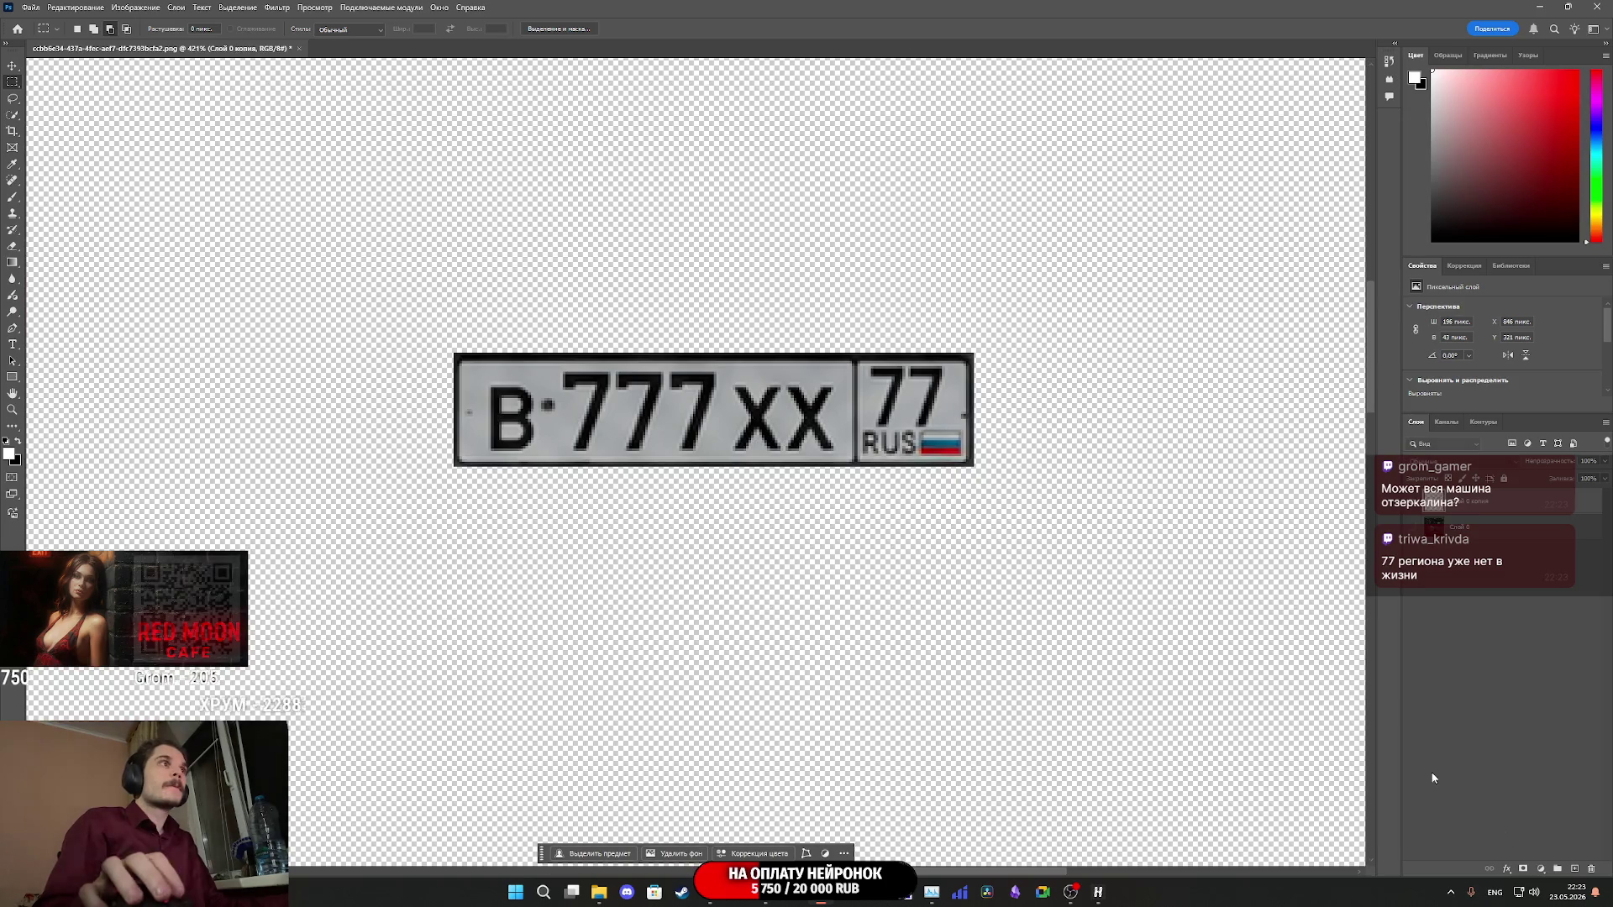
pyautogui.click(1413, 528)
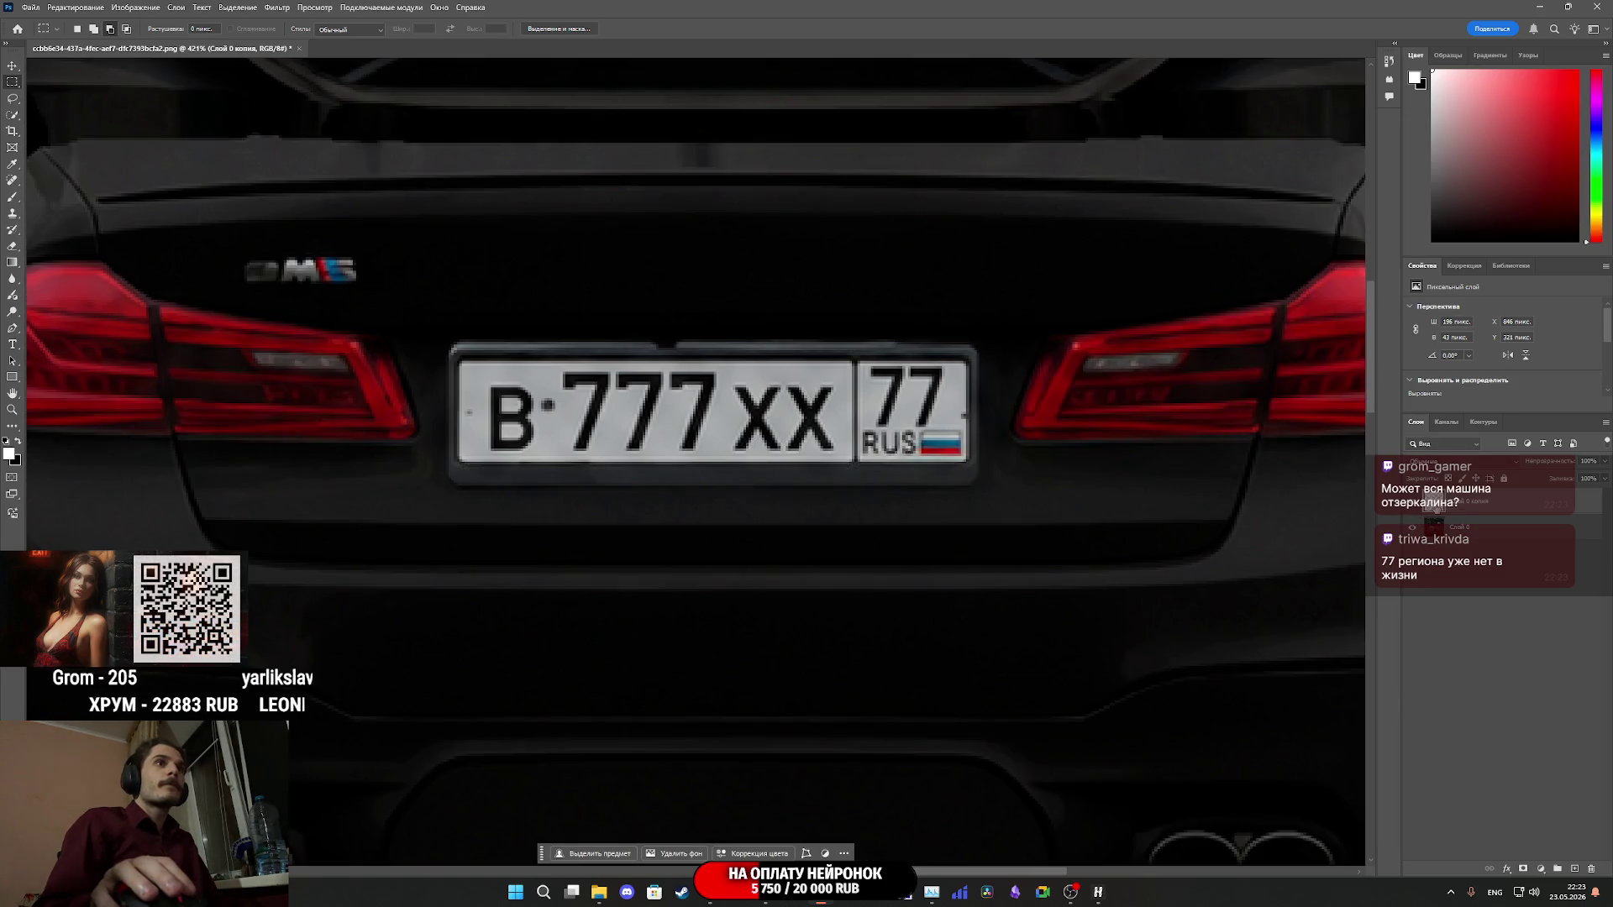
# Apply Edit > Transform > Flip Horizontal to the texture layer.
pyautogui.click(75, 6)
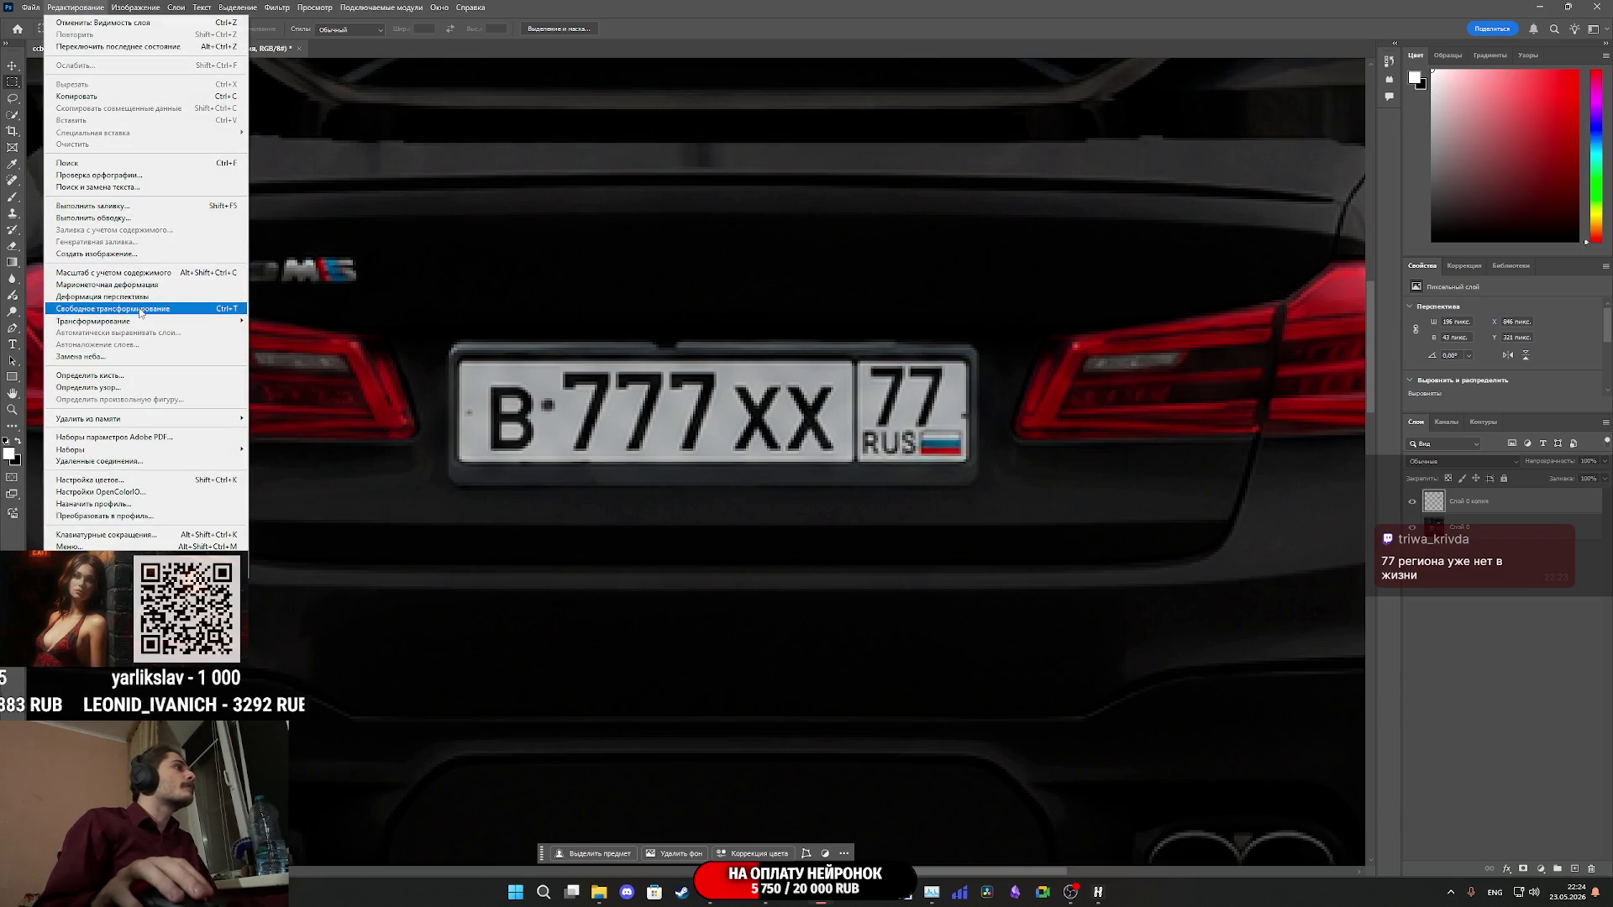
pyautogui.moveTo(126, 324)
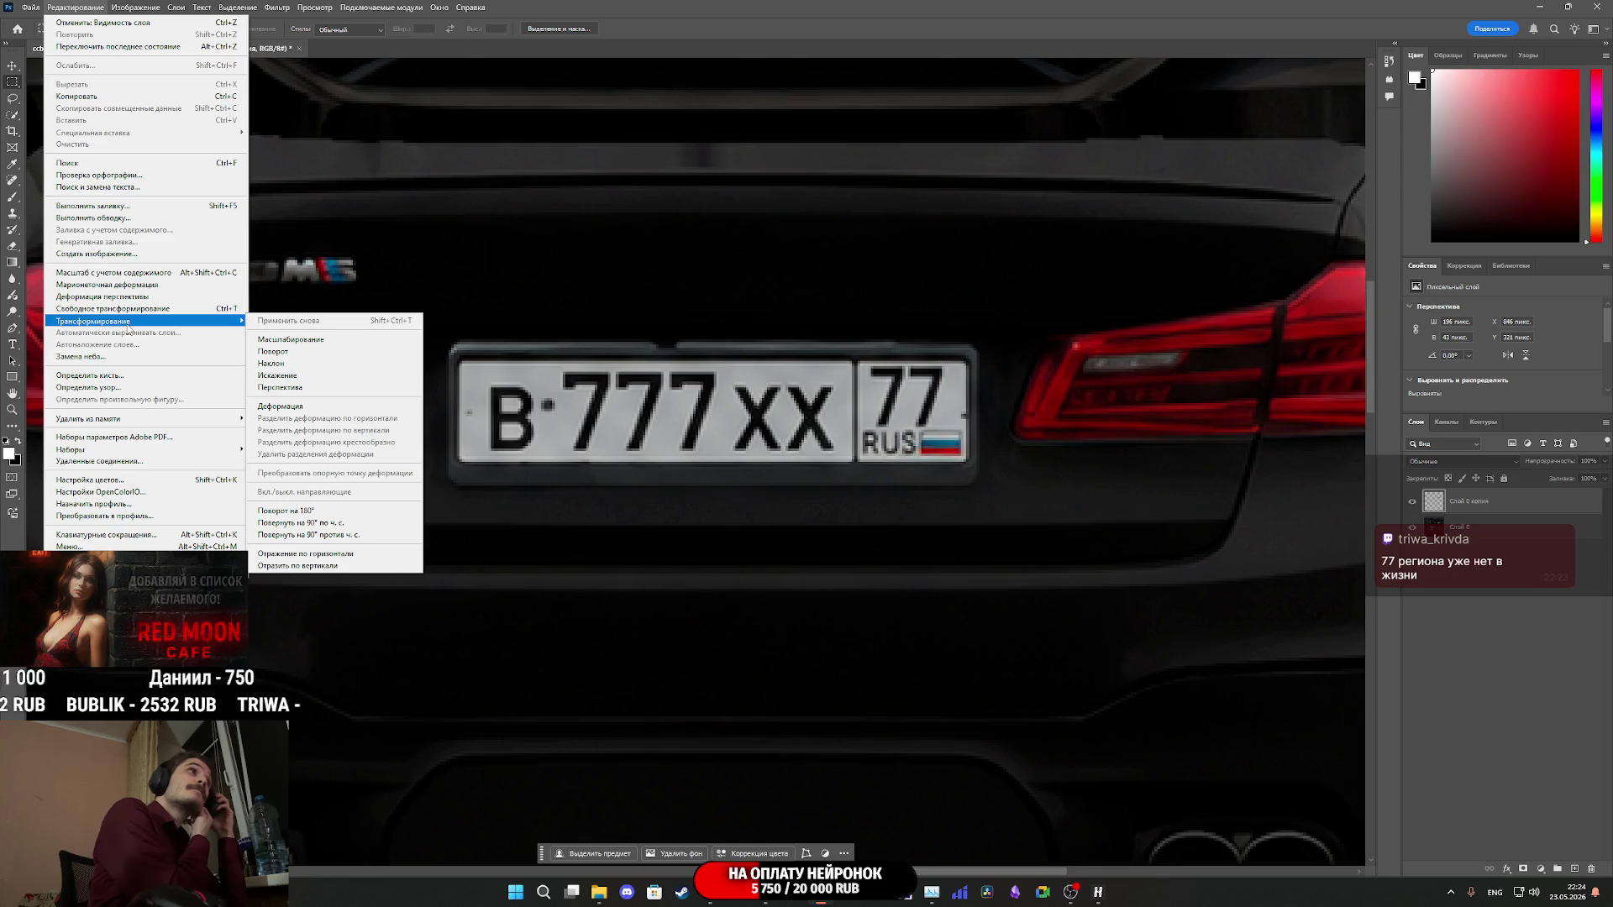
pyautogui.click(822, 12)
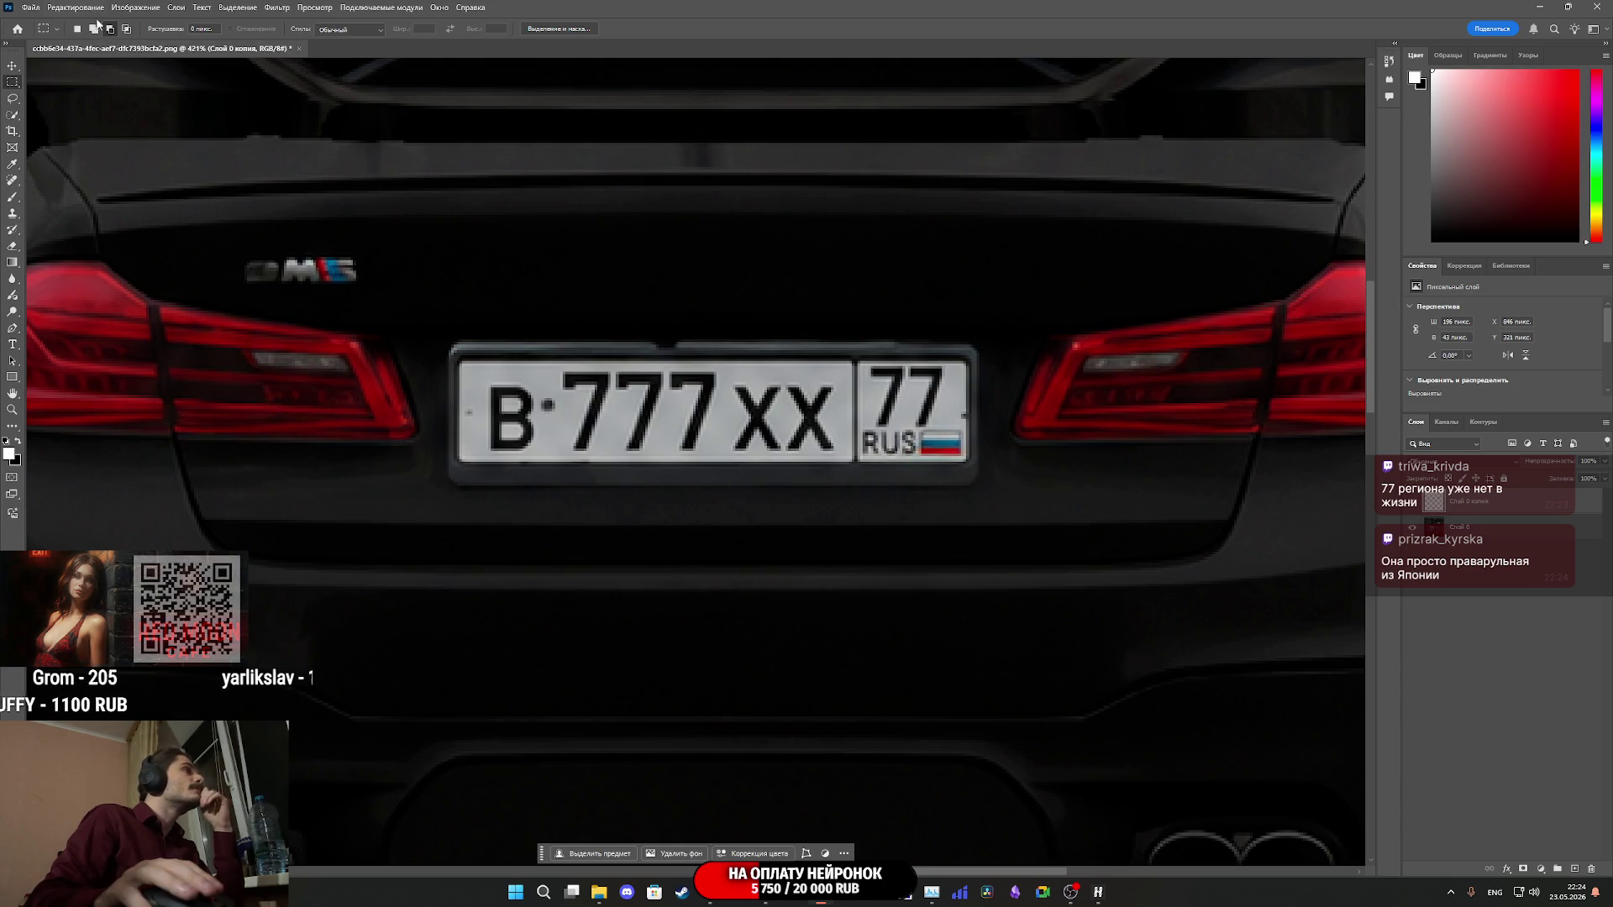
pyautogui.click(70, 8)
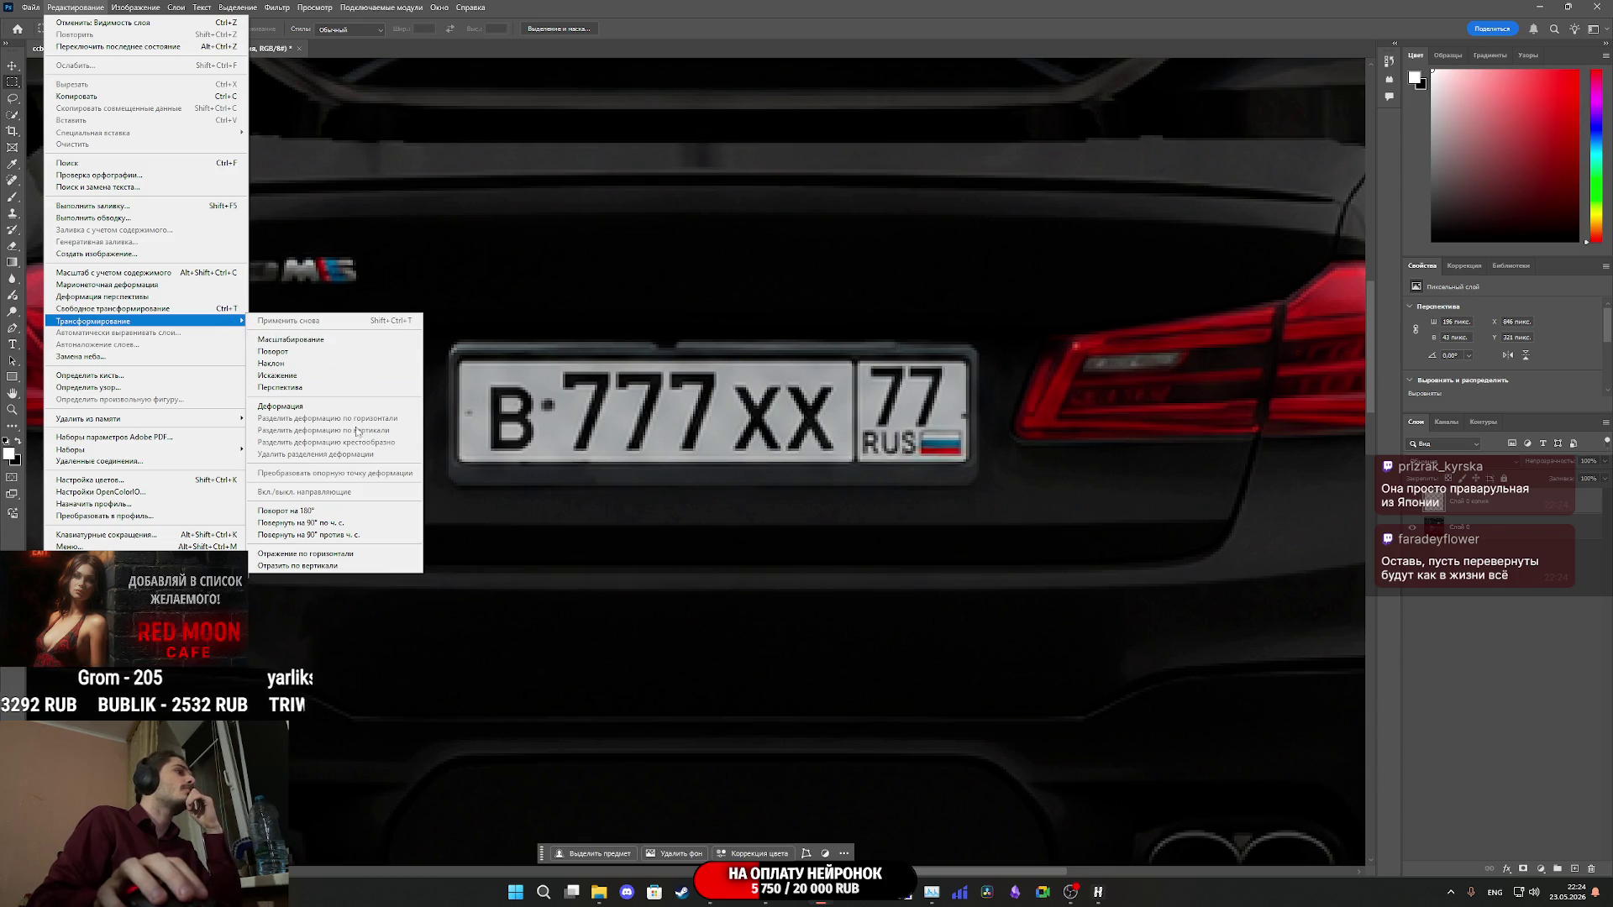
pyautogui.click(360, 555)
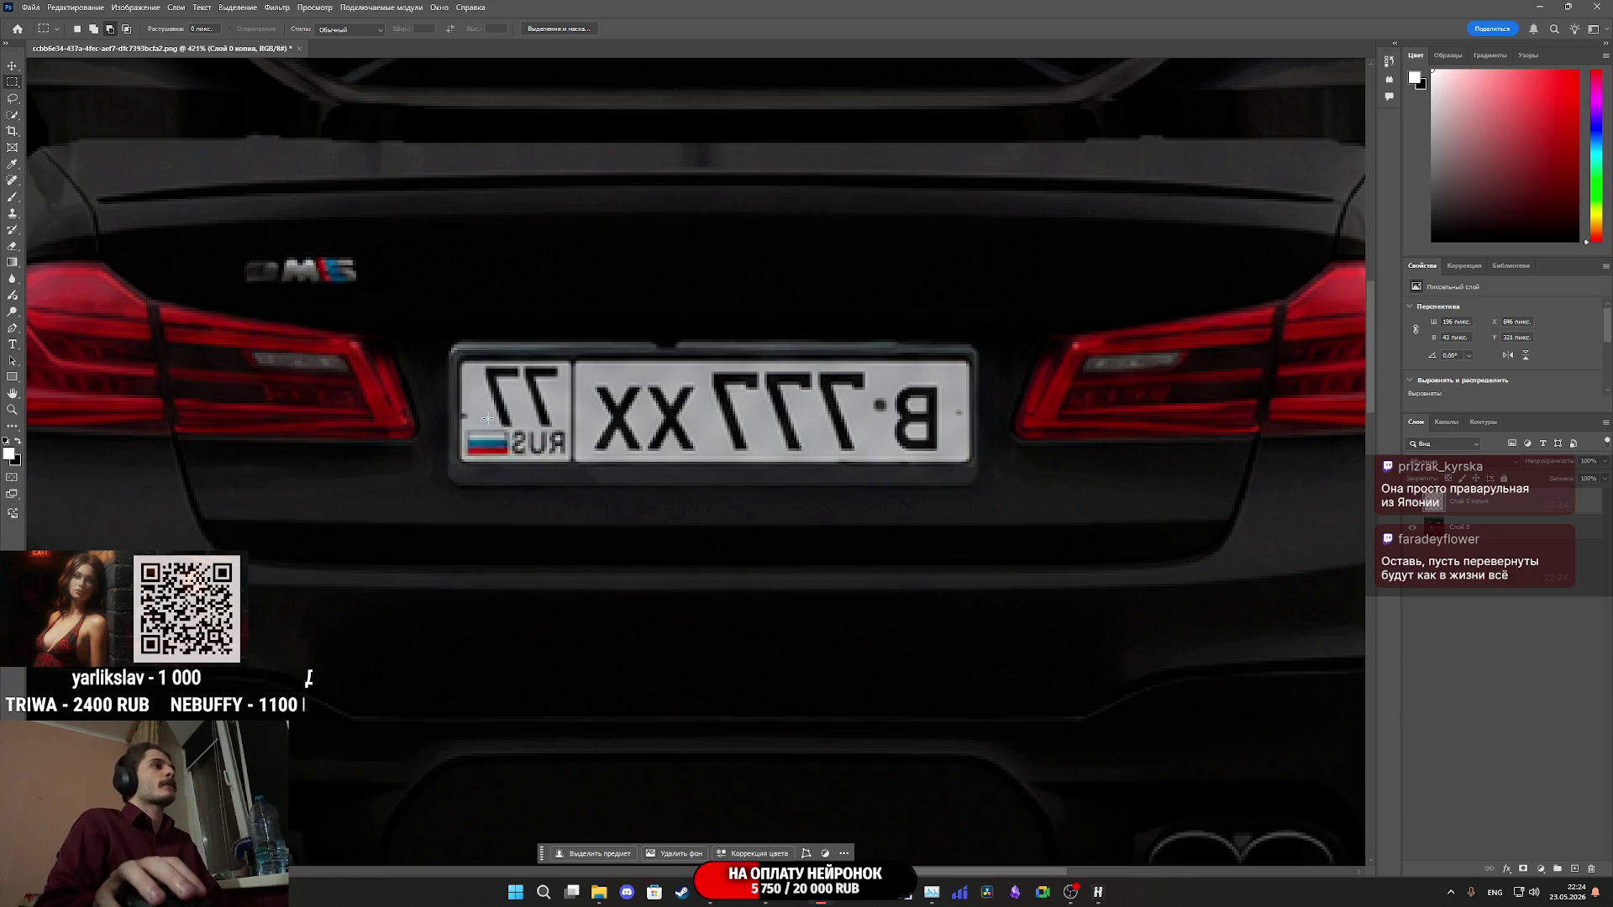
pyautogui.scroll(-4, 488, 417)
pyautogui.scroll(-1, 463, 355)
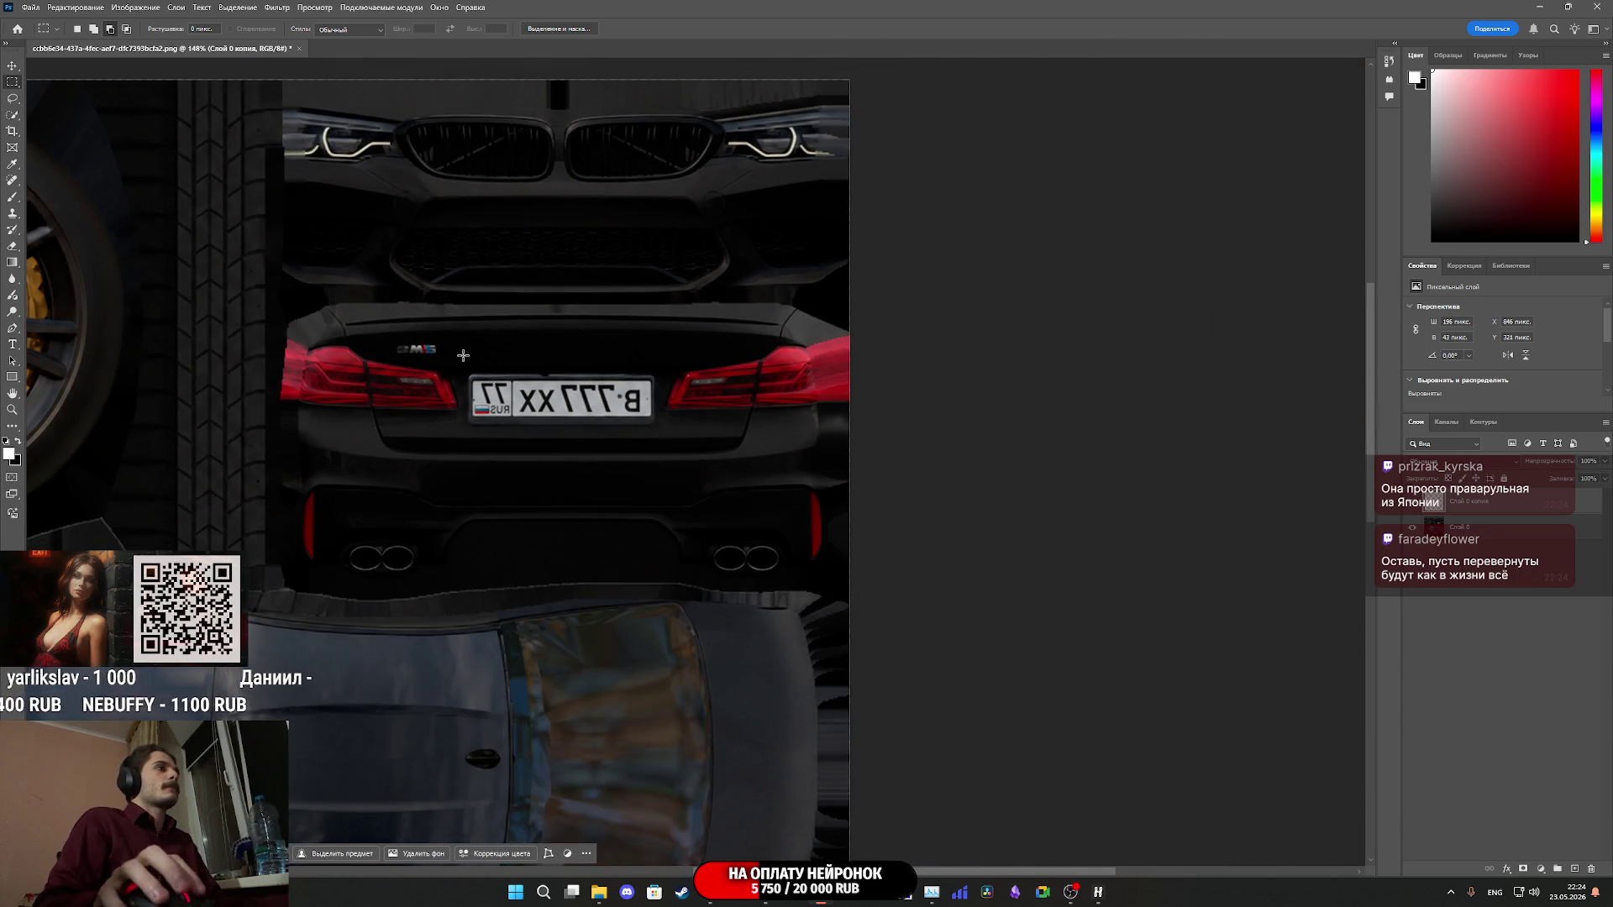
# Export the texture as a PNG with the width set to 512.
pyautogui.click(30, 6)
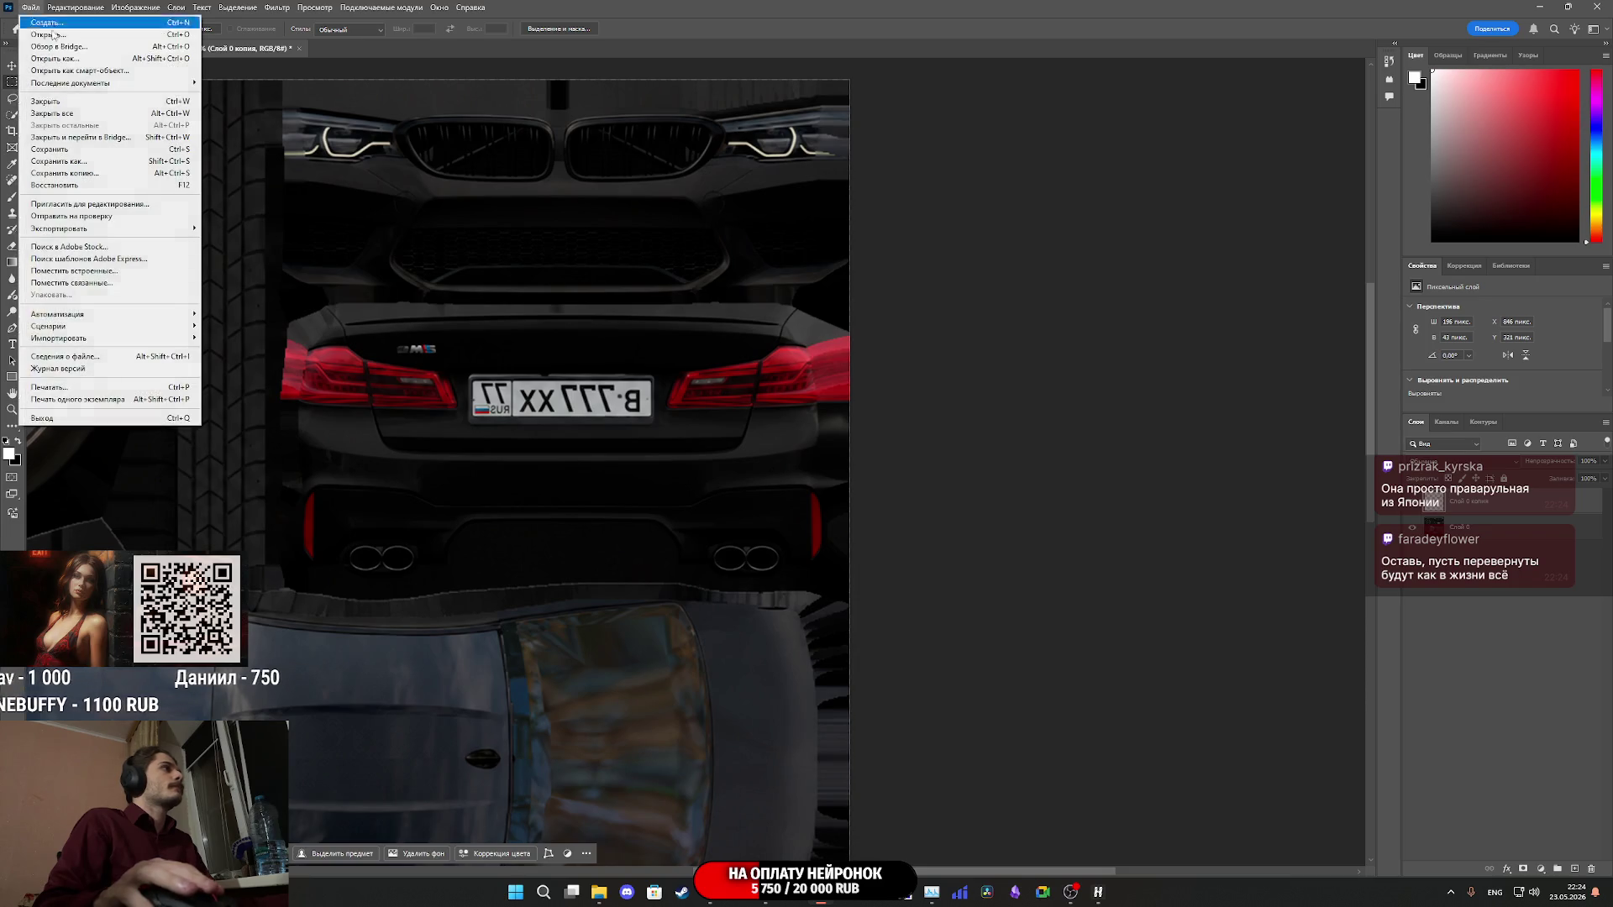
pyautogui.moveTo(112, 229)
pyautogui.click(311, 240)
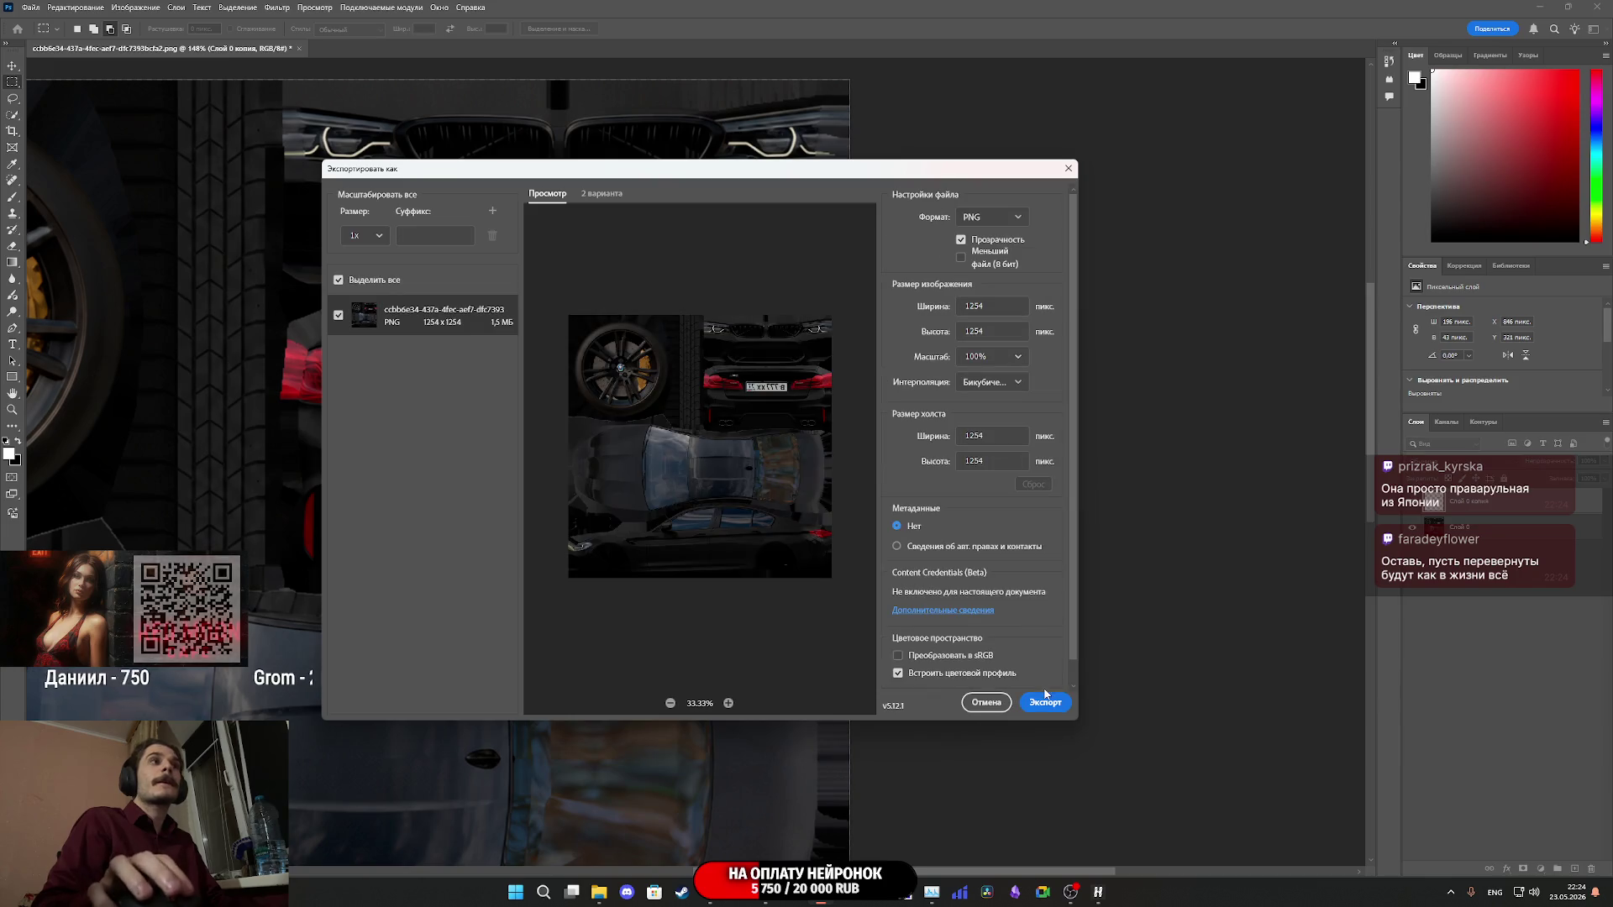
pyautogui.doubleClick(999, 305)
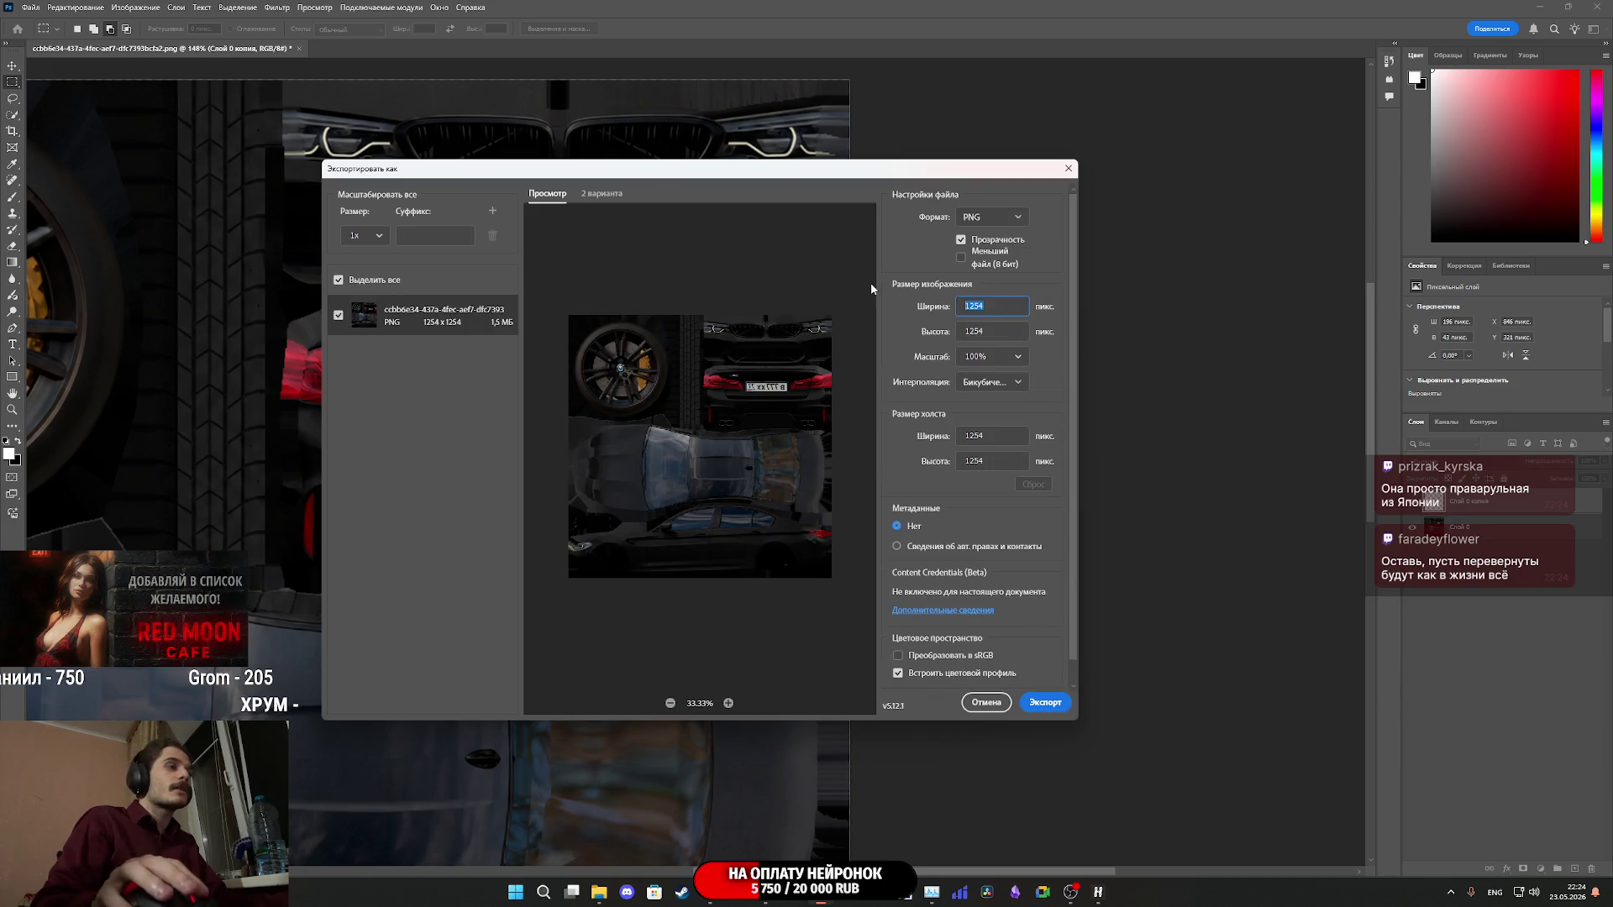
pyautogui.write('102')
pyautogui.press('BackSpace')
pyautogui.press('BackSpace')
pyautogui.press('BackSpace')
pyautogui.write('51')
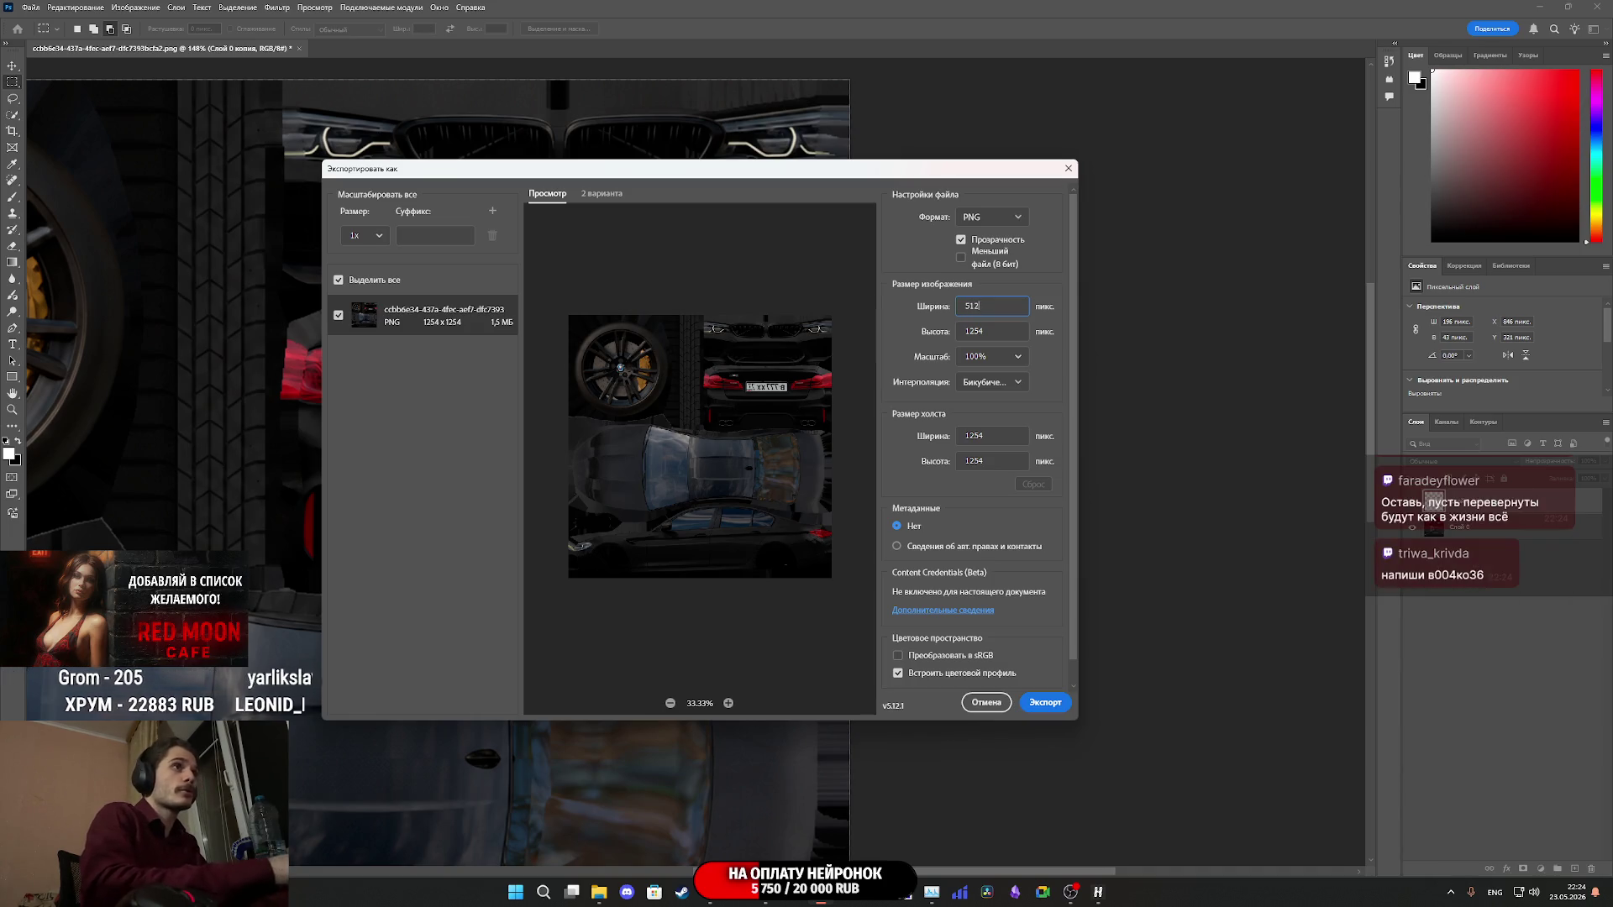
pyautogui.write('2')
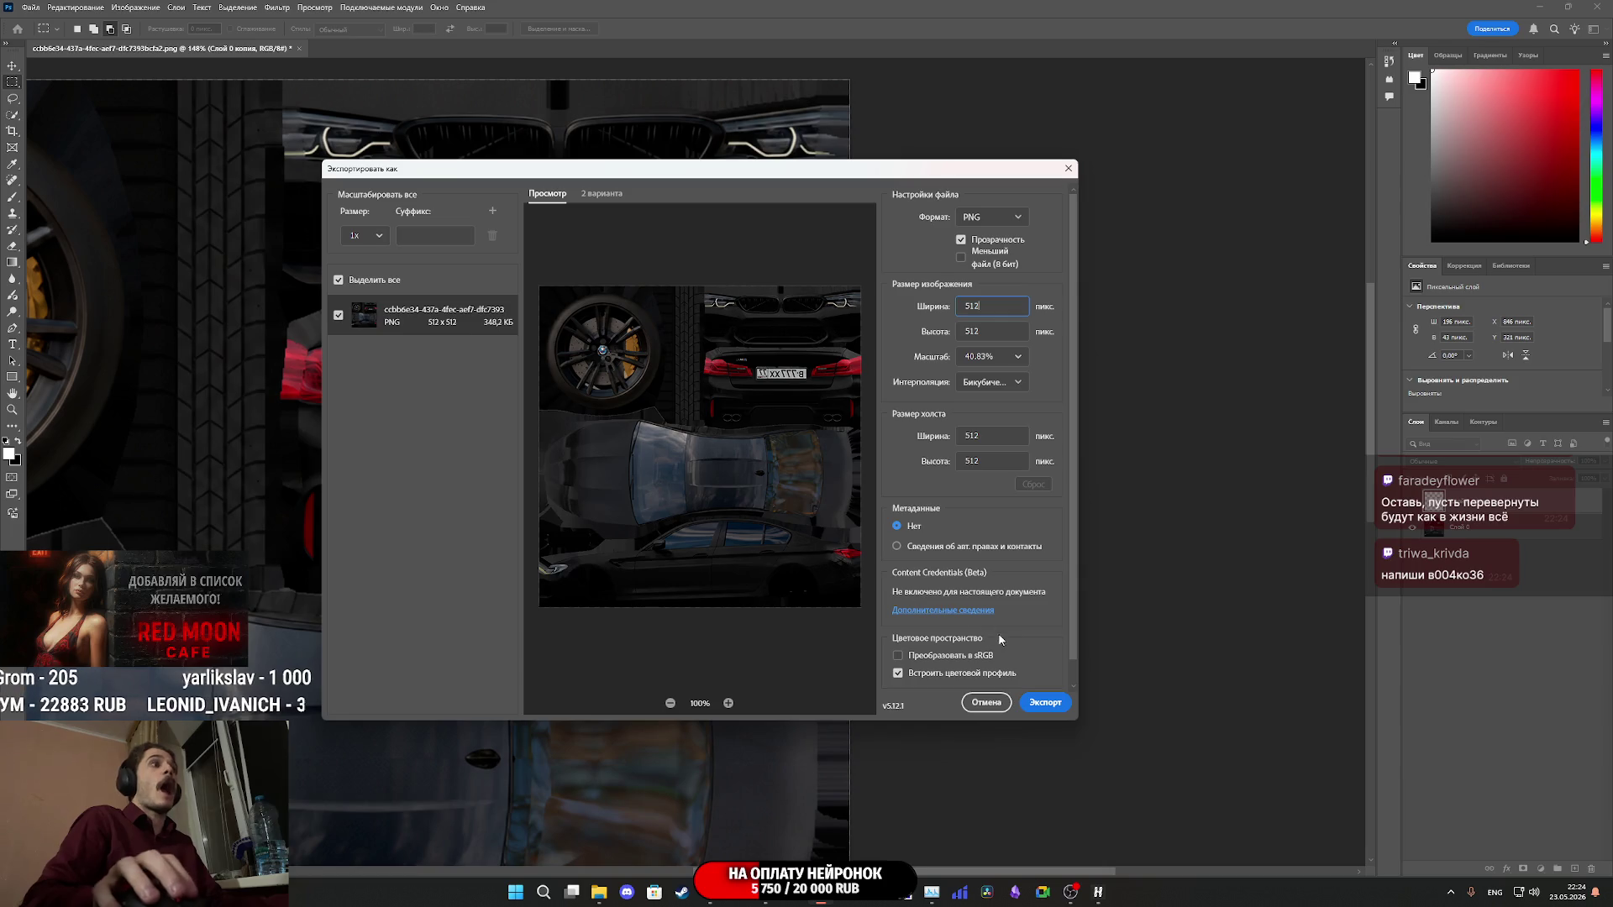
pyautogui.click(1038, 700)
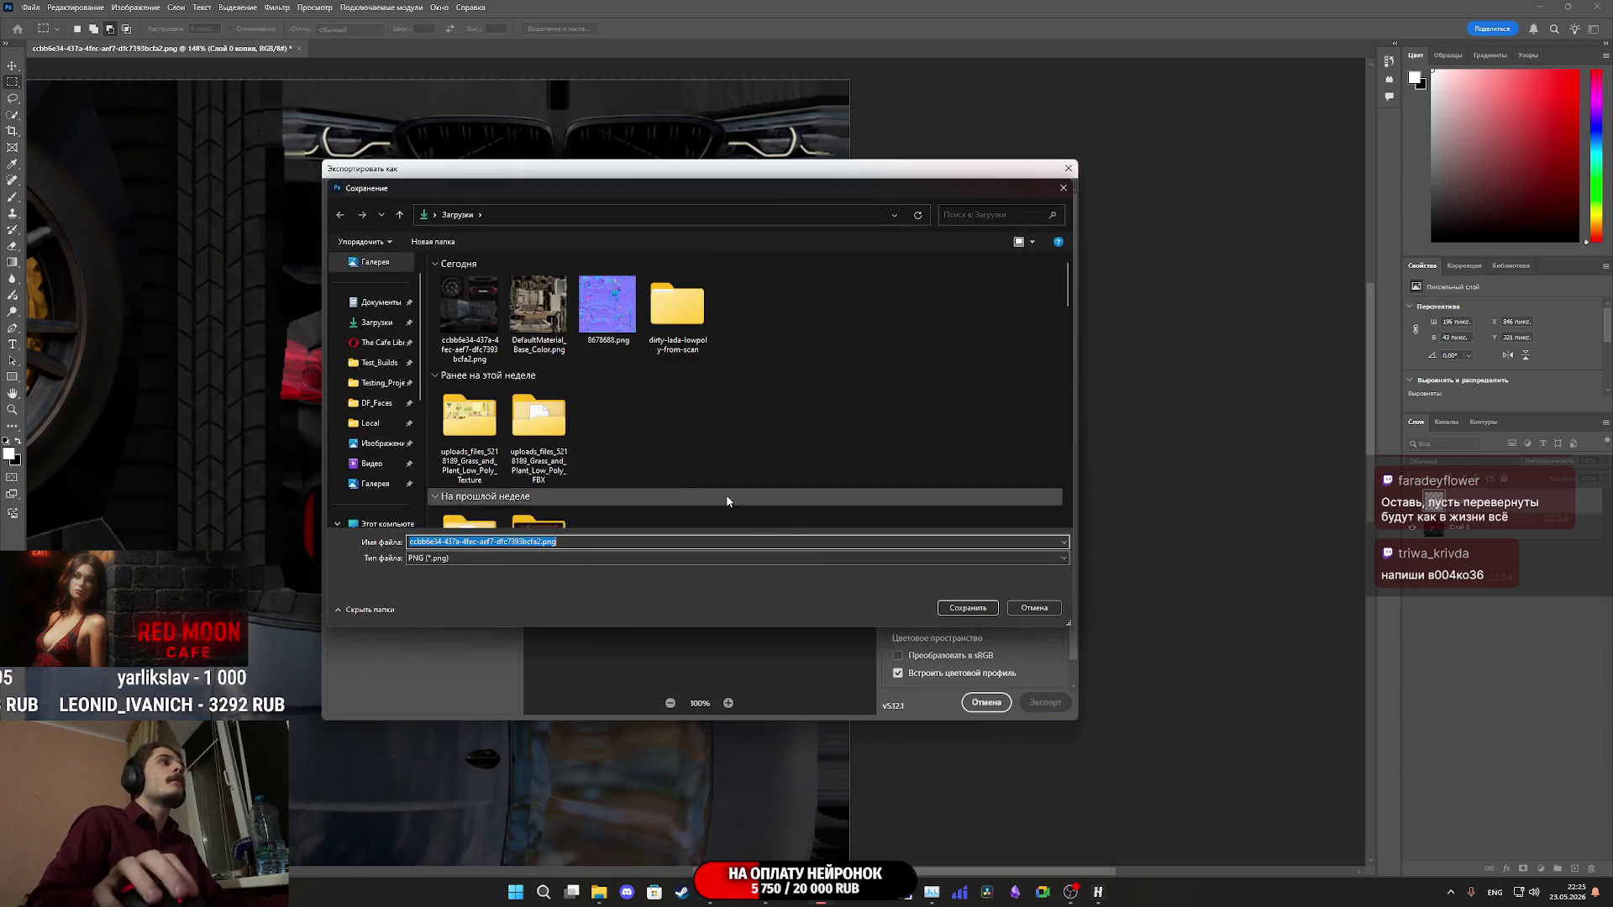
# Save the export over the existing texture PNG in Downloads, confirming the overwrite.
pyautogui.click(474, 330)
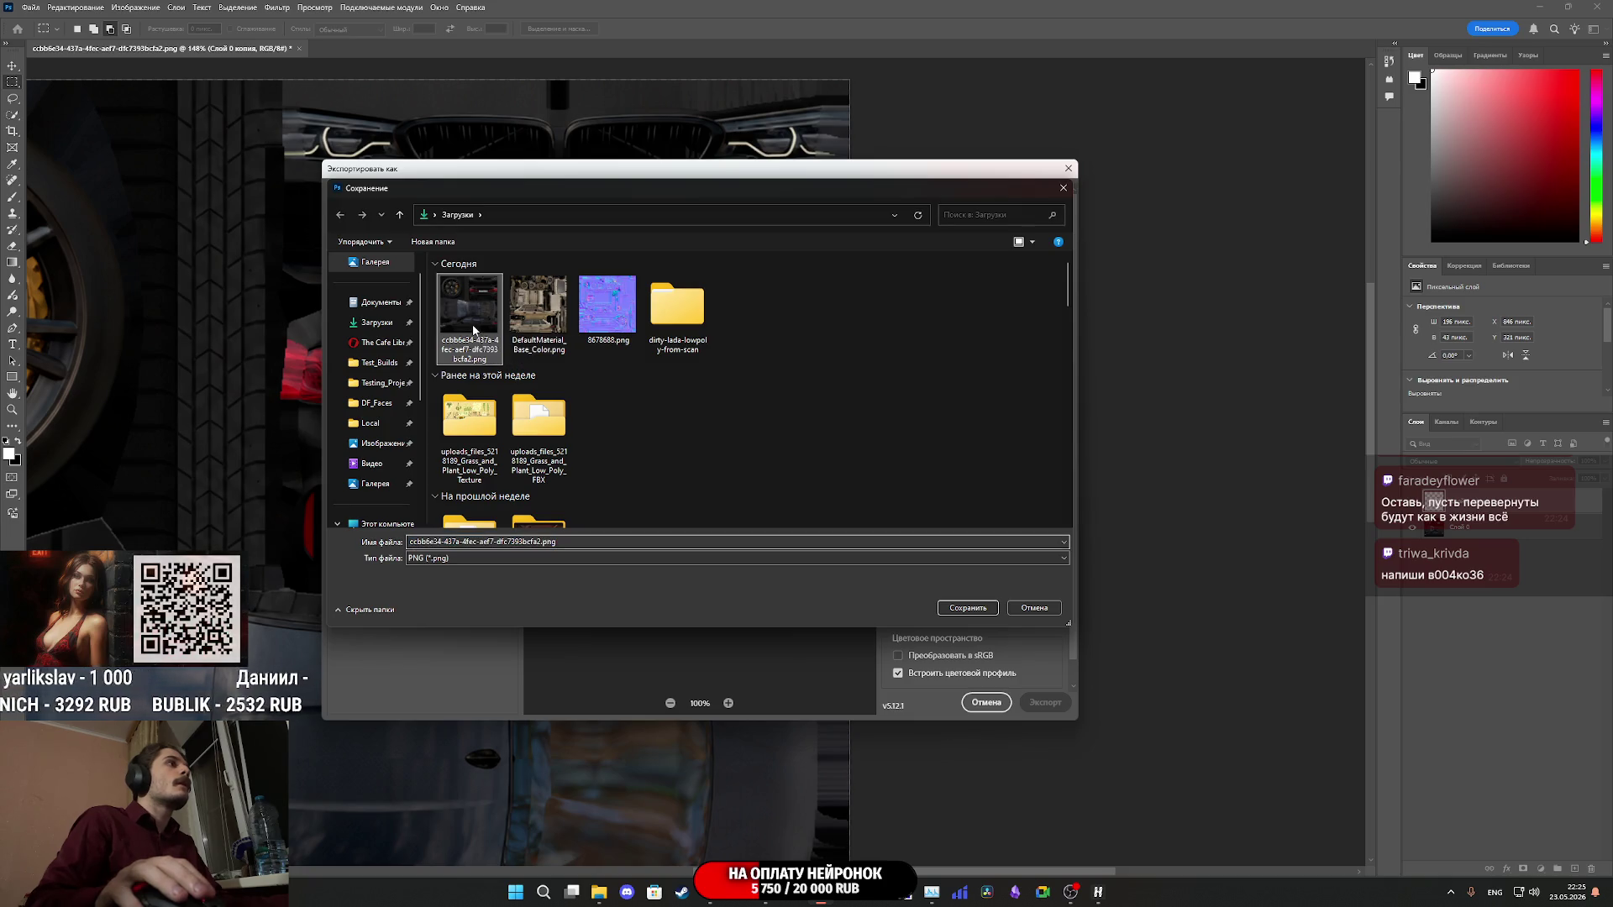
pyautogui.click(966, 607)
pyautogui.click(853, 446)
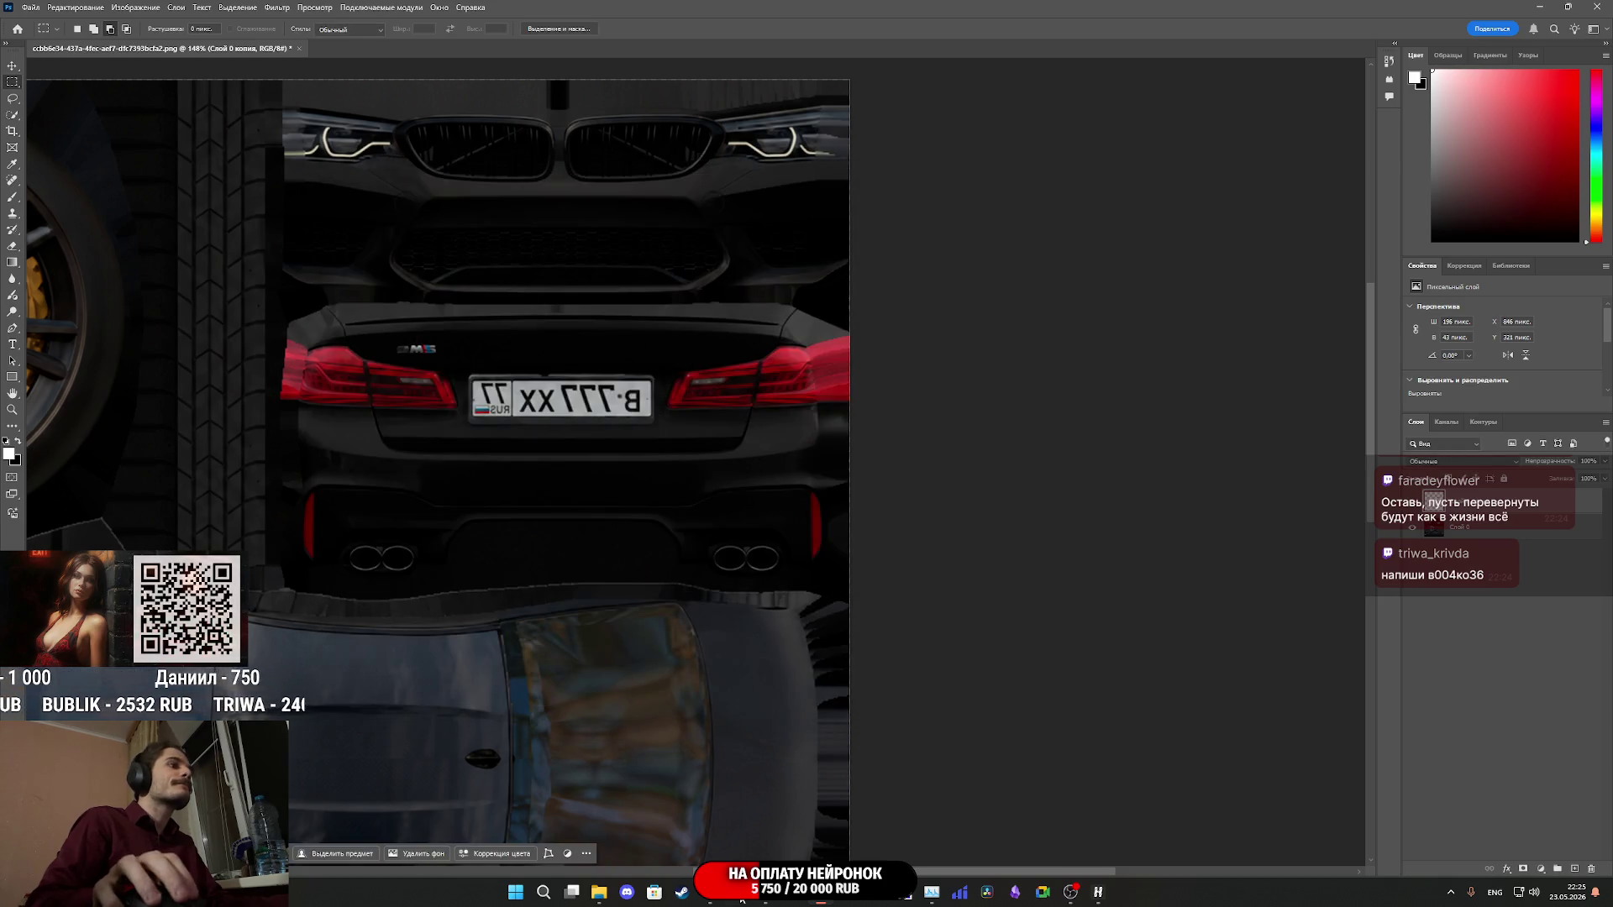
pyautogui.hotkey('alt', 'Tab')
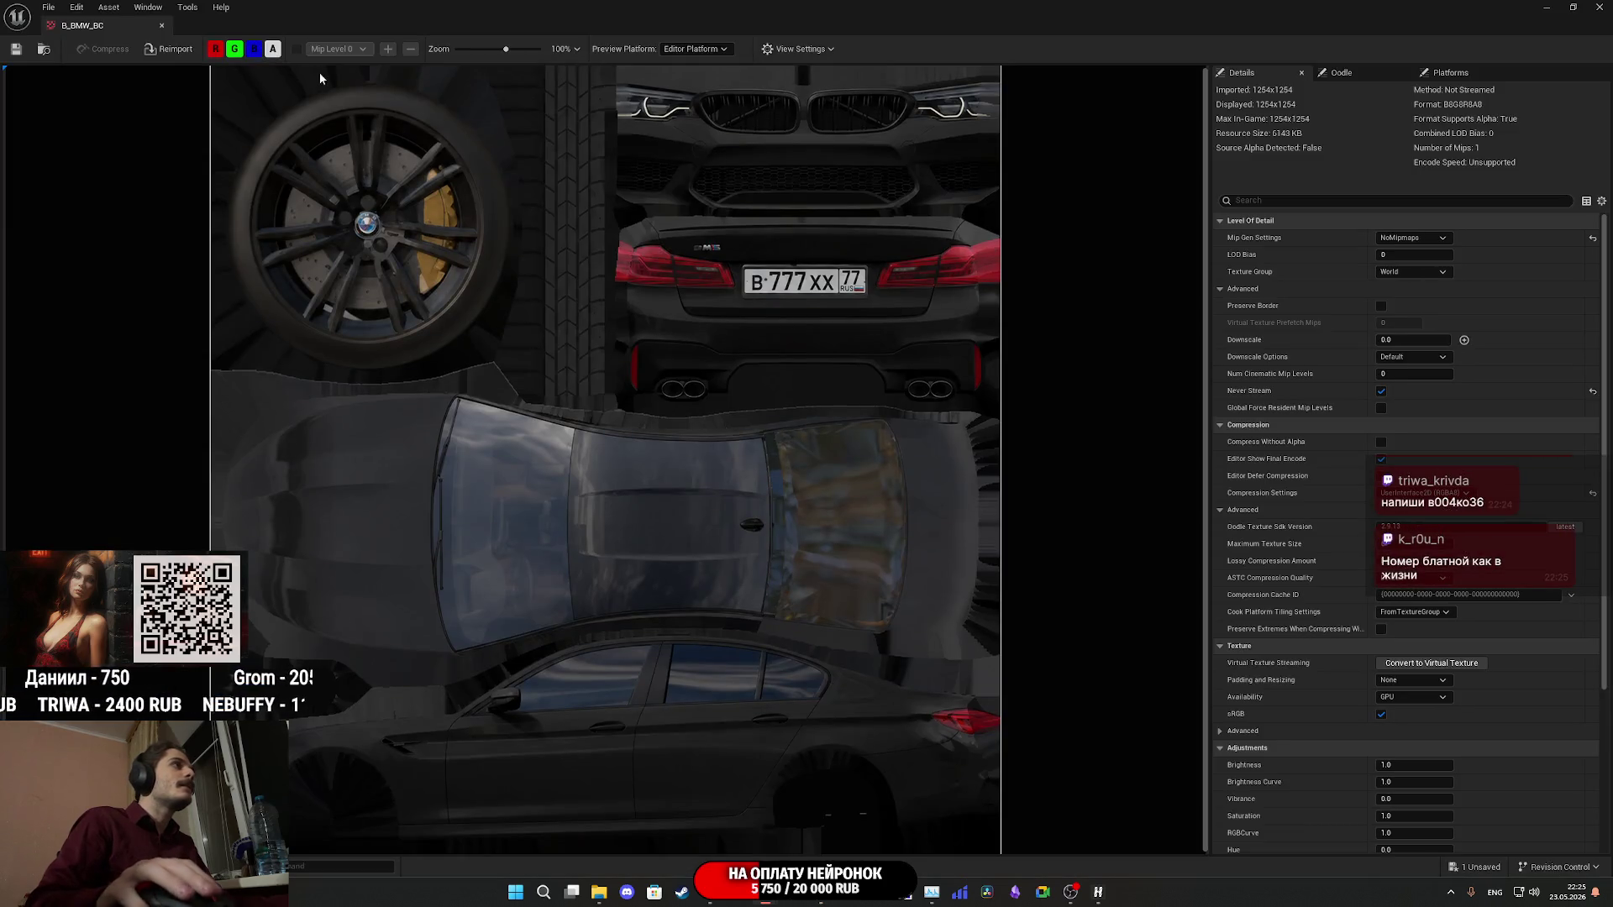
# Reimport B_BMW_BC, orbit to check the BMW's new plate, and save ThirdPersonExampleMap.
pyautogui.click(158, 52)
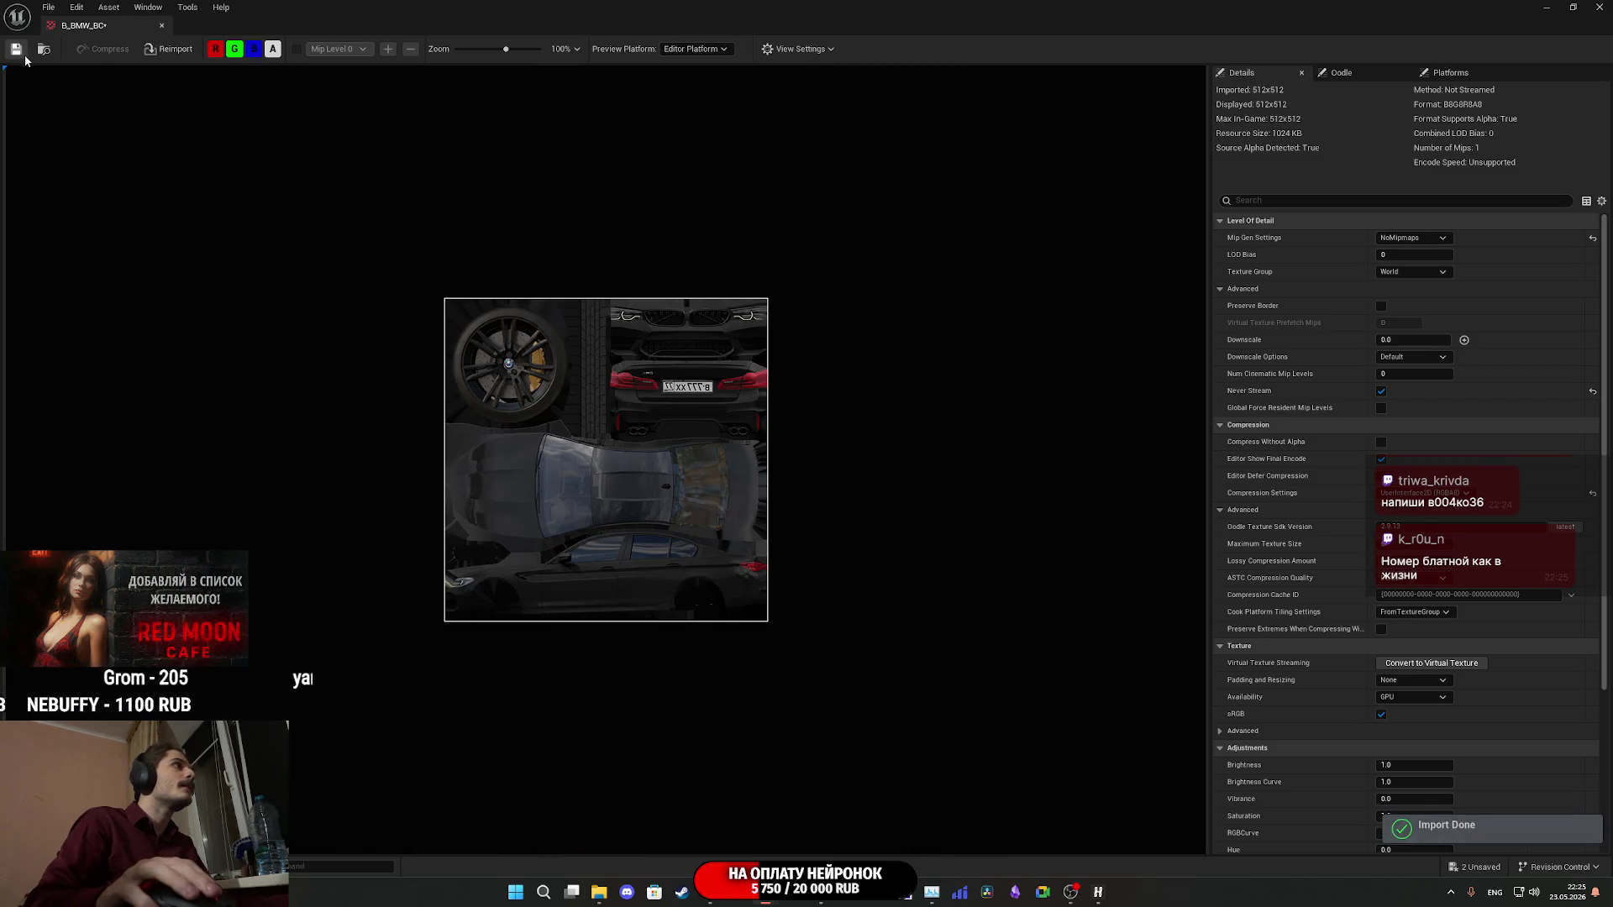
pyautogui.click(1599, 7)
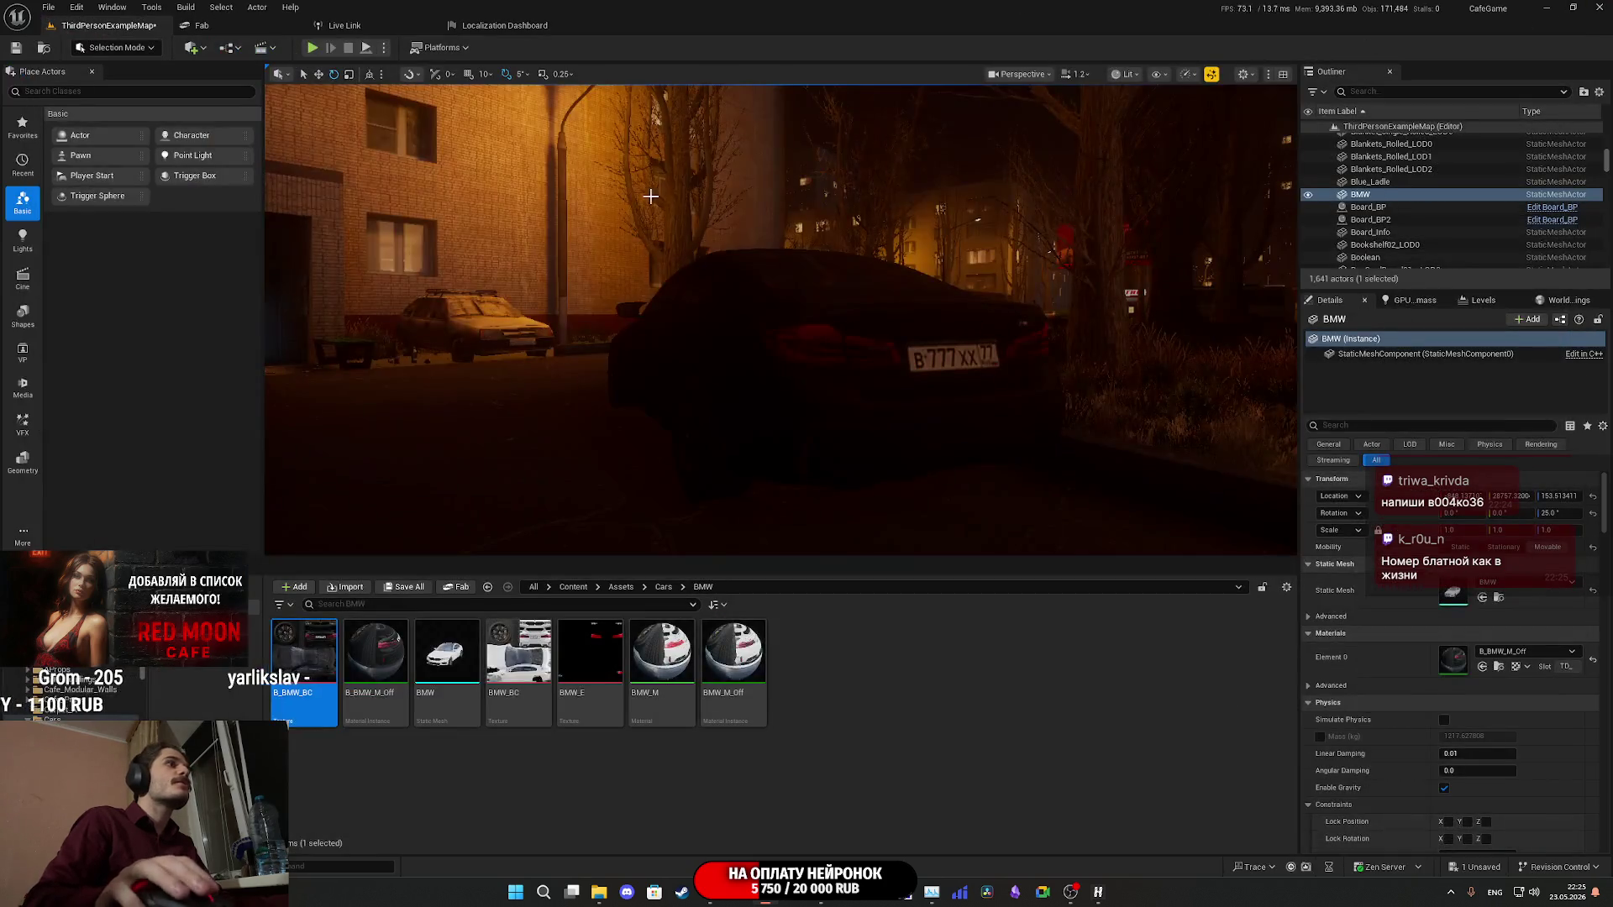
pyautogui.scroll(5, 782, 319)
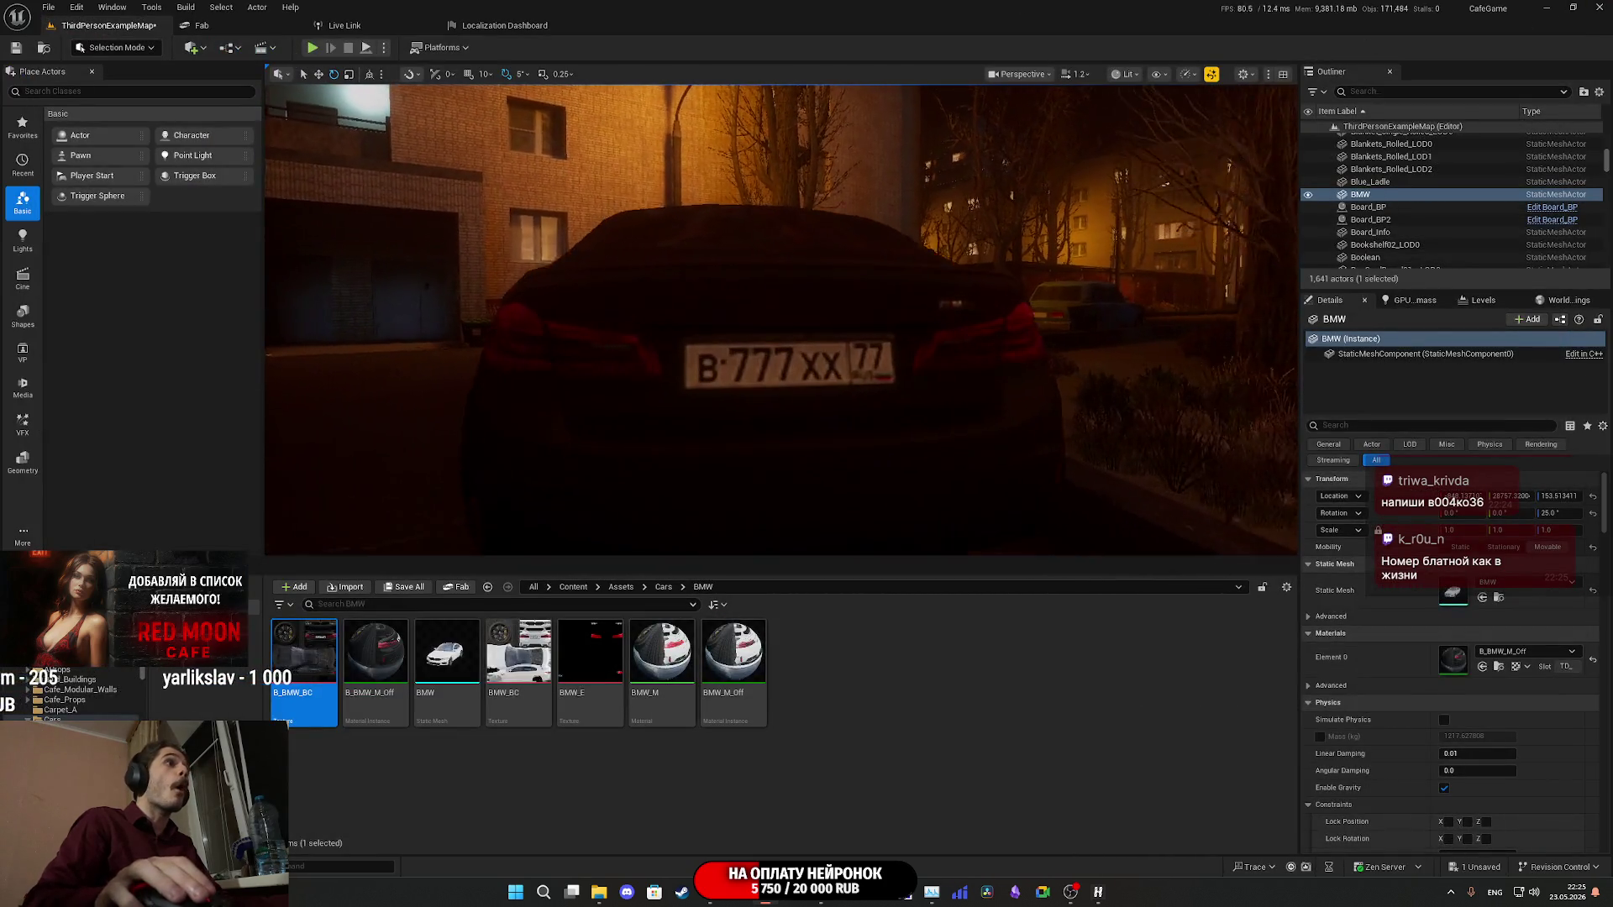
pyautogui.moveTo(782, 319); pyautogui.dragTo(647, 330)
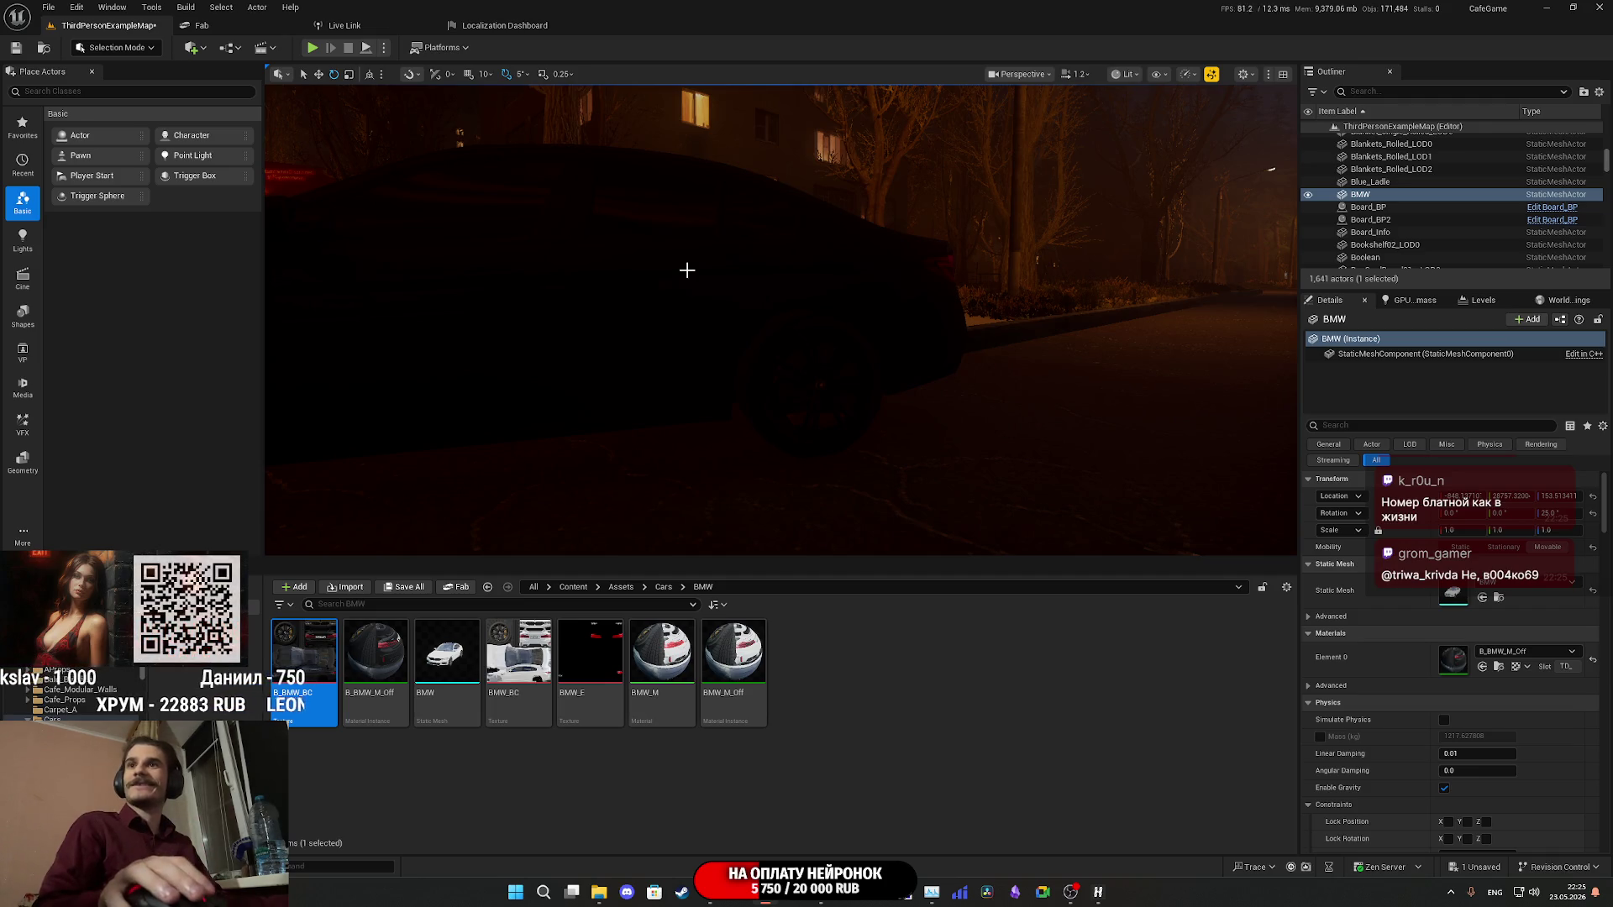
pyautogui.moveTo(669, 266)
pyautogui.mouseDown()
pyautogui.moveTo(534, 280)
pyautogui.moveTo(689, 310)
pyautogui.moveTo(702, 316)
pyautogui.moveTo(685, 317)
pyautogui.moveTo(685, 344)
pyautogui.mouseUp()
pyautogui.click(405, 587)
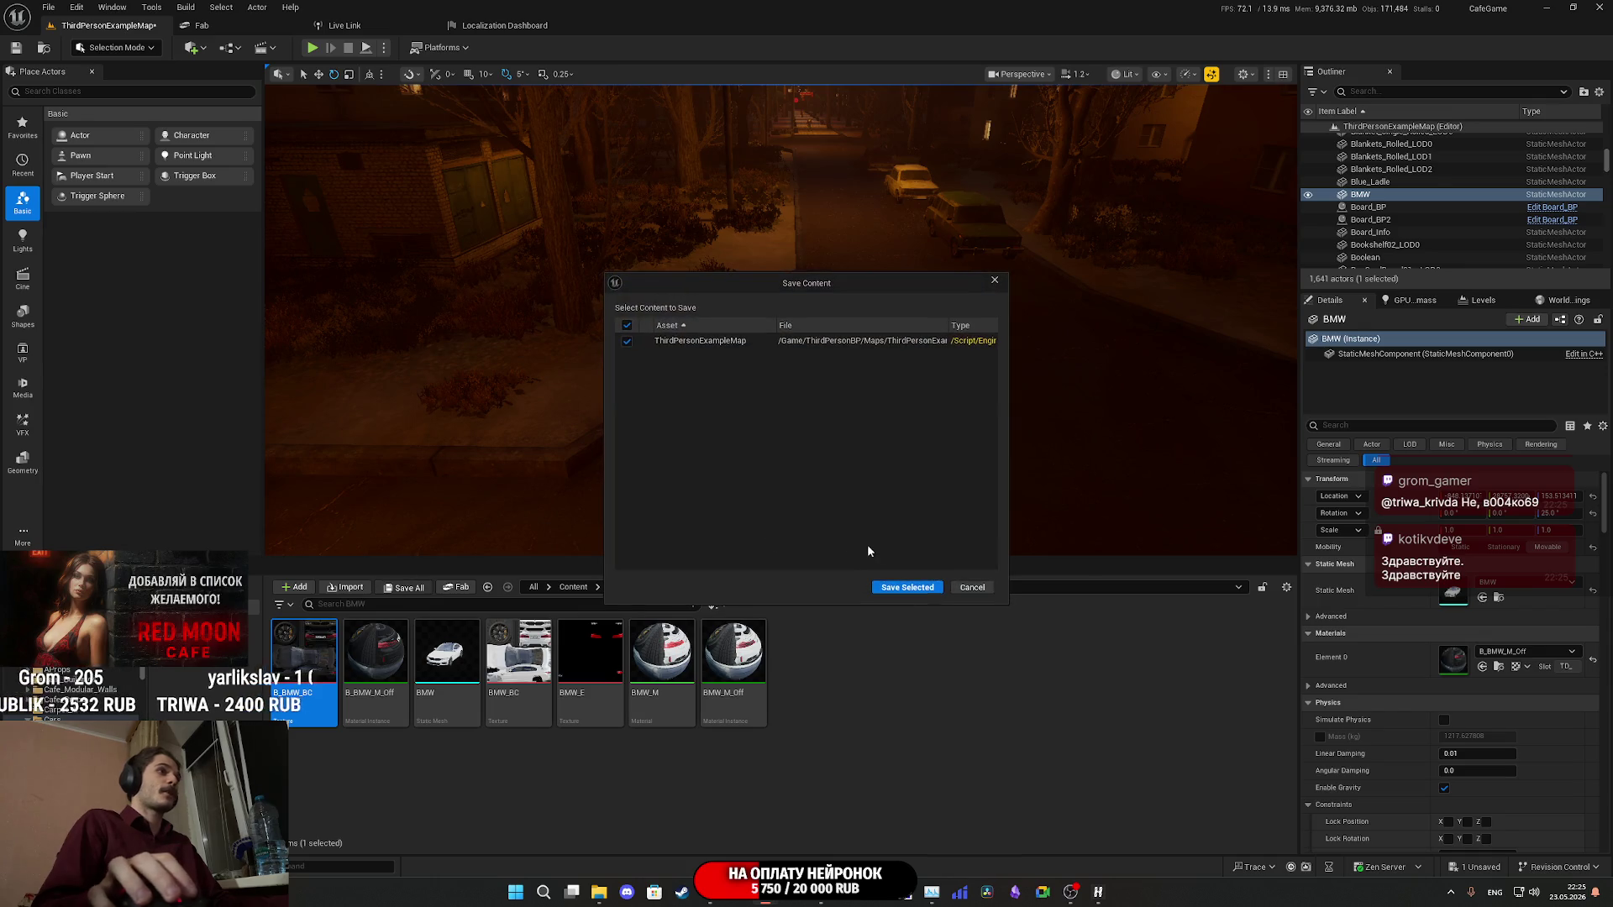
pyautogui.click(895, 588)
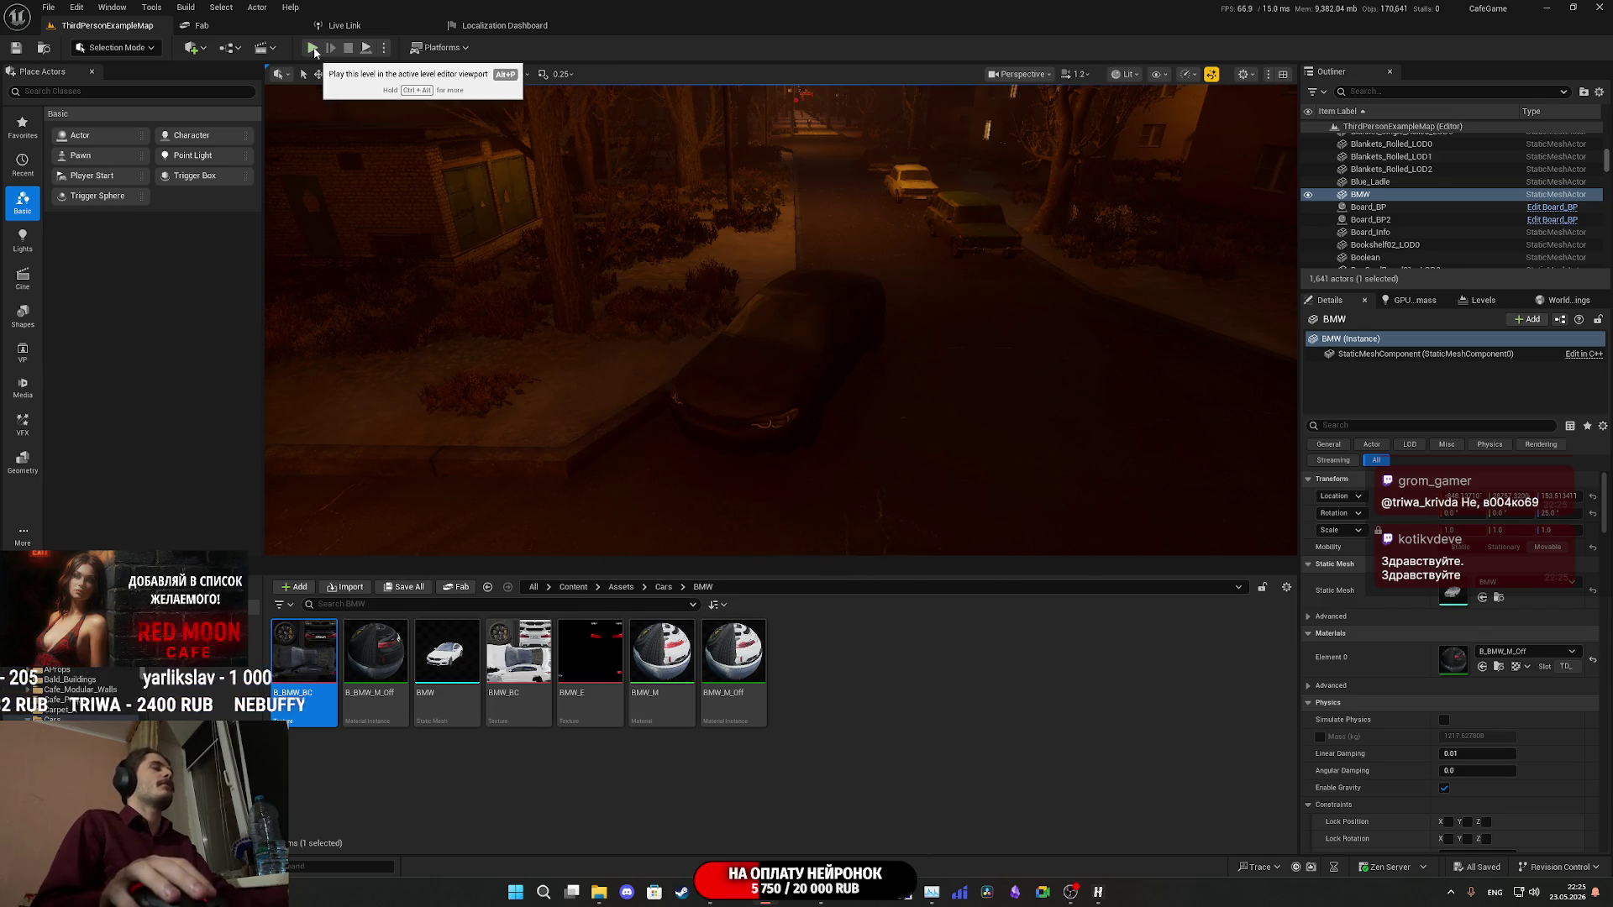
# Start a fullscreen play session, change the character's clothes at the wardrobe and cross the apartment.
pyautogui.hotkey('alt', 'p')
pyautogui.press('F11')
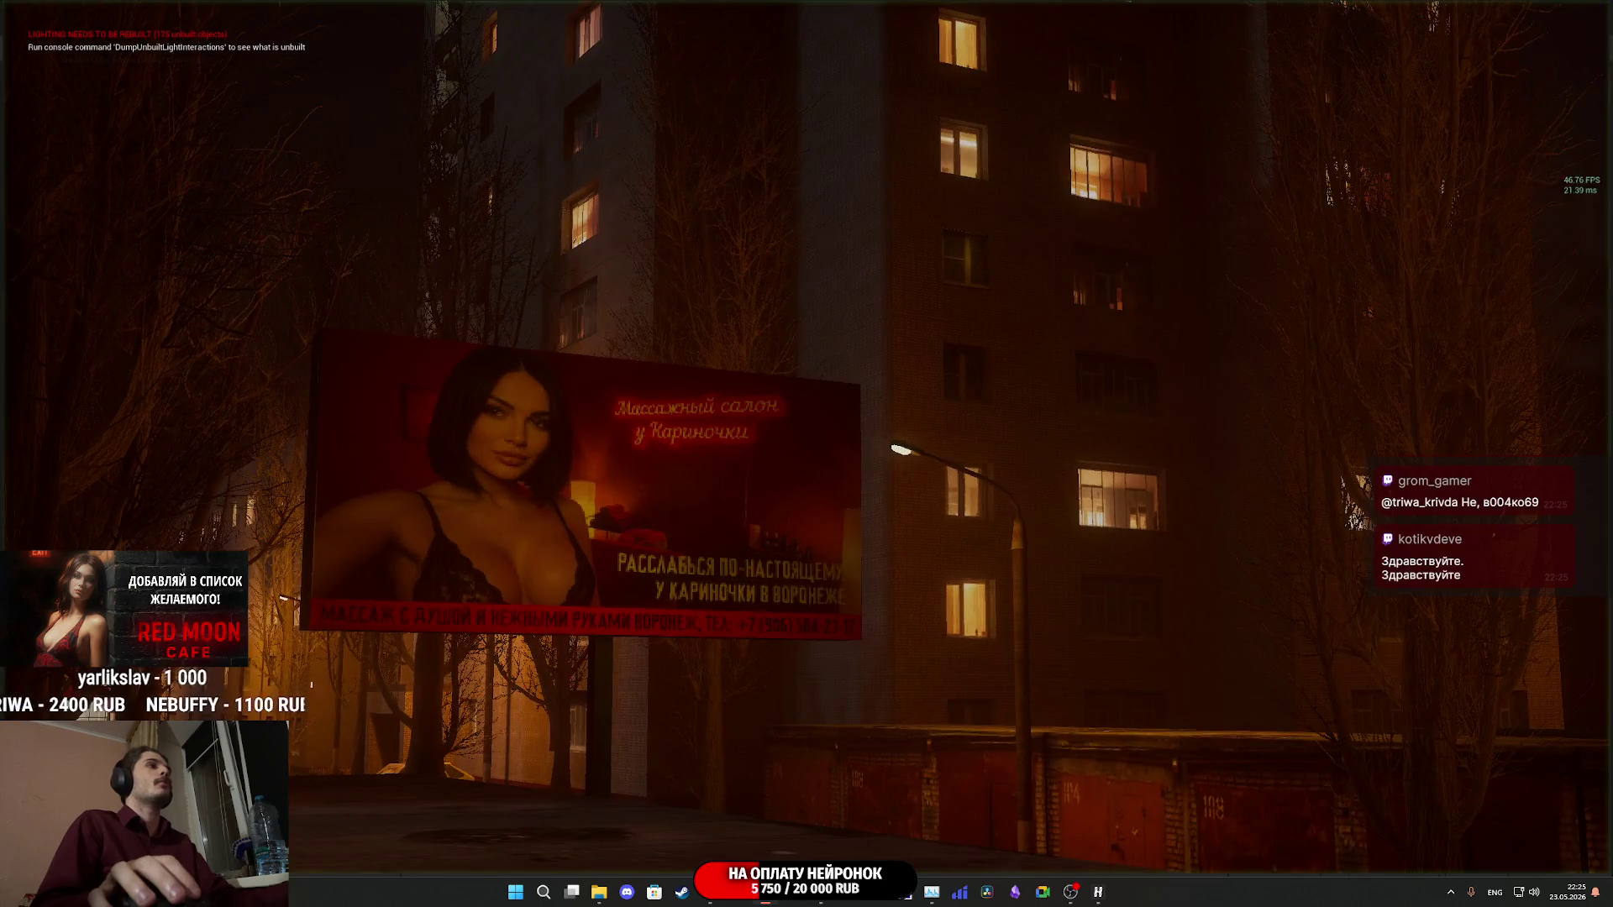
pyautogui.press('w')
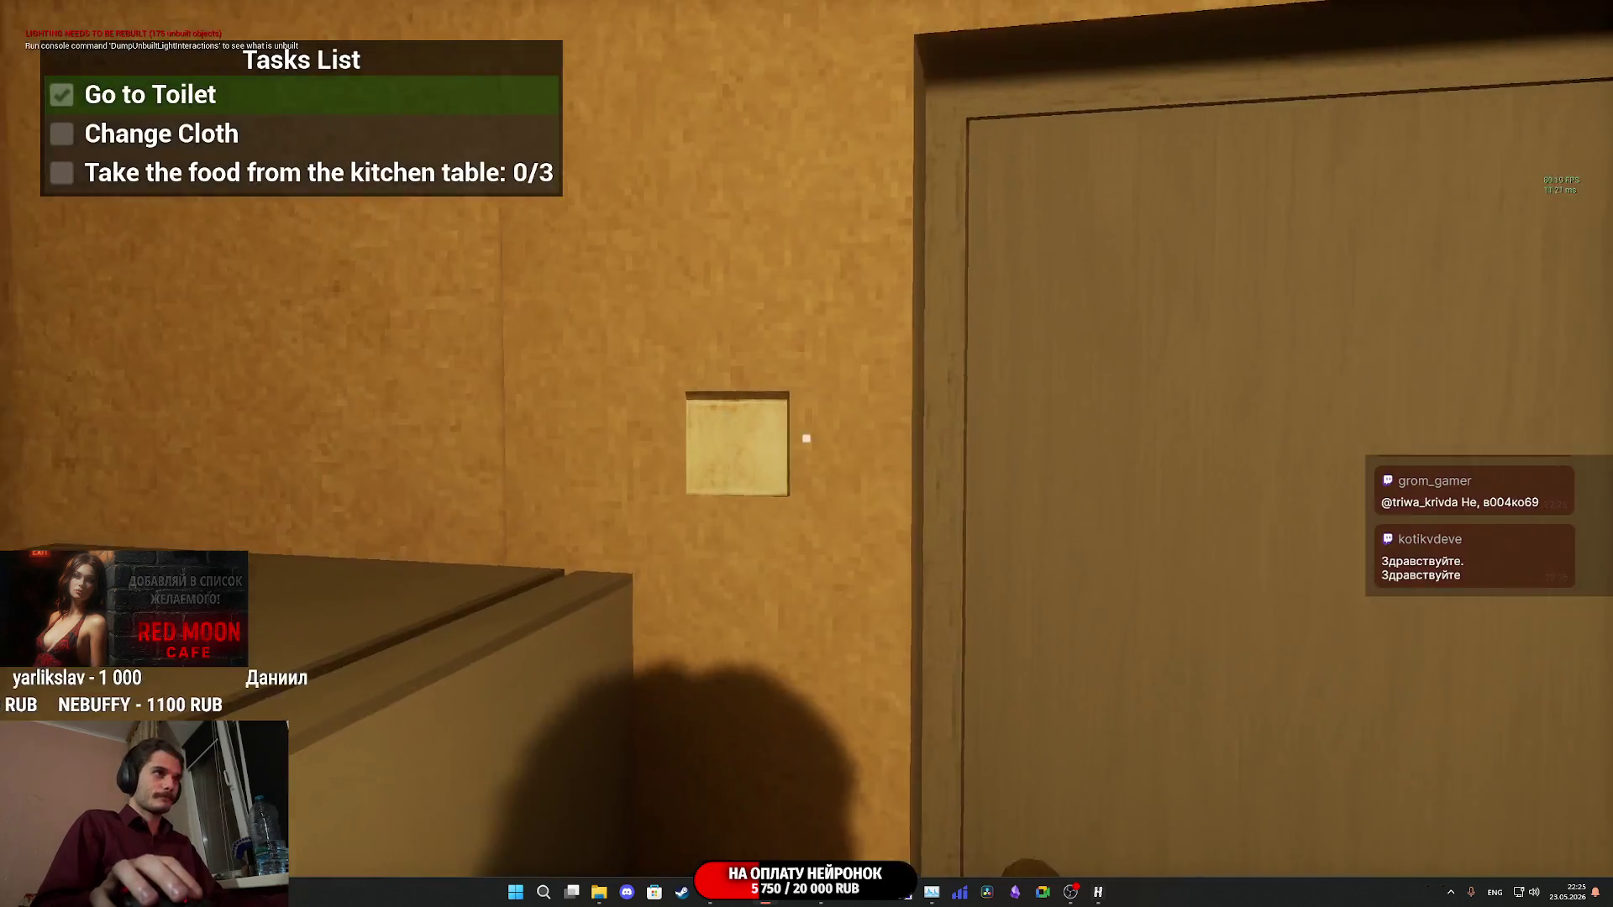
pyautogui.press('e')
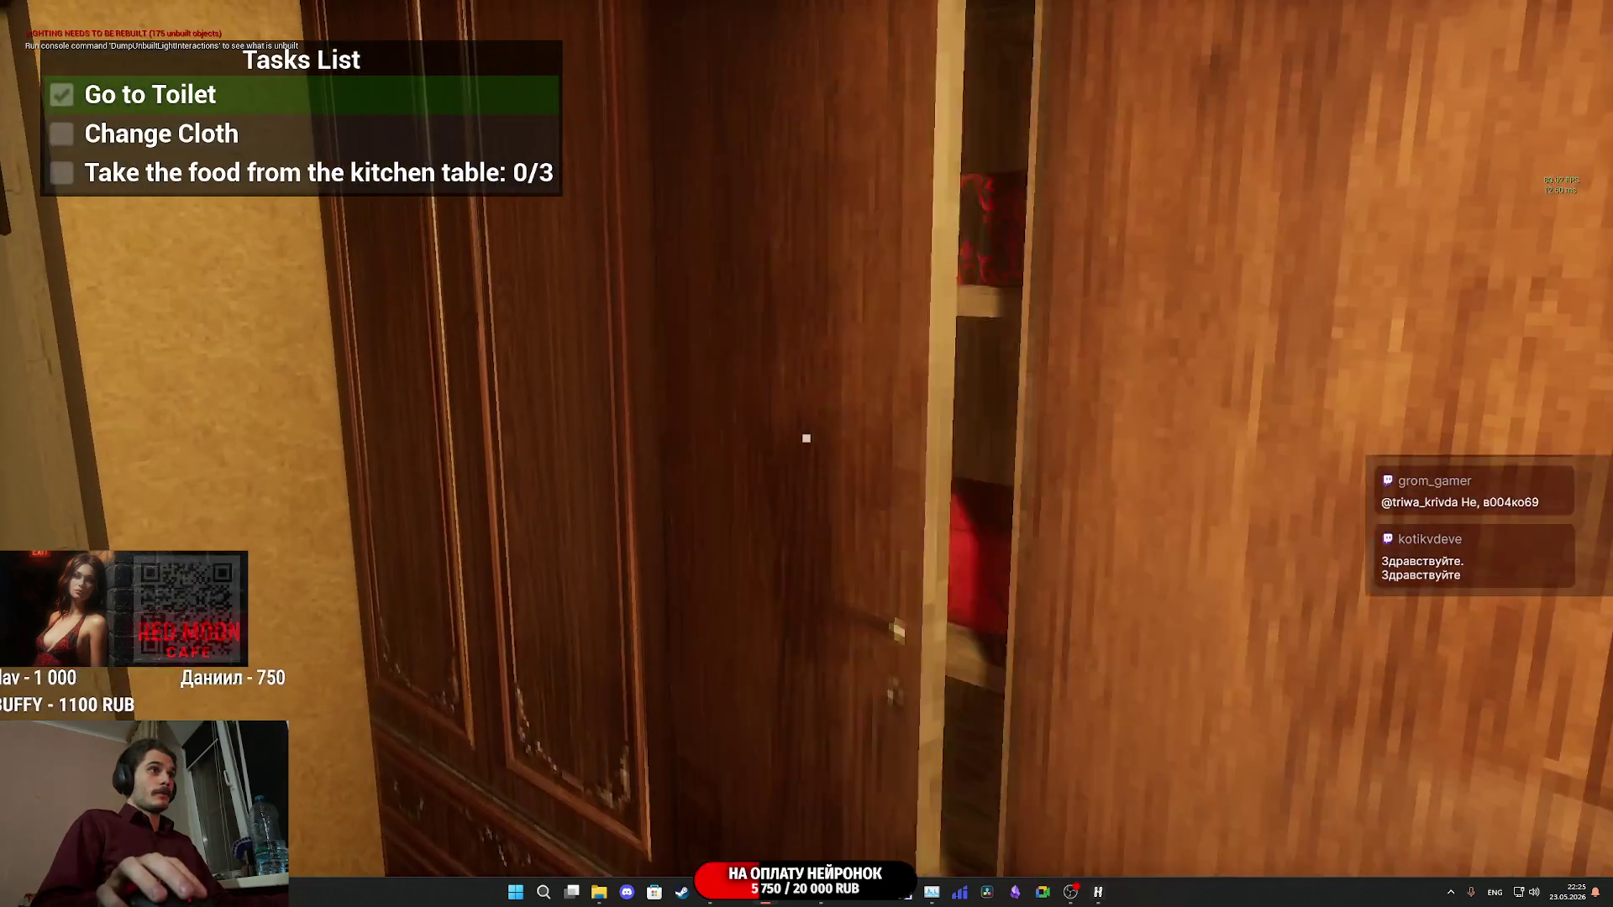
pyautogui.press('e')
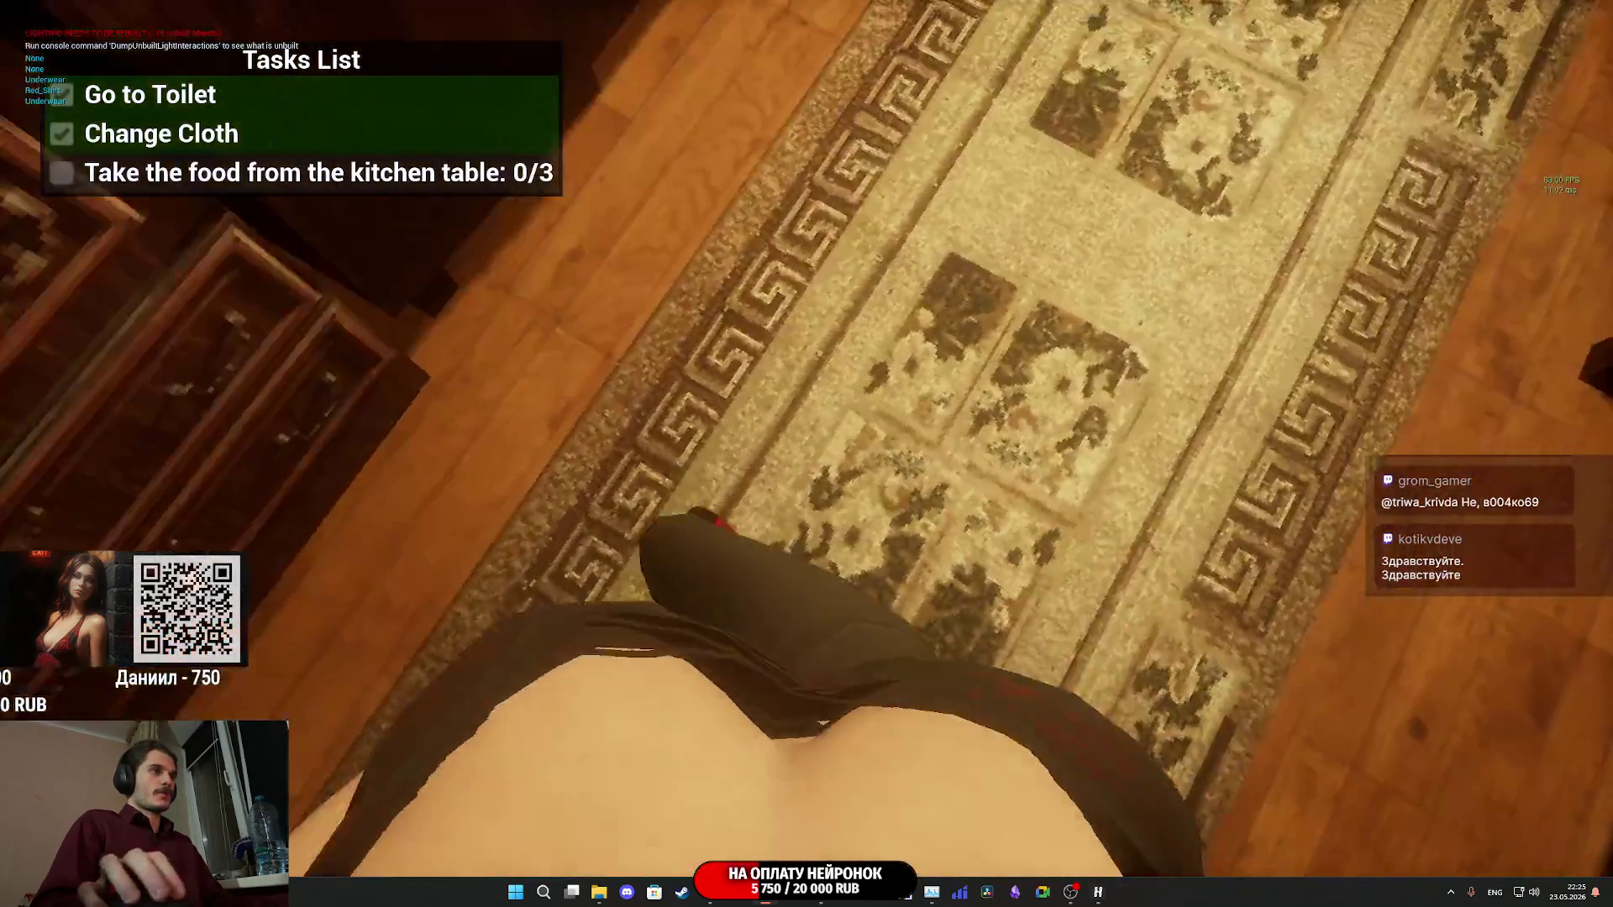
pyautogui.press('w')
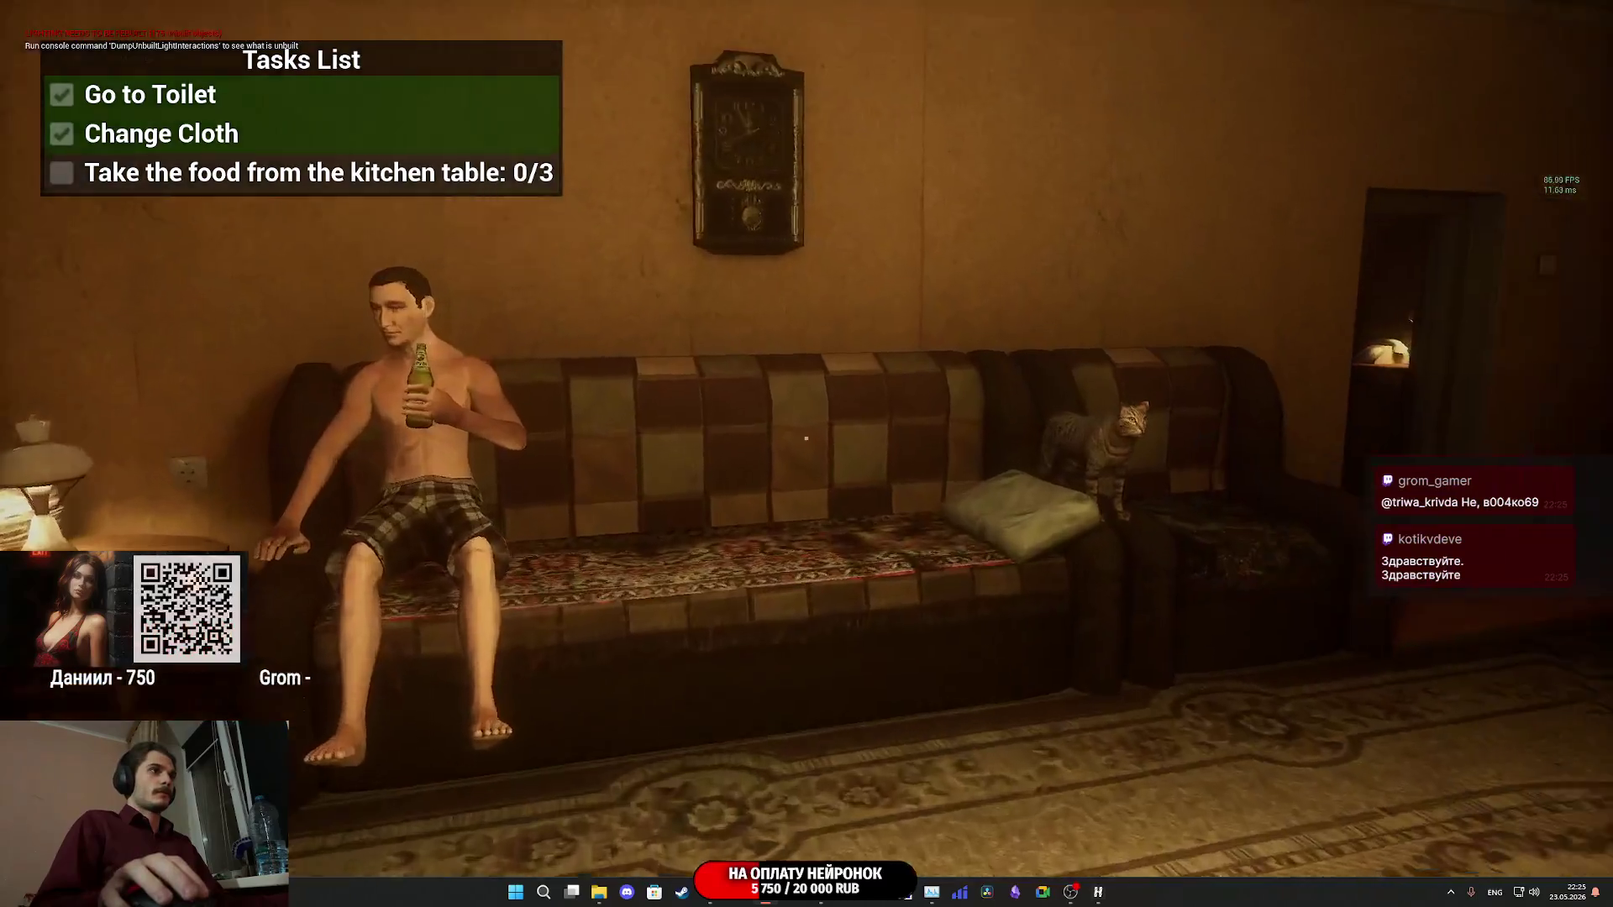
pyautogui.press('w')
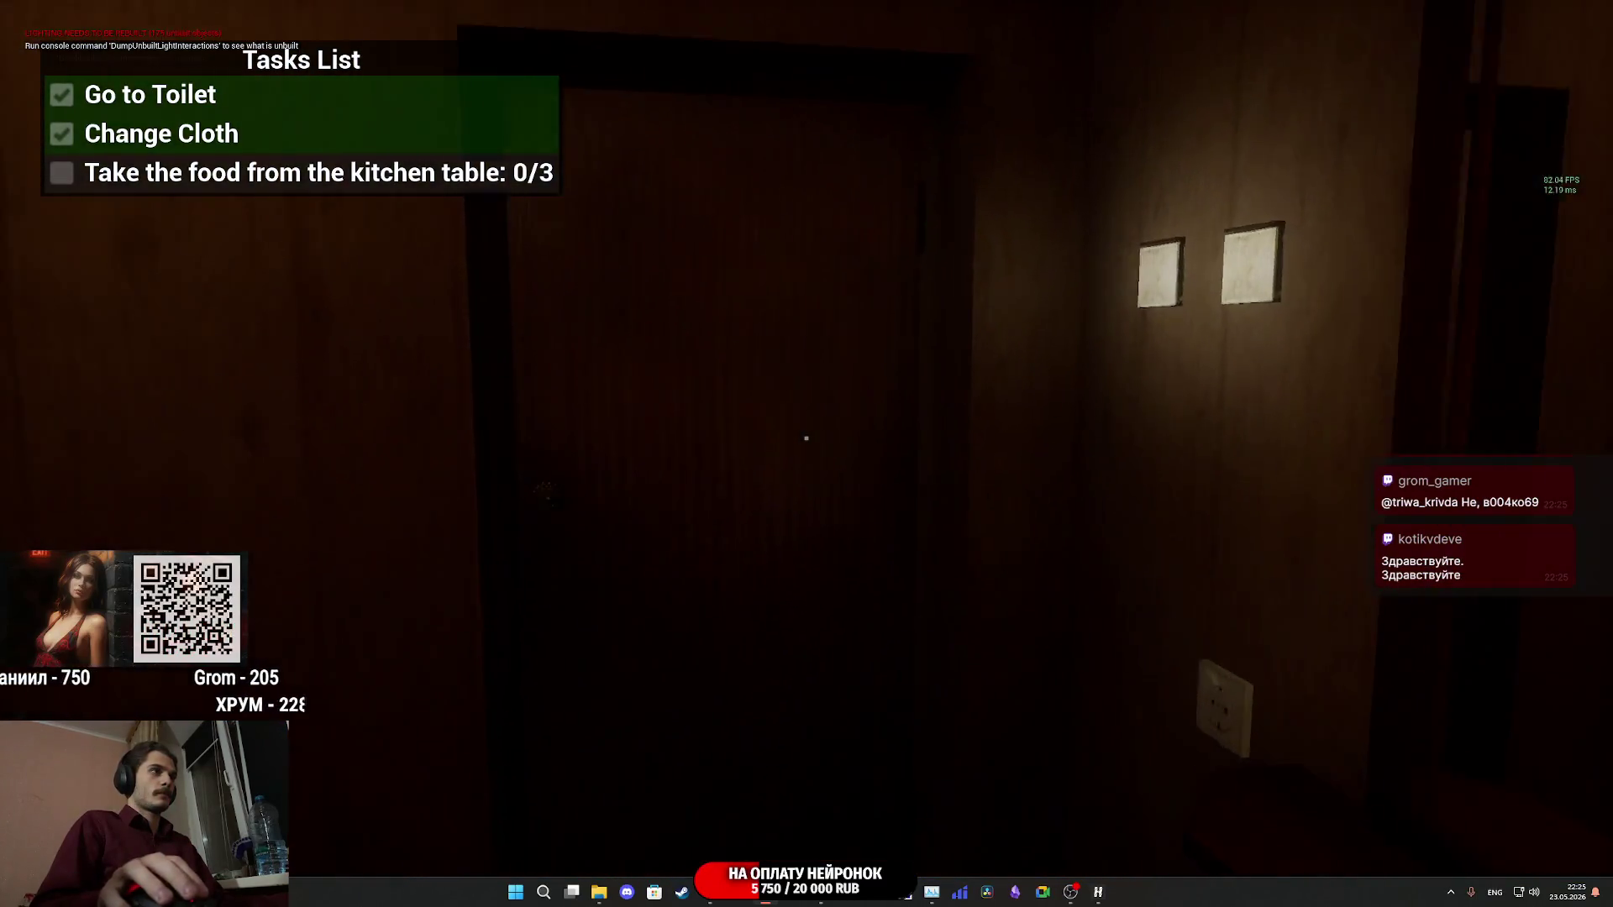
pyautogui.press('w')
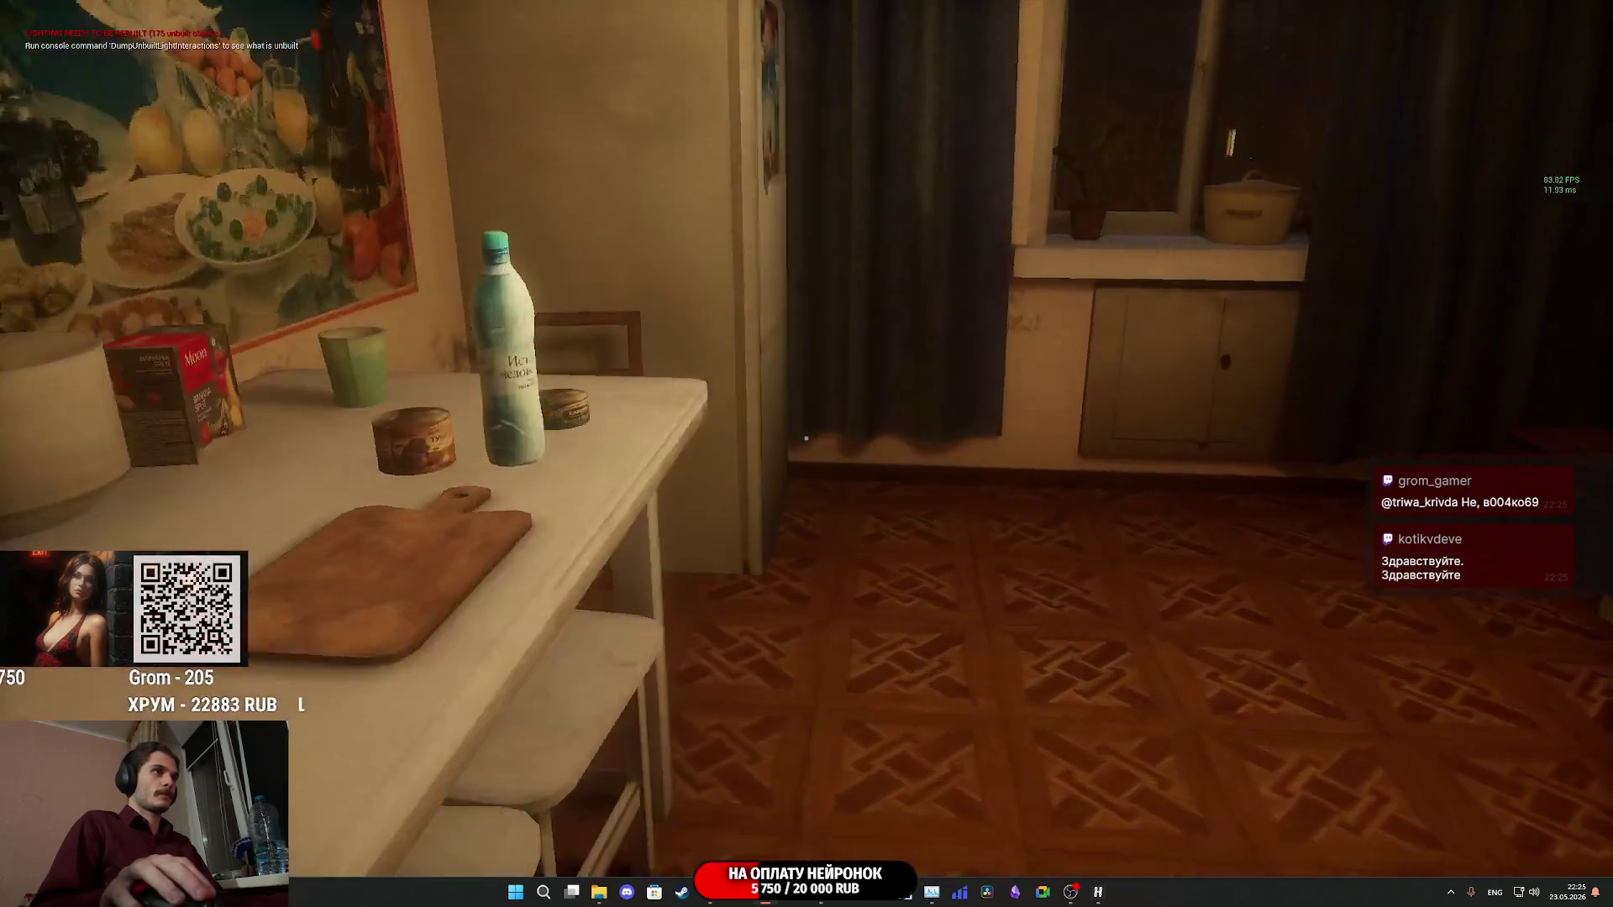
pyautogui.press('w')
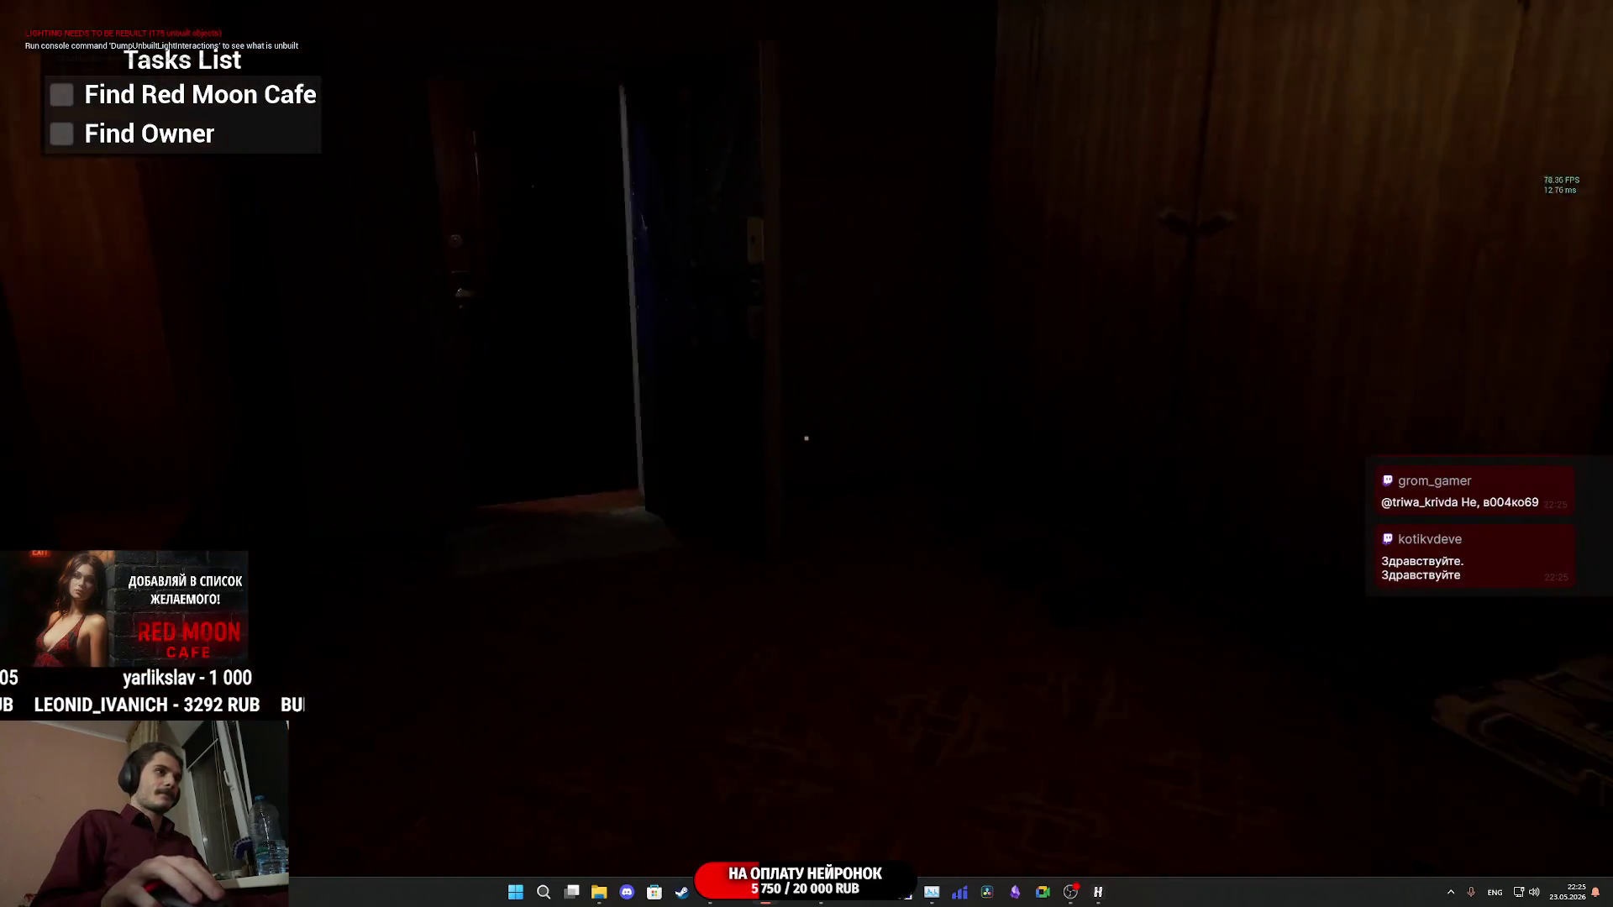
pyautogui.press('w')
# Take the stairwell and elevator down, walk the corridor and exit onto the night street.
pyautogui.press('e')
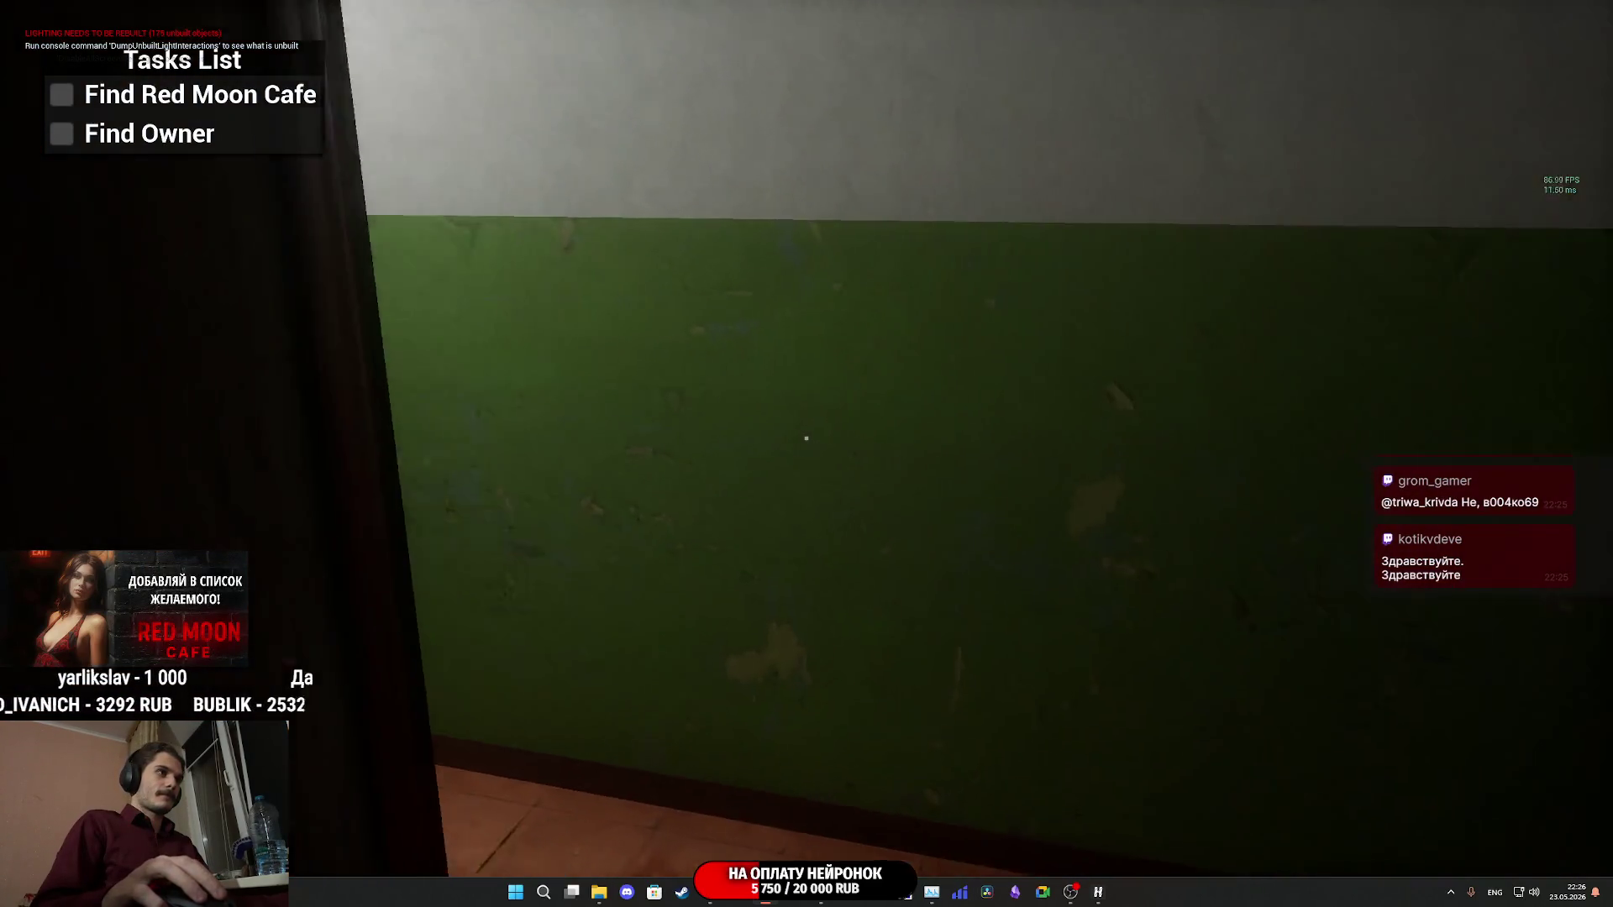
pyautogui.press('w')
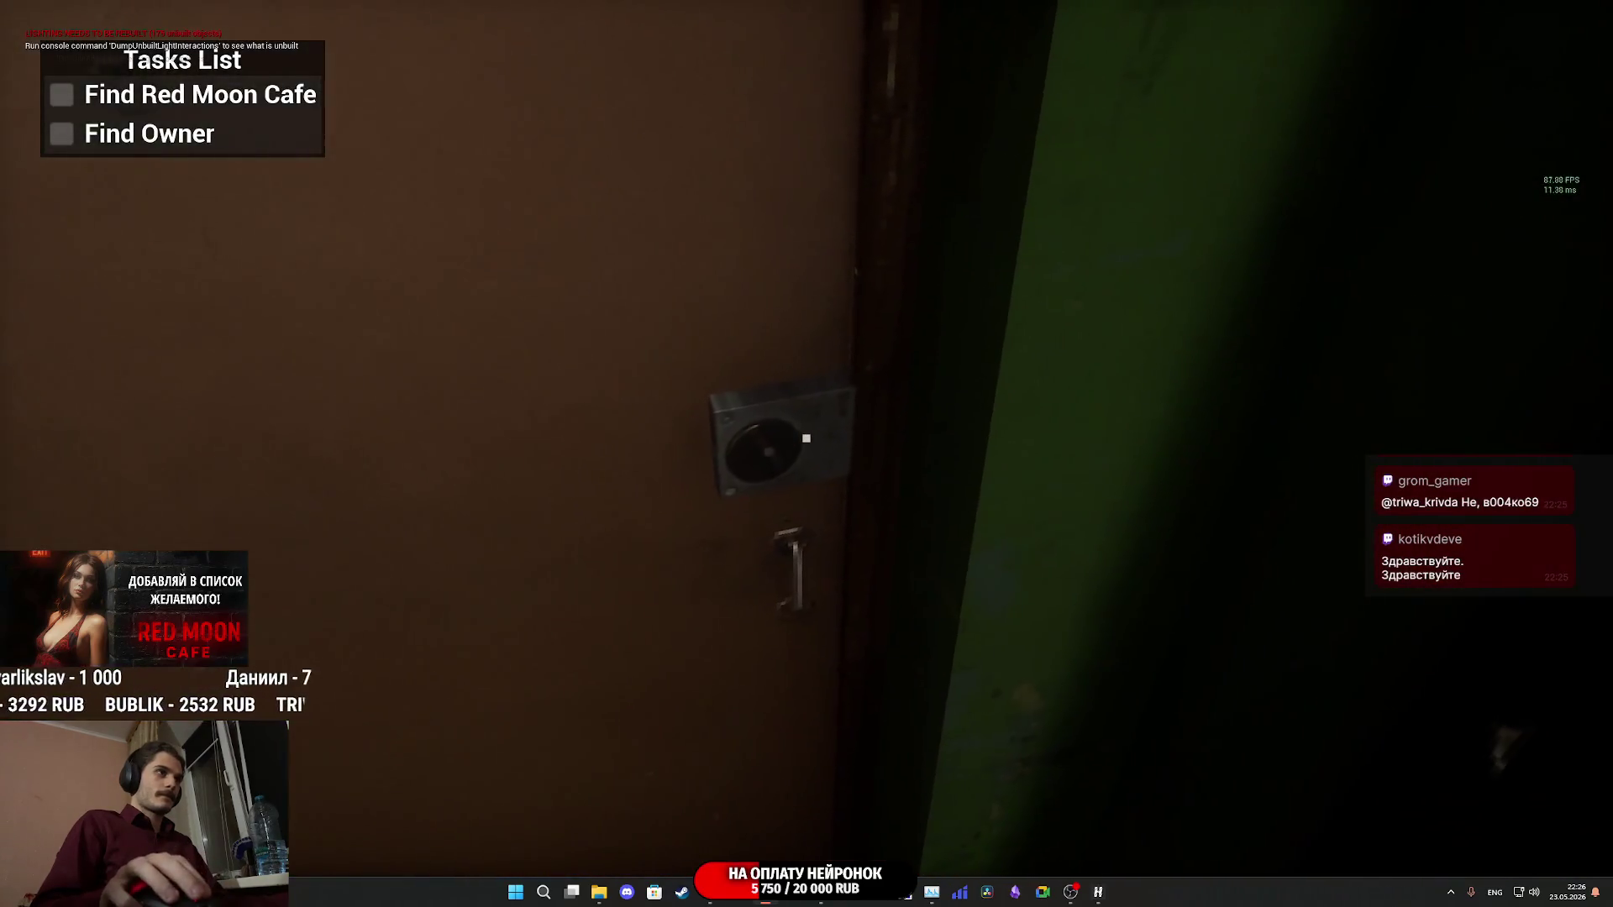
pyautogui.press('w')
pyautogui.press('w')
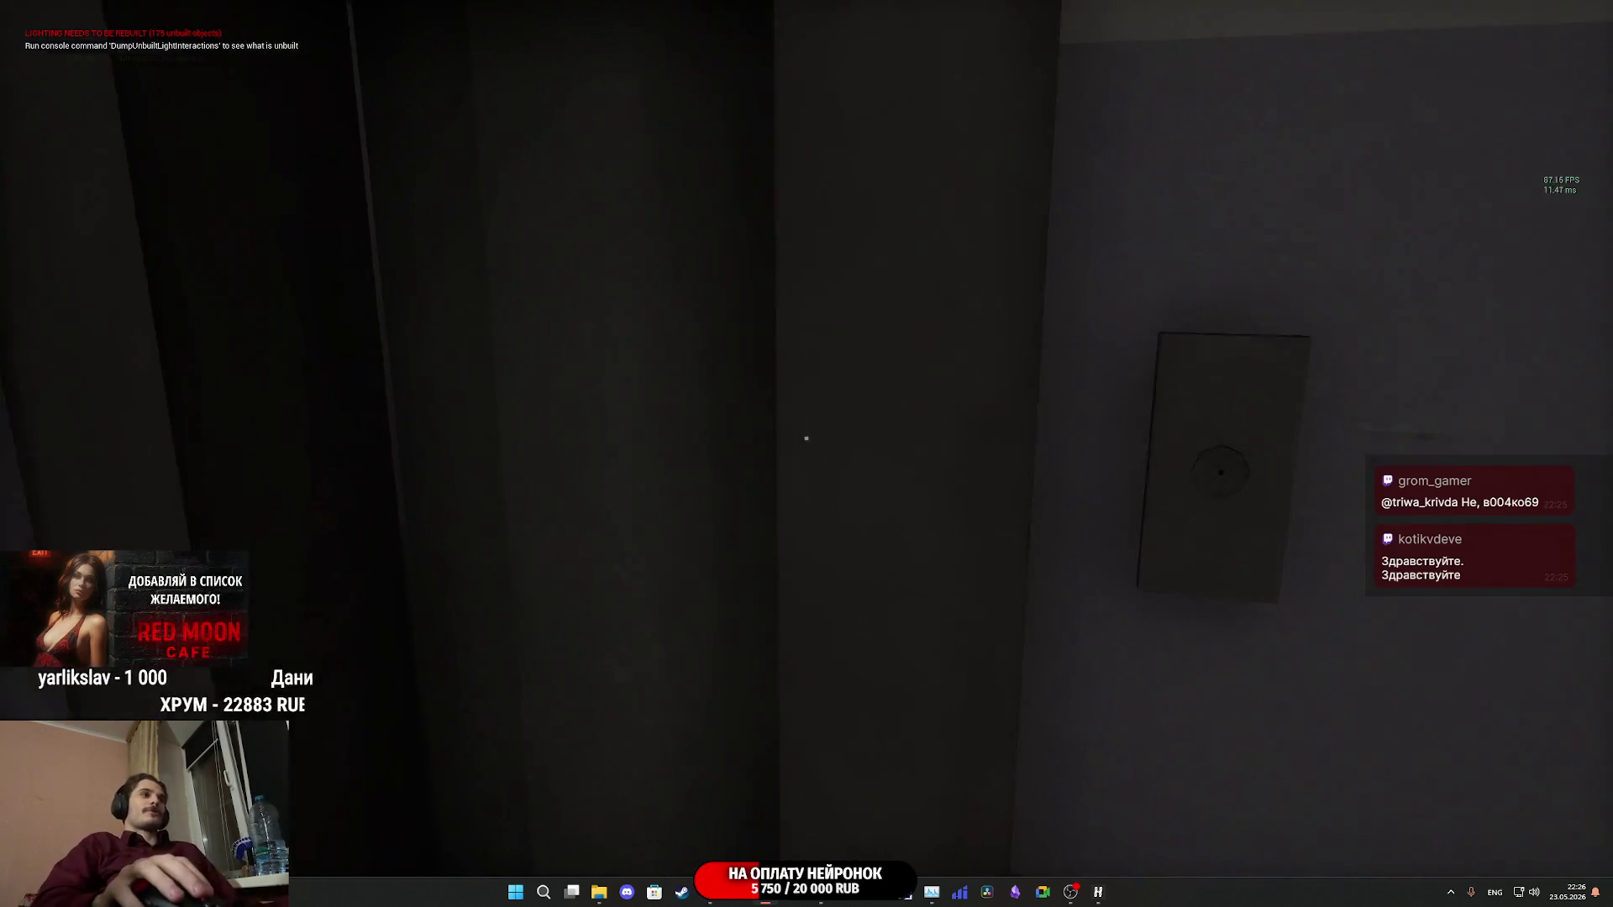
pyautogui.press('w')
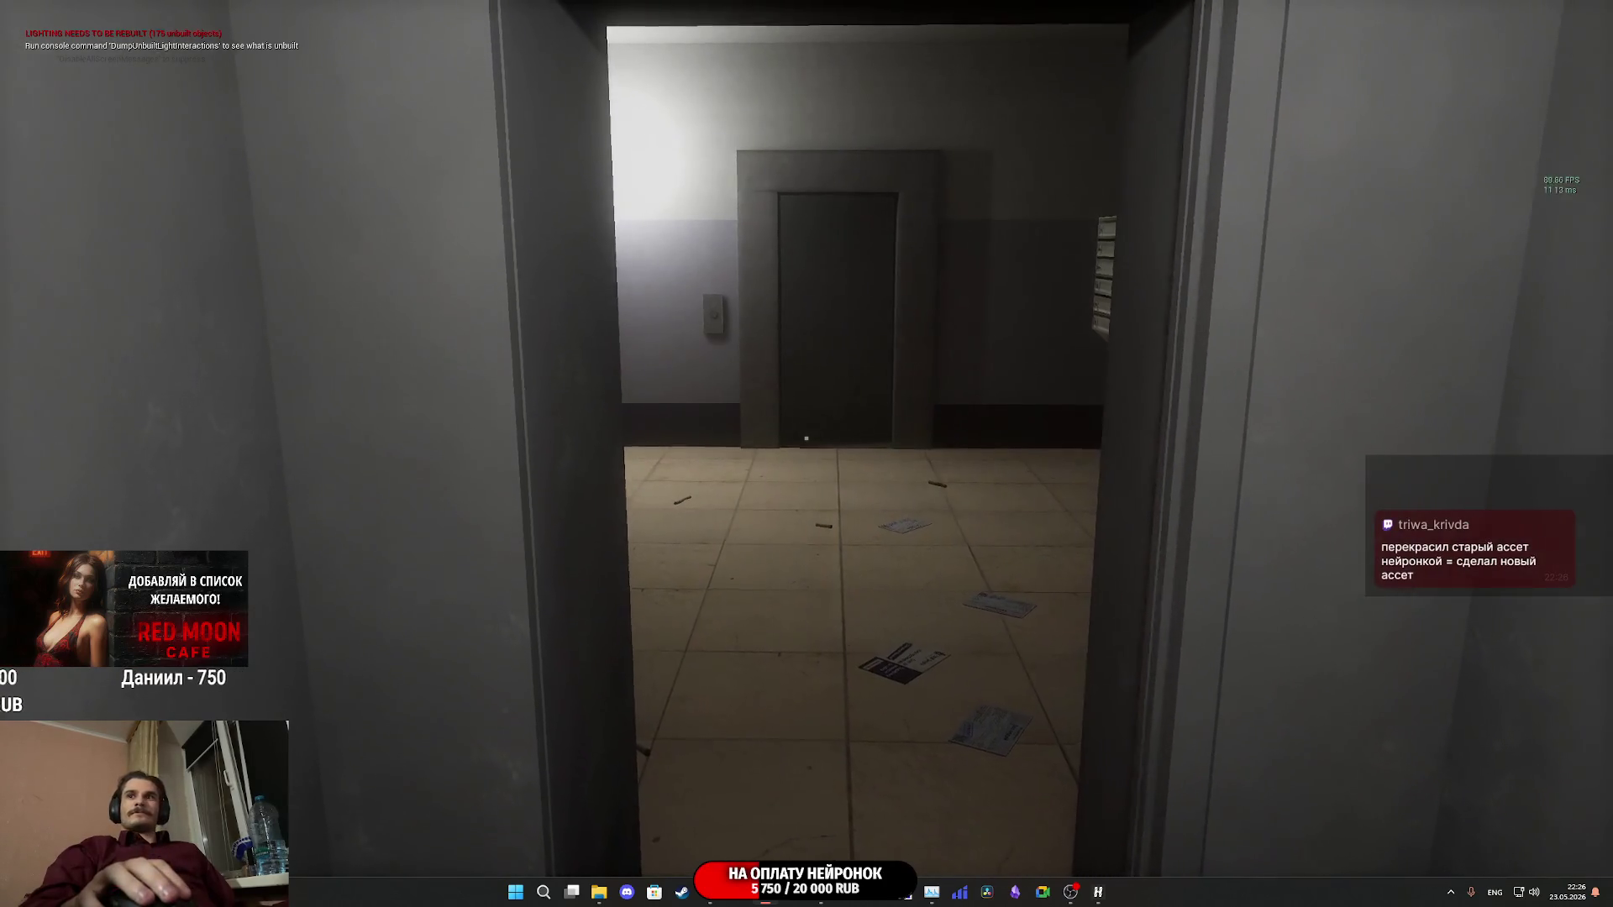
pyautogui.press('w')
pyautogui.press('w')
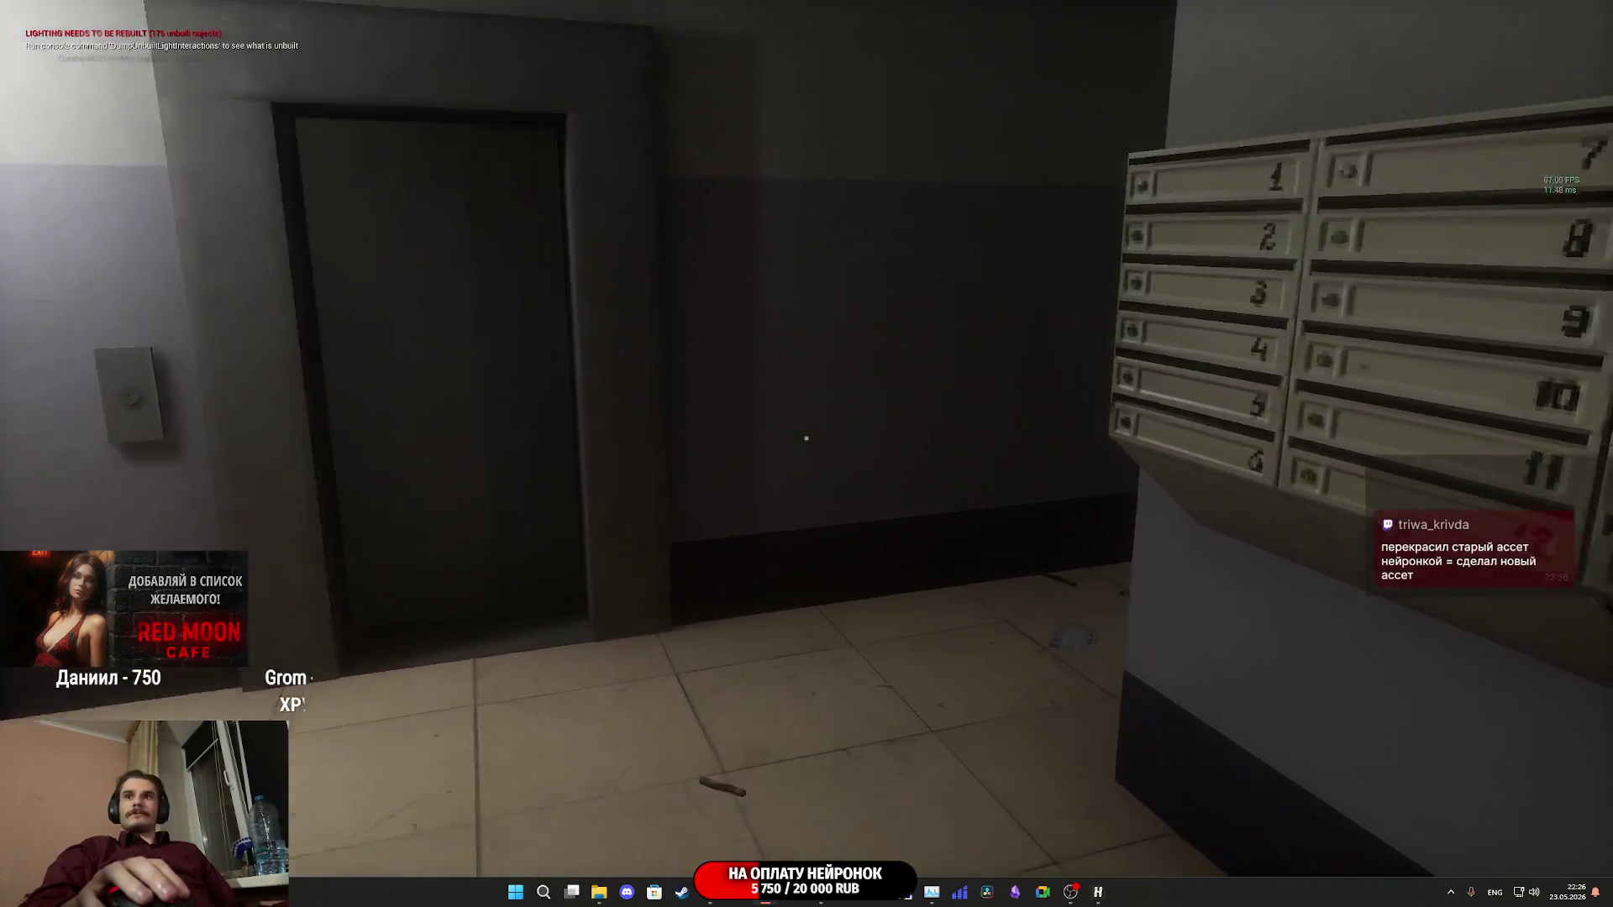
pyautogui.press('w')
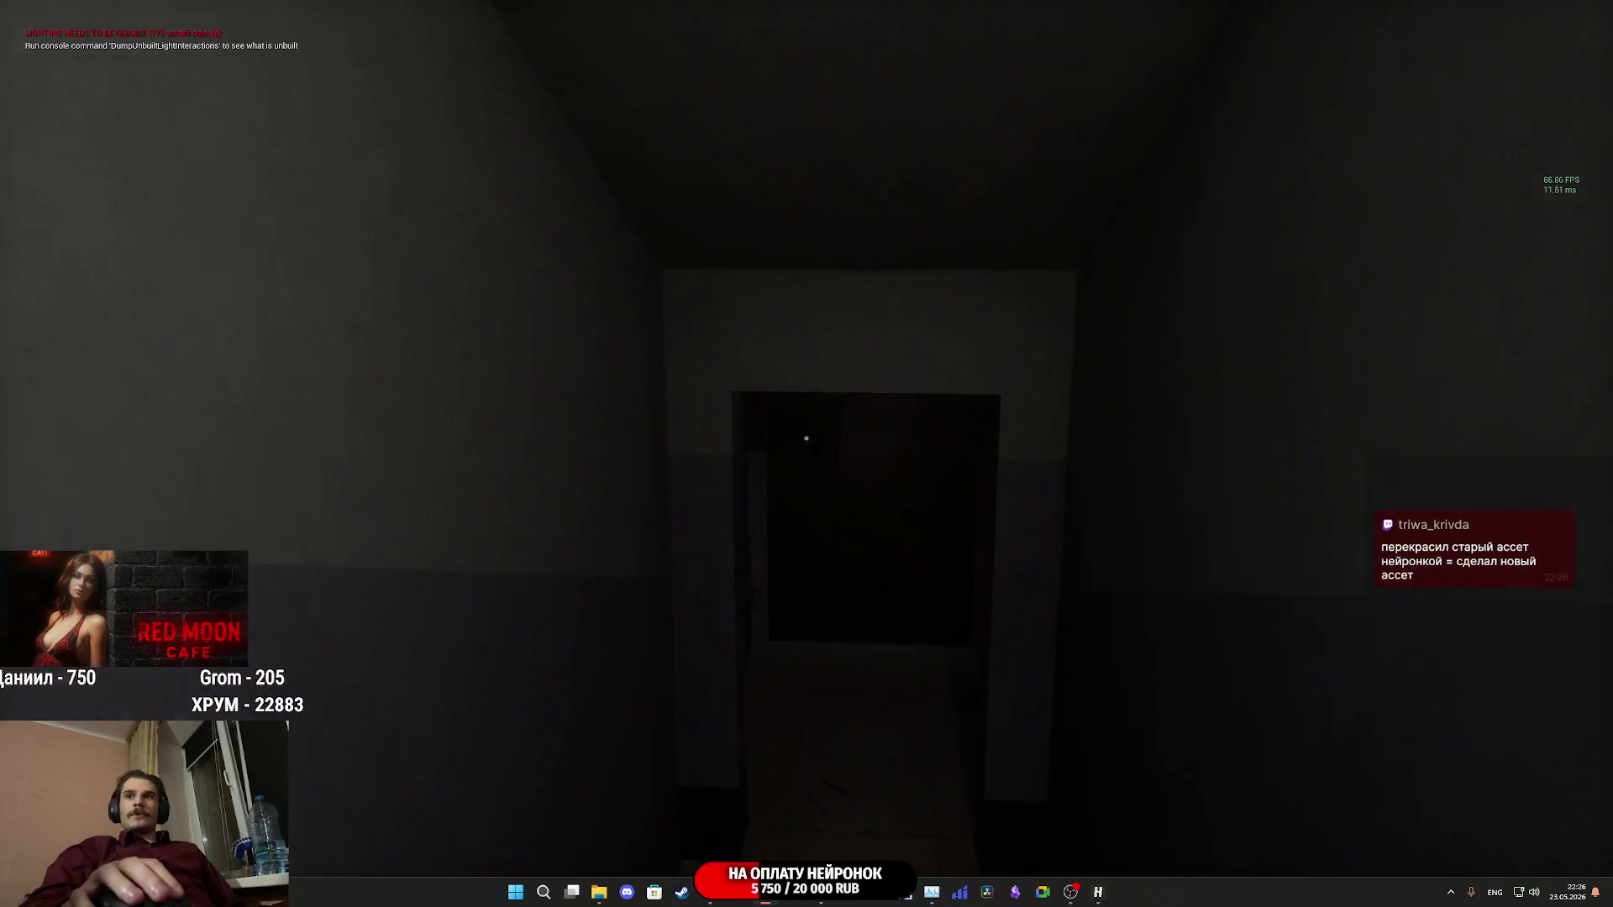
pyautogui.press('w')
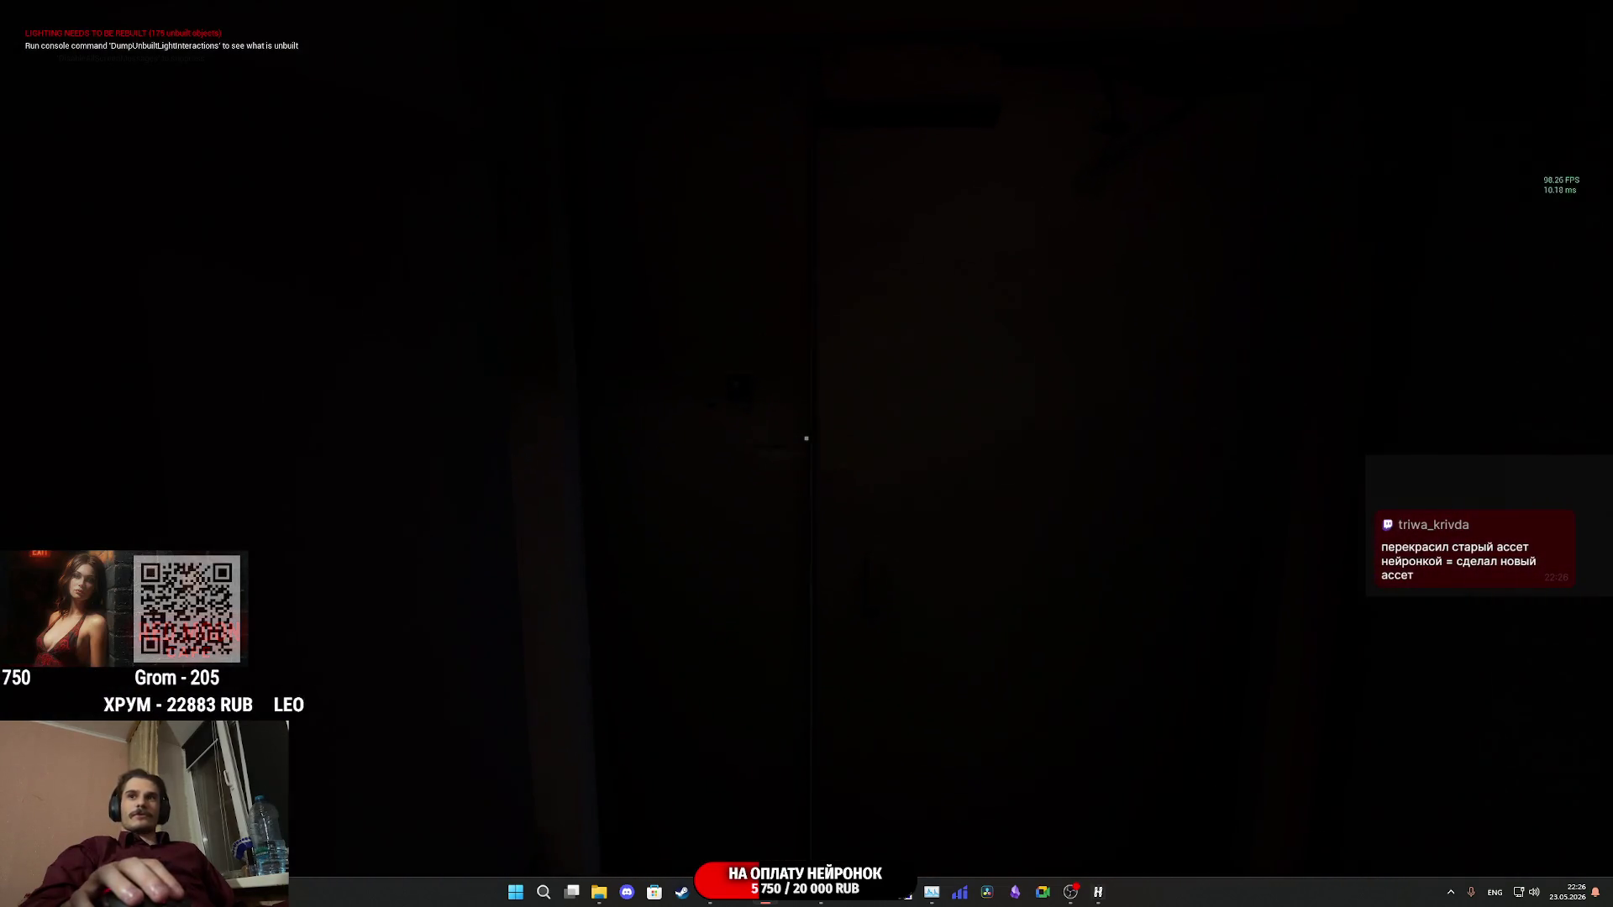
pyautogui.press('e')
# Walk along the street past the dark car and view the BMW's front from several angles.
pyautogui.press('w')
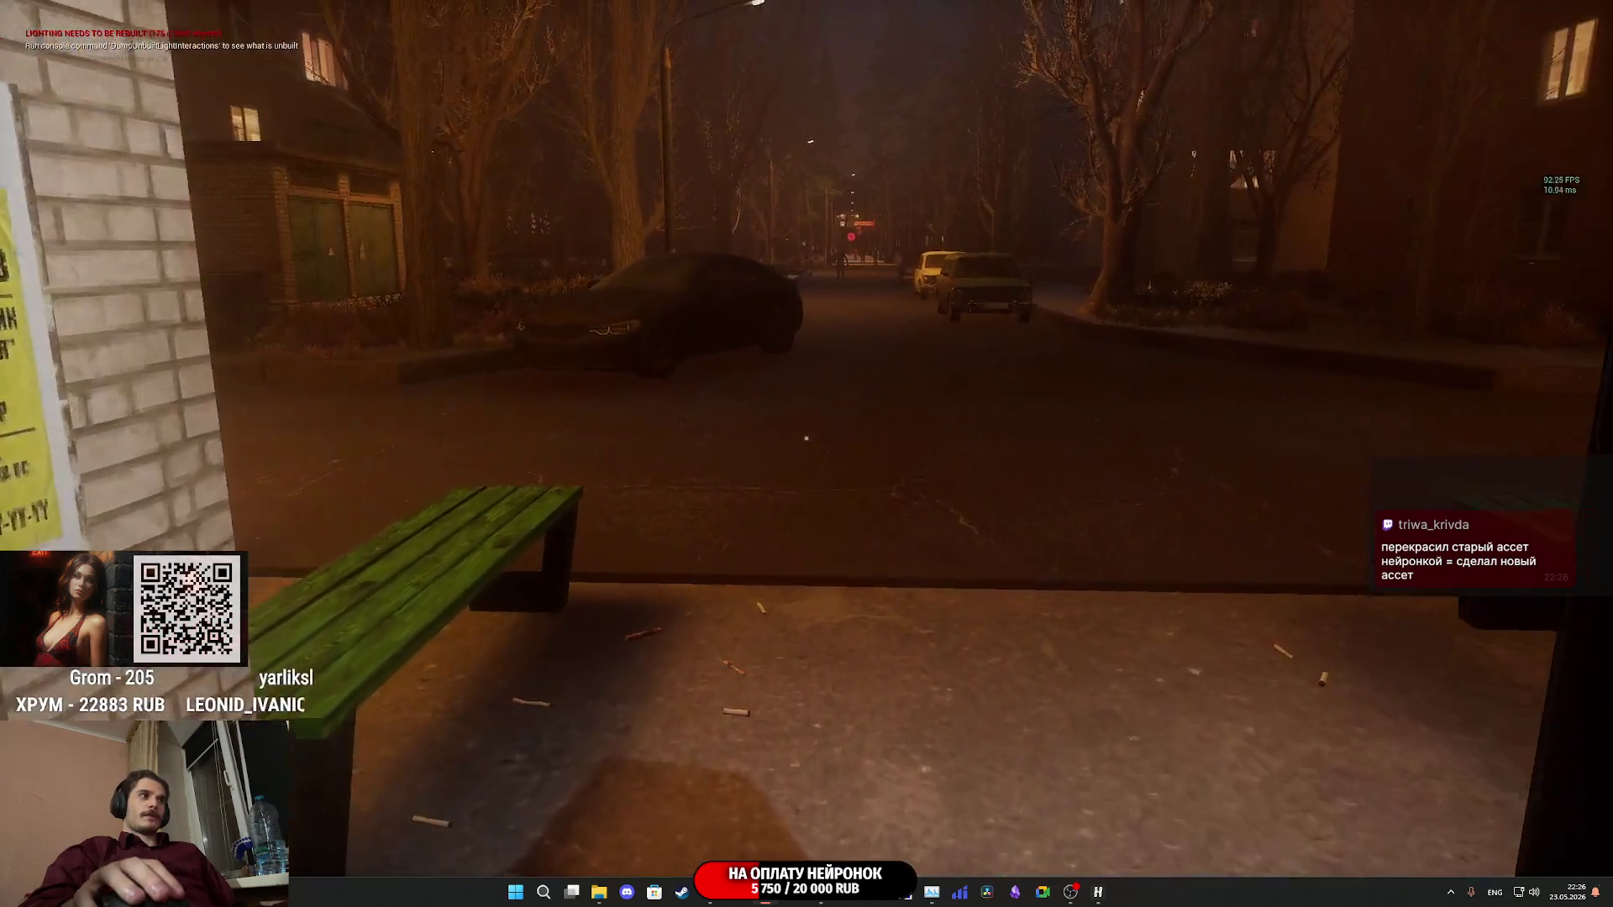
pyautogui.press('w')
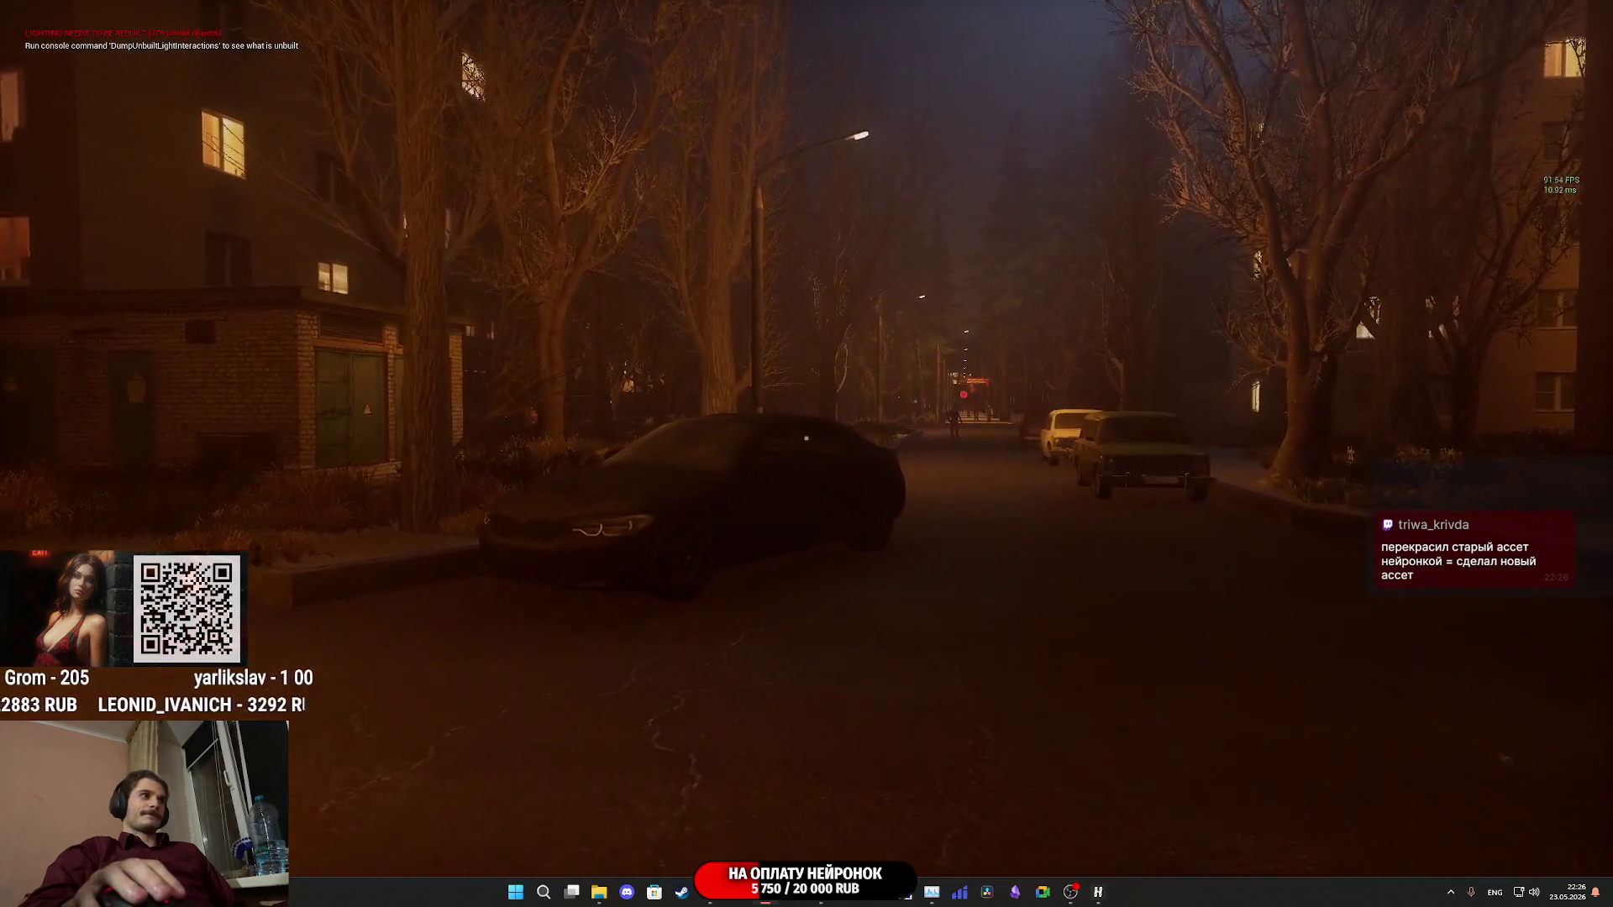
pyautogui.press('w')
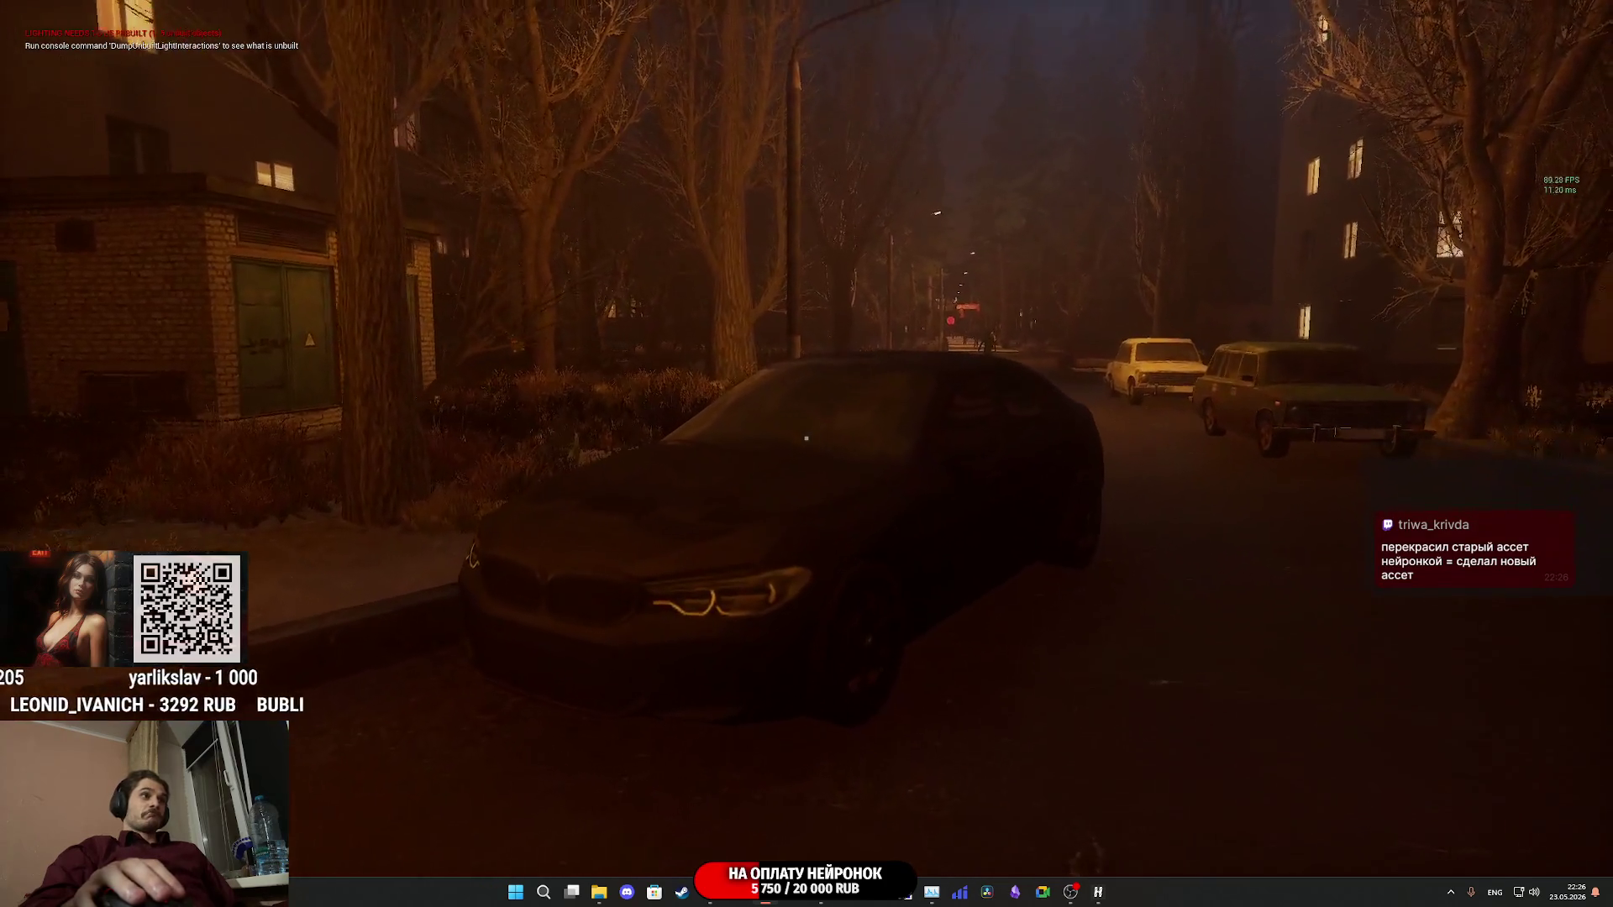
pyautogui.press('w')
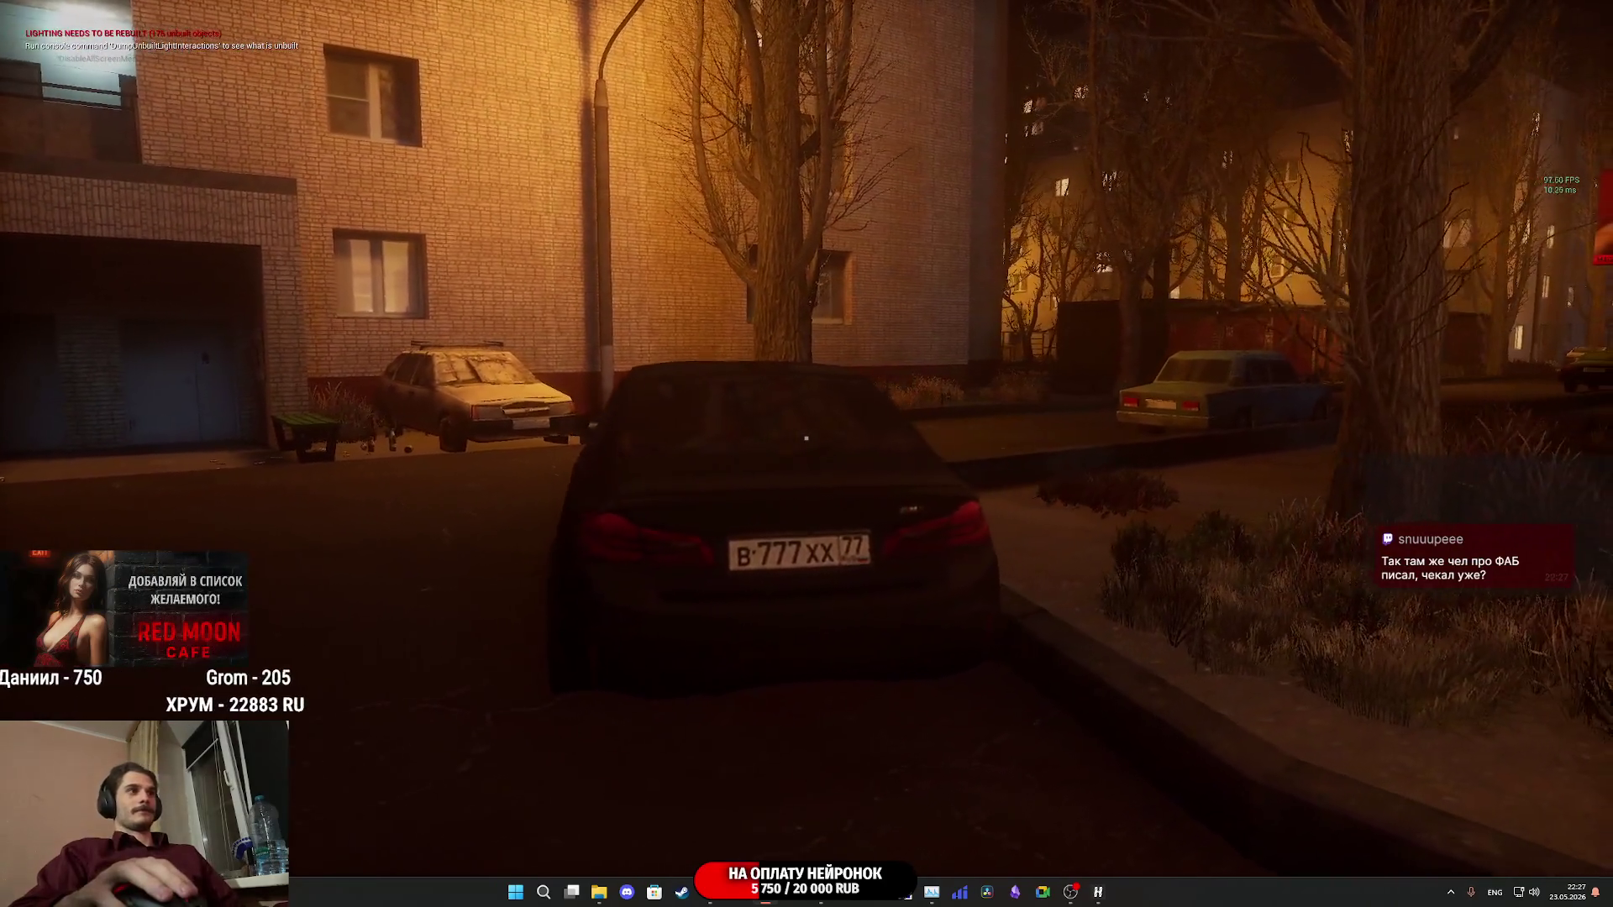
pyautogui.press('a')
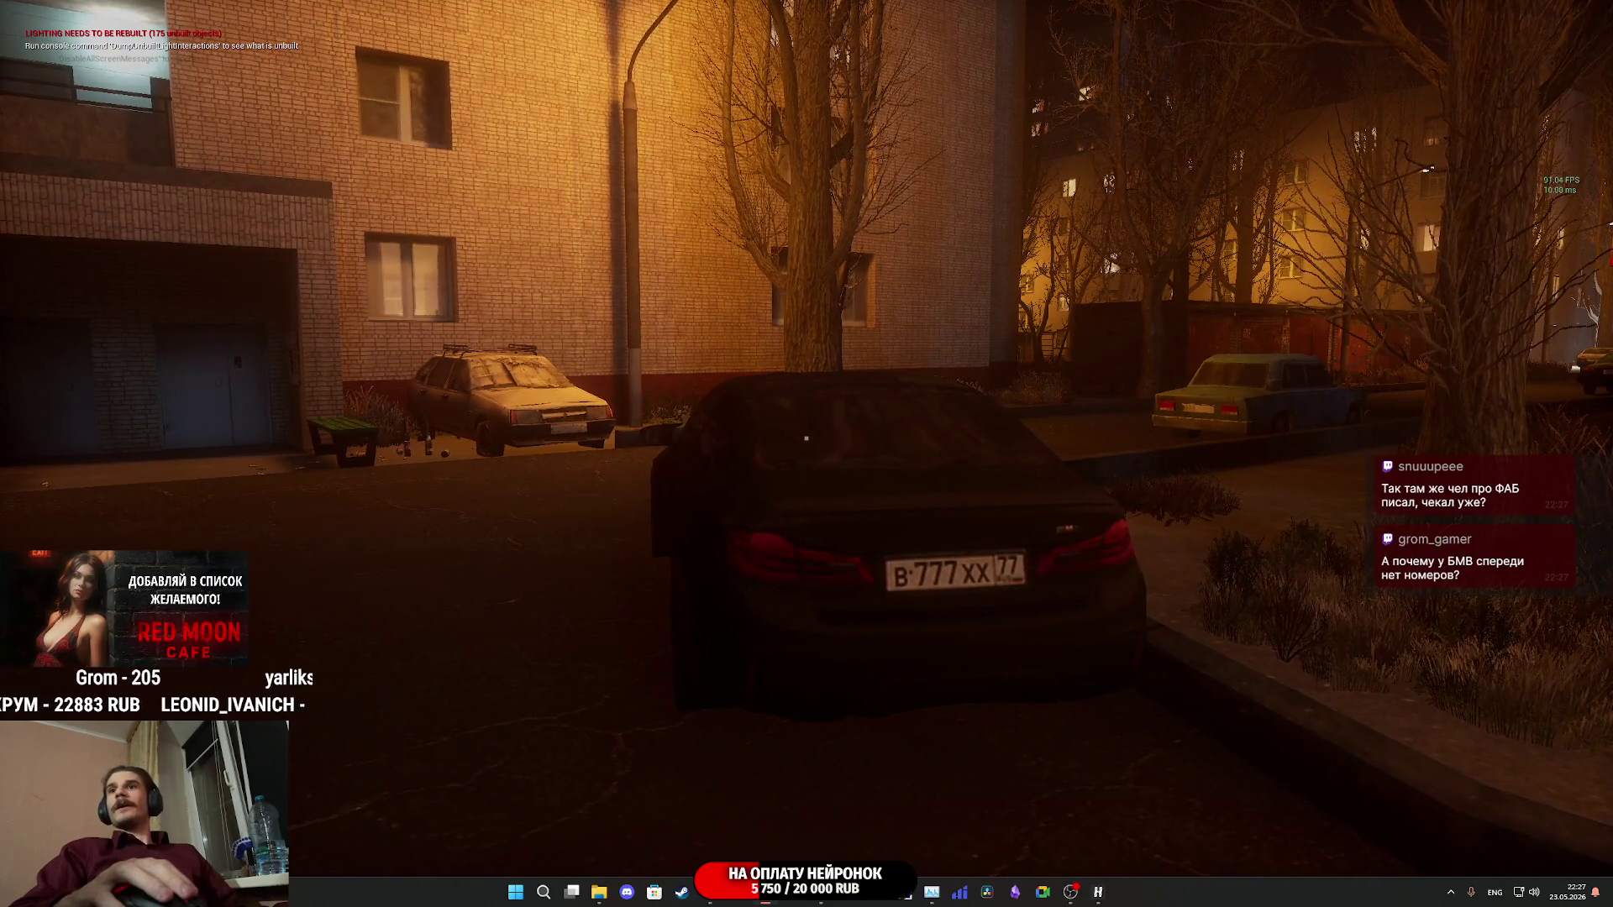
pyautogui.press('a')
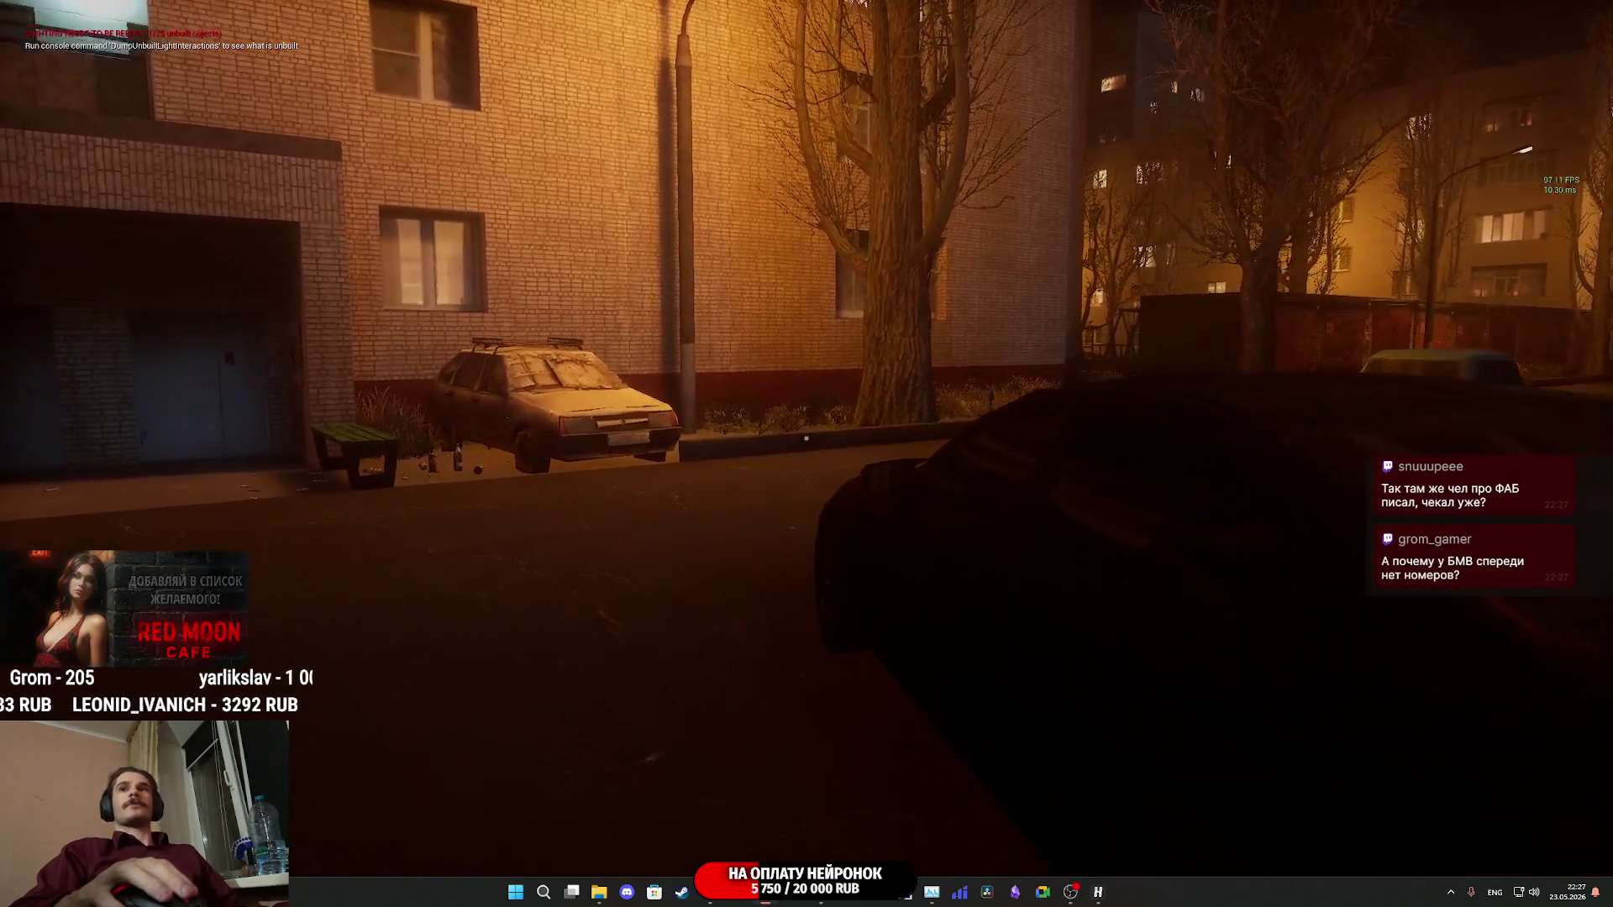
pyautogui.press('a')
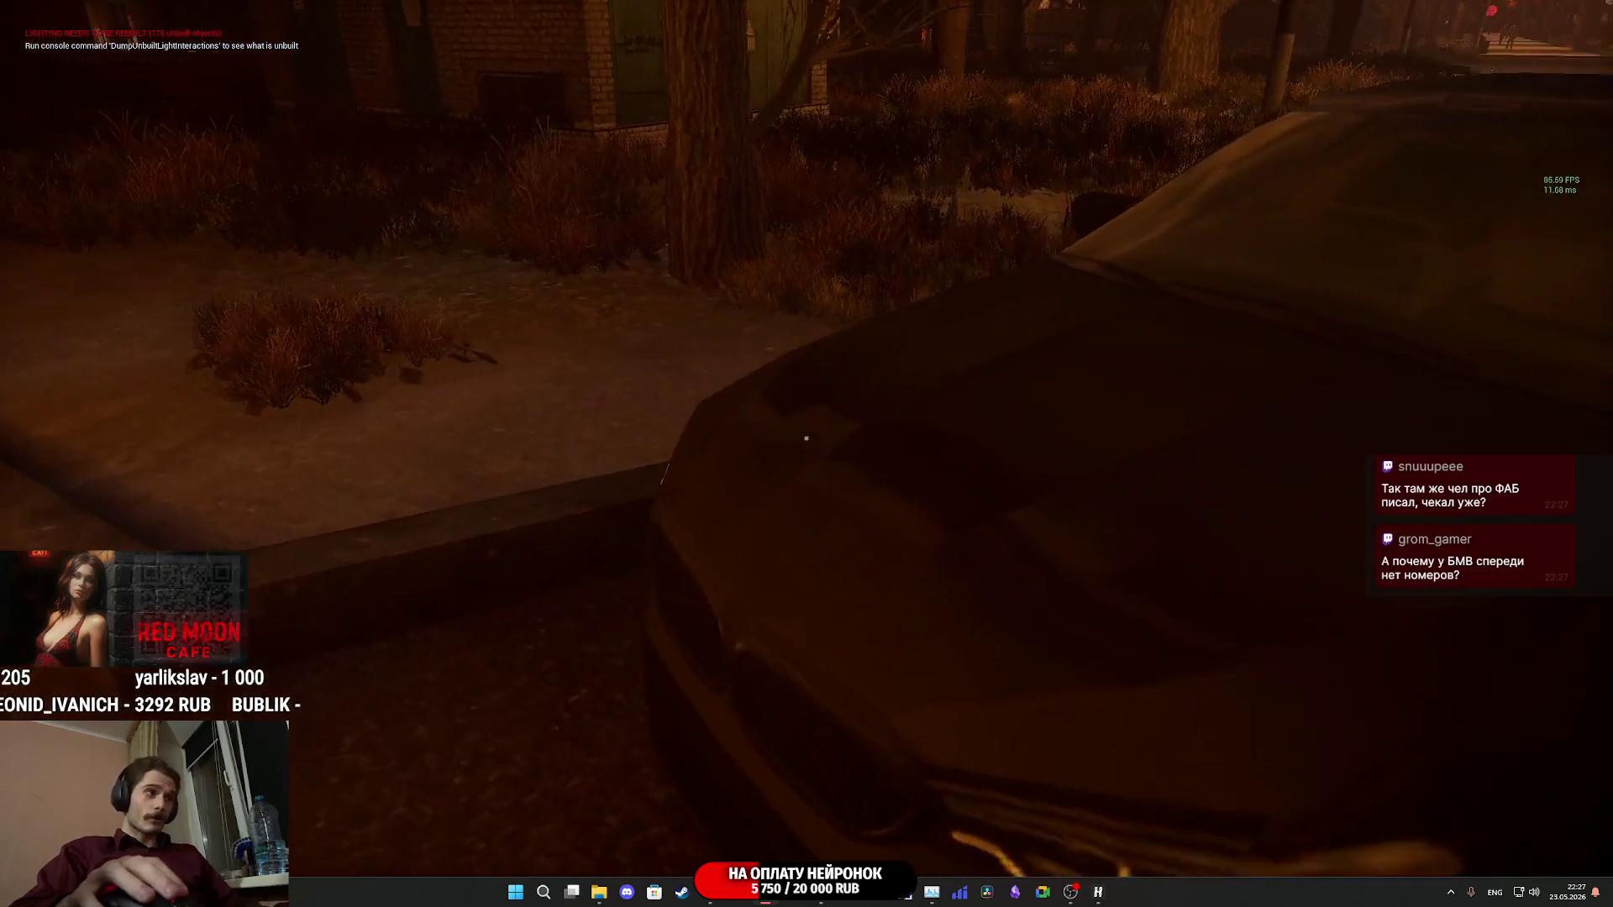
pyautogui.press('s')
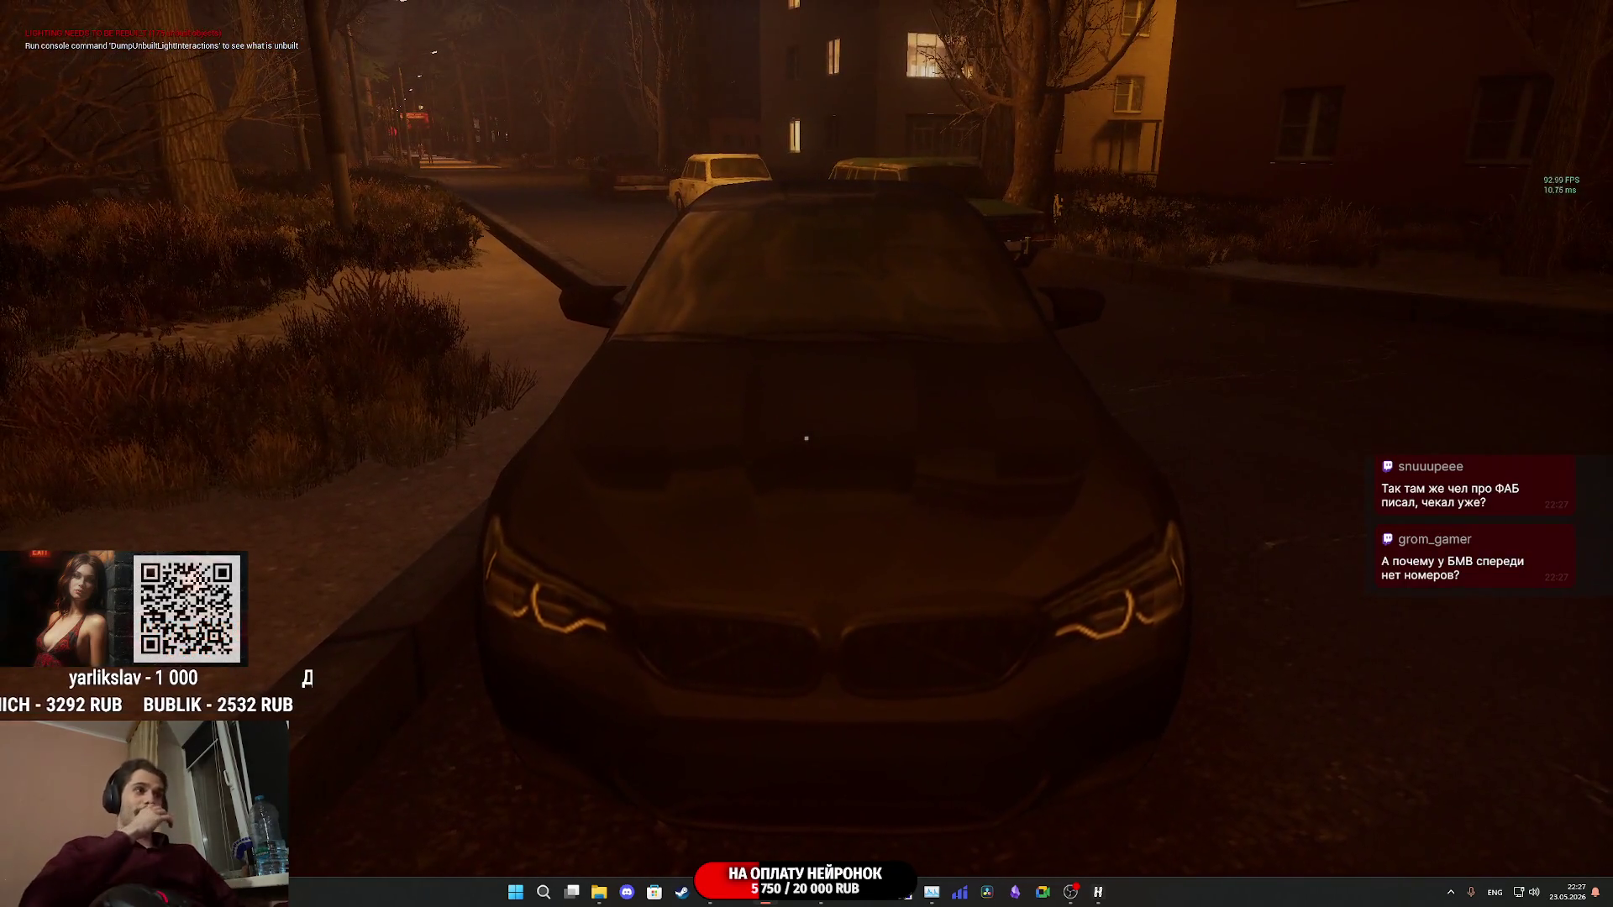
pyautogui.press('a')
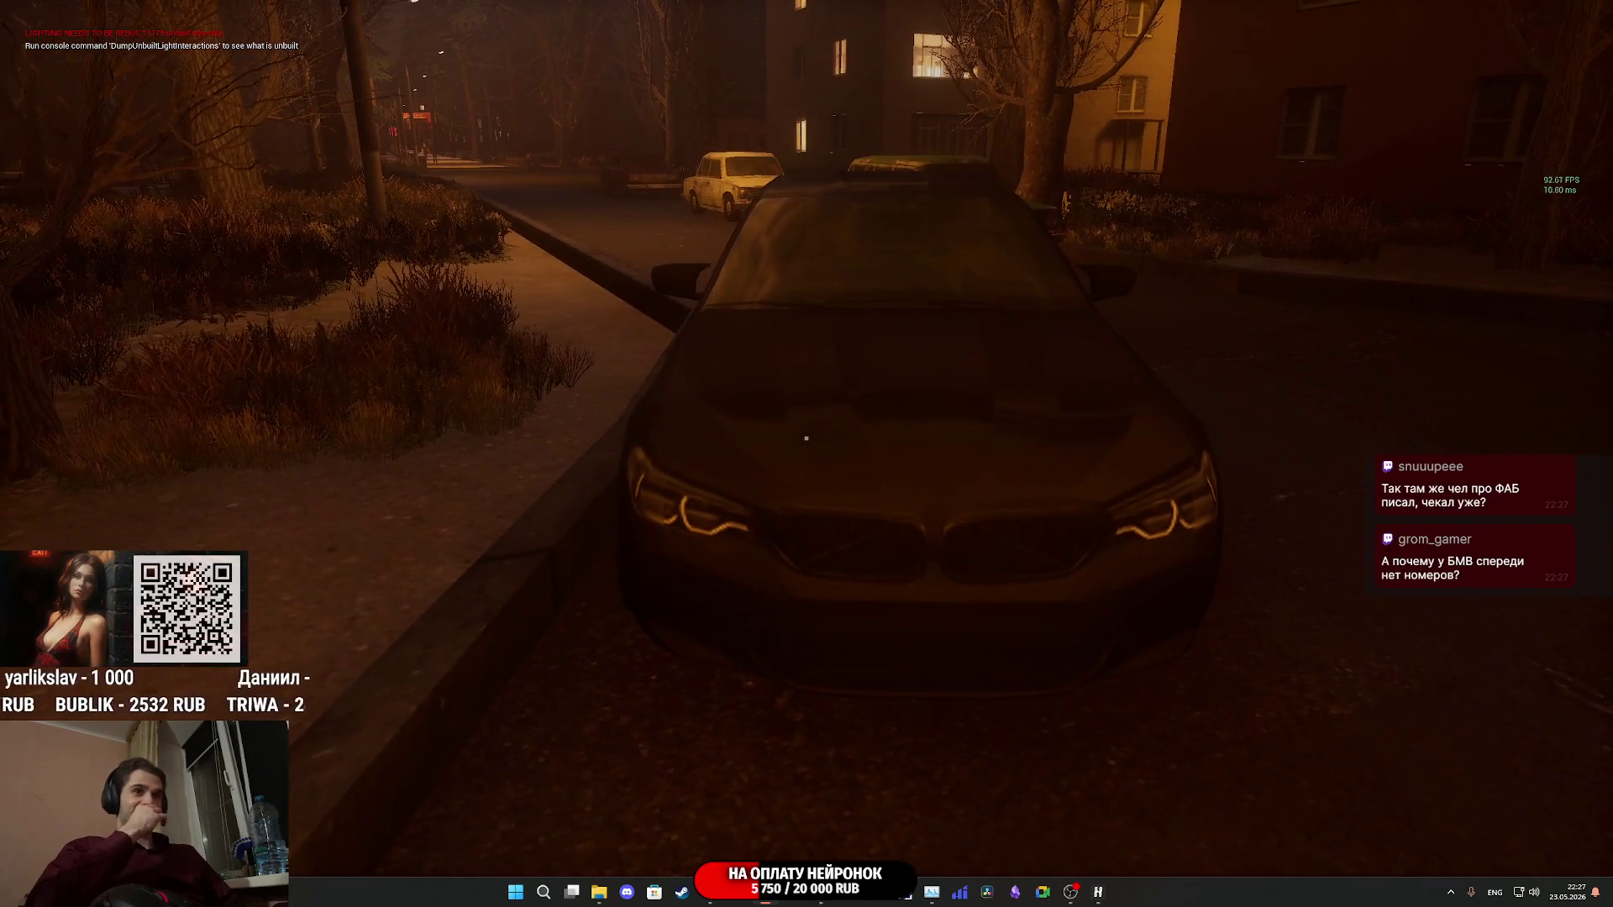
pyautogui.press('d')
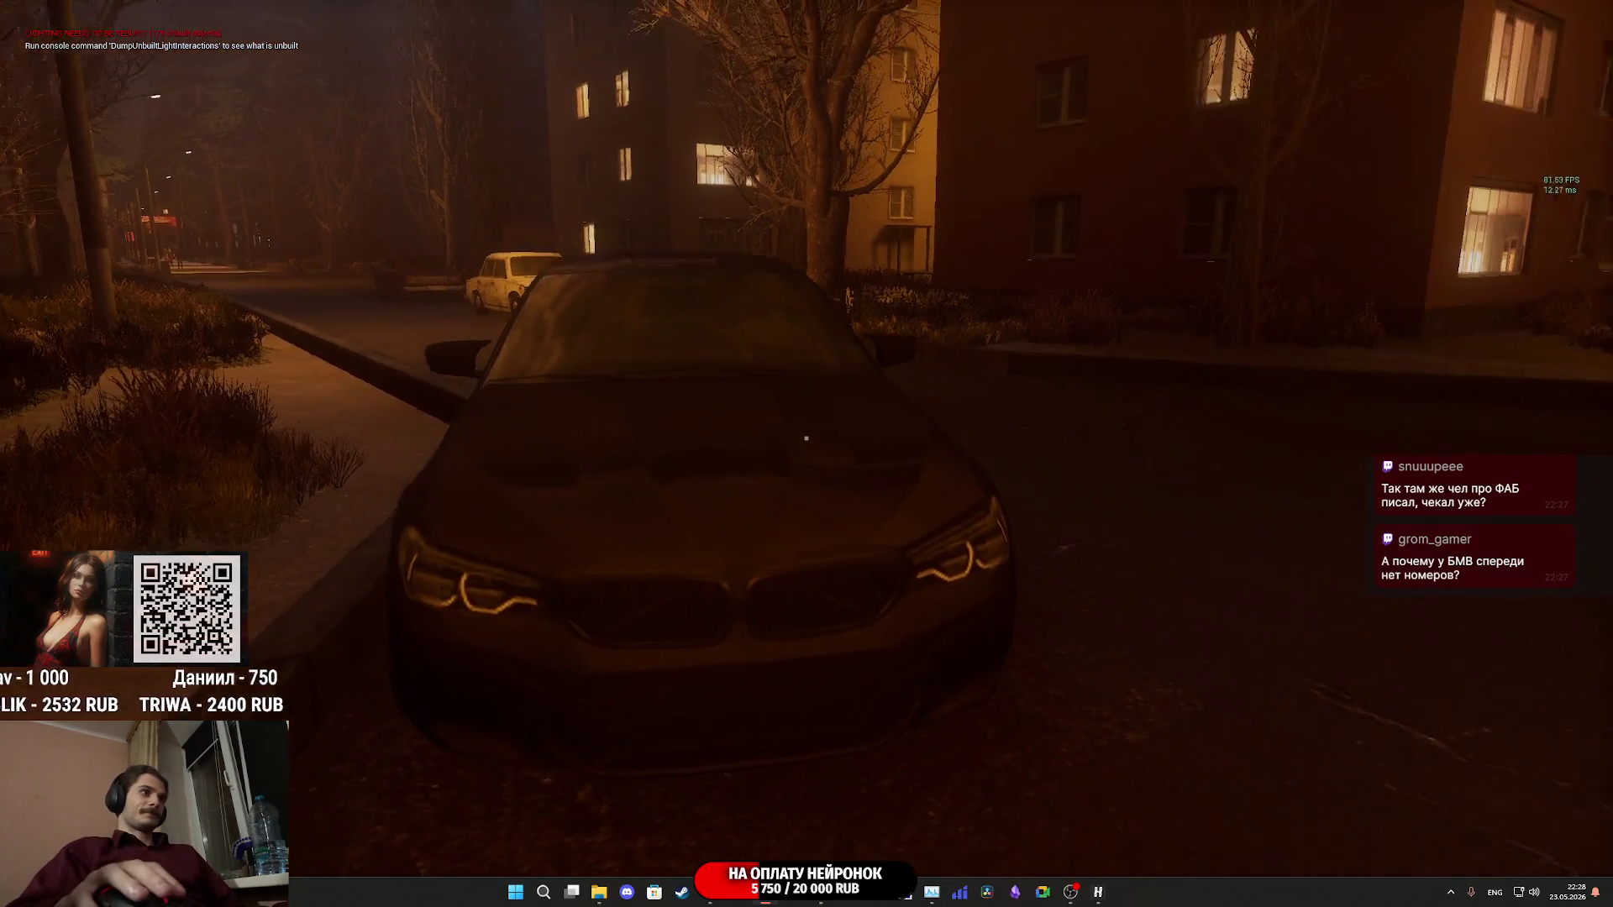
# Circle the BMW to see its rear plate, windshield and sides, then step back toward the street.
pyautogui.press('w')
pyautogui.press('d')
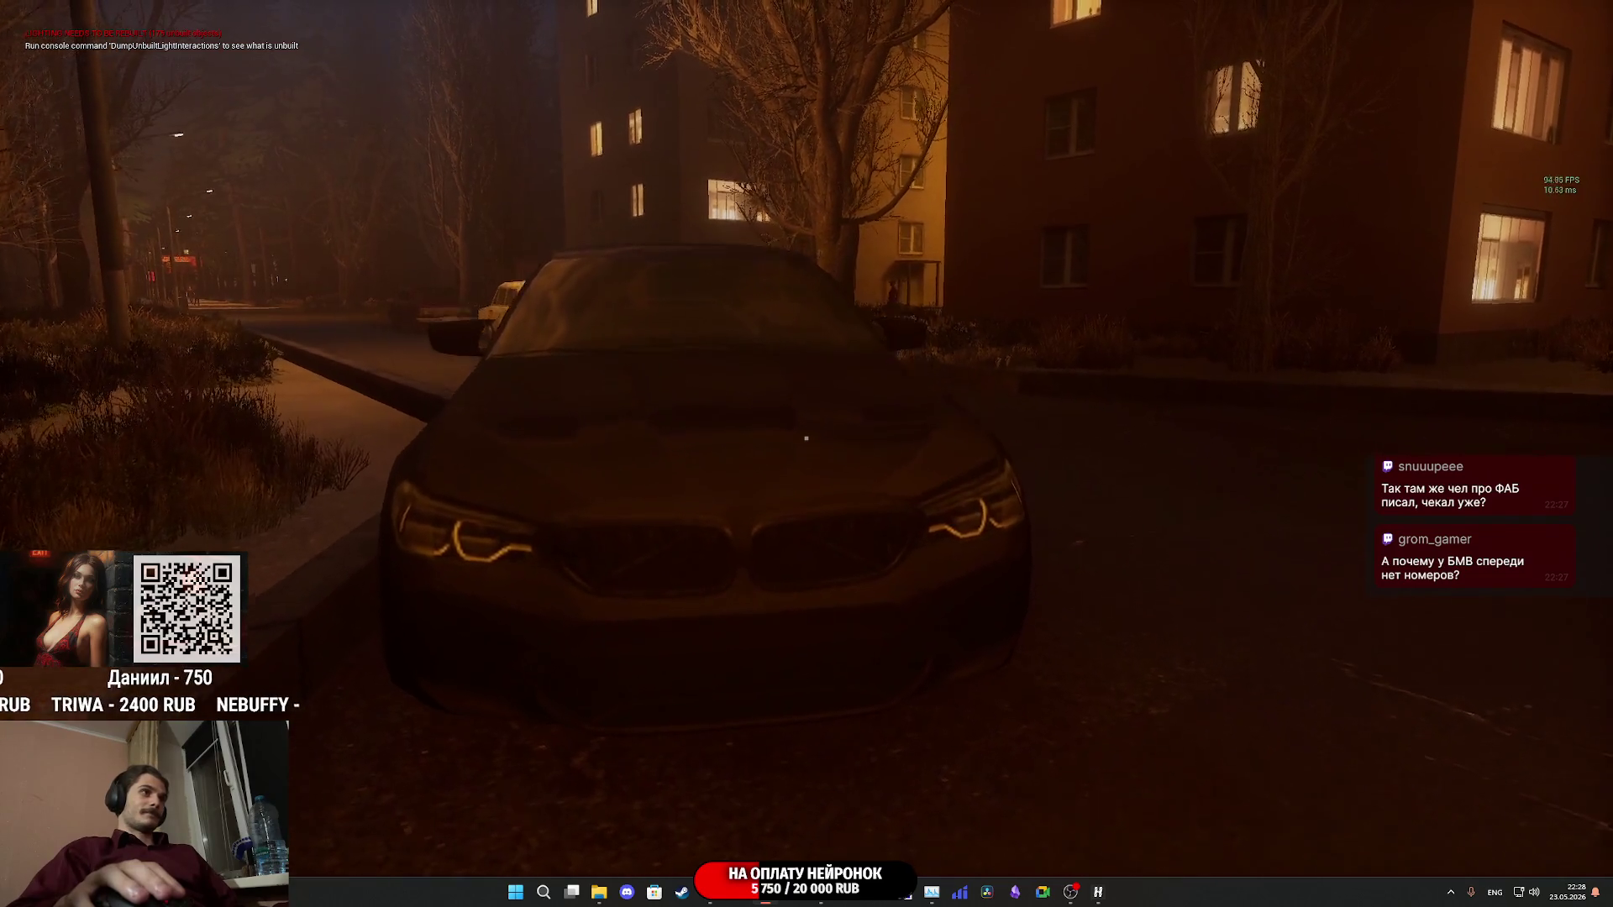
pyautogui.press('w')
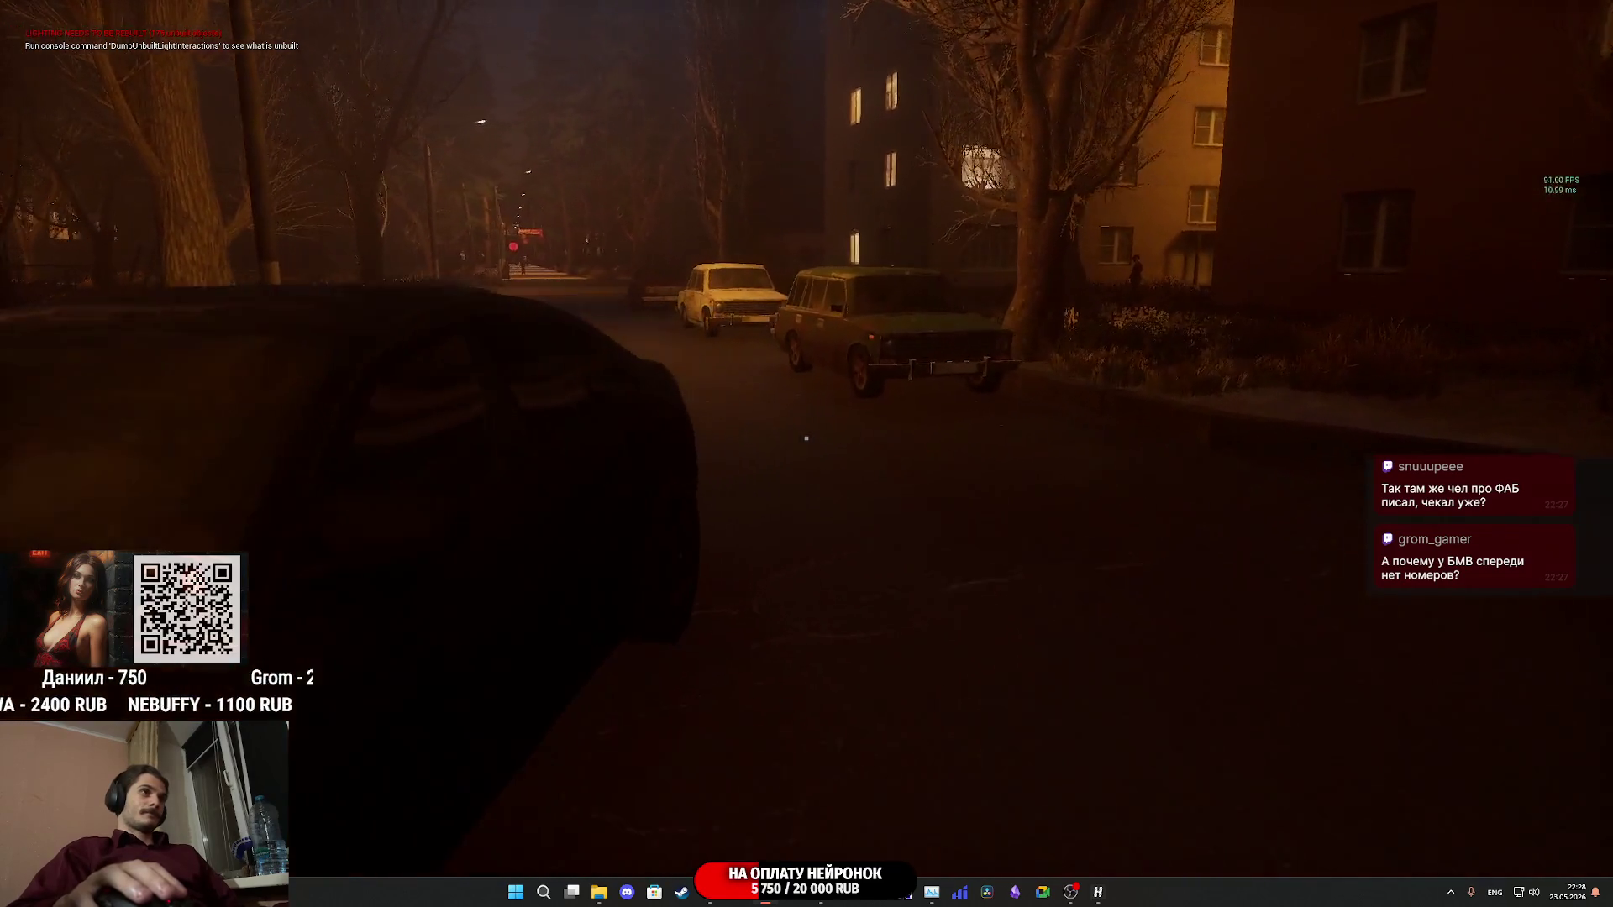
pyautogui.press('s')
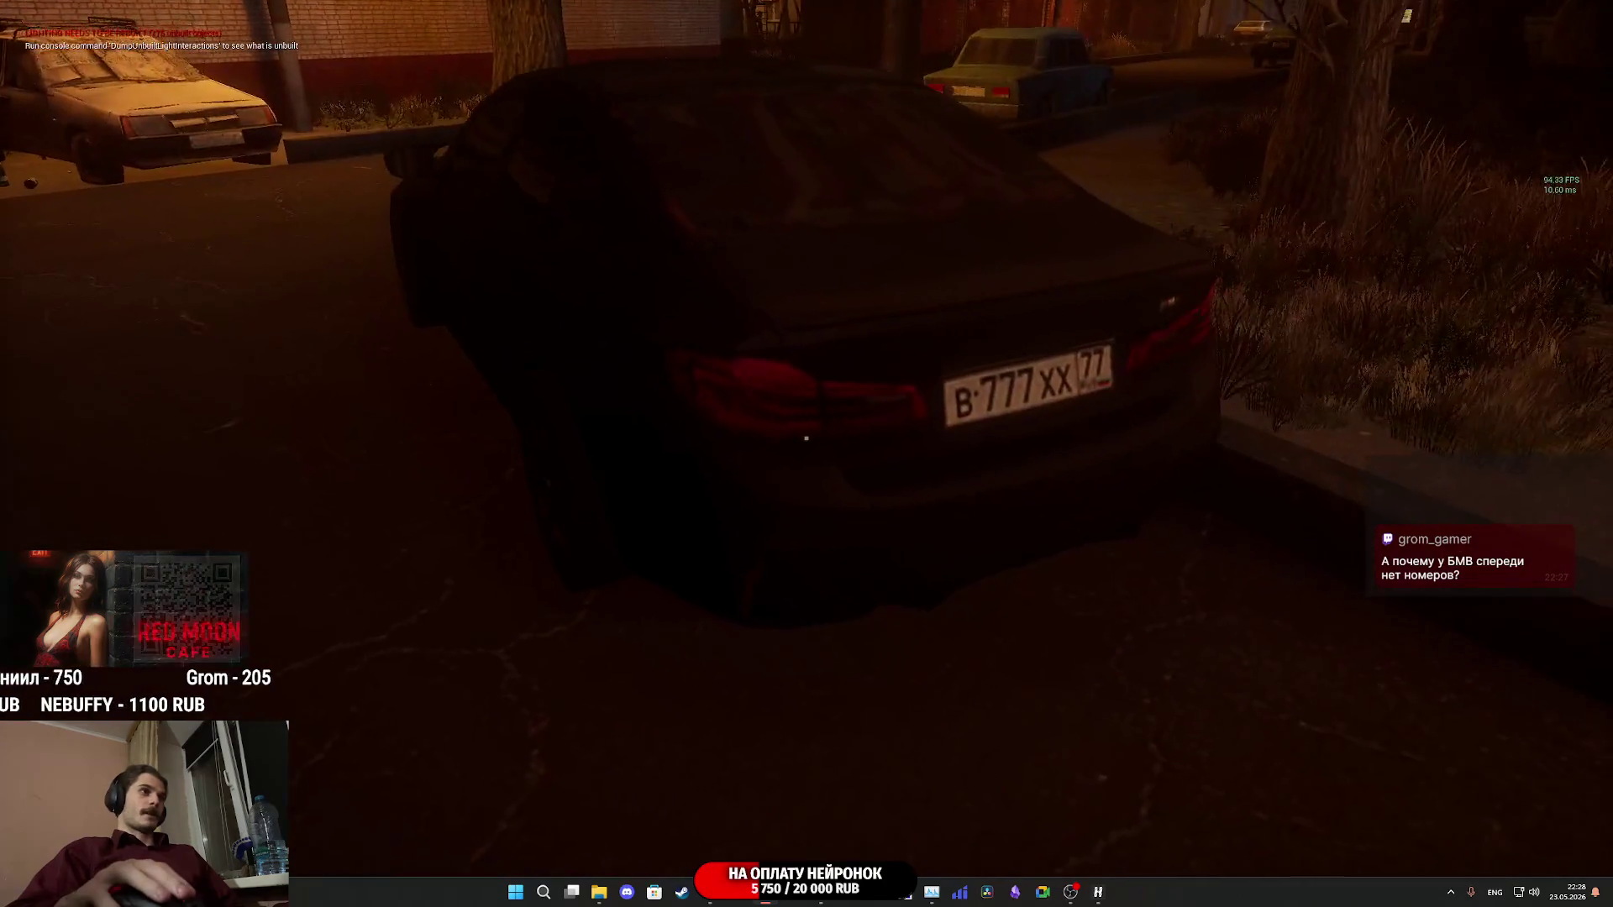
pyautogui.press('w')
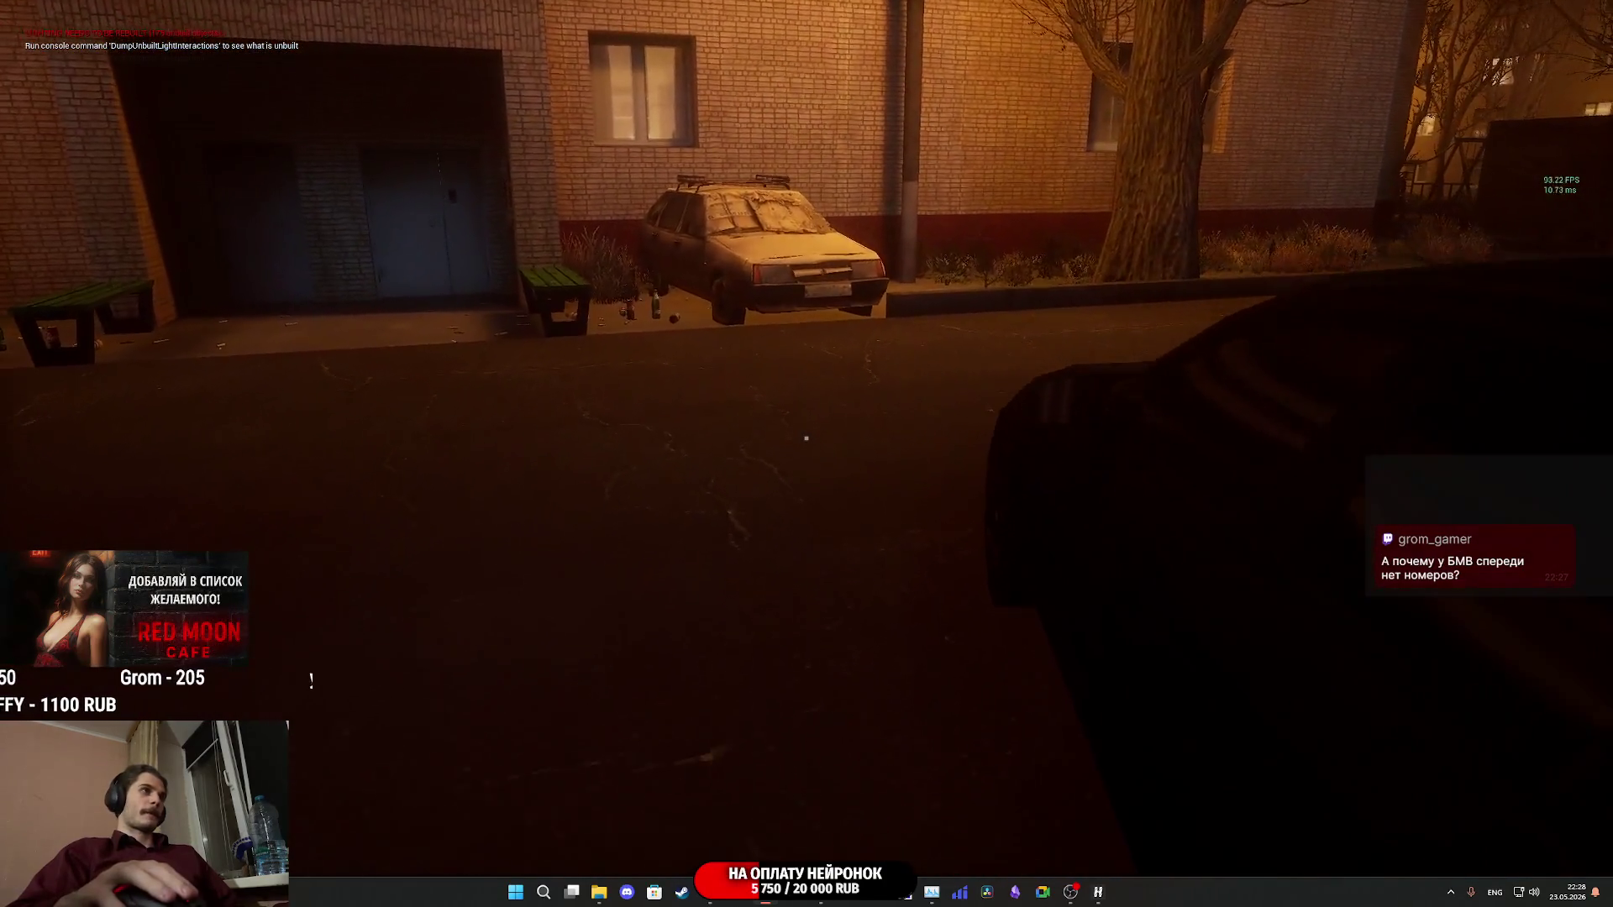
pyautogui.press('w')
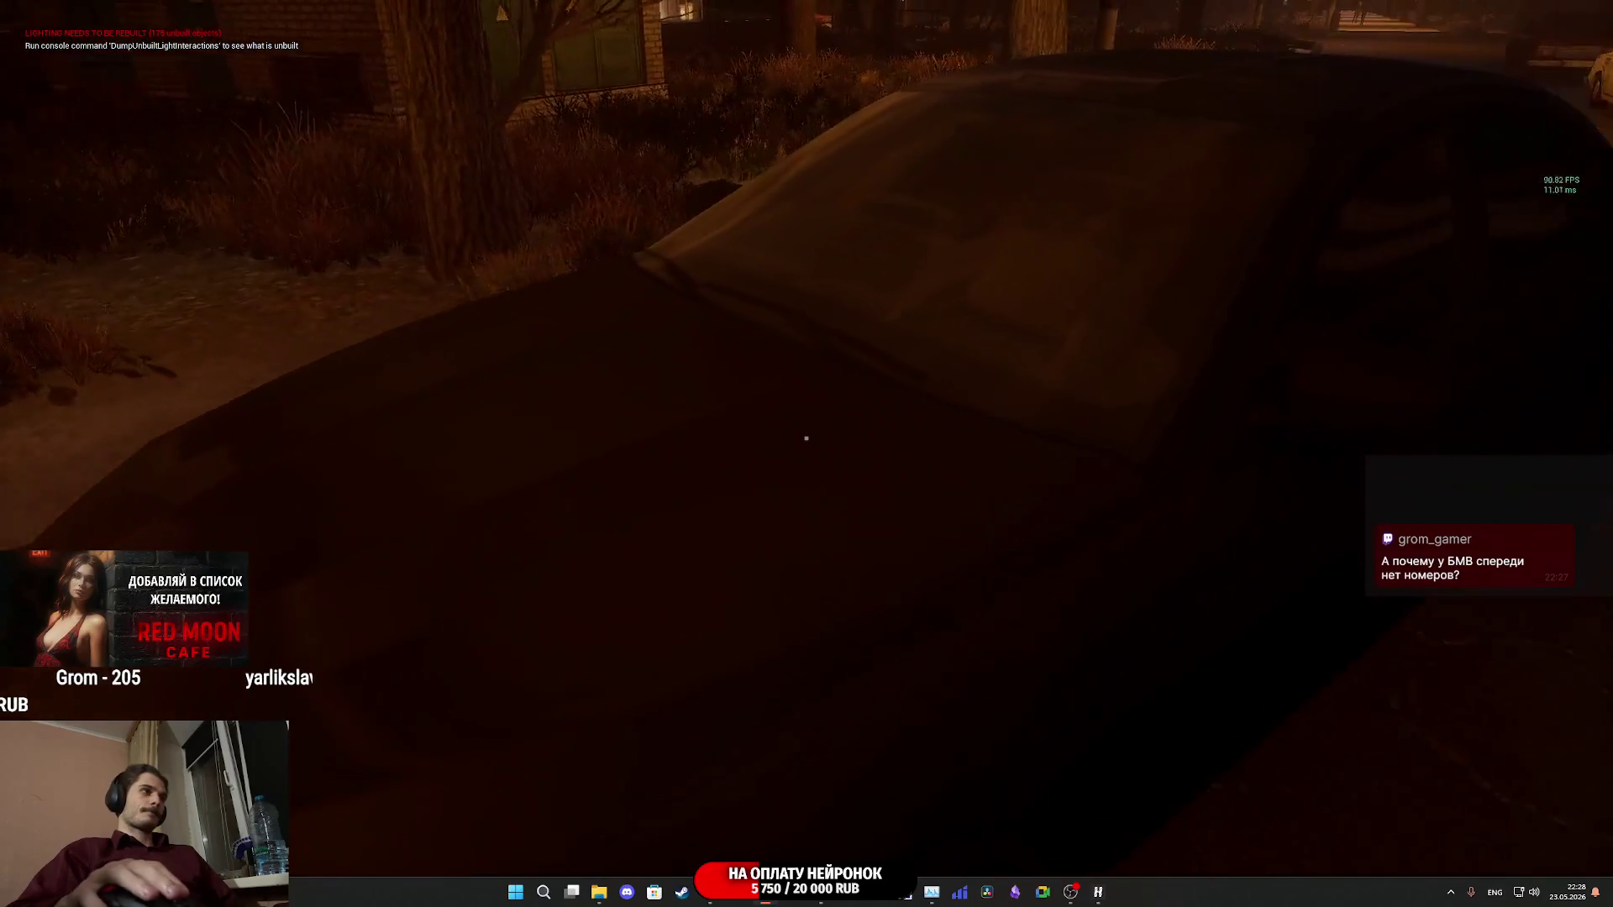
pyautogui.press('s')
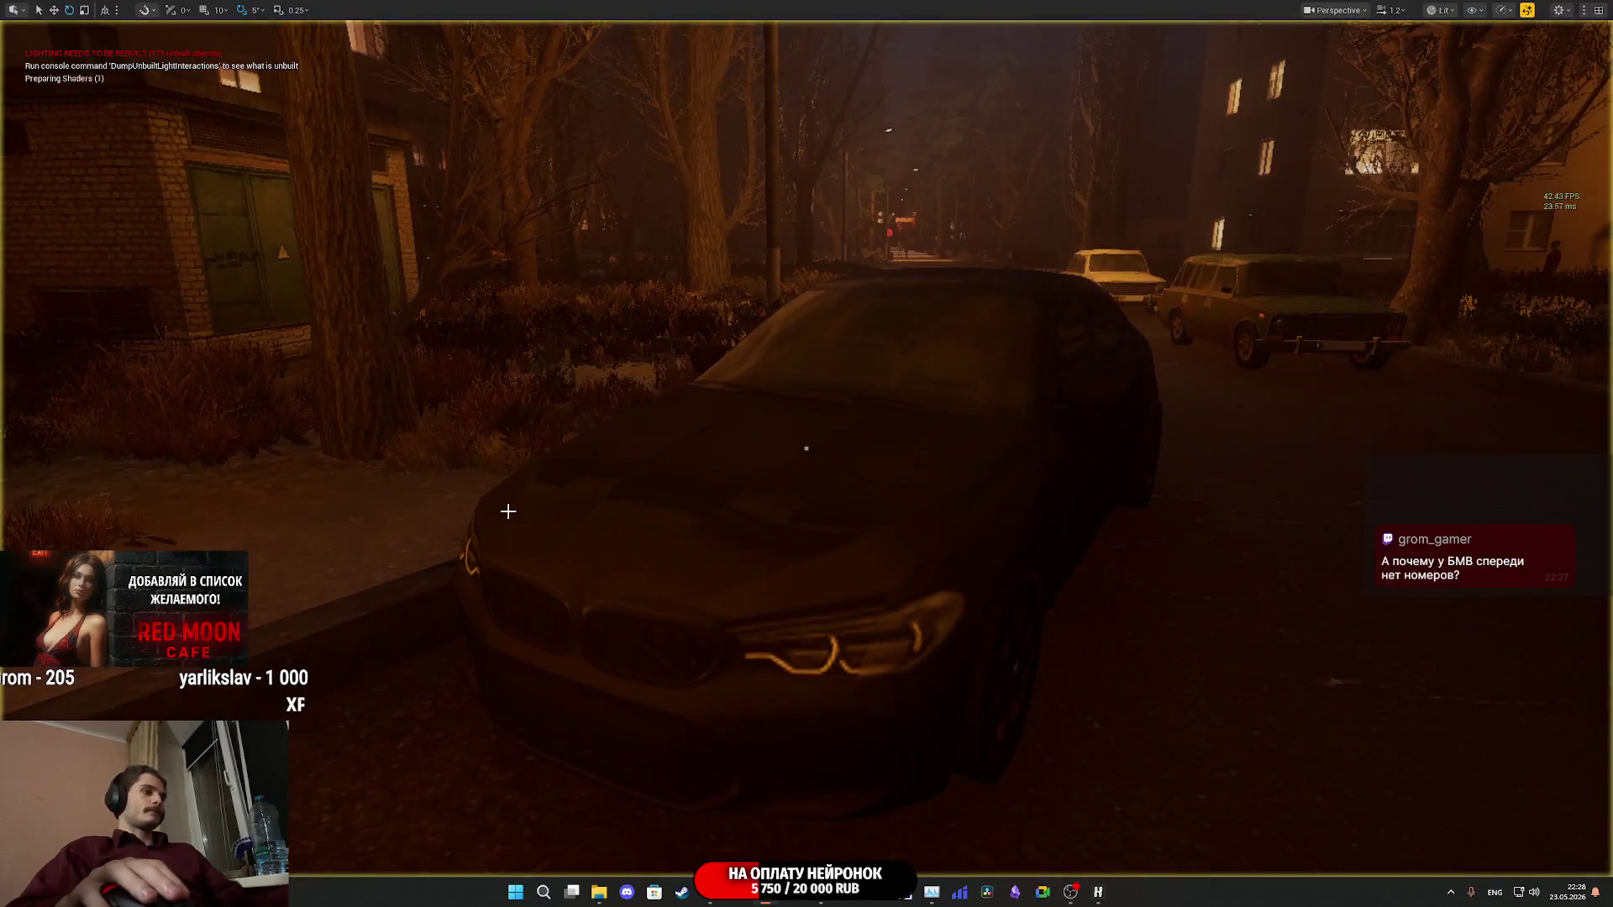
pyautogui.moveTo(507, 511)
pyautogui.mouseDown()
pyautogui.moveTo(361, 504)
pyautogui.moveTo(454, 505)
pyautogui.mouseUp()
pyautogui.moveTo(507, 549)
pyautogui.mouseDown()
pyautogui.moveTo(500, 622)
pyautogui.moveTo(507, 549)
pyautogui.moveTo(378, 537)
pyautogui.moveTo(453, 537)
pyautogui.moveTo(471, 521)
pyautogui.mouseUp()
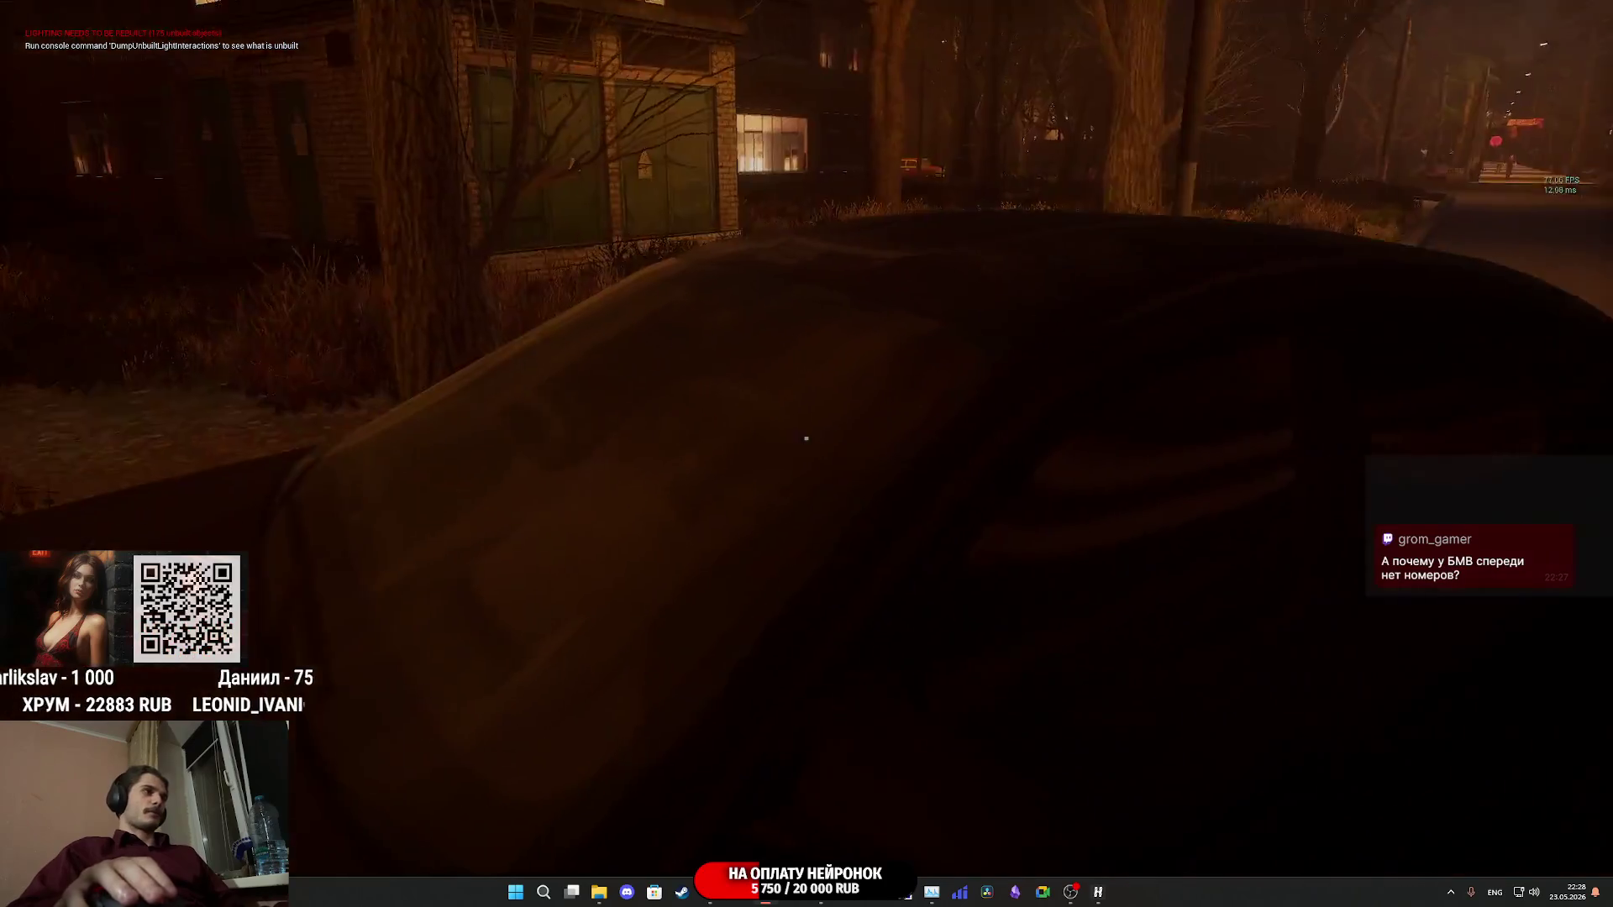
pyautogui.press('w')
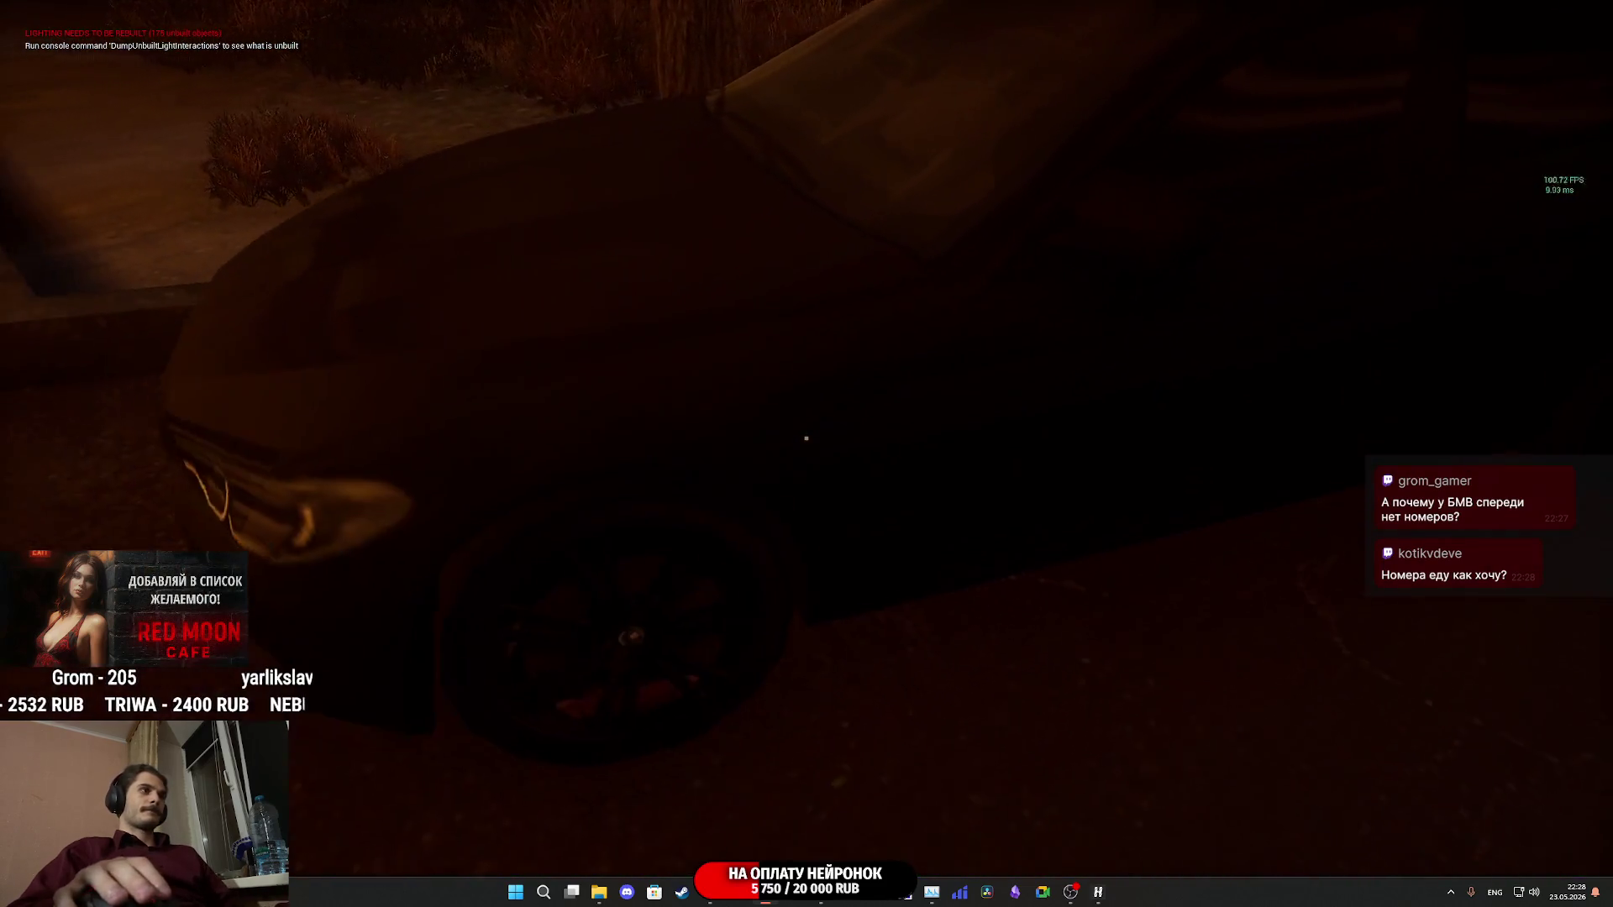
pyautogui.press('s')
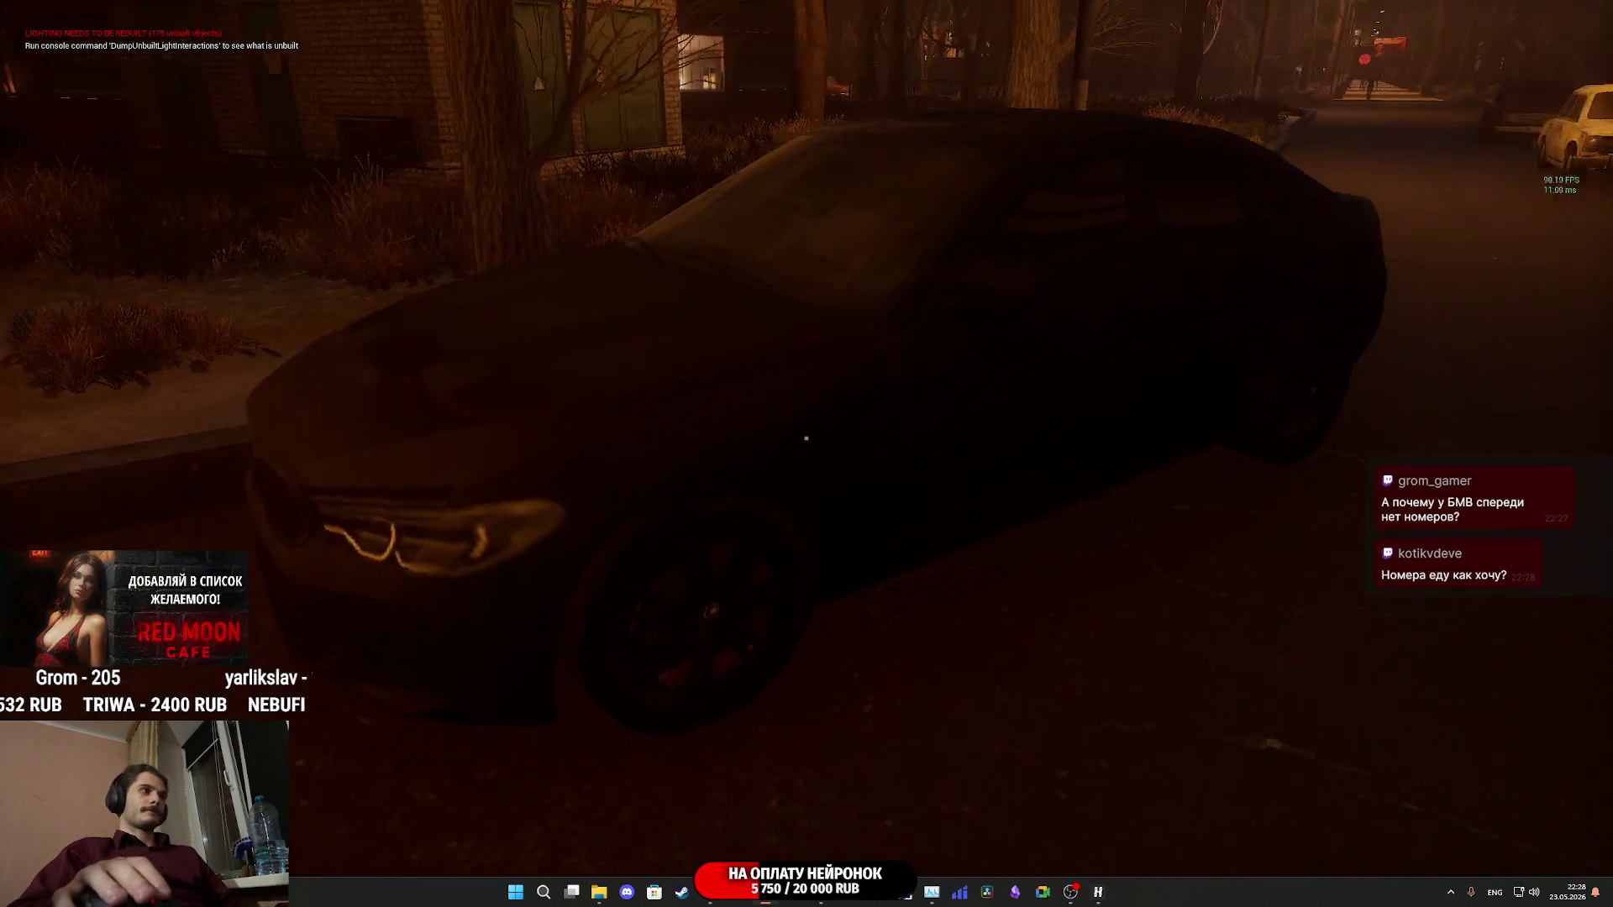
pyautogui.press('s')
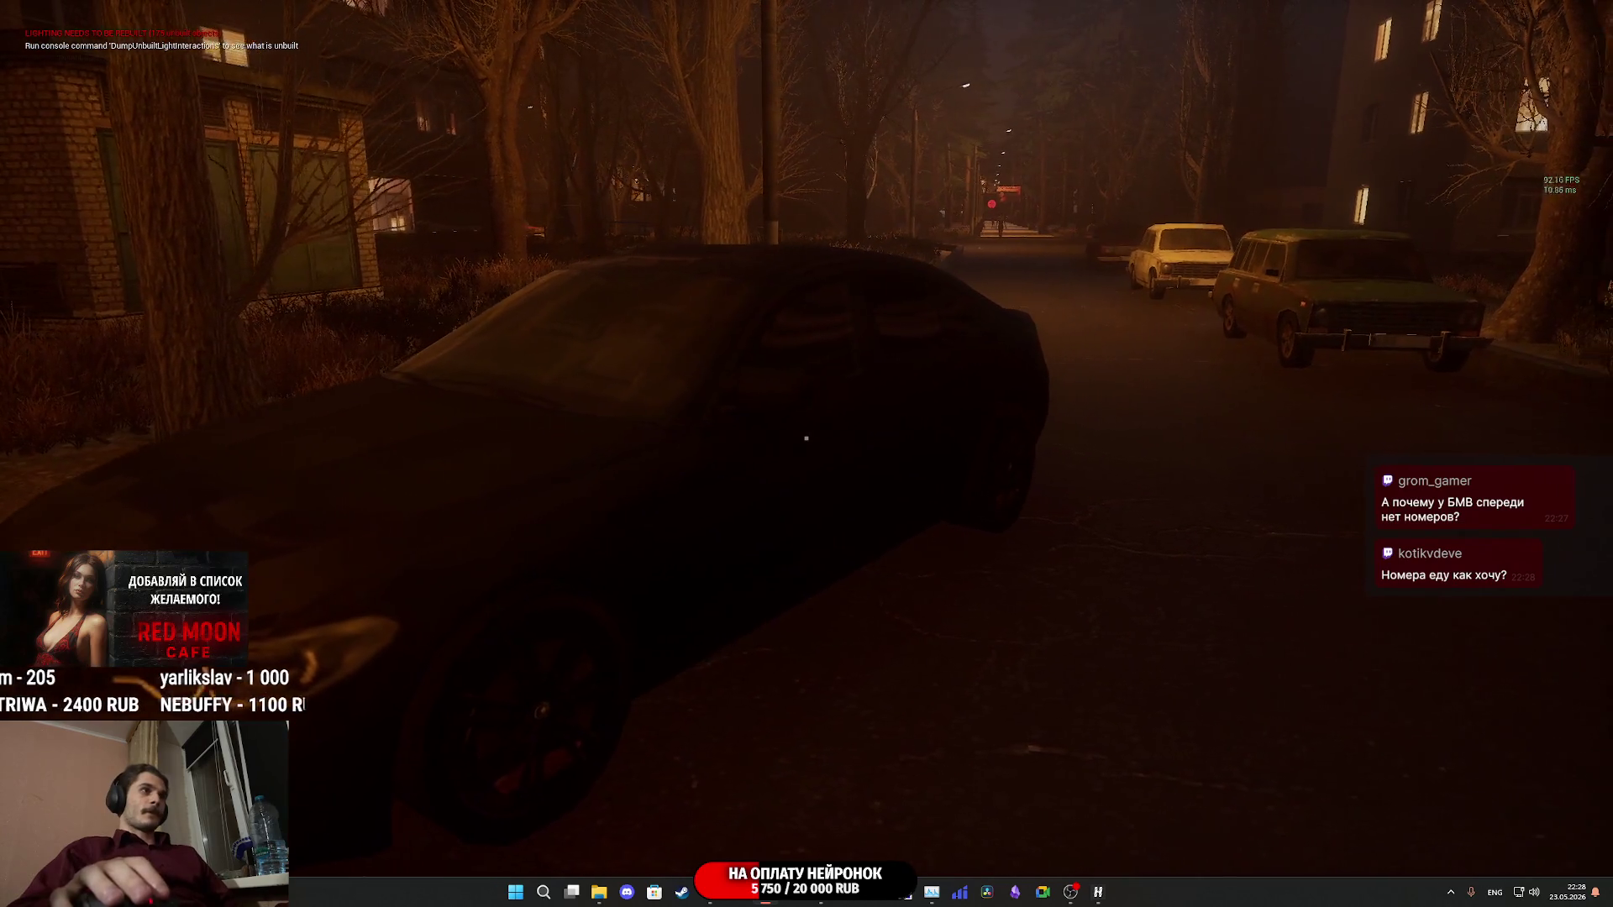
# Look over the green station wagon all around, ending in front of the dark BMW.
pyautogui.press('w')
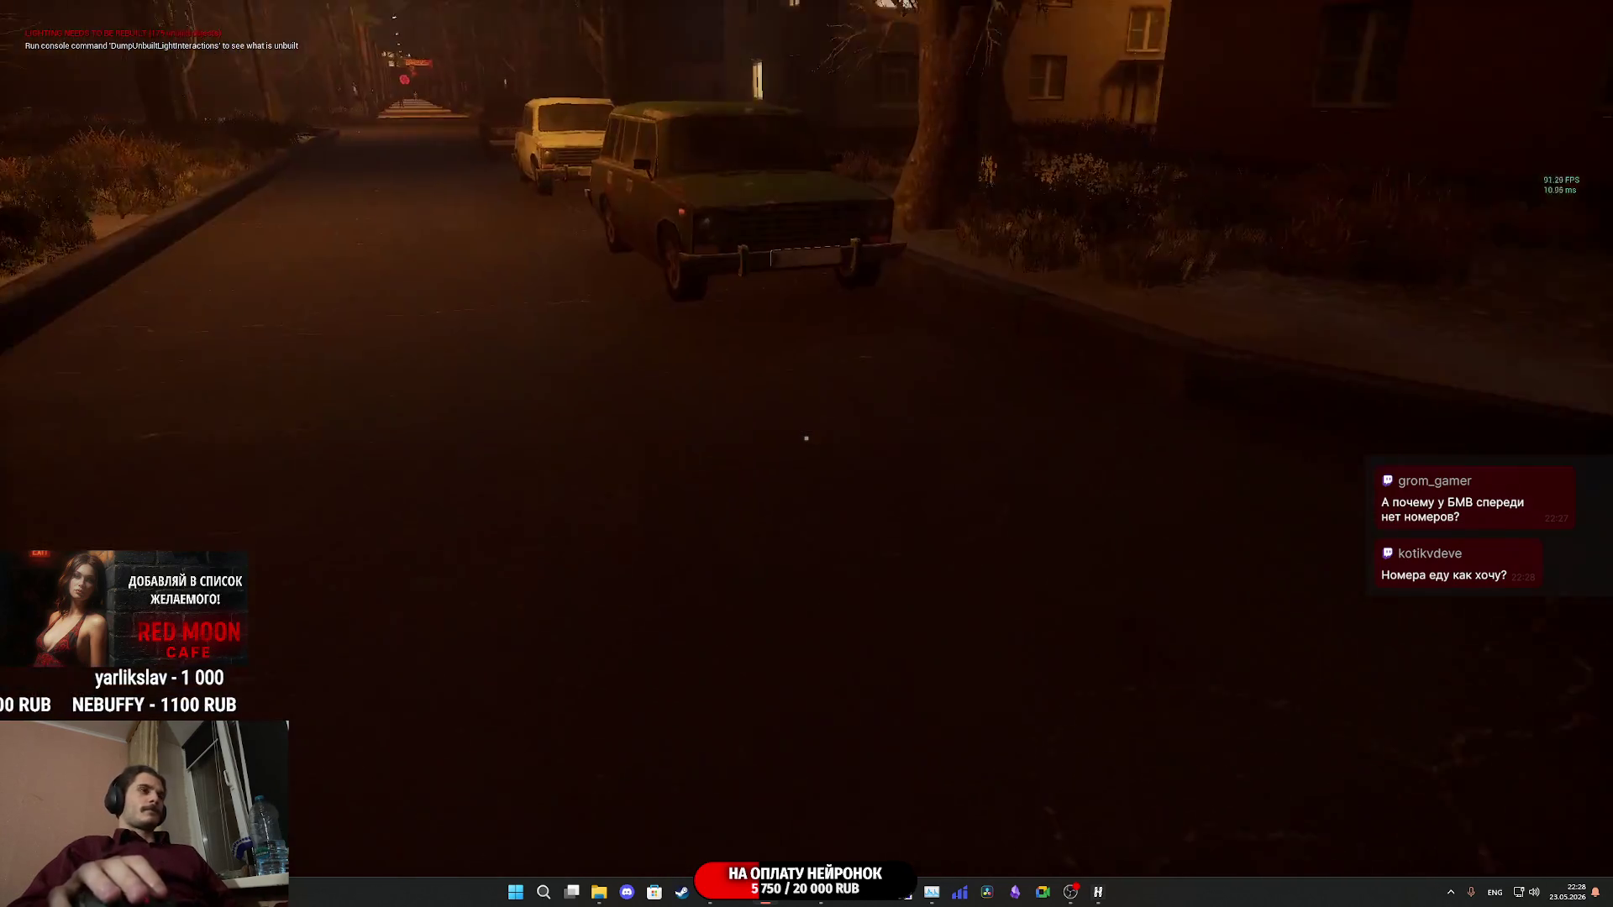
pyautogui.press('w')
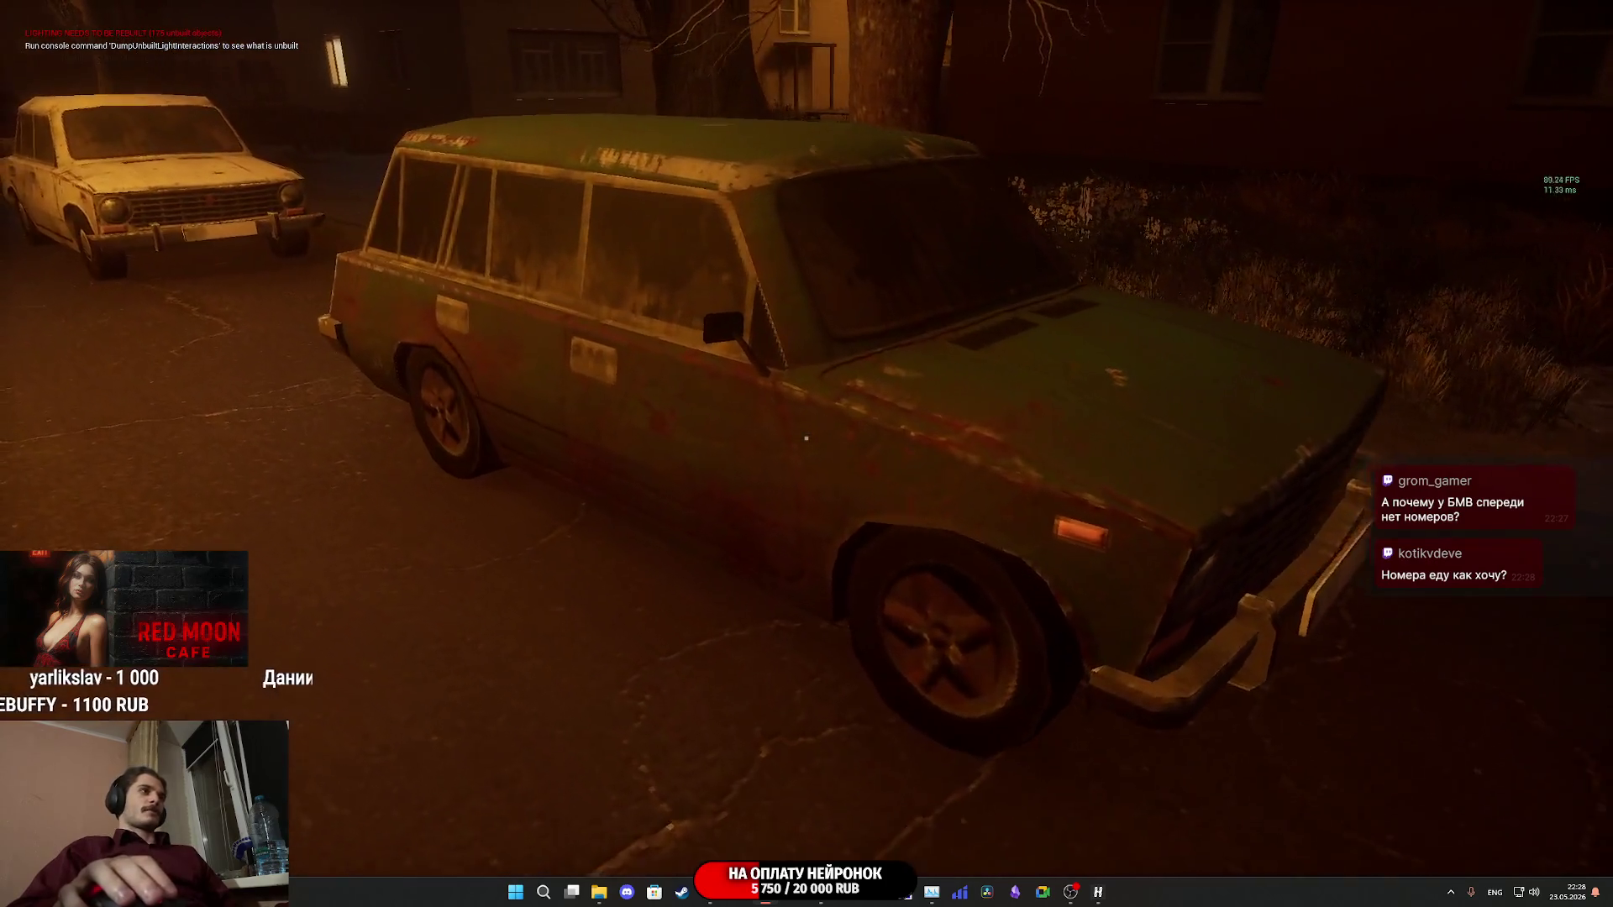
pyautogui.press('w')
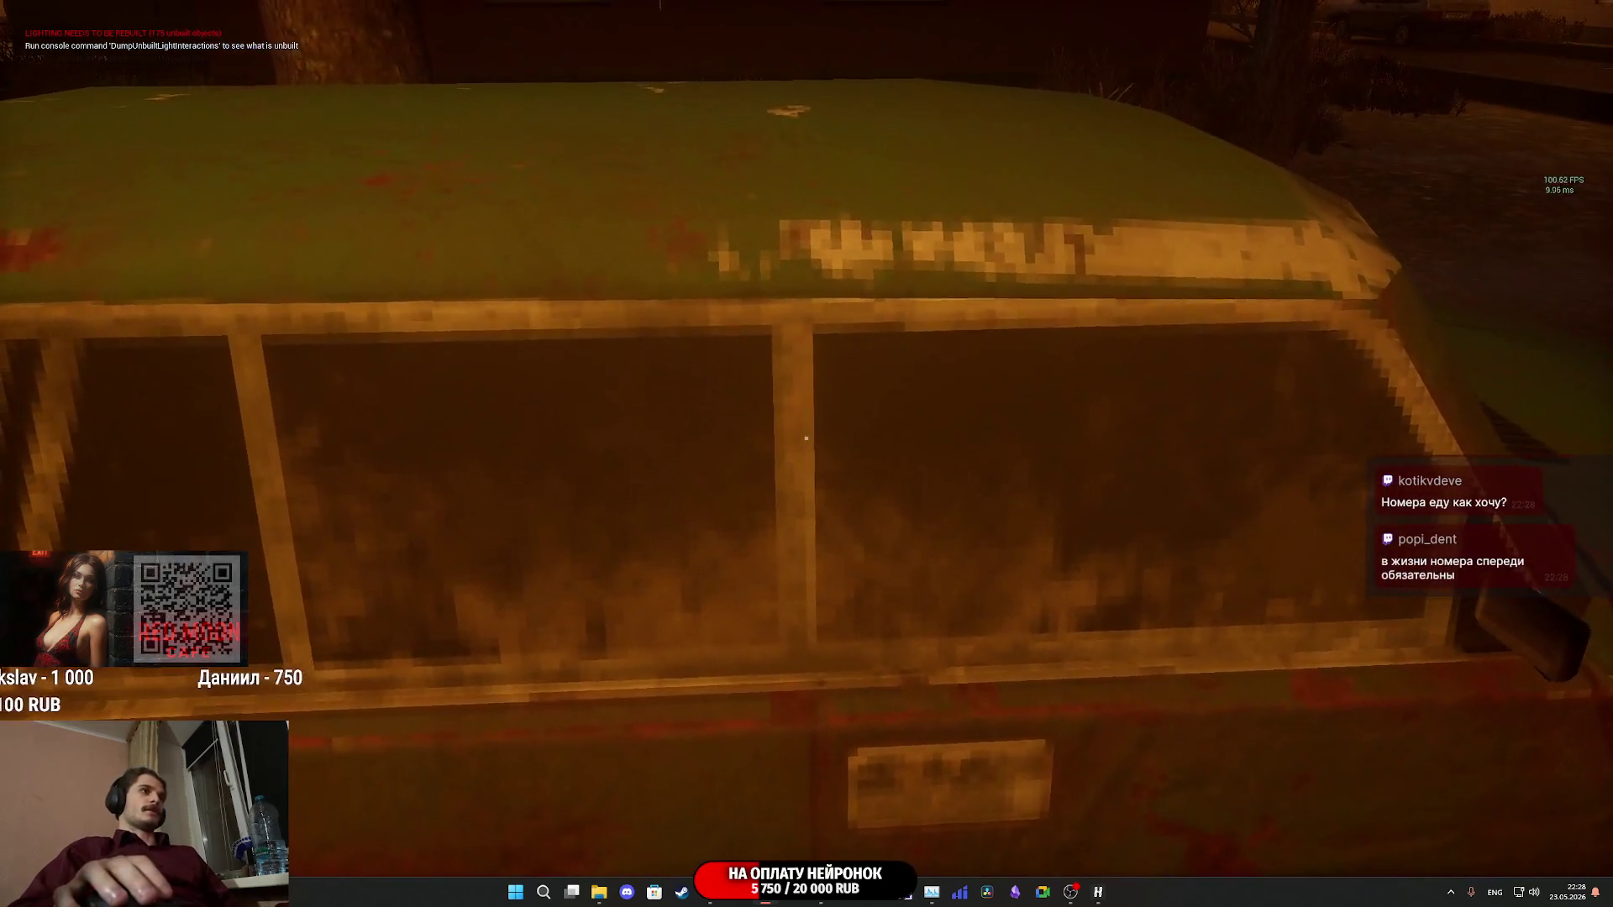
pyautogui.press('a')
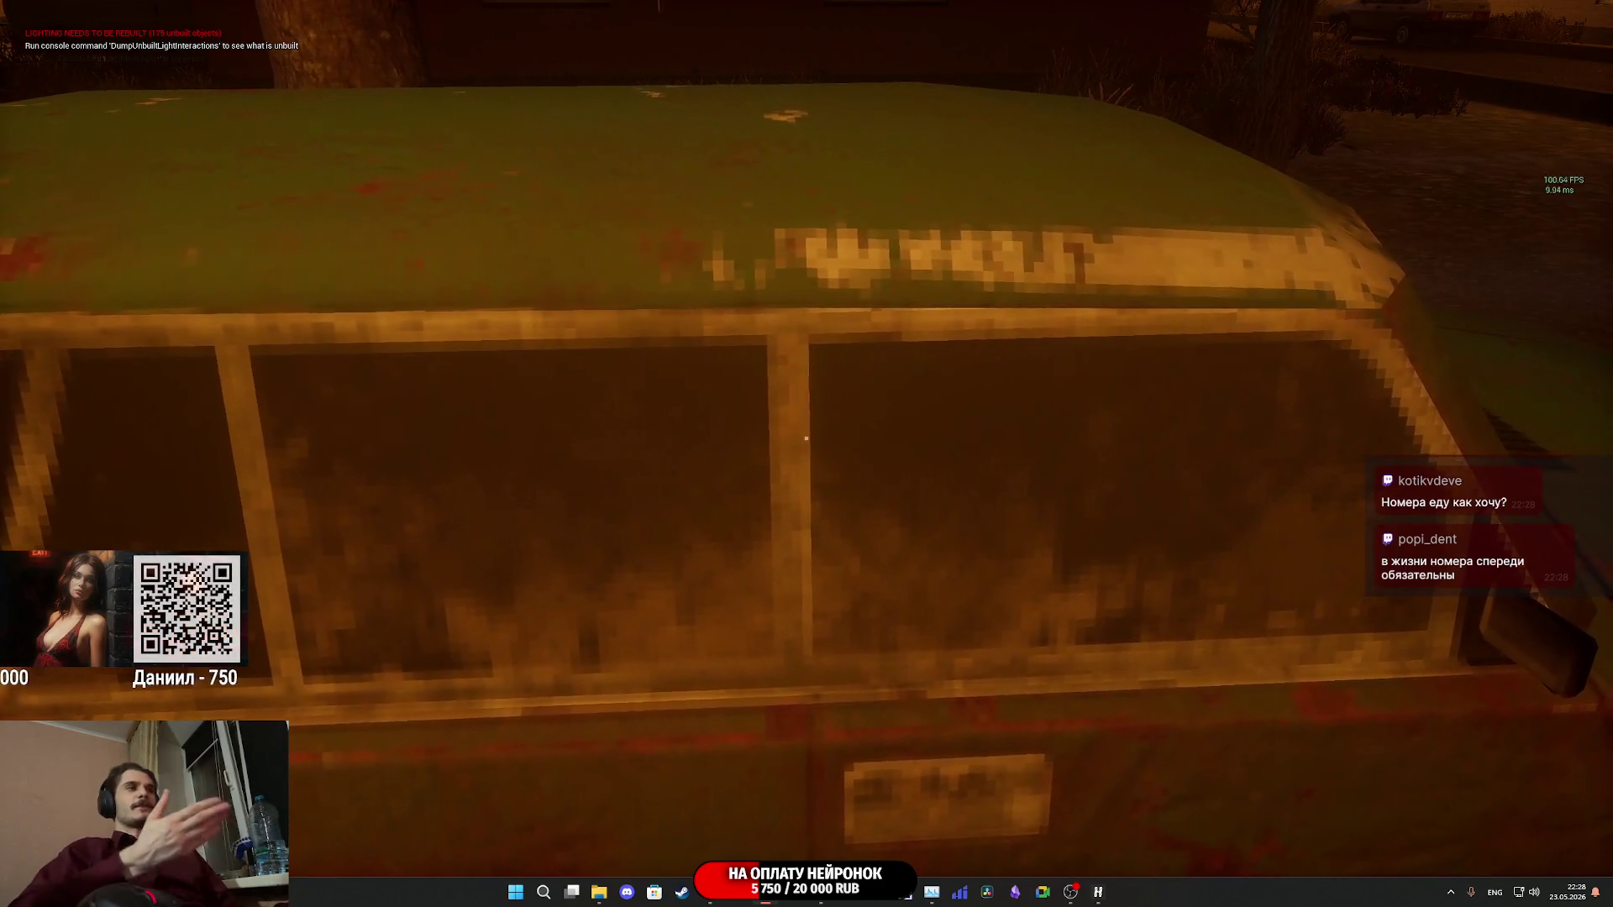
pyautogui.press('s')
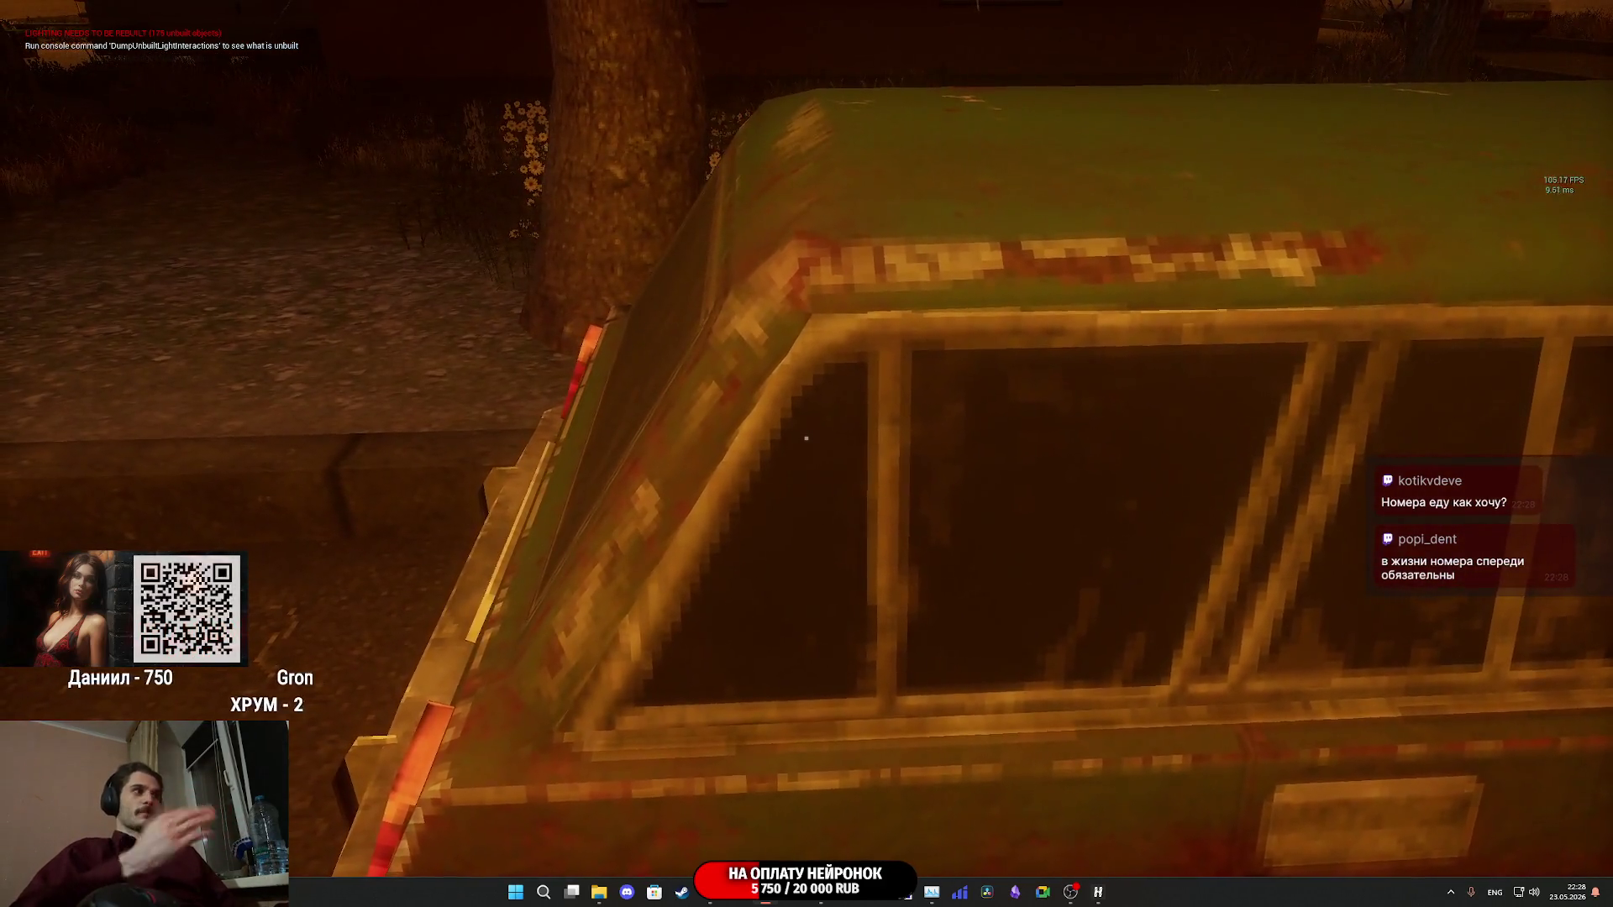
pyautogui.press('a')
pyautogui.press('s')
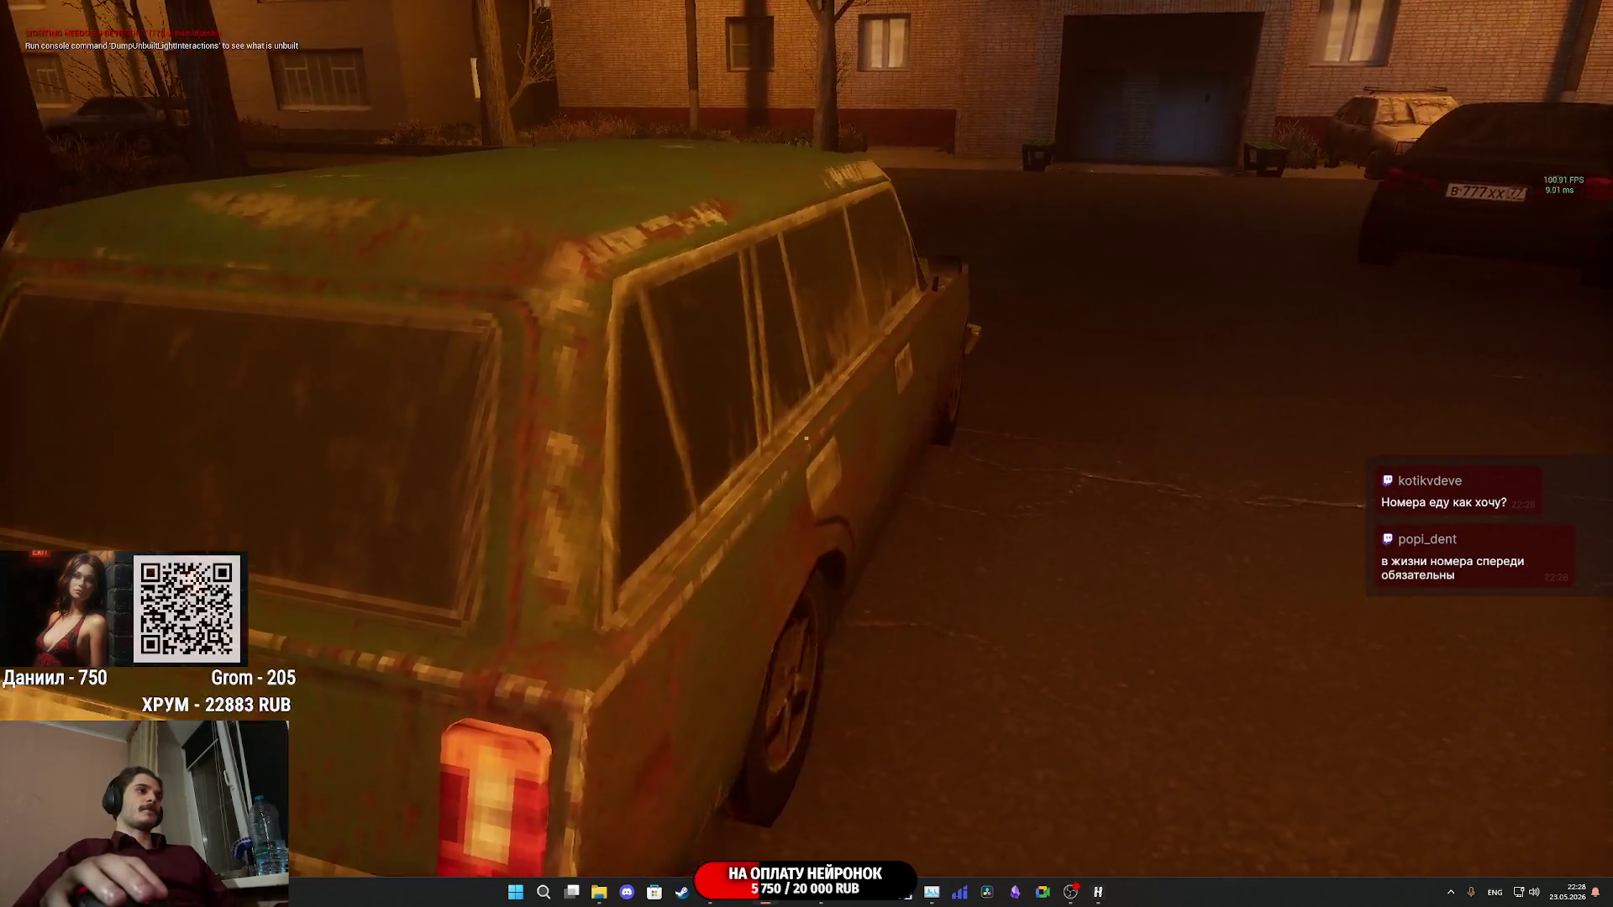
pyautogui.press('w')
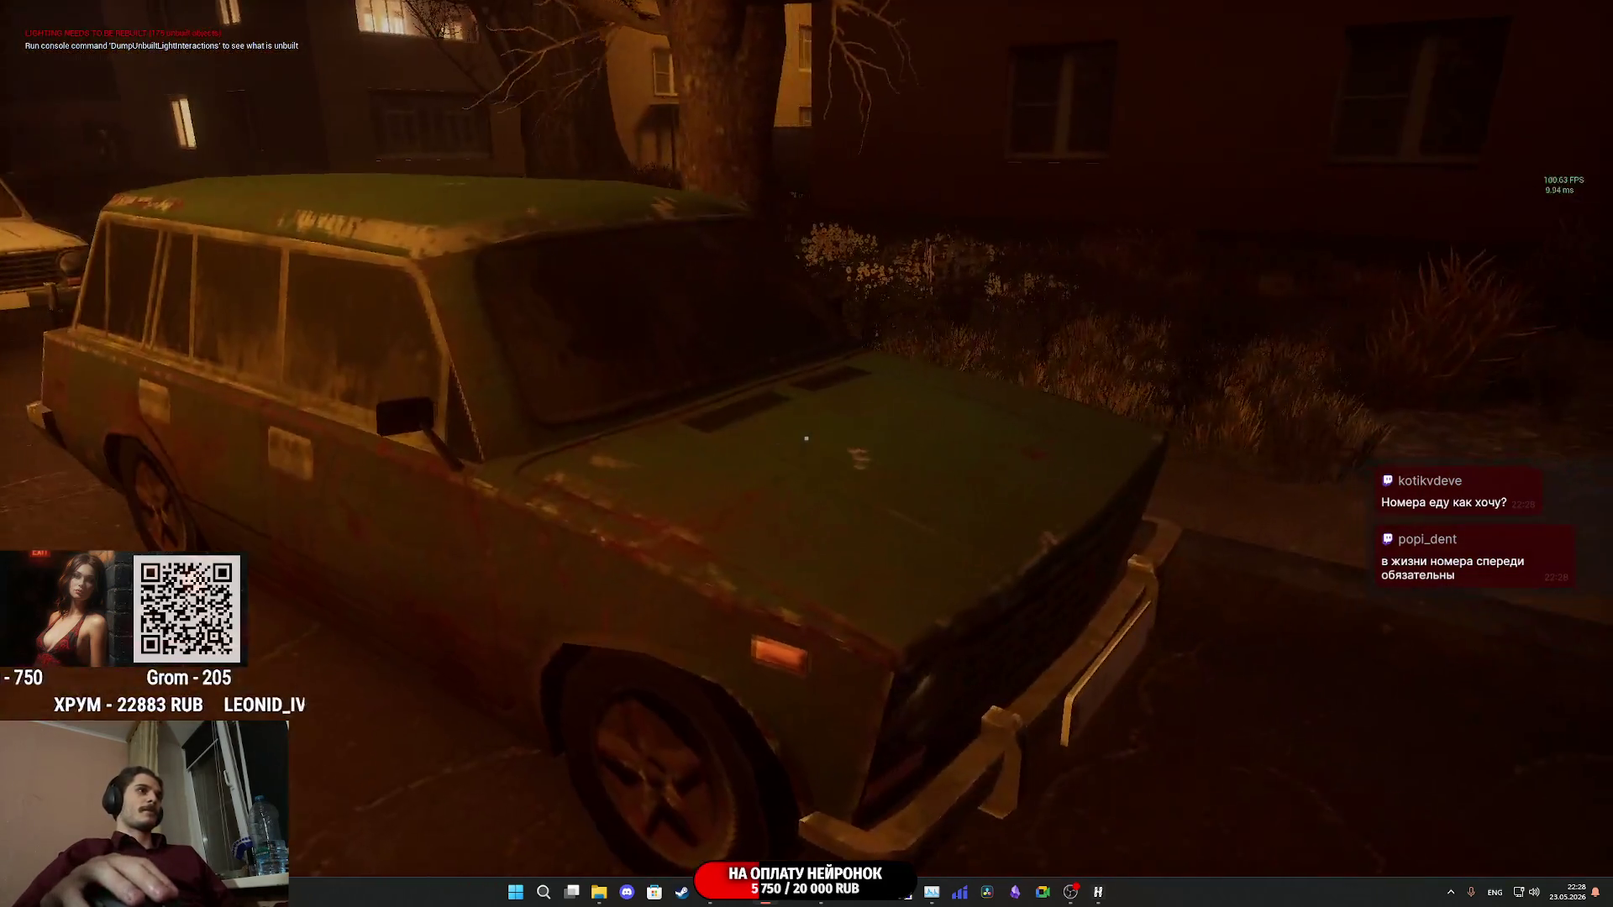
pyautogui.press('a')
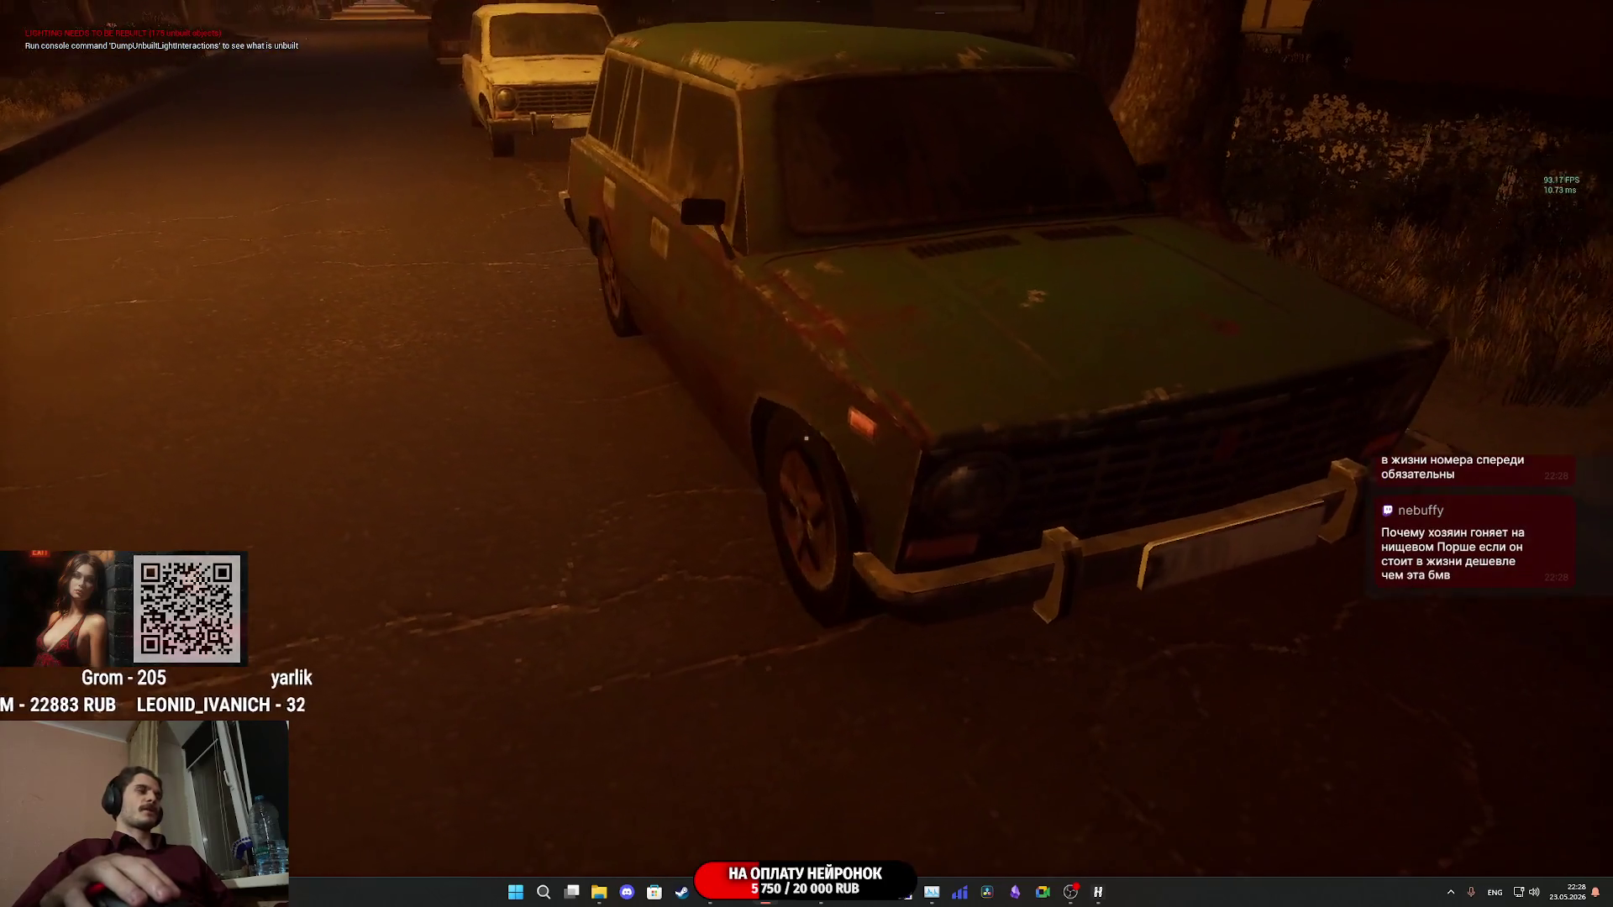
pyautogui.press('w')
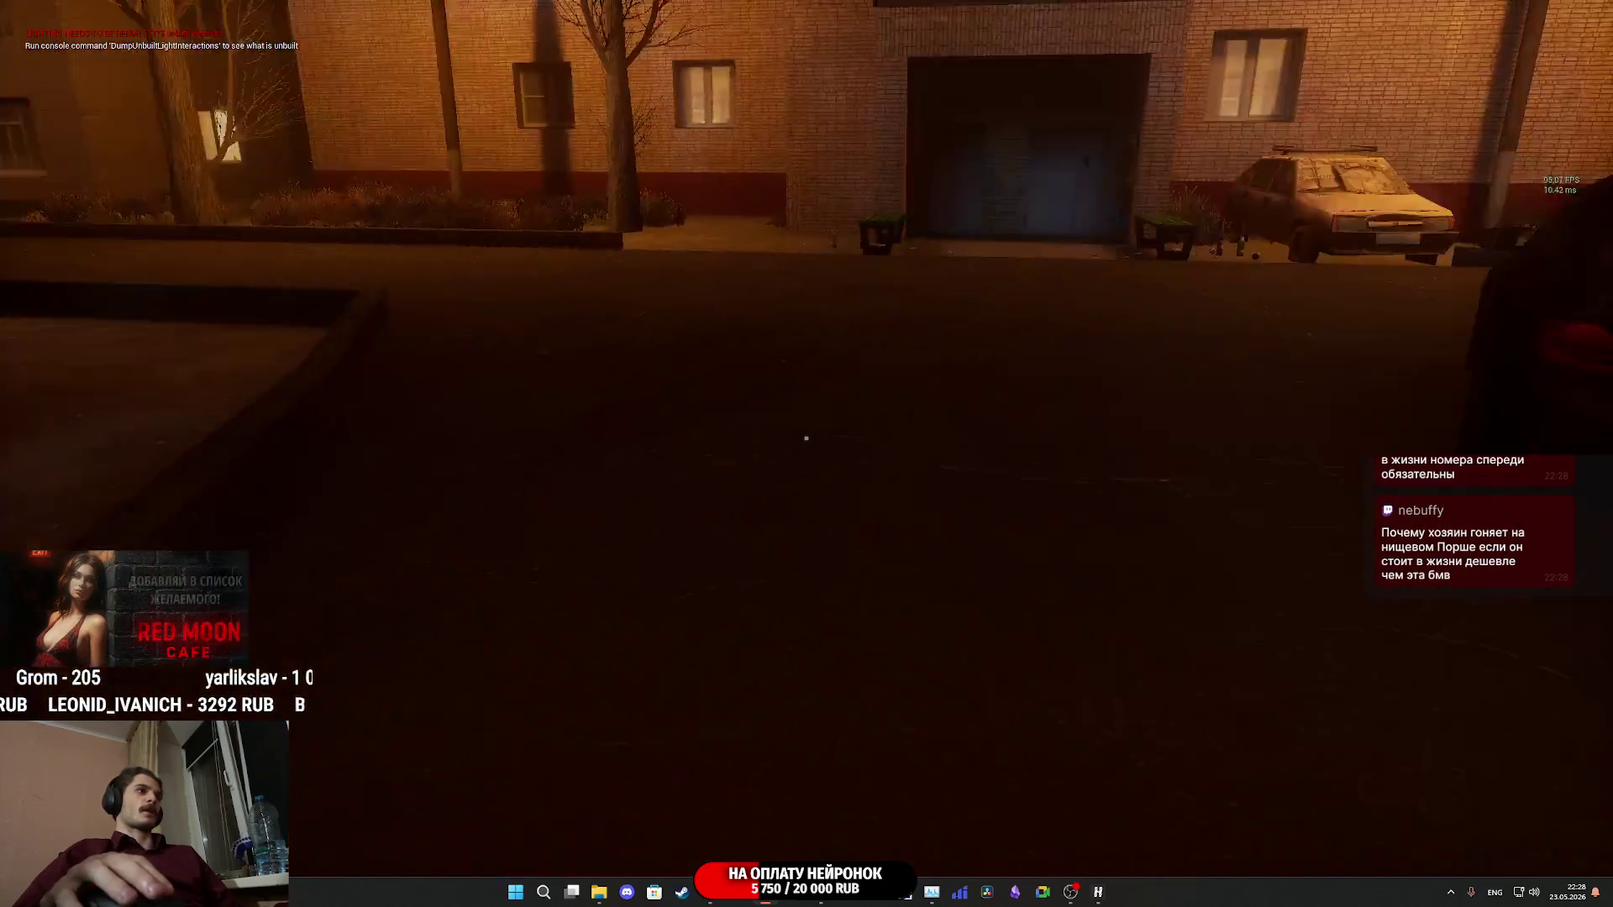
pyautogui.press('w')
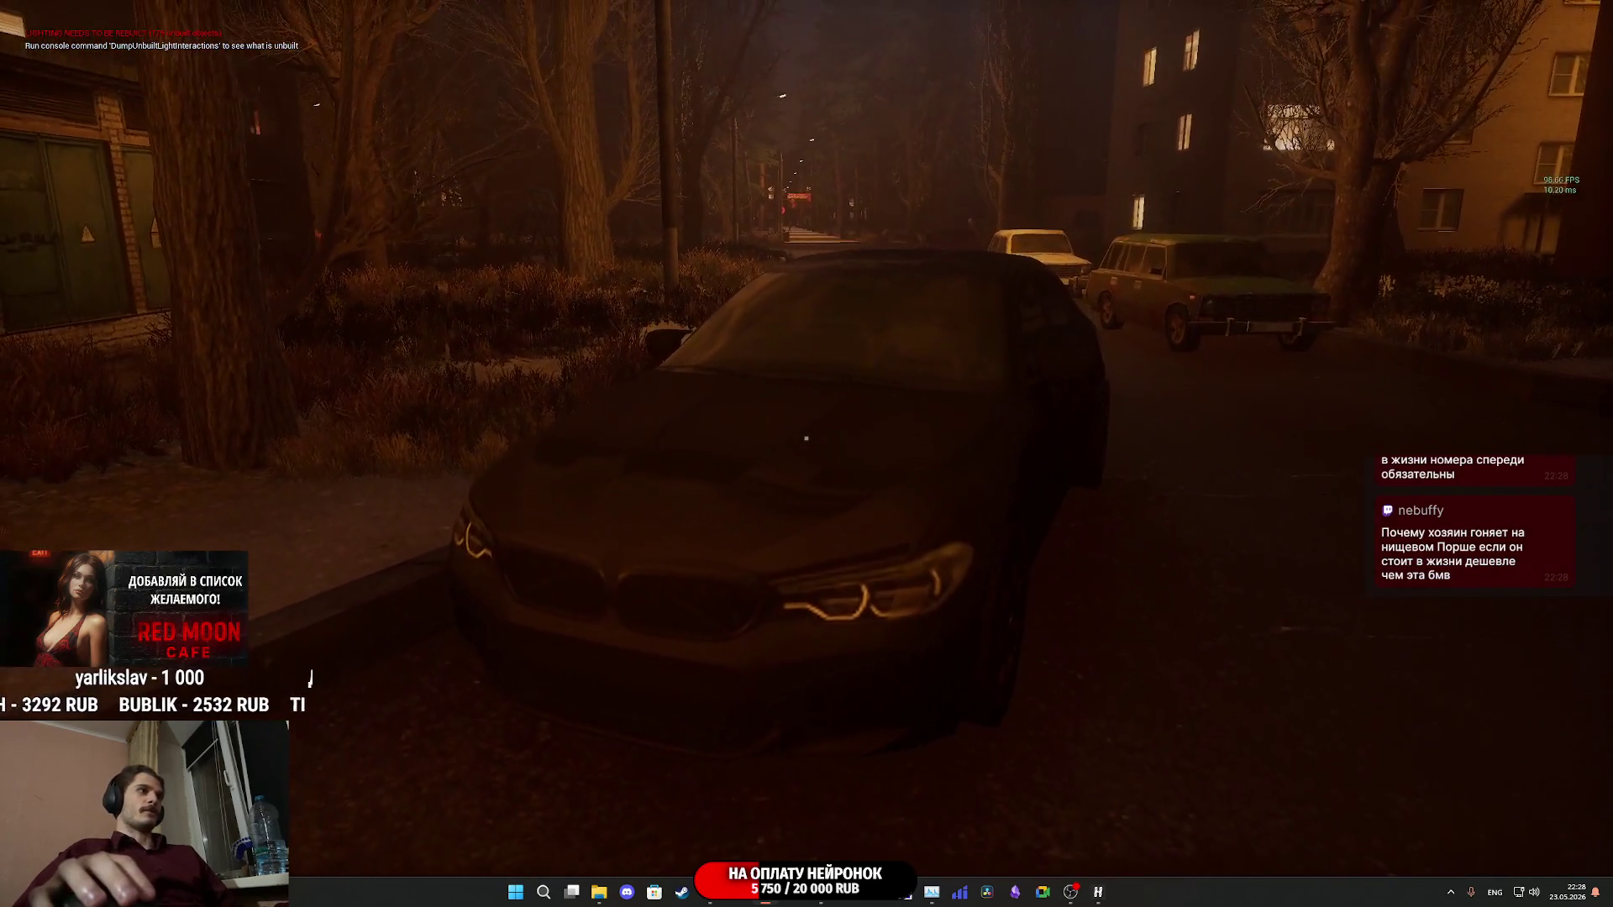
# Walk around the dusty Lada toward the bench and the bottles beside it.
pyautogui.press('w')
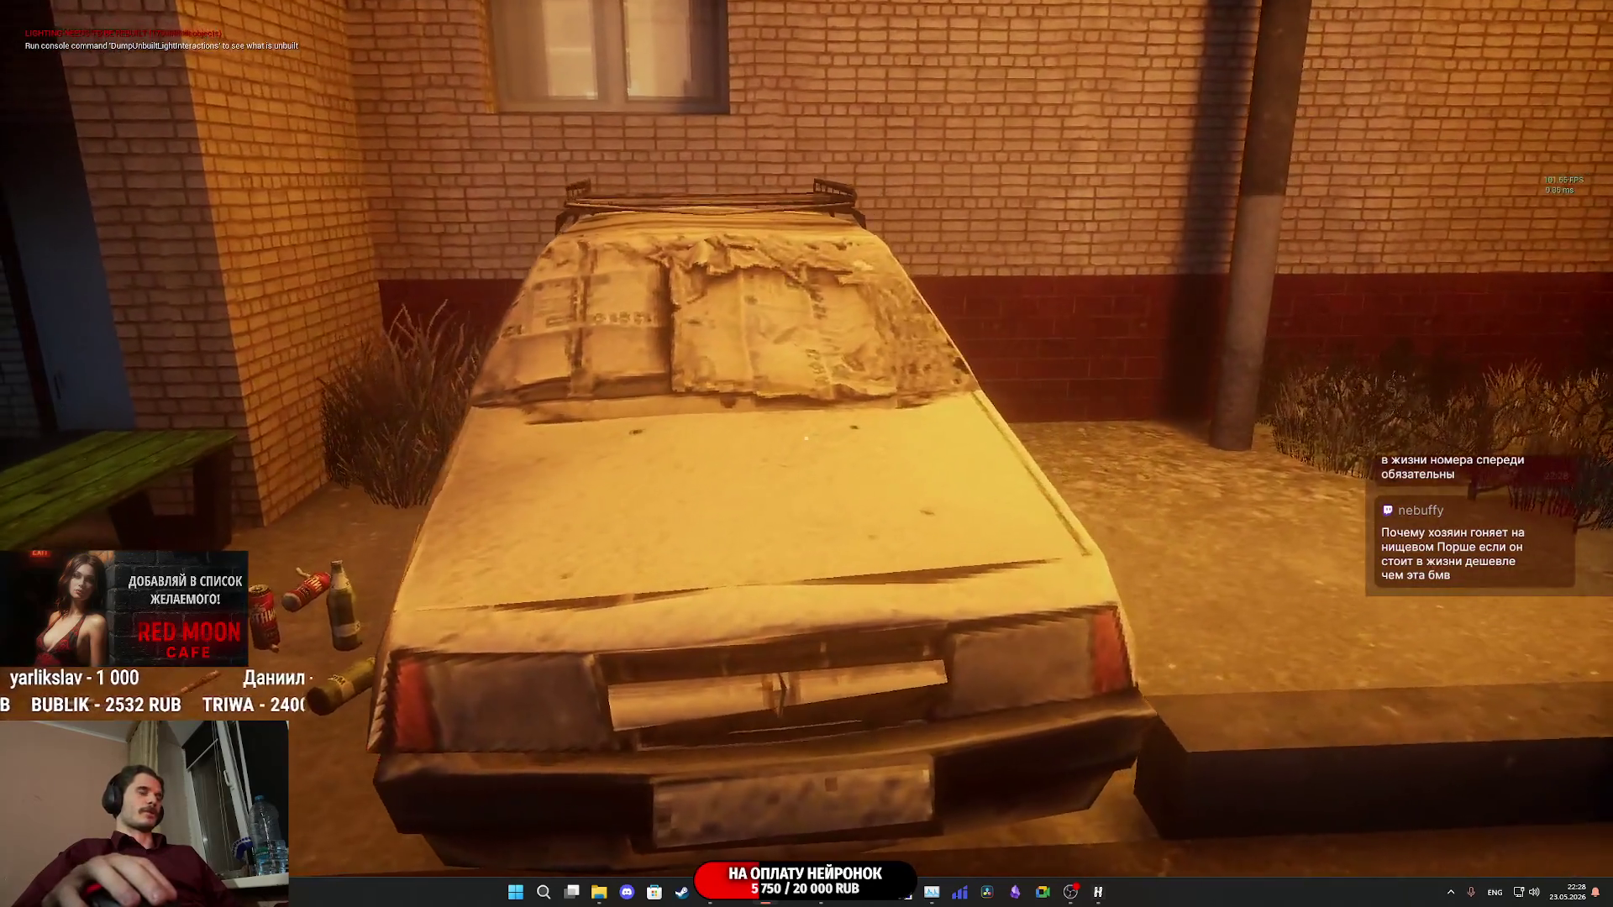
pyautogui.press('s')
pyautogui.press('a')
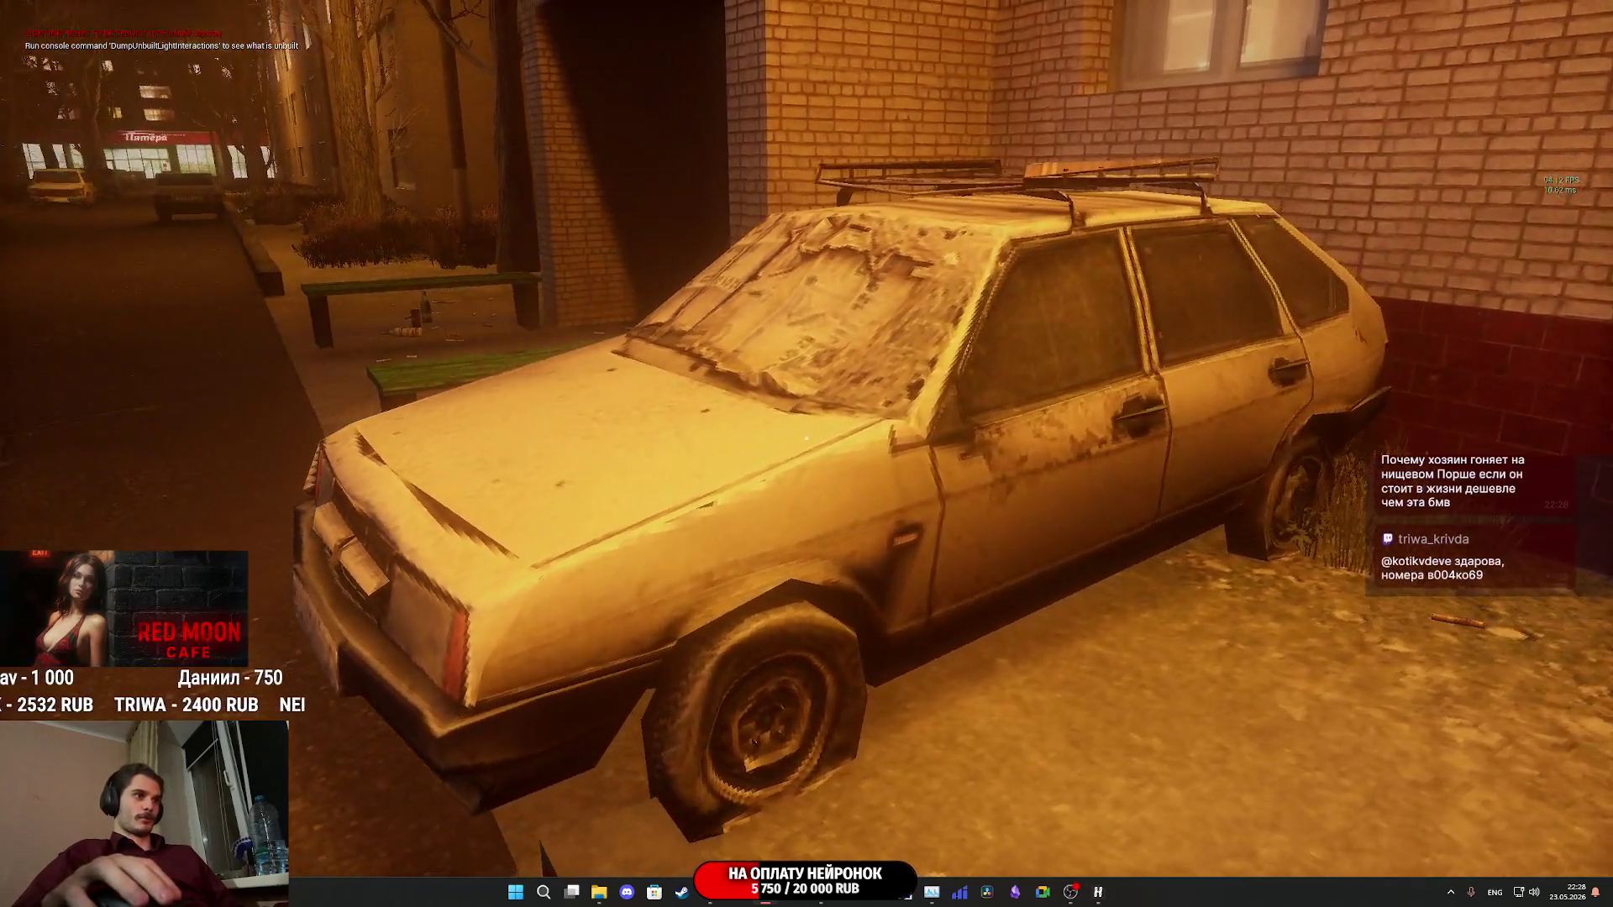
pyautogui.press('a')
pyautogui.press('w')
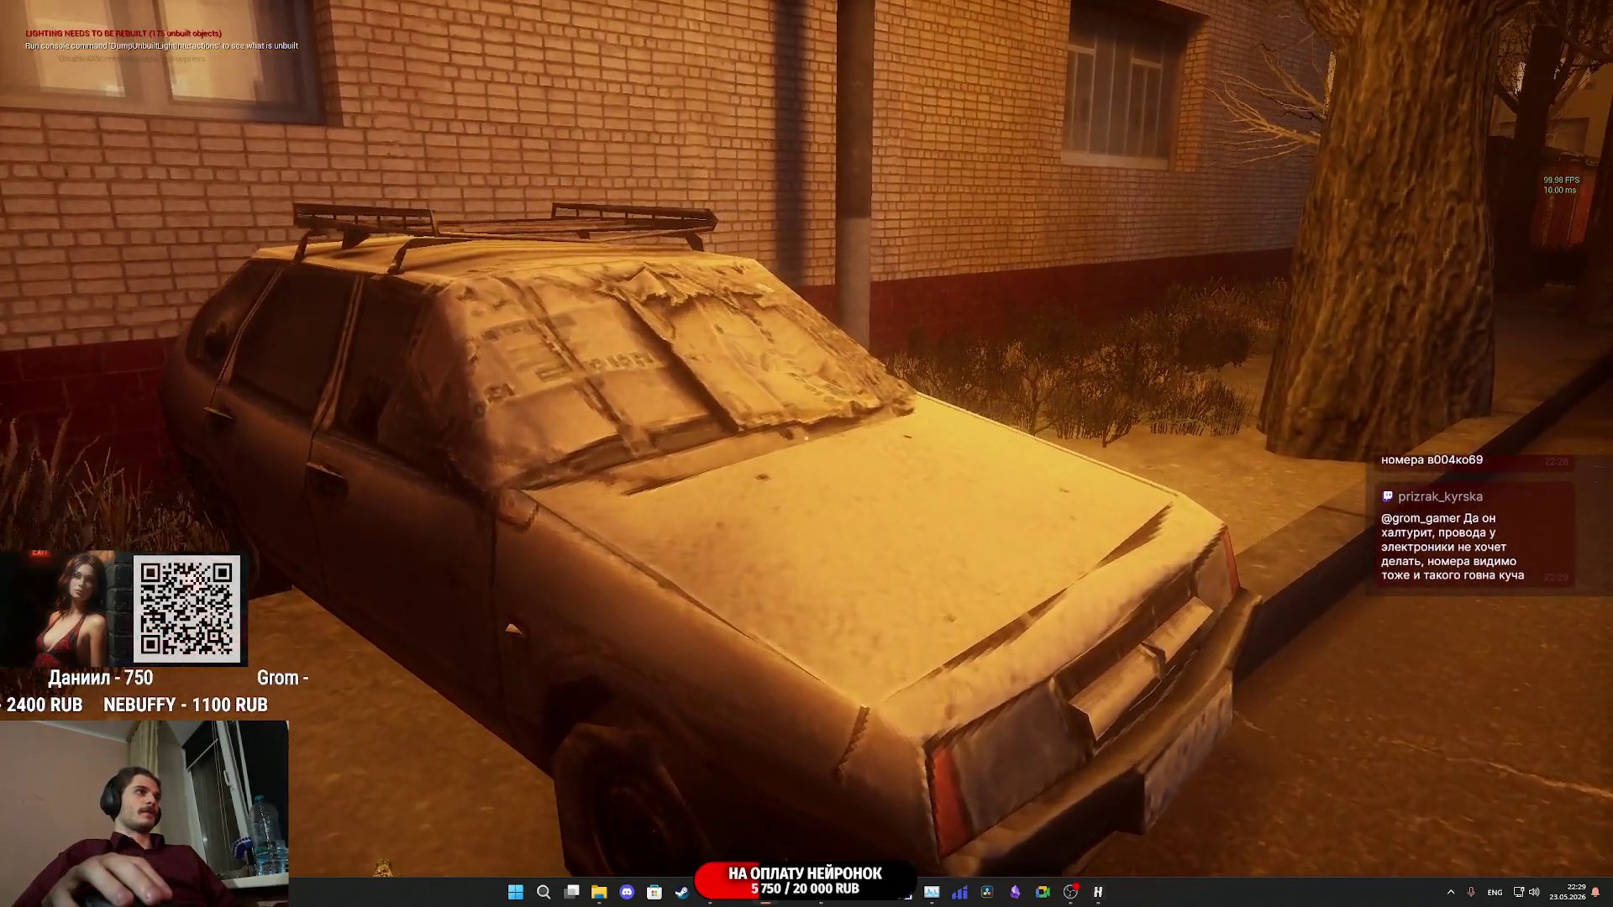
pyautogui.press('a')
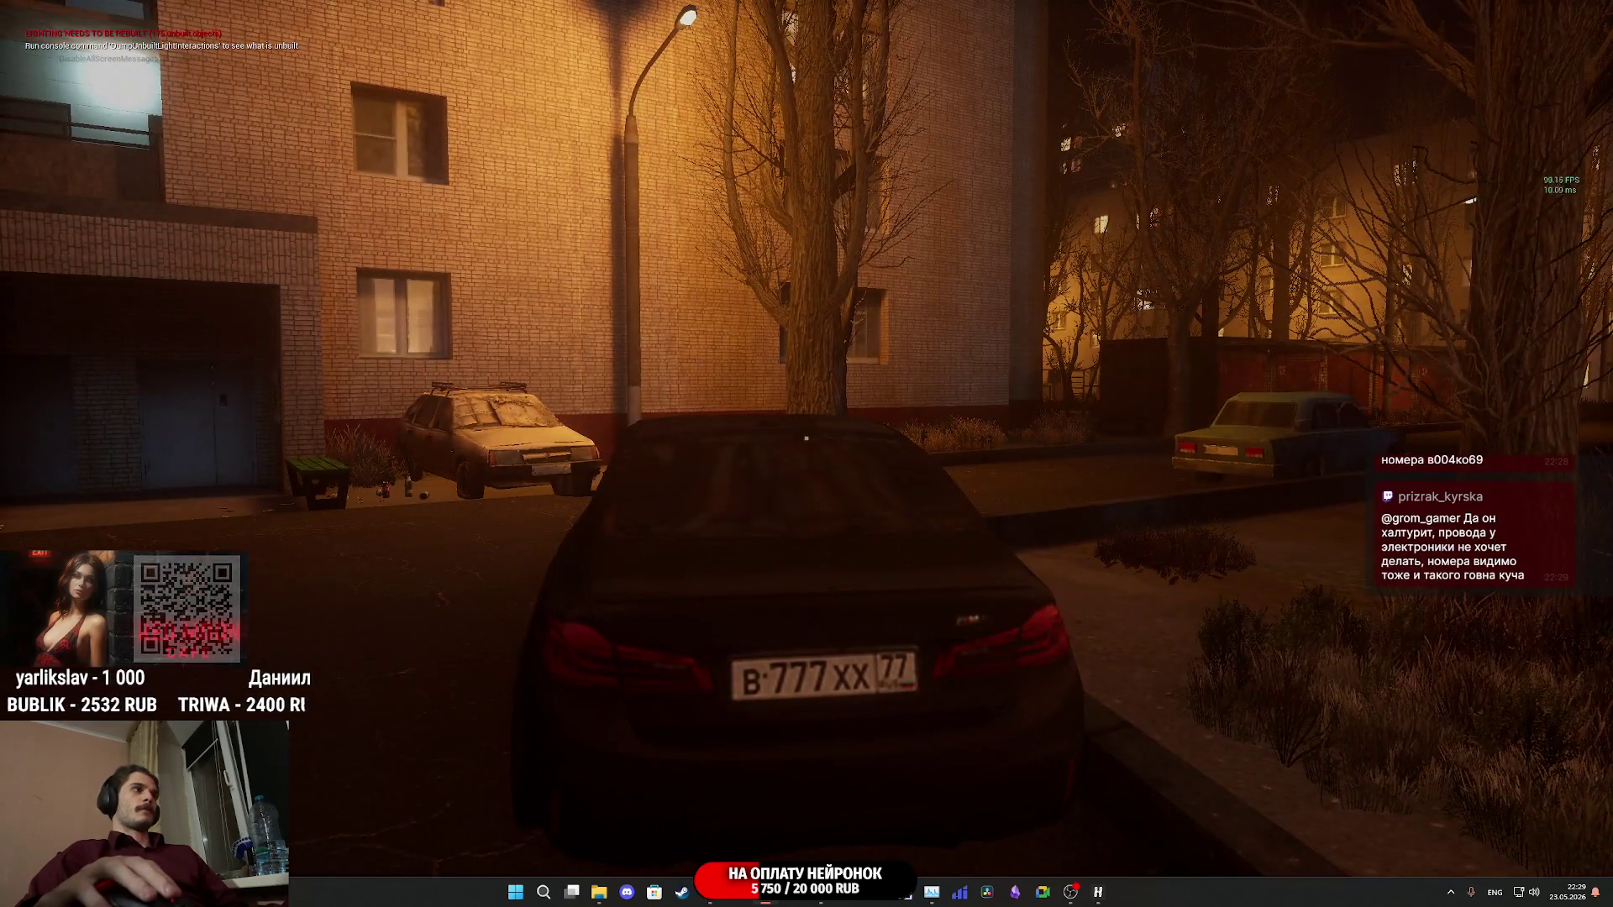
# Stop the play session and bring the ChatGPT texture page to the front.
pyautogui.press('Escape')
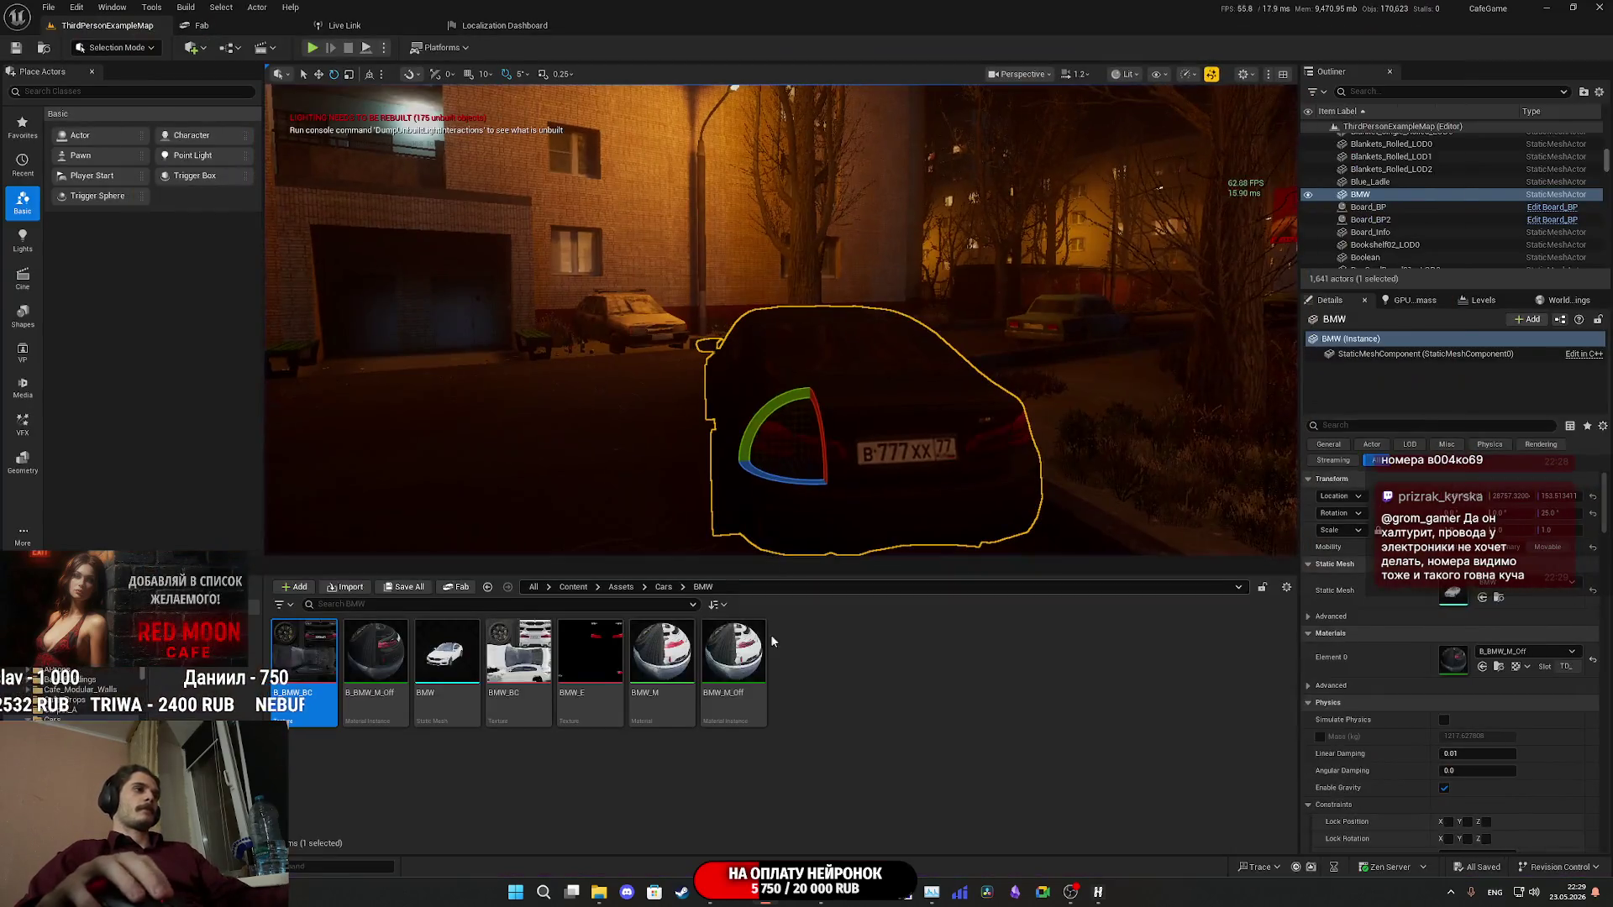
pyautogui.moveTo(710, 892)
pyautogui.click(710, 822)
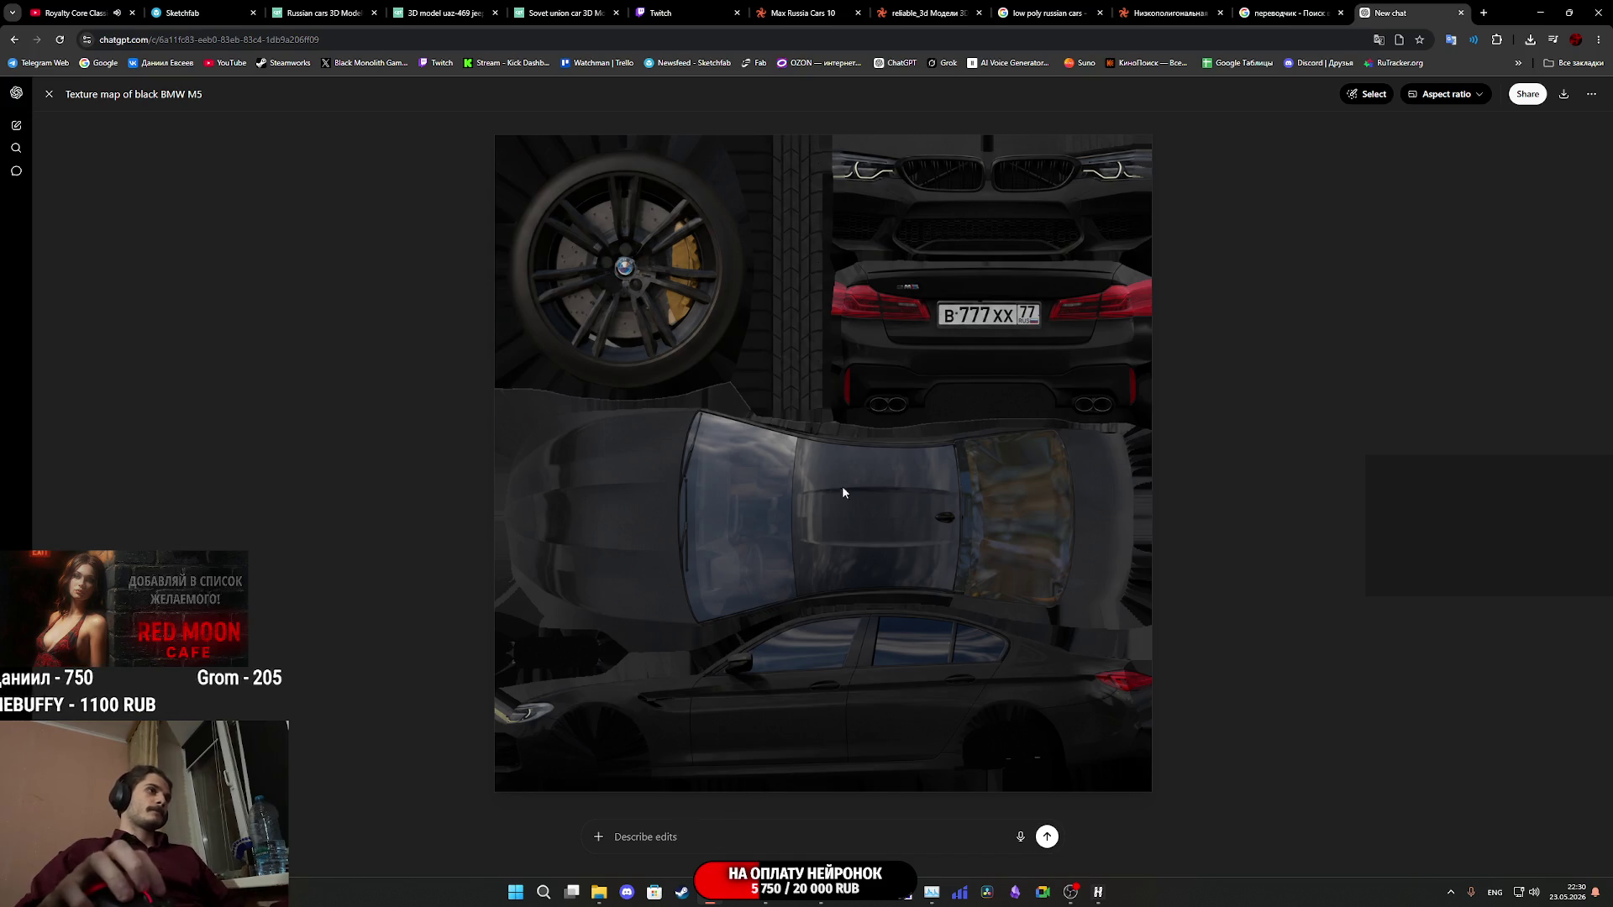
# Close the image viewer, paste the earlier recolour prompt and attach the white BMW texture.
pyautogui.click(44, 93)
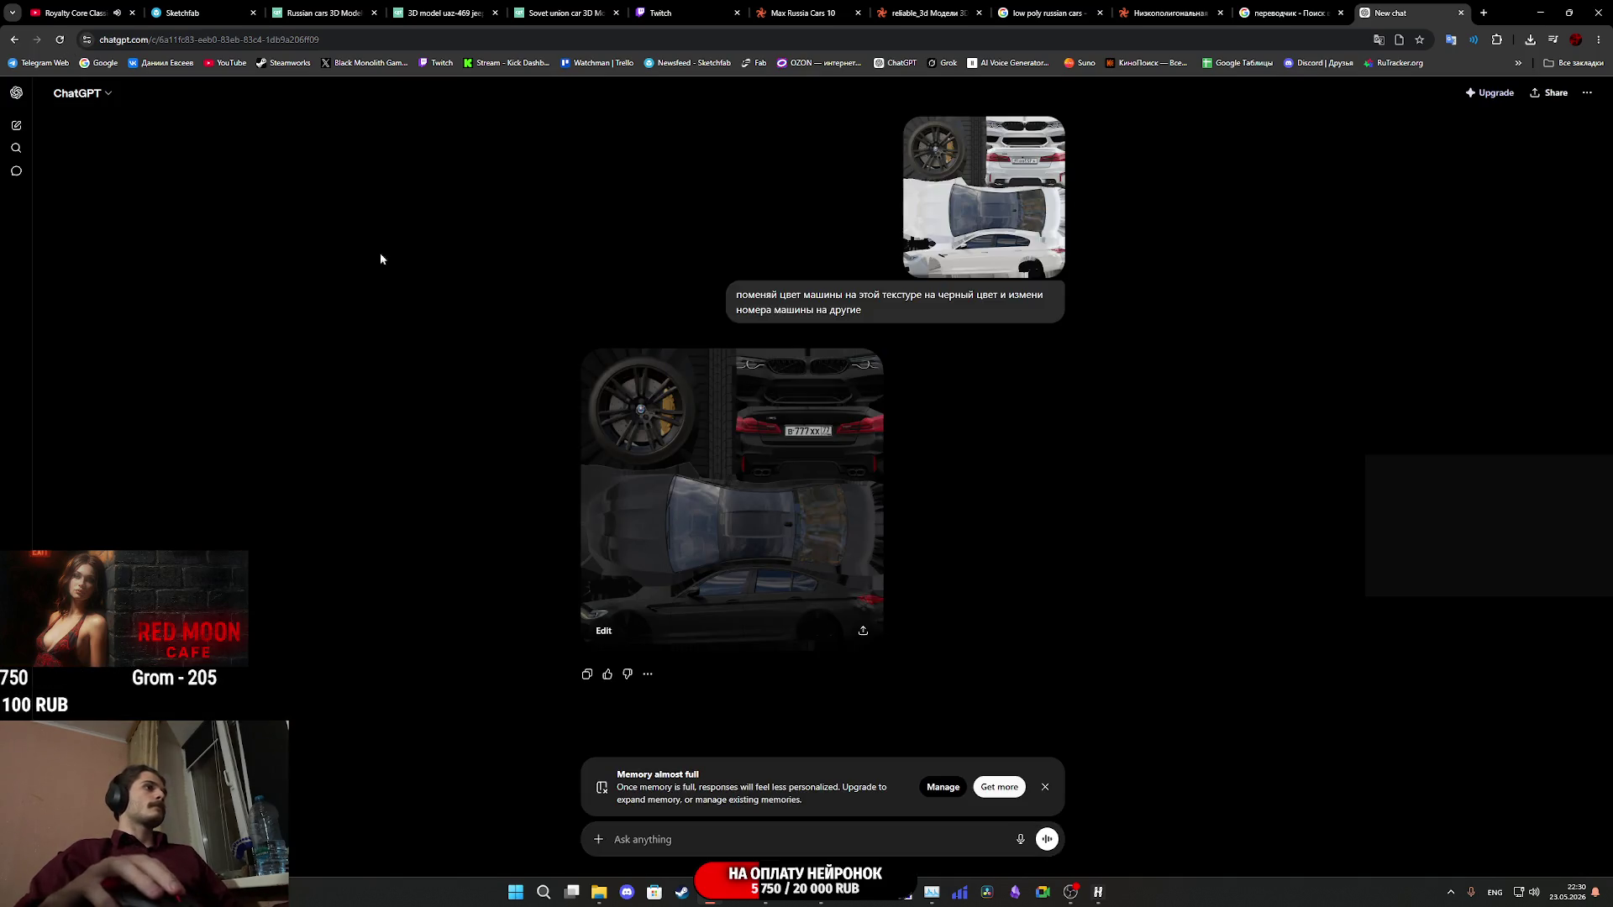
pyautogui.click(1033, 337)
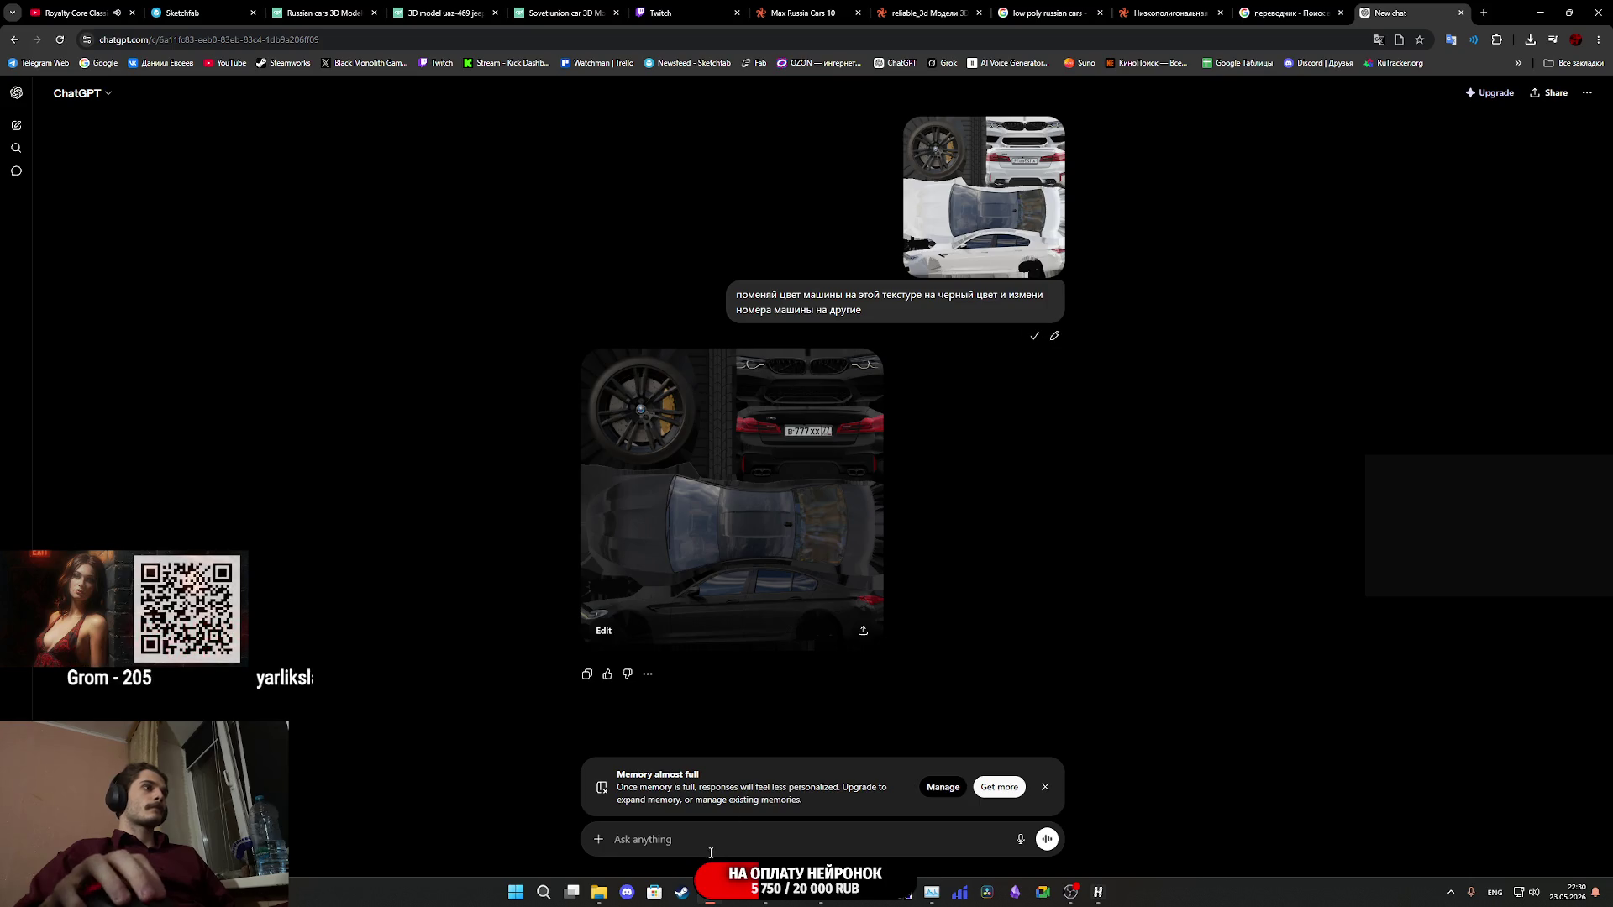
pyautogui.write('поменяй цвет машины на этой текстуре на черный цвет и измени номера машины на другие')
pyautogui.moveTo(992, 202)
pyautogui.mouseDown()
pyautogui.moveTo(852, 697)
pyautogui.moveTo(850, 679)
pyautogui.mouseUp()
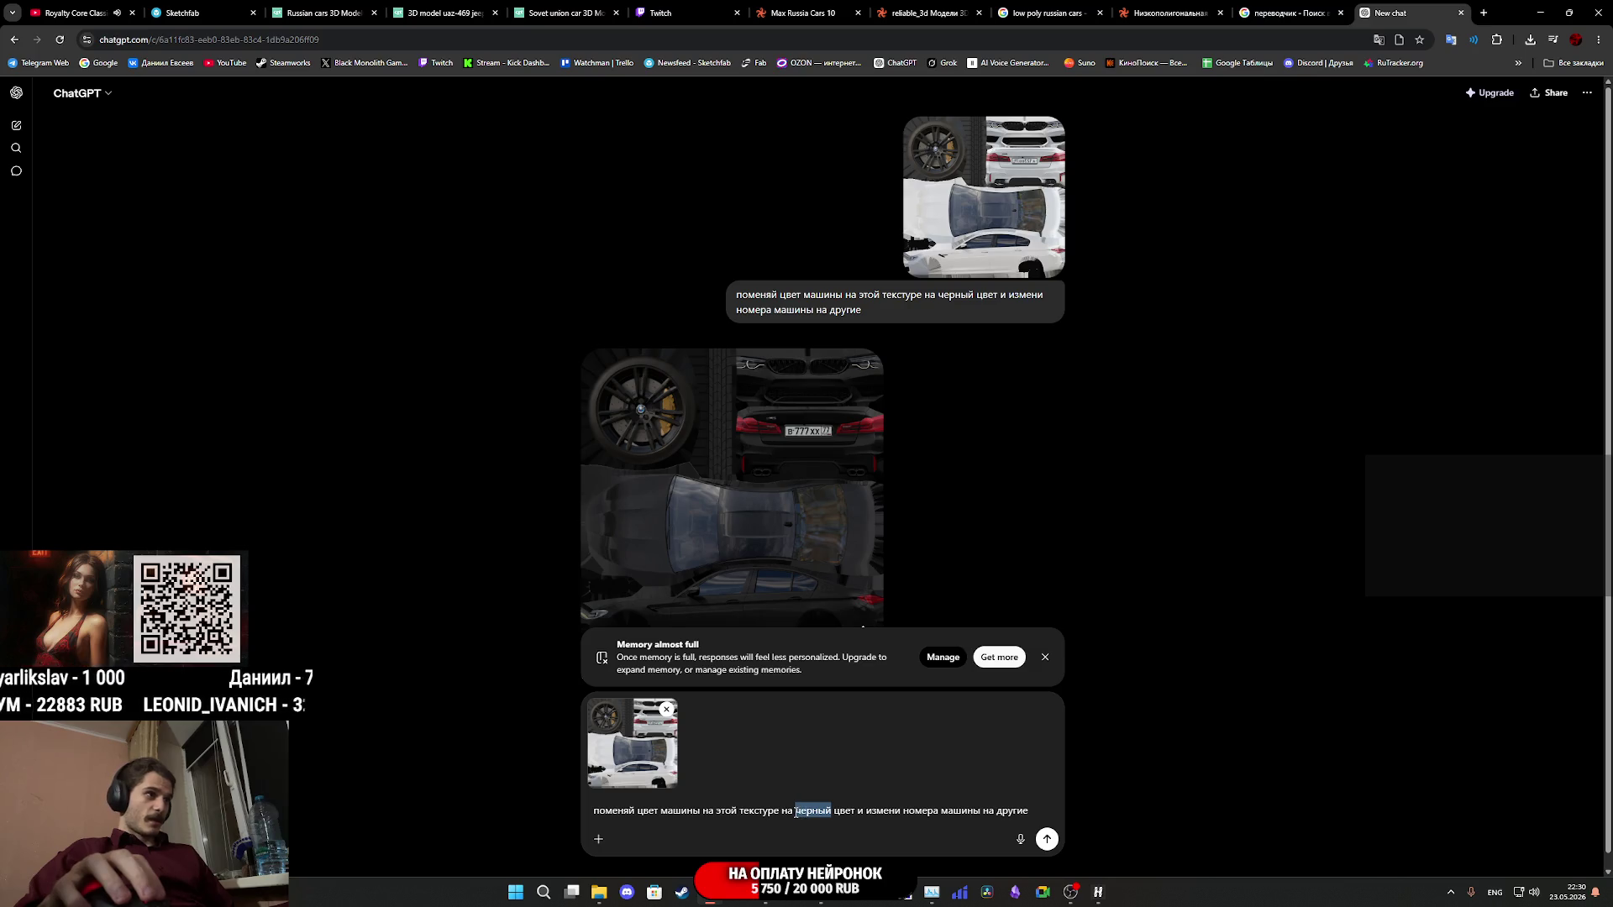
# Reword the prompt for red paint and region-36 plates, then send it.
pyautogui.write('rhfcysq')
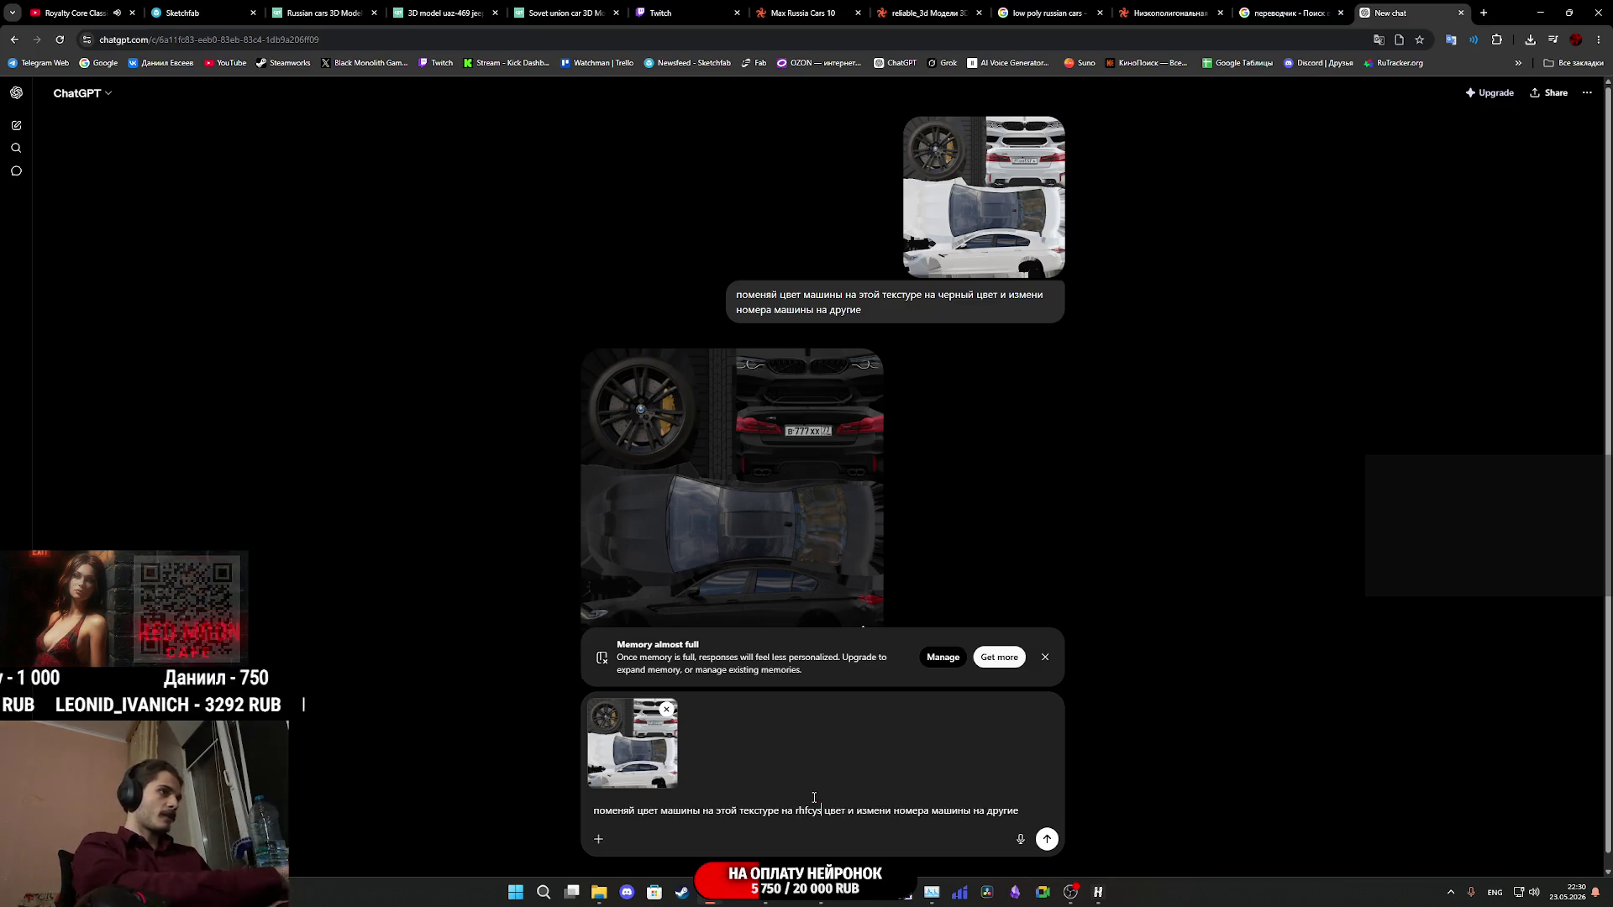
pyautogui.press('BackSpace')
pyautogui.press('BackSpace')
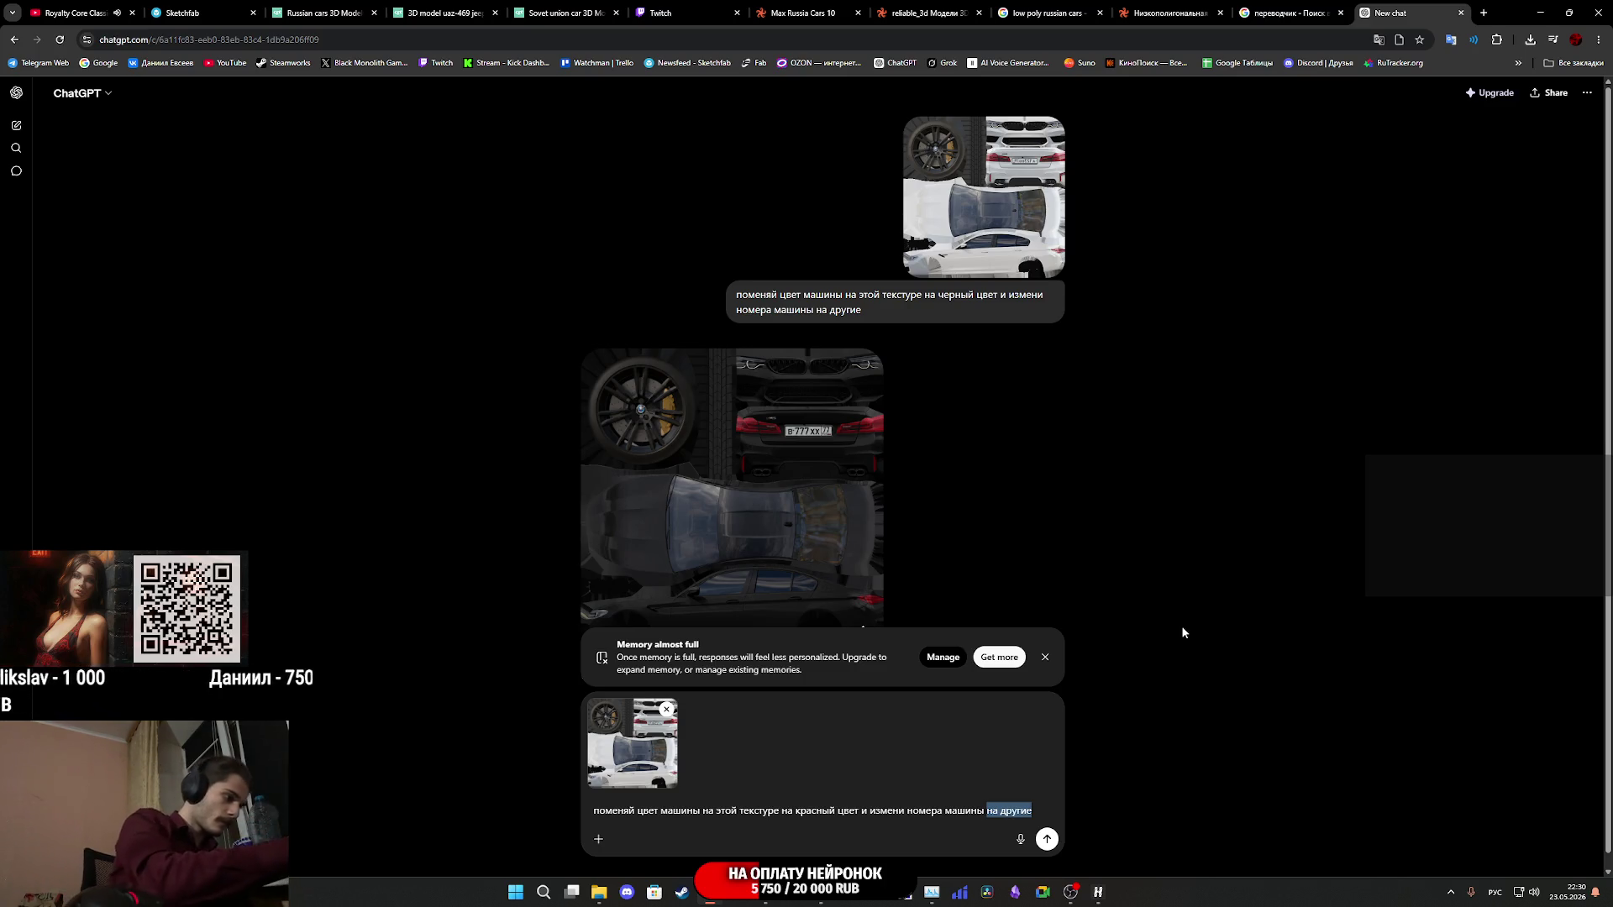
pyautogui.write('номера')
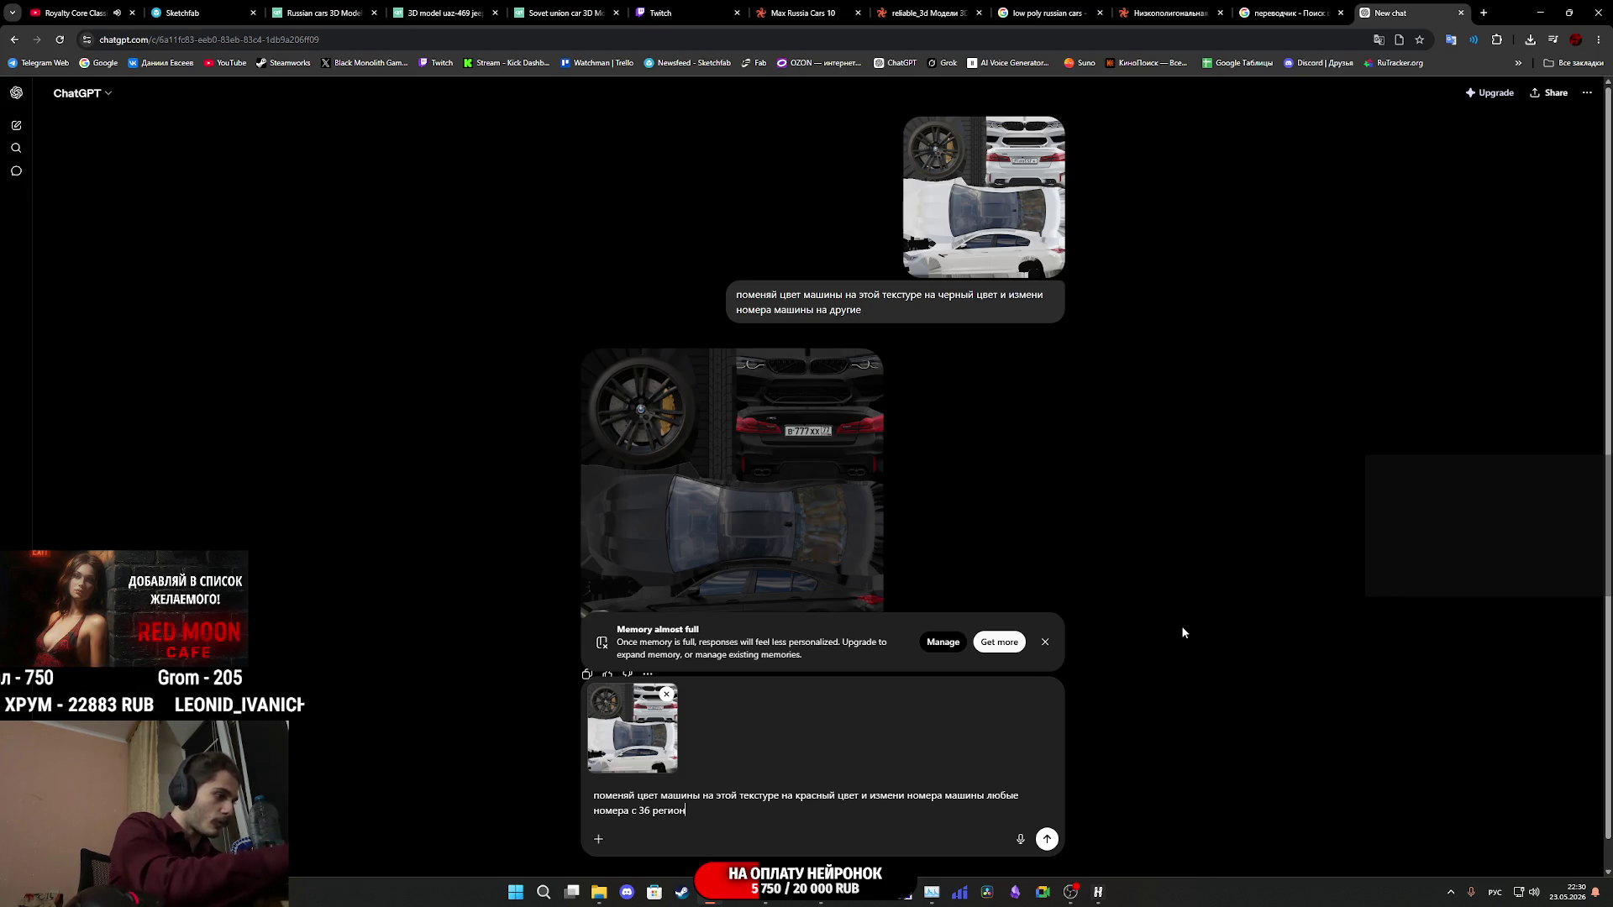
pyautogui.click(1055, 841)
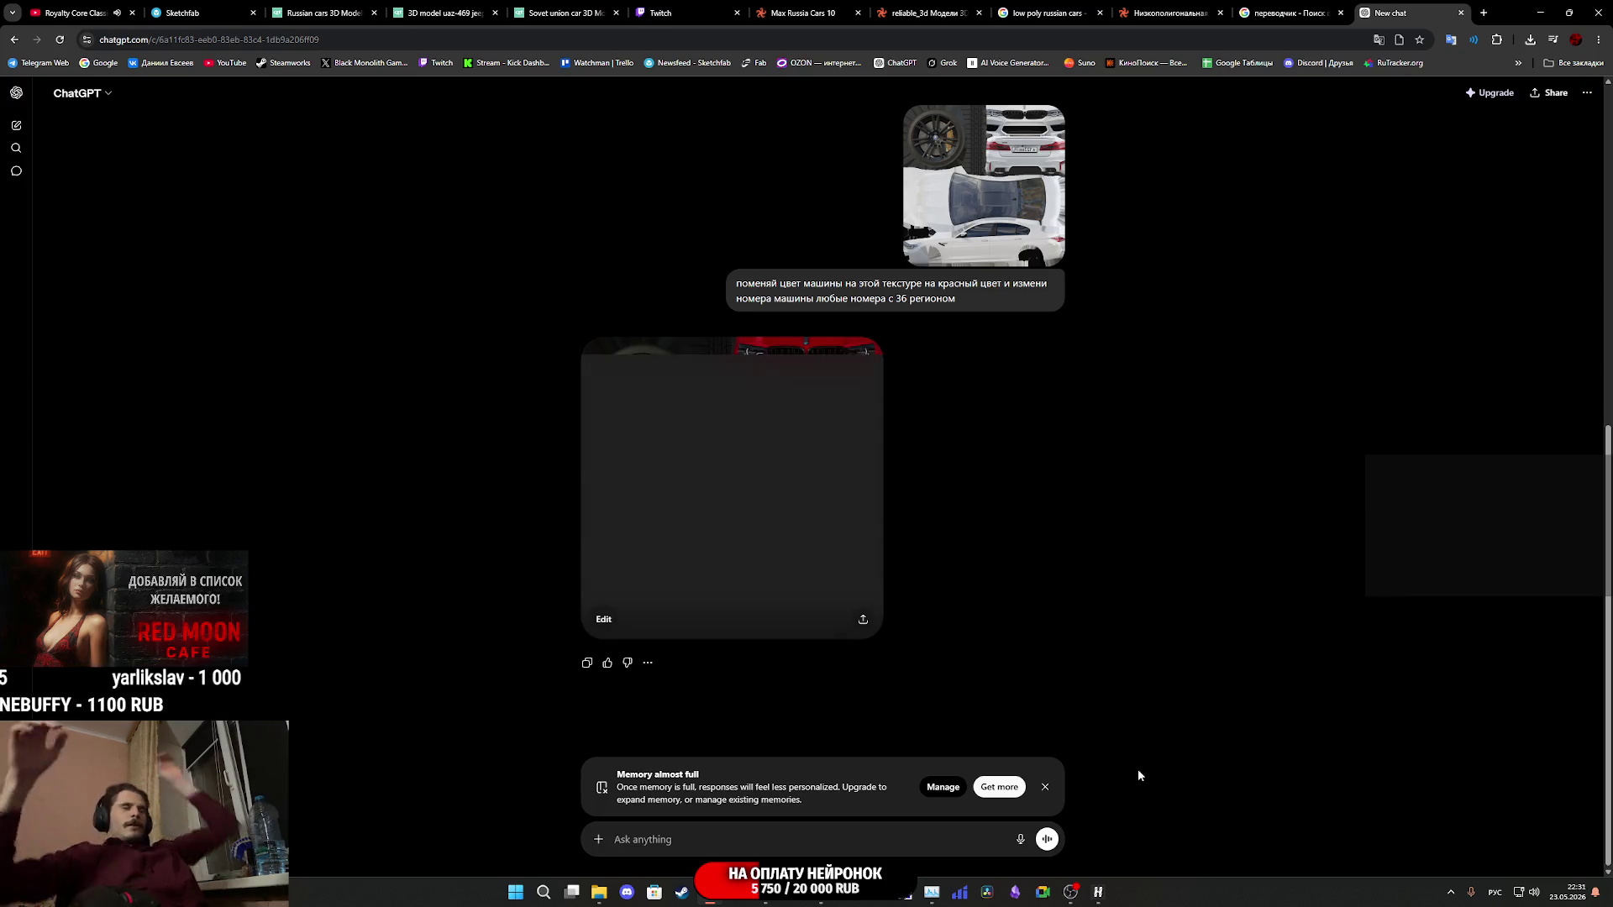
# Open ChatGPT's generated red BMW M5 texture with the region-36 rear plate at full size.
pyautogui.click(726, 462)
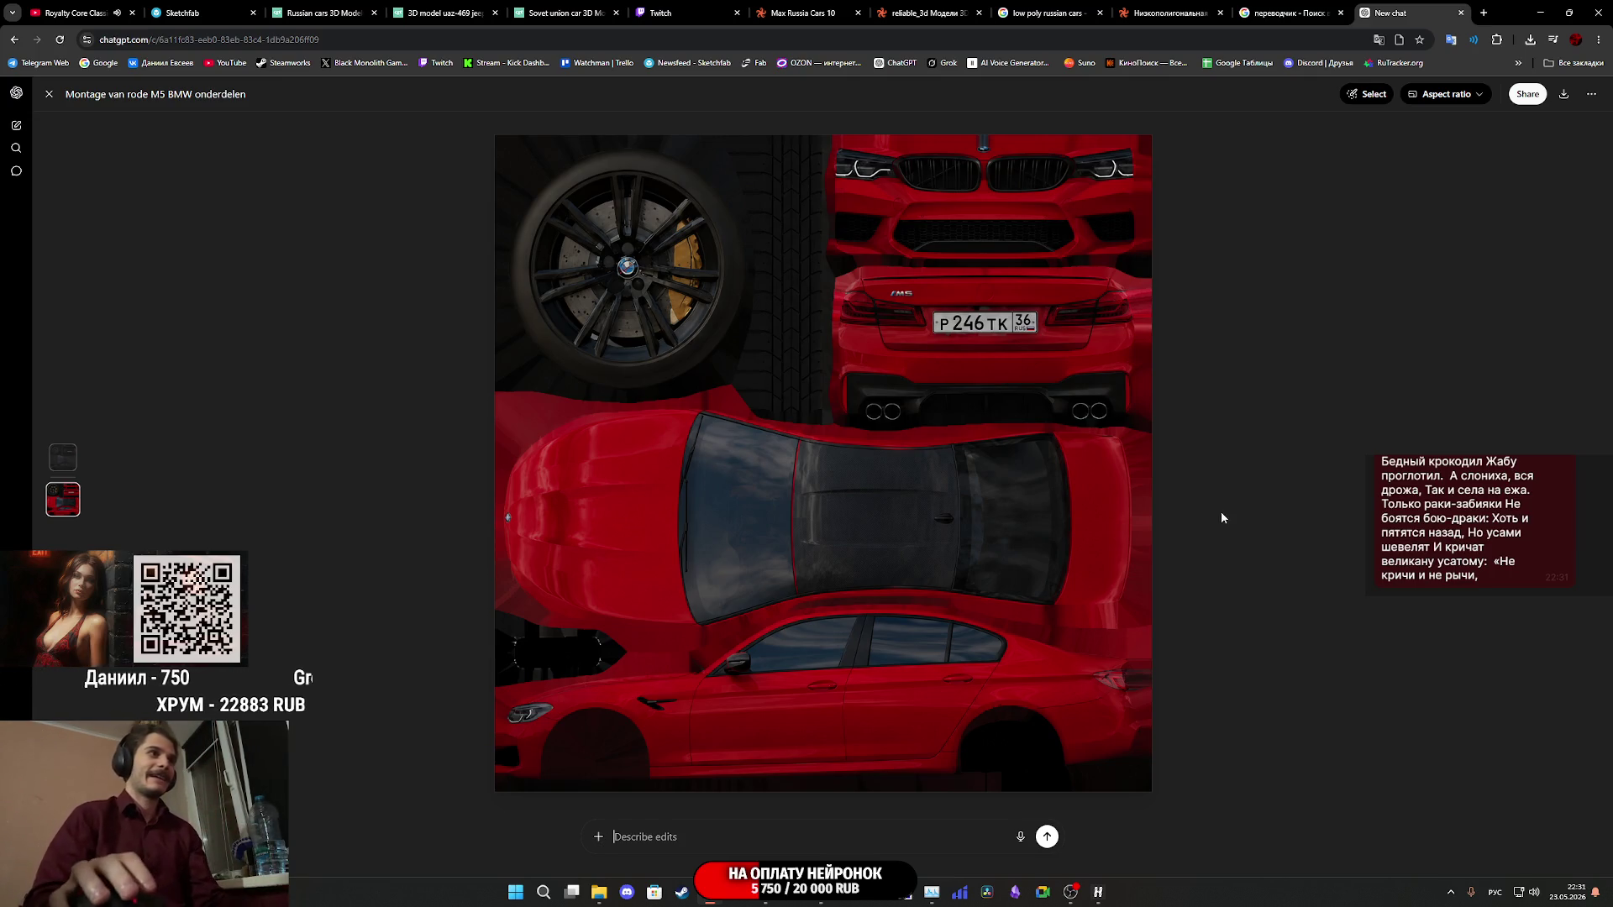
# Reopen the red texture full-size and flip back and forth against the black version.
pyautogui.click(48, 95)
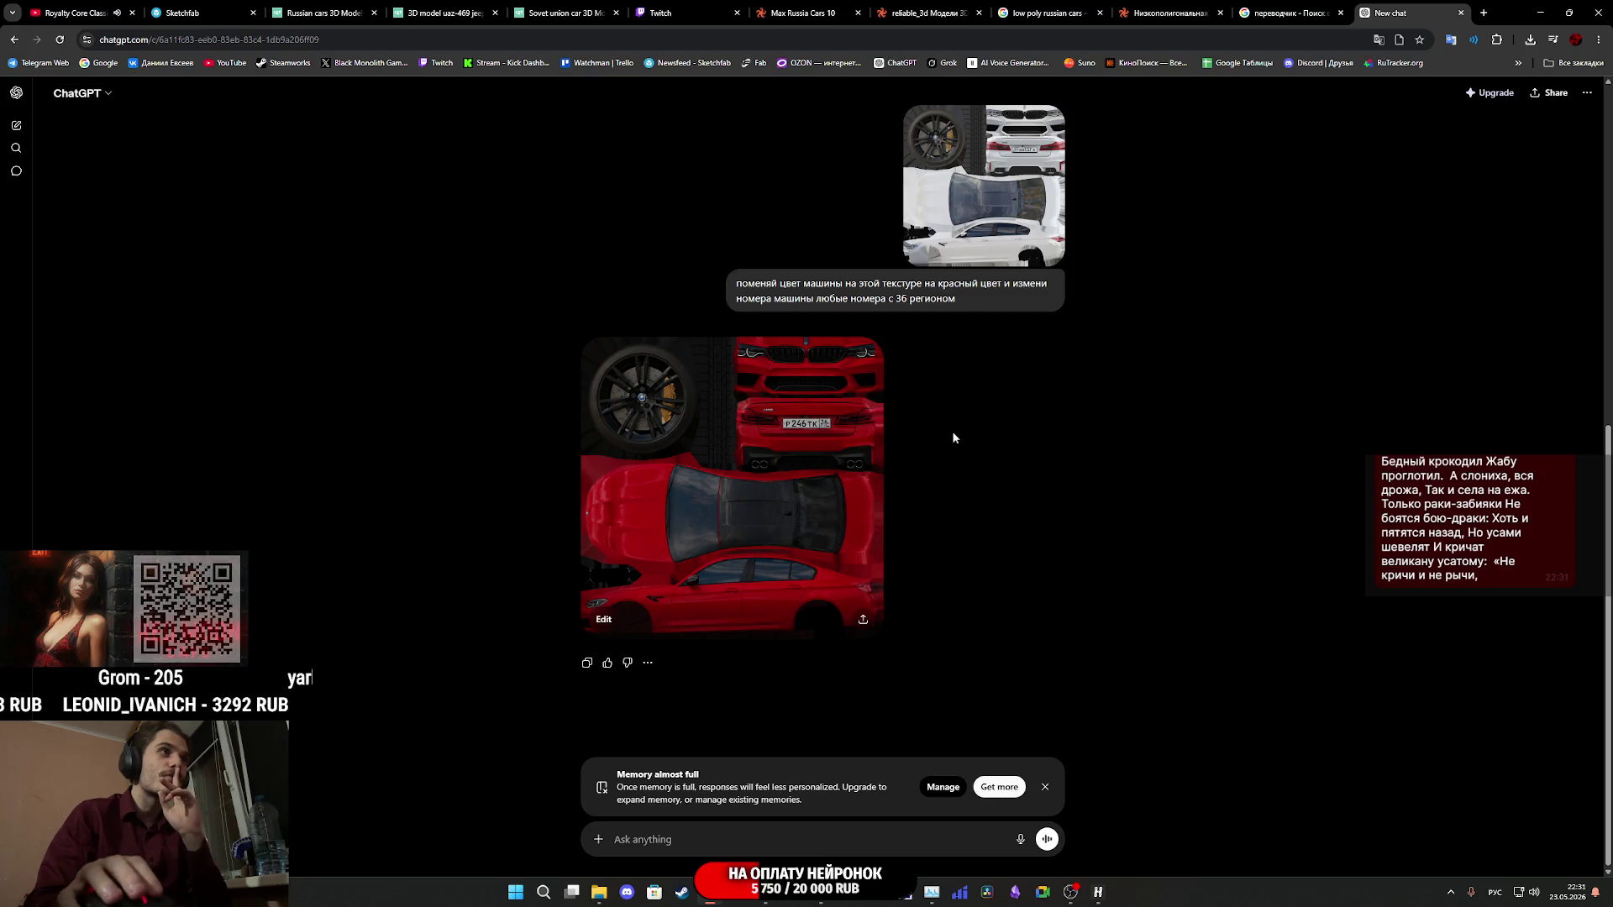
pyautogui.click(768, 485)
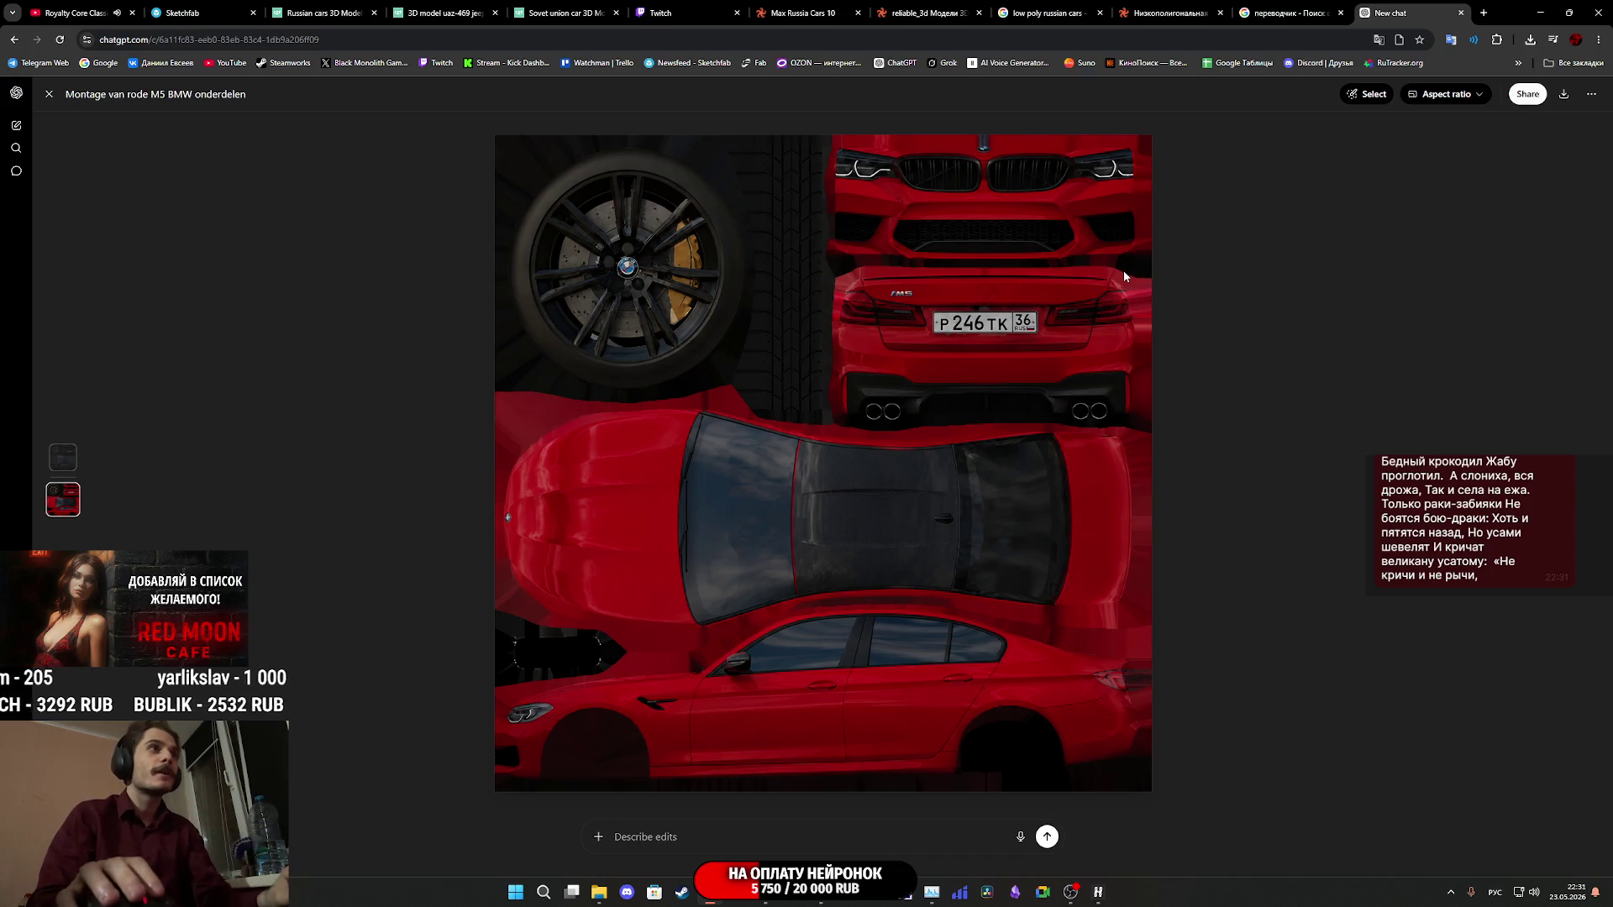
pyautogui.press('Up')
pyautogui.press('Down')
pyautogui.press('Up')
pyautogui.press('Down')
pyautogui.press('Up')
pyautogui.press('Down')
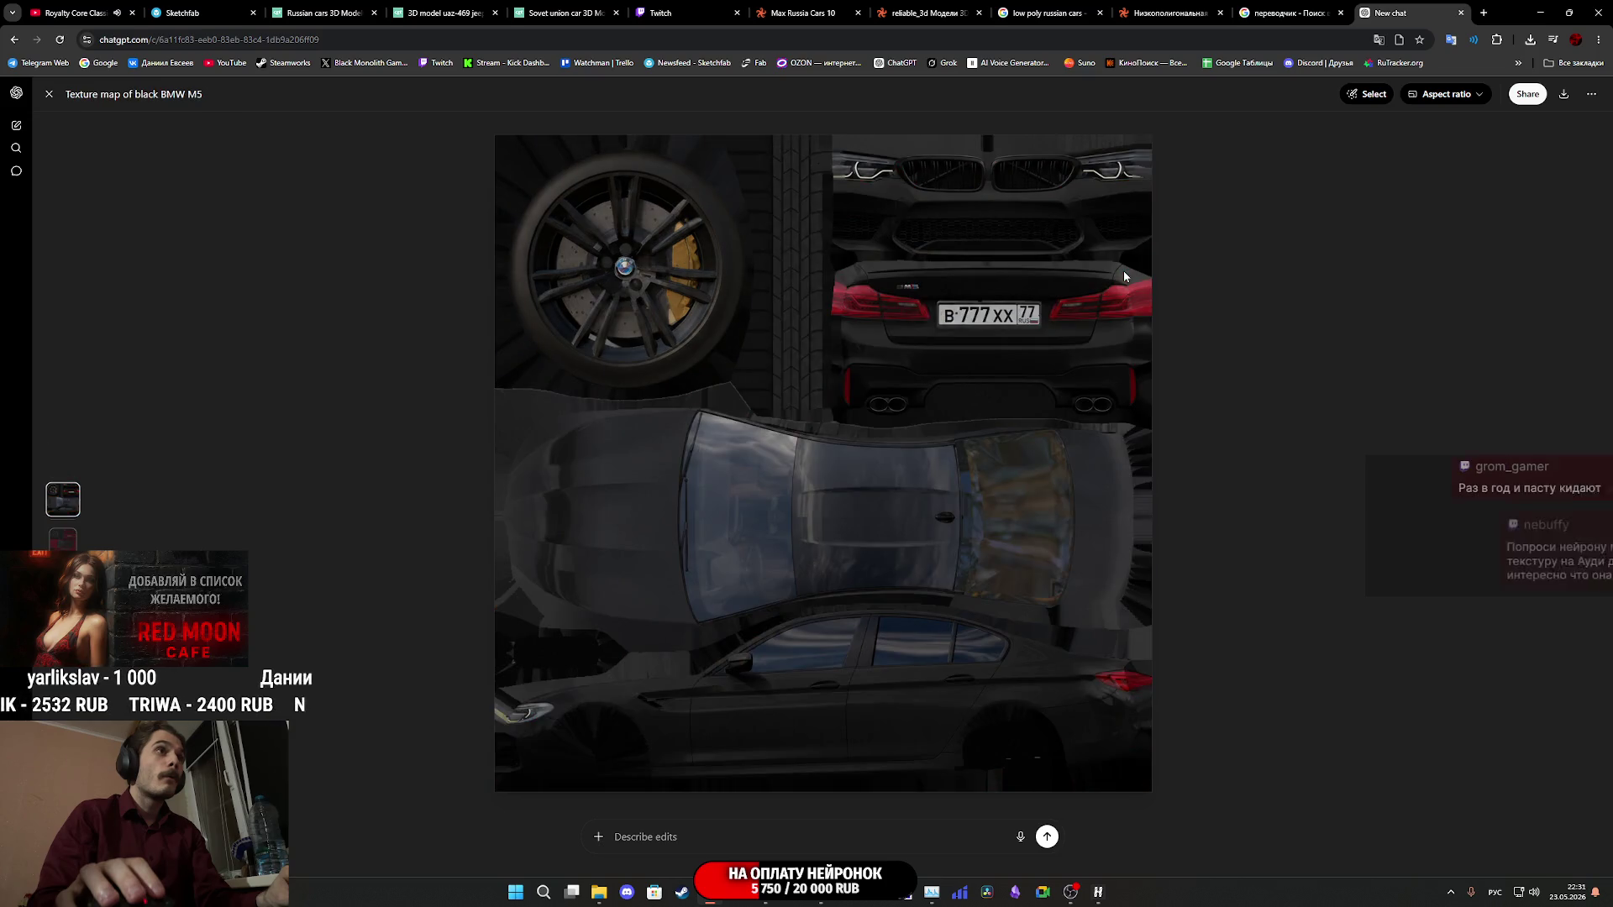
pyautogui.press('Up')
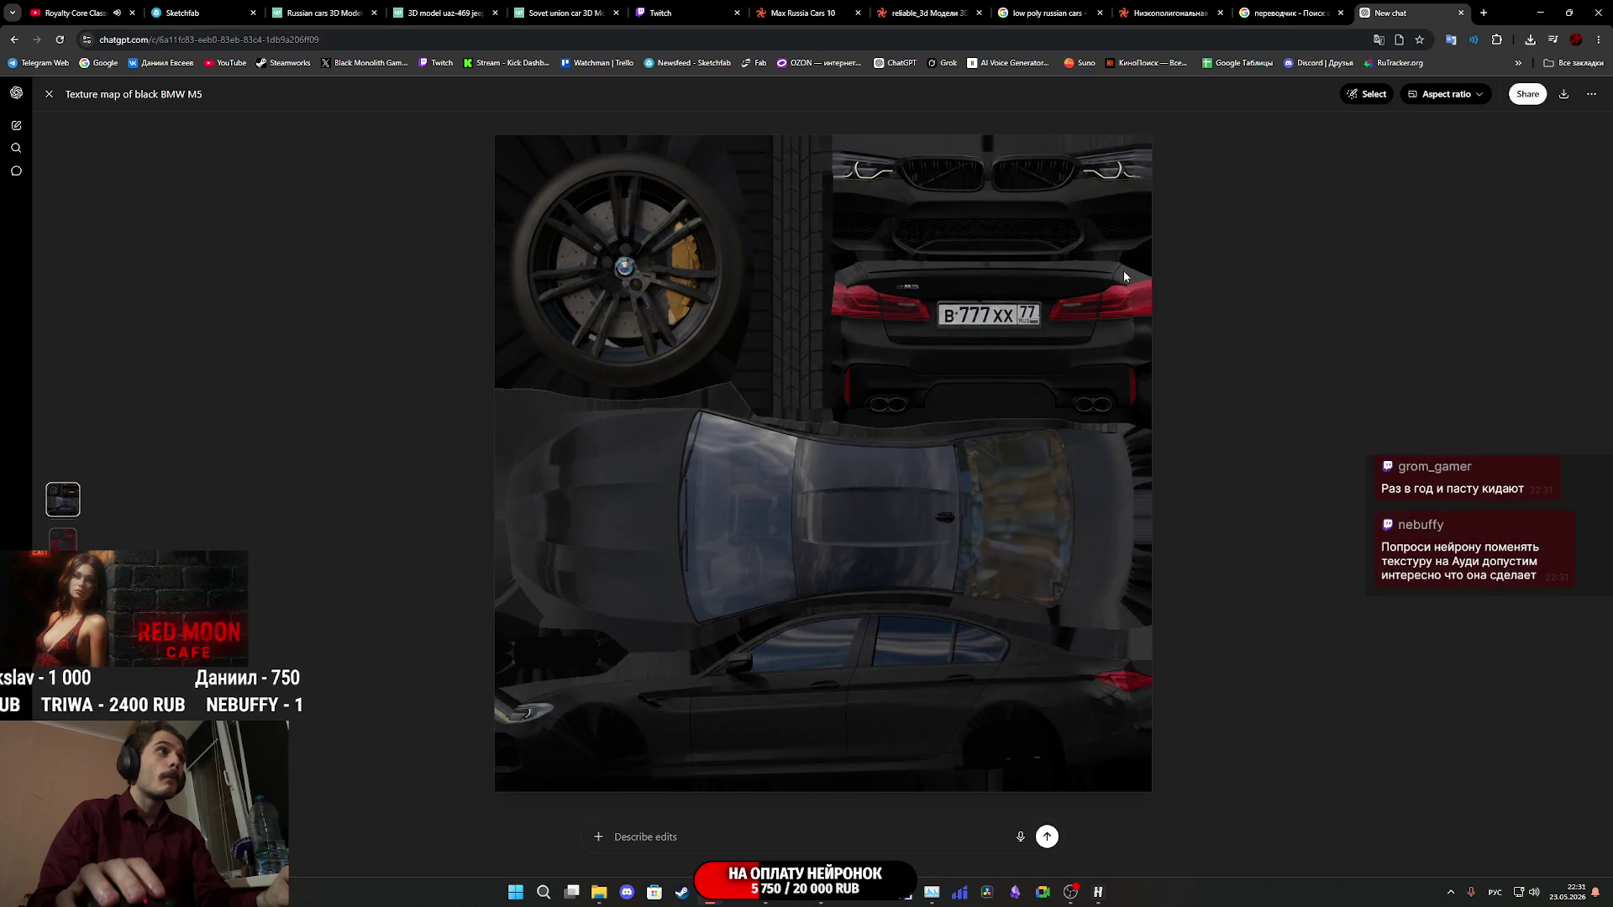
pyautogui.press('Down')
pyautogui.press('Up')
pyautogui.press('Down')
pyautogui.press('Up')
pyautogui.press('Down')
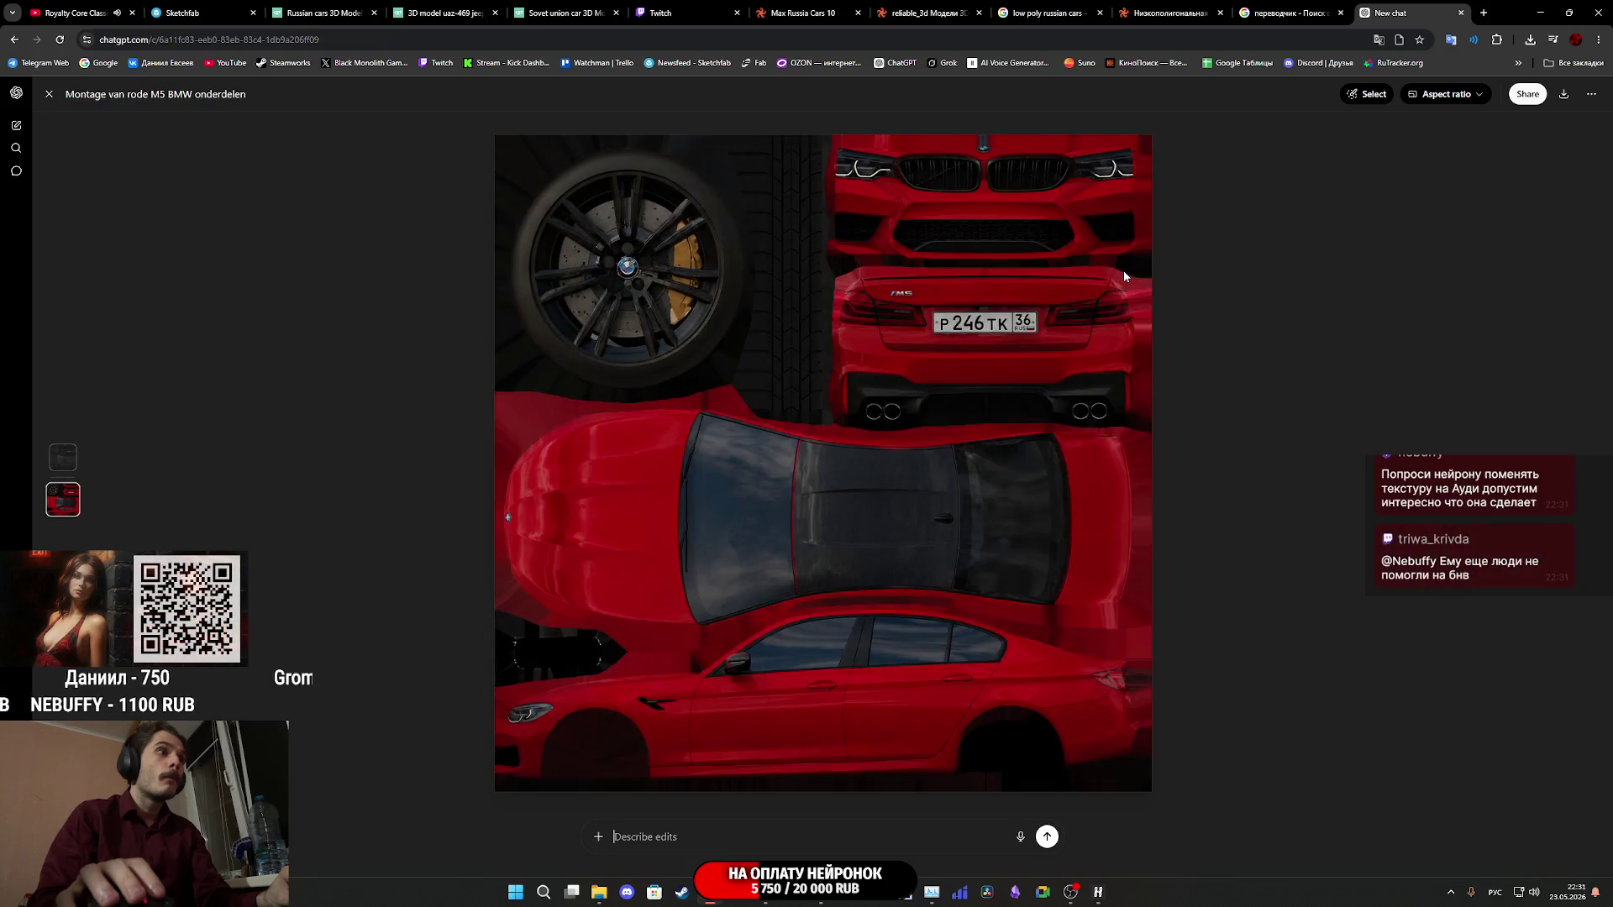
pyautogui.press('Up')
pyautogui.press('Down')
pyautogui.press('Up')
pyautogui.press('Down')
pyautogui.press('Up')
pyautogui.press('Down')
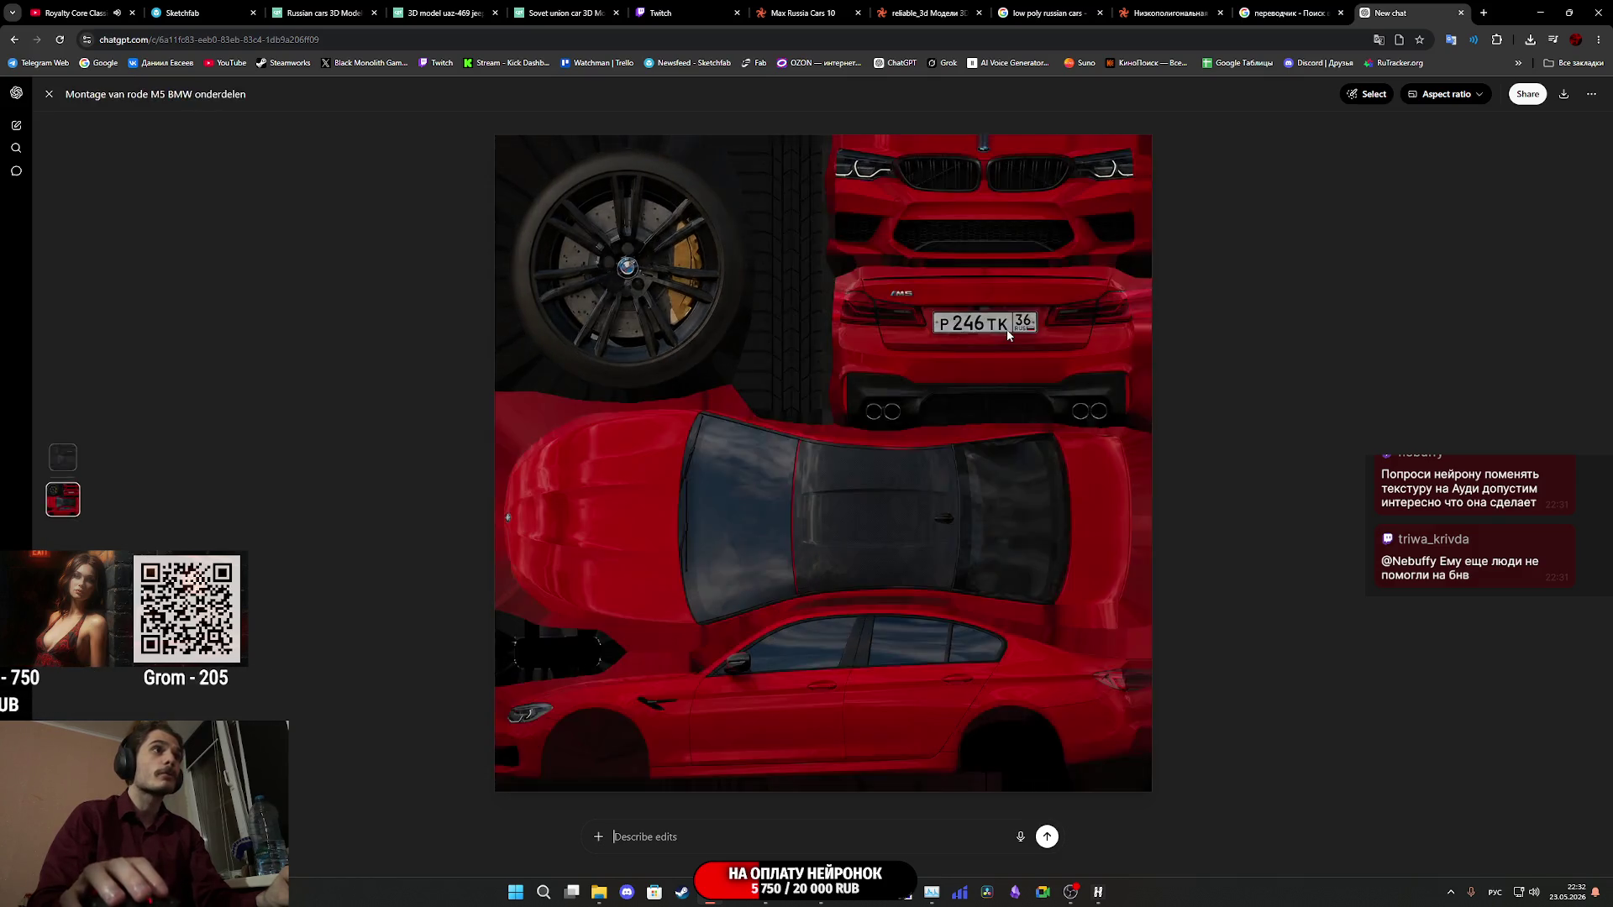
# Compare once more, then download the red texture as 'ChatGPT Image May 23, 2026, 10_32_13 PM.png'.
pyautogui.press('Up')
pyautogui.press('Down')
pyautogui.press('Up')
pyautogui.press('Down')
pyautogui.press('Up')
pyautogui.press('Down')
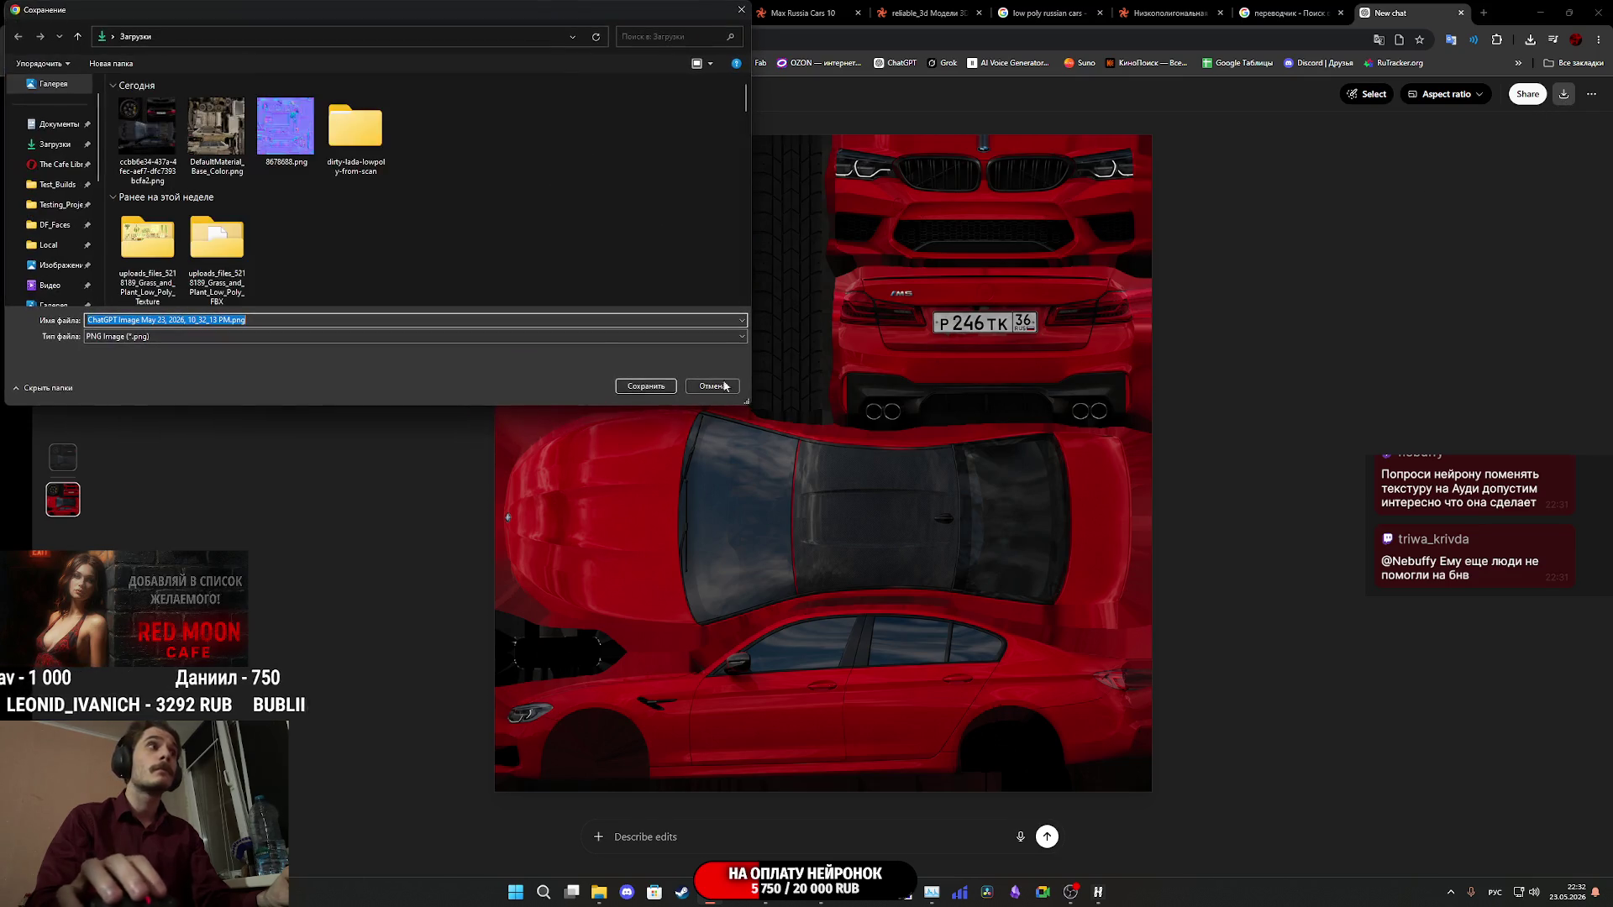
pyautogui.click(638, 388)
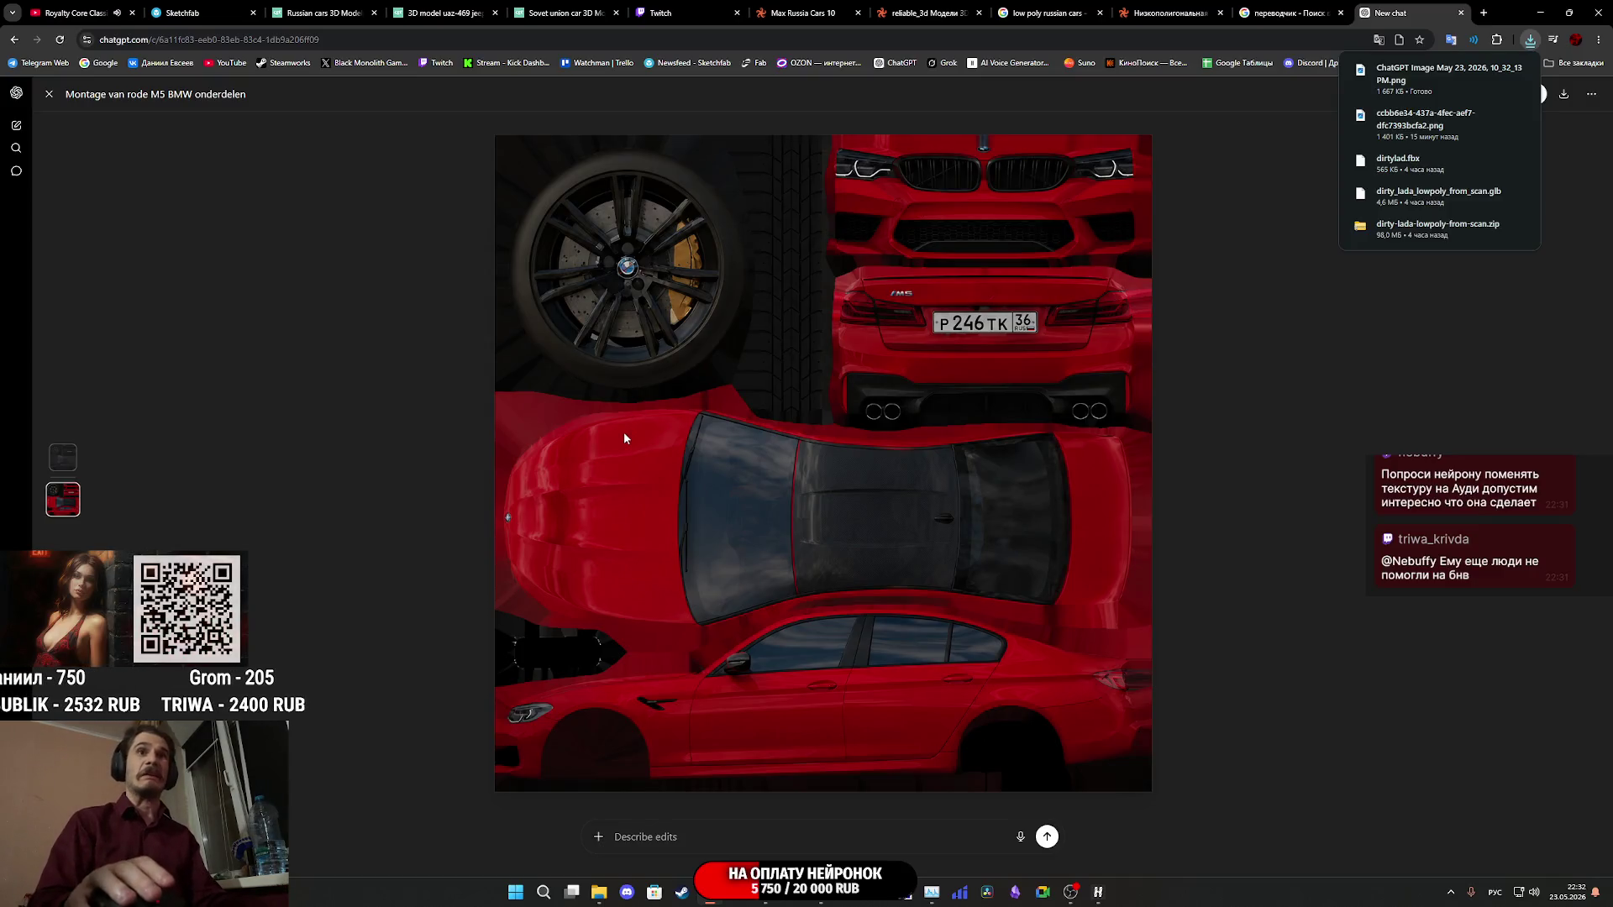
# Place the downloaded red texture PNG over the black BMW texture and align it to the canvas.
pyautogui.click(820, 892)
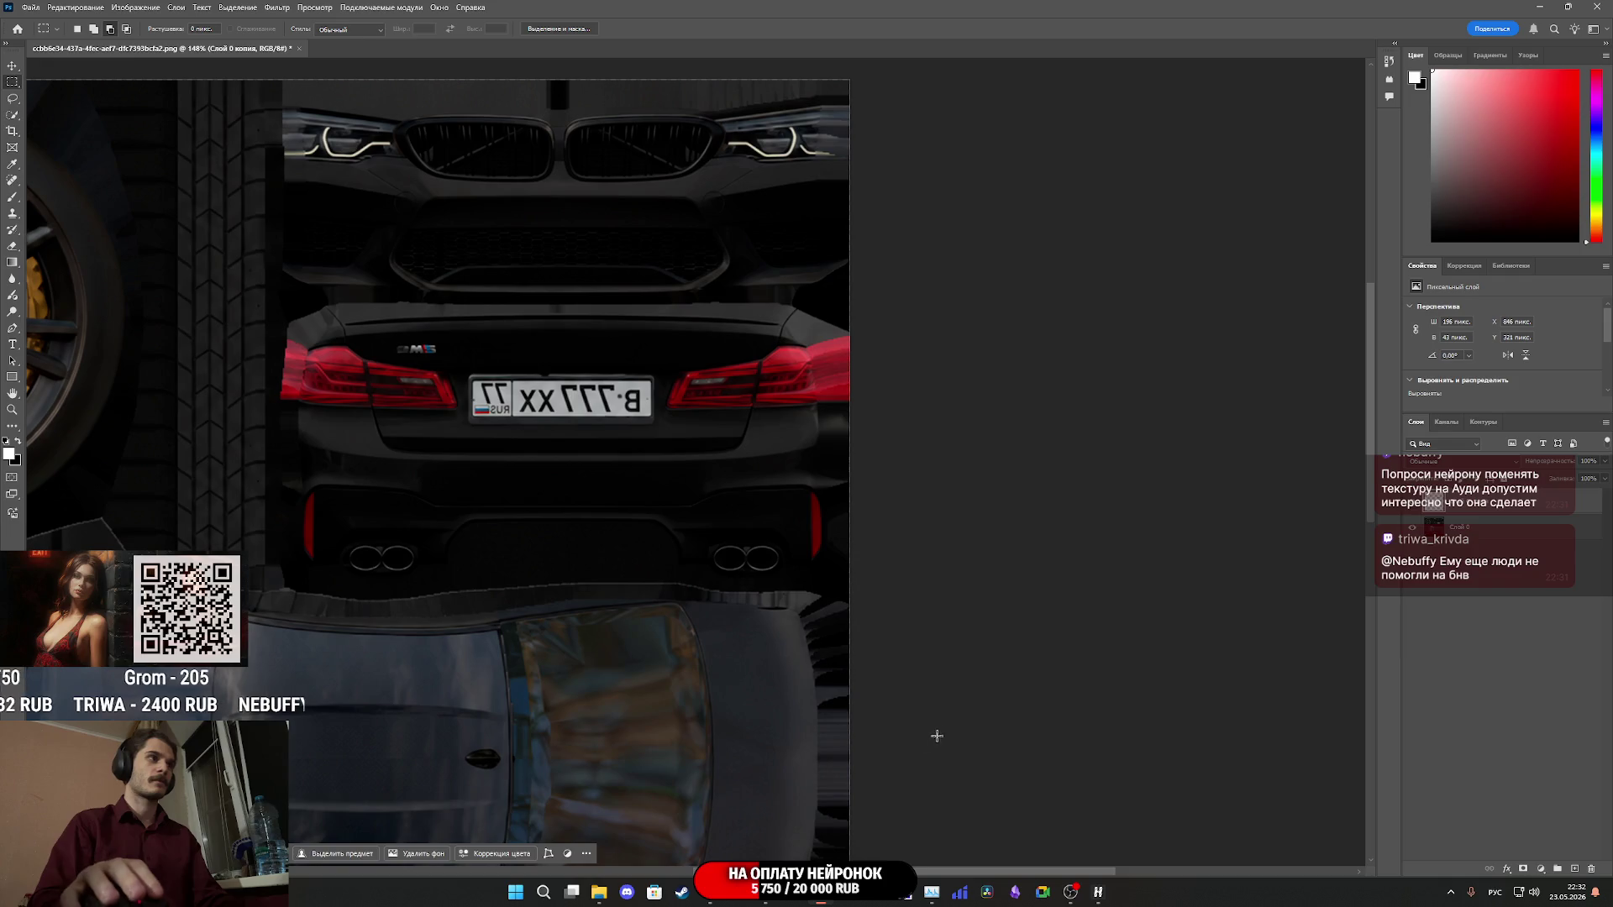
pyautogui.moveTo(599, 892)
pyautogui.click(559, 819)
pyautogui.moveTo(1304, 625); pyautogui.dragTo(645, 584)
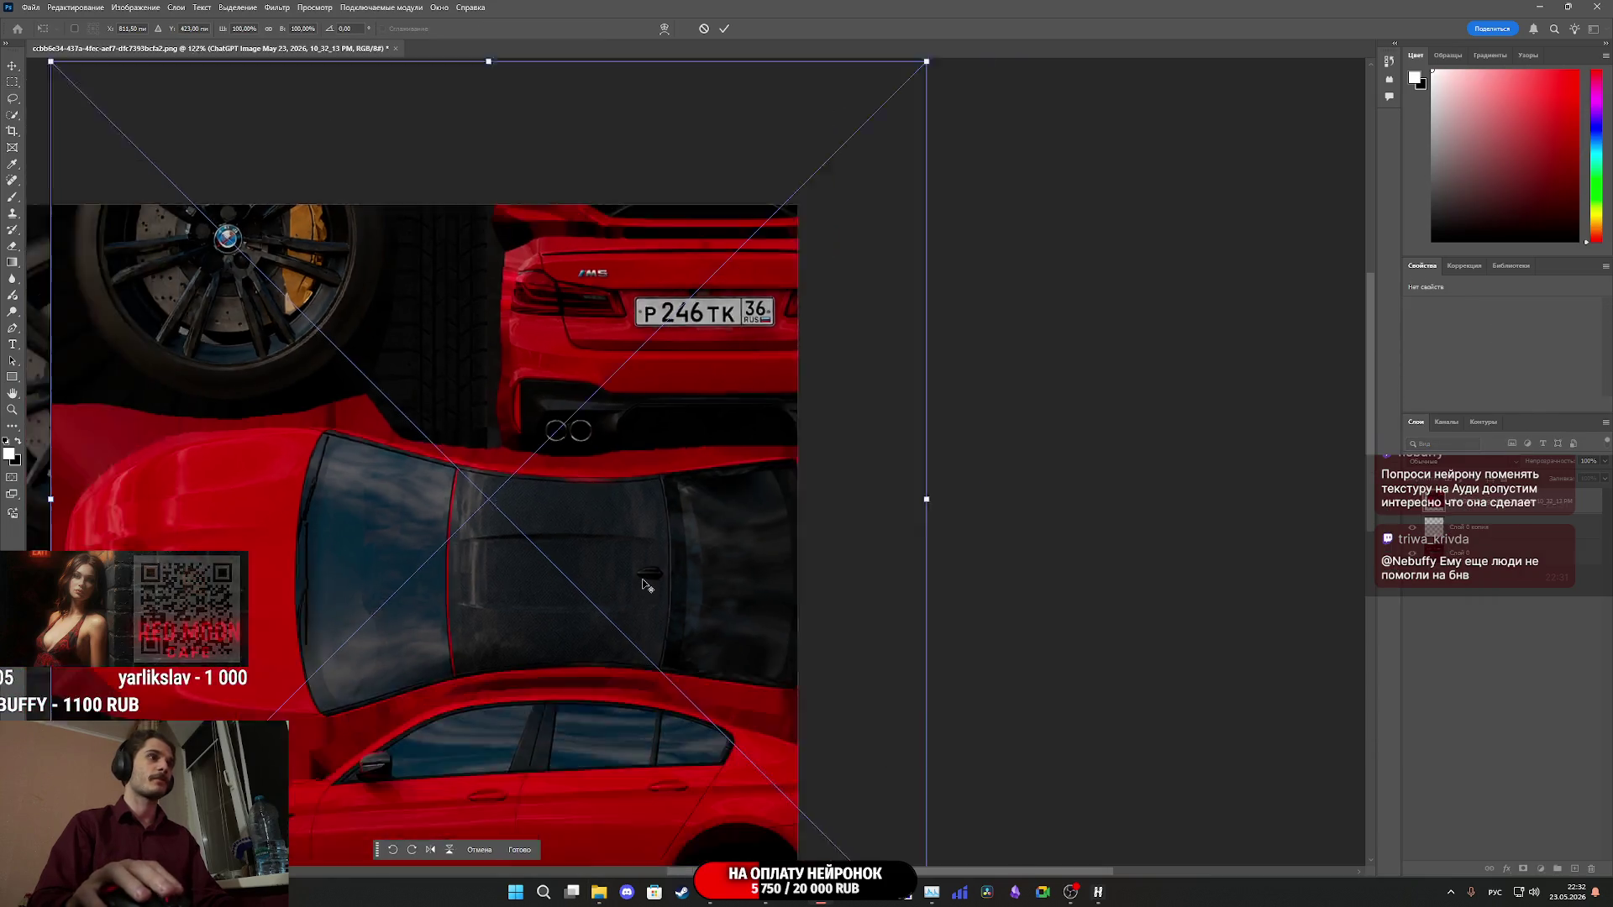
pyautogui.scroll(-5, 645, 584)
pyautogui.moveTo(524, 632); pyautogui.dragTo(515, 651)
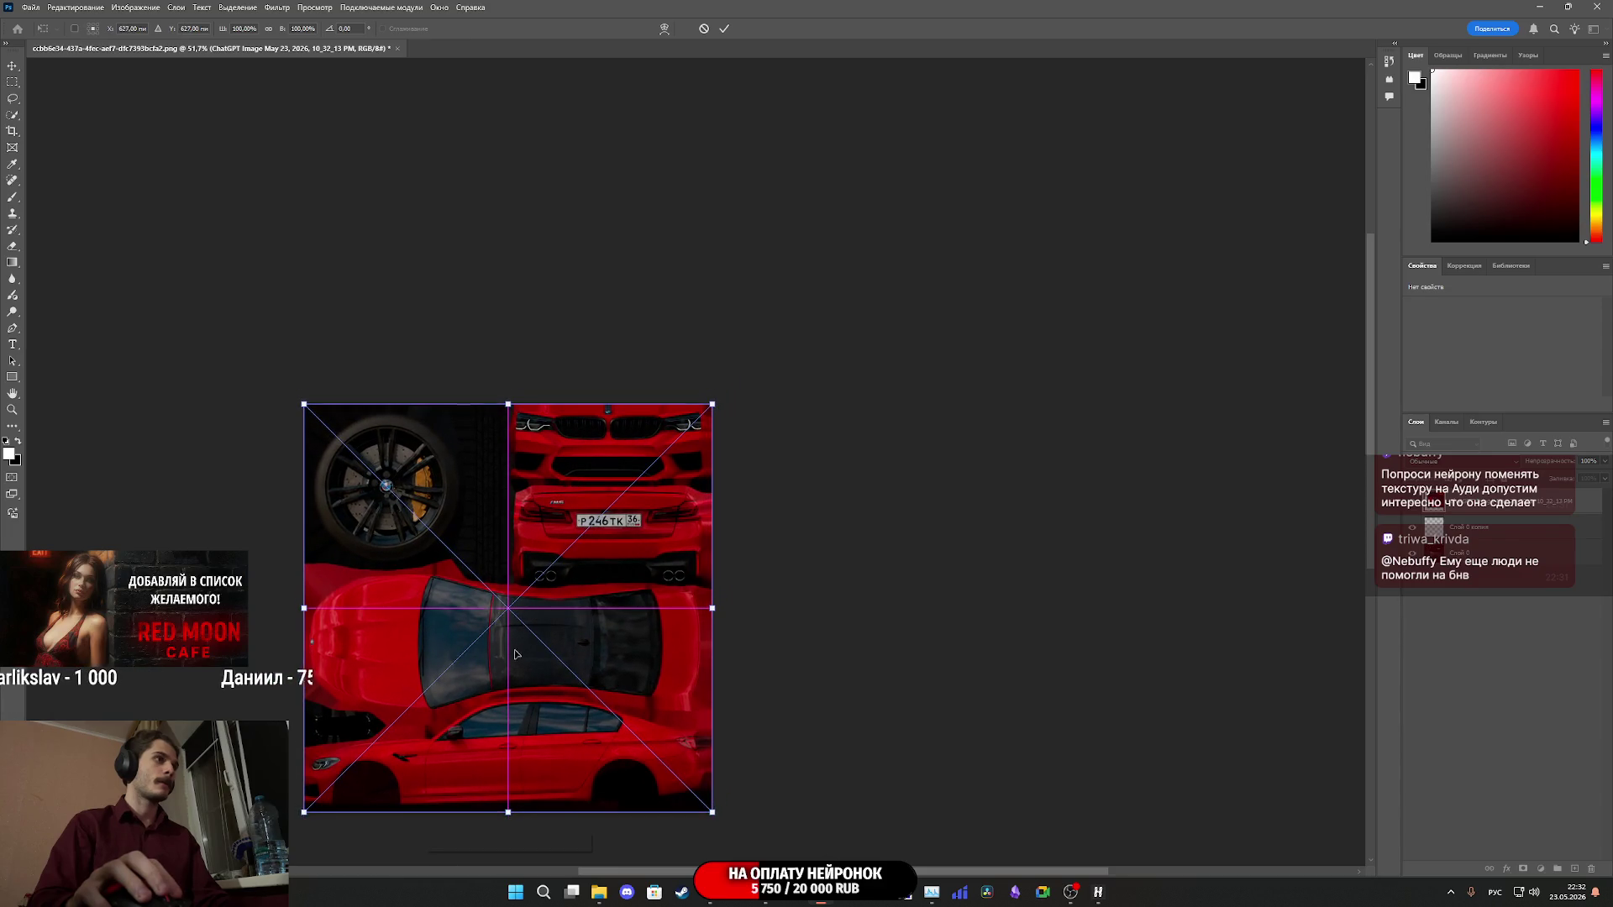
pyautogui.click(724, 30)
pyautogui.scroll(2, 487, 573)
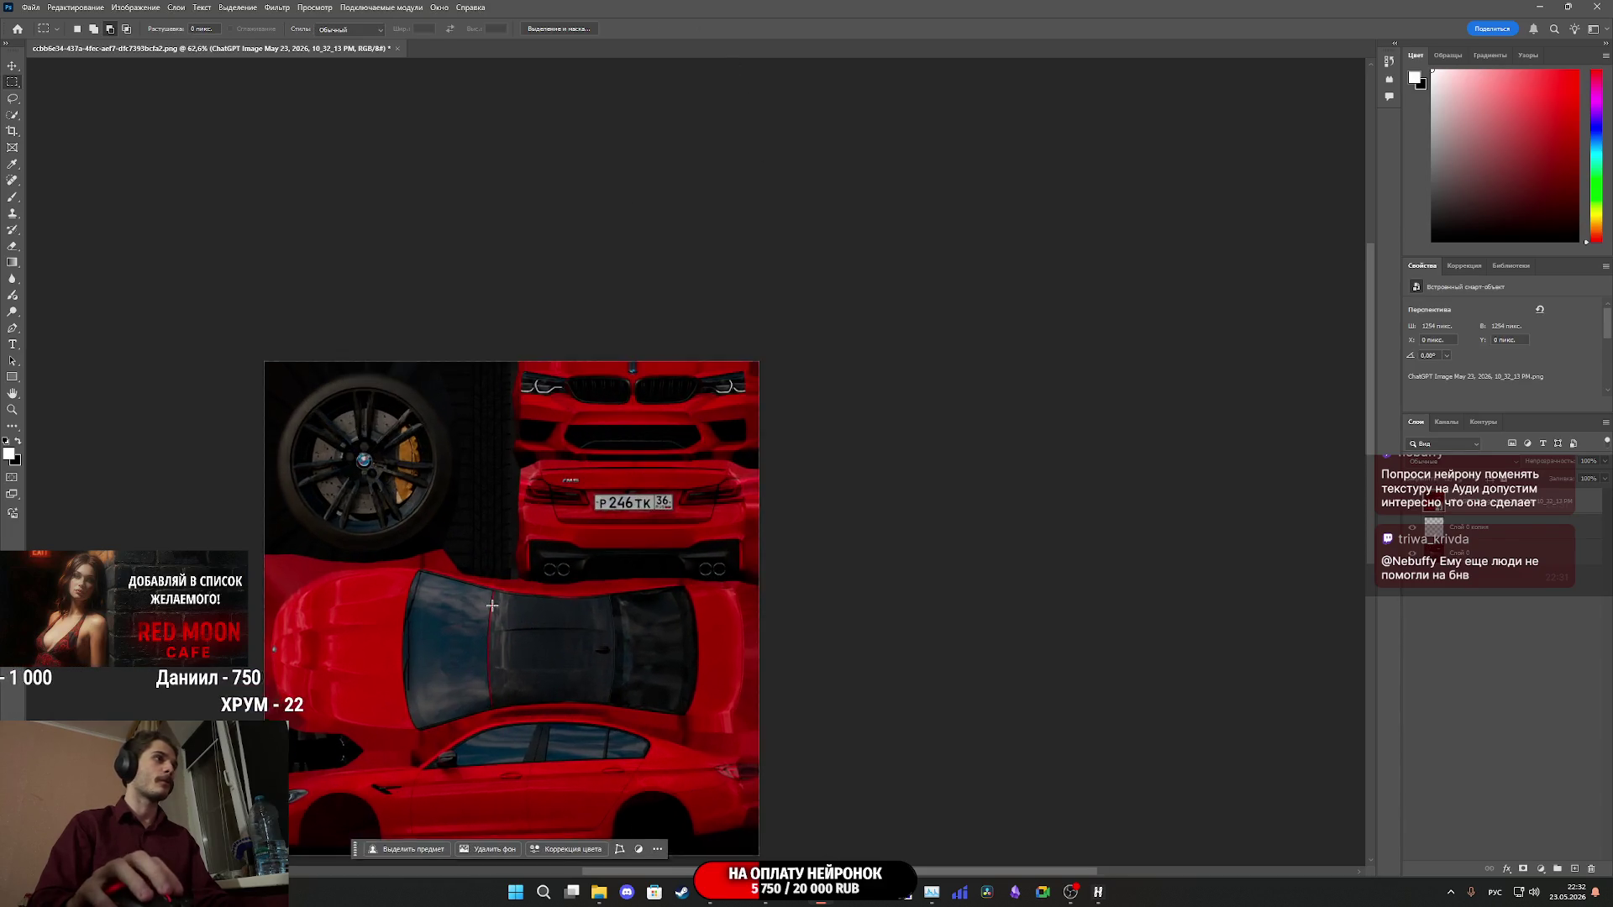
# Bring up File > Export > Export As, showing PNG at 1254×1254.
pyautogui.click(39, 10)
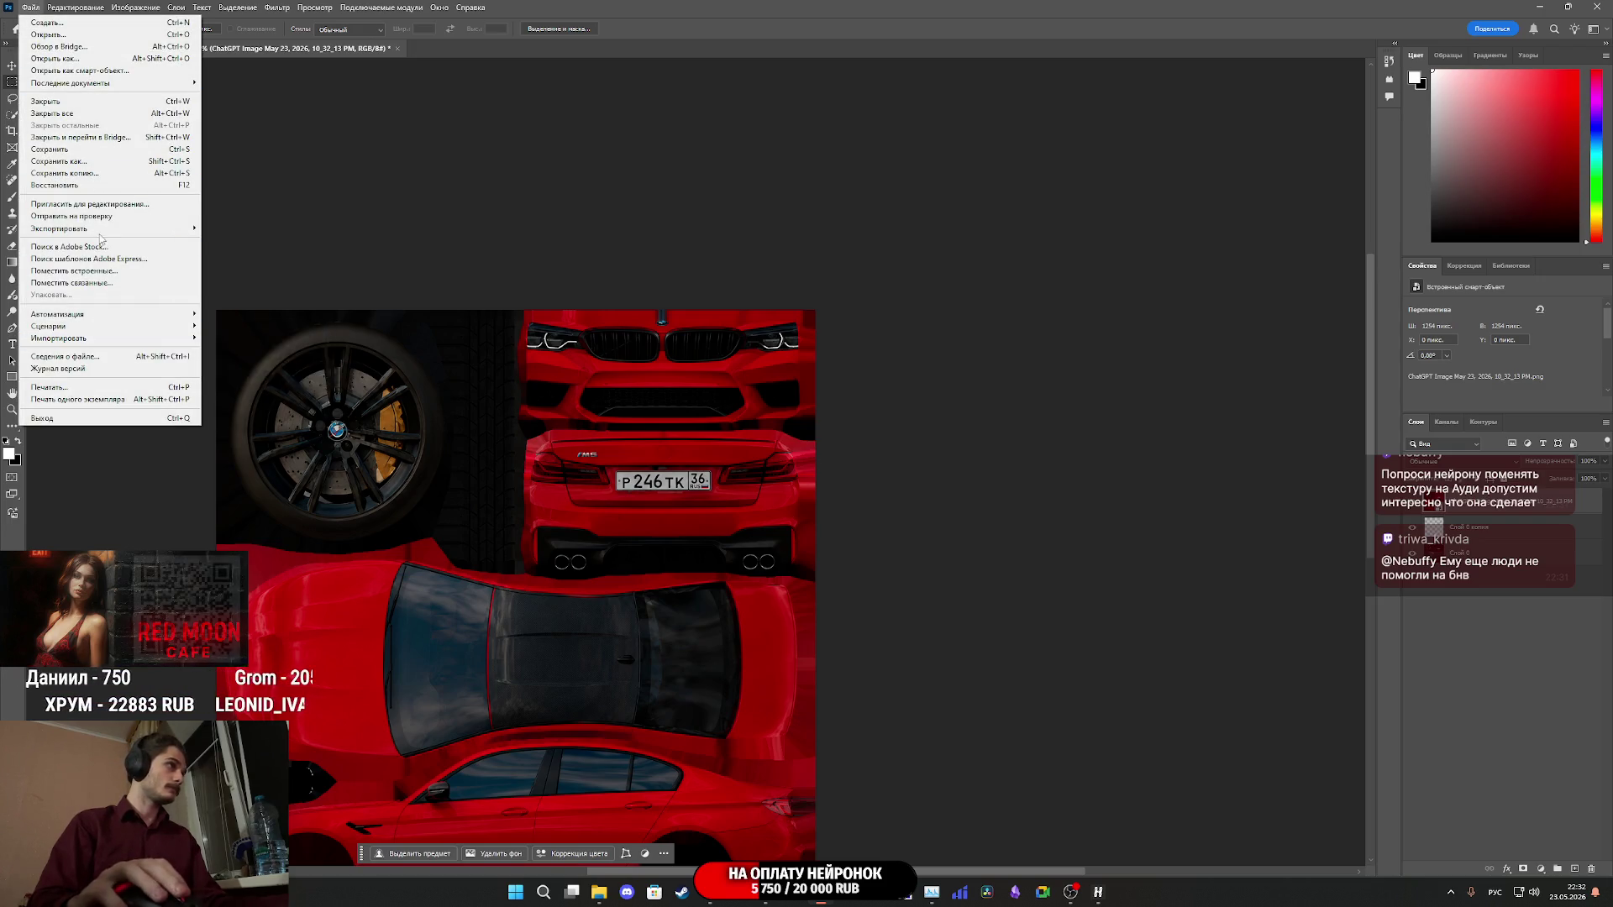
pyautogui.moveTo(93, 228)
pyautogui.click(277, 241)
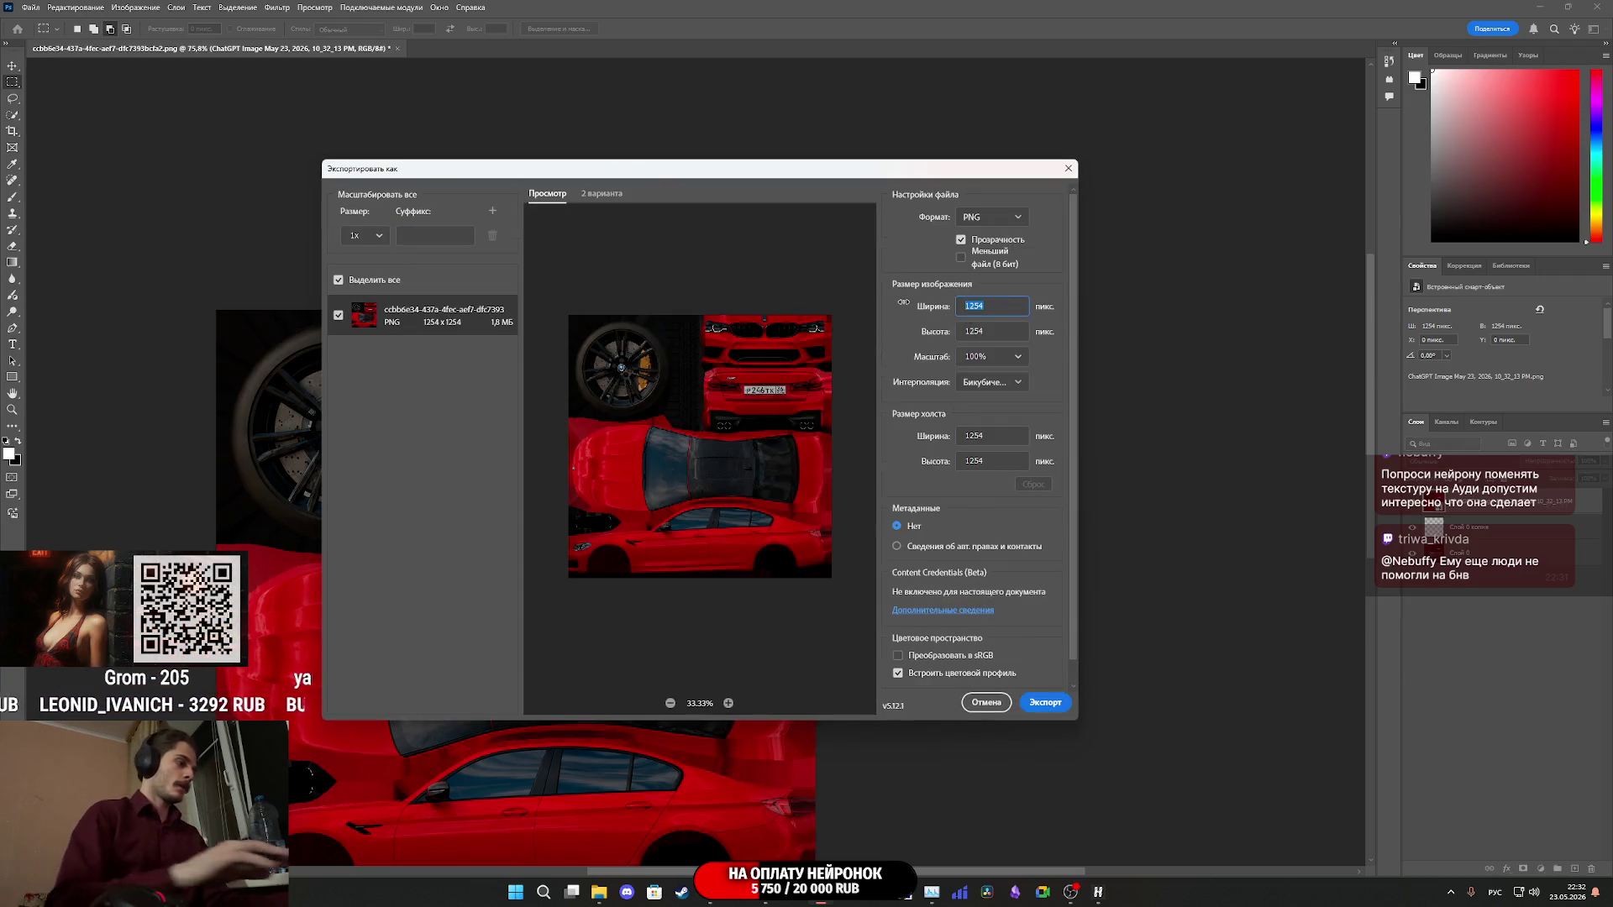
pyautogui.click(1045, 704)
pyautogui.write('56756756756756756')
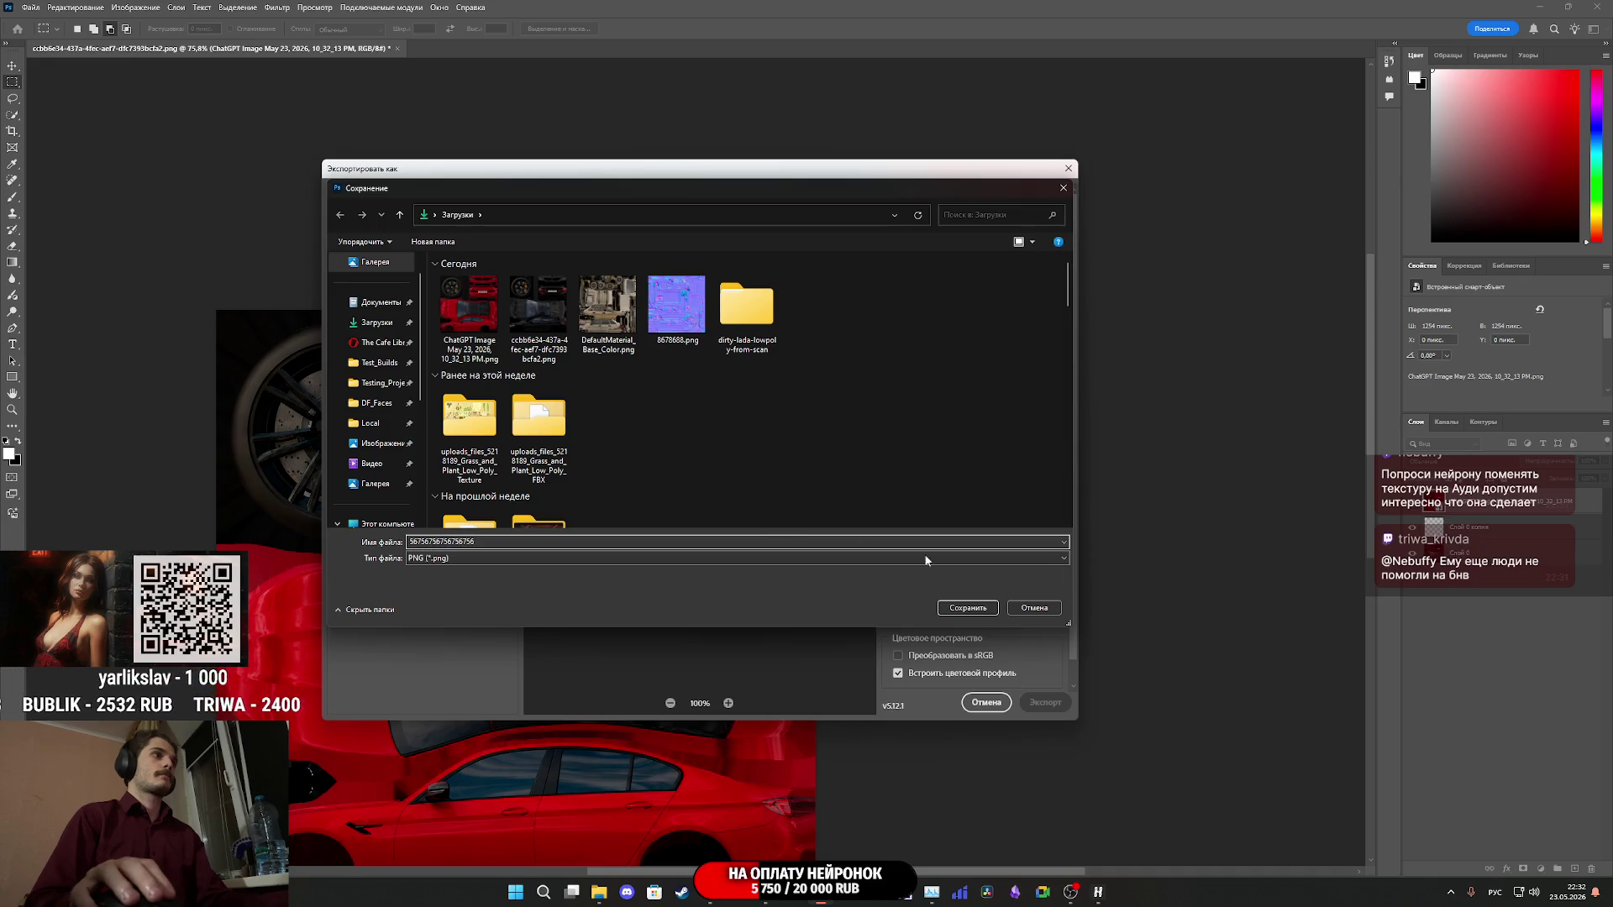
pyautogui.click(968, 607)
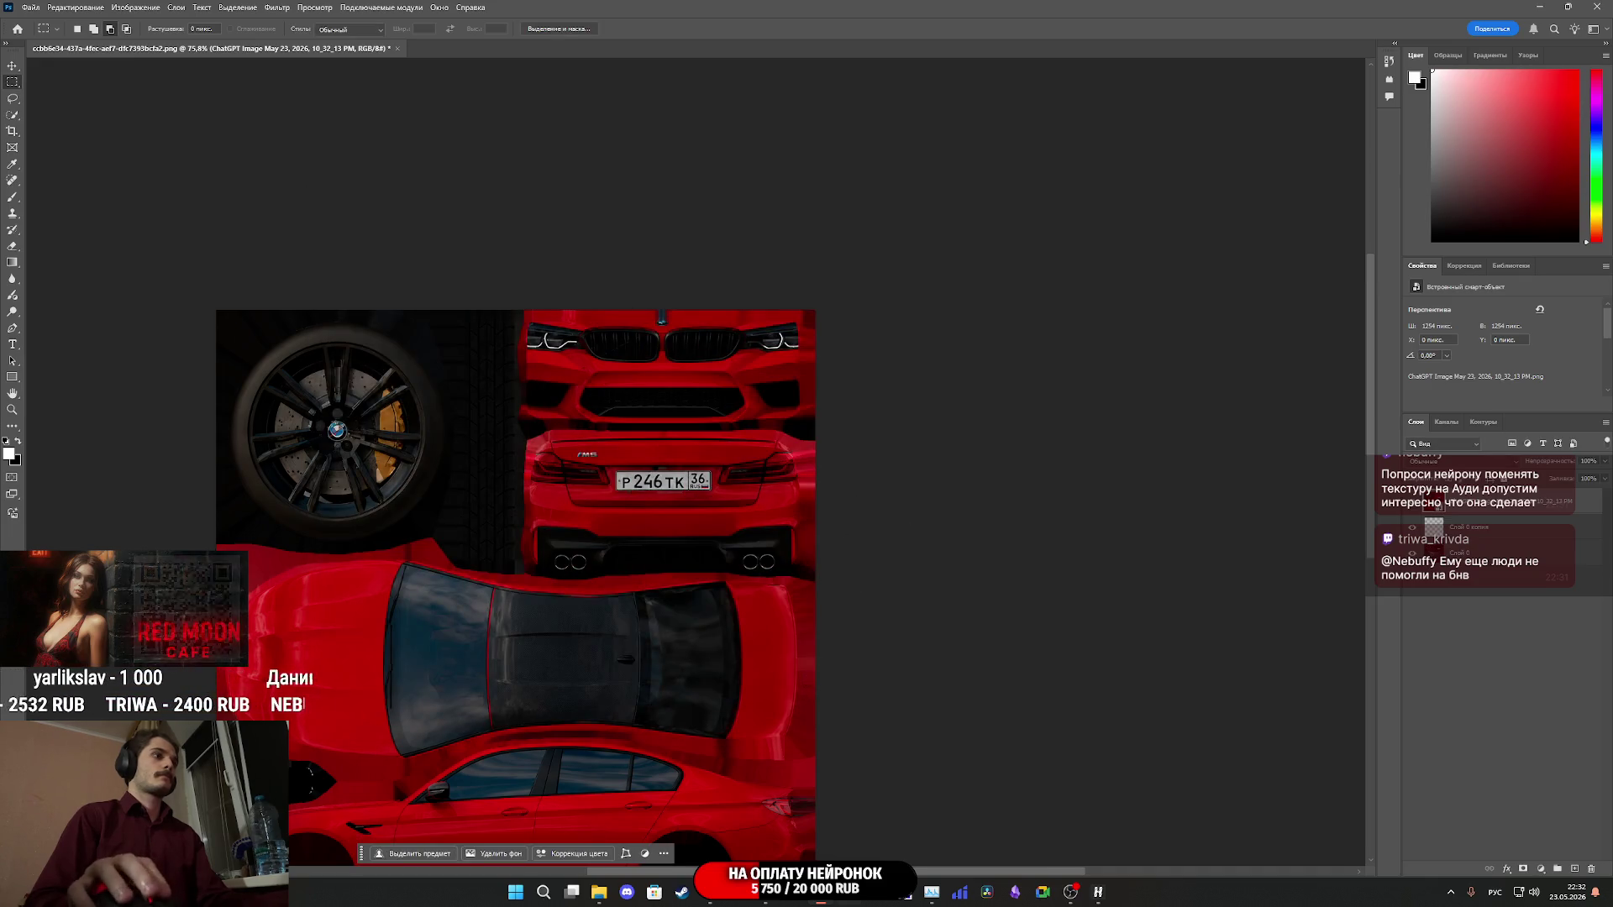
pyautogui.hotkey('alt', 'Tab')
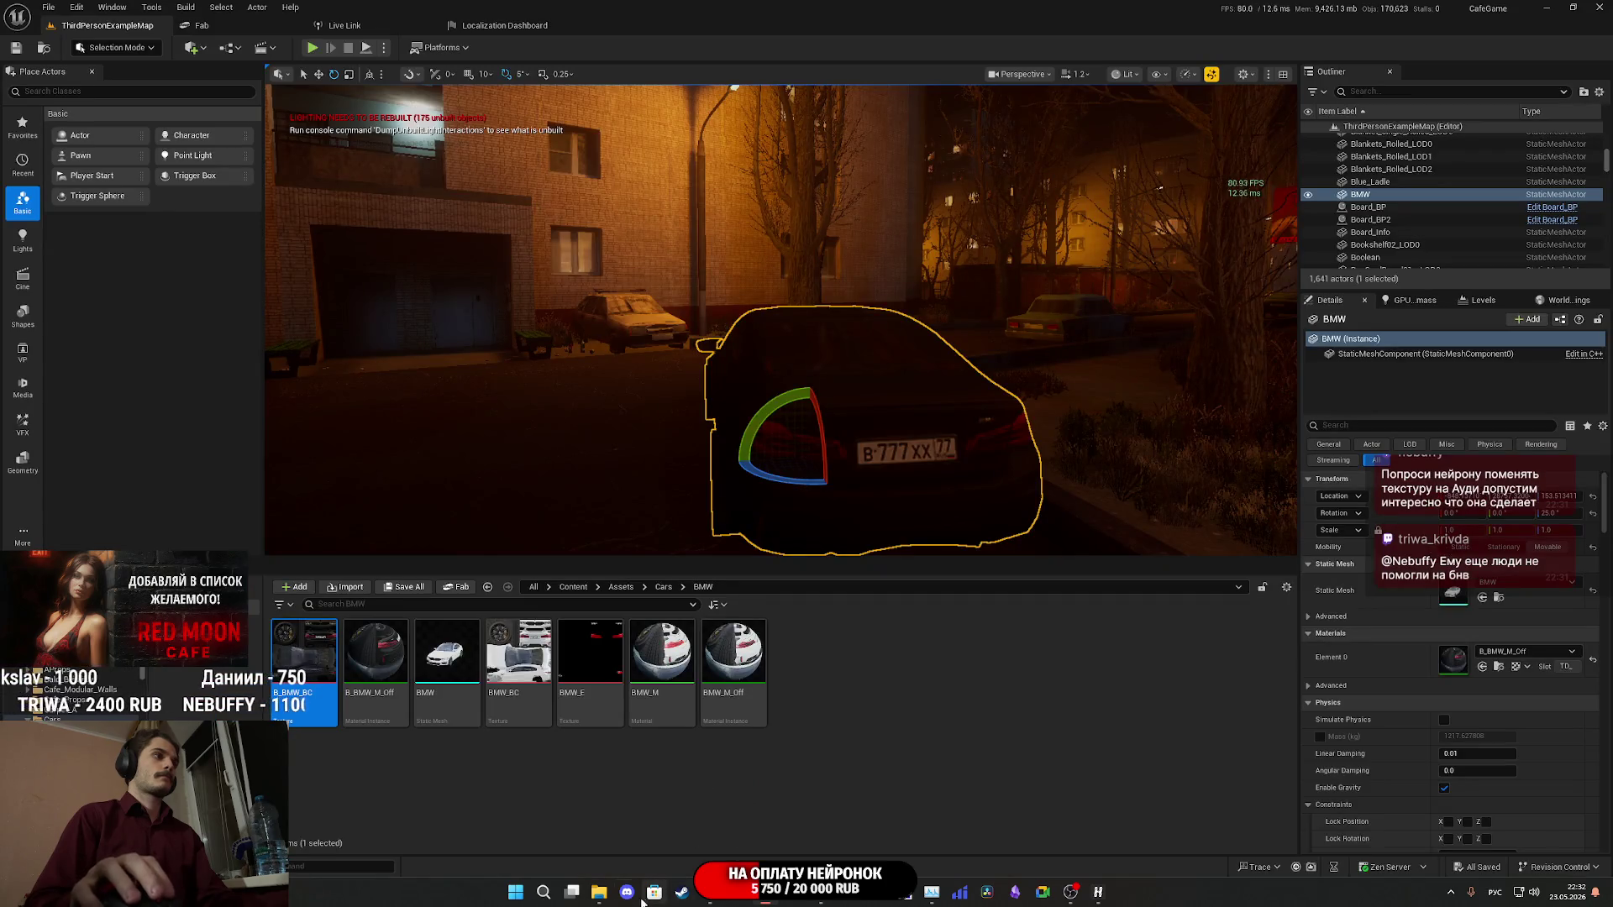
# Import the newest red texture PNG from Downloads into the BMW Content Browser folder.
pyautogui.click(599, 893)
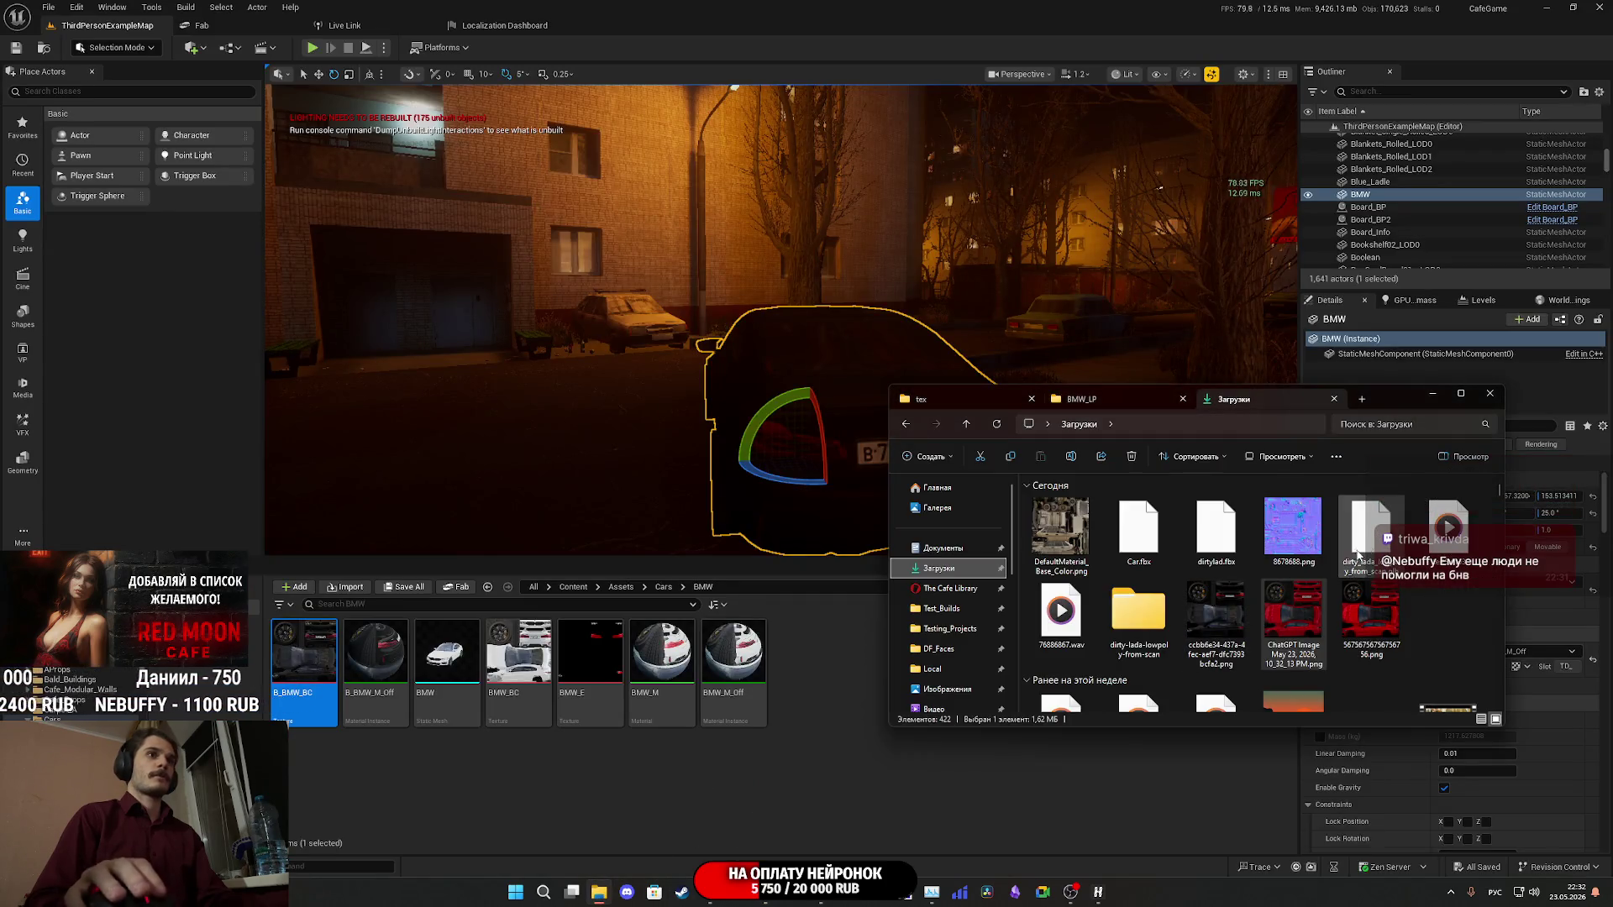
pyautogui.click(995, 424)
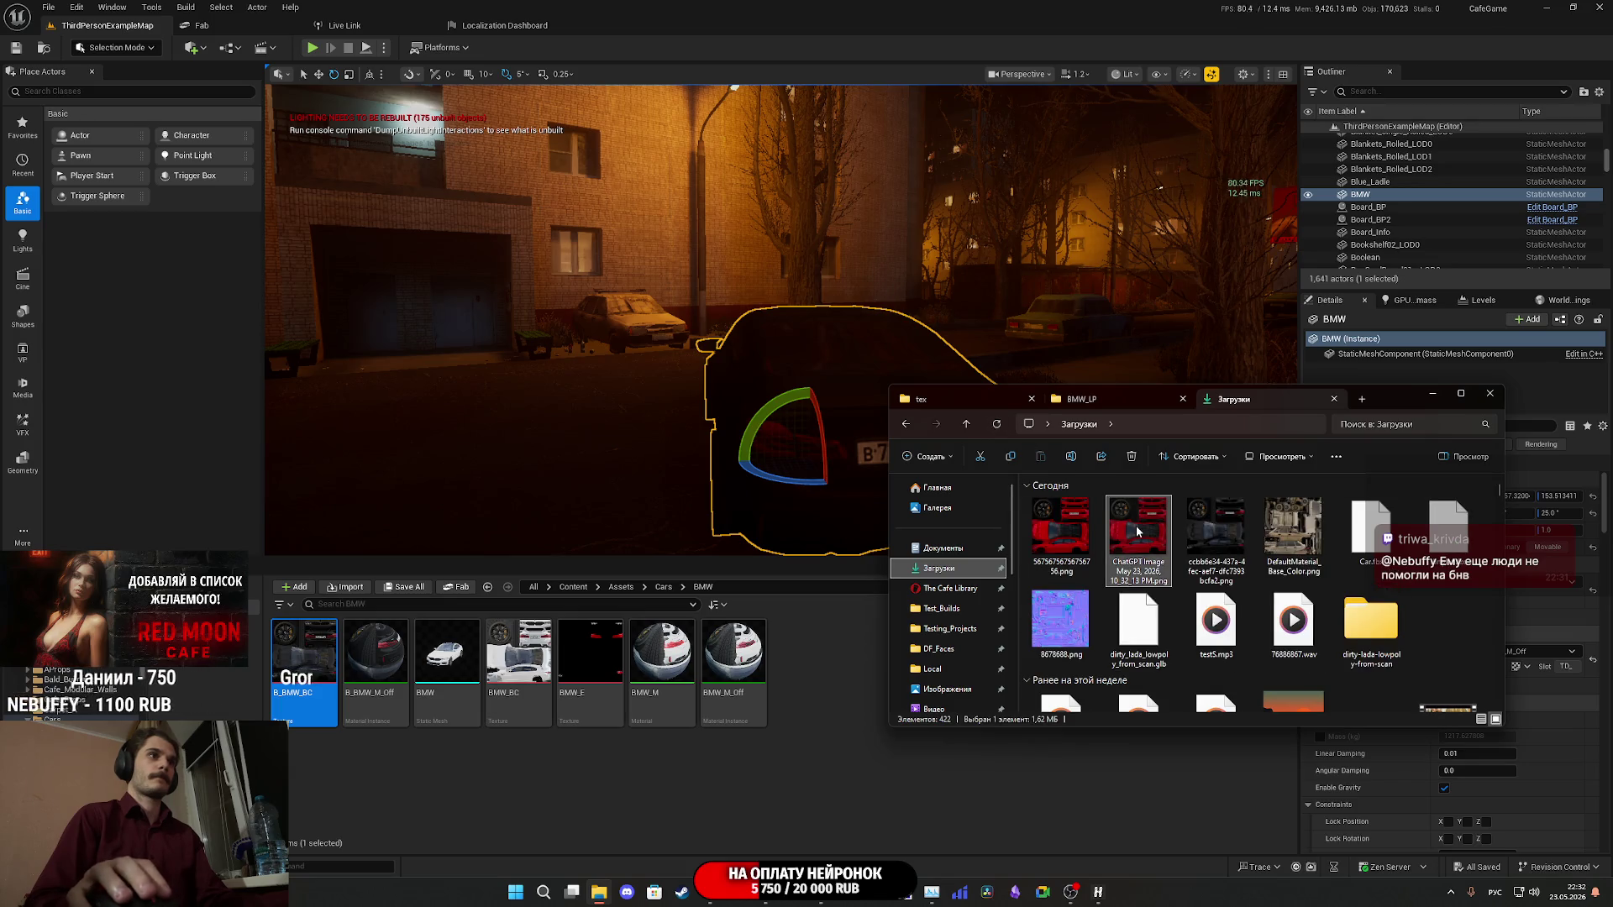
pyautogui.click(1073, 545)
pyautogui.moveTo(1073, 544); pyautogui.dragTo(830, 679)
pyautogui.click(840, 756)
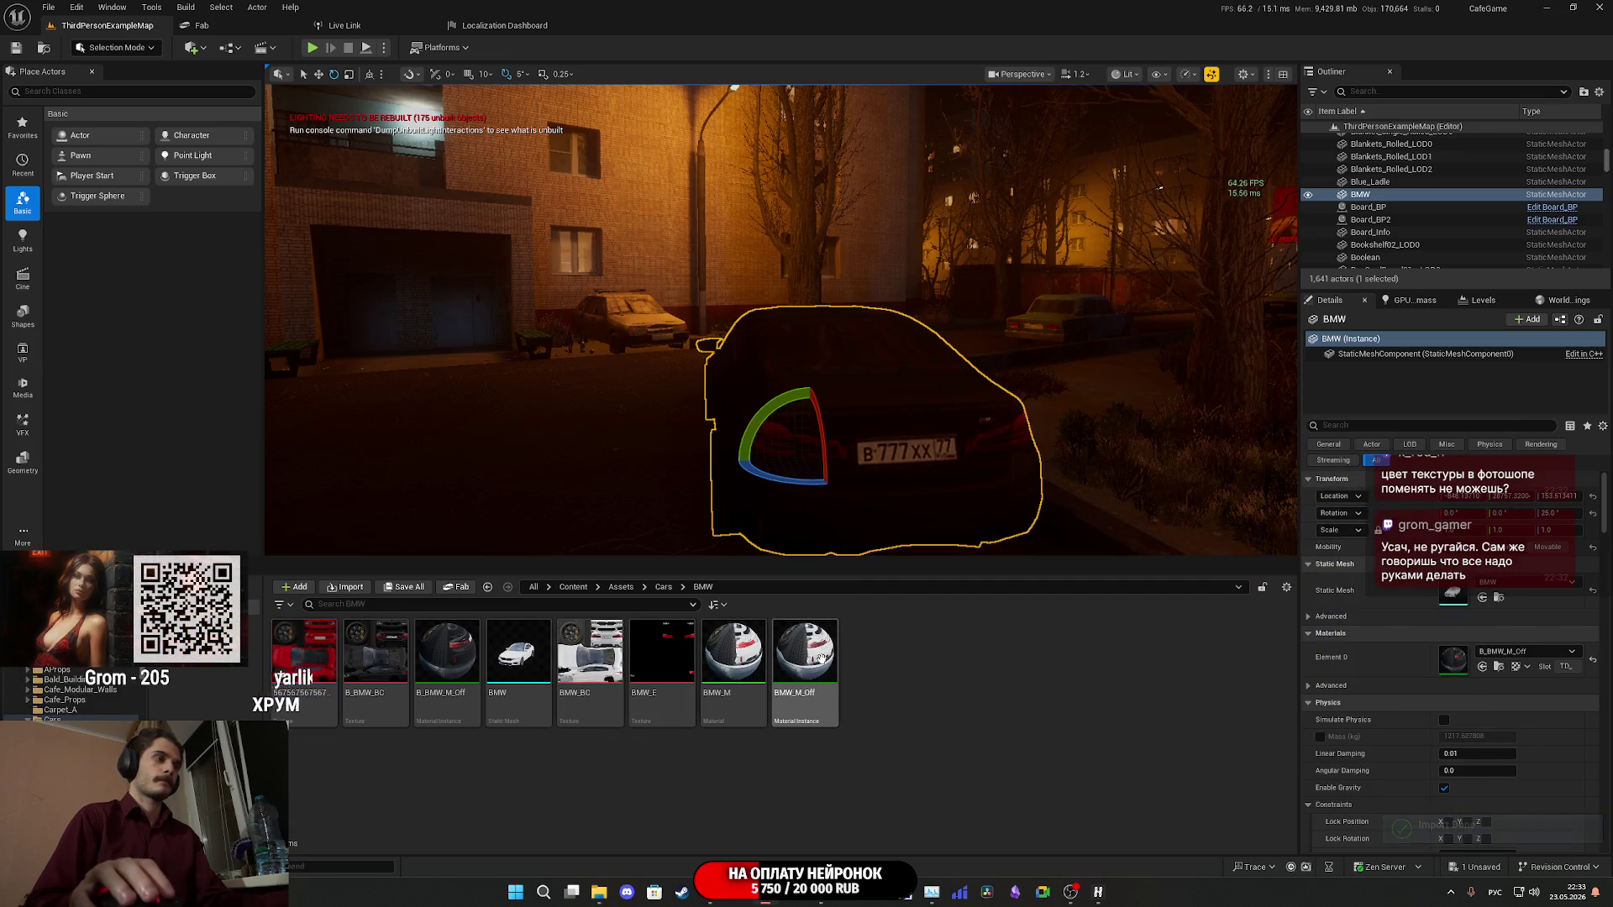
# Duplicate B_BMW_M_Off as R_BMW_M_Off and open it for editing.
pyautogui.rightClick(446, 663)
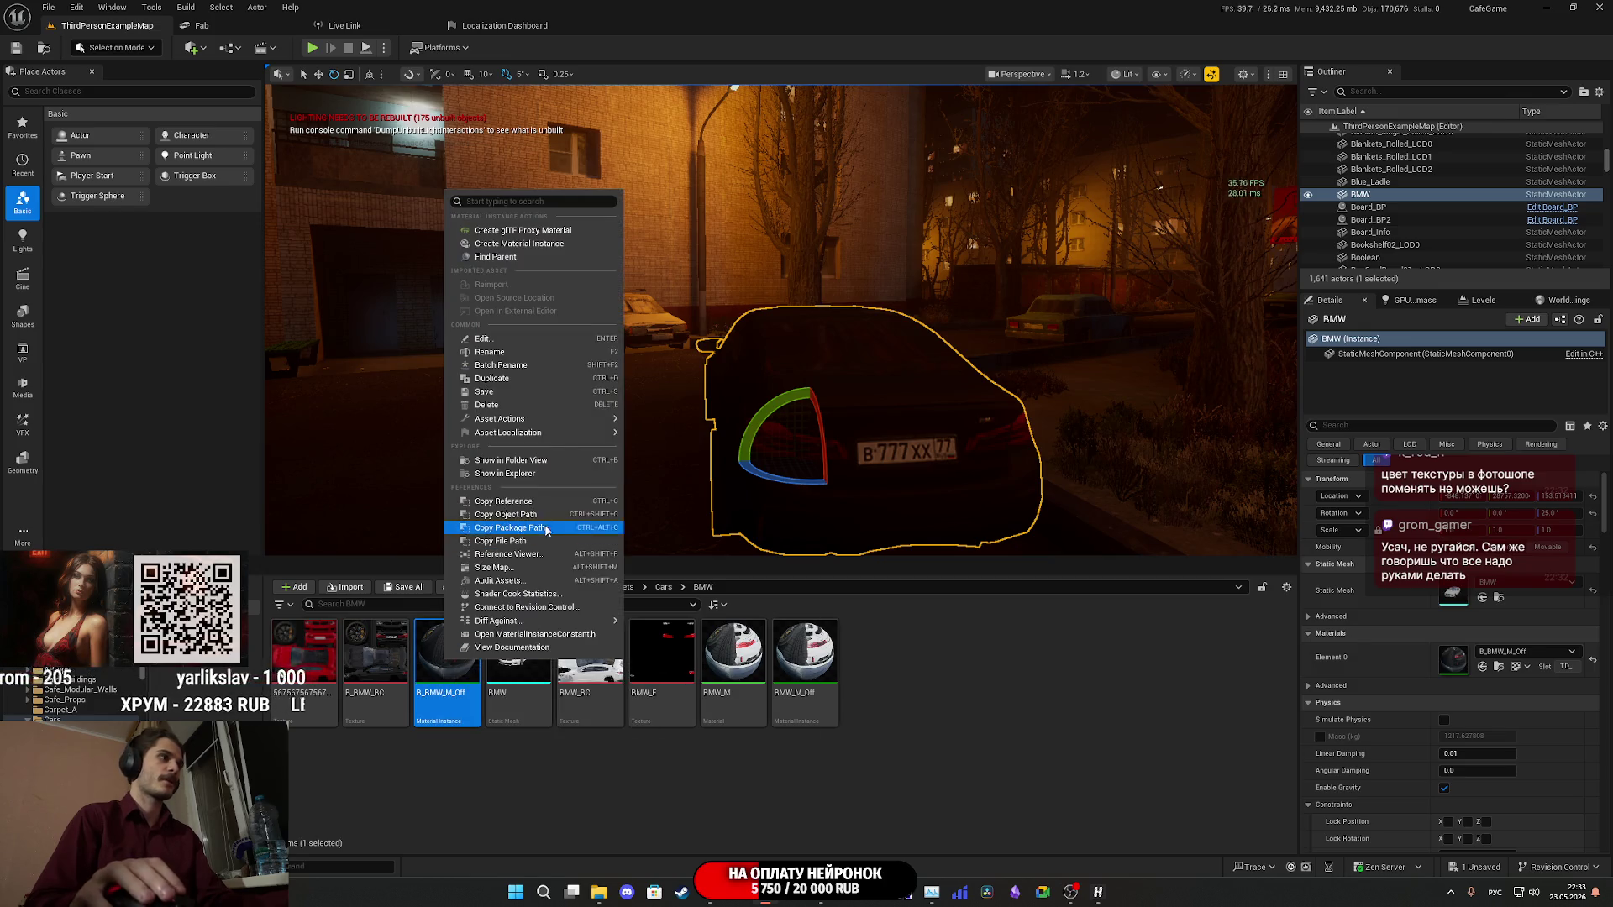
pyautogui.click(496, 378)
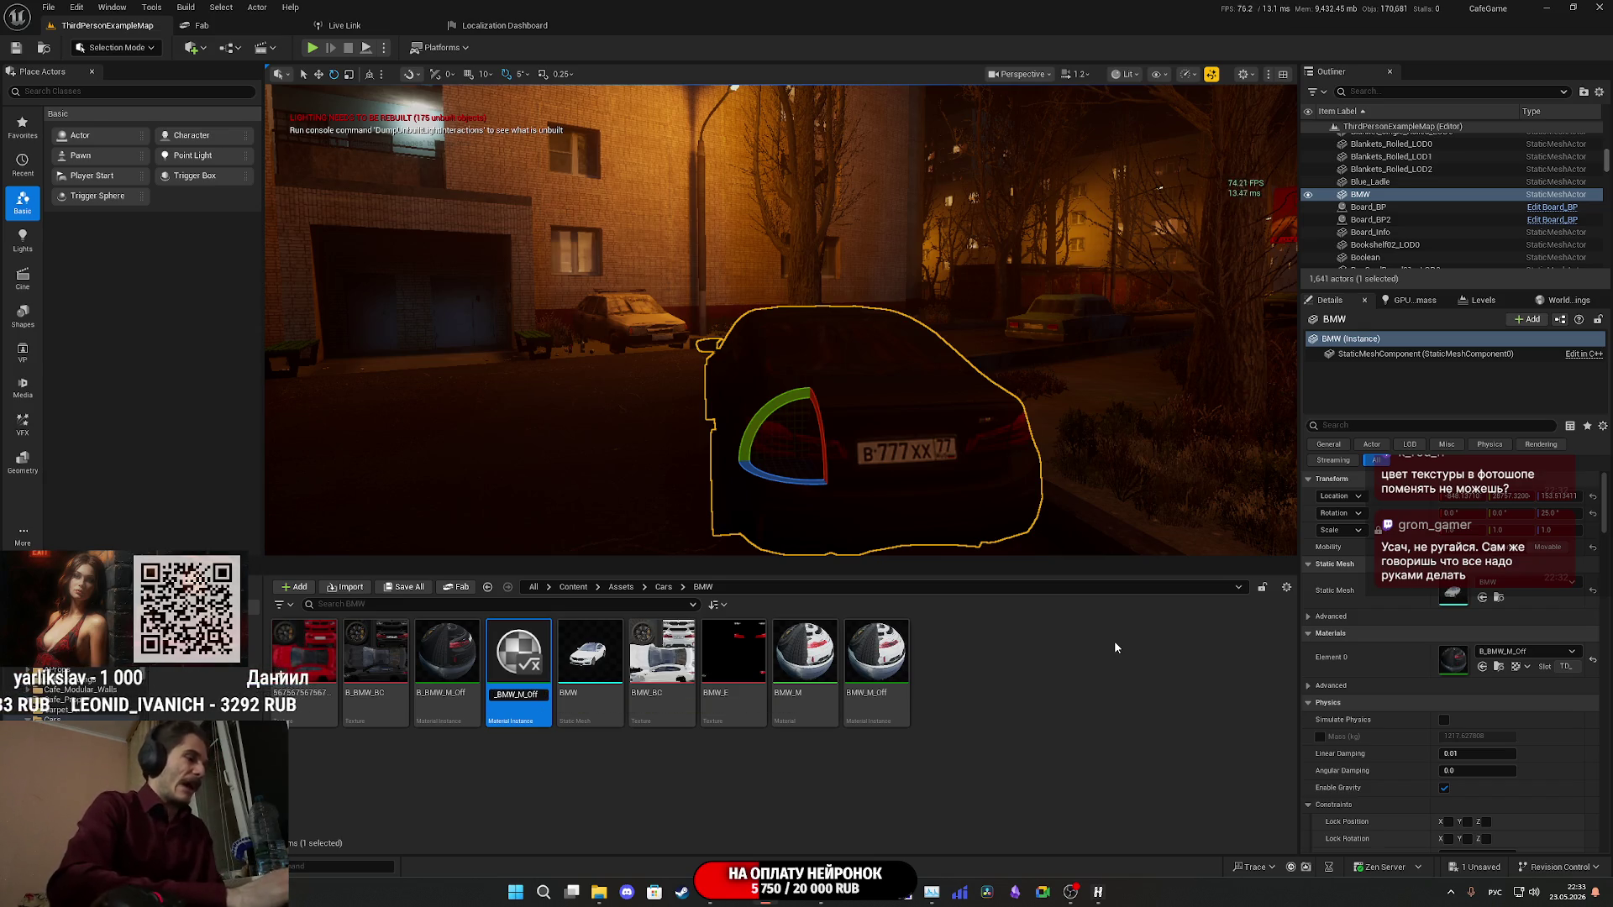
pyautogui.hotkey('alt', 'shift')
pyautogui.write('R')
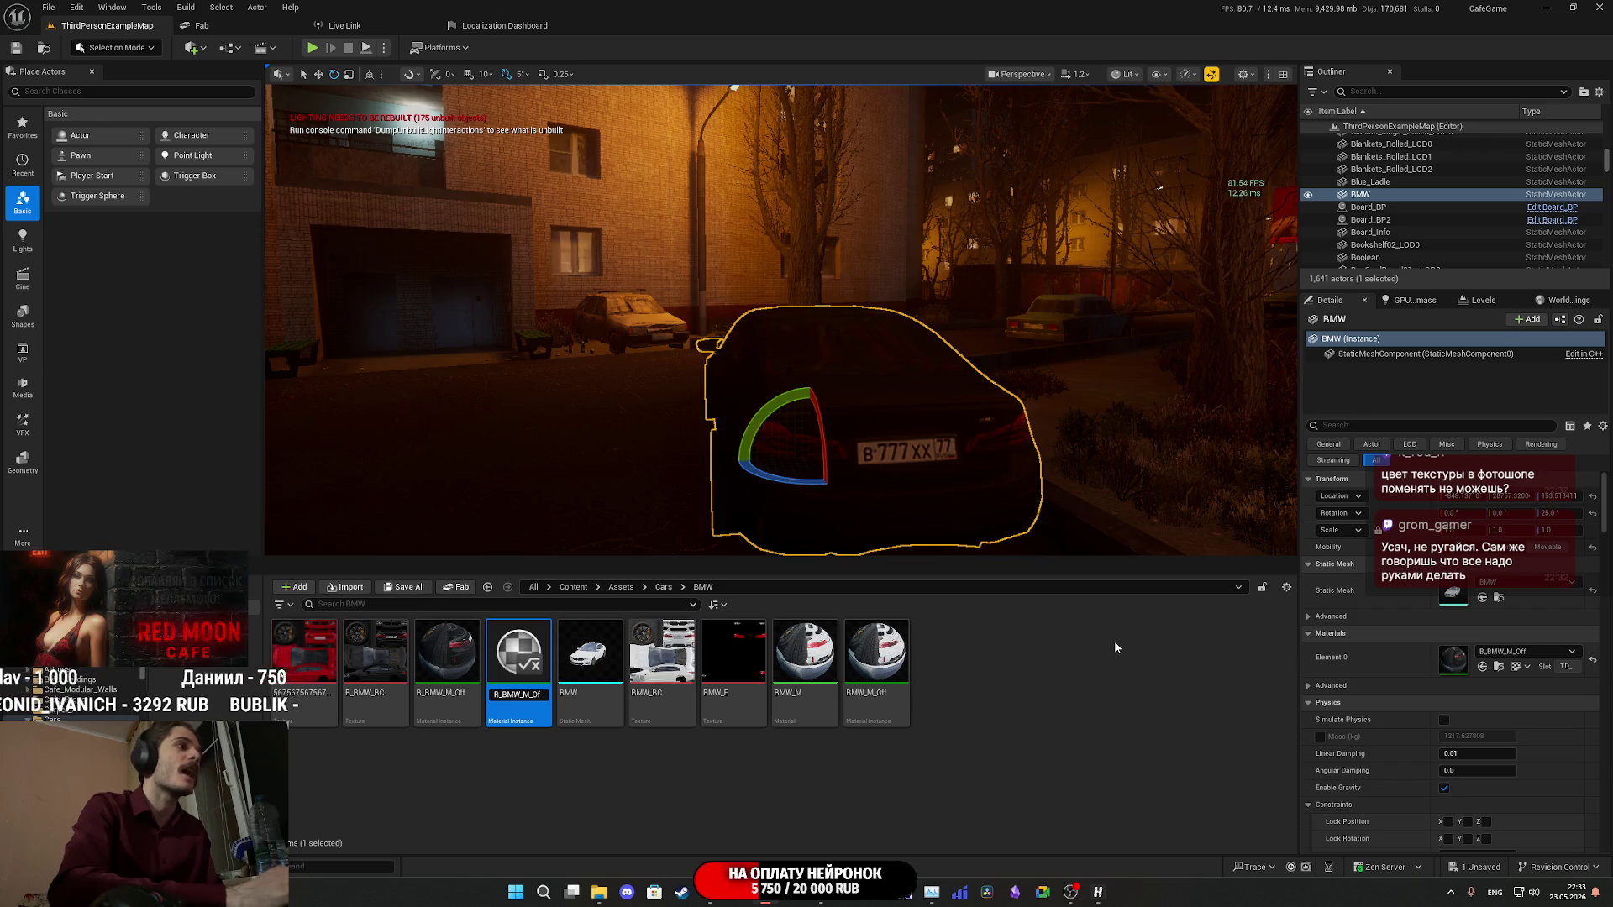
pyautogui.press('Return')
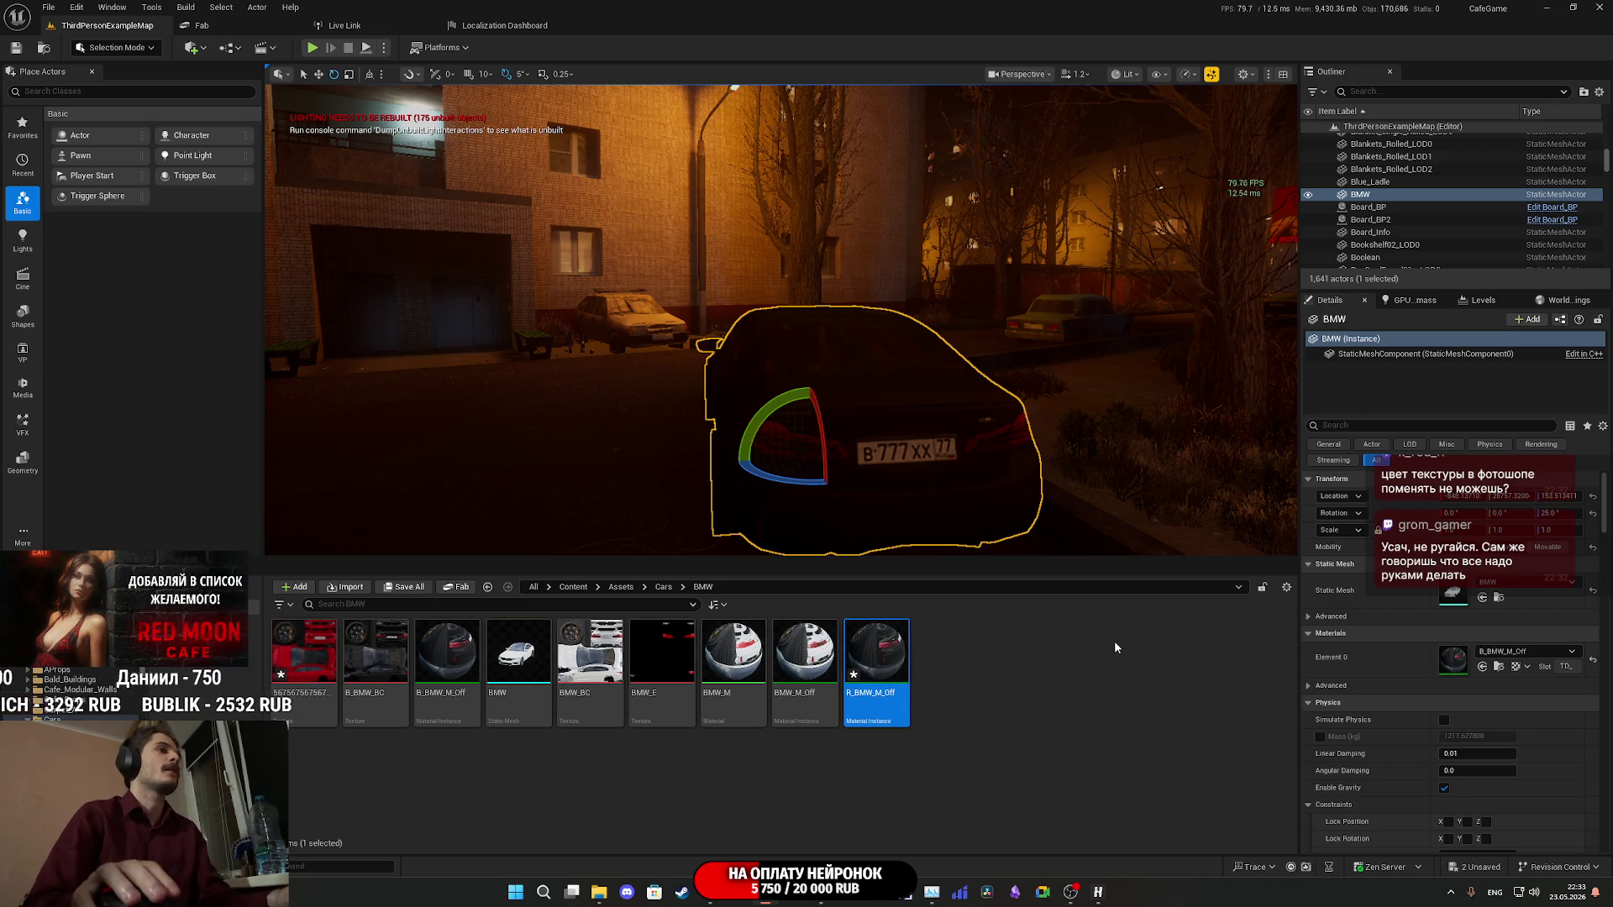
pyautogui.press('Return')
# Shrink the material editor and open the imported red texture in a full-screen texture editor.
pyautogui.click(1567, 6)
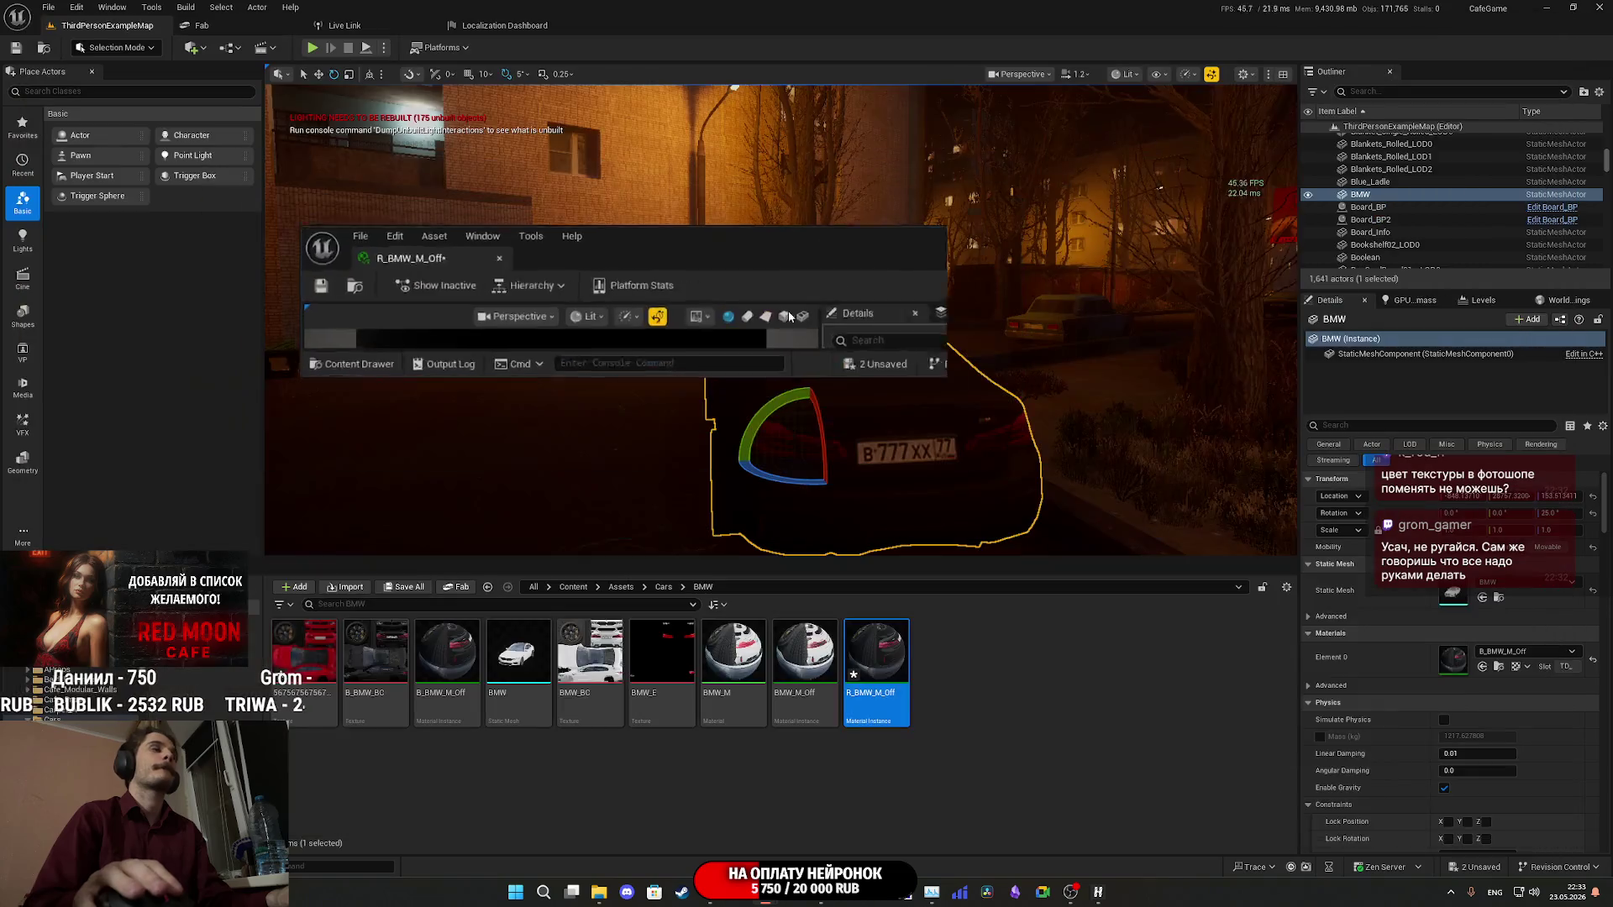
pyautogui.doubleClick(303, 651)
pyautogui.doubleClick(704, 237)
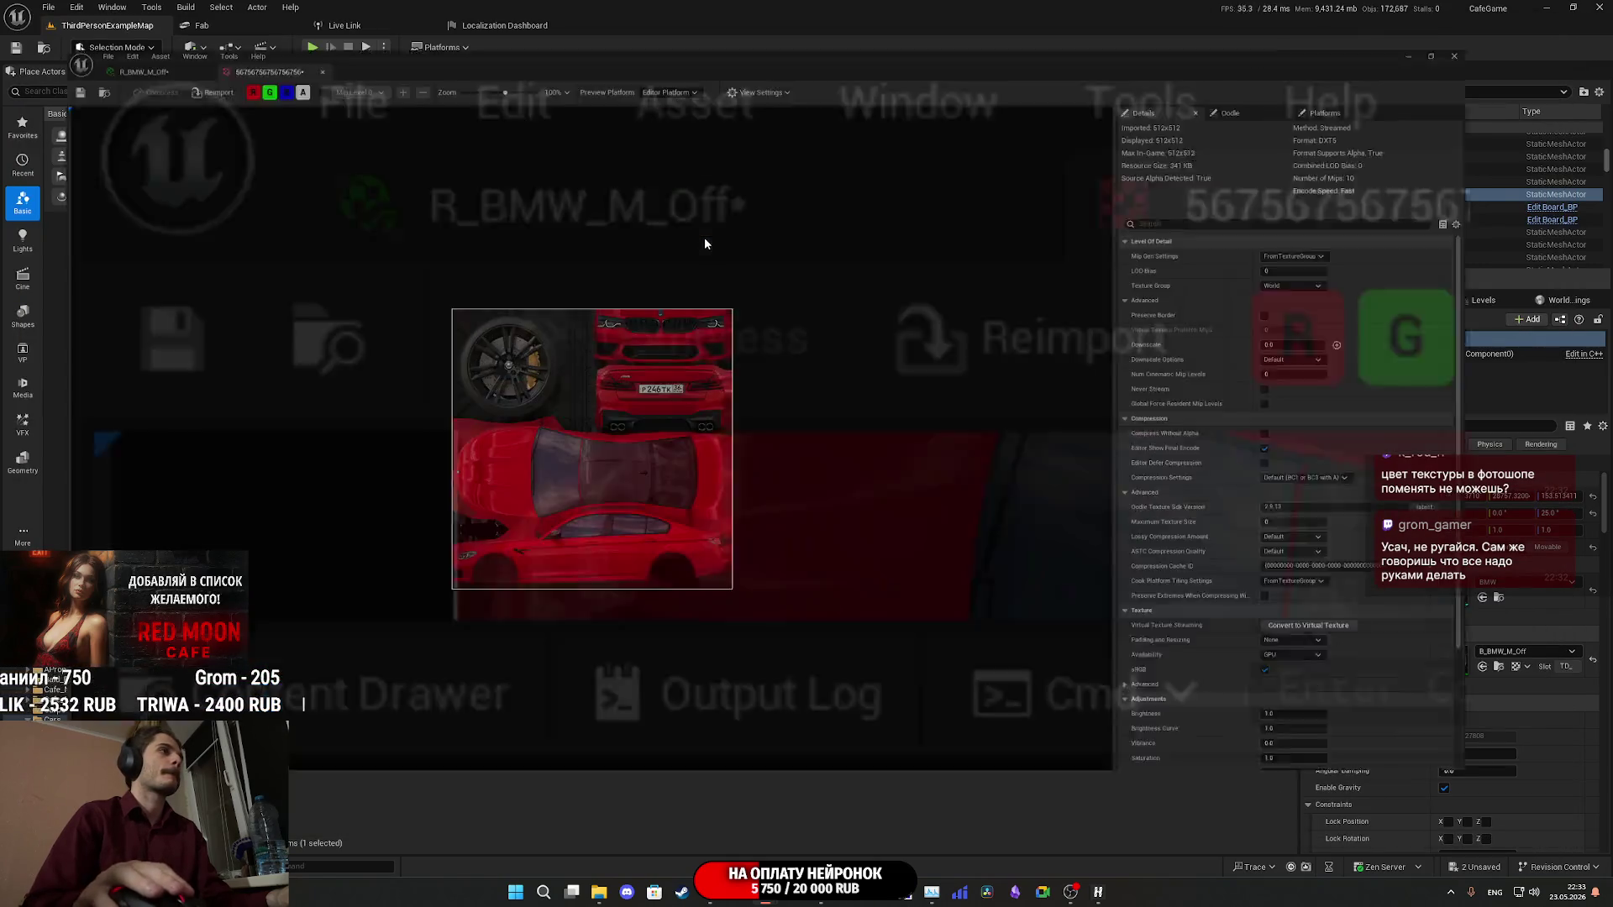
# Set the red texture's Texture Group to 8 Bit Data.
pyautogui.click(1411, 238)
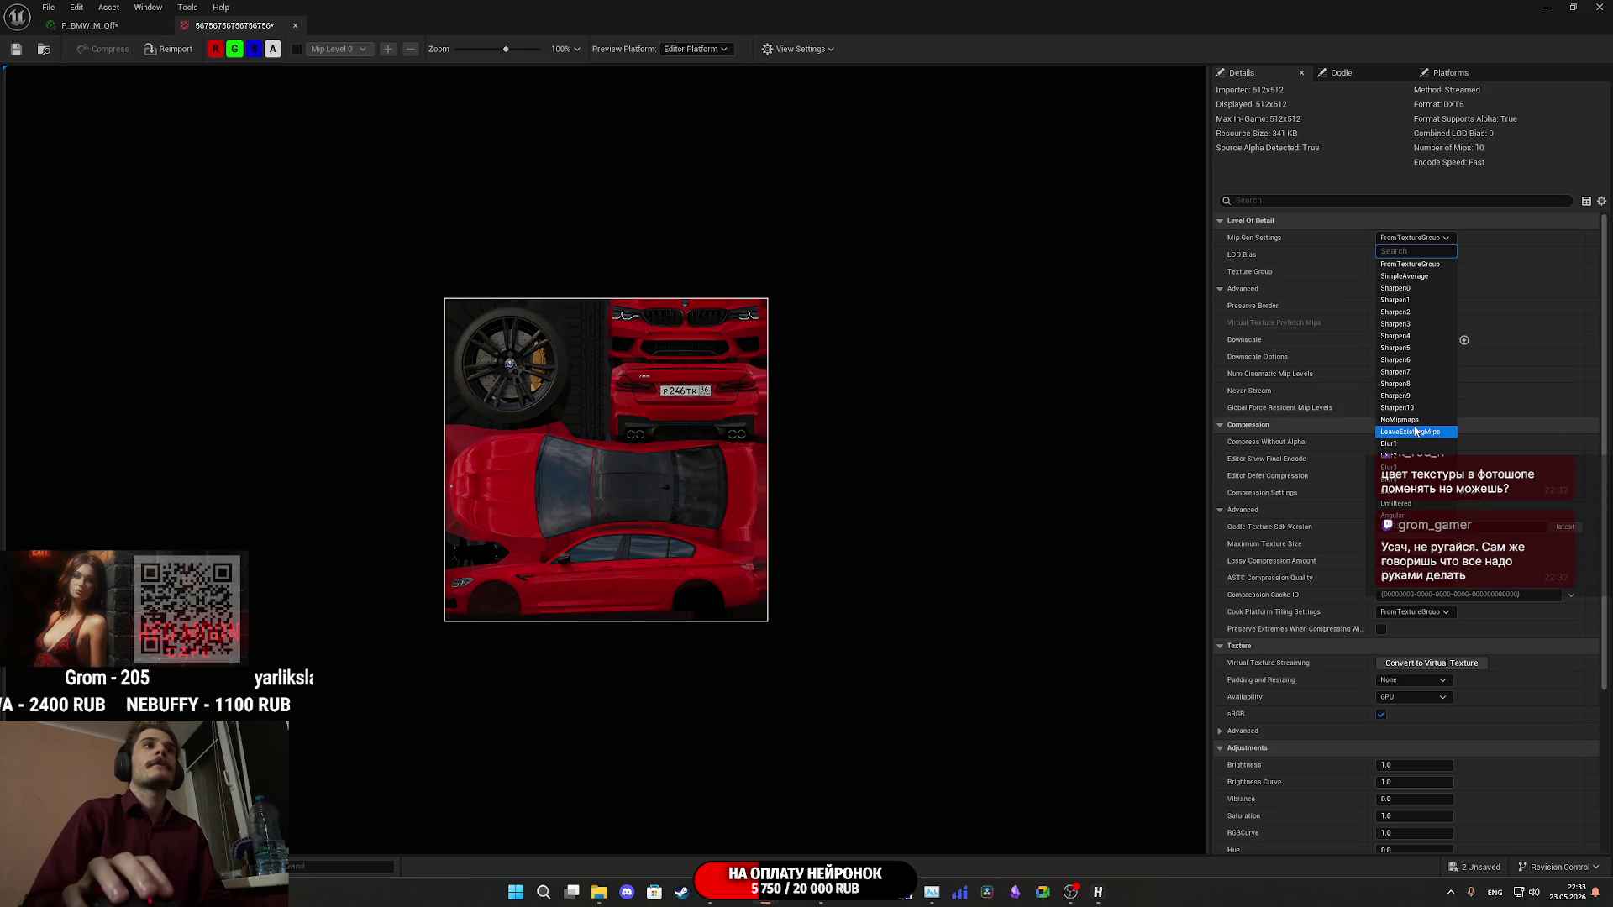
pyautogui.click(1411, 238)
pyautogui.click(1411, 271)
pyautogui.scroll(-5, 1419, 450)
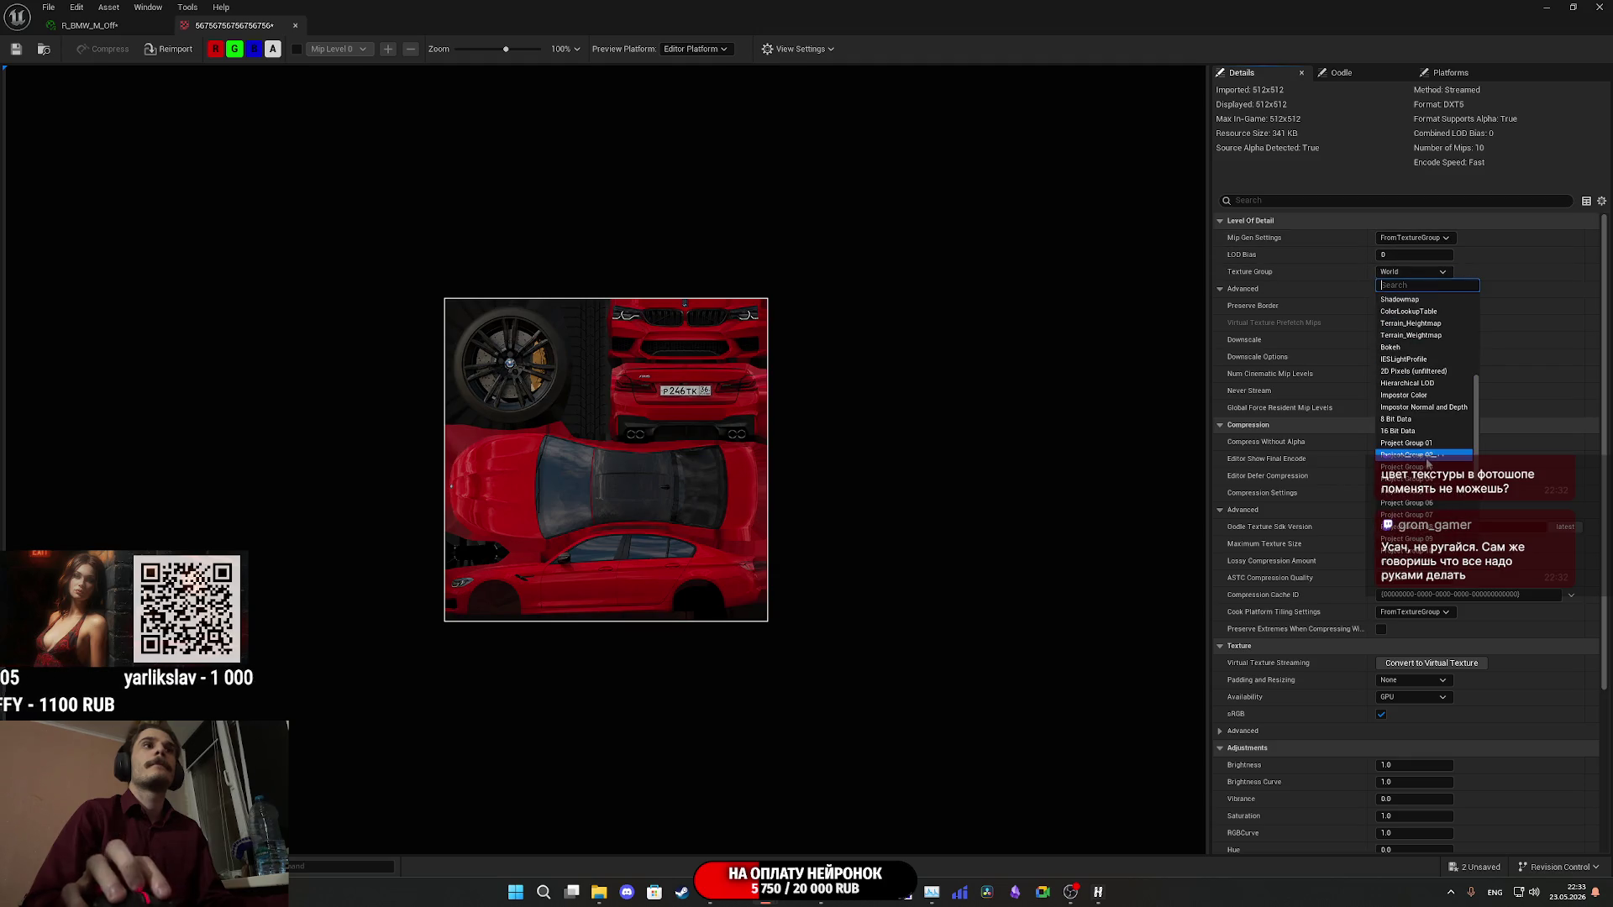
pyautogui.click(1403, 420)
# Set Mip Gen Settings to SimpleAverage, enable sRGB, save the texture and close its editor.
pyautogui.click(1417, 235)
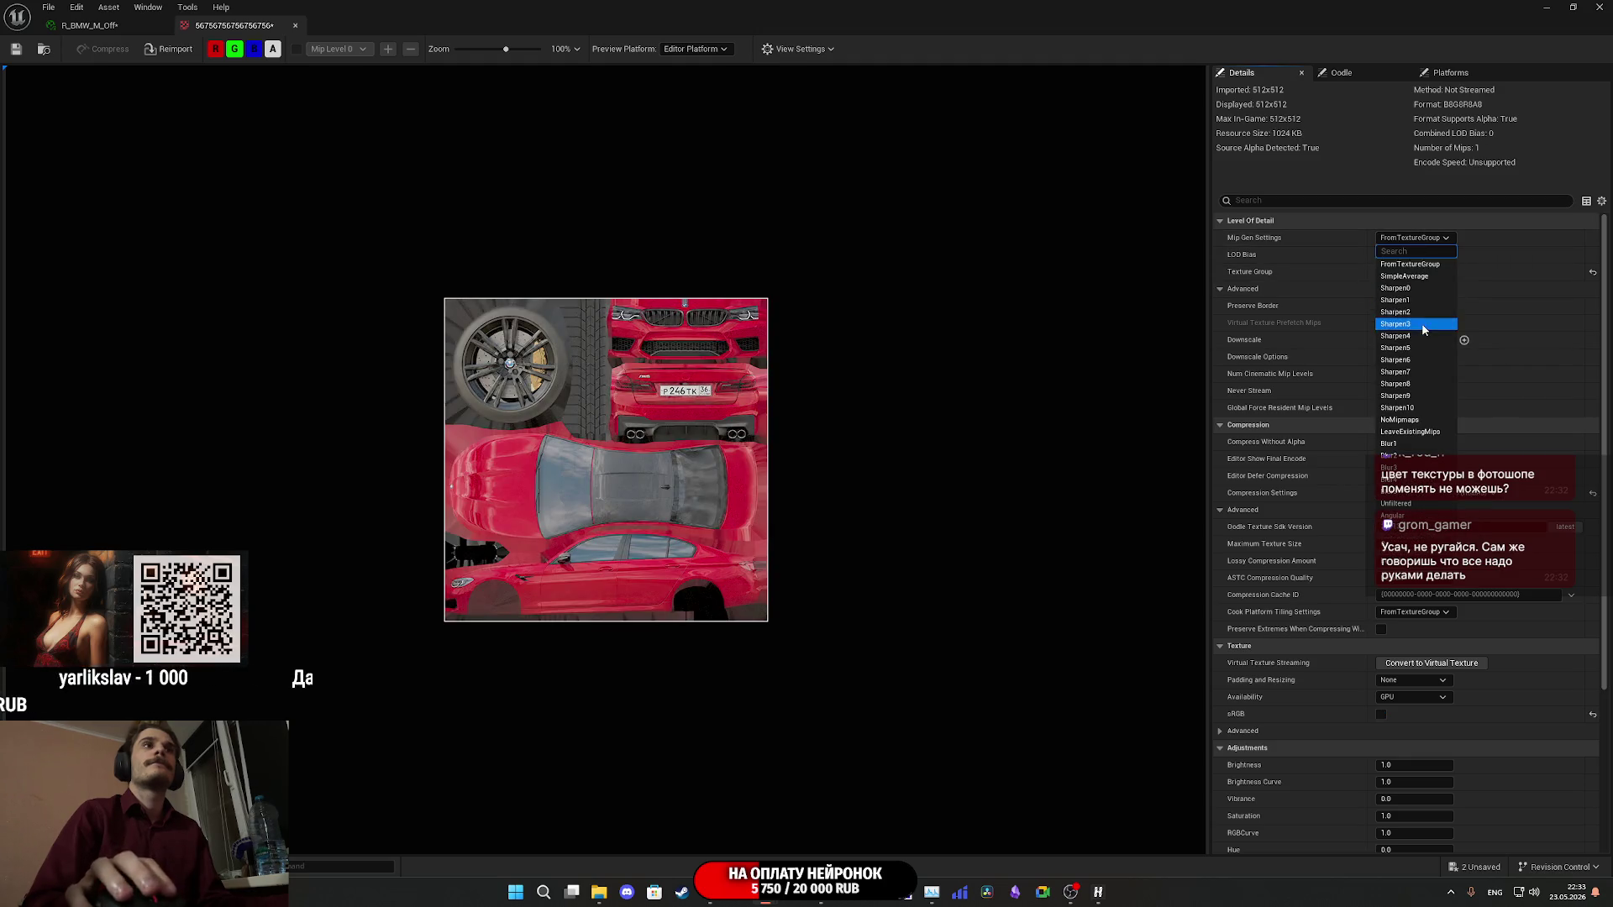
pyautogui.click(1409, 277)
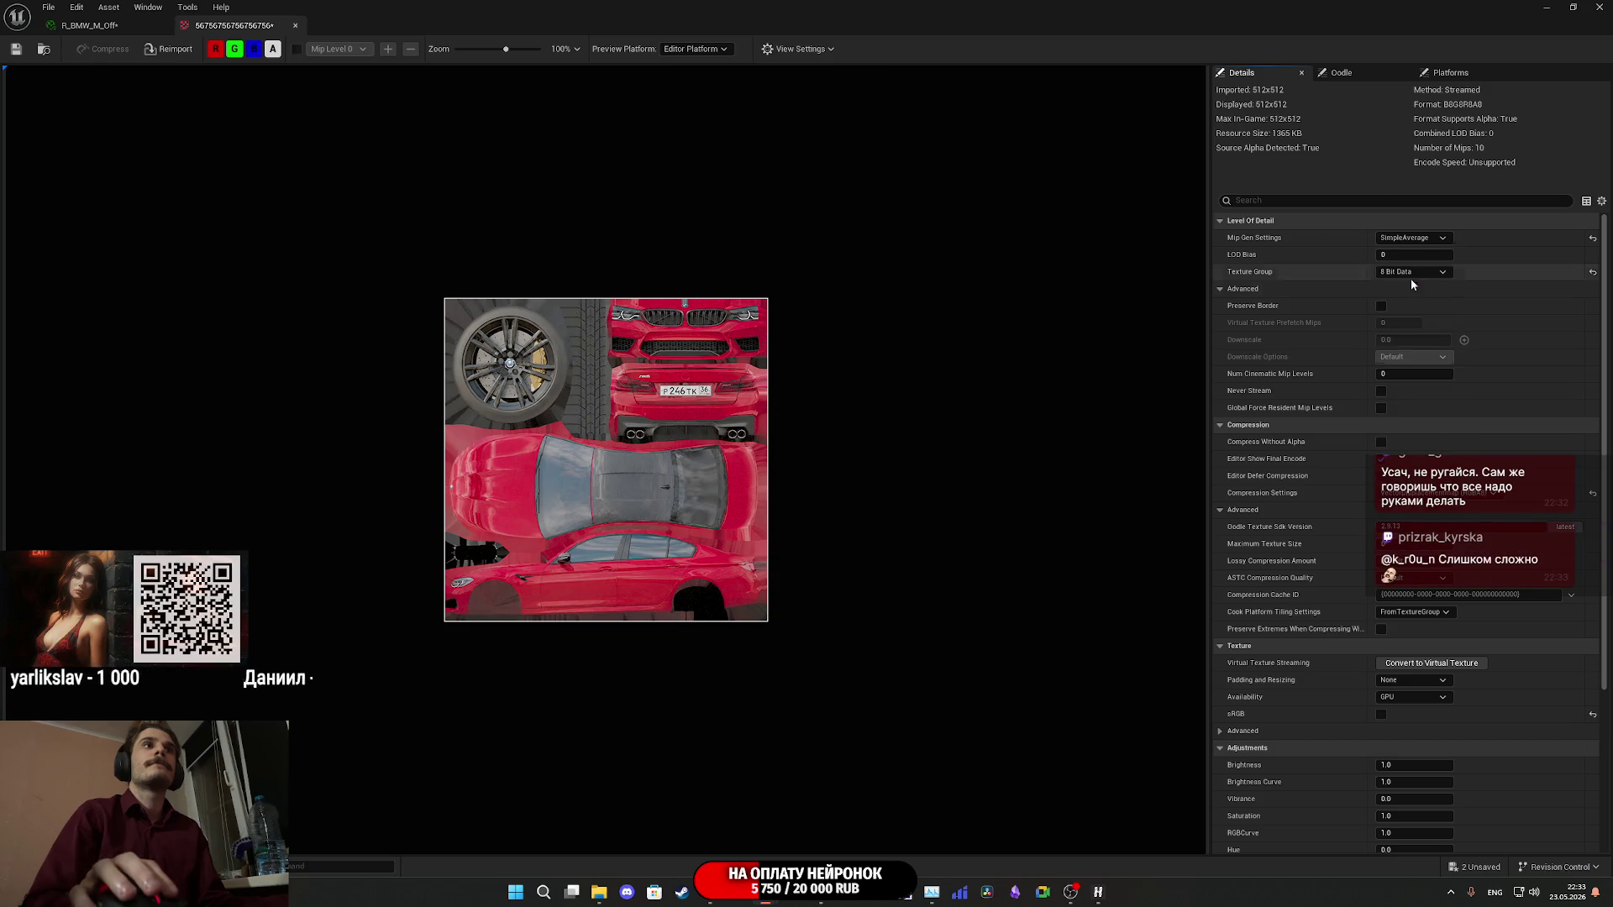
pyautogui.scroll(-2, 1354, 613)
pyautogui.click(1381, 614)
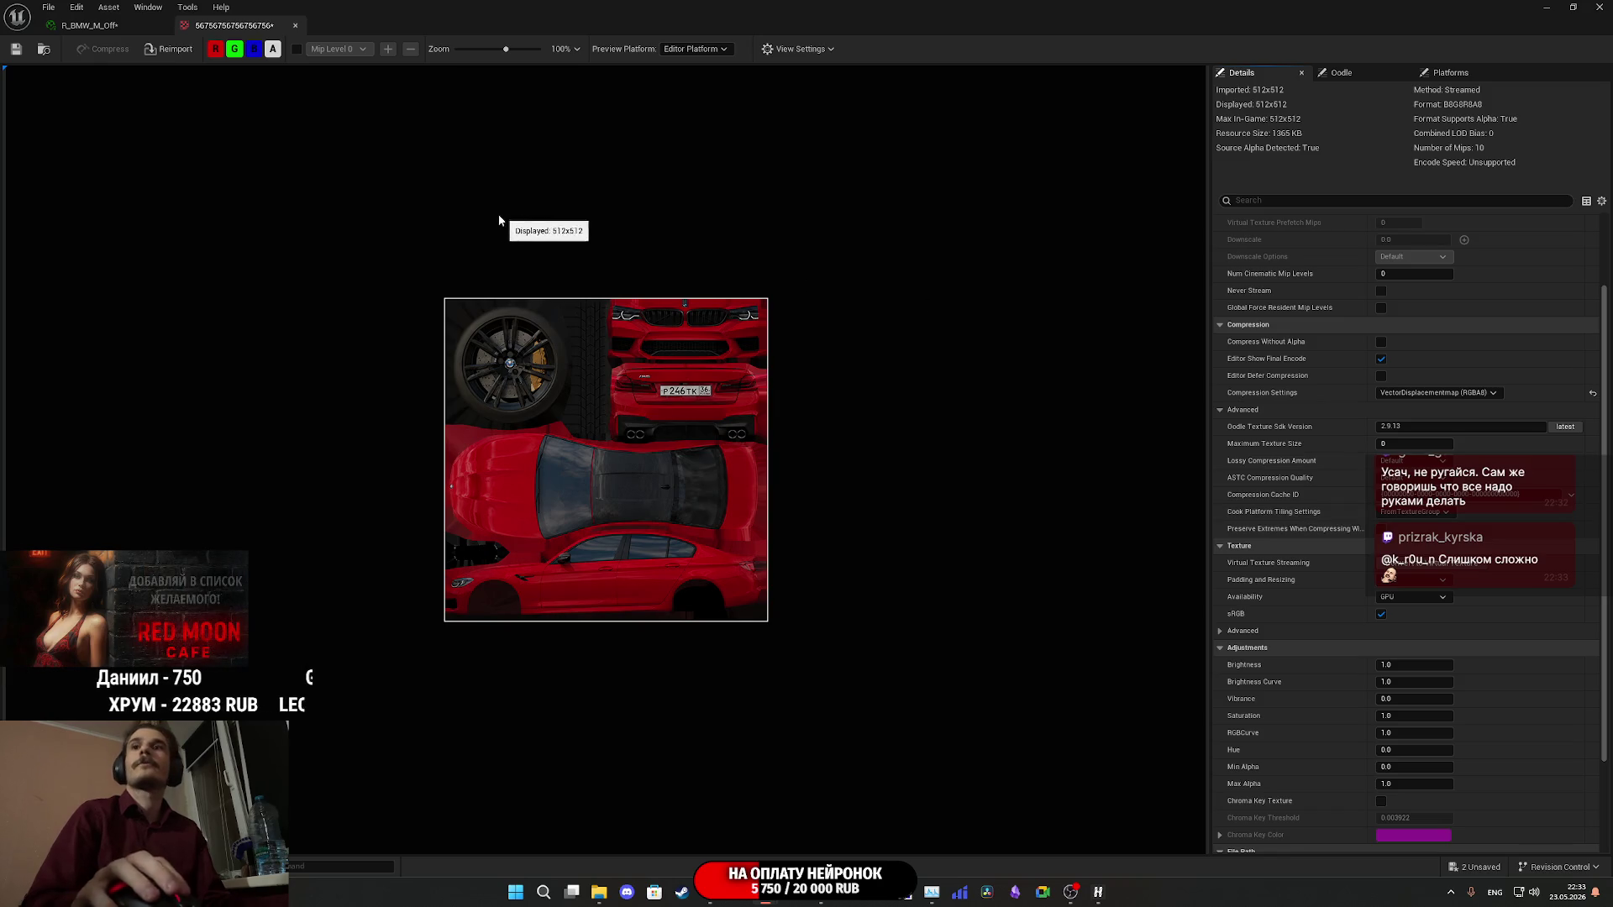
pyautogui.click(15, 50)
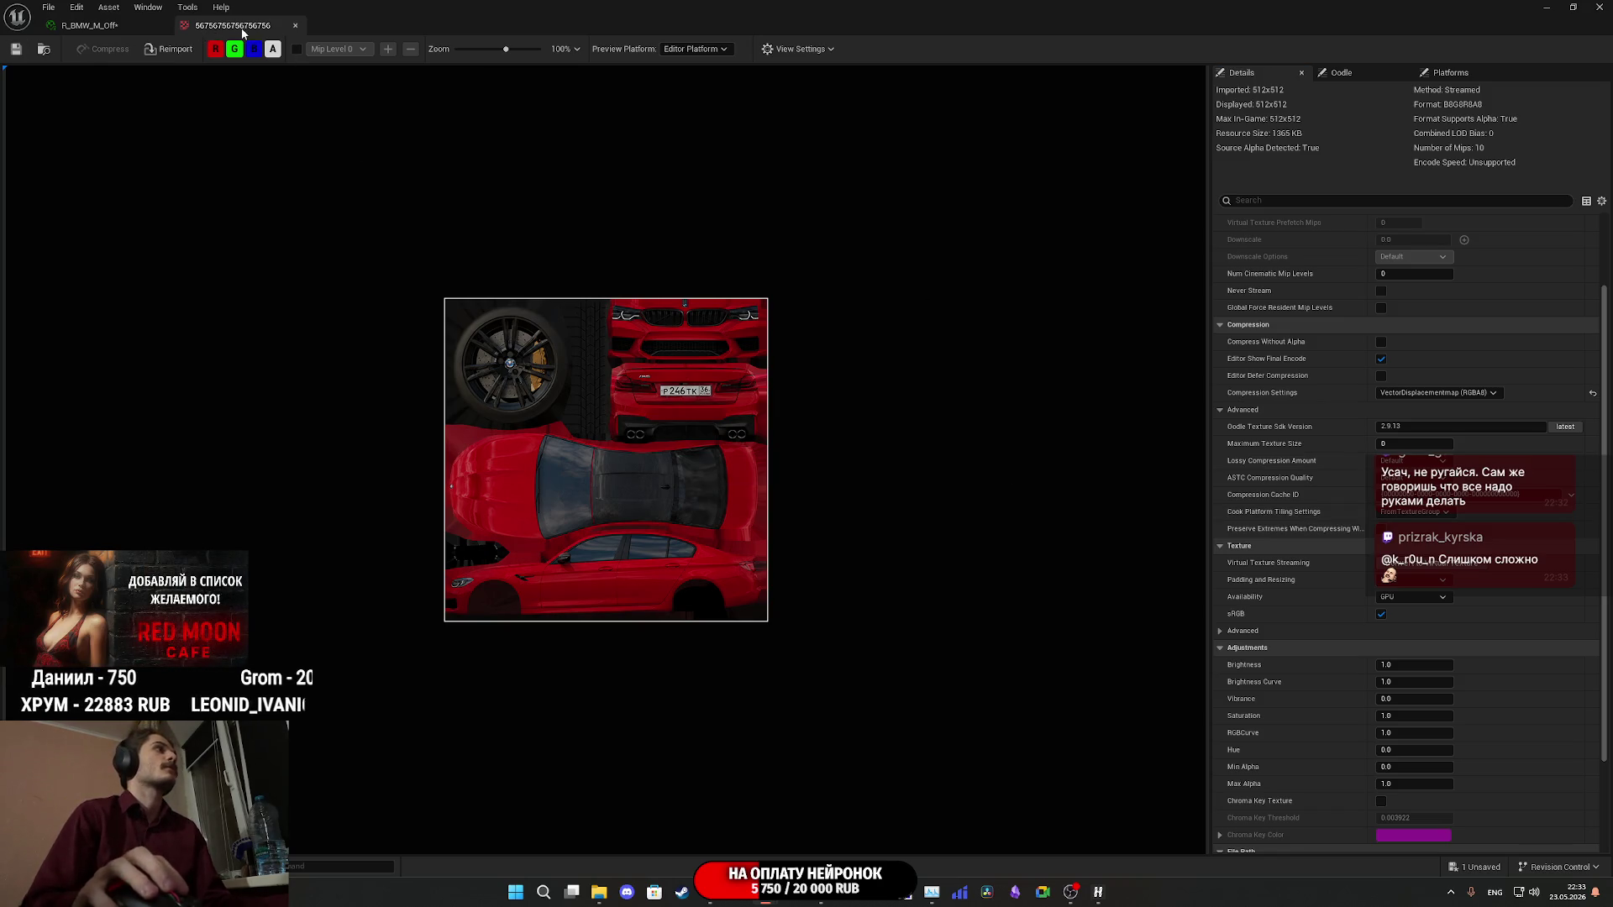
pyautogui.middleClick(243, 27)
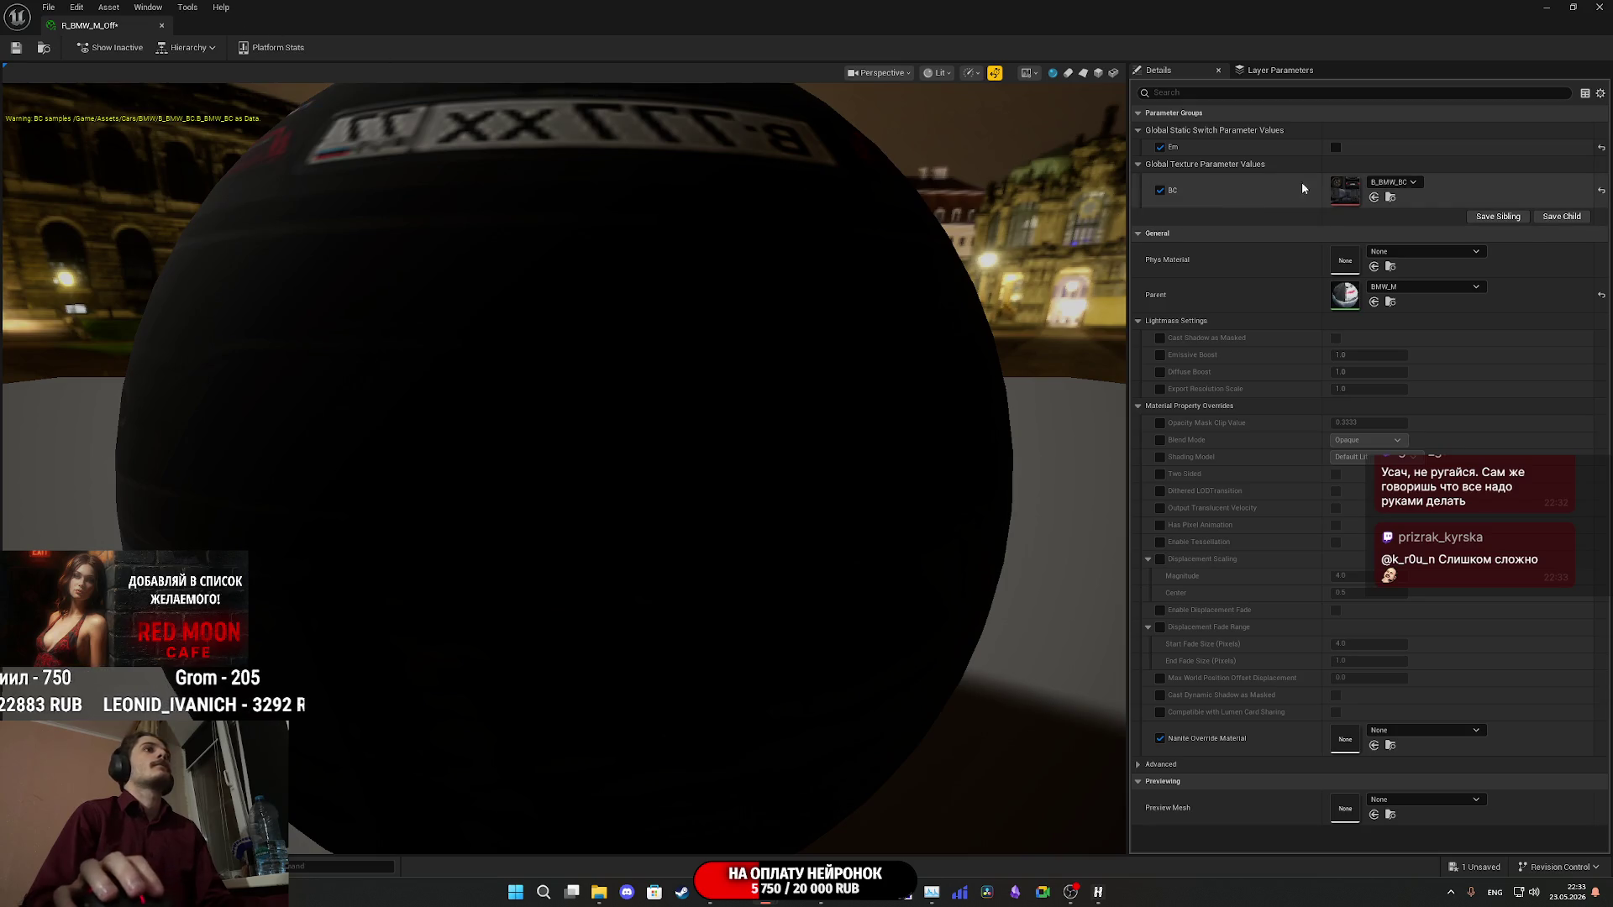
# Assign the red texture to R_BMW_M_Off's BC parameter, check the plate, save and close.
pyautogui.click(1374, 197)
pyautogui.moveTo(885, 303); pyautogui.dragTo(376, 218)
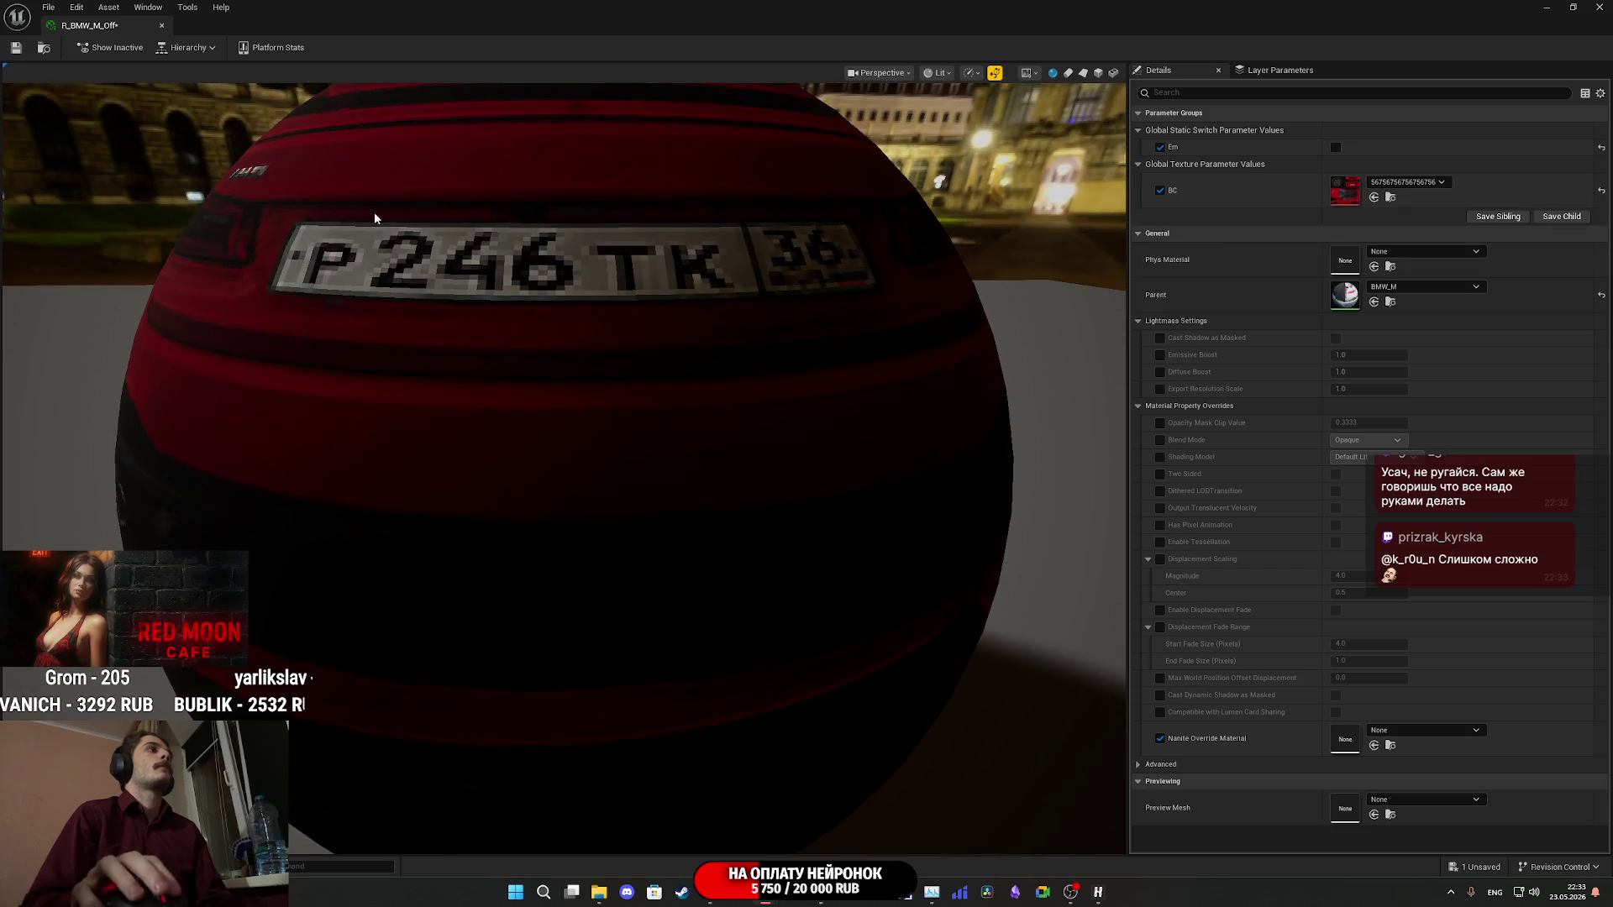
pyautogui.click(16, 47)
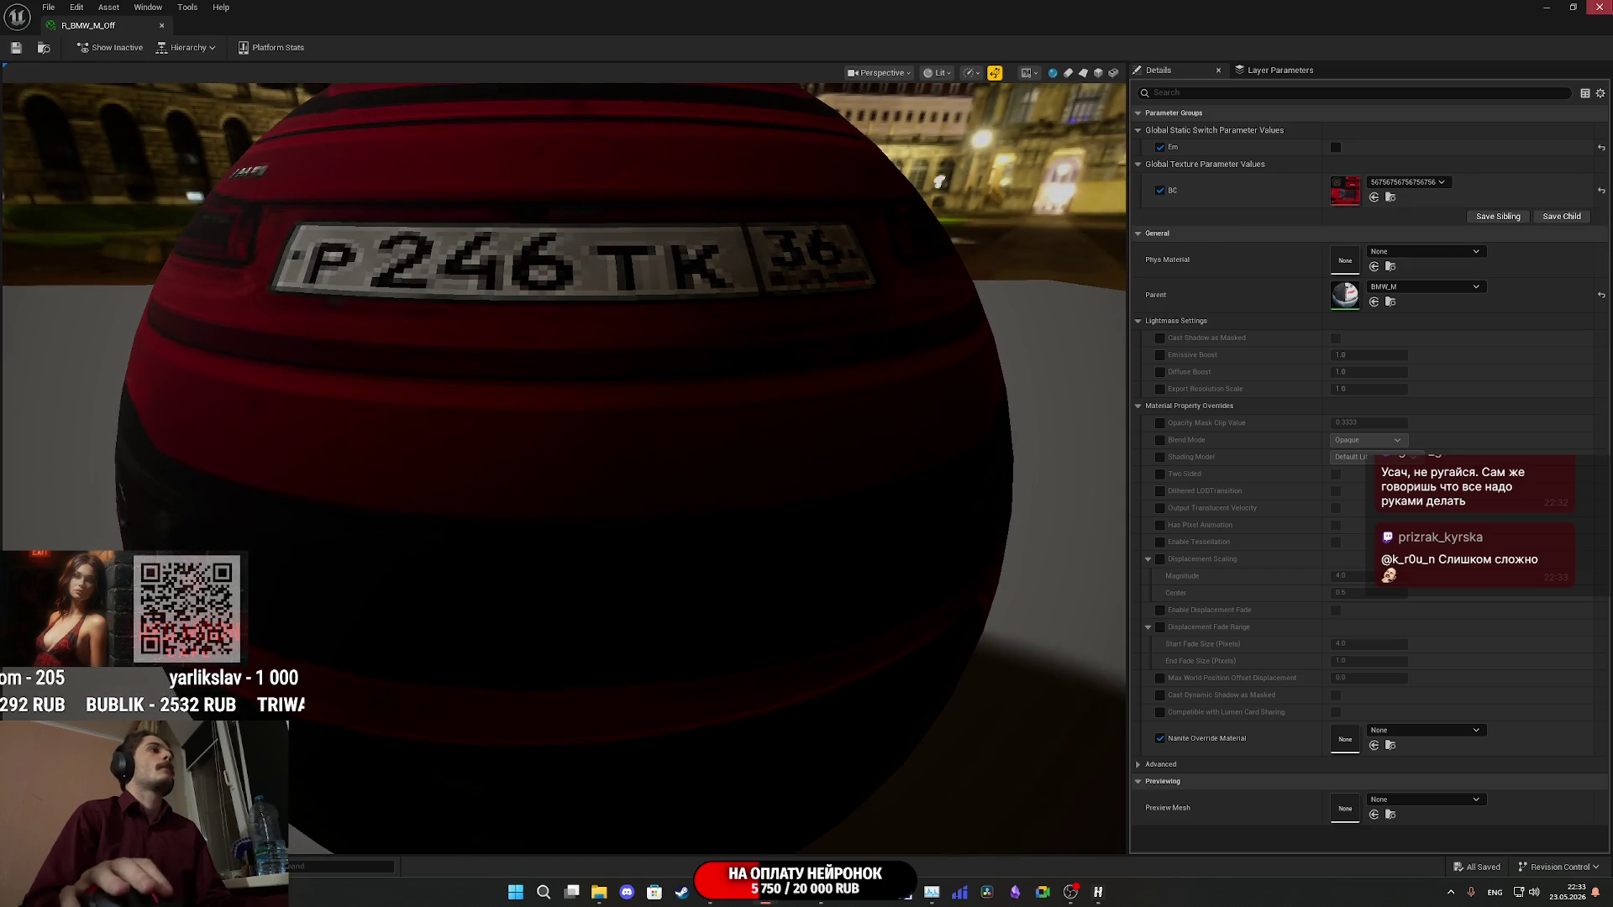
pyautogui.click(1597, 7)
# Alt-drag the BMW with the move gizmo to create a duplicate car, BMW2.
pyautogui.moveTo(990, 370); pyautogui.dragTo(990, 371)
pyautogui.press('w')
pyautogui.moveTo(778, 353); pyautogui.dragTo(451, 410)
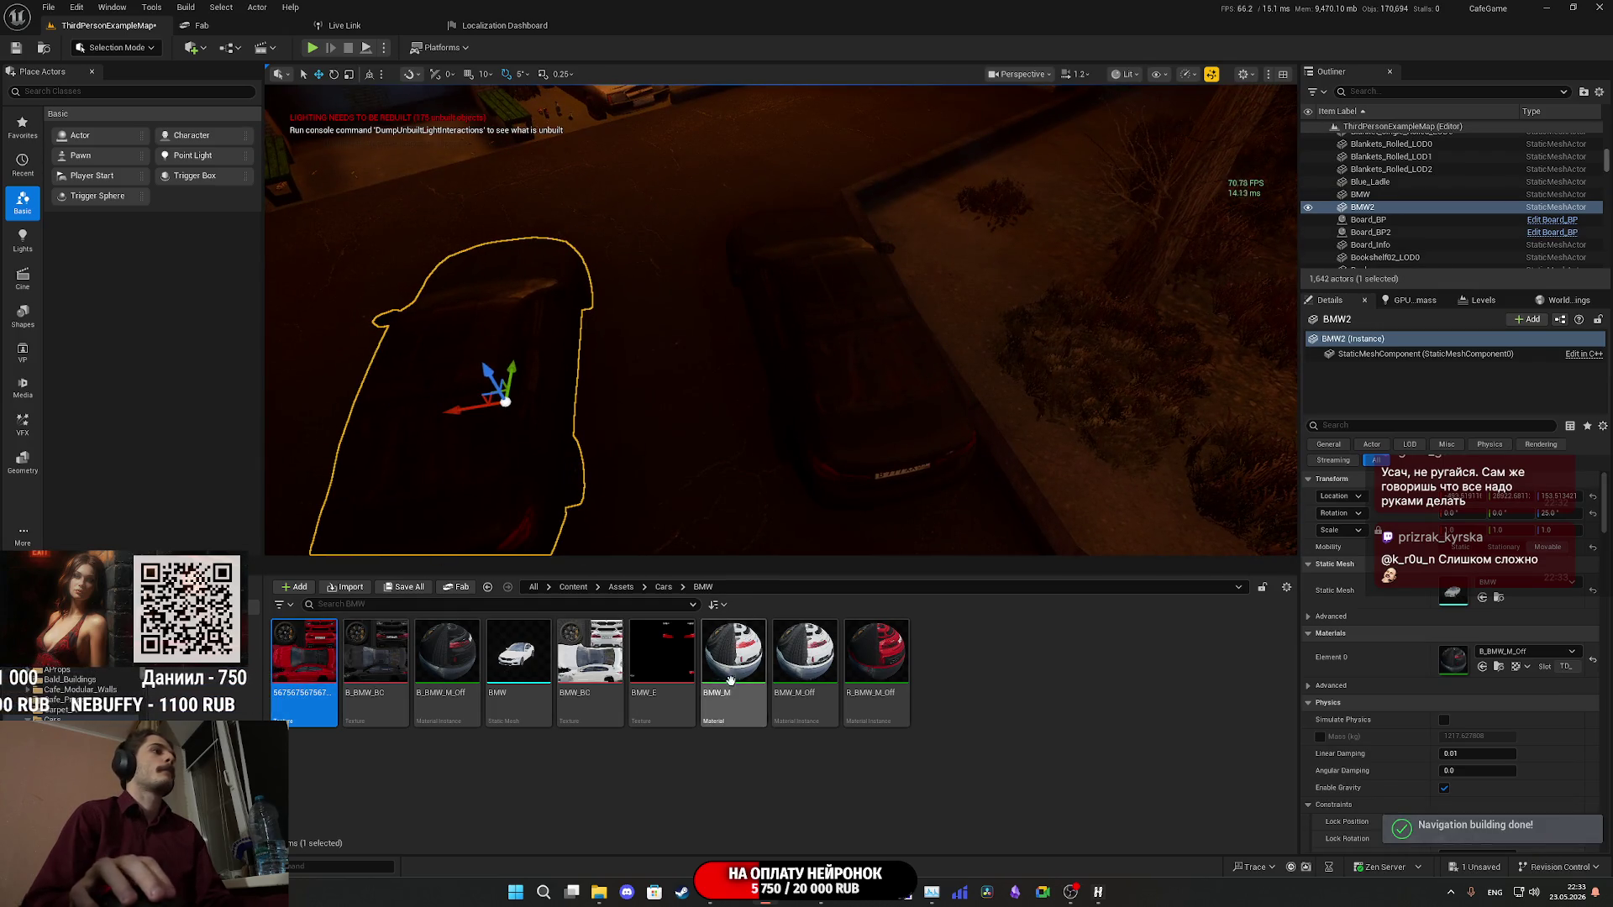
# Drag R_BMW_M_Off onto BMW2 and fly the camera close to inspect the red car.
pyautogui.click(891, 657)
pyautogui.moveTo(891, 657); pyautogui.dragTo(1453, 659)
pyautogui.moveTo(781, 319)
pyautogui.mouseDown()
pyautogui.moveTo(723, 243)
pyautogui.moveTo(723, 189)
pyautogui.moveTo(263, 181)
pyautogui.mouseUp()
pyautogui.moveTo(805, 402)
pyautogui.mouseDown()
pyautogui.moveTo(840, 402)
pyautogui.moveTo(805, 402)
pyautogui.mouseUp()
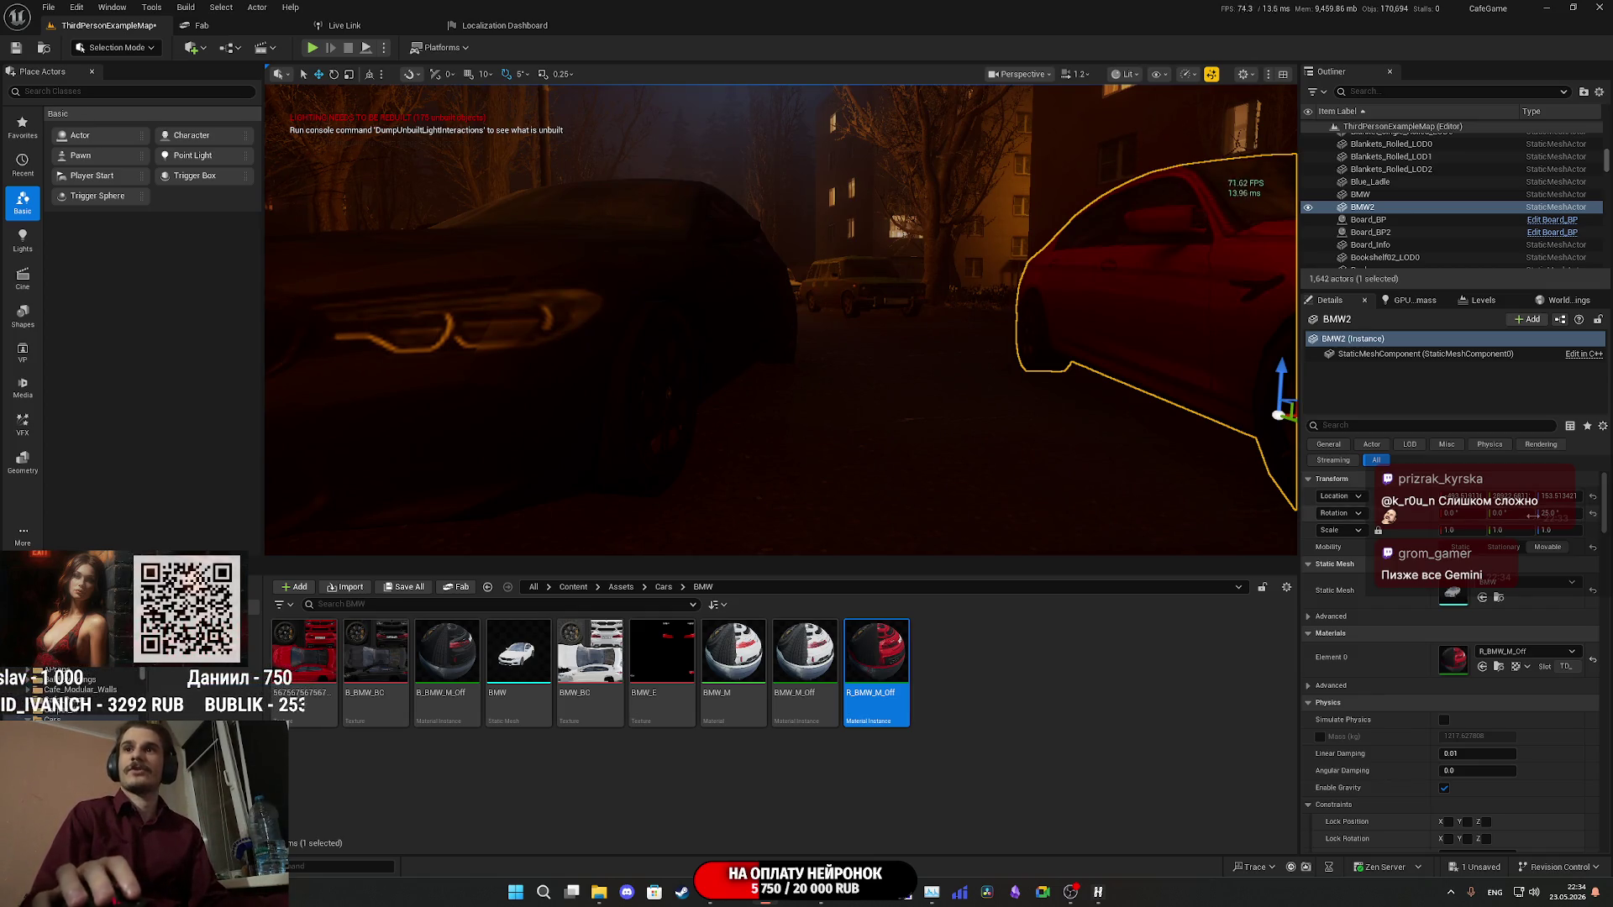
pyautogui.click(710, 892)
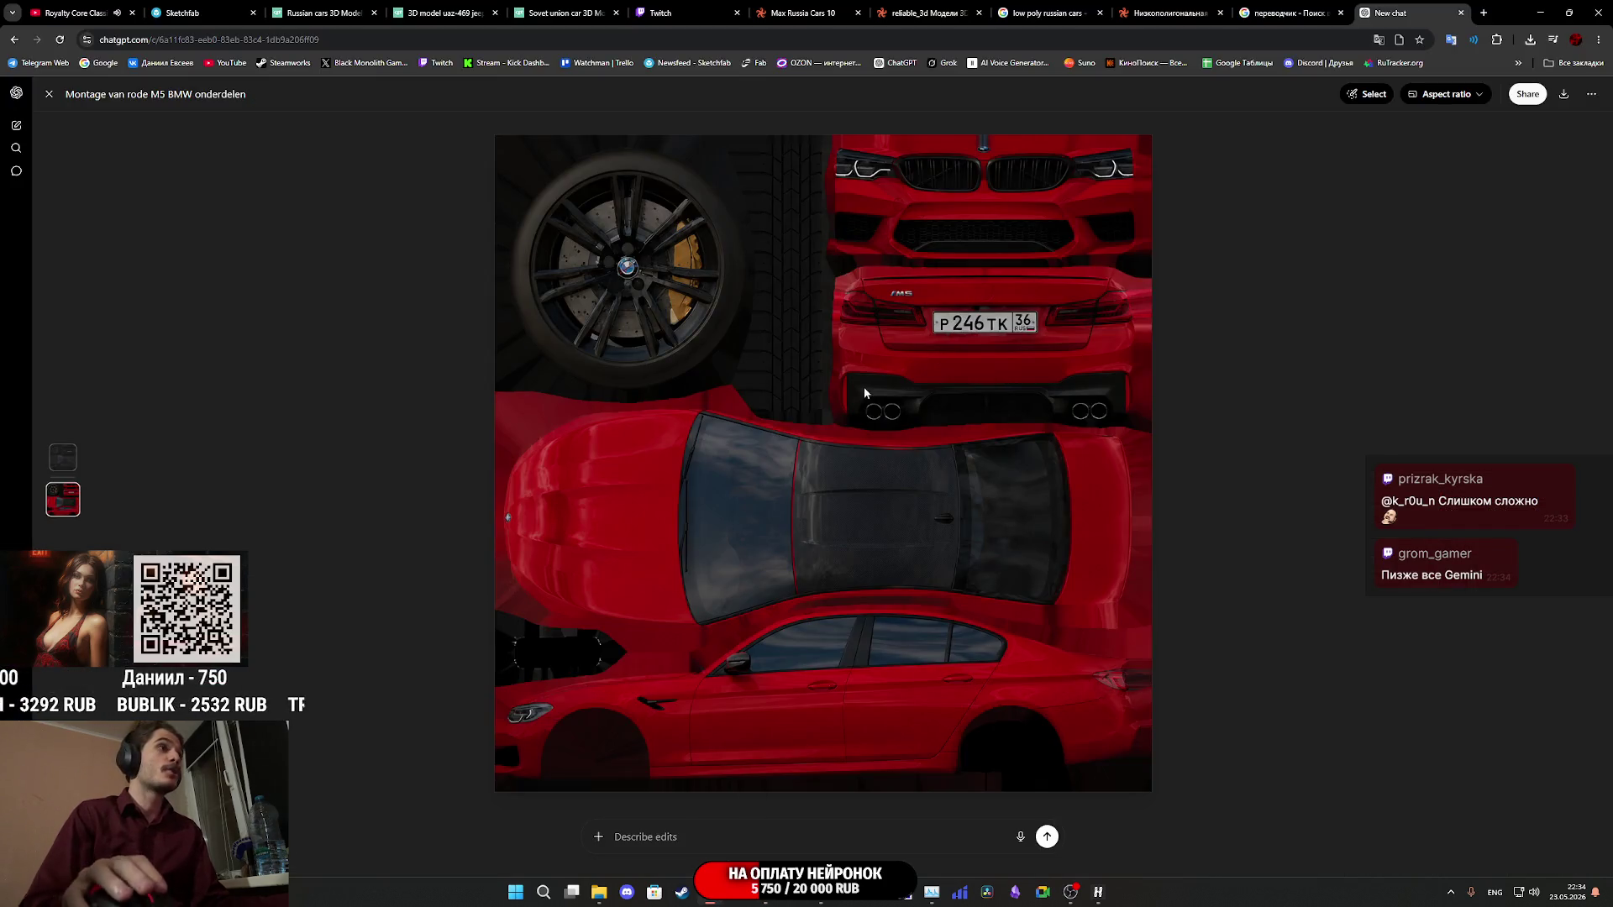
# Select the red-car, region-36 plate prompt in the chat and open Google Gemini from bookmarks.
pyautogui.click(54, 99)
pyautogui.scroll(5, 899, 469)
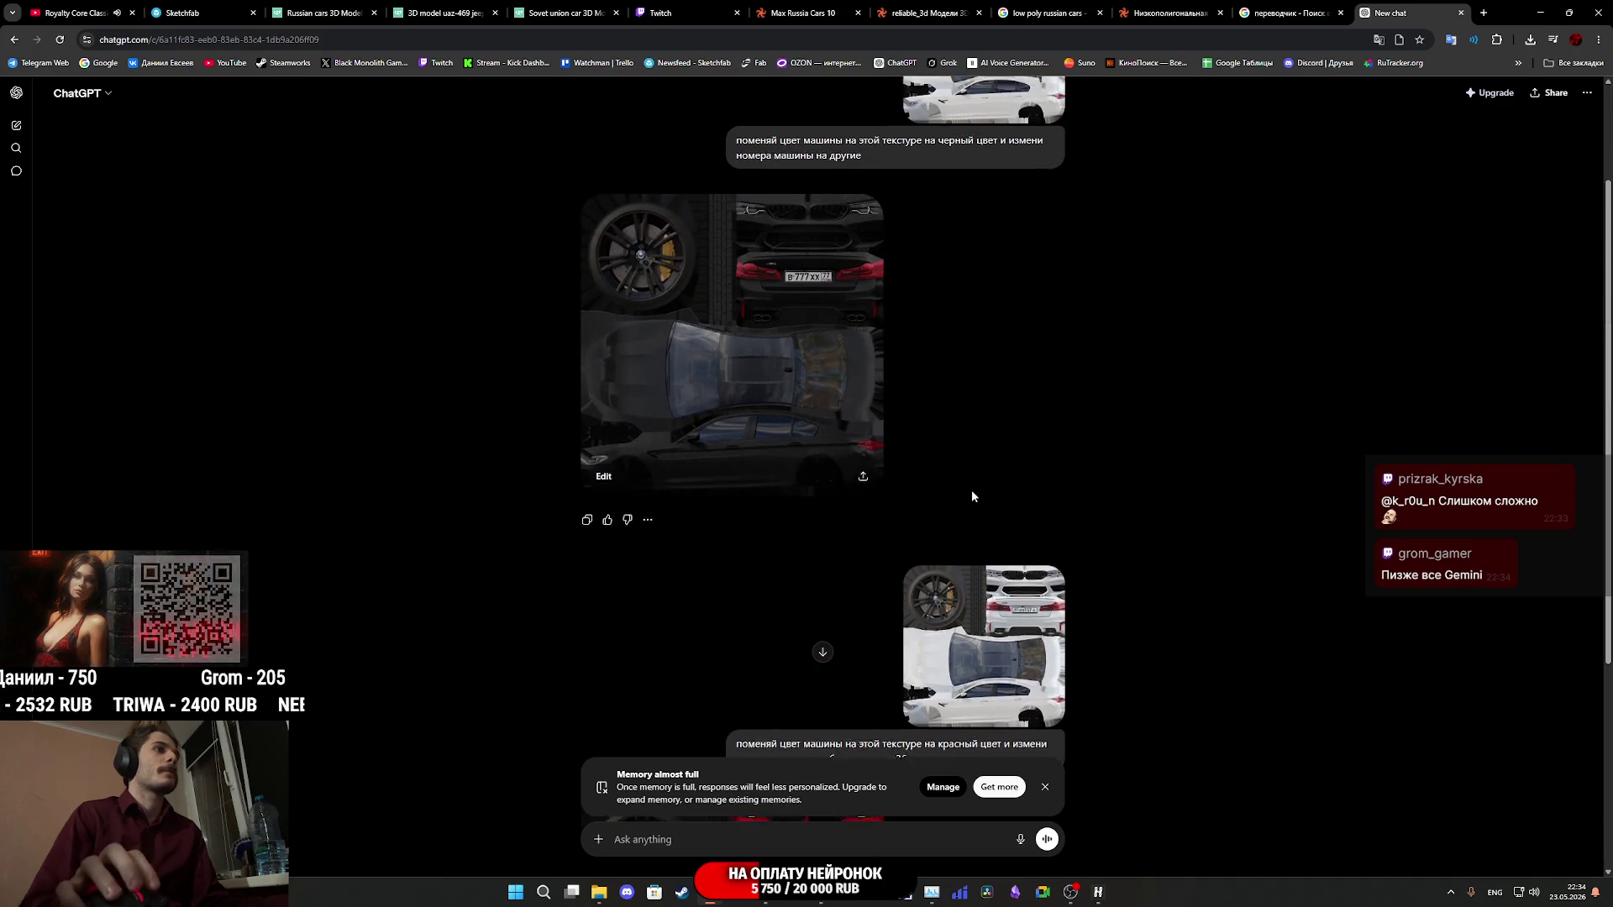
pyautogui.scroll(-3, 972, 497)
pyautogui.moveTo(958, 538); pyautogui.dragTo(743, 515)
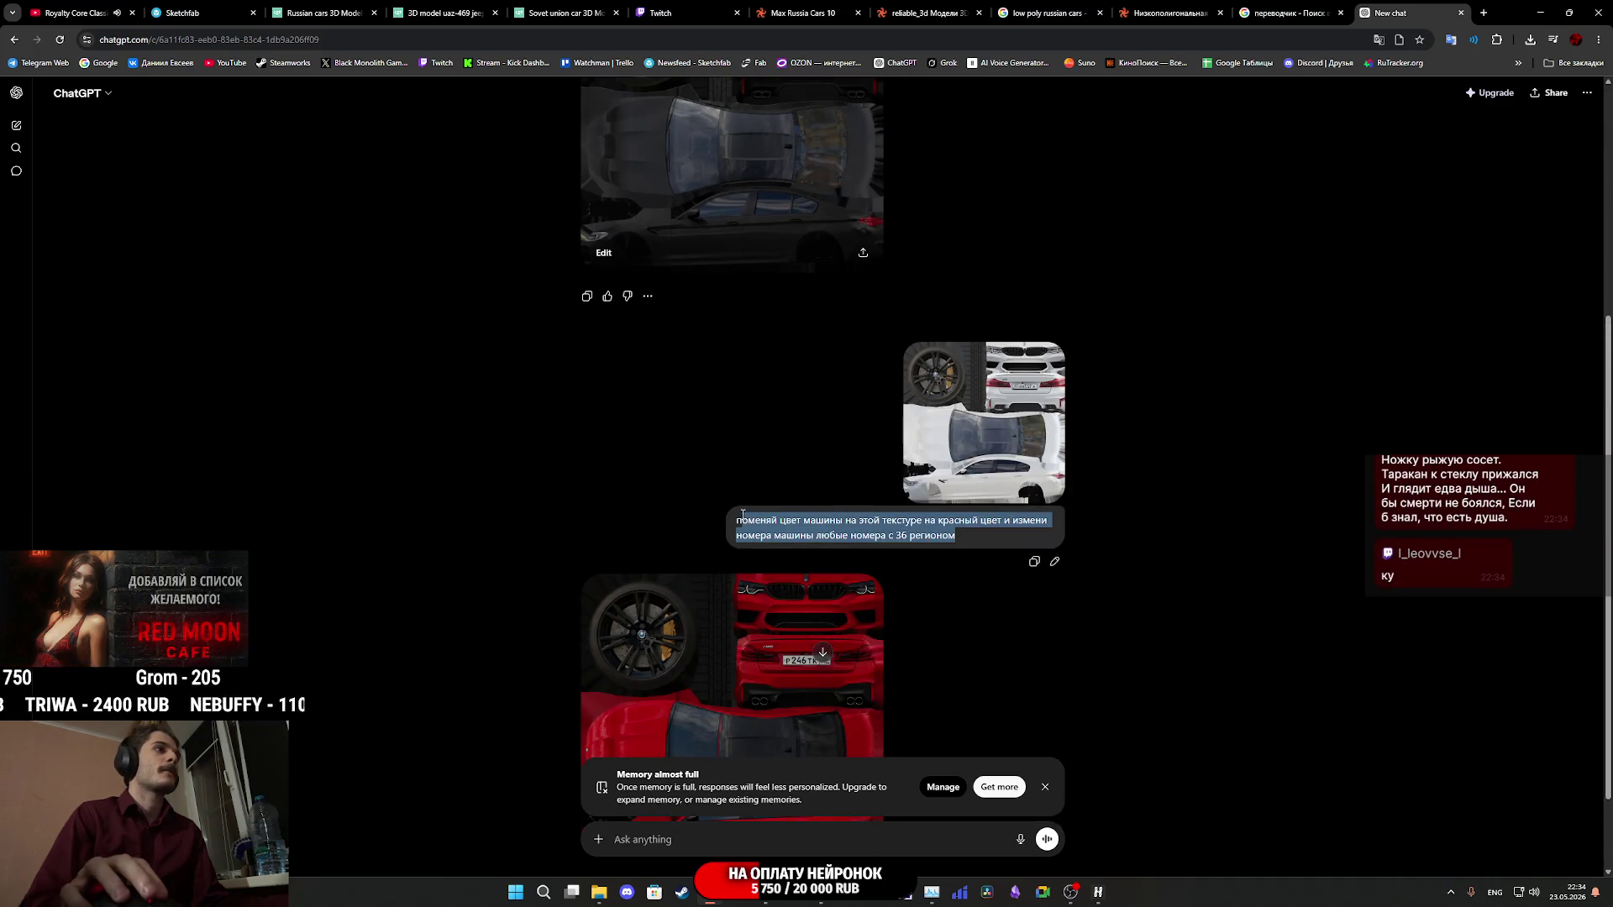
pyautogui.click(1577, 63)
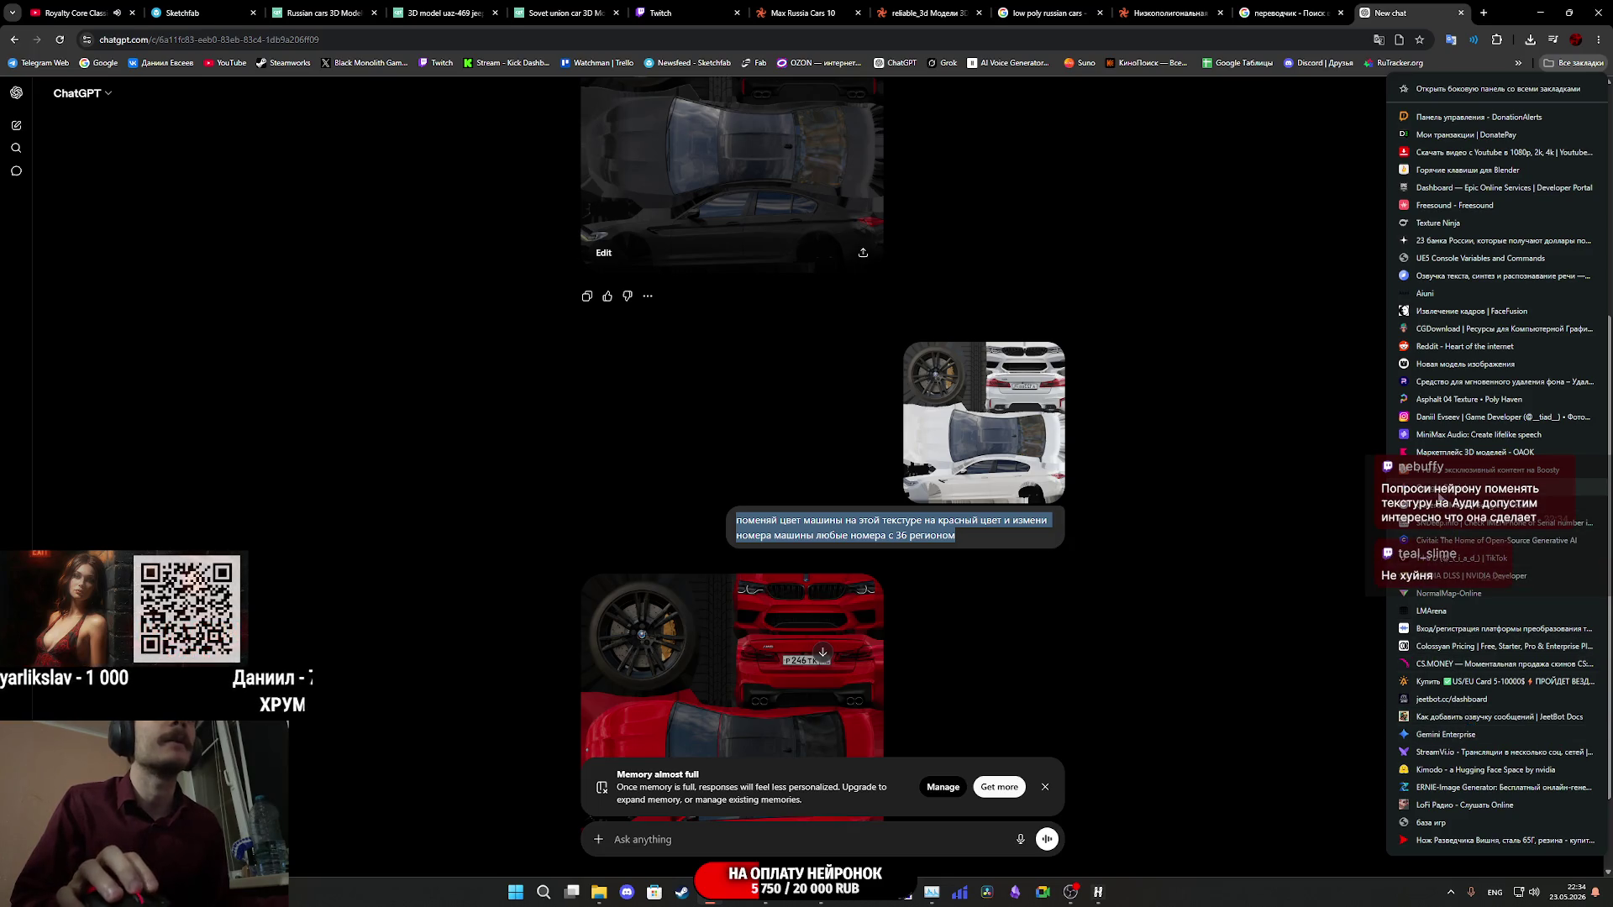
pyautogui.click(1466, 733)
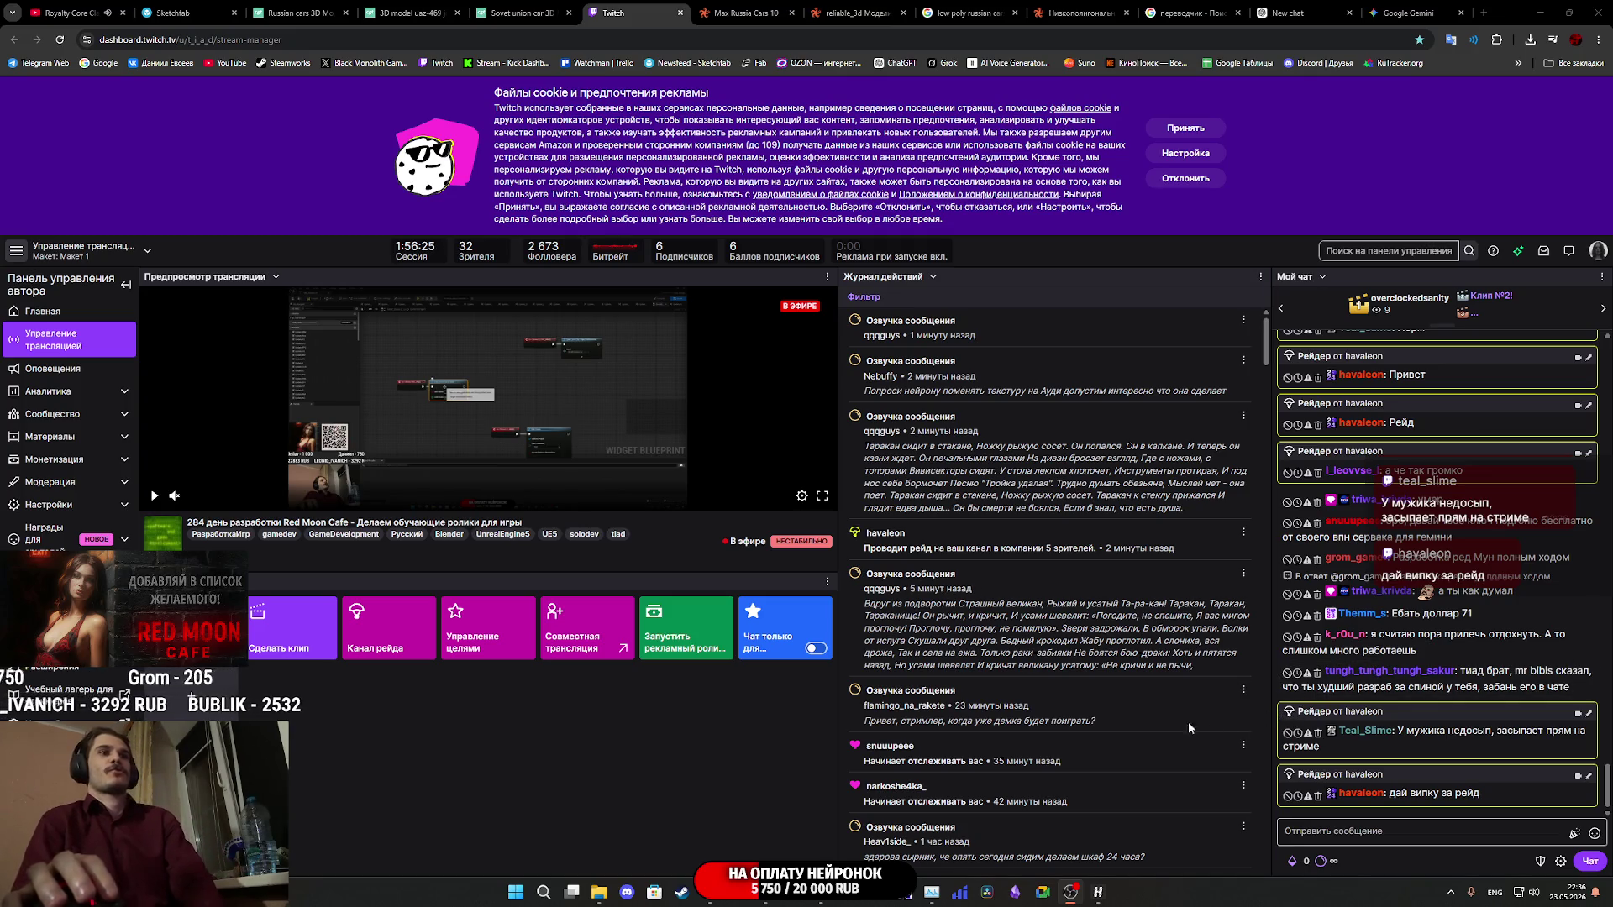
# Switch to Steam and open the Watchman store page at its third screenshot.
pyautogui.click(682, 892)
pyautogui.click(52, 320)
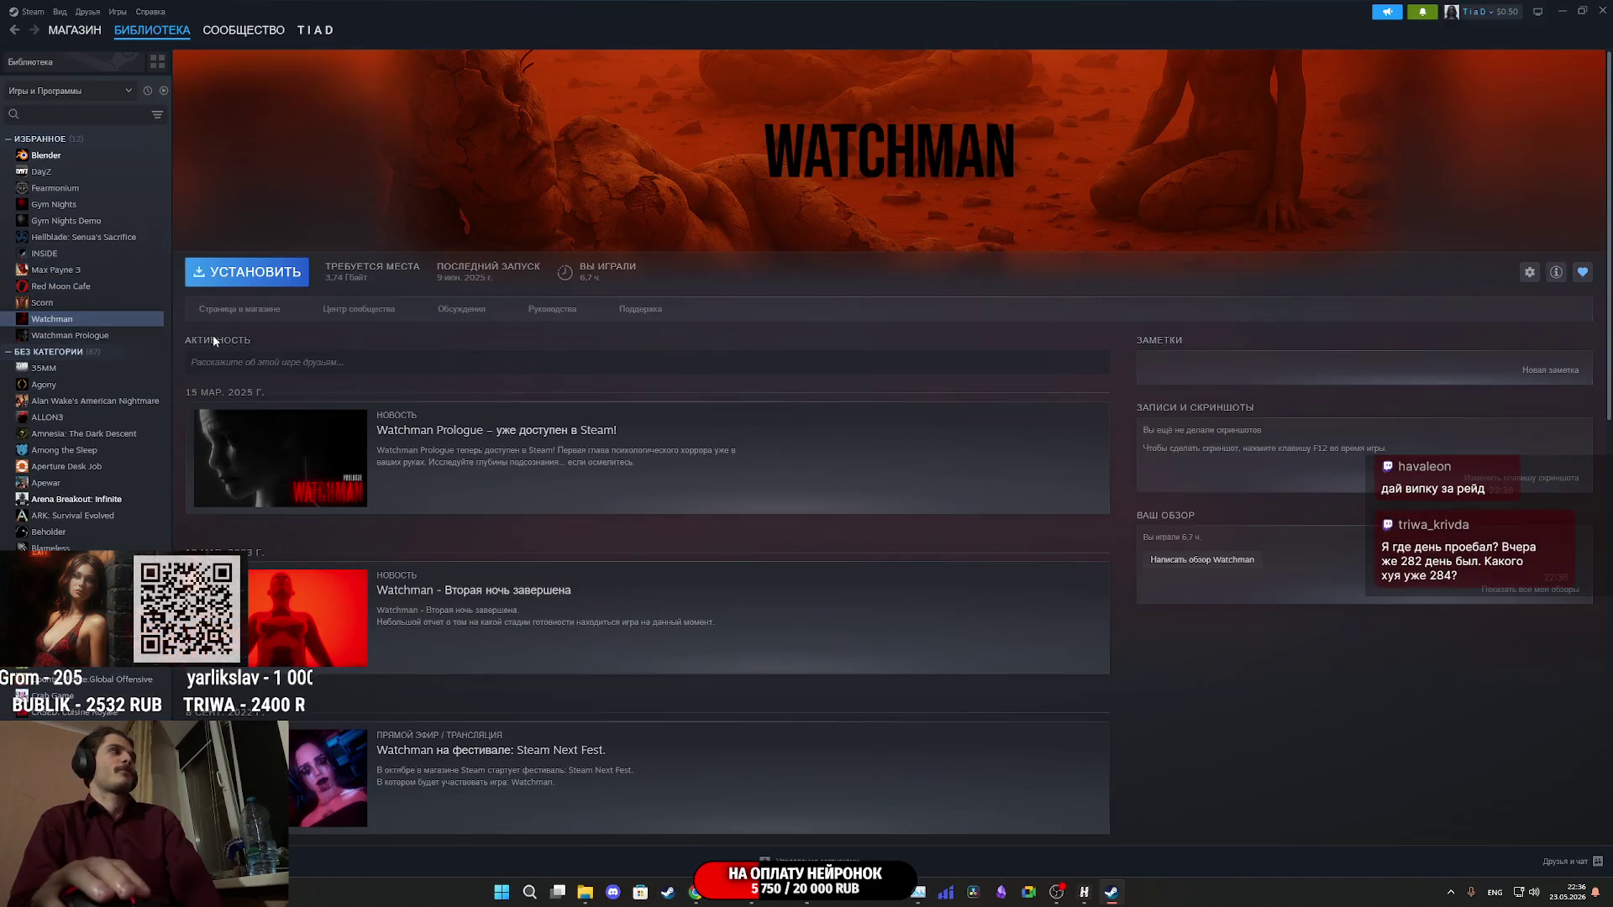
pyautogui.click(257, 314)
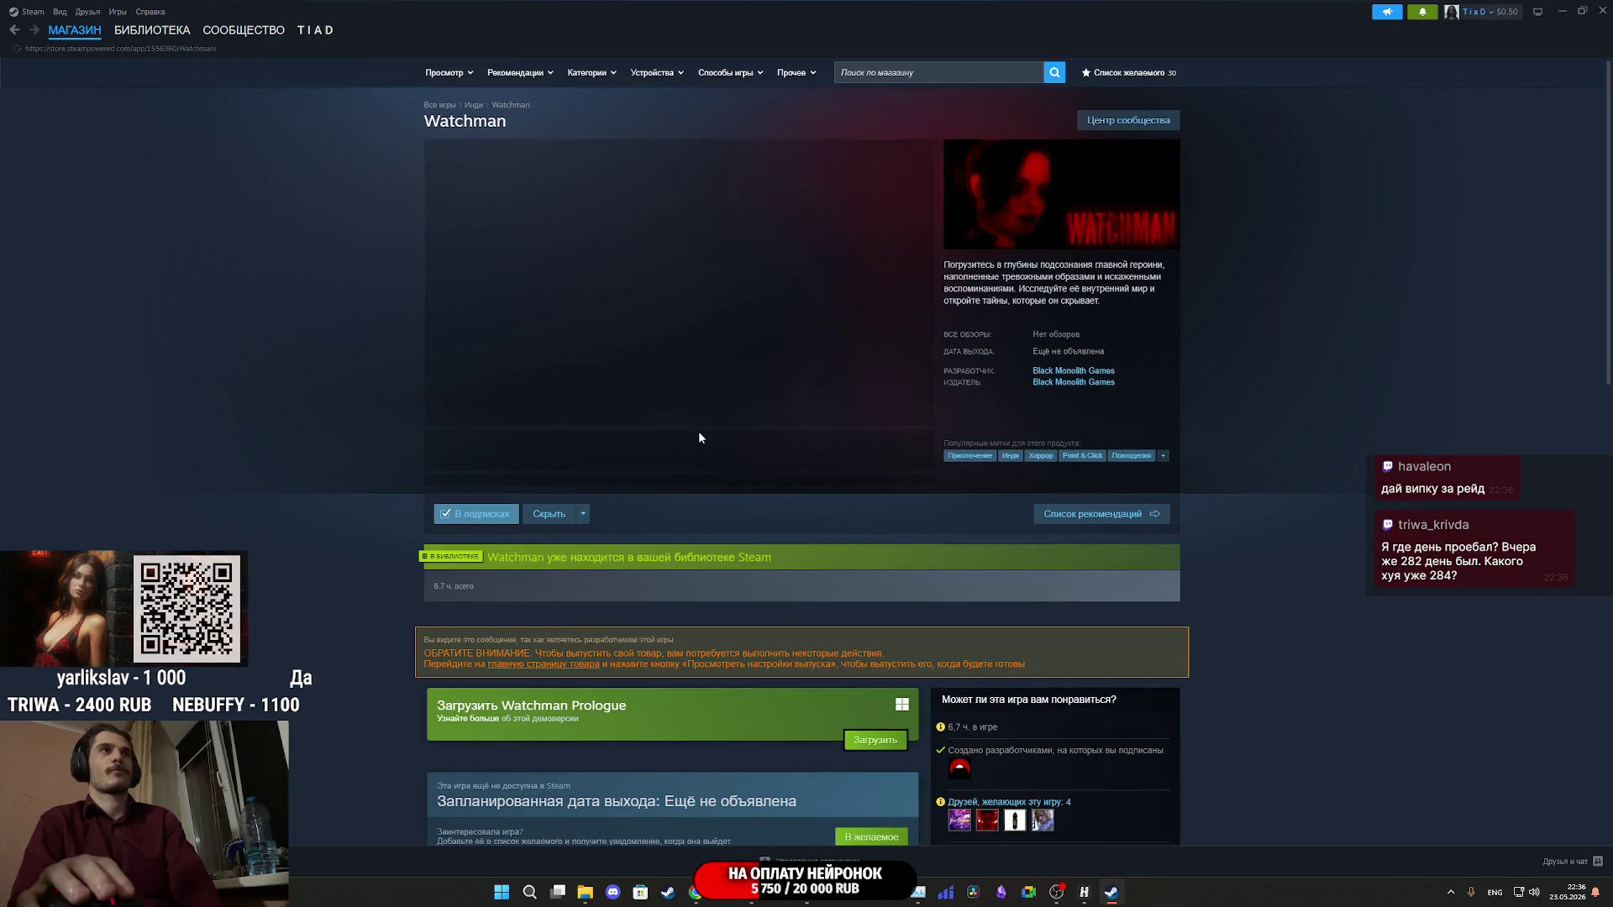
pyautogui.click(612, 448)
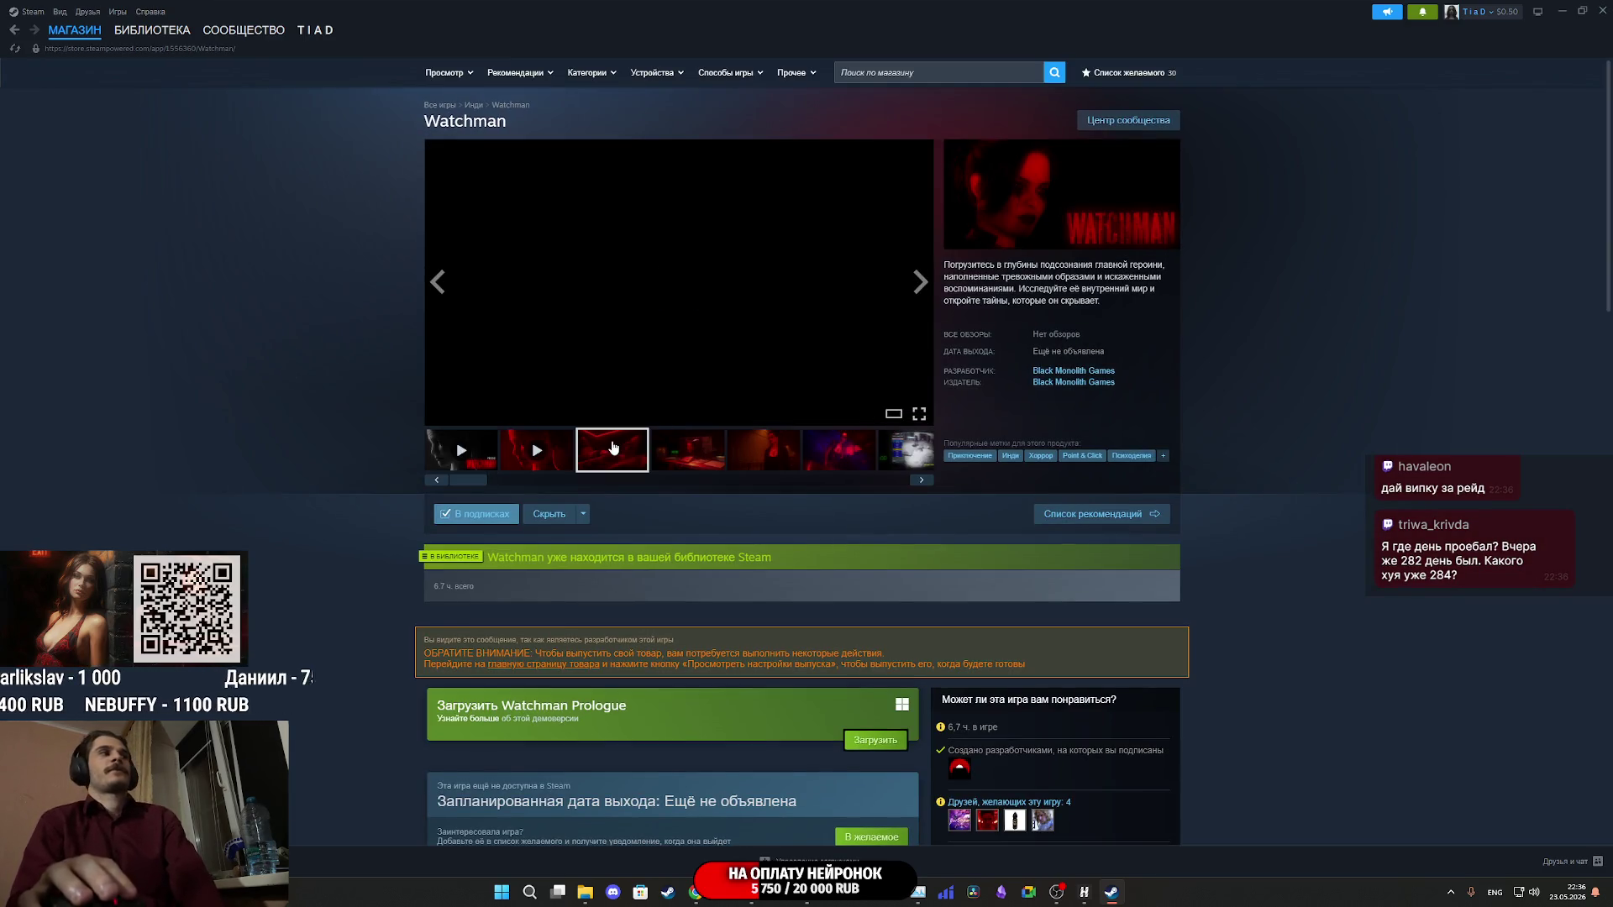
# View the Watchman screenshots full-size, stepping through five more before closing the viewer.
pyautogui.click(827, 347)
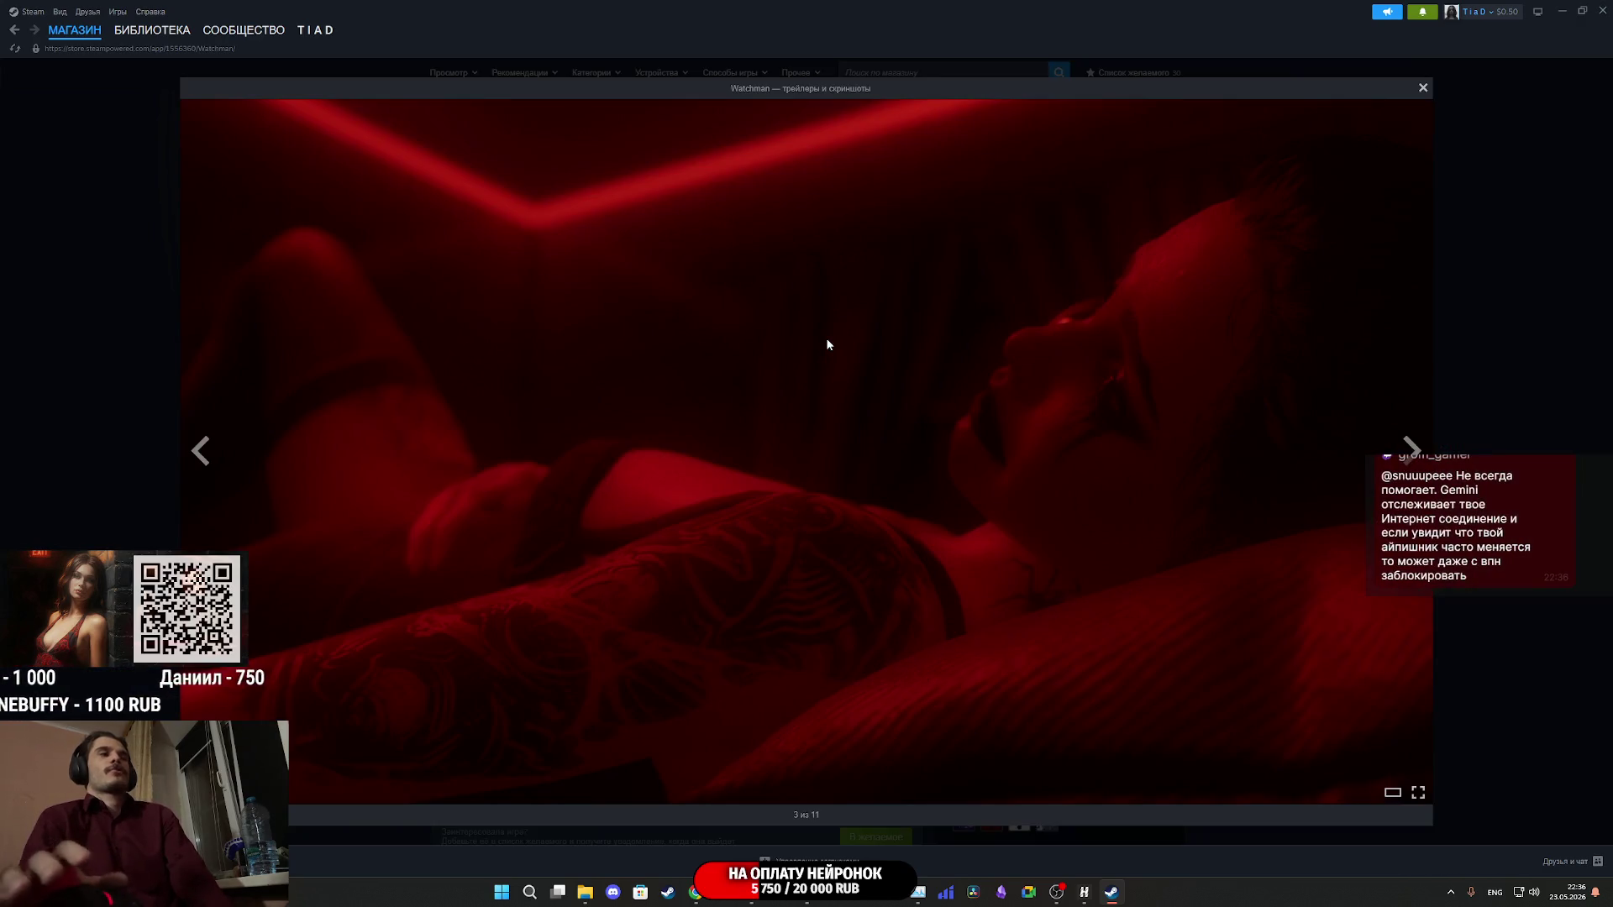
pyautogui.click(1416, 472)
pyautogui.click(1413, 475)
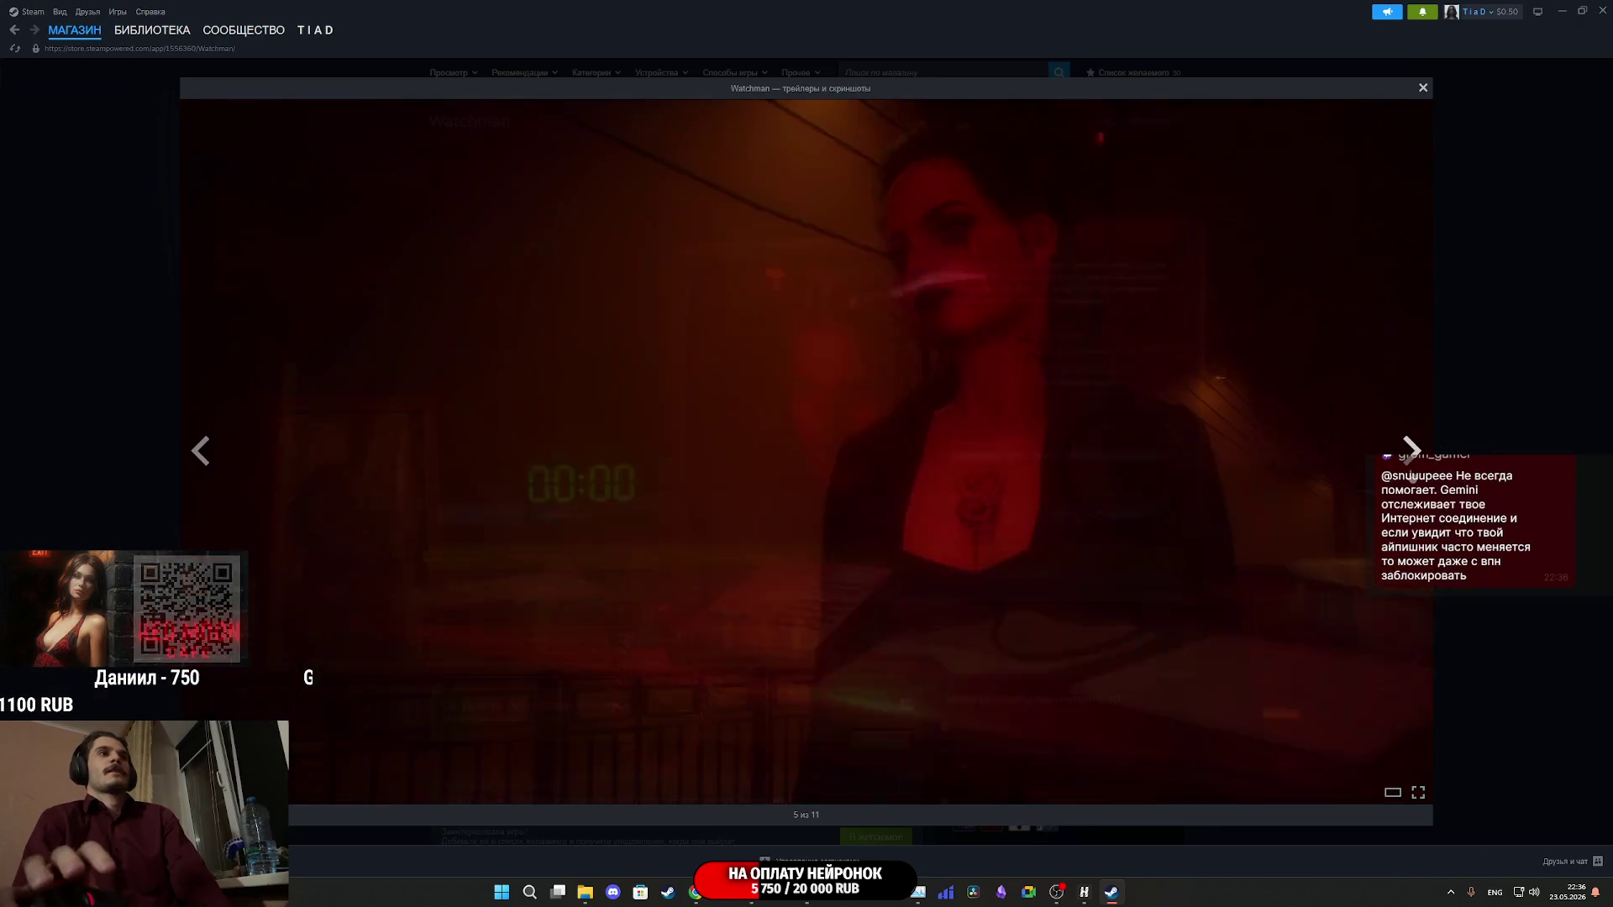
pyautogui.click(1413, 477)
pyautogui.click(1414, 475)
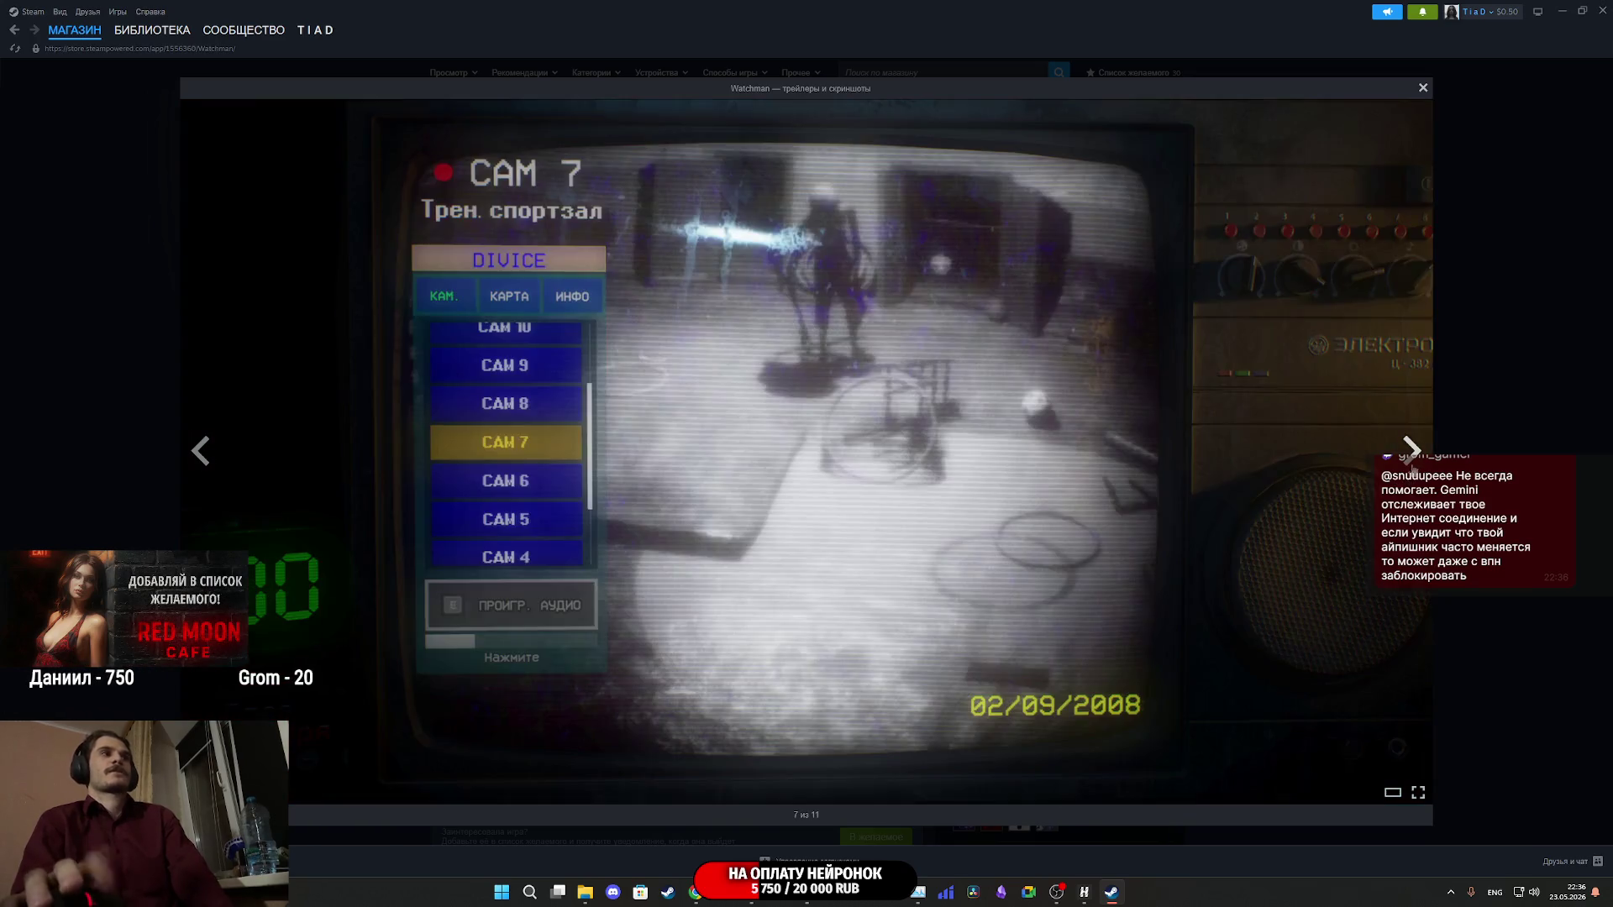
pyautogui.click(1416, 473)
pyautogui.click(1484, 435)
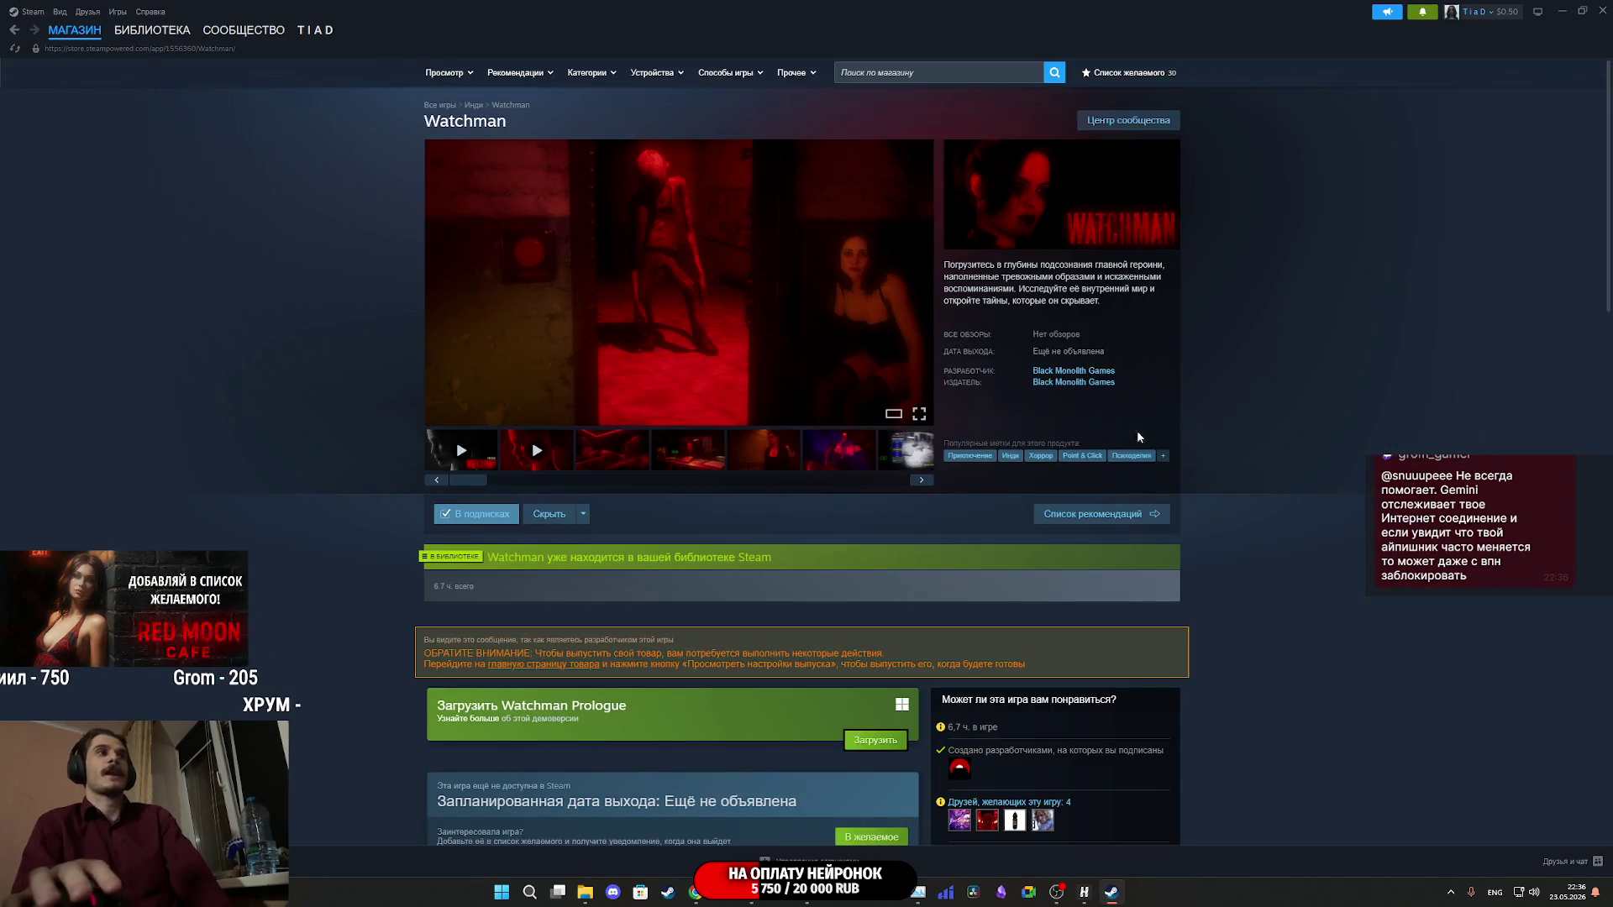
# Open Watchman in the БИБЛИОТЕКА library, then close Steam.
pyautogui.scroll(-20, 827, 292)
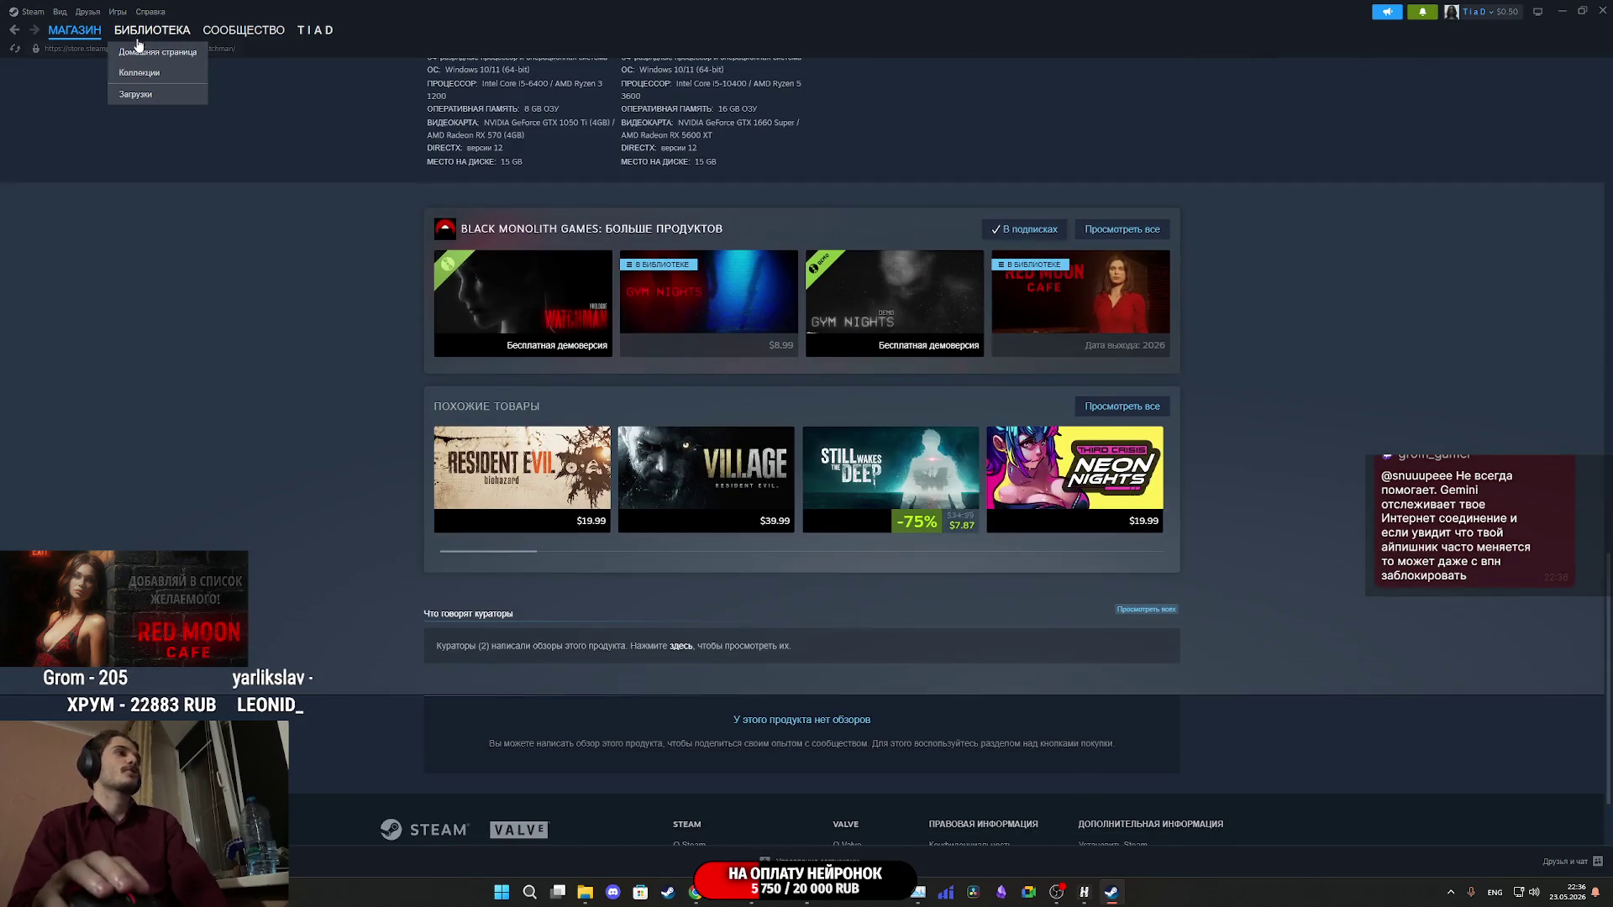
pyautogui.click(133, 34)
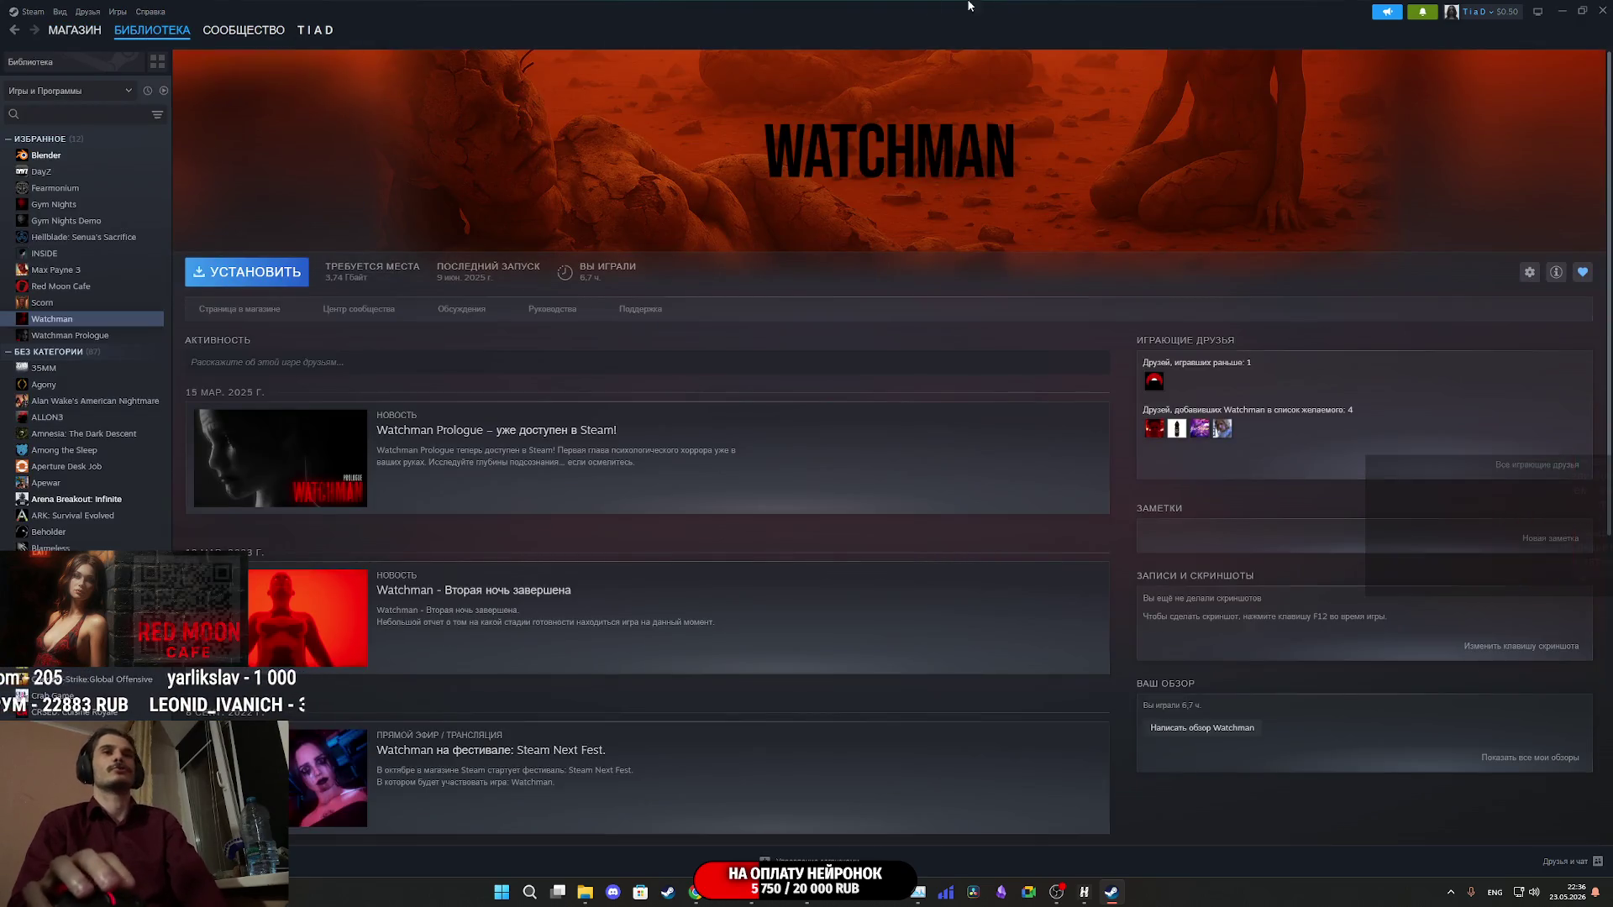
pyautogui.click(1602, 10)
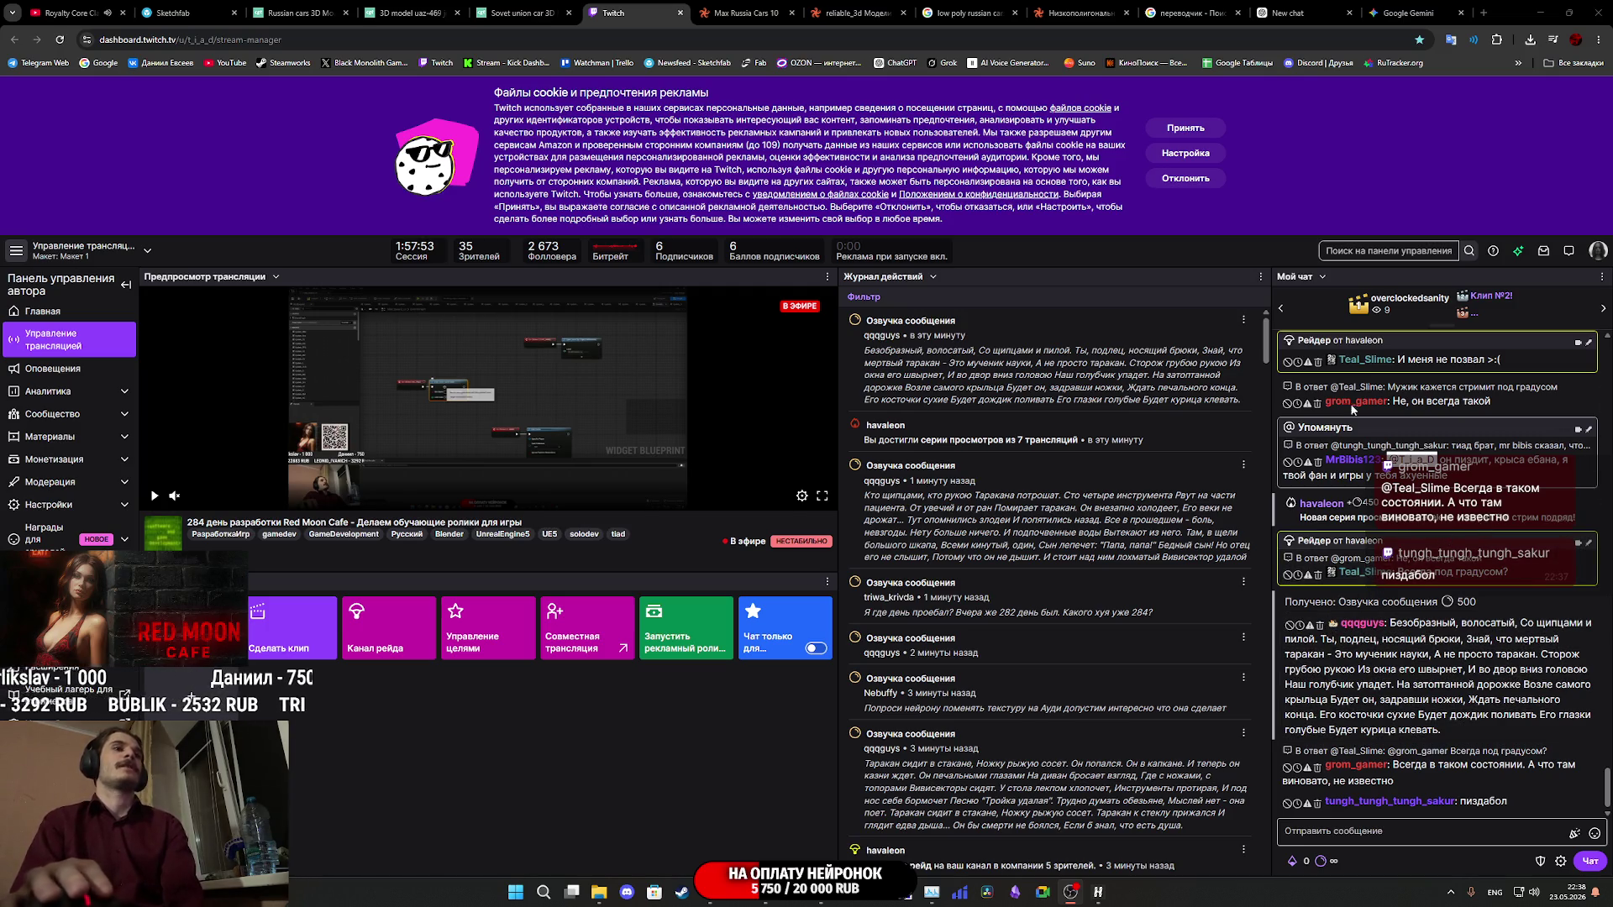
# Close the Google Gemini tab that says Gemini is unavailable in this country.
pyautogui.click(1412, 12)
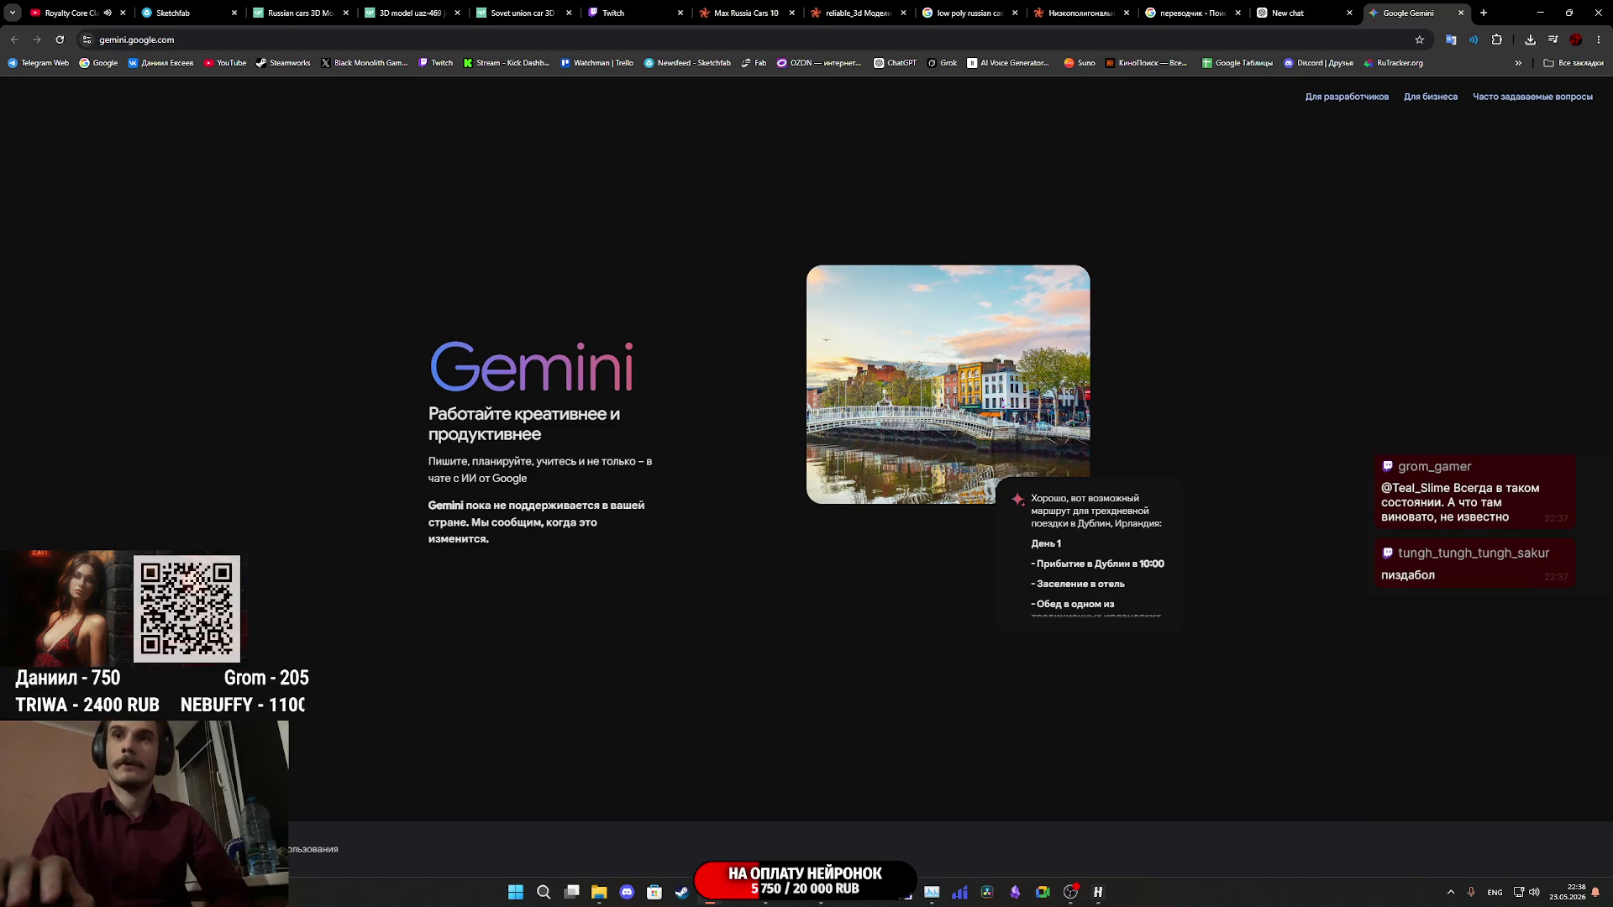
pyautogui.hotkey('alt', 'Tab')
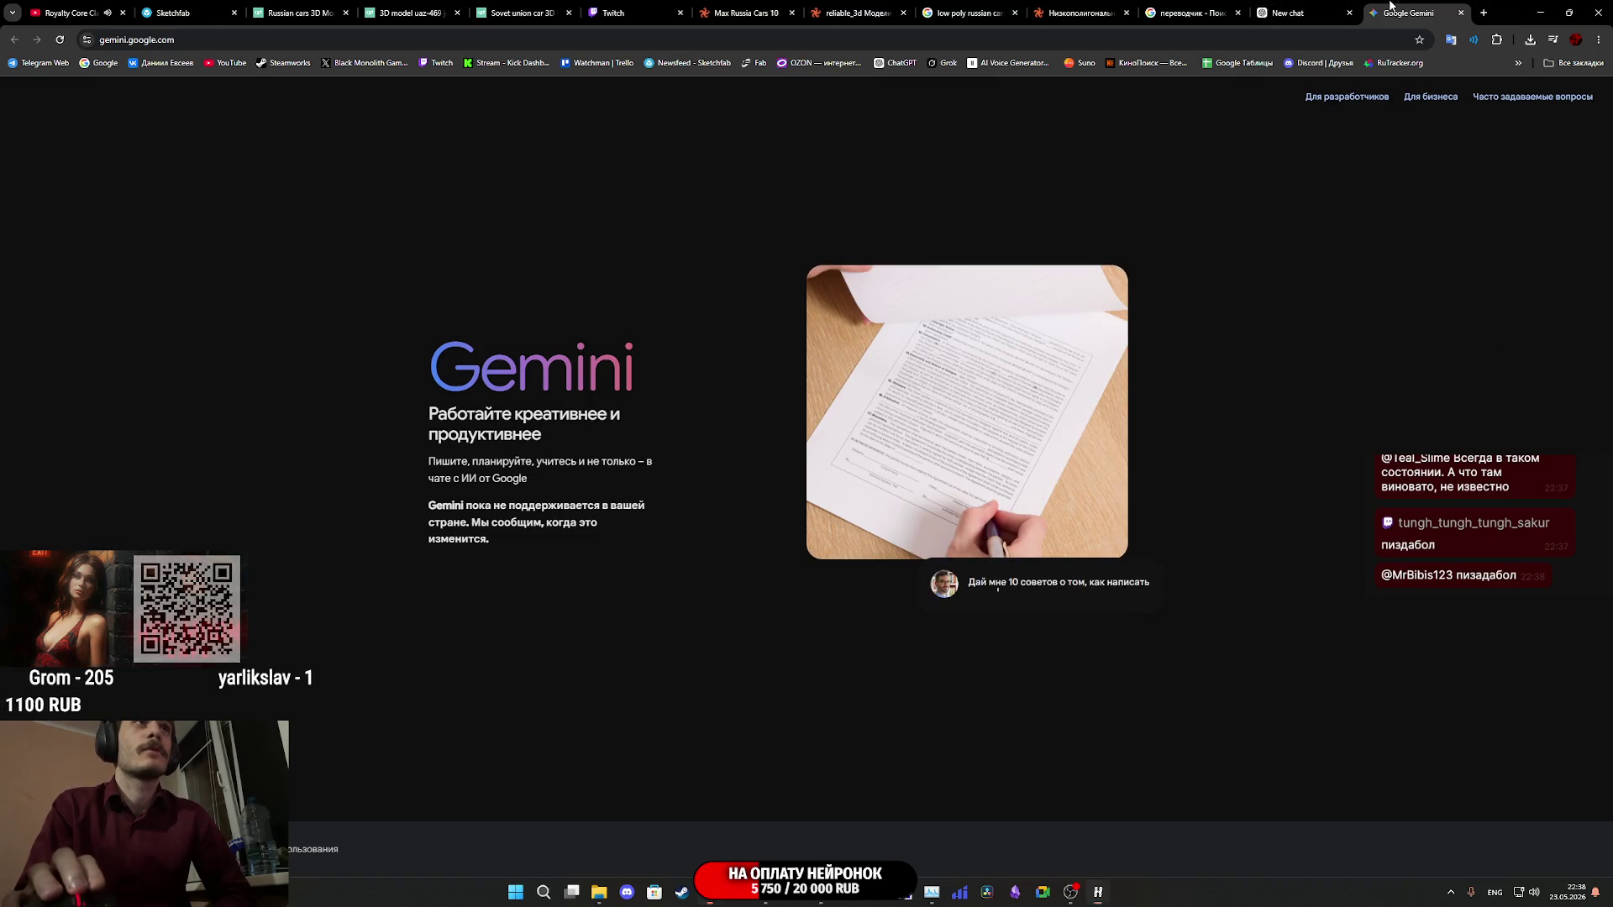
pyautogui.hotkey('ctrl', 'w')
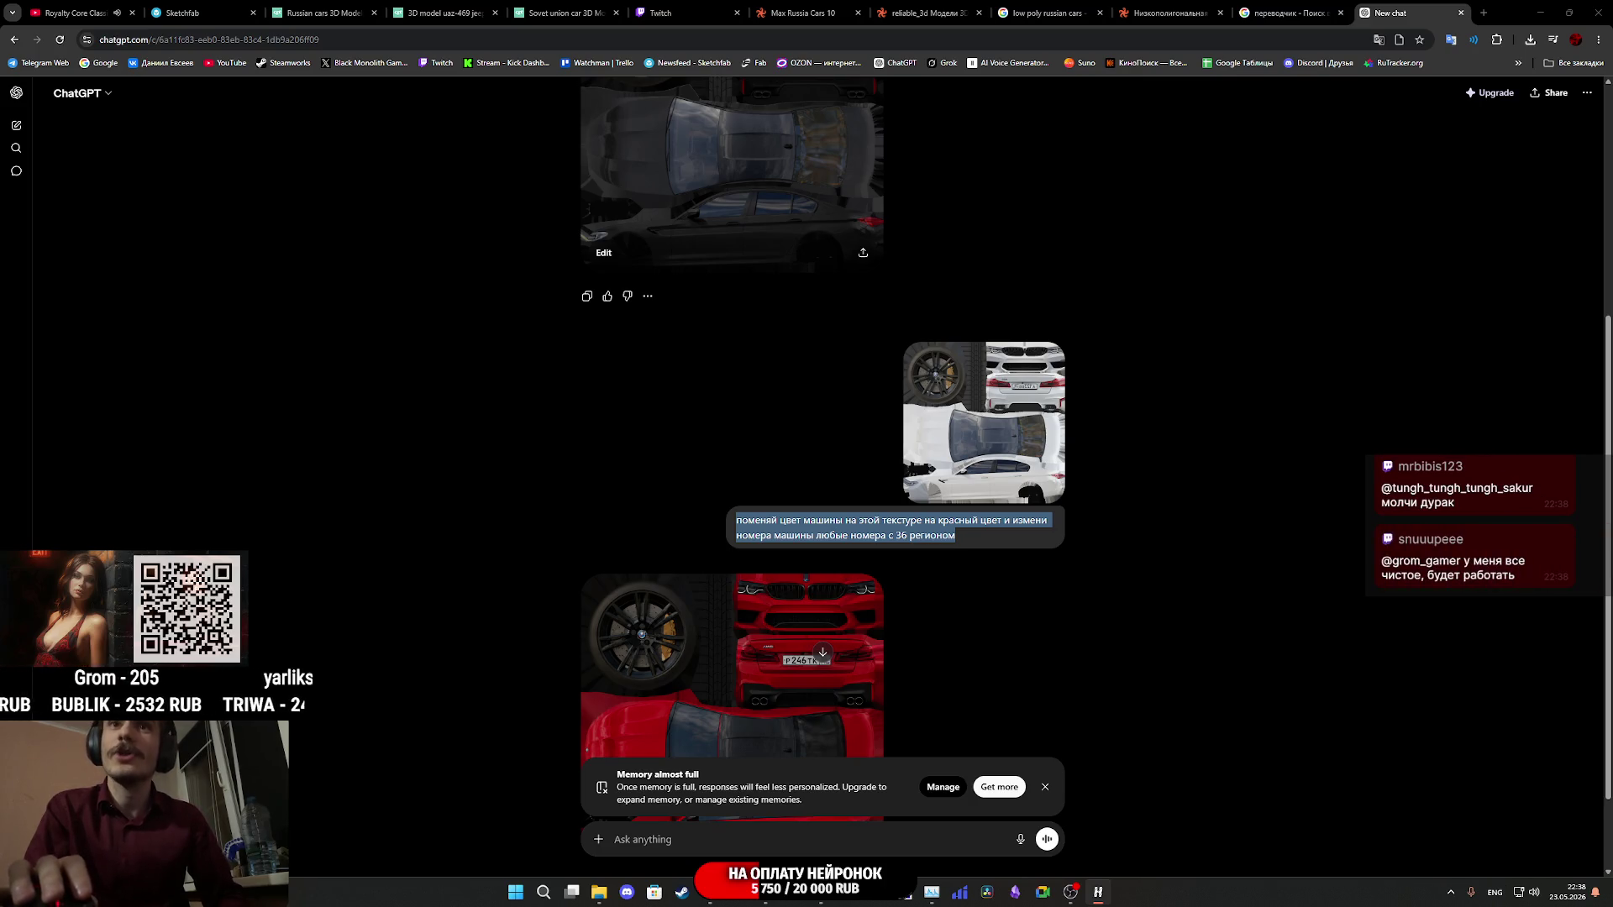
# Reopen the Gemini bookmark from All bookmarks in a new tab and switch to it.
pyautogui.click(1598, 41)
pyautogui.click(1212, 315)
pyautogui.click(1573, 63)
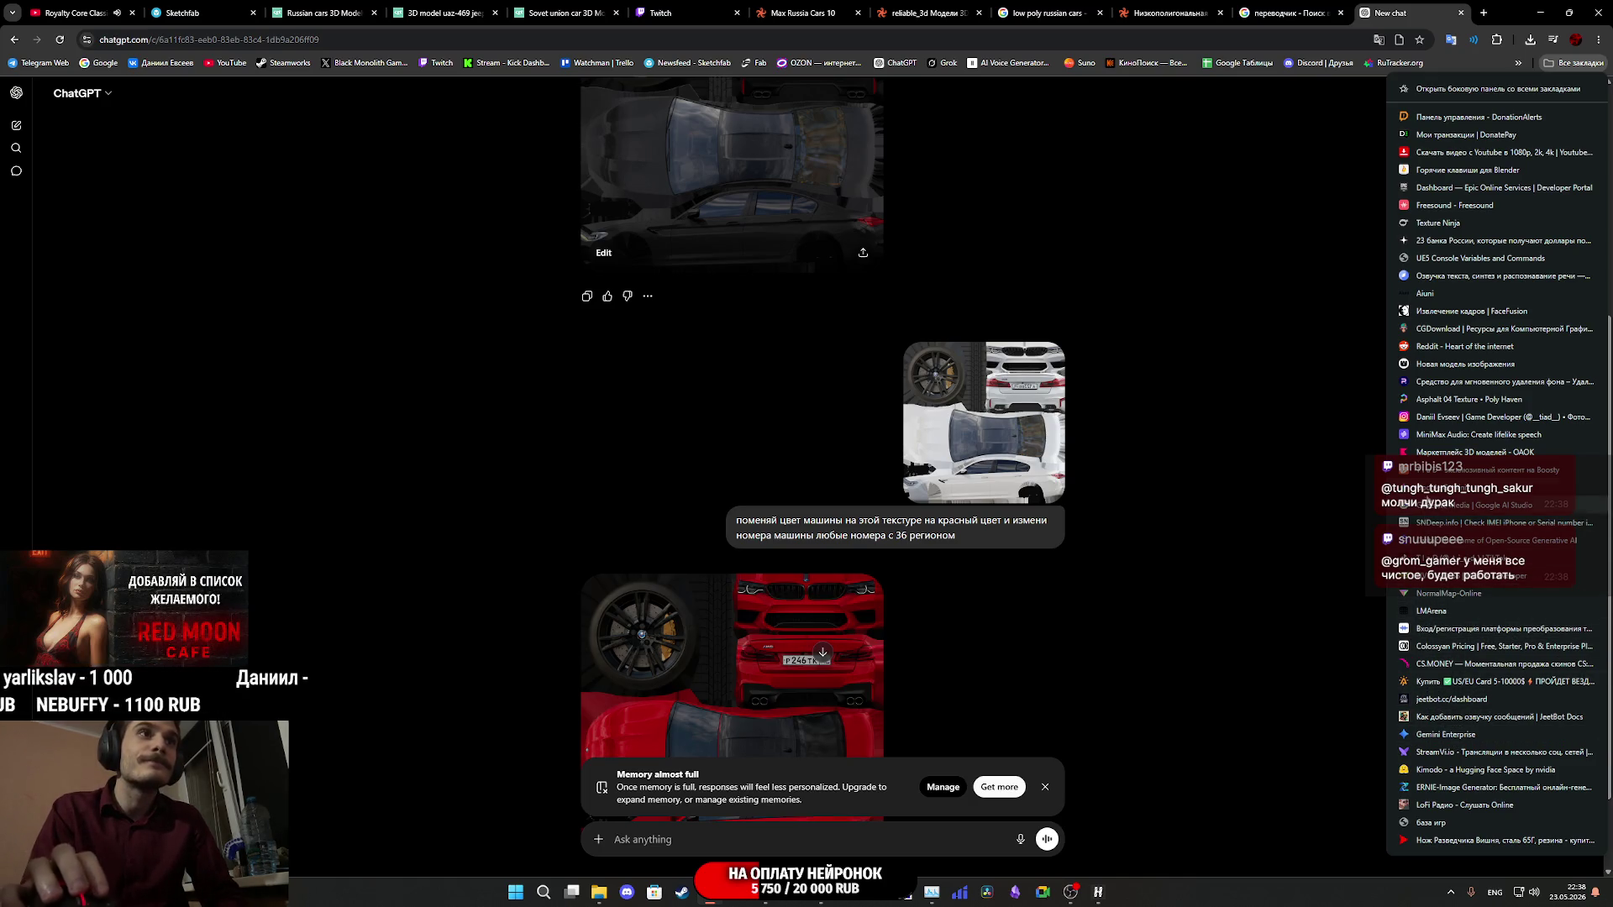
pyautogui.middleClick(1479, 487)
pyautogui.click(1407, 15)
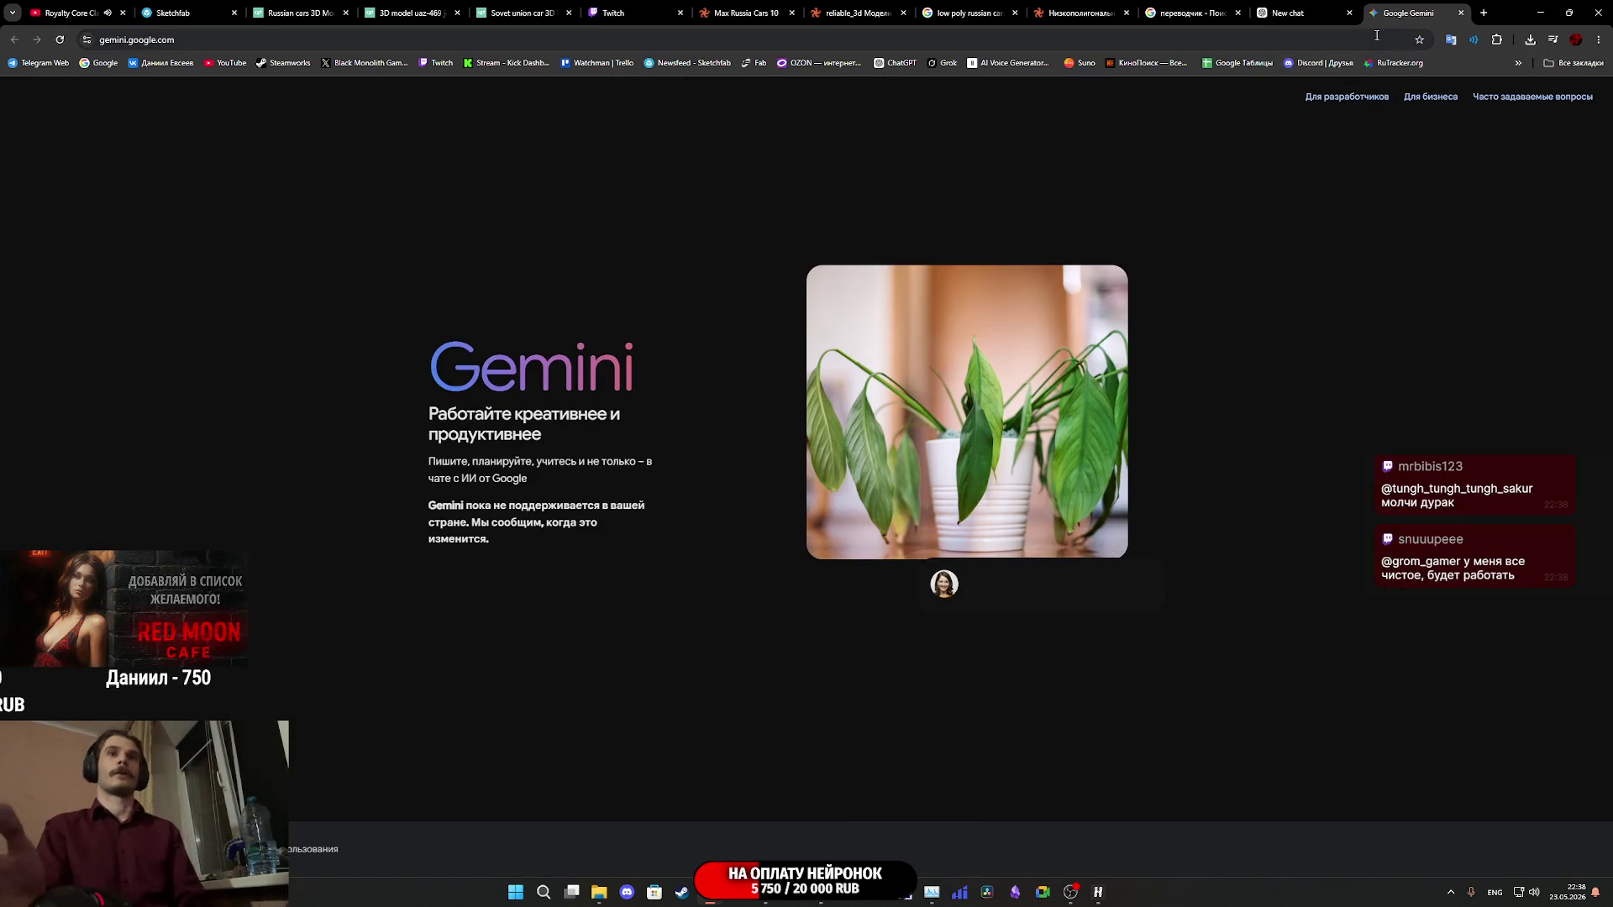
# Open the Gemini Enterprise bookmark from the All bookmarks list.
pyautogui.click(1567, 62)
pyautogui.click(1445, 734)
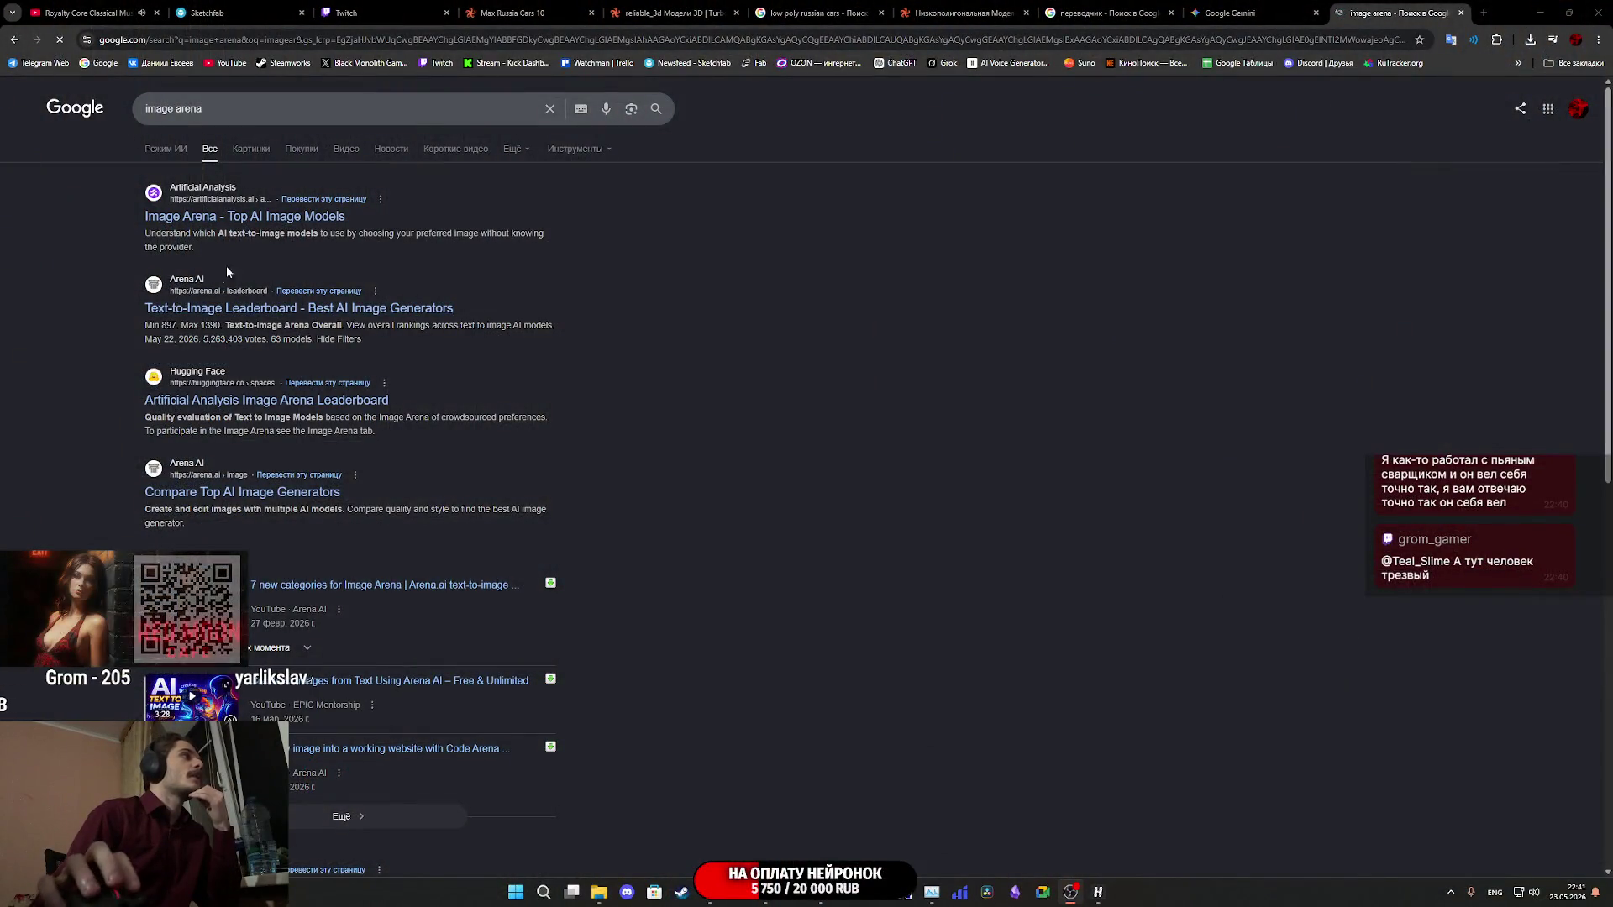
# Open Arena's Text-to-Image leaderboard, review the rankings, then start a new chat.
pyautogui.middleClick(235, 313)
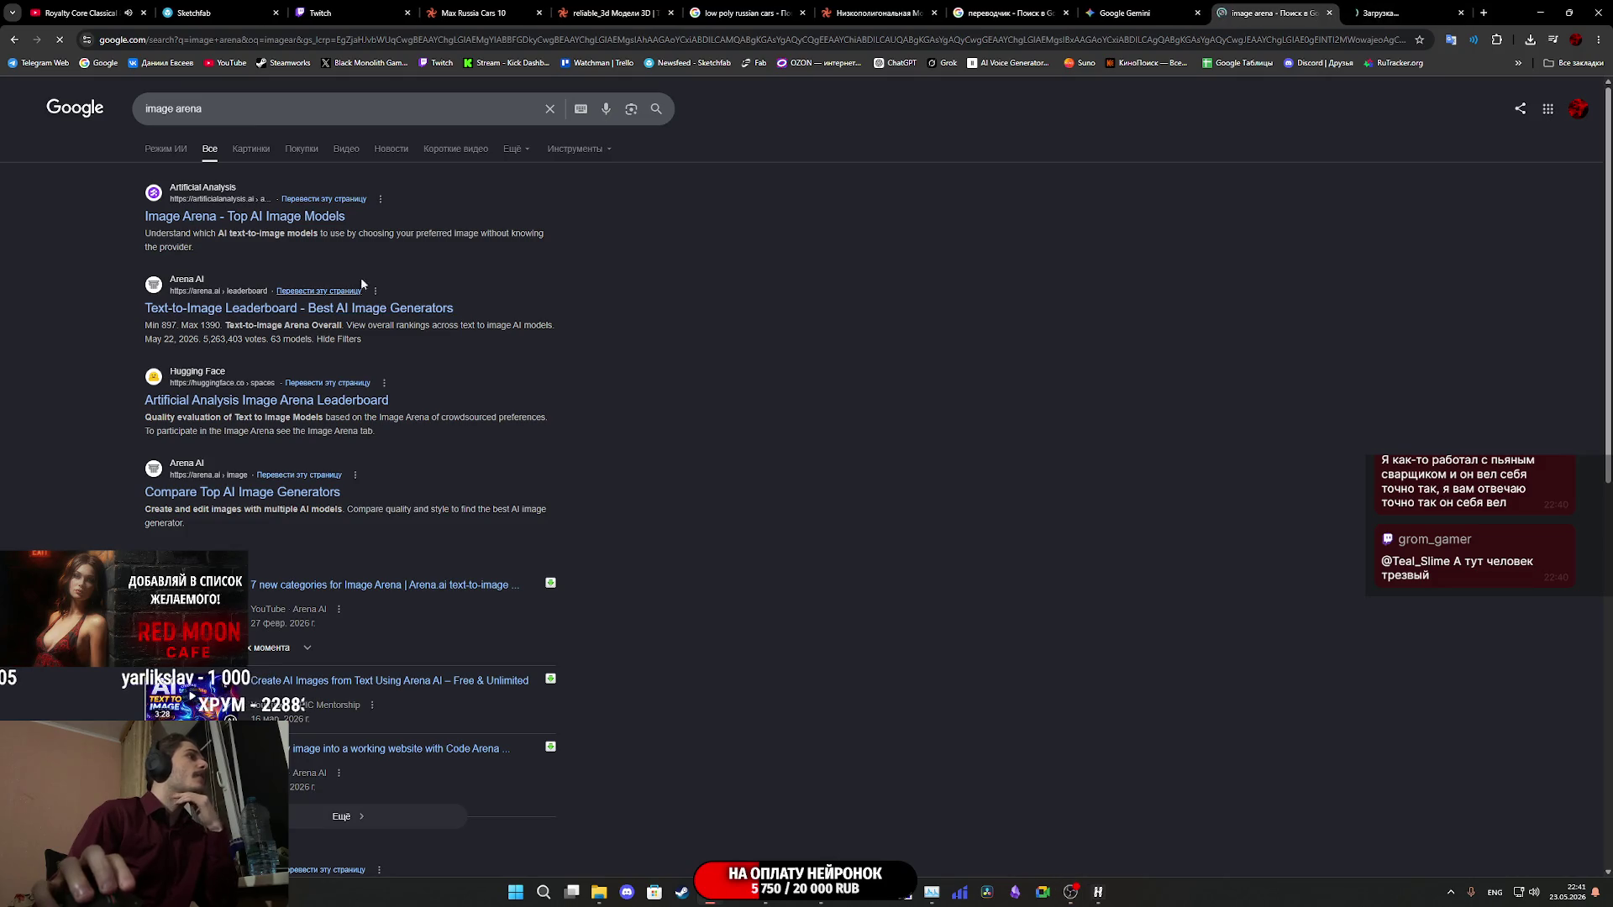
pyautogui.click(1394, 8)
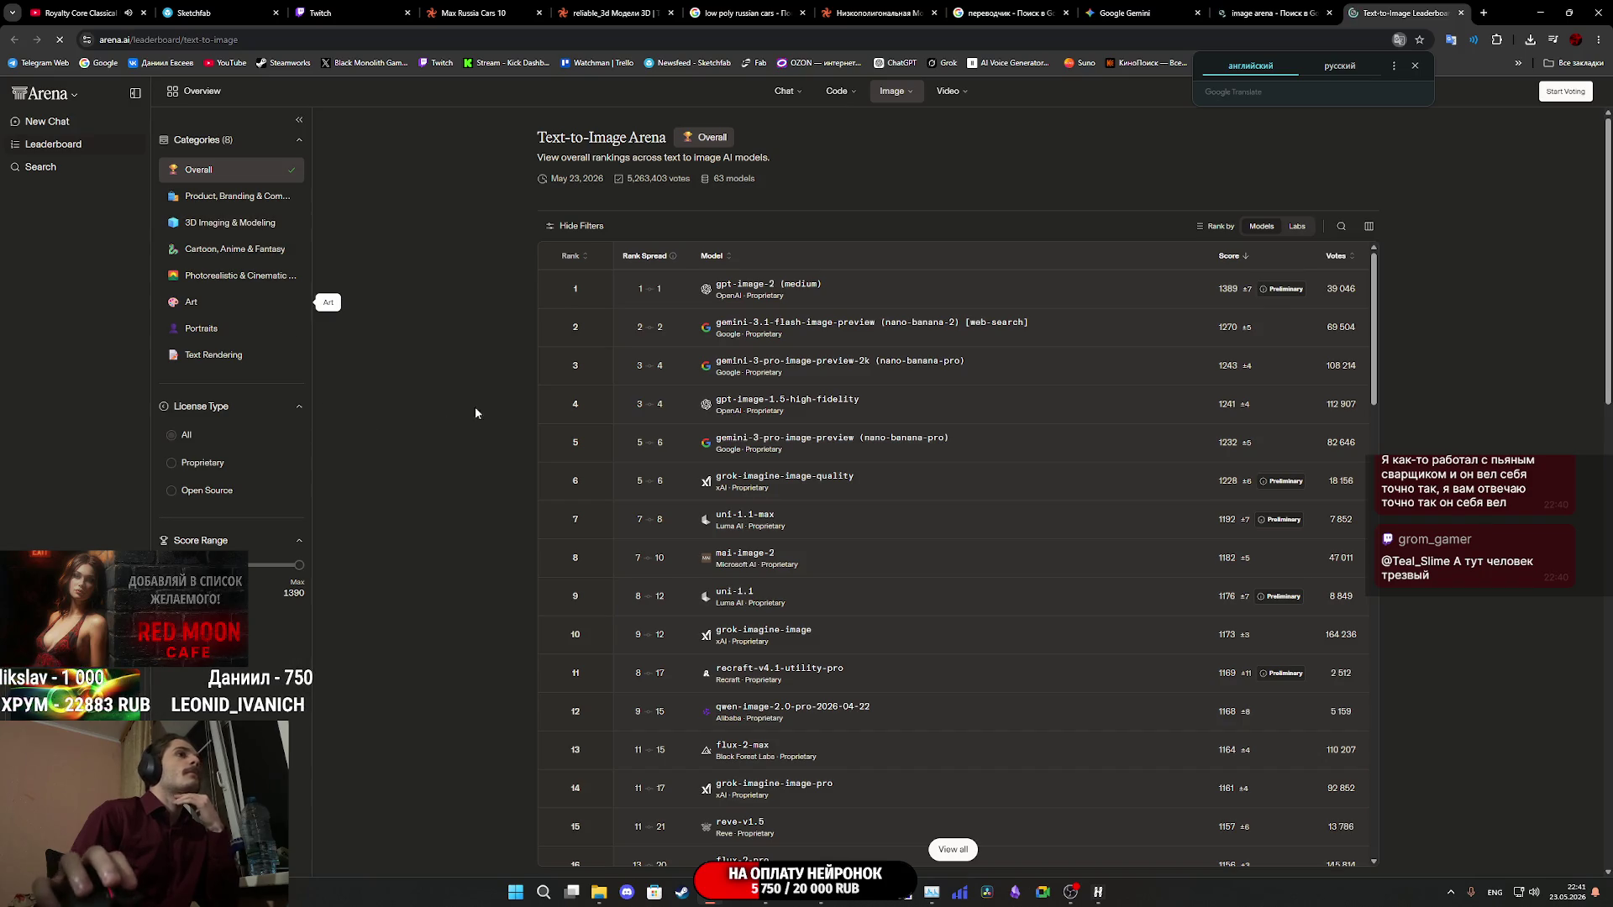
pyautogui.click(1041, 167)
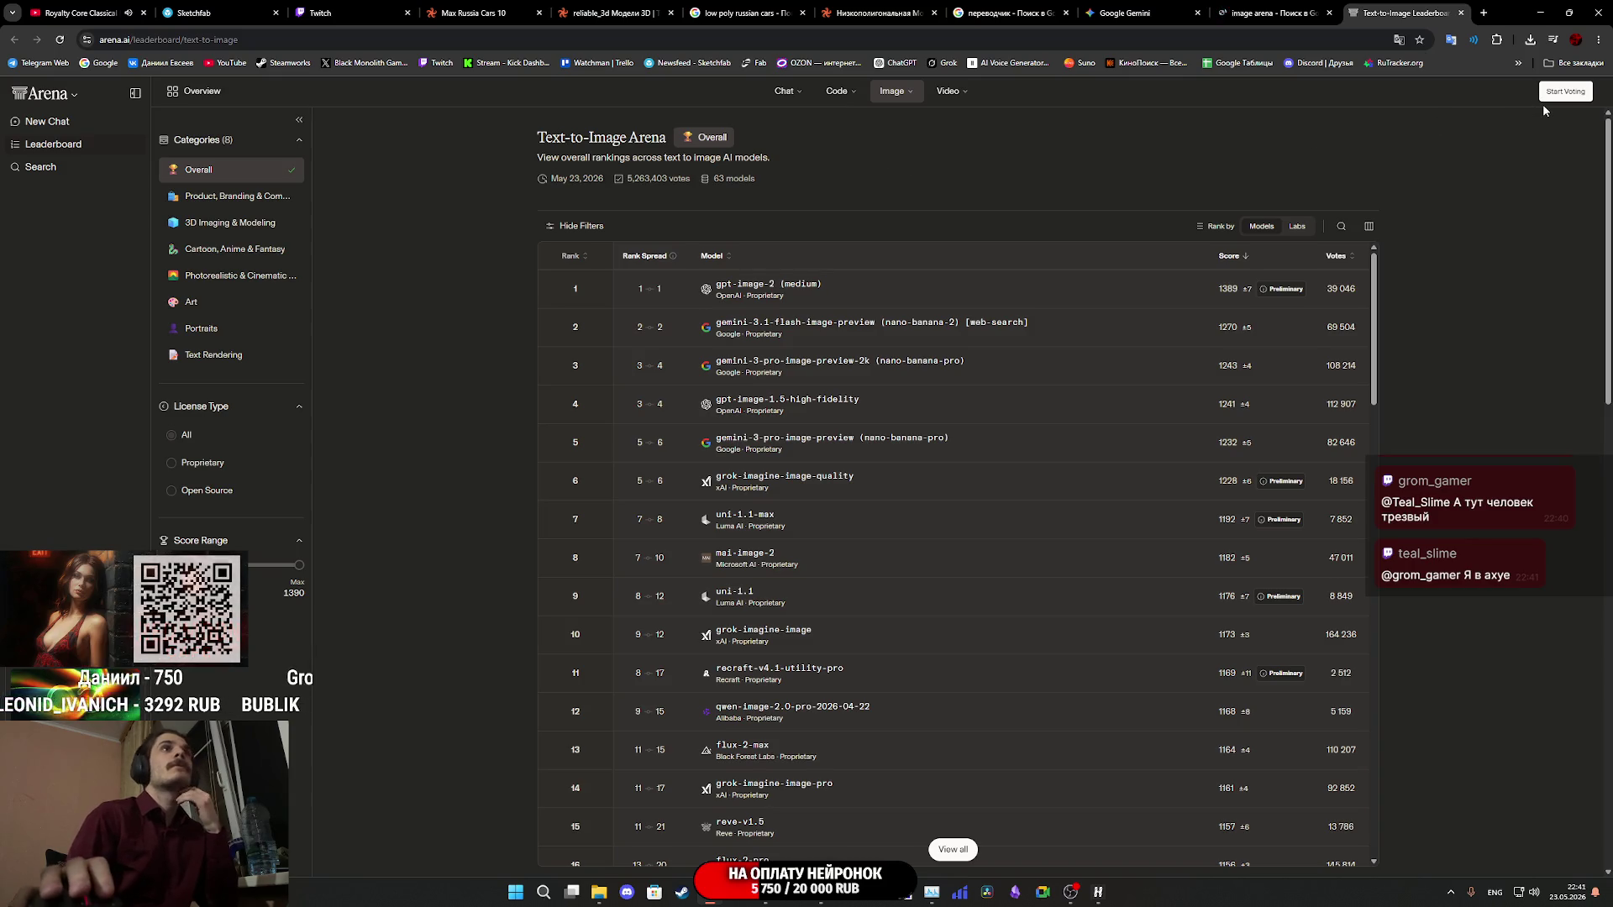
pyautogui.scroll(-5, 1430, 252)
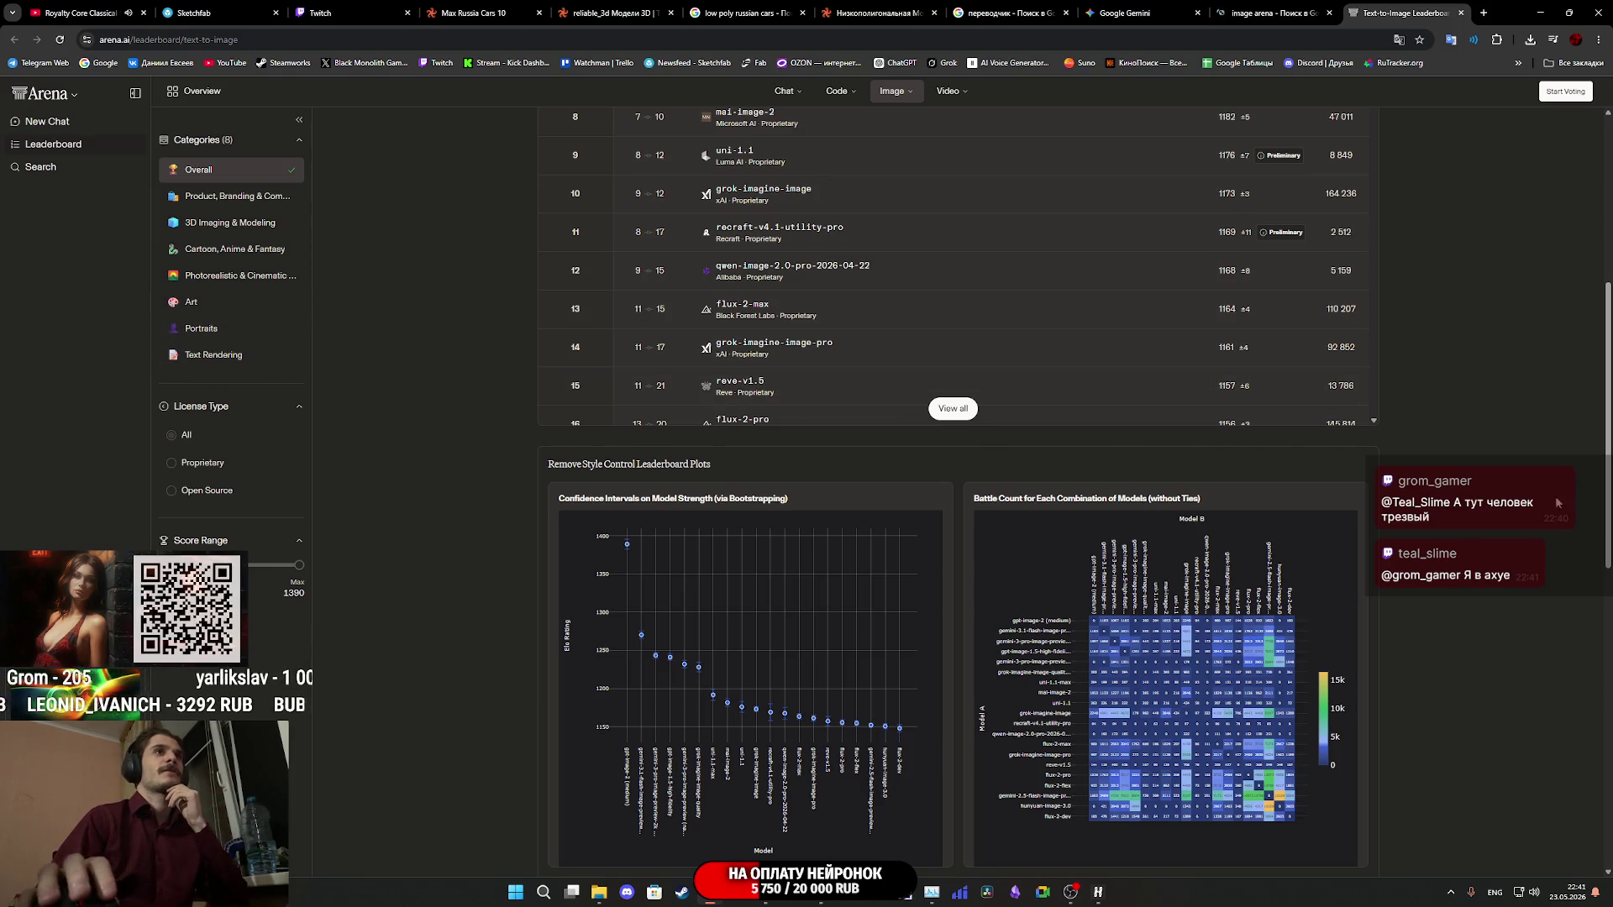
pyautogui.scroll(-10, 1200, 462)
pyautogui.scroll(15, 1522, 516)
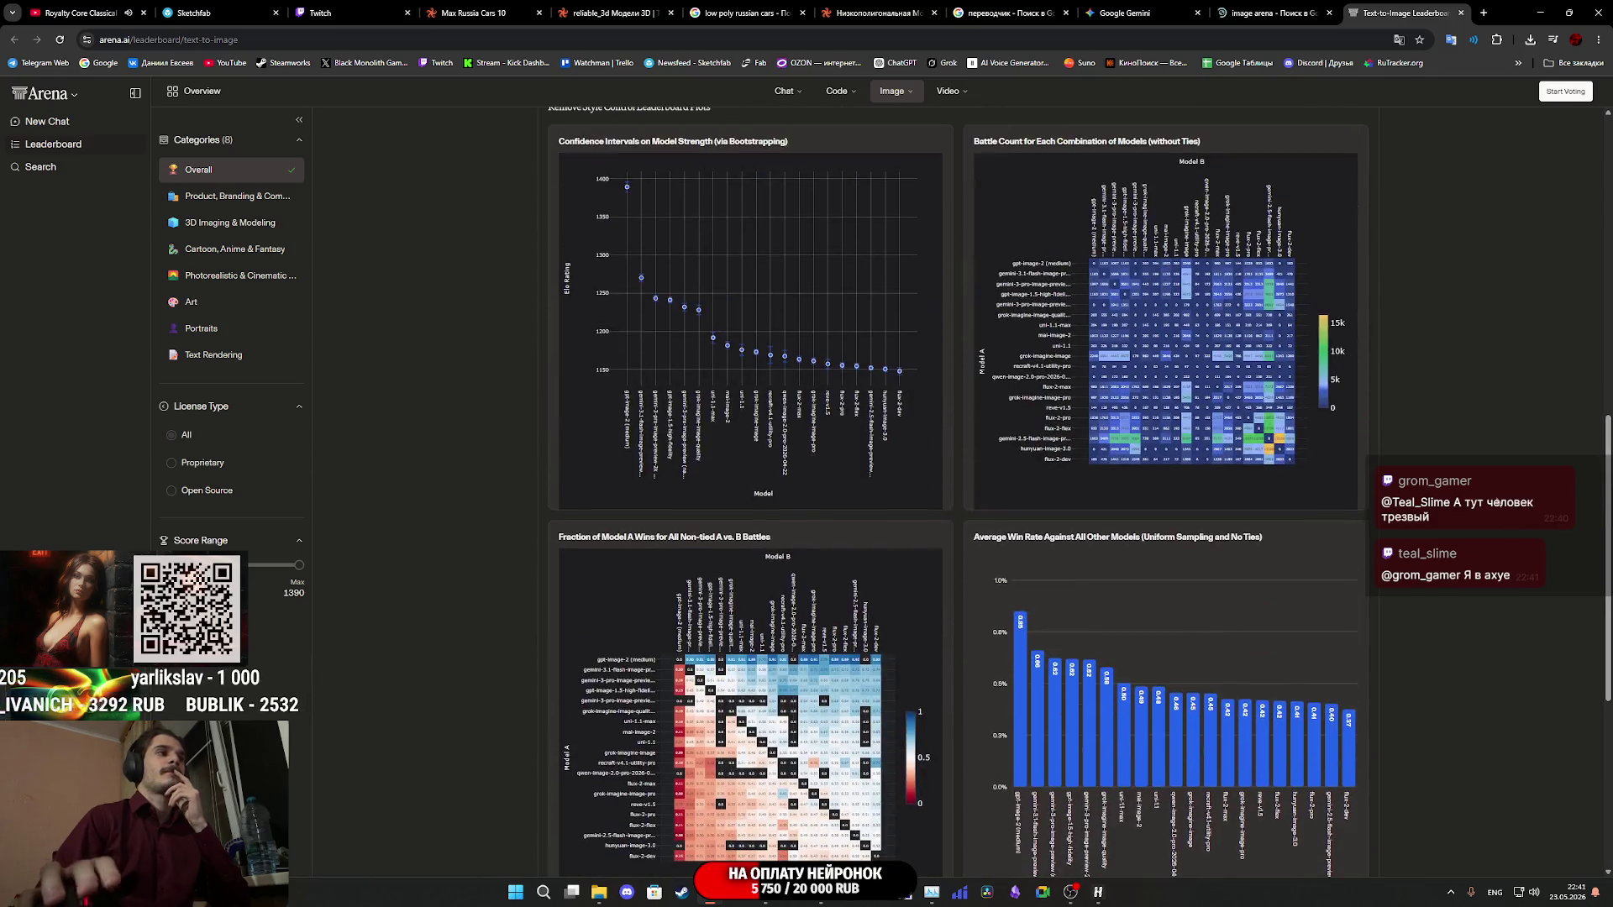
pyautogui.scroll(1, 857, 290)
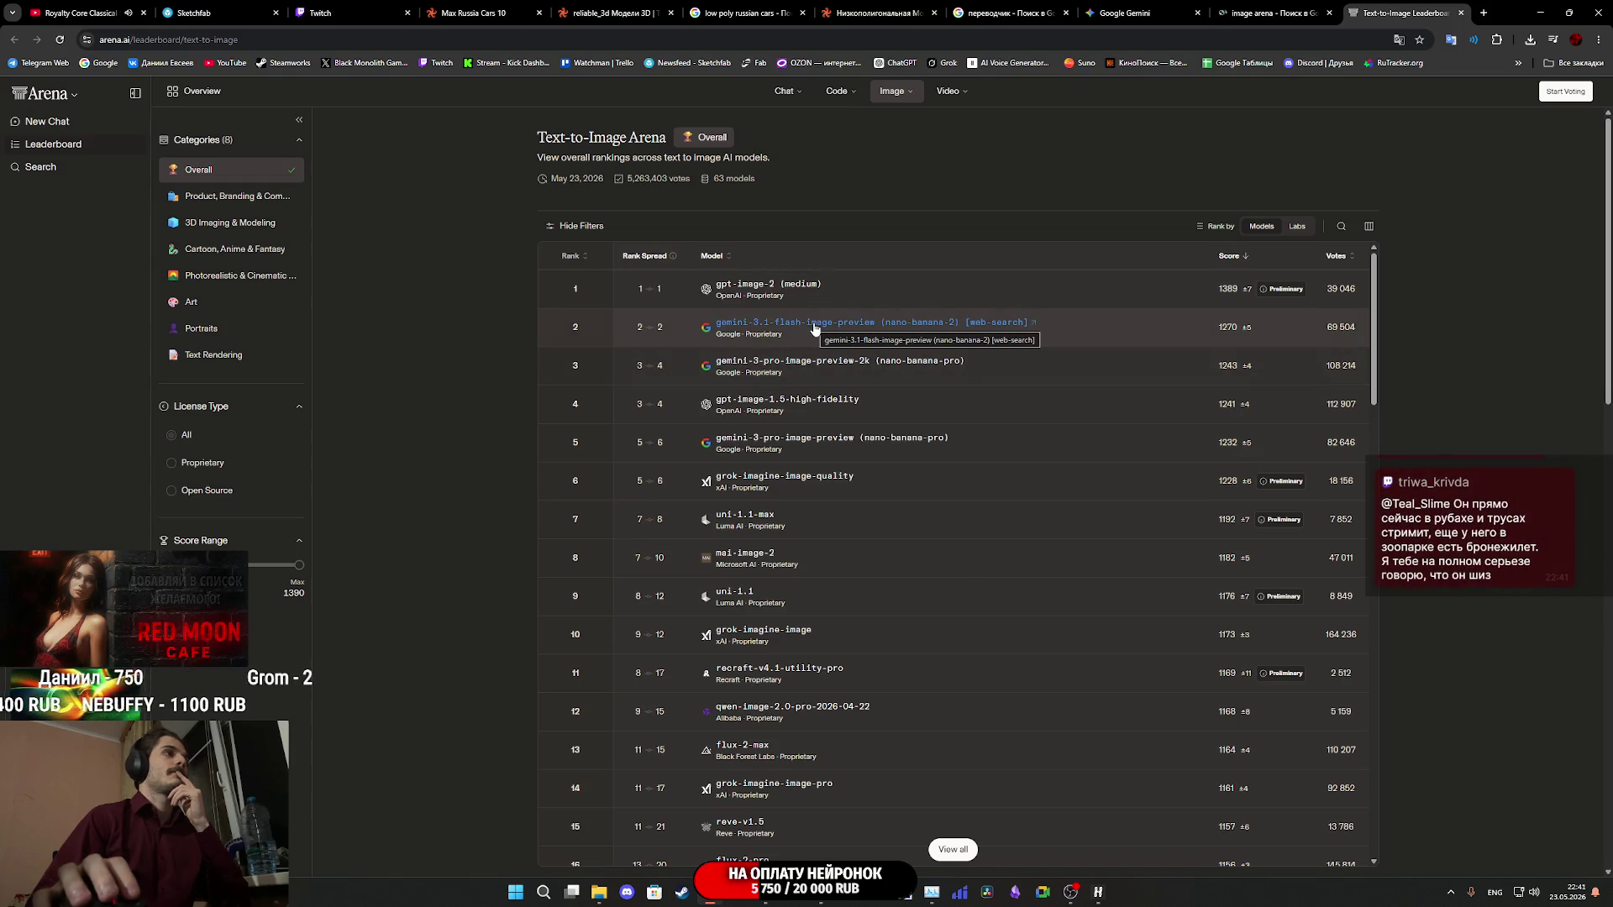
pyautogui.click(25, 122)
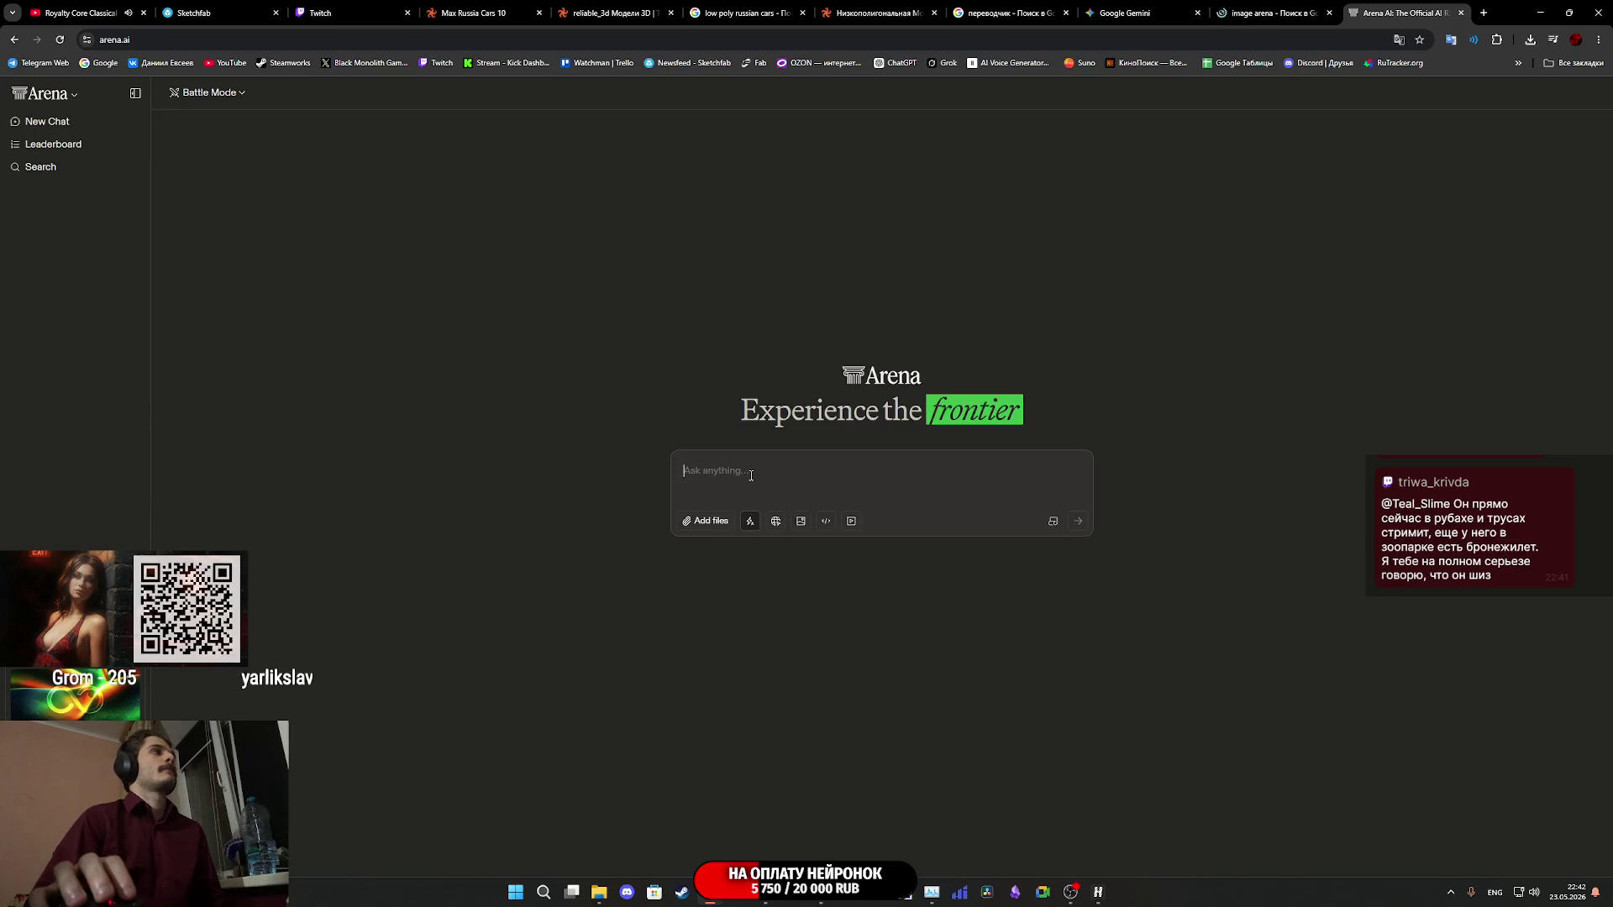
# Paste the red-recolour prompt into Arena and attach the car texture from the BMW_LP folder.
pyautogui.write('поменяй цвет машины на этой текстуре на красный цвет и измени номера машины любые номера с 36 регионом')
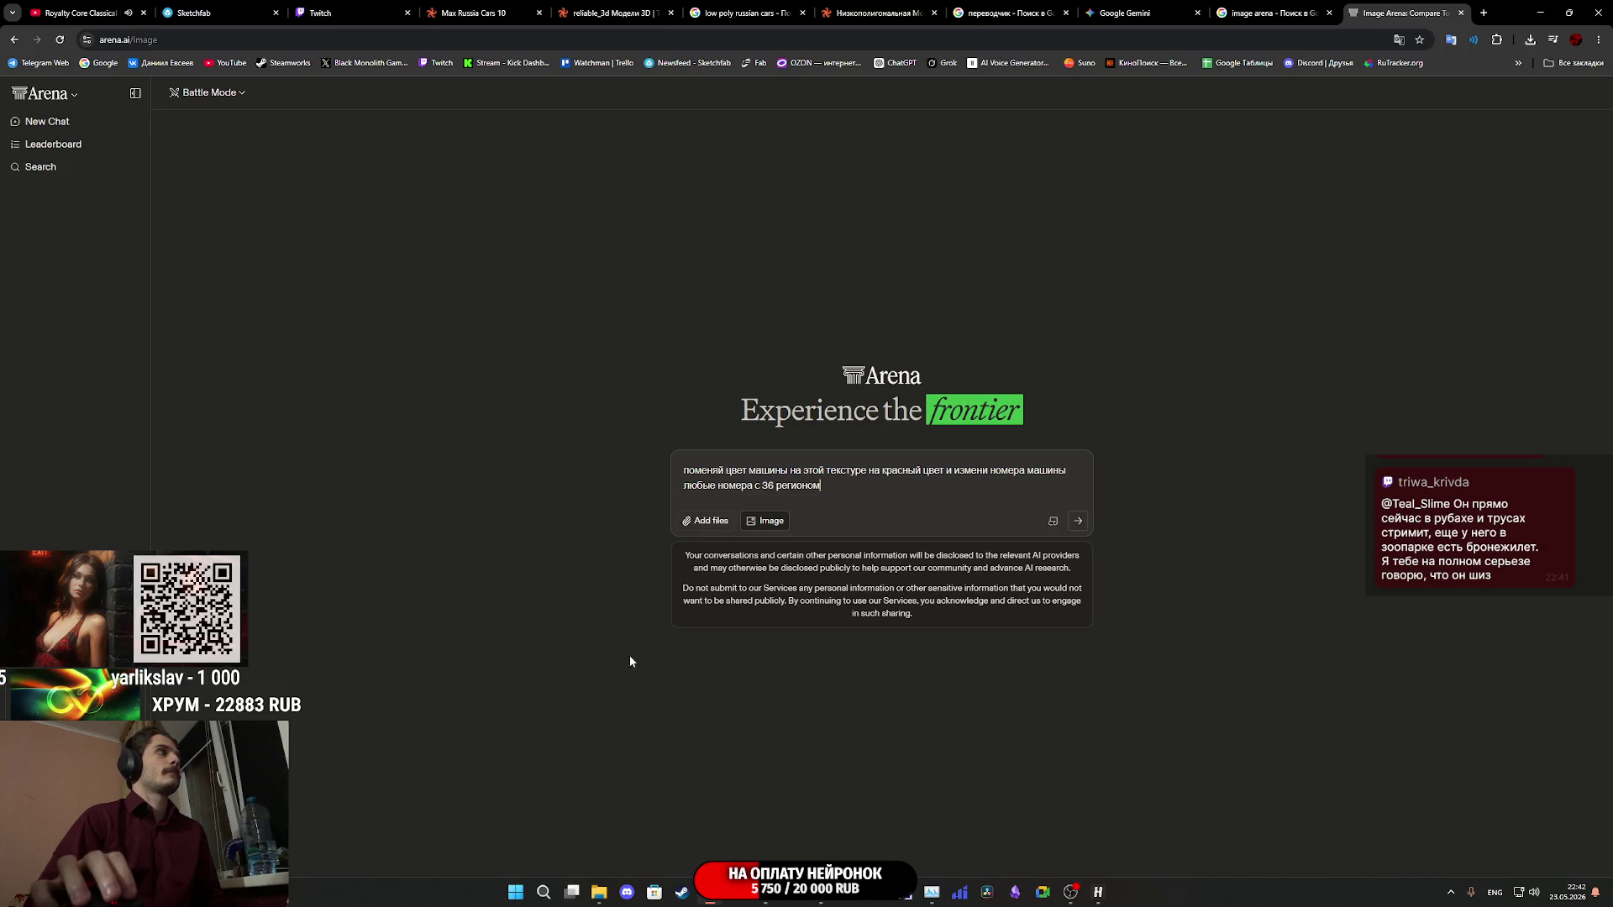
pyautogui.click(207, 92)
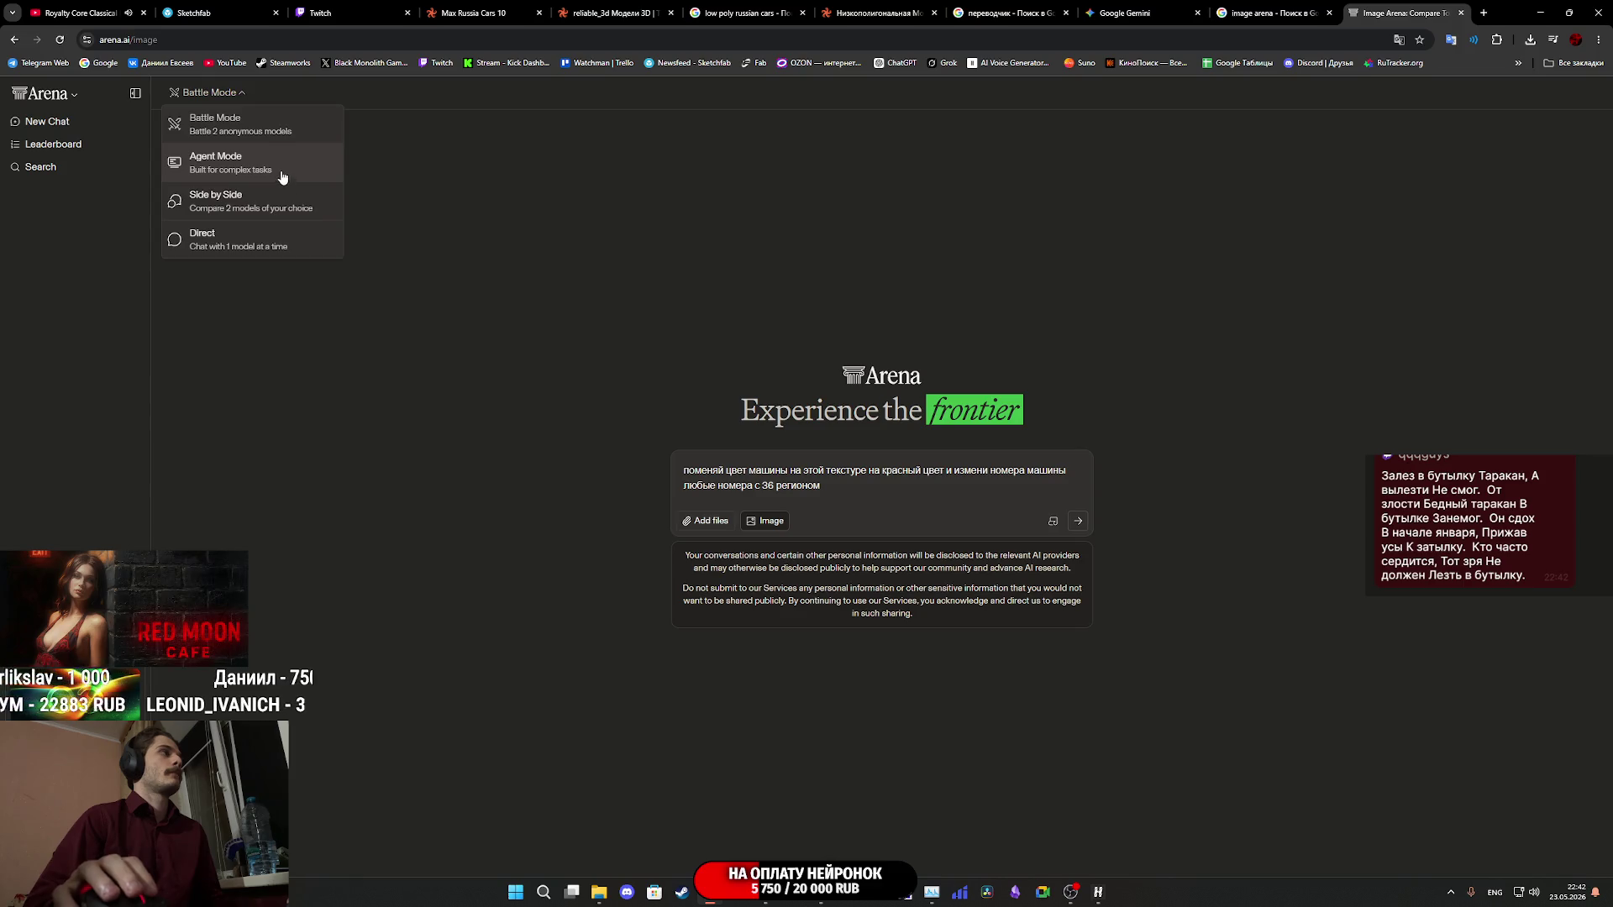
pyautogui.click(503, 206)
pyautogui.click(599, 893)
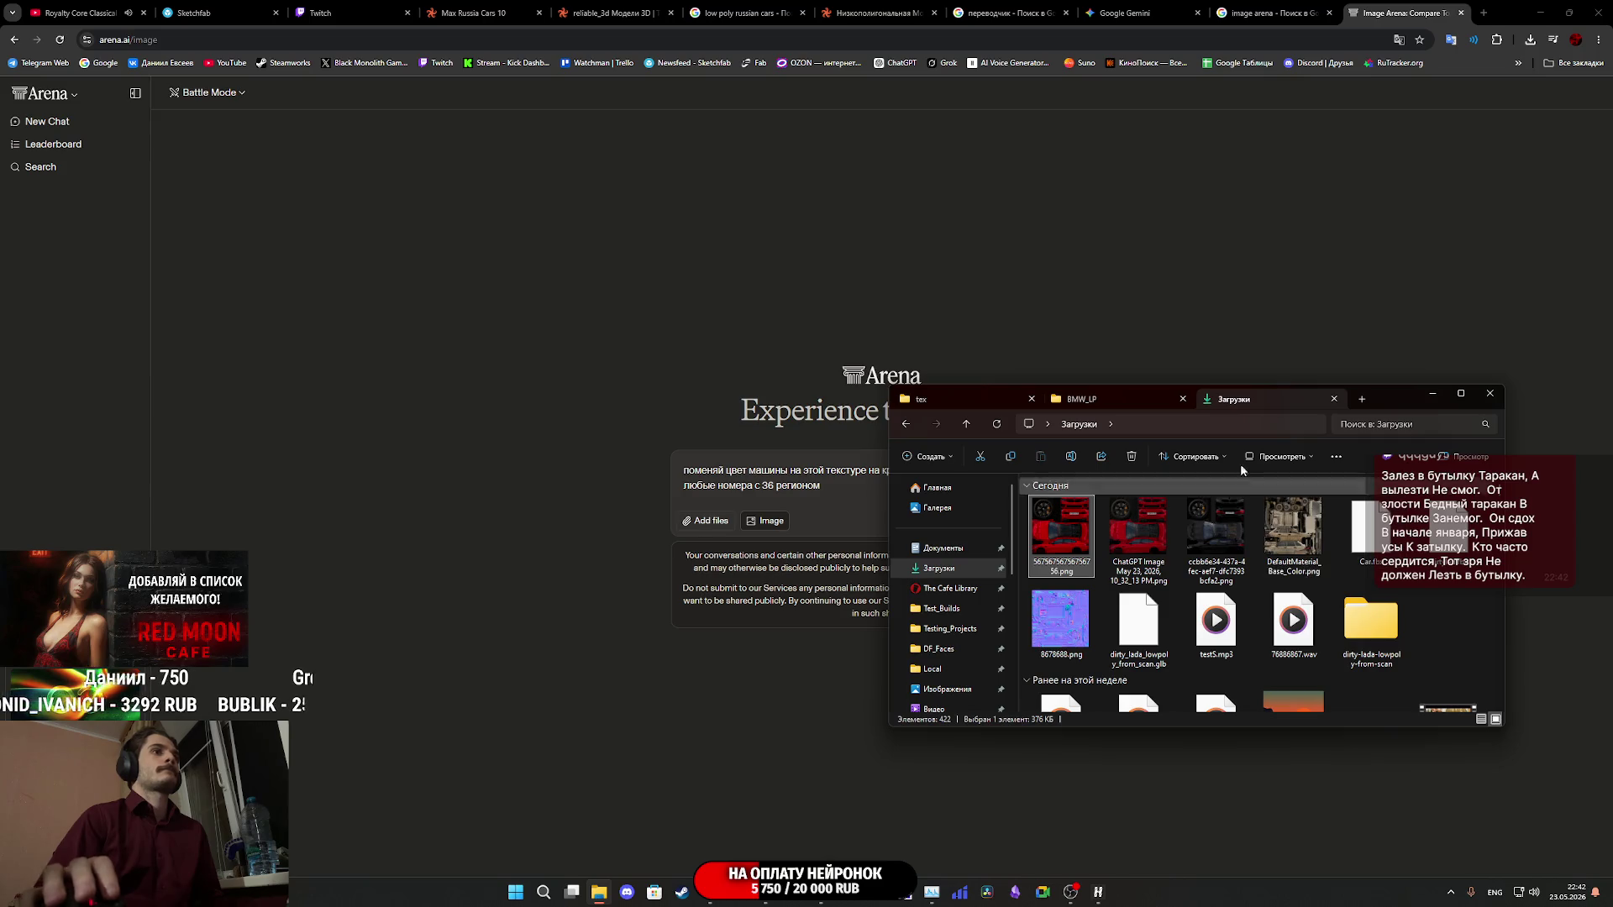
pyautogui.click(1134, 397)
pyautogui.moveTo(1255, 494)
pyautogui.mouseDown()
pyautogui.moveTo(873, 458)
pyautogui.moveTo(840, 479)
pyautogui.mouseUp()
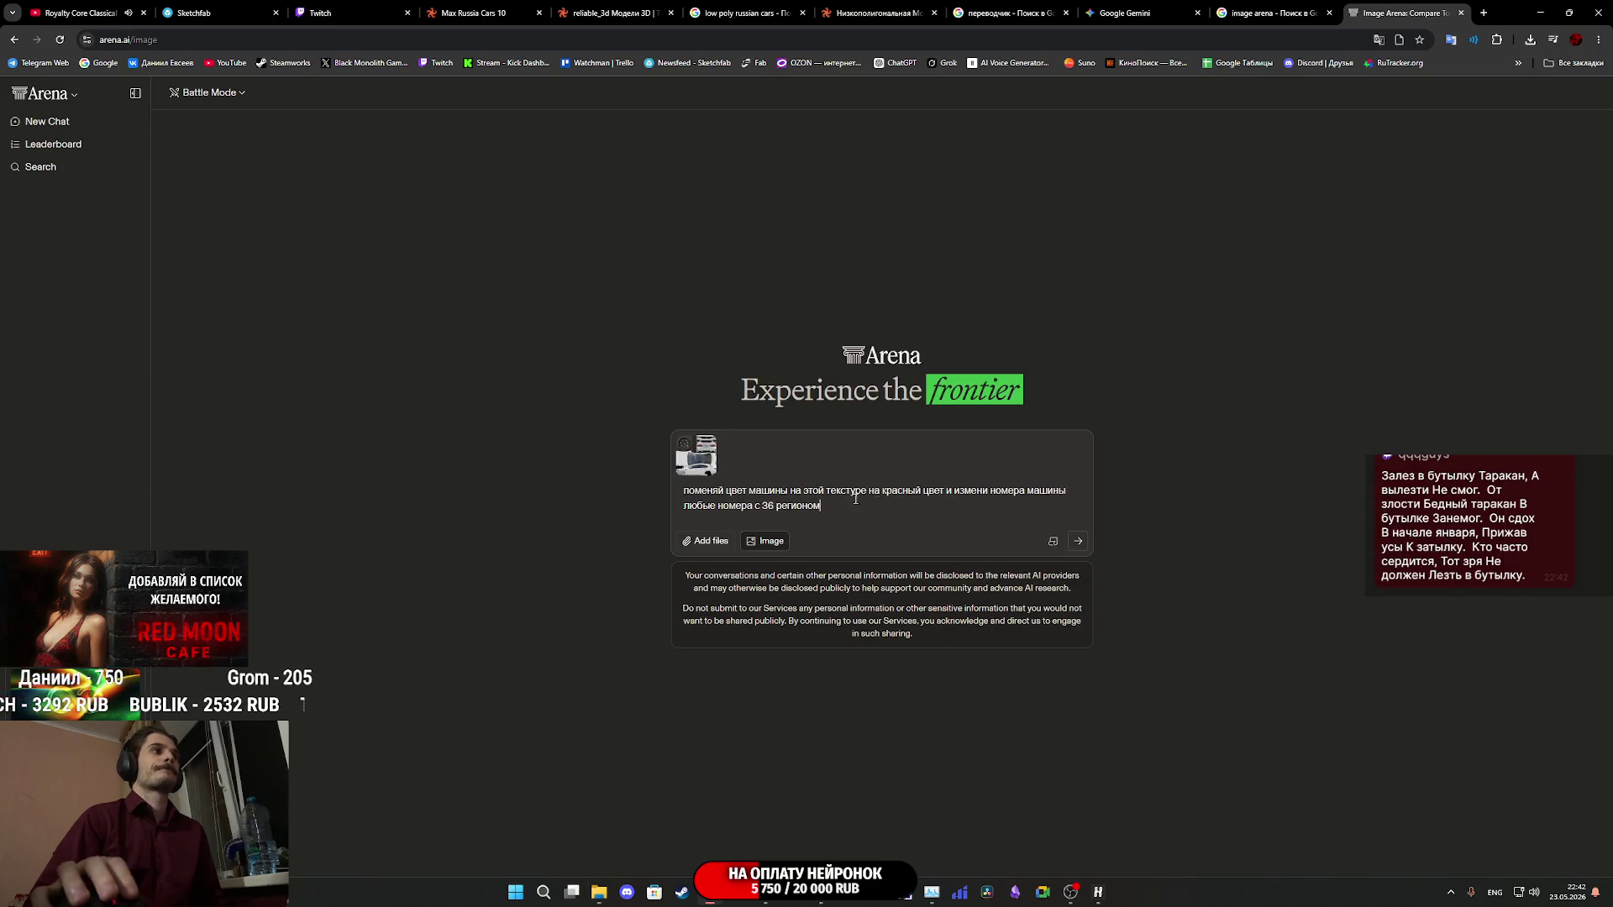
# Send the prompt, agree to the terms, dismiss the login request, and close the Arena tab.
pyautogui.click(1077, 542)
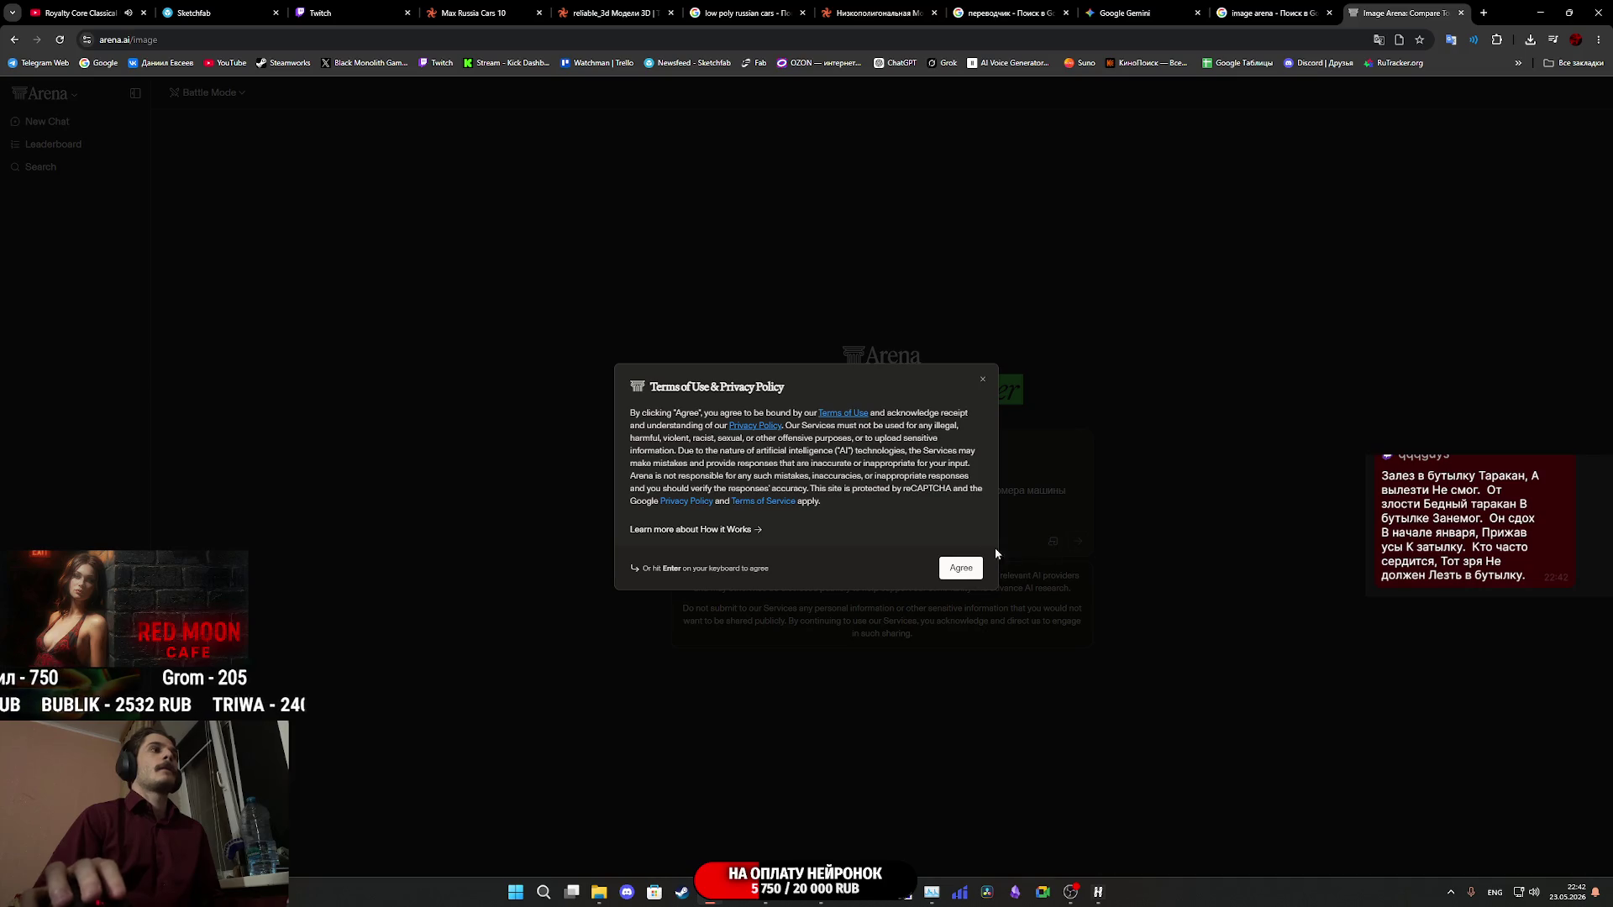
pyautogui.click(958, 569)
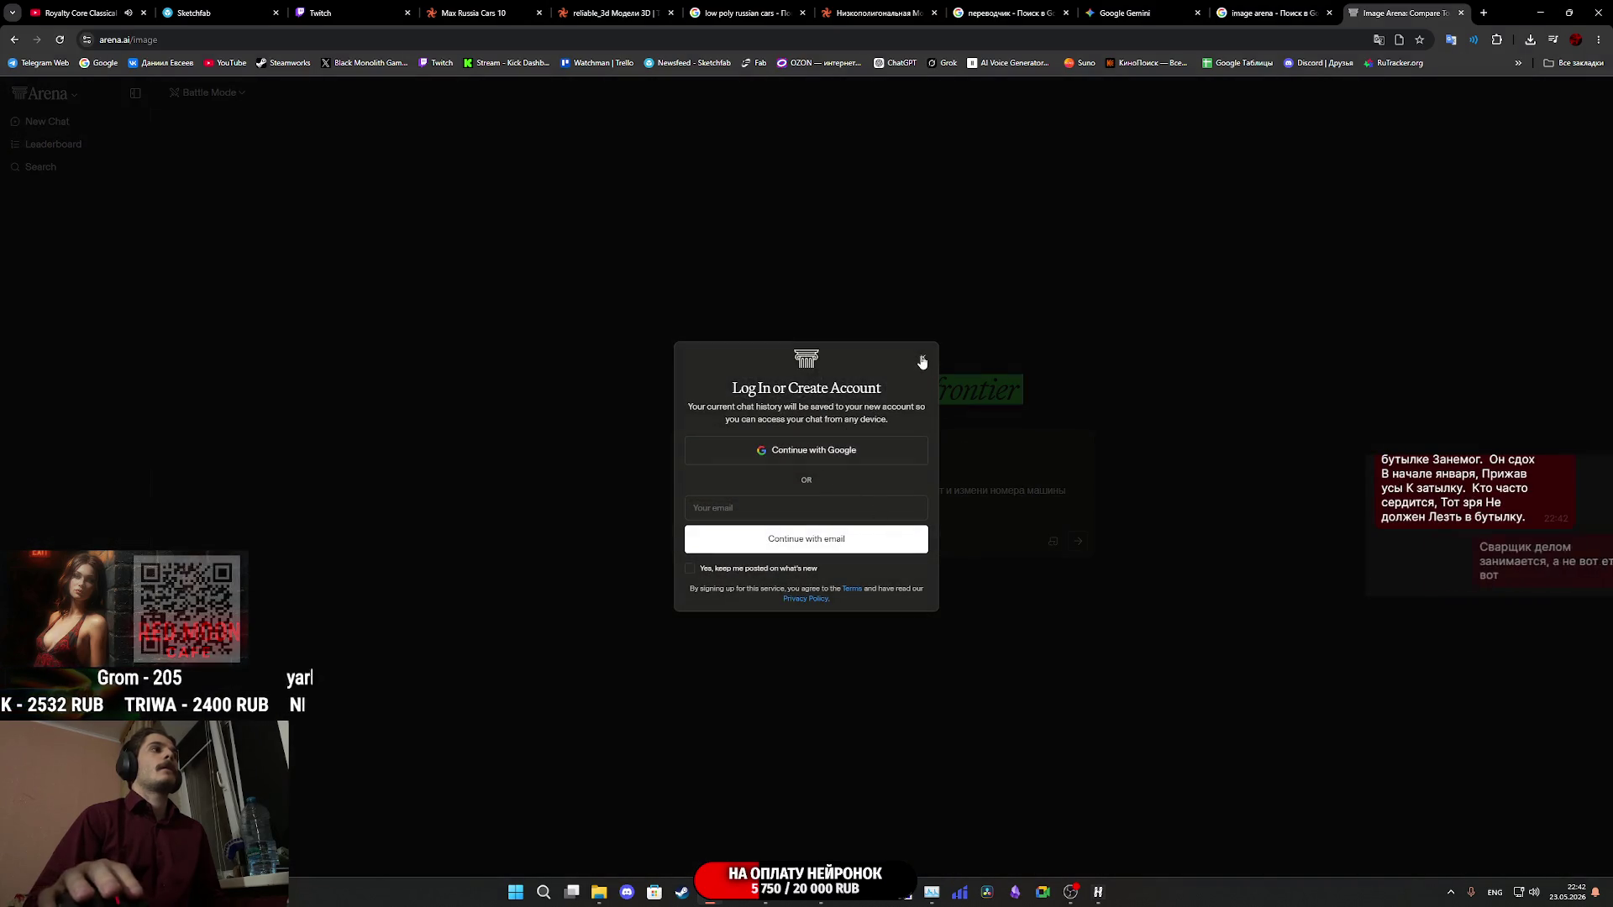
pyautogui.click(921, 360)
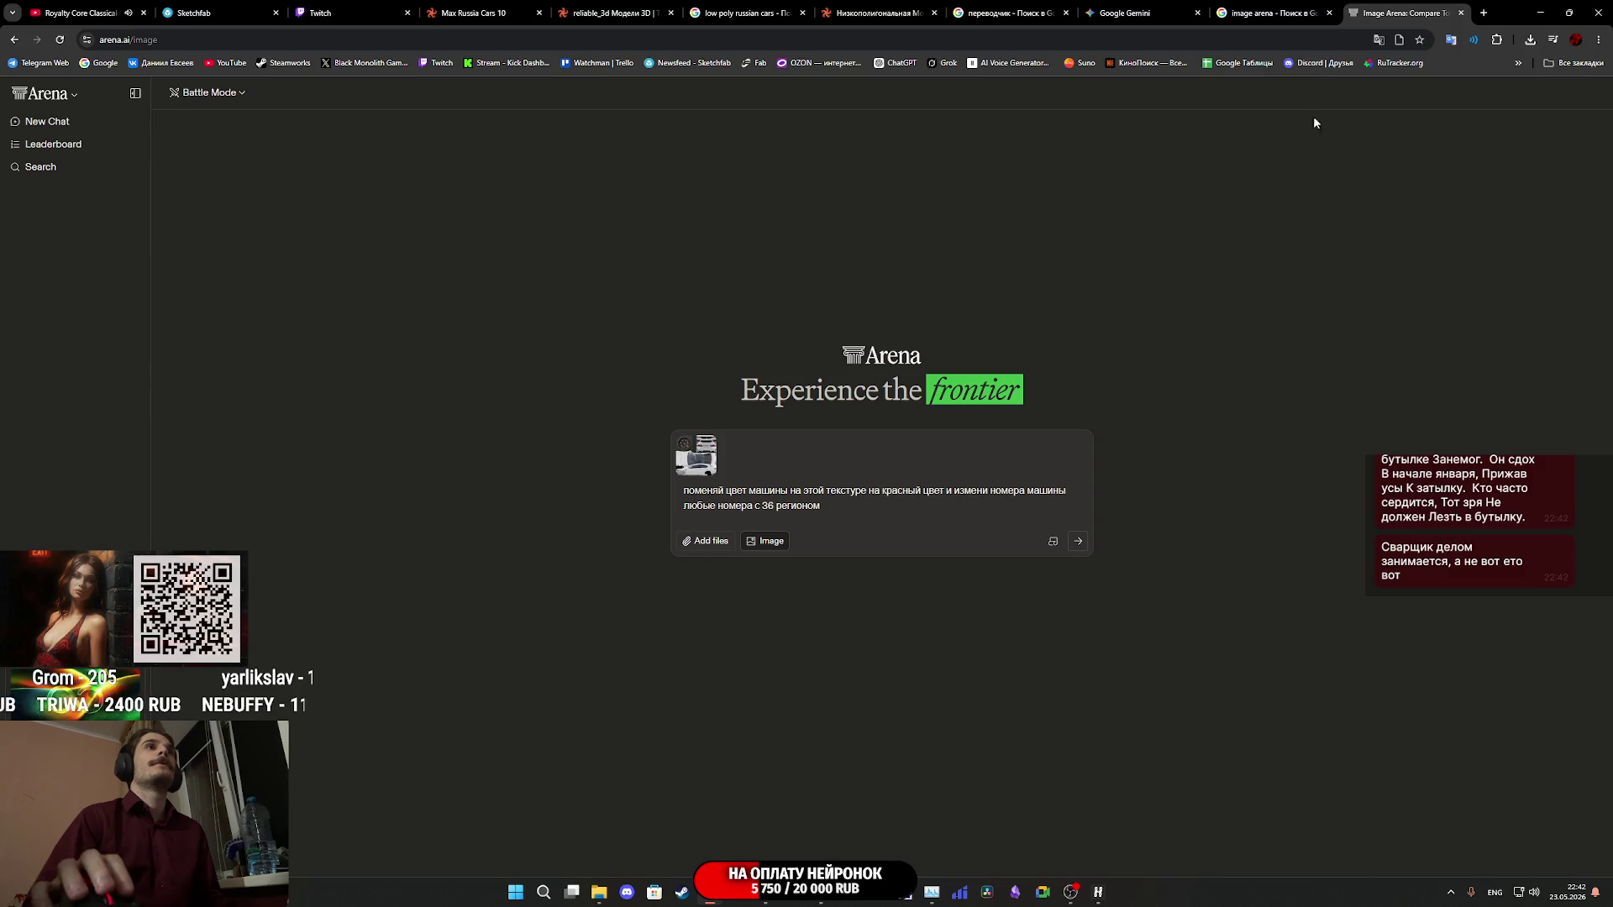
pyautogui.click(1461, 12)
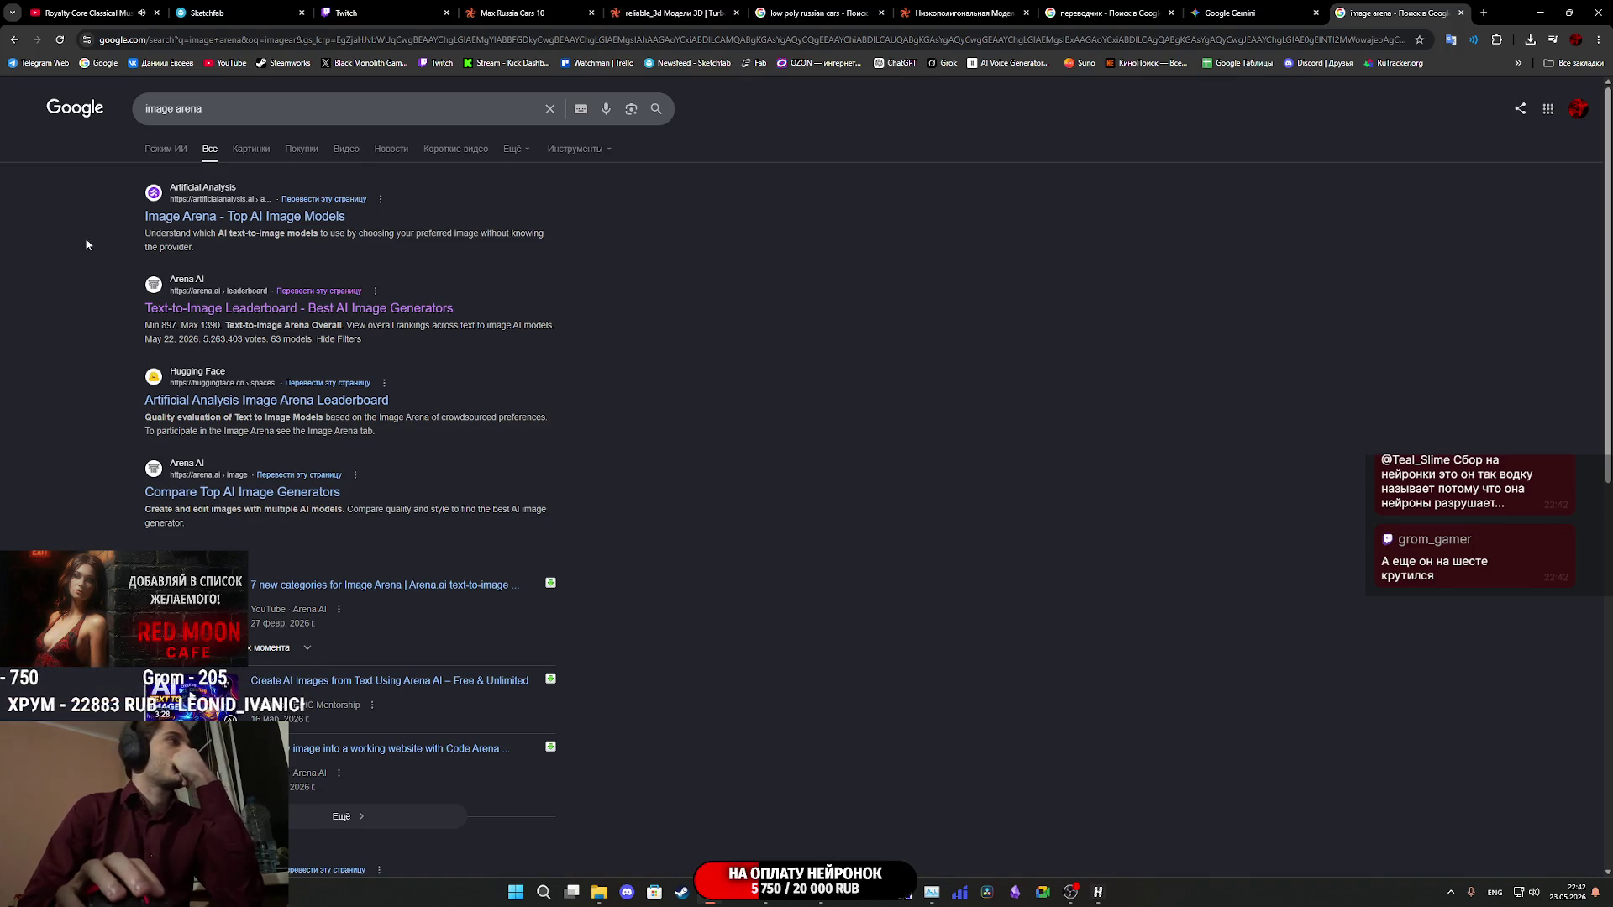
# Open the Artificial Analysis Image Arena result and paste the car and plate recolouring prompt.
pyautogui.middleClick(320, 220)
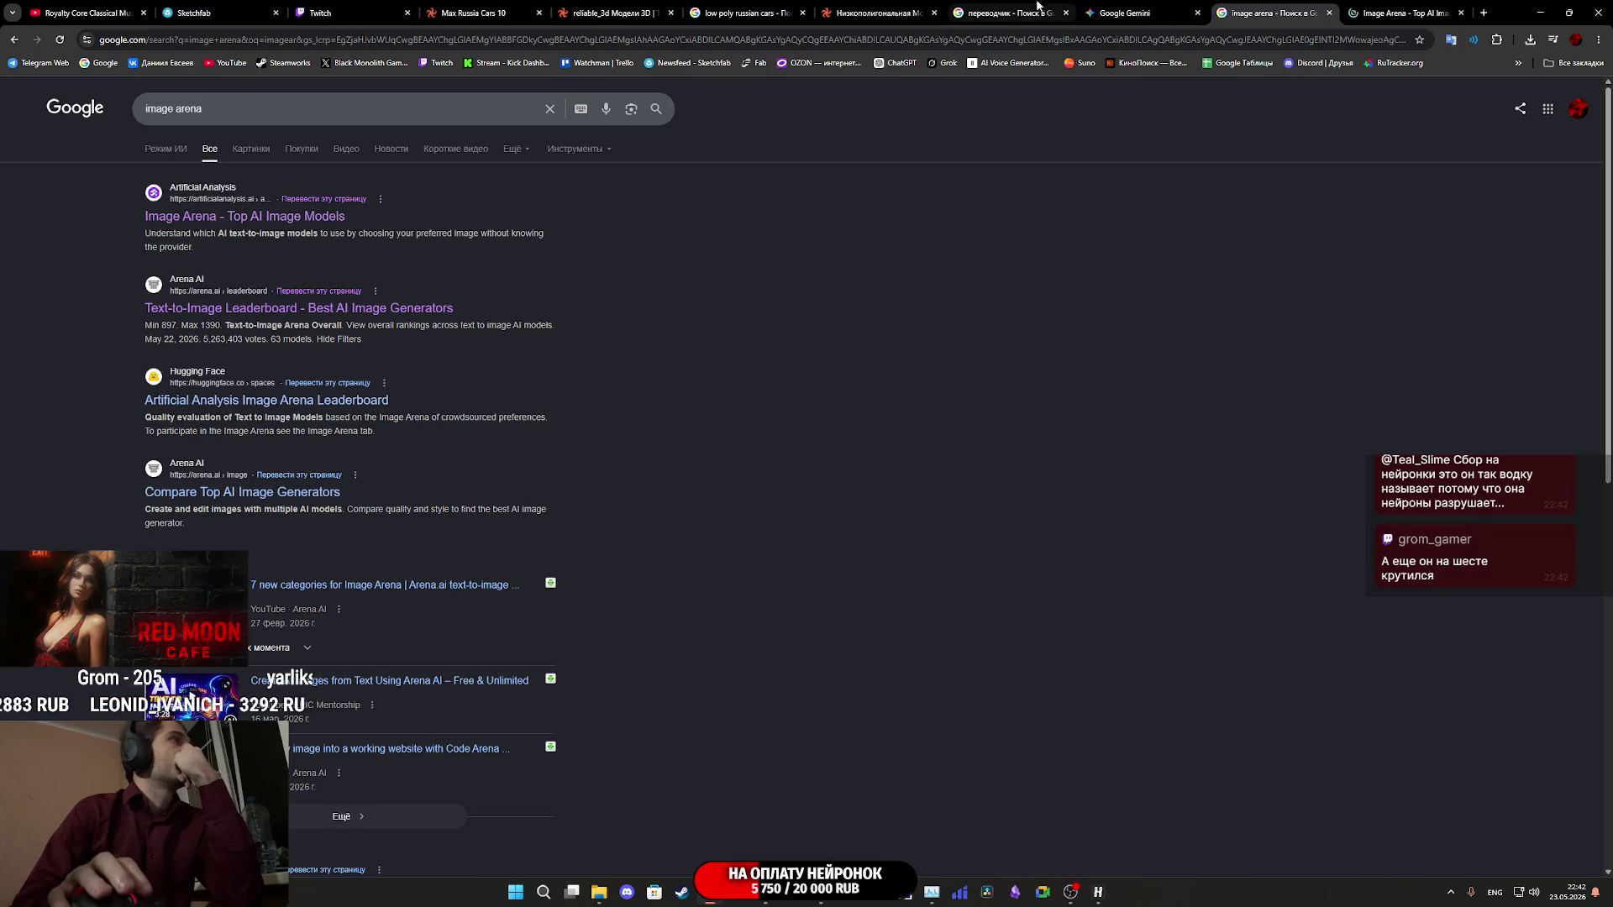
pyautogui.click(1388, 10)
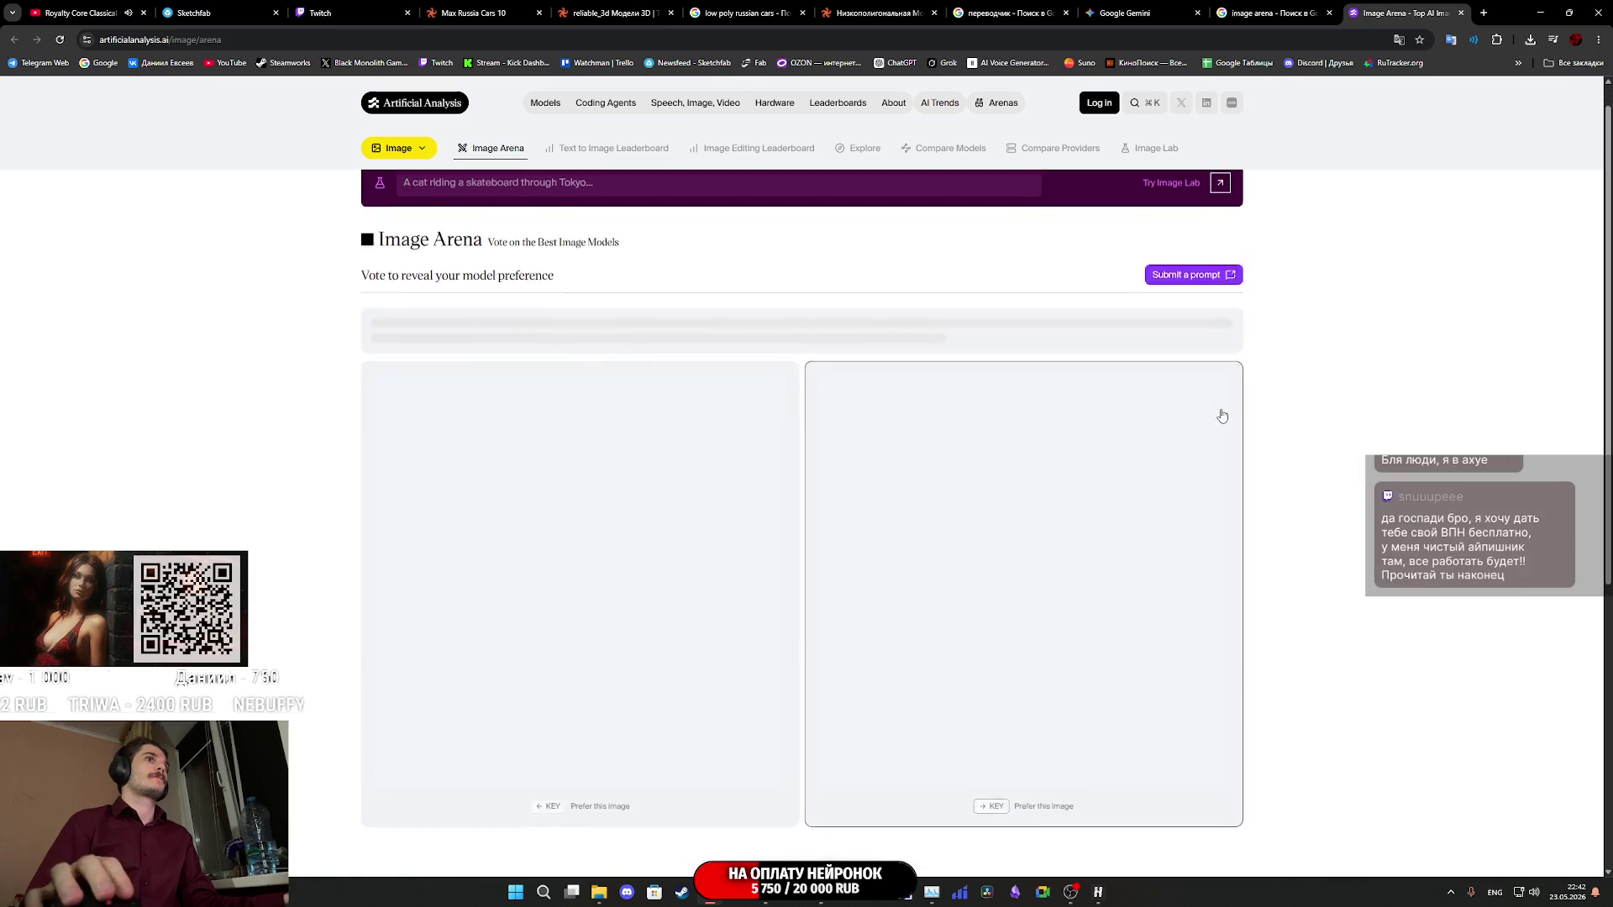
pyautogui.scroll(-3, 1223, 416)
pyautogui.scroll(3, 1160, 468)
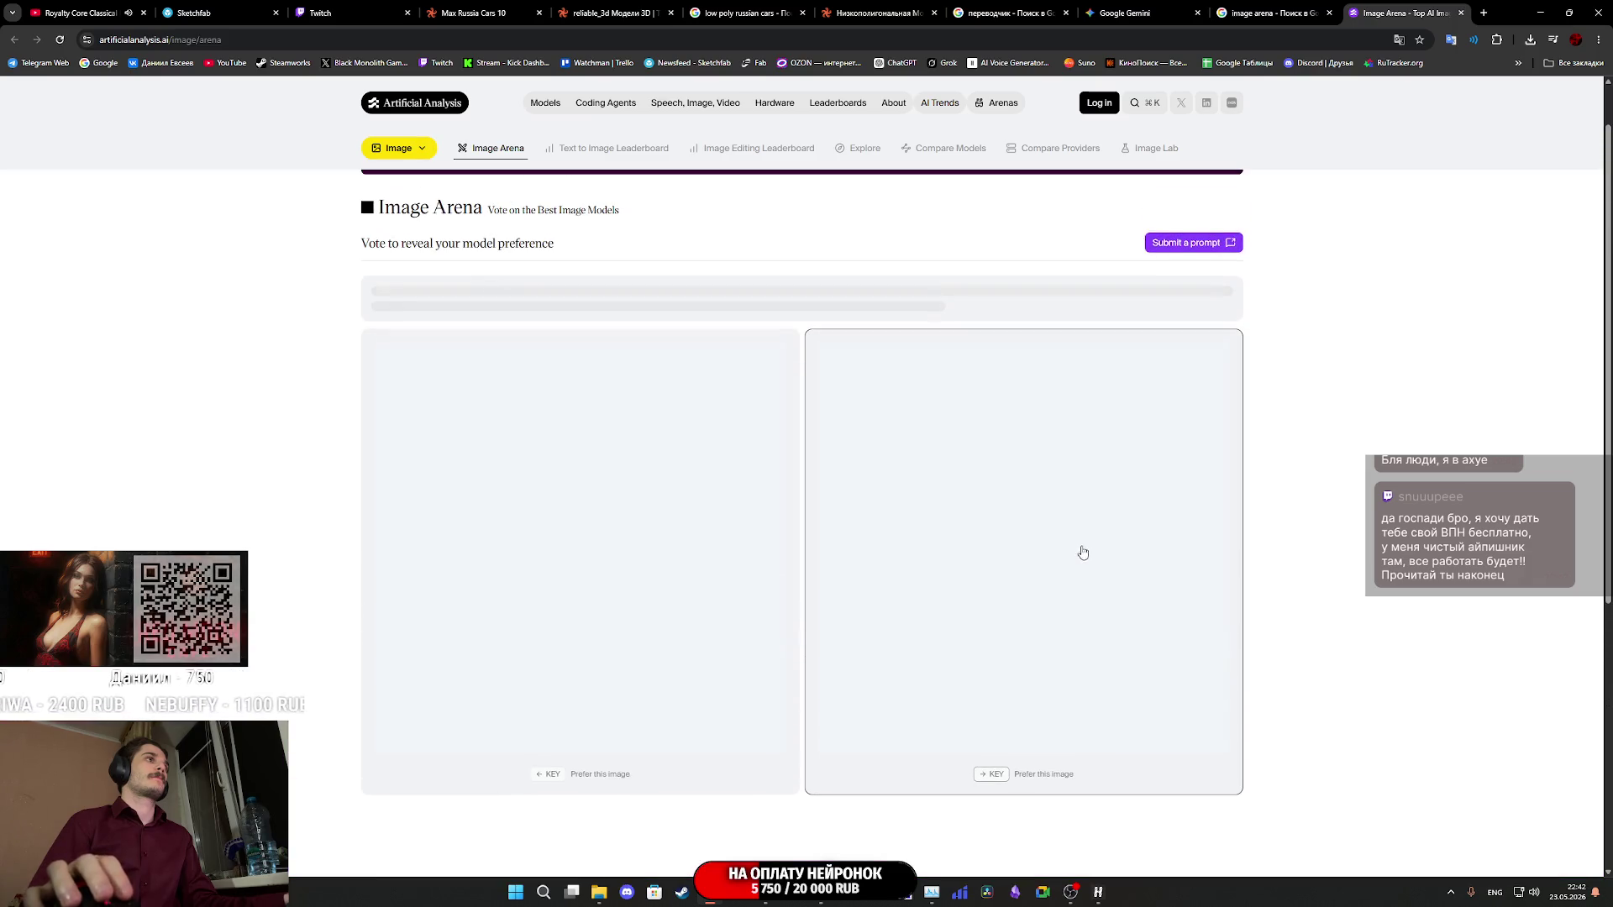
pyautogui.click(440, 214)
pyautogui.write('поменяй цвет машины на этой текстуре на красный цвет и измени номера машины любые номера с 36 регионом')
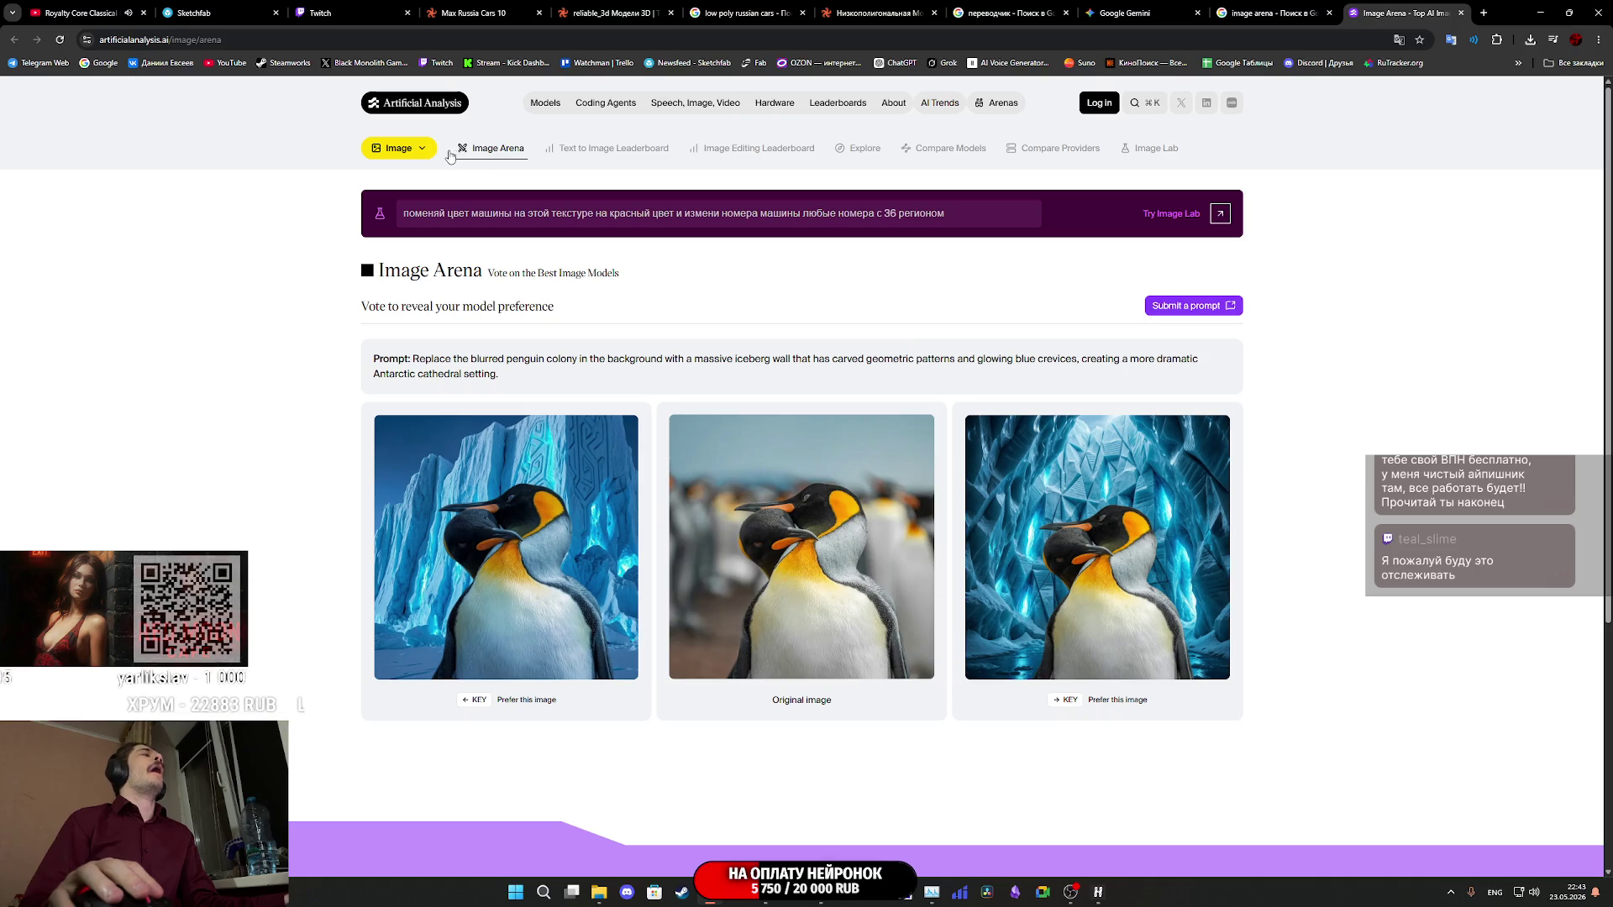
pyautogui.click(1014, 214)
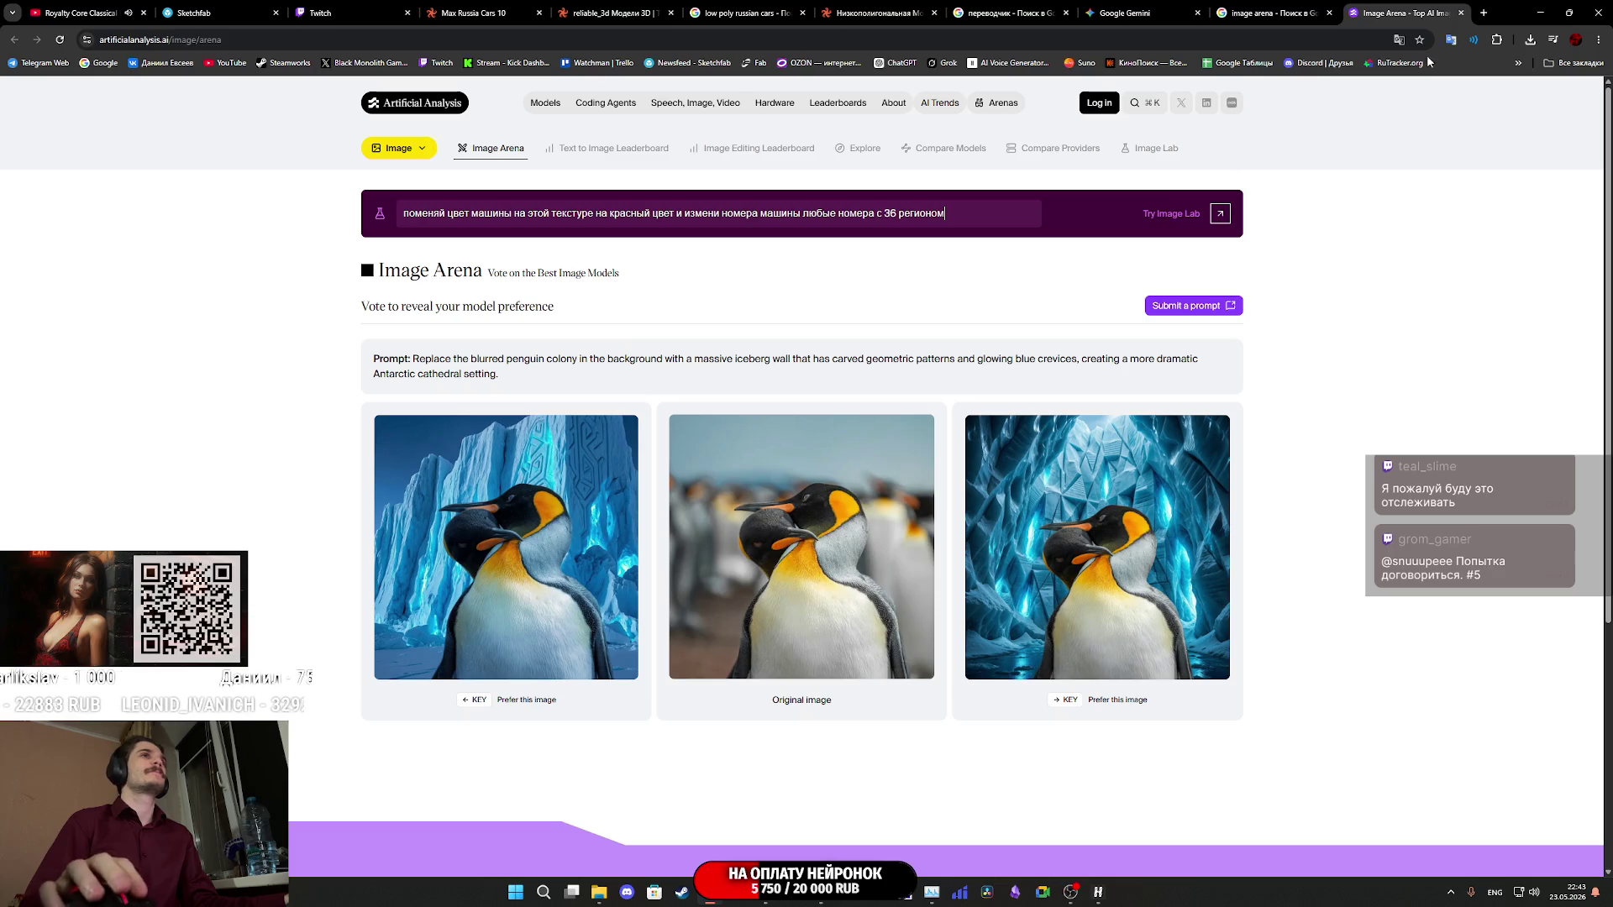
# Close the Image Arena and Google Gemini tabs, returning to the image arena search results.
pyautogui.middleClick(1405, 6)
pyautogui.click(1143, 12)
pyautogui.click(1197, 13)
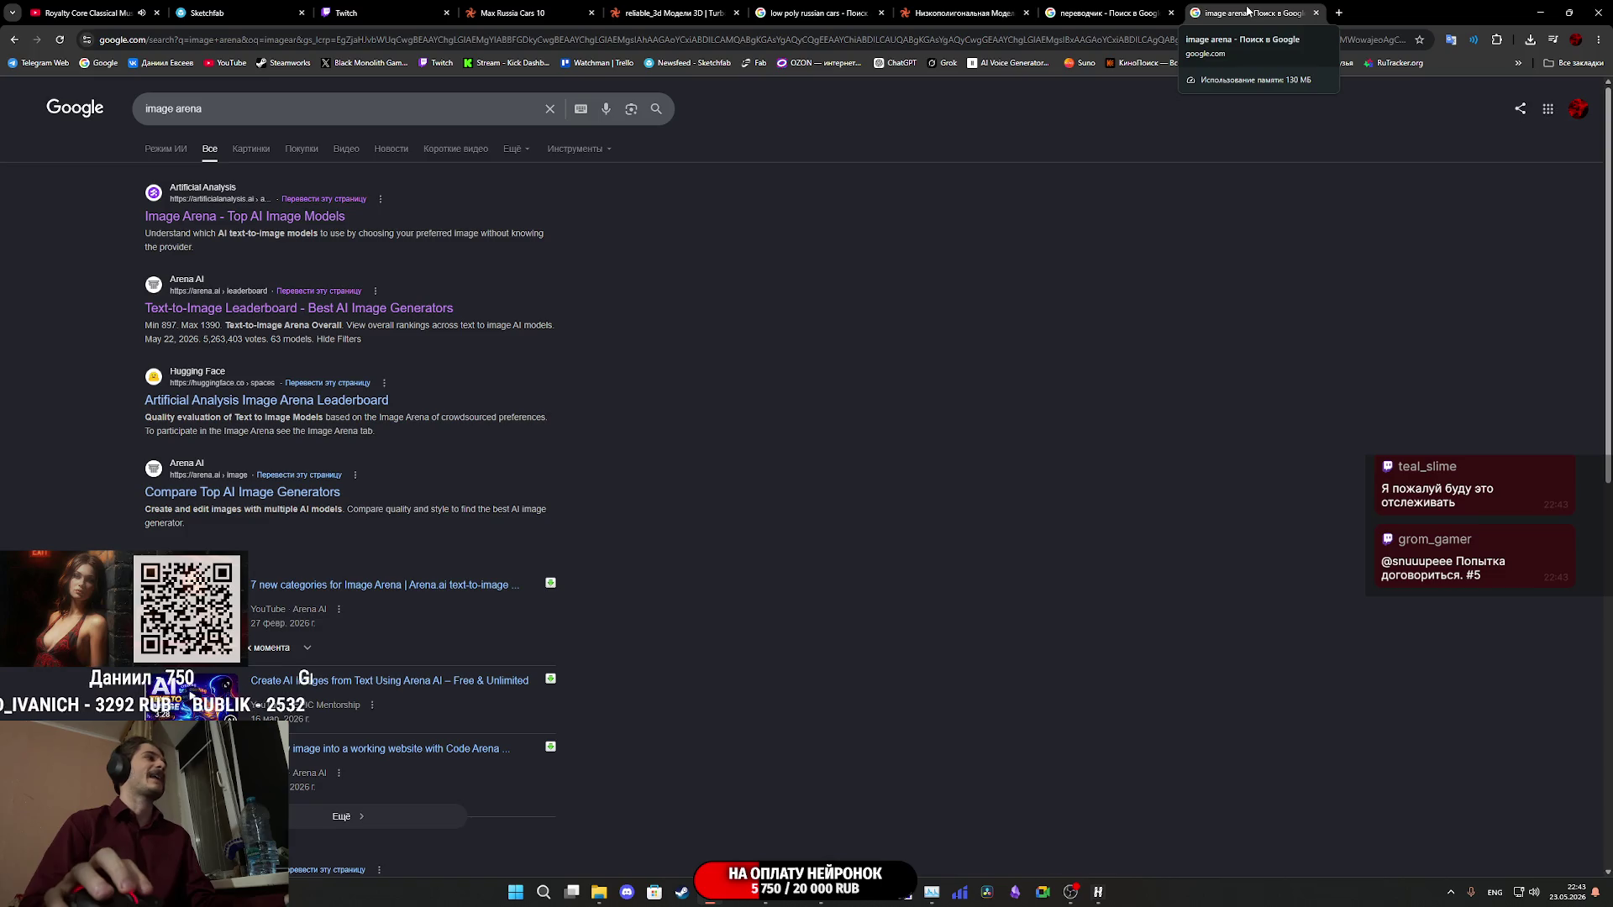
# Close the 'image arena' and 'переводчик' search result tabs.
pyautogui.scroll(-5, 471, 483)
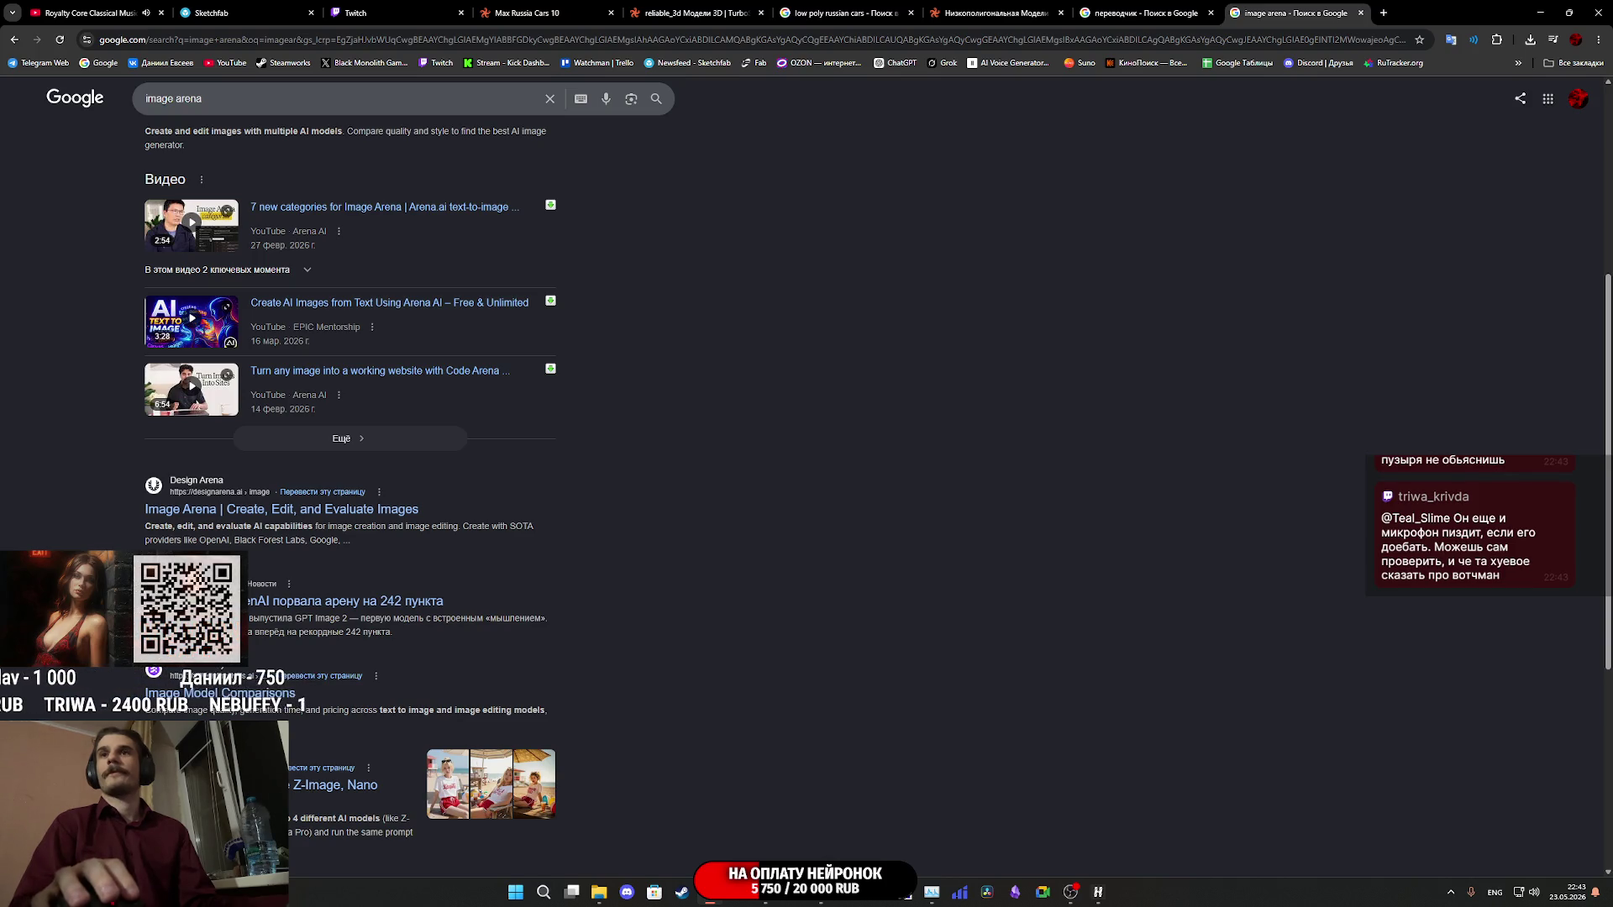
pyautogui.middleClick(1295, 6)
pyautogui.middleClick(1148, 8)
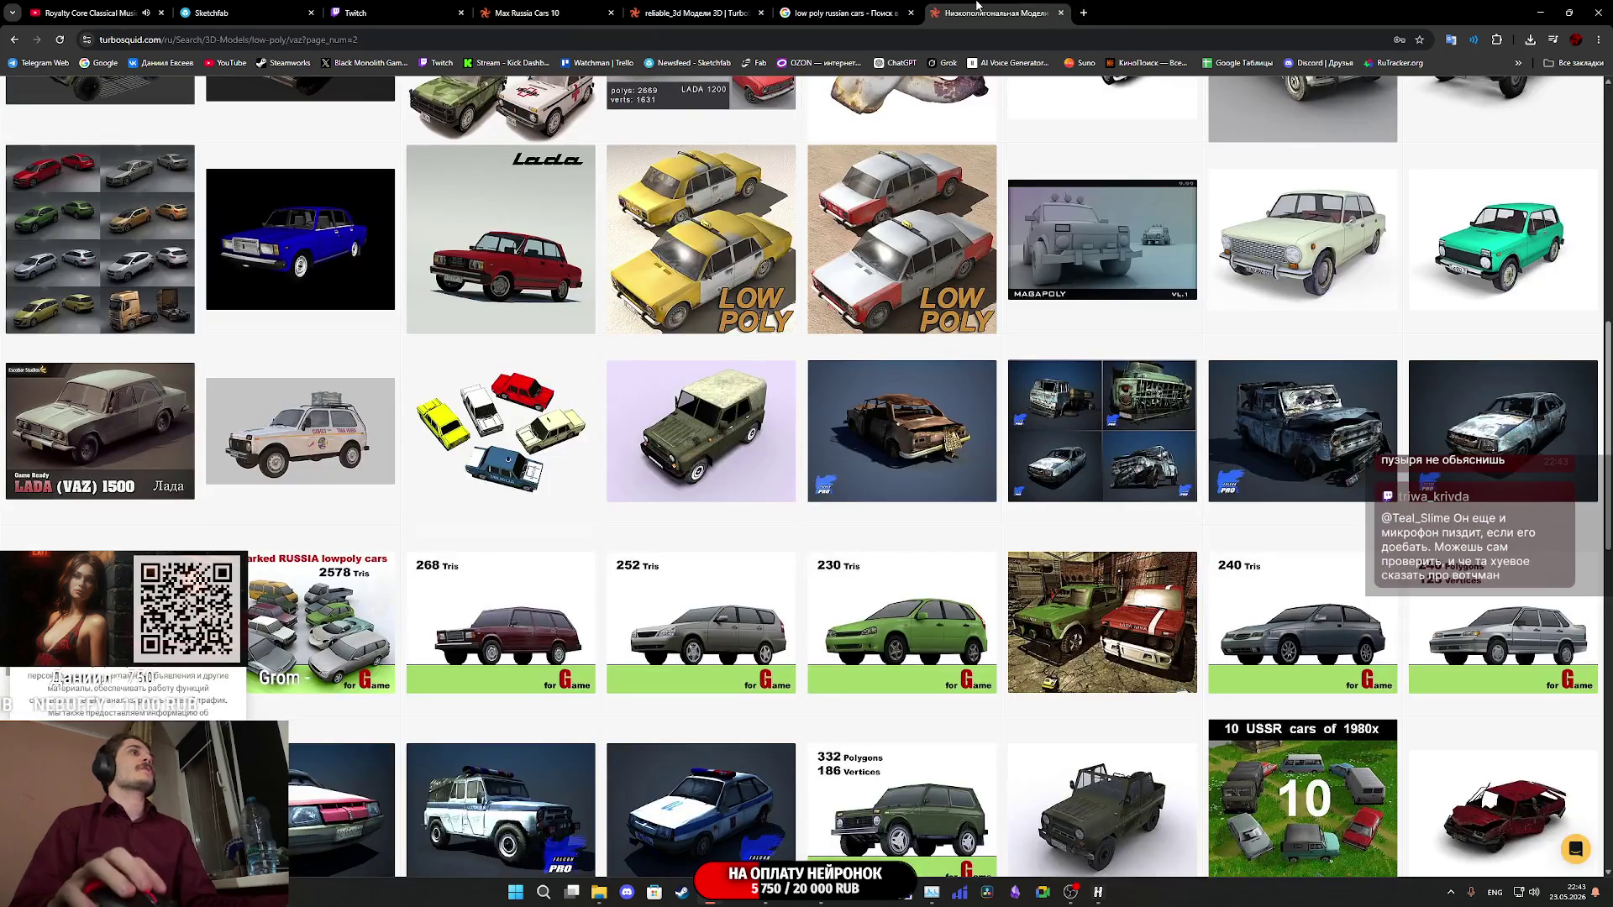
# Open the yellow low-poly taxi model and browse its gallery images: wireframes, open doors, rear, front.
pyautogui.middleClick(734, 224)
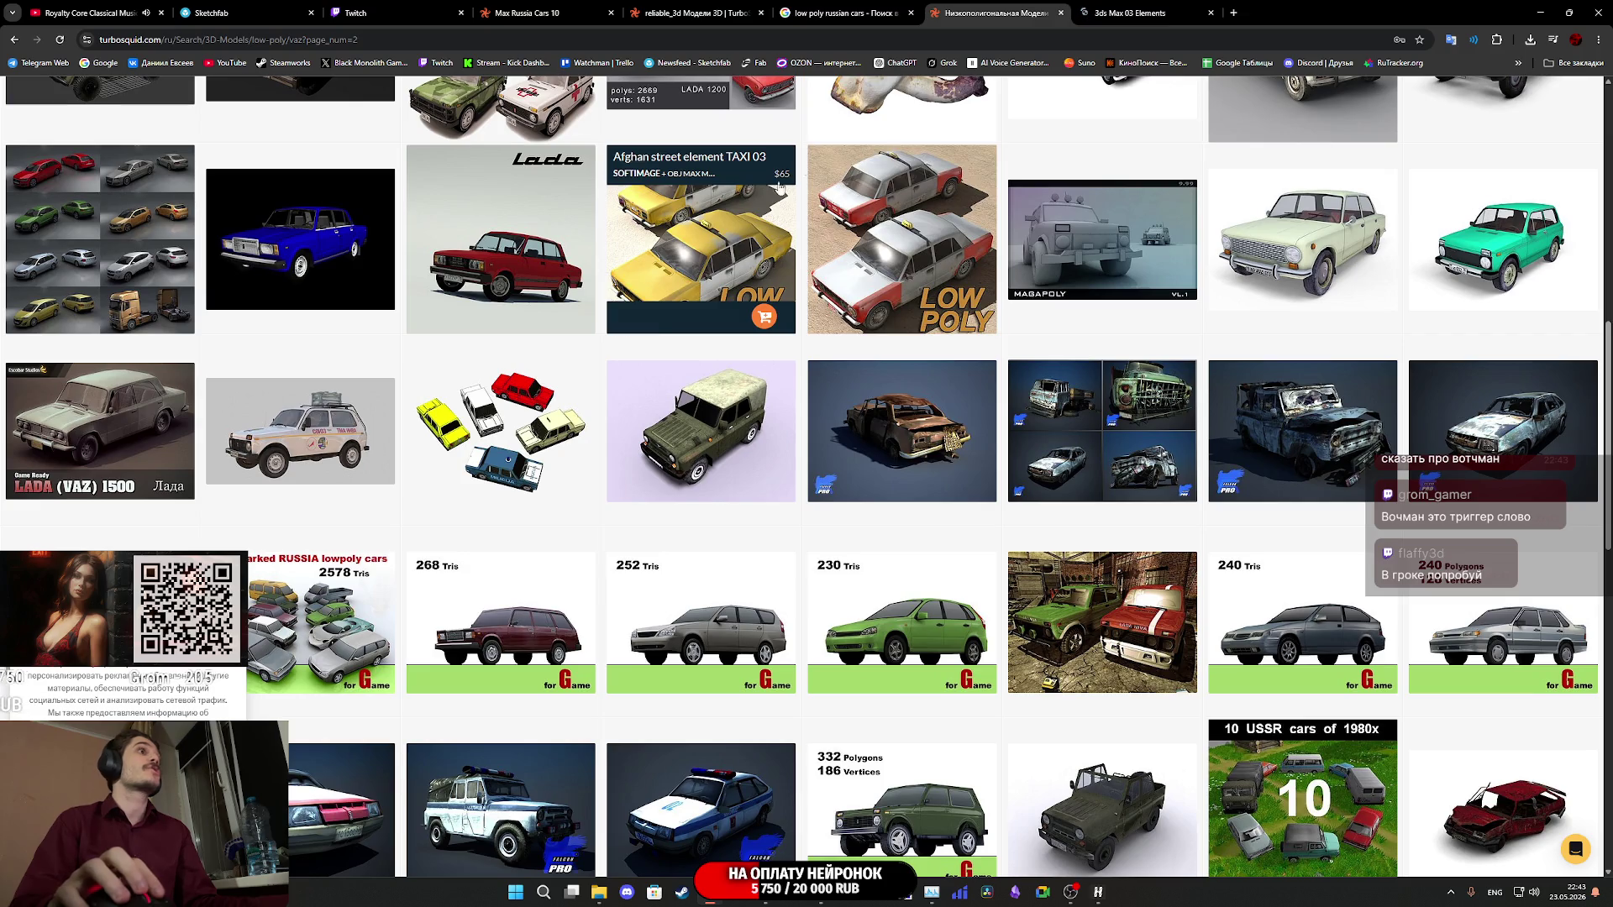
pyautogui.click(1132, 7)
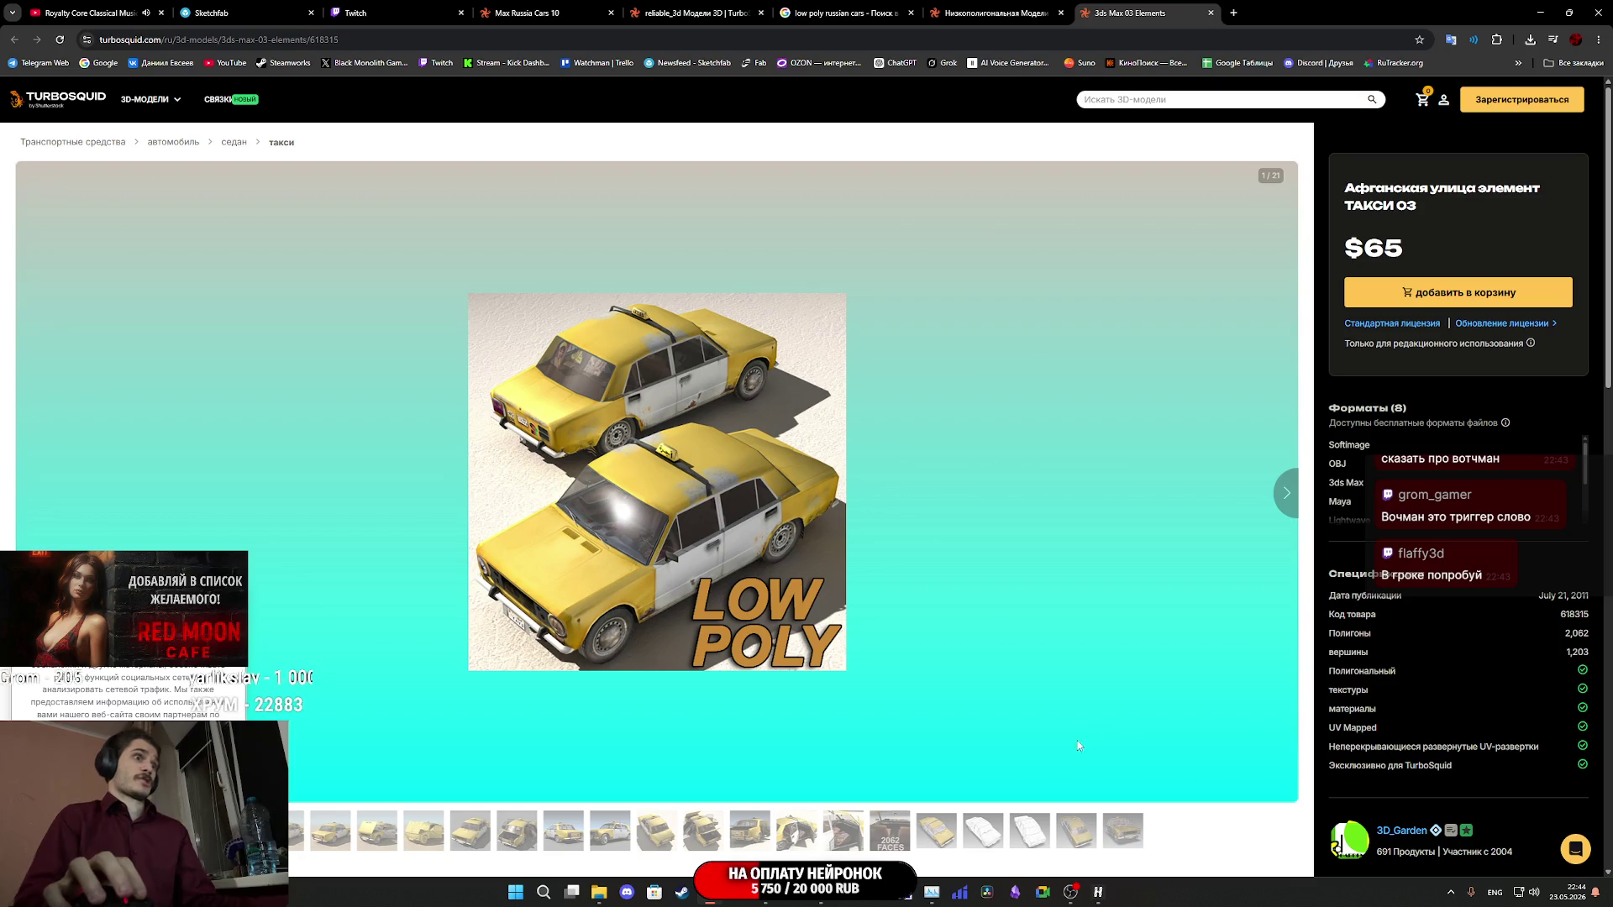
pyautogui.click(985, 831)
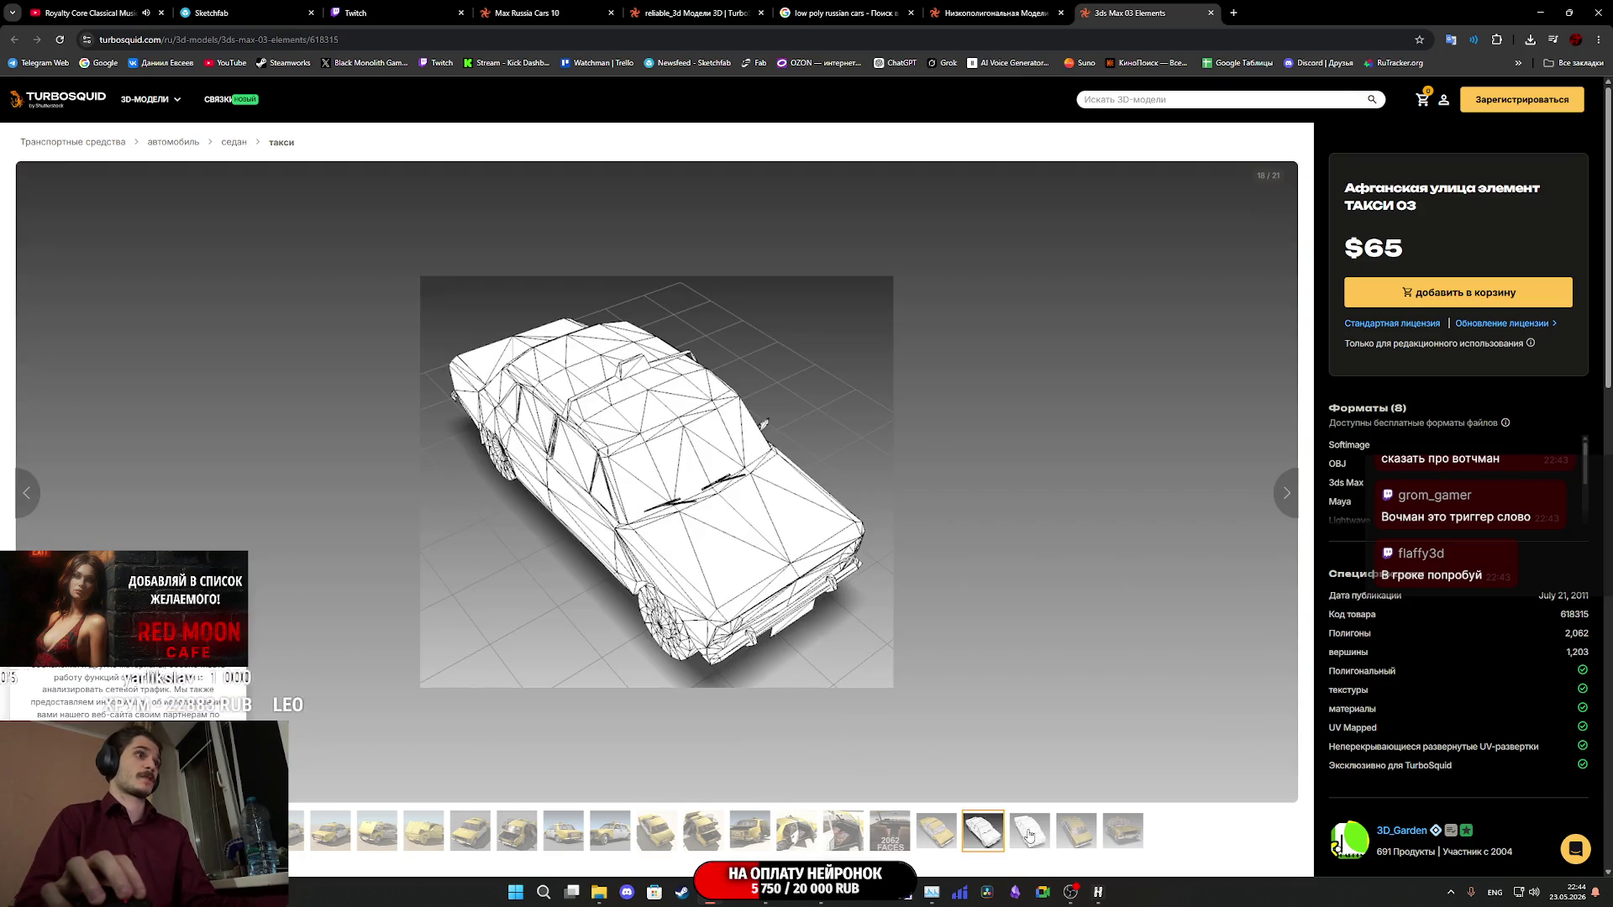
pyautogui.click(1027, 833)
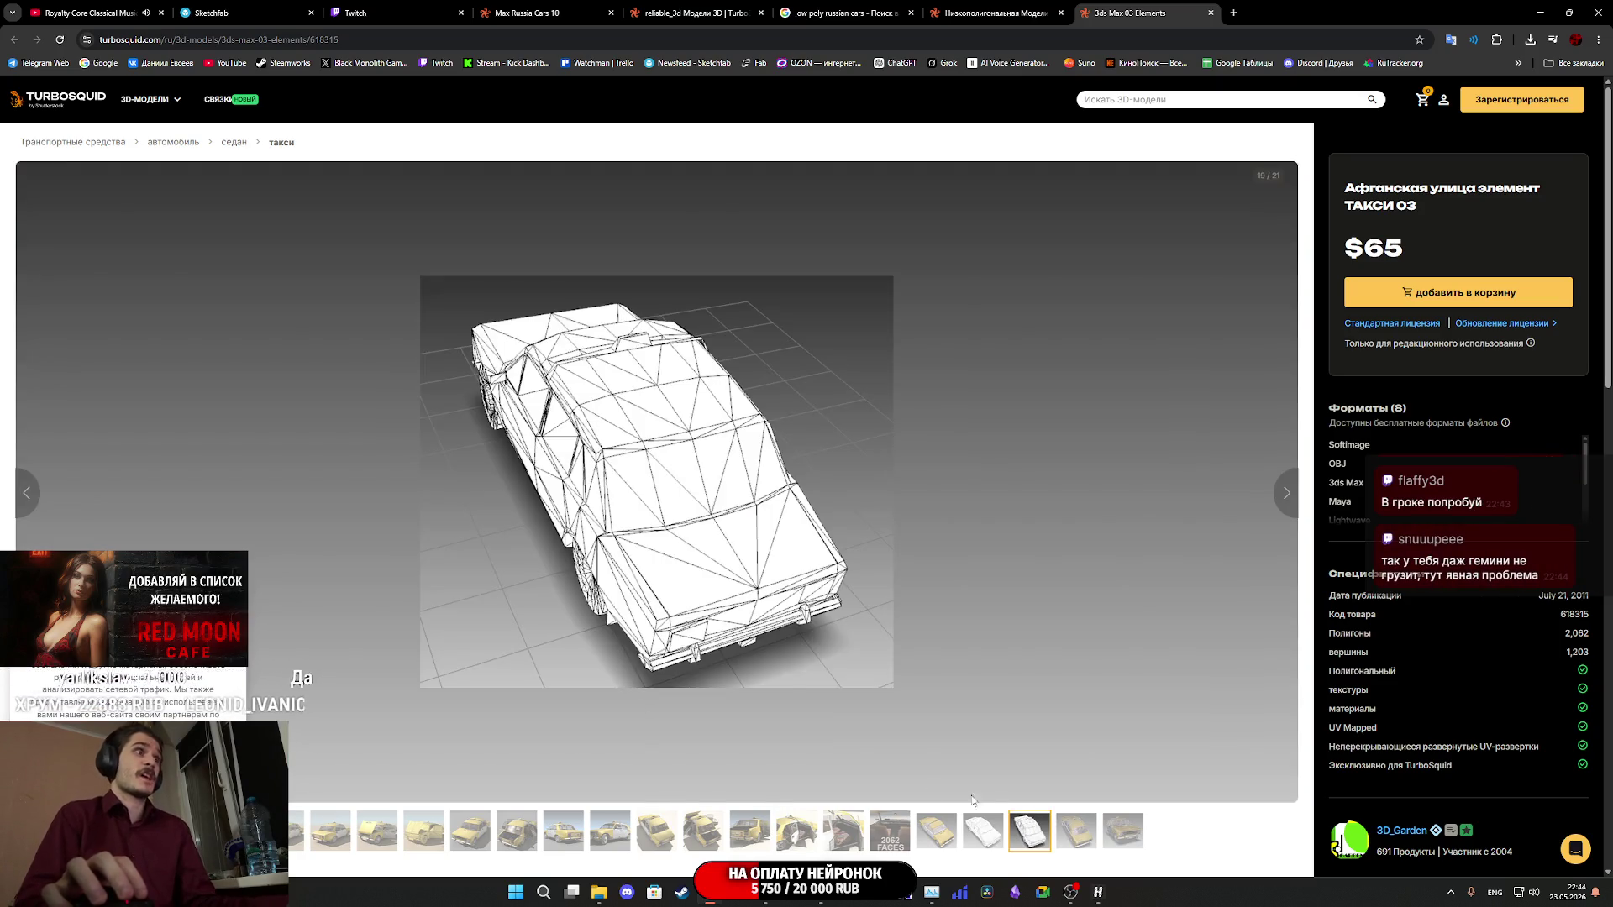
pyautogui.click(801, 828)
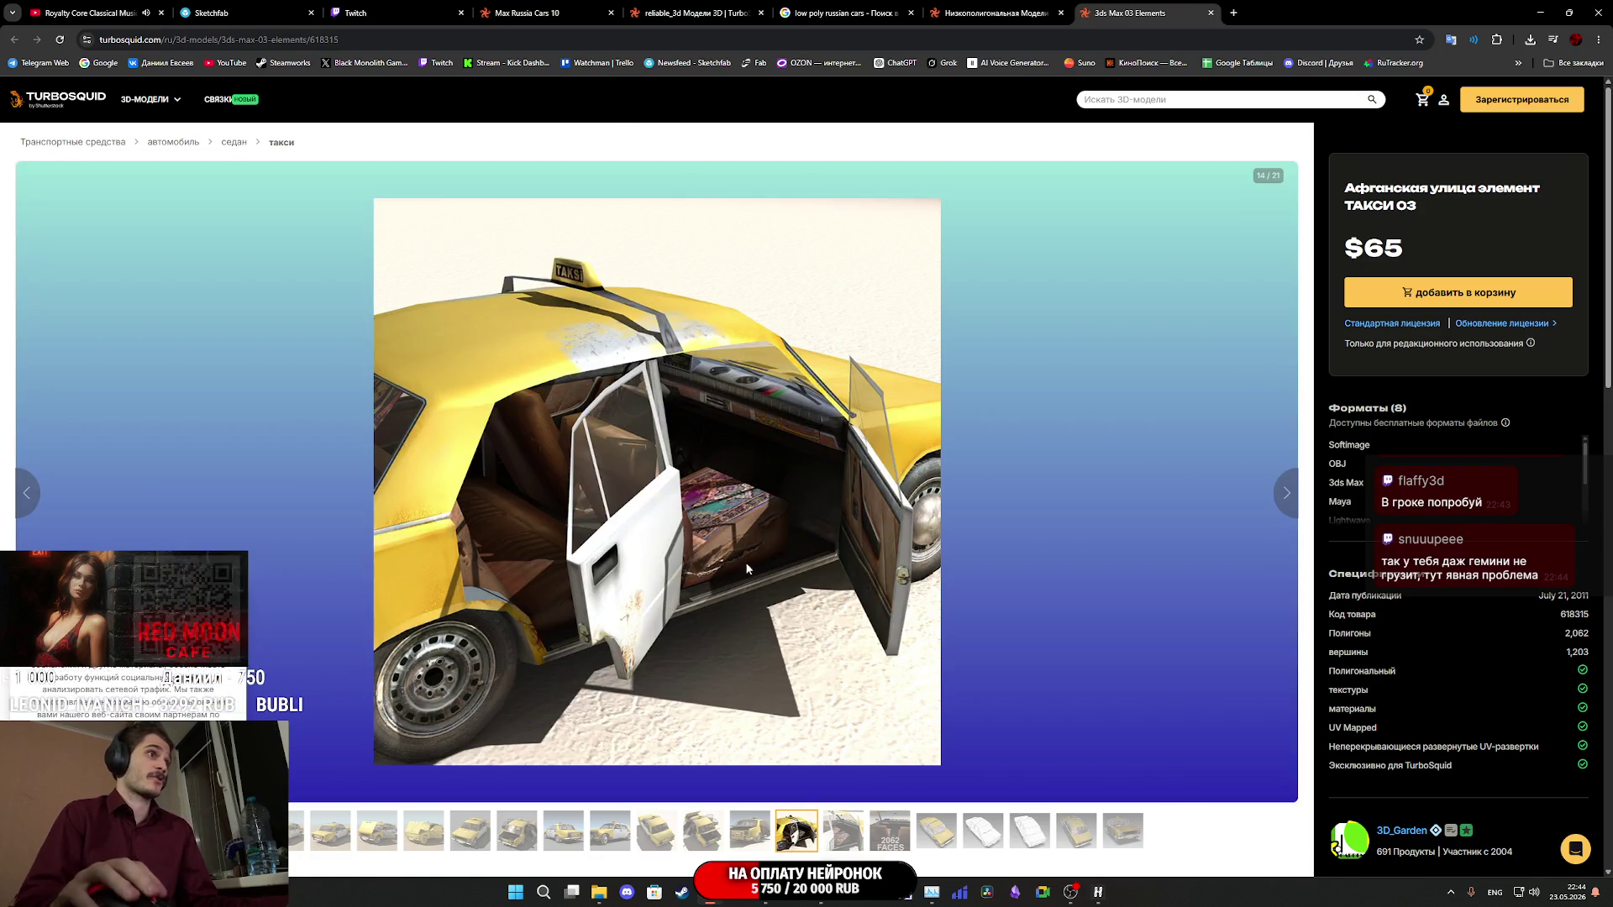
pyautogui.click(747, 841)
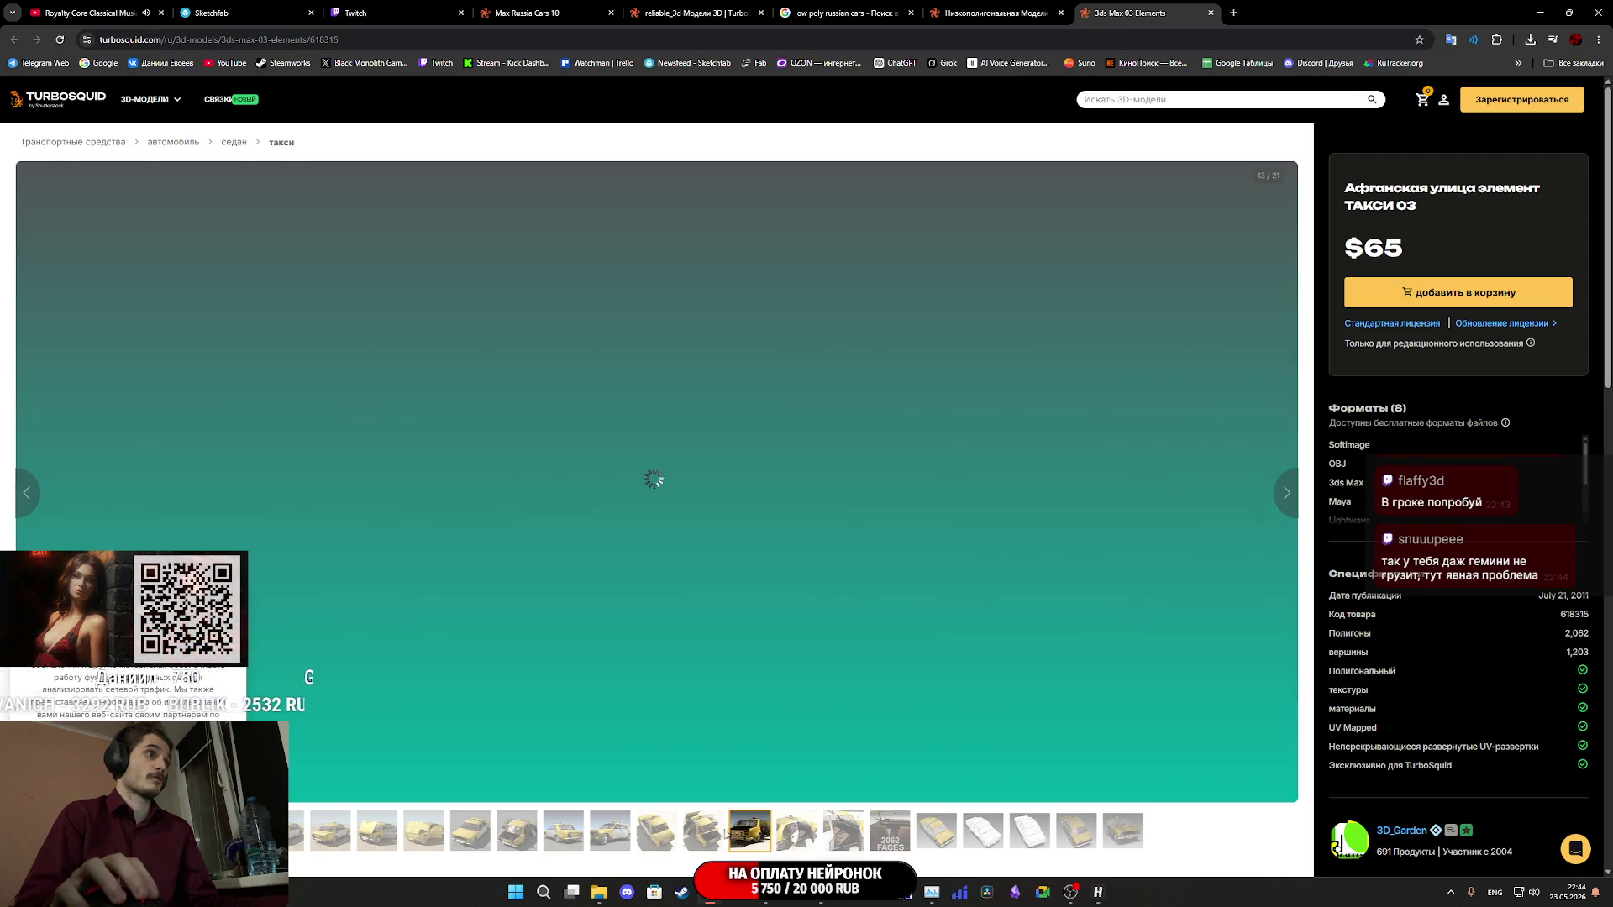
pyautogui.click(694, 836)
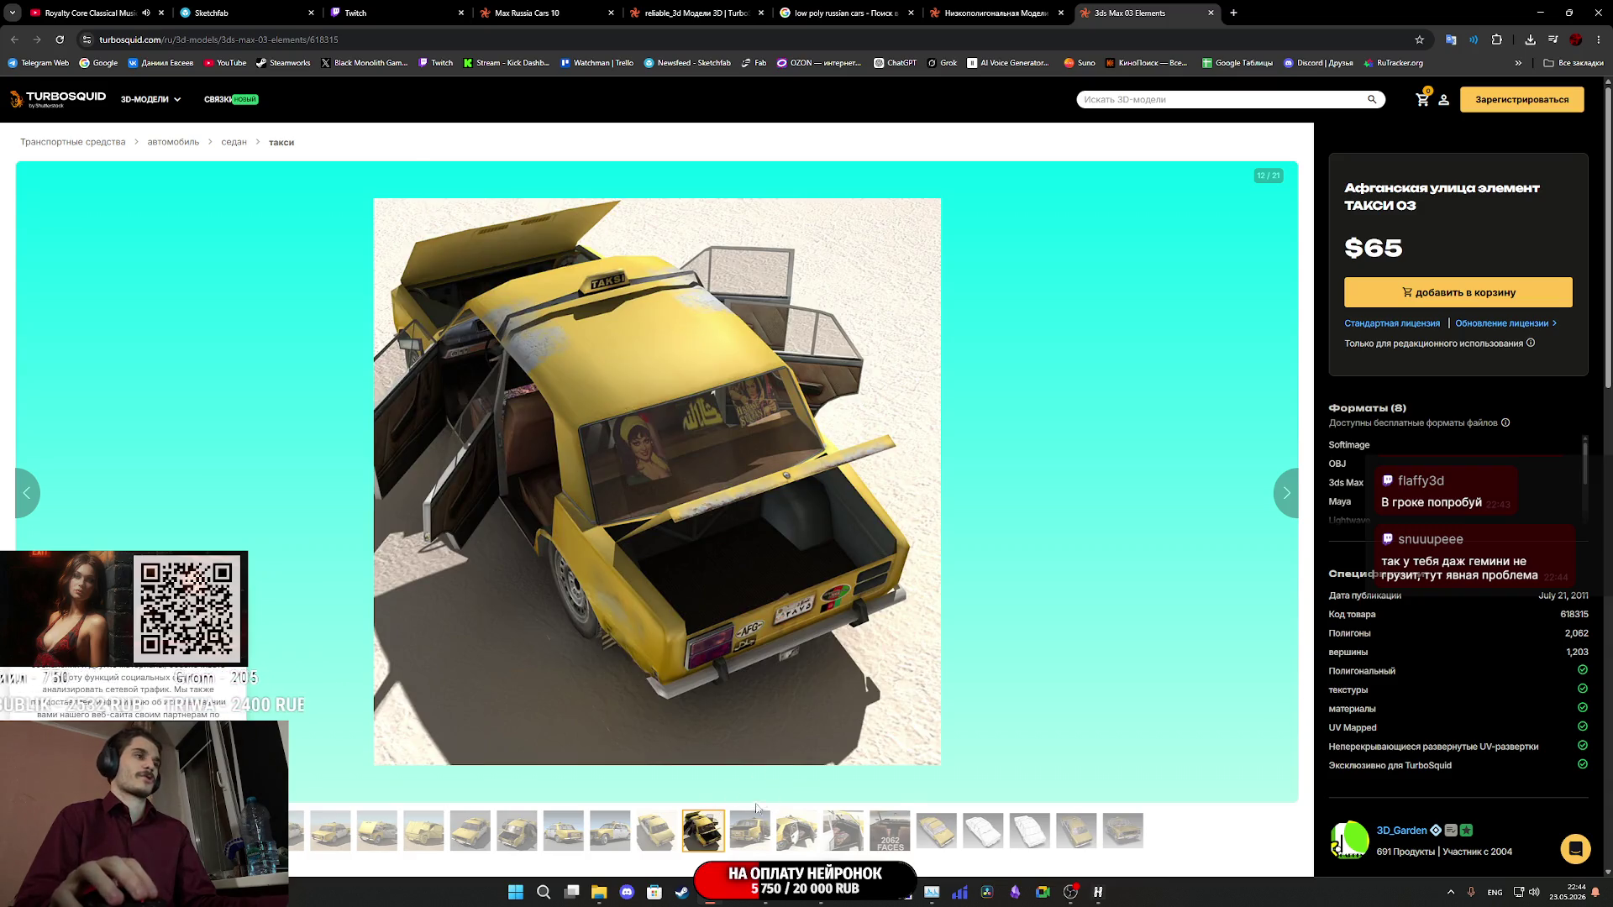
pyautogui.click(653, 820)
pyautogui.click(613, 830)
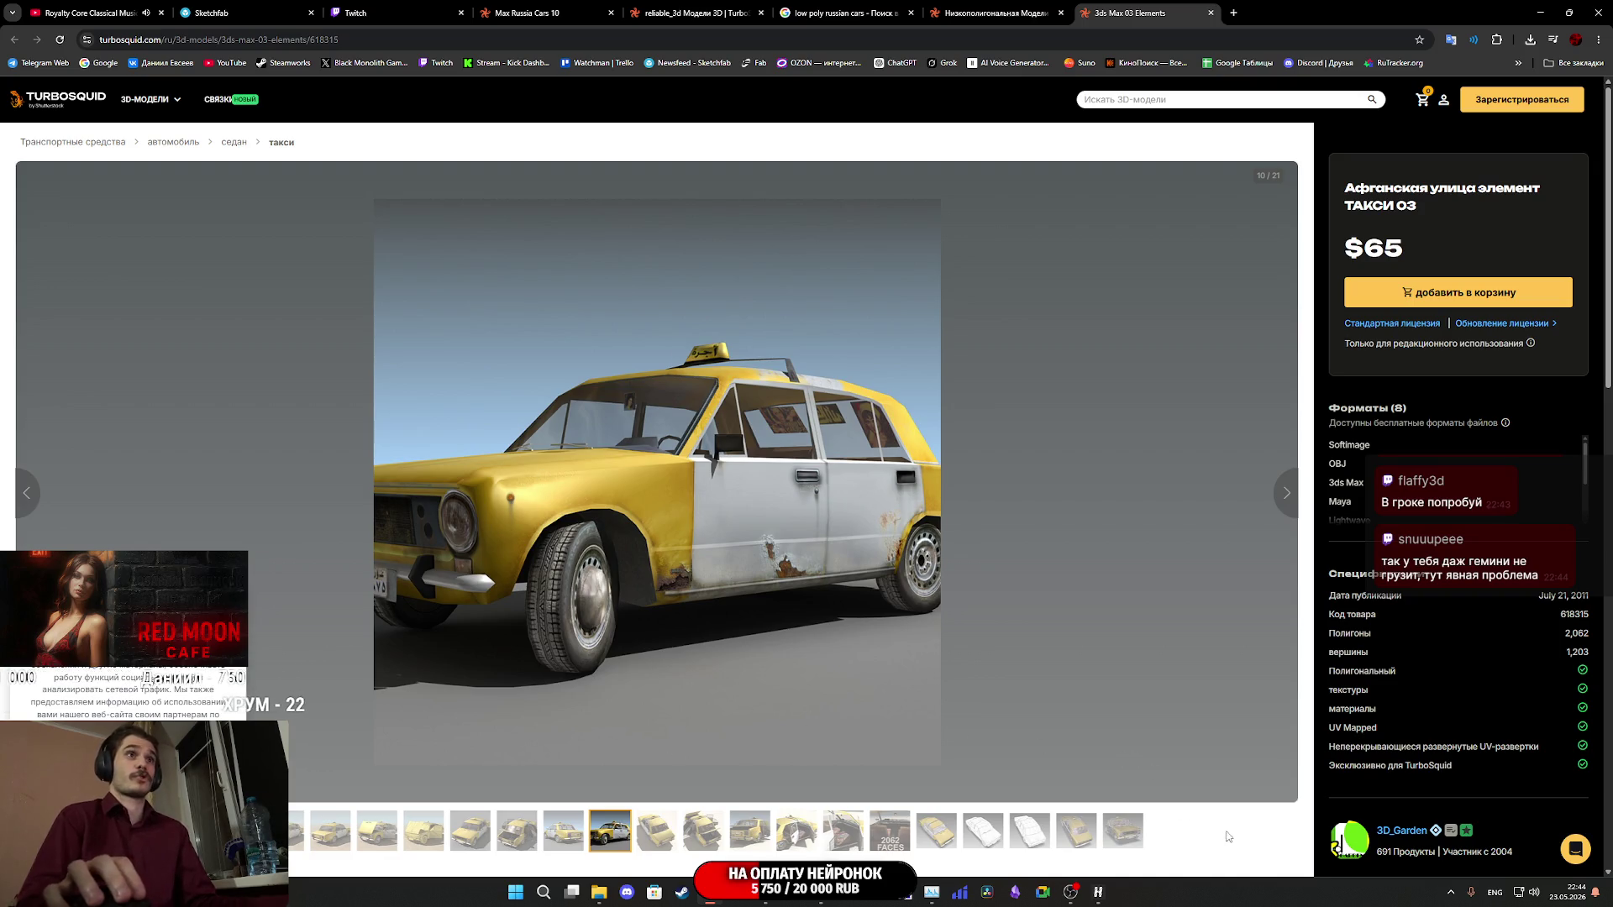
# Scroll to related products and view the $20 Low Poly Cars - Pack 1 Generic gallery.
pyautogui.scroll(-10, 1208, 820)
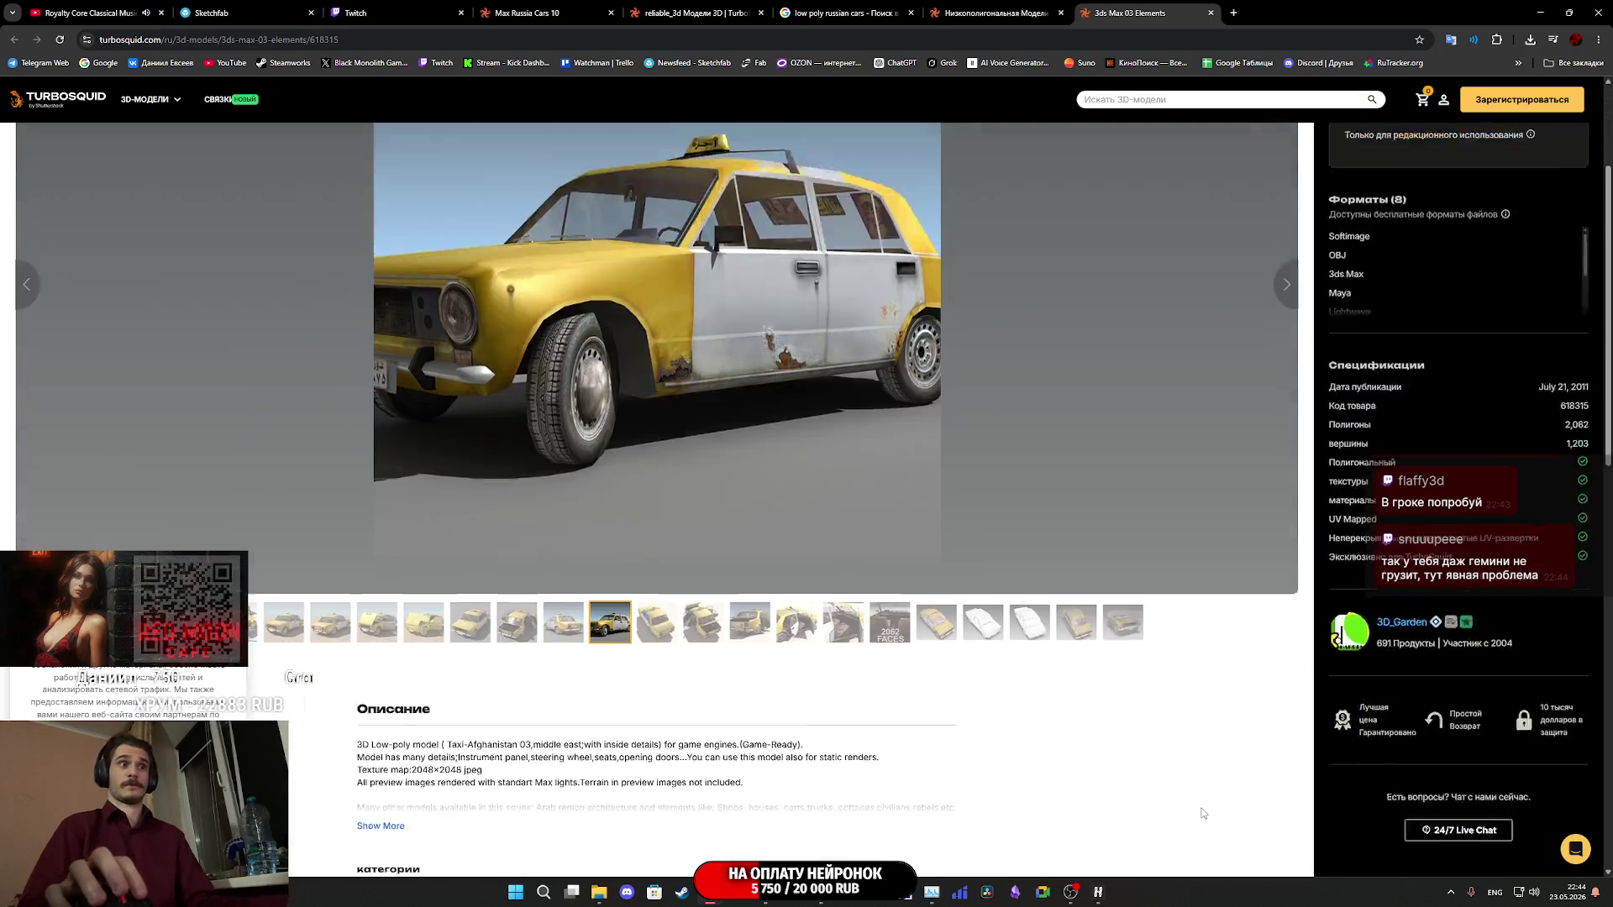
pyautogui.scroll(-1, 1237, 632)
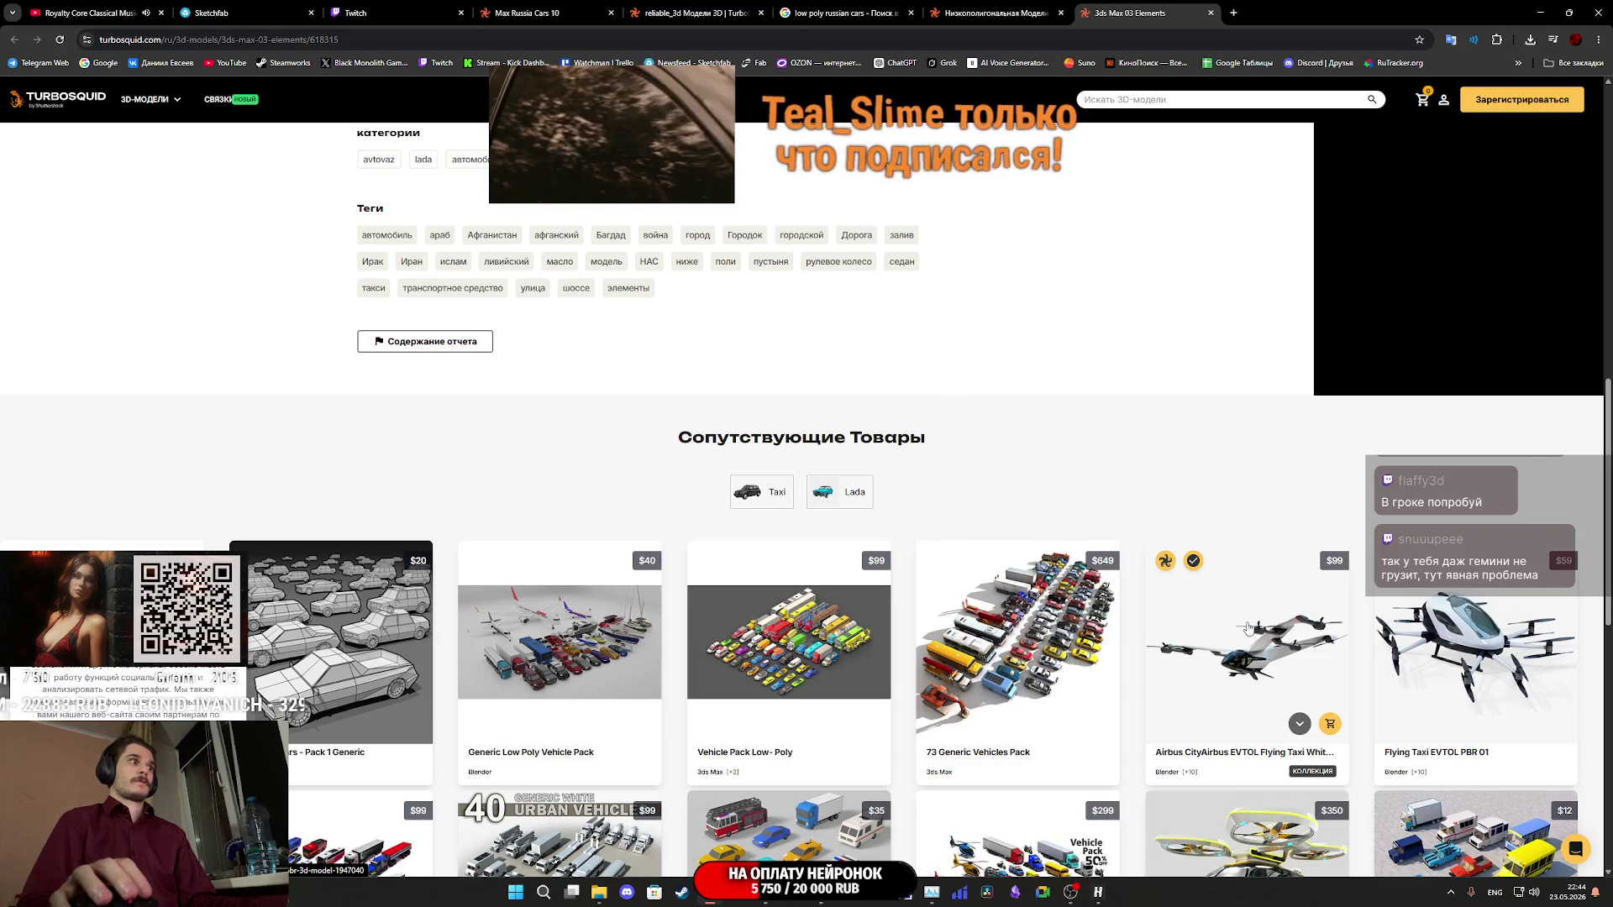
pyautogui.scroll(-3, 1248, 627)
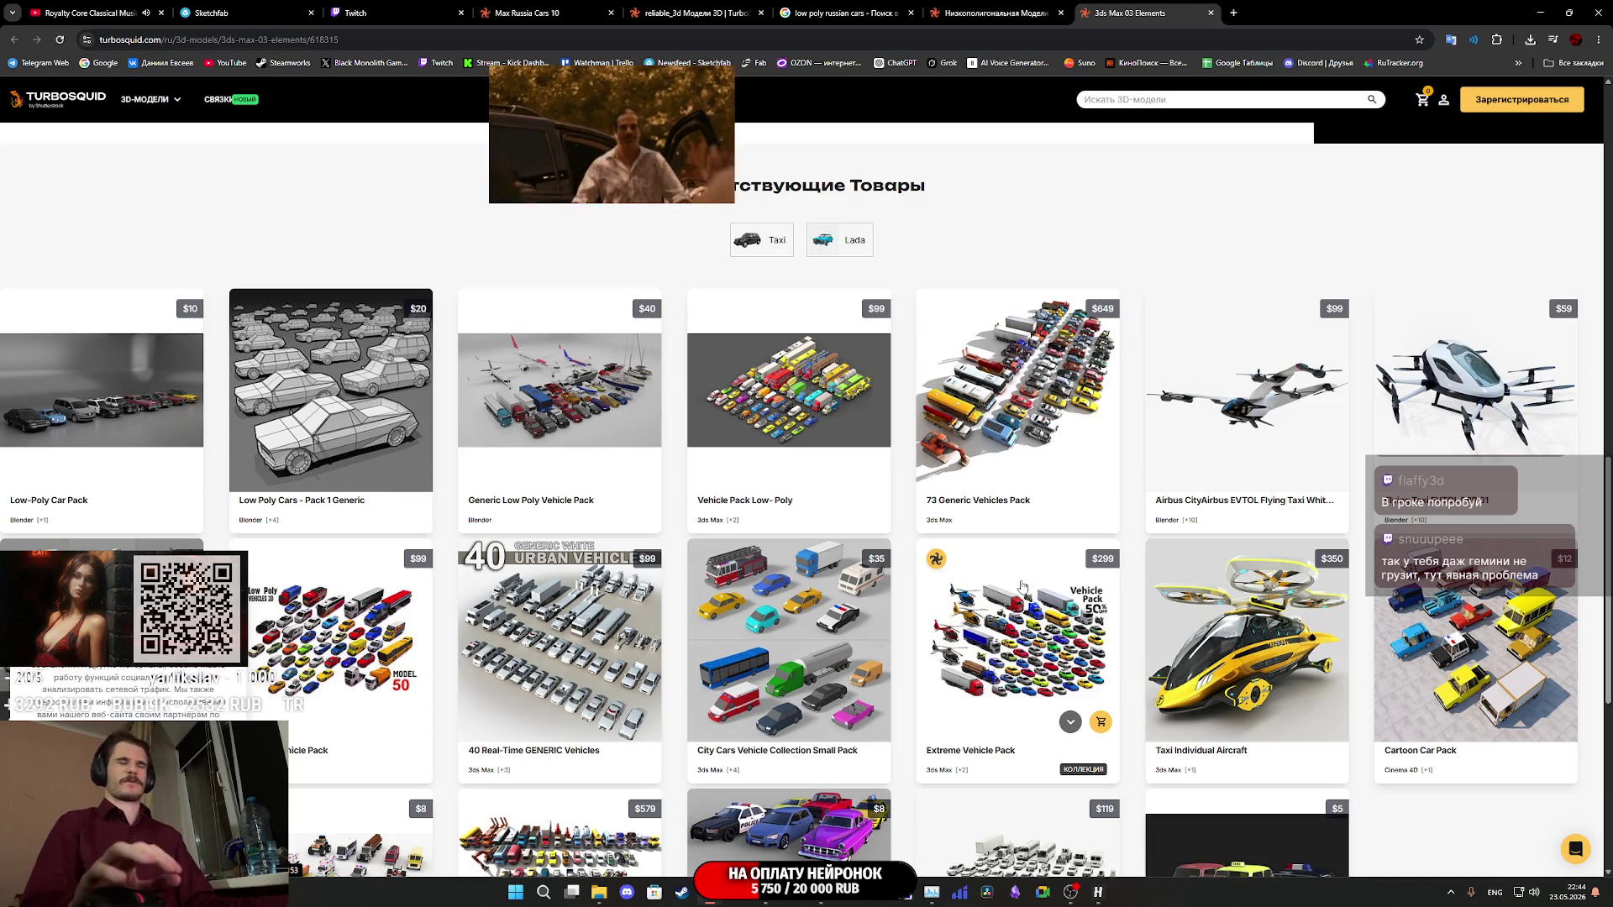
pyautogui.scroll(3, 849, 588)
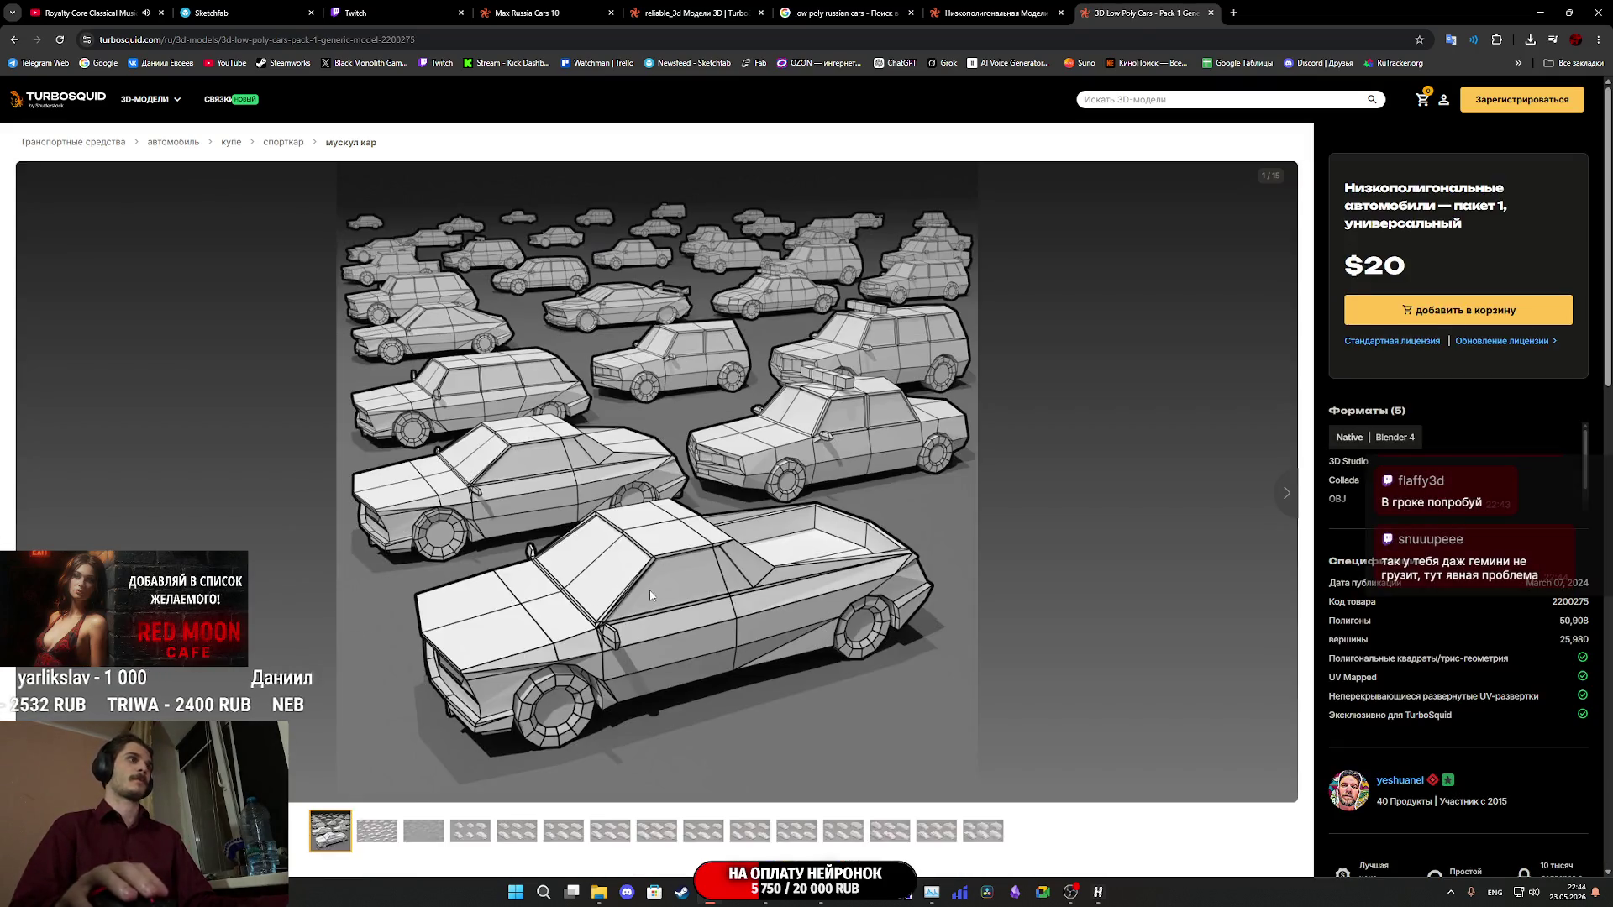
pyautogui.scroll(-4, 648, 590)
pyautogui.click(654, 458)
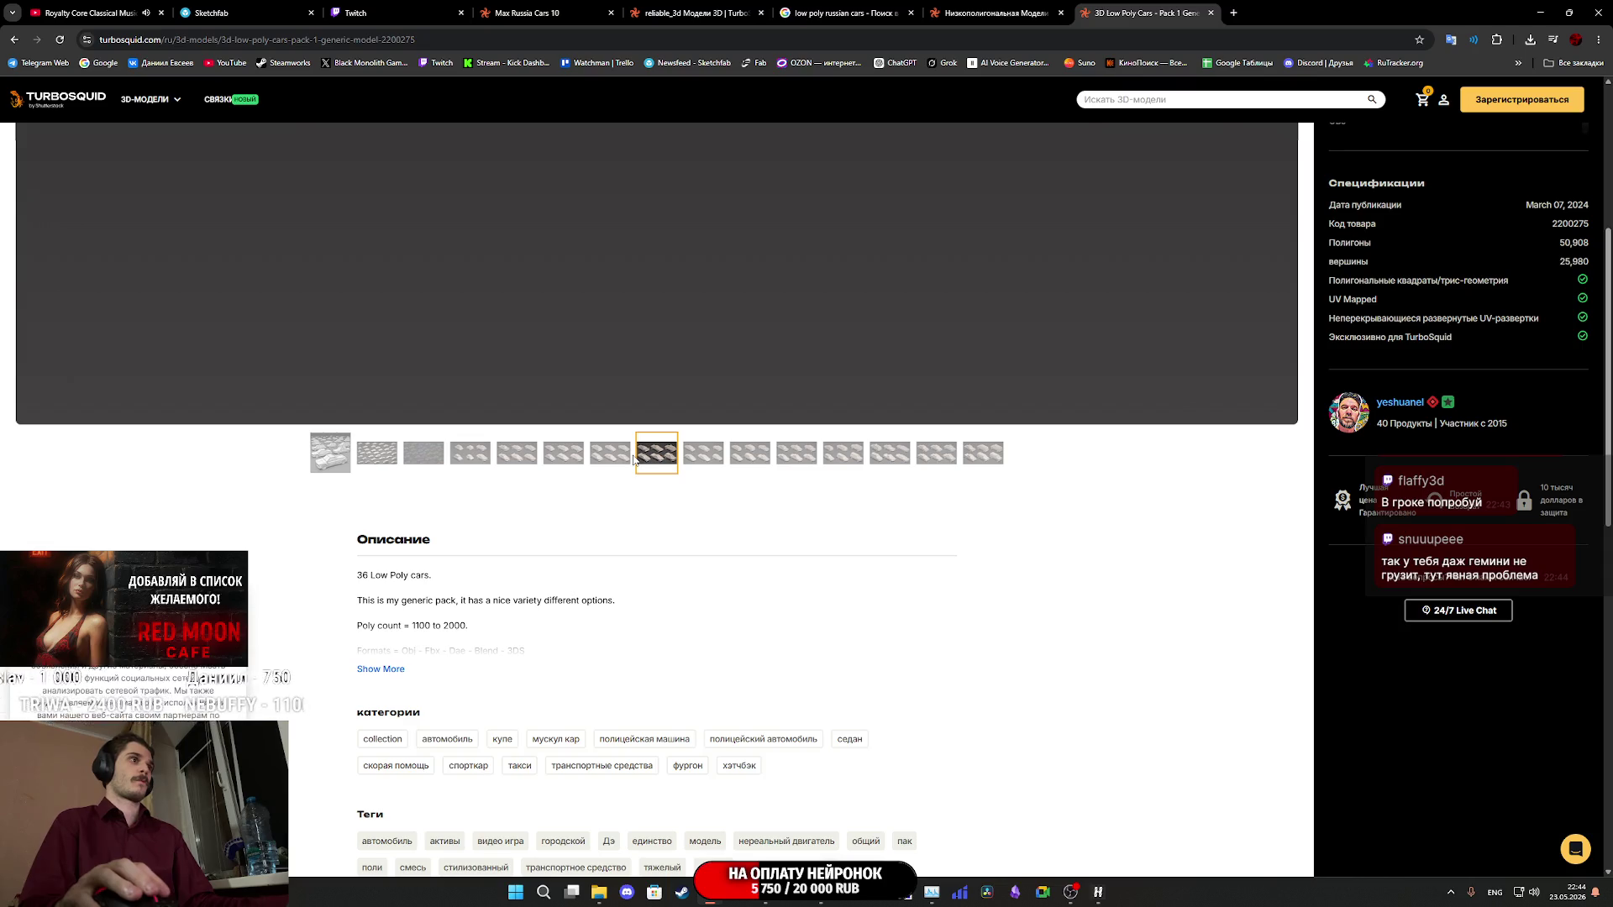
pyautogui.scroll(3, 987, 562)
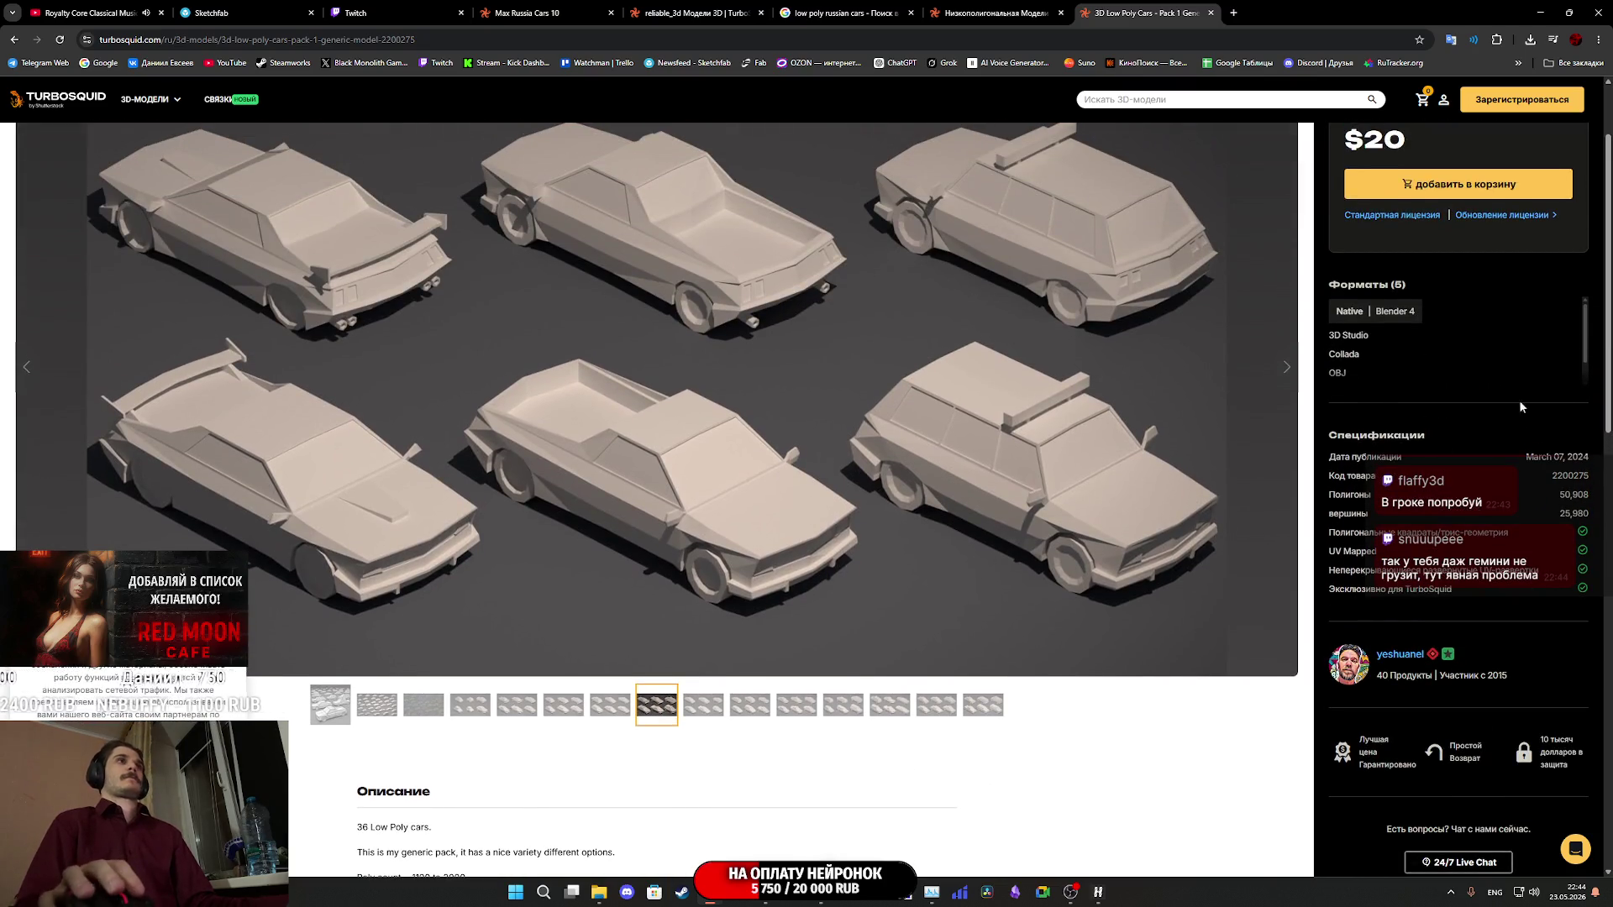
pyautogui.scroll(2, 1092, 639)
pyautogui.click(781, 846)
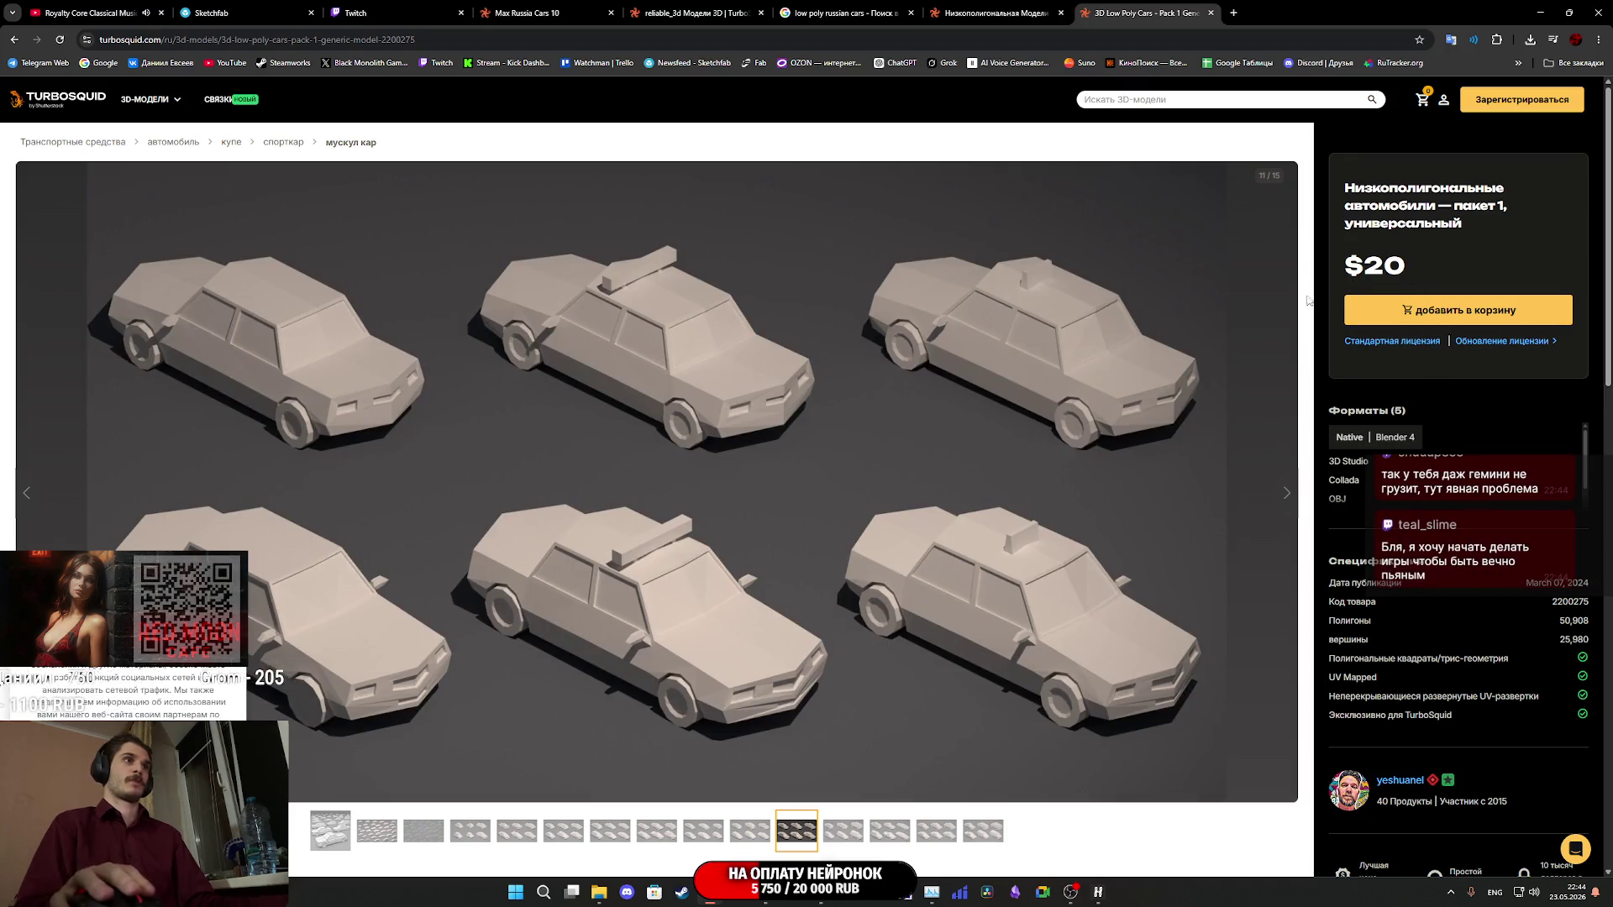
# Close the Low Poly Cars pack, VAZ results, Russian cars search, Max Russia Cars 10 and reliable_3d tabs.
pyautogui.middleClick(1158, 7)
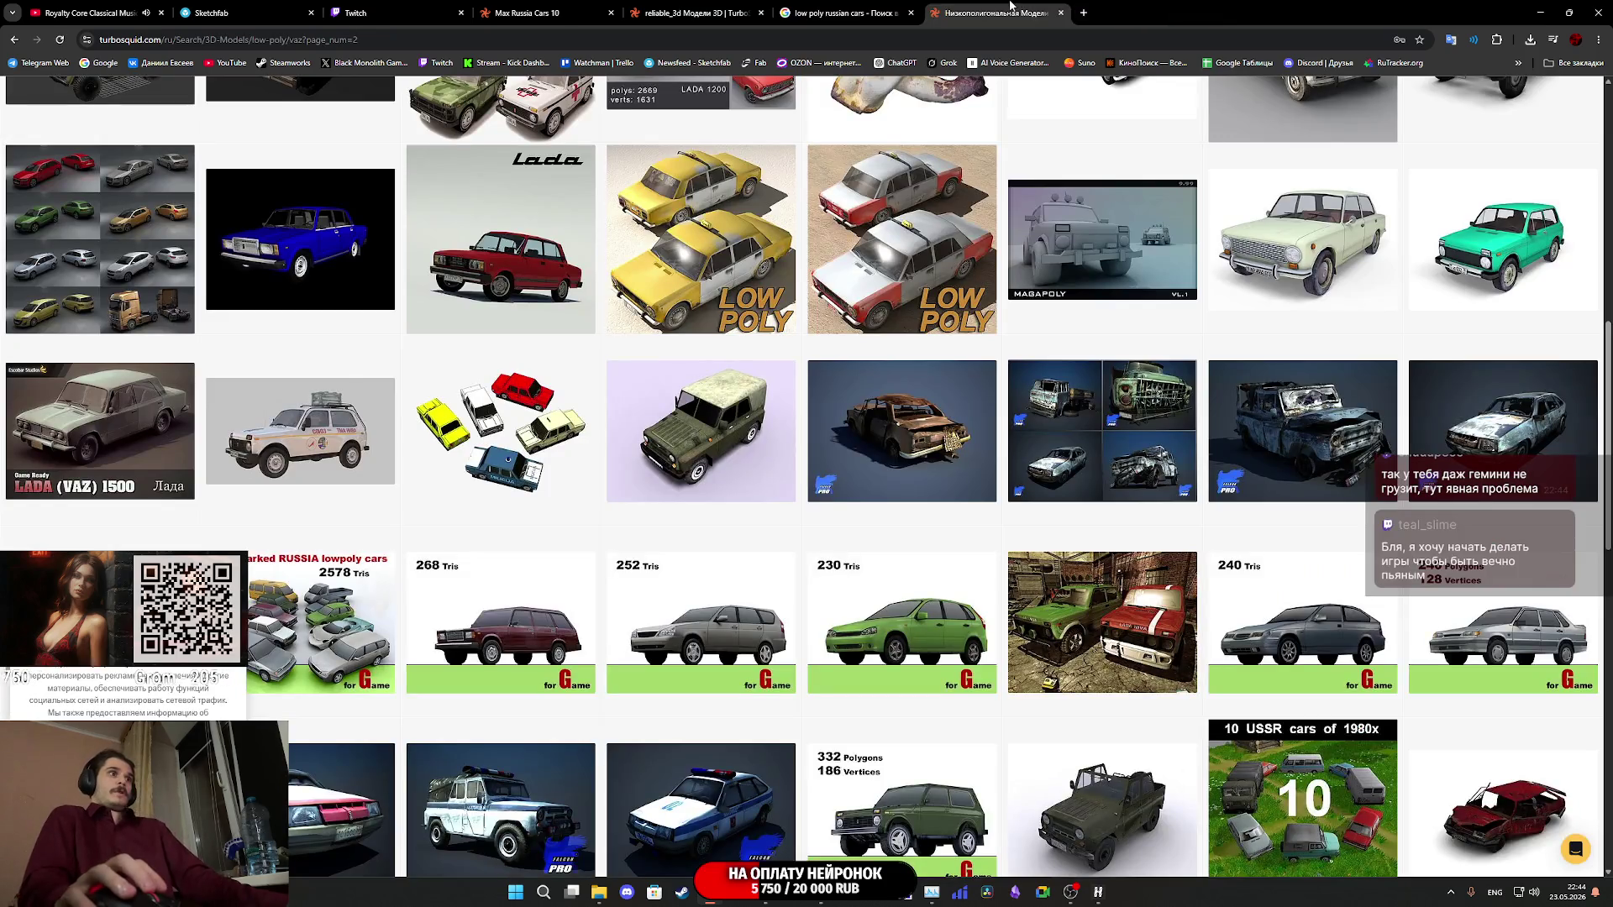
pyautogui.scroll(-1, 1092, 420)
pyautogui.scroll(3, 1008, 460)
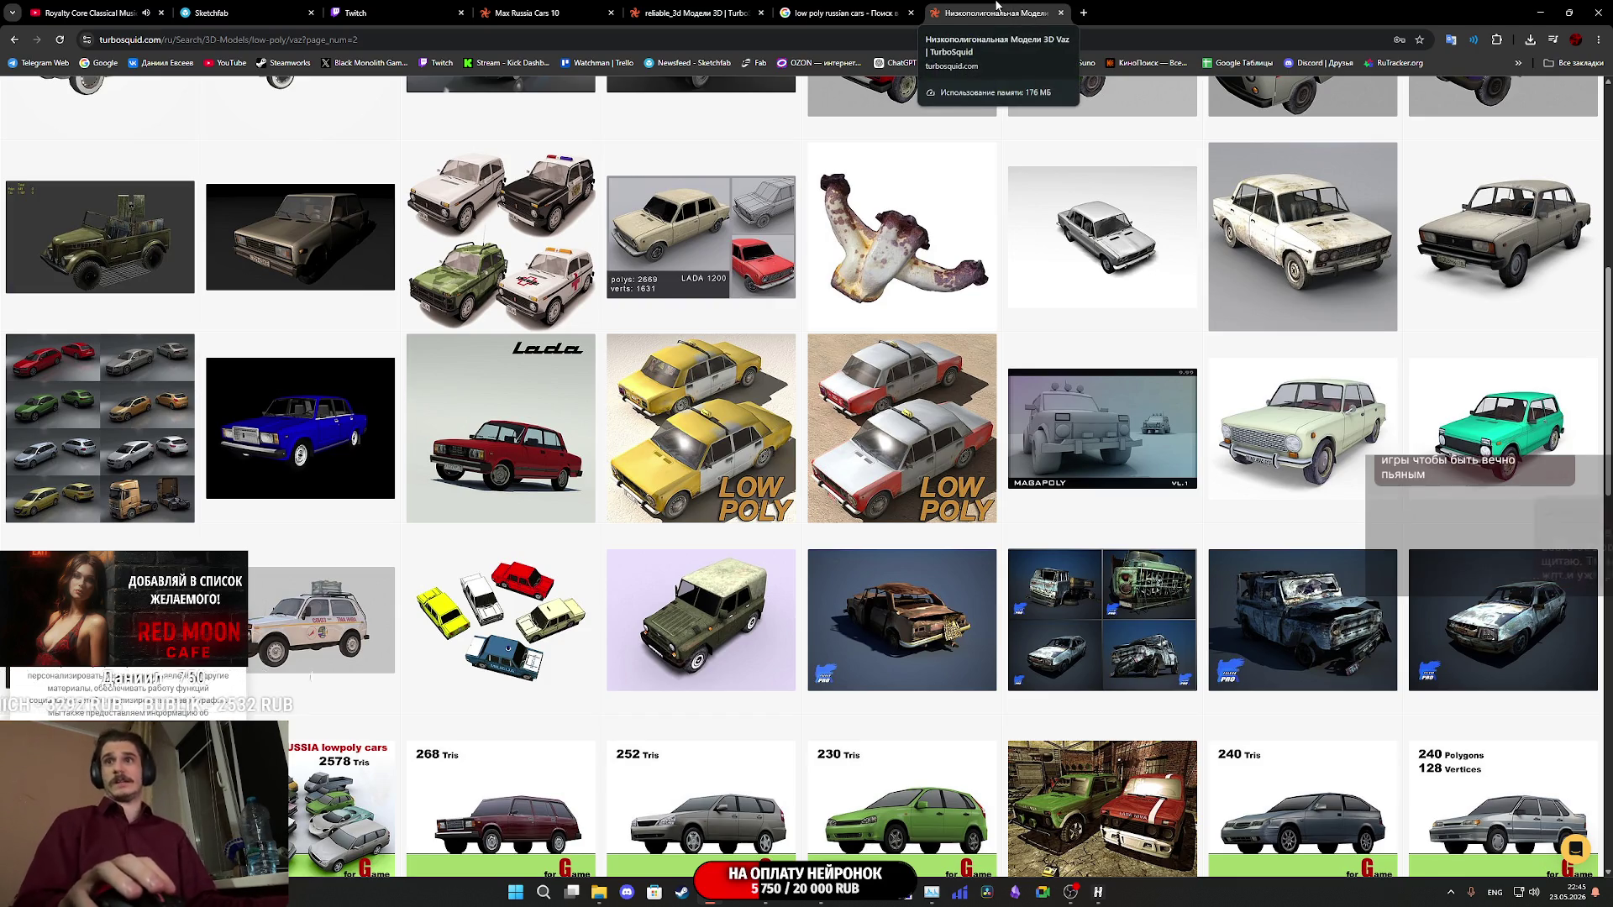
pyautogui.middleClick(992, 7)
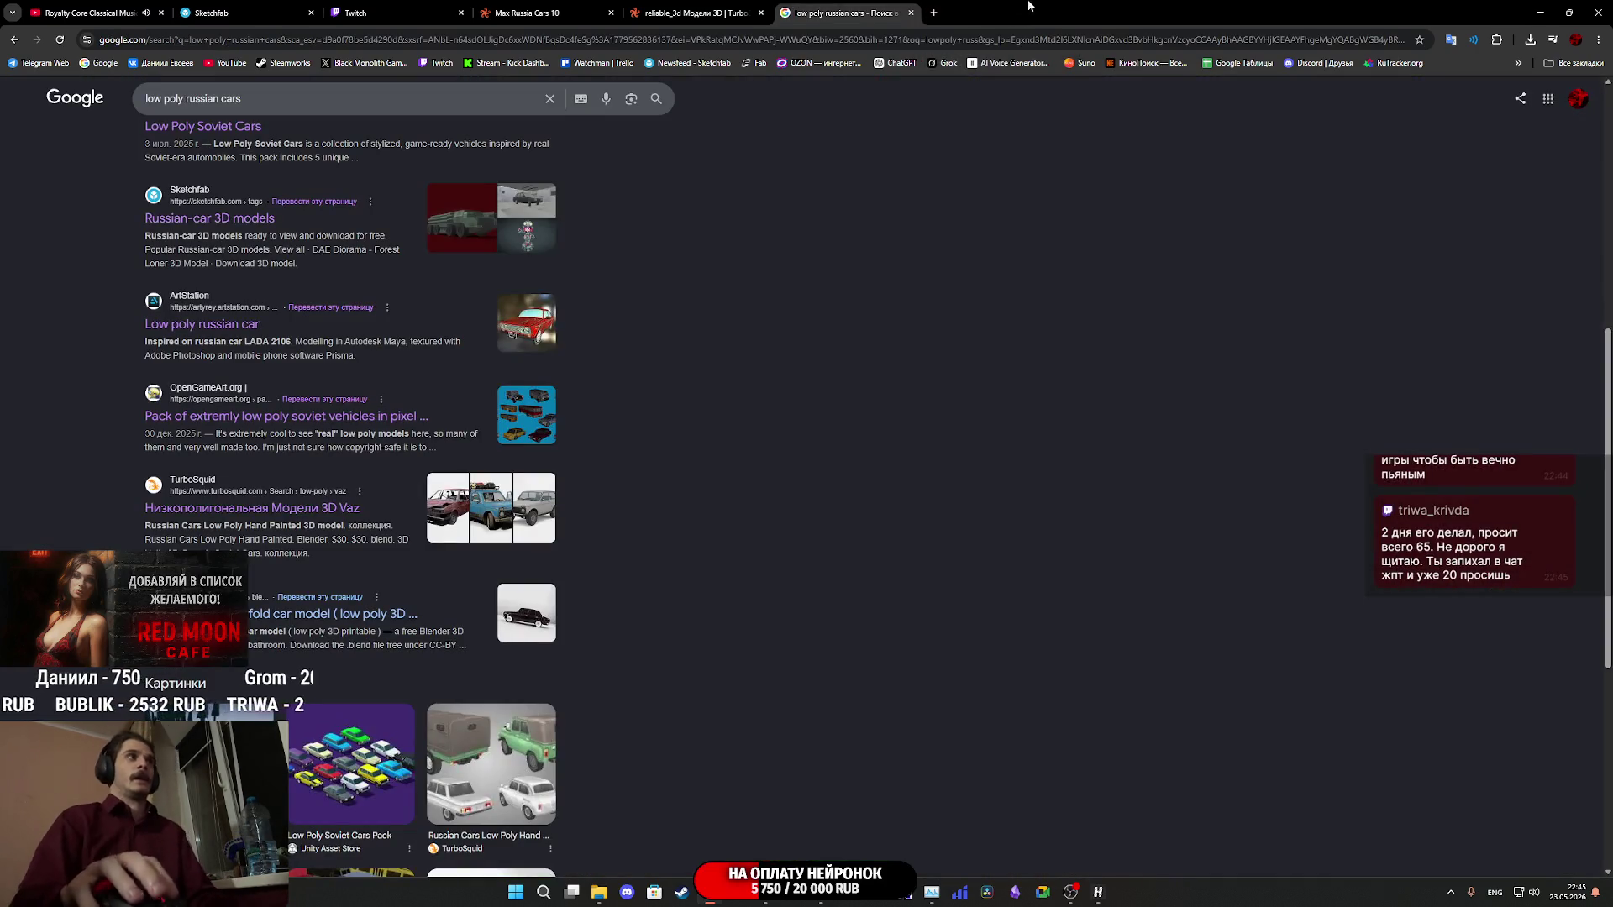
pyautogui.middleClick(809, 6)
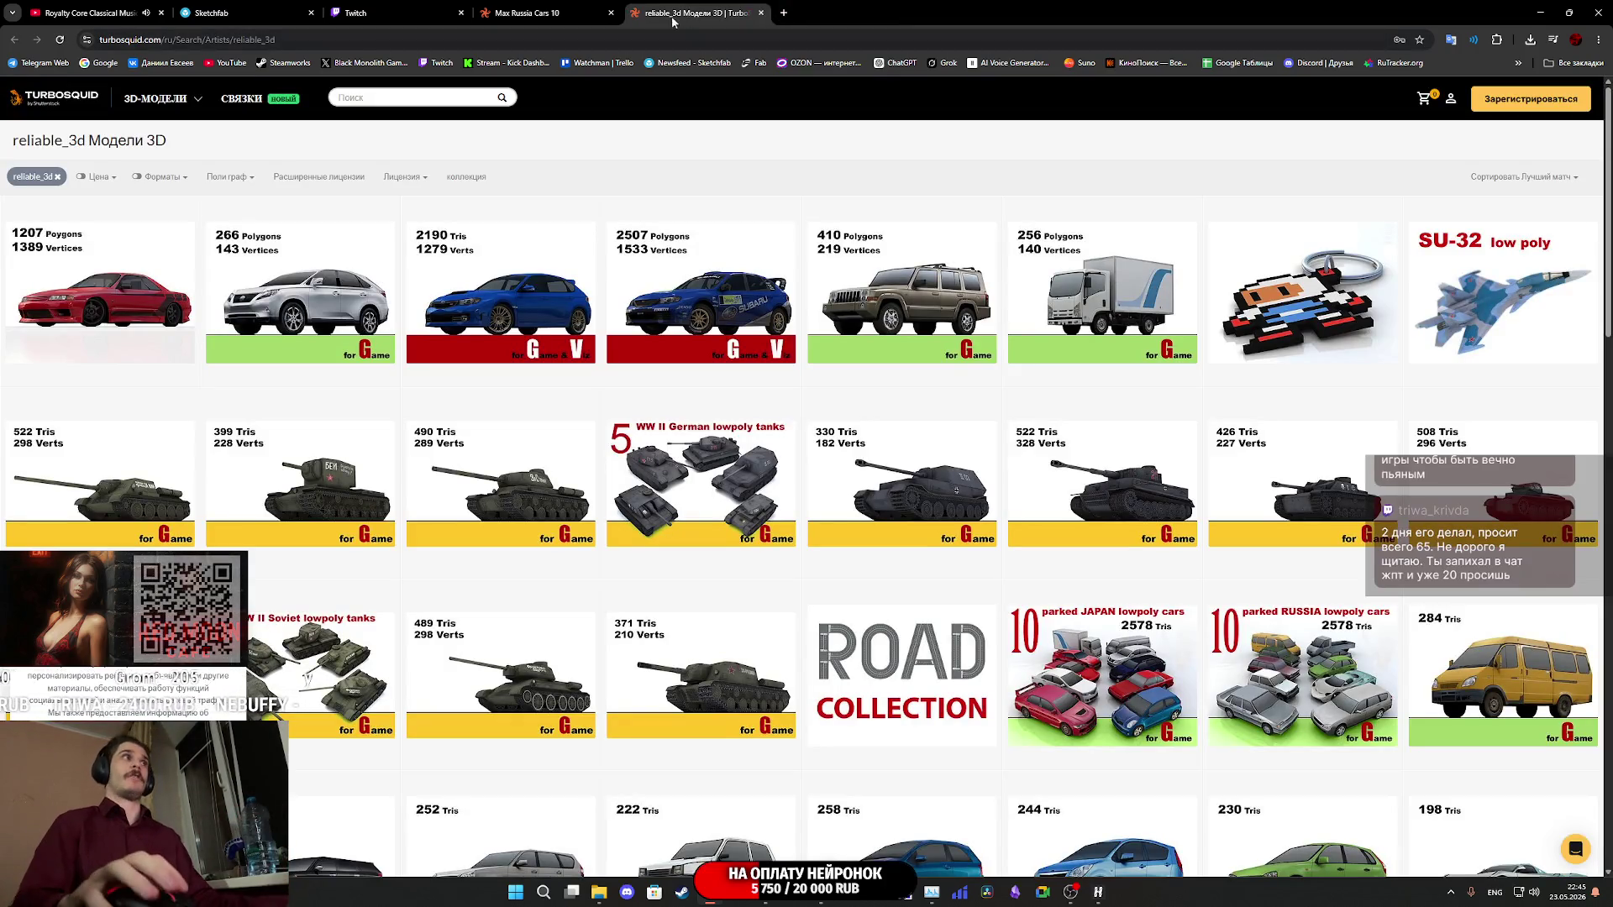
pyautogui.click(540, 10)
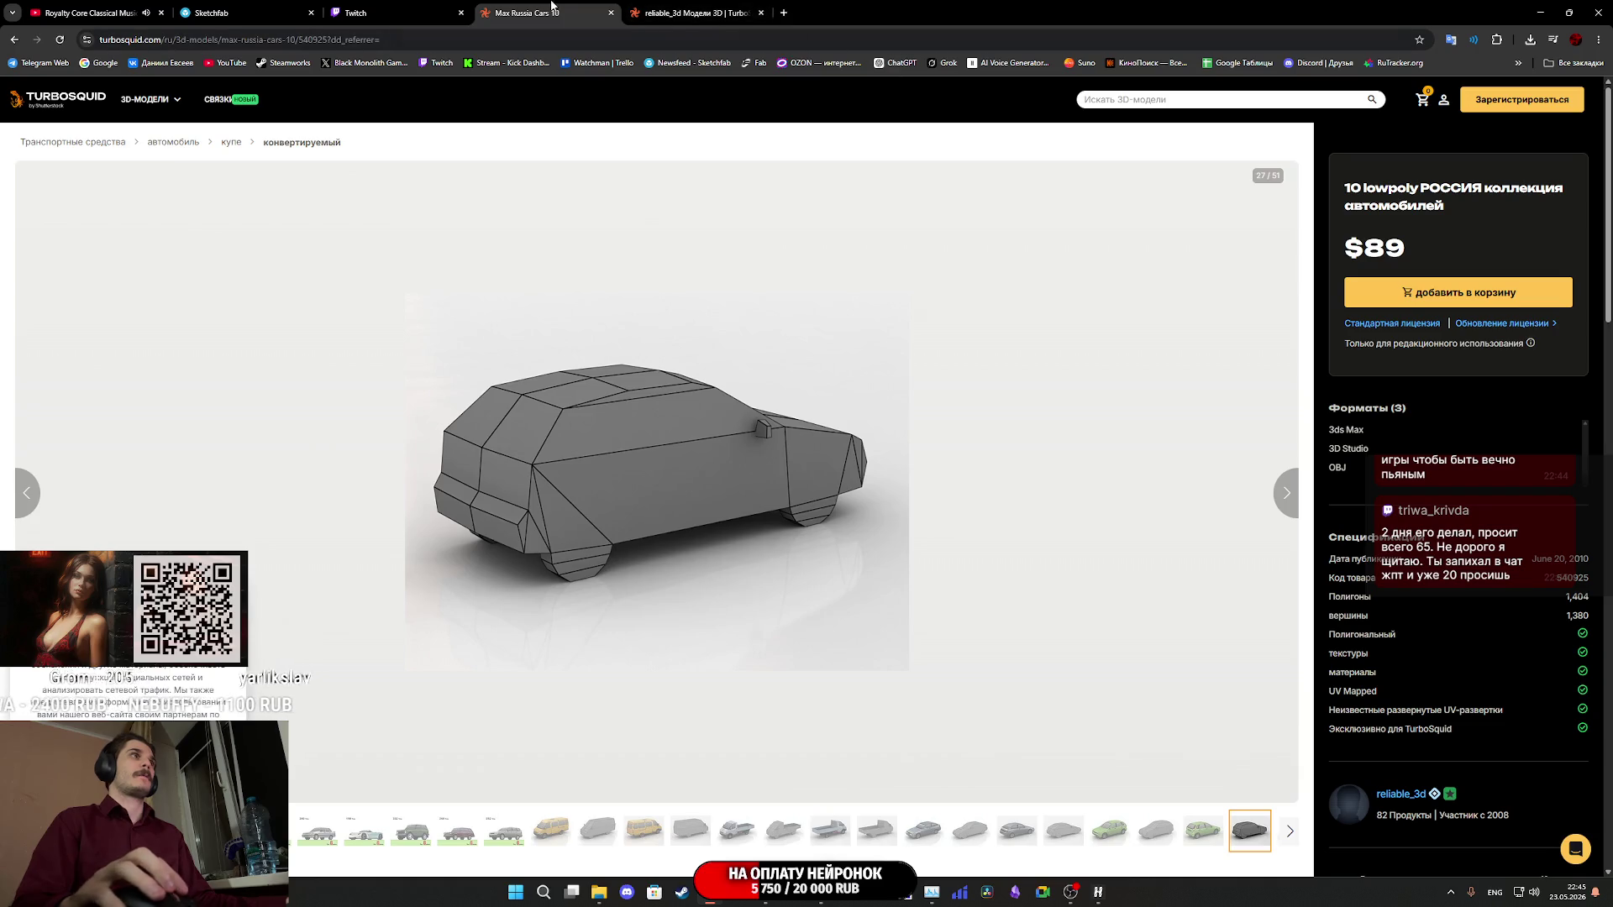
pyautogui.middleClick(552, 6)
pyautogui.middleClick(552, 6)
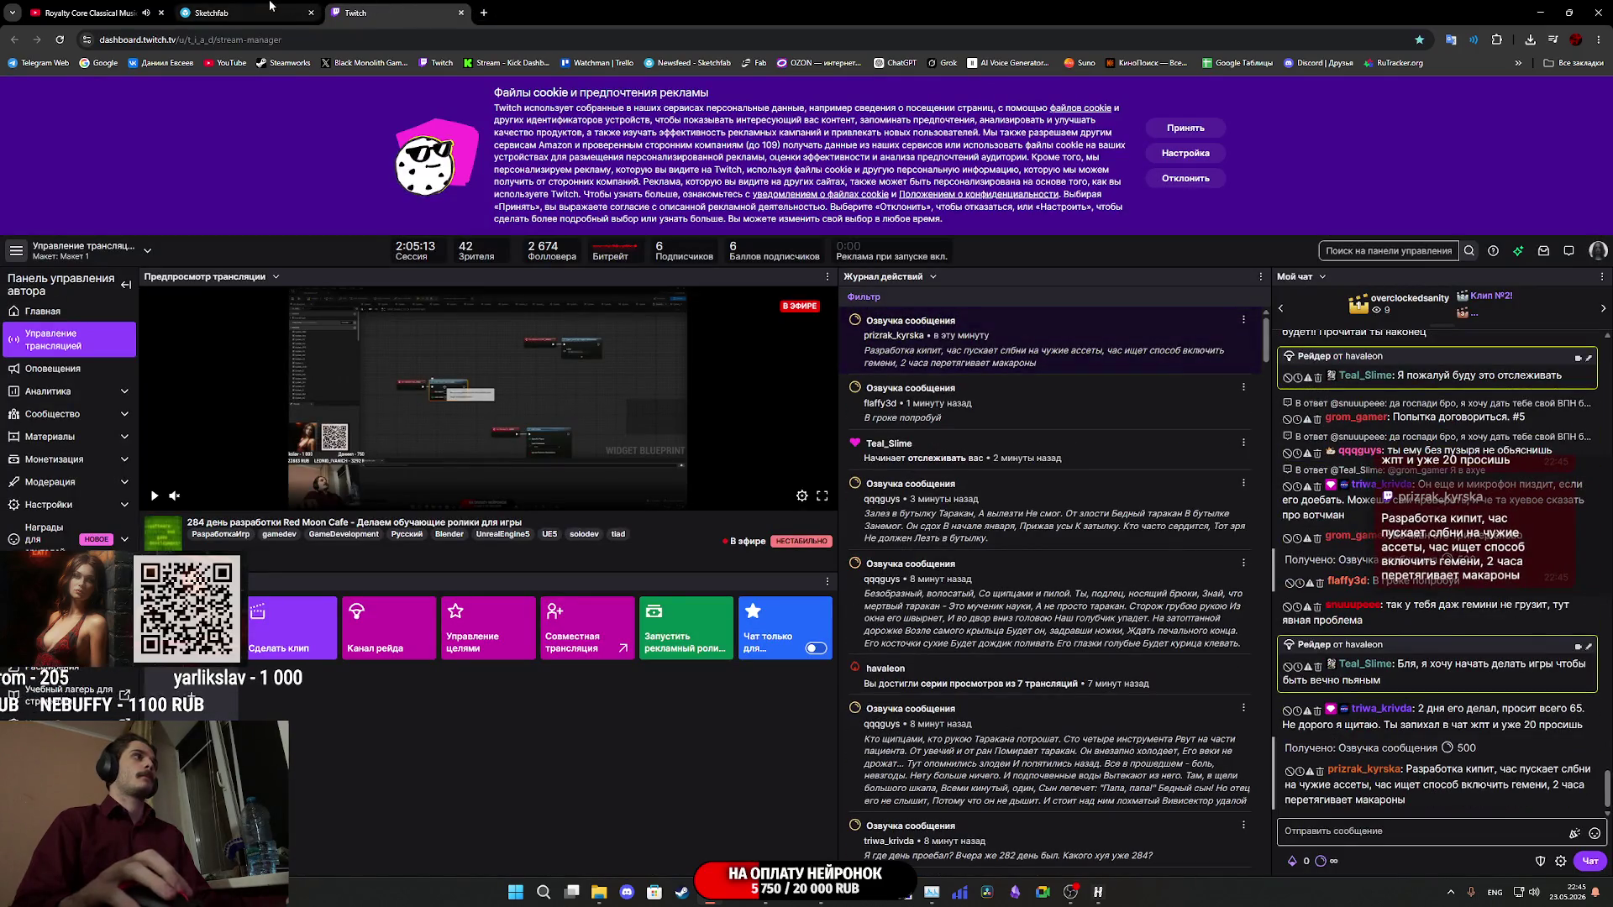
# Close the Sketchfab results tab, then close the whole Chrome window.
pyautogui.click(270, 7)
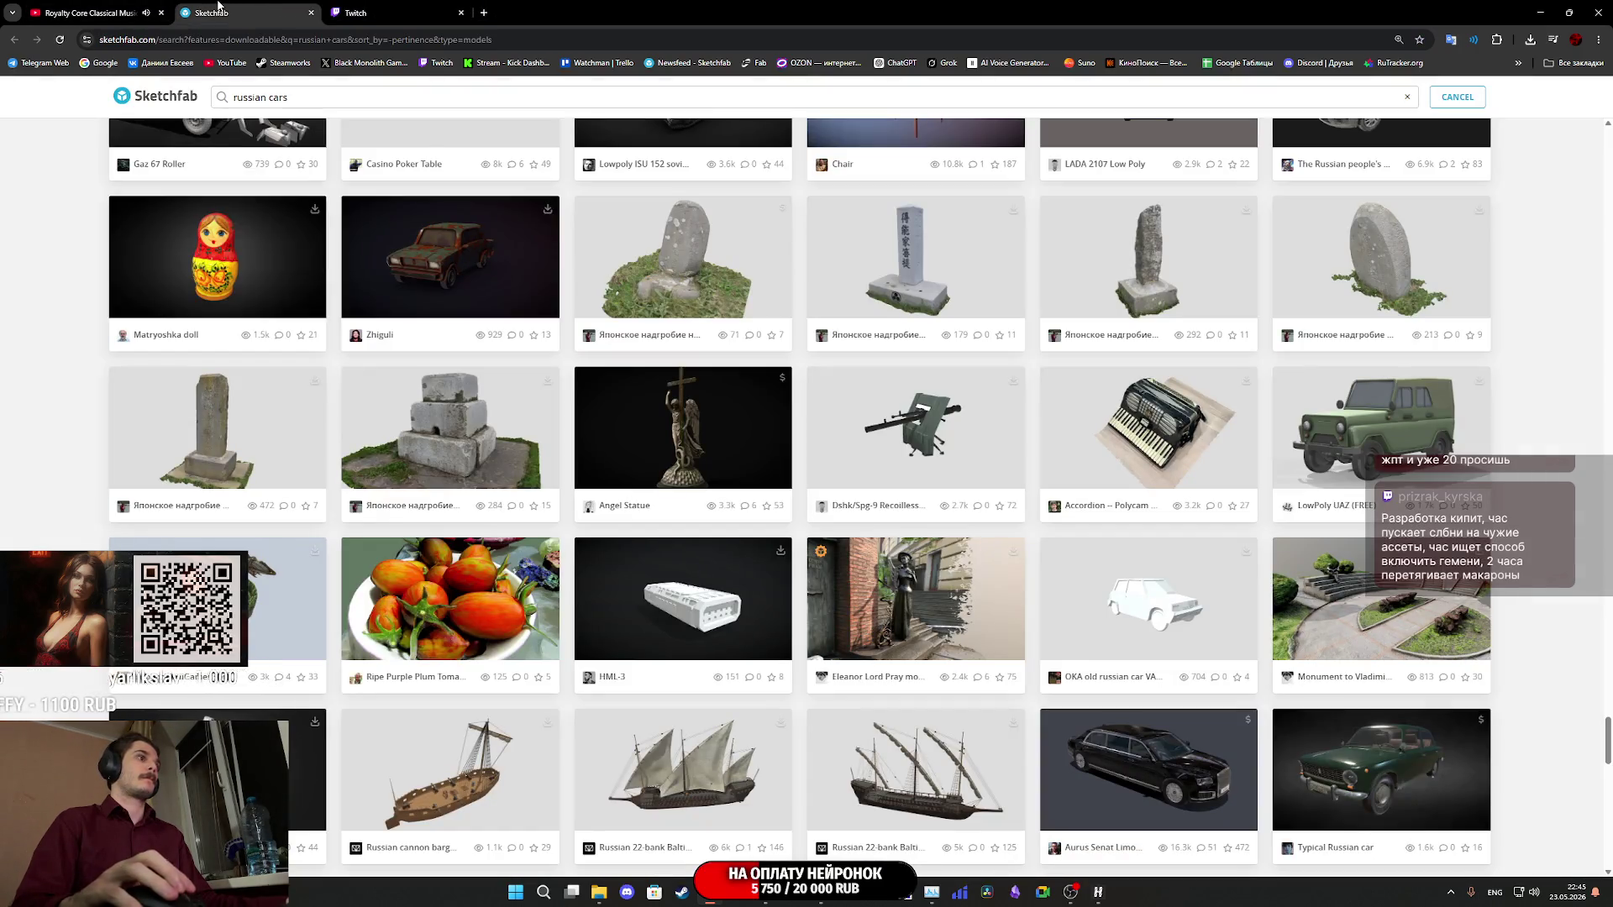
pyautogui.middleClick(218, 6)
pyautogui.click(147, 9)
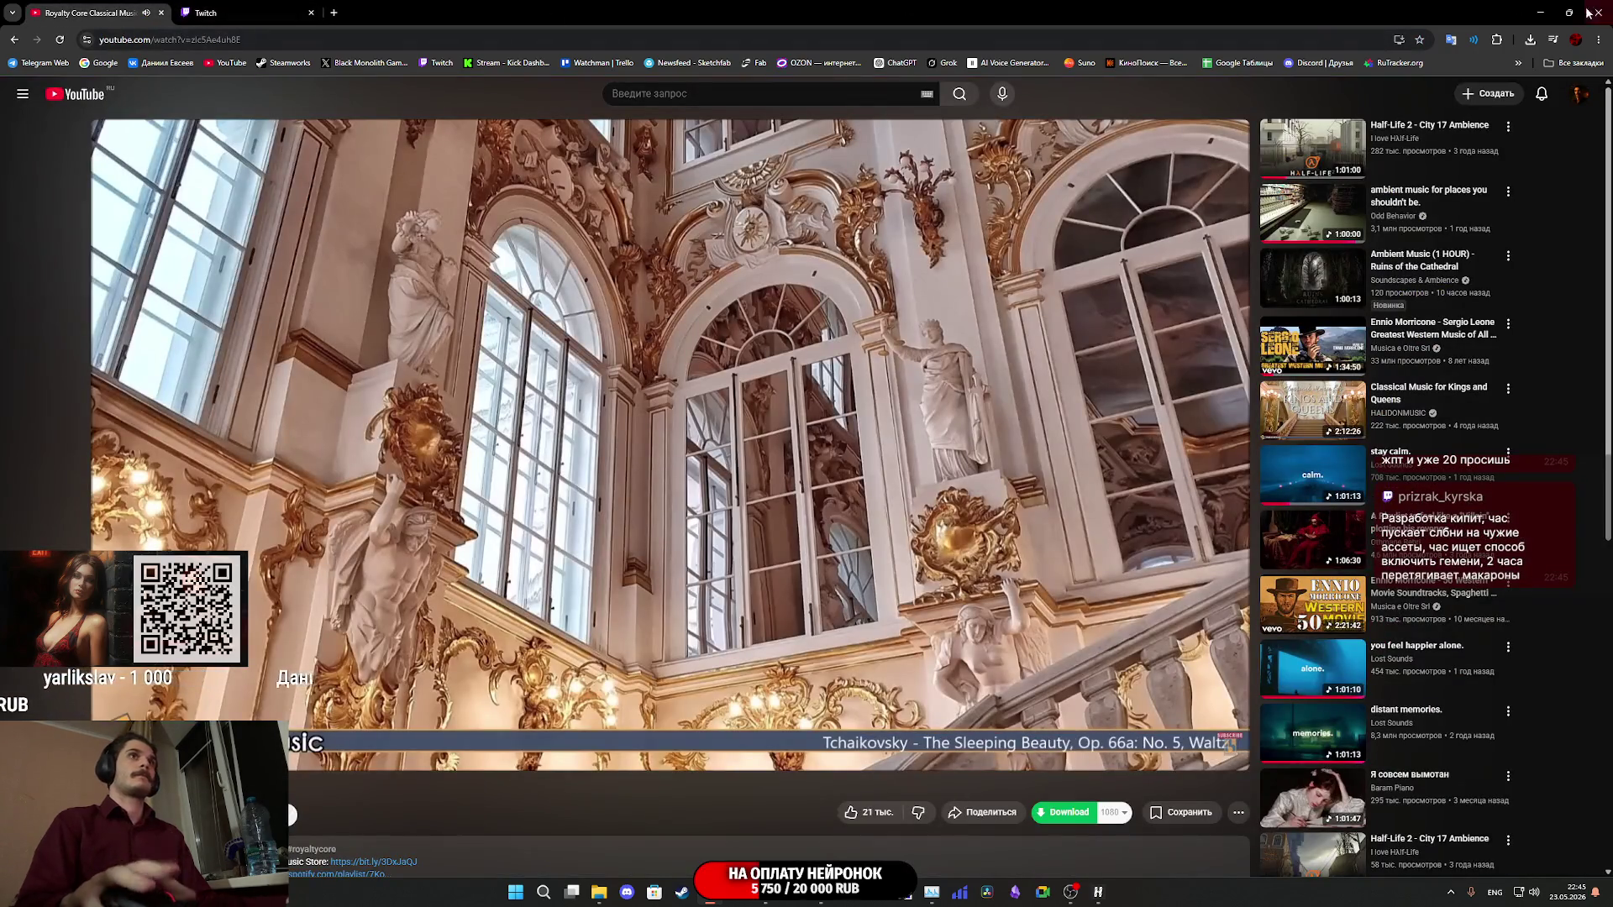
pyautogui.click(1588, 12)
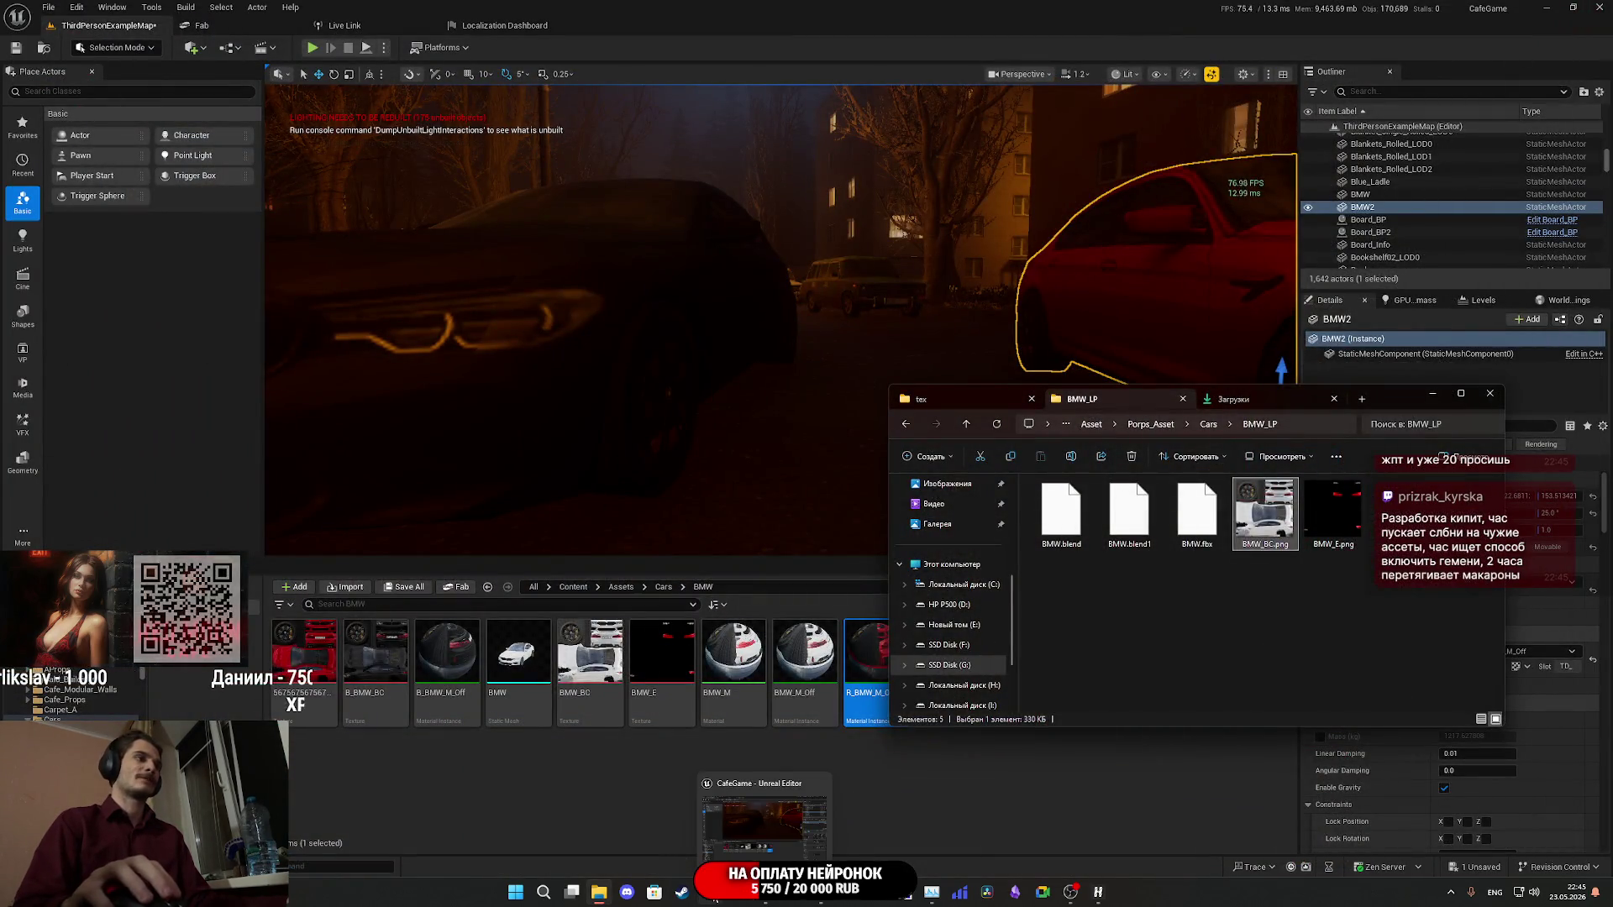
# Reopen Chrome with the NormalMap-Online and Gemini bookmarks, then minimize it to return to Unreal Editor.
pyautogui.click(793, 893)
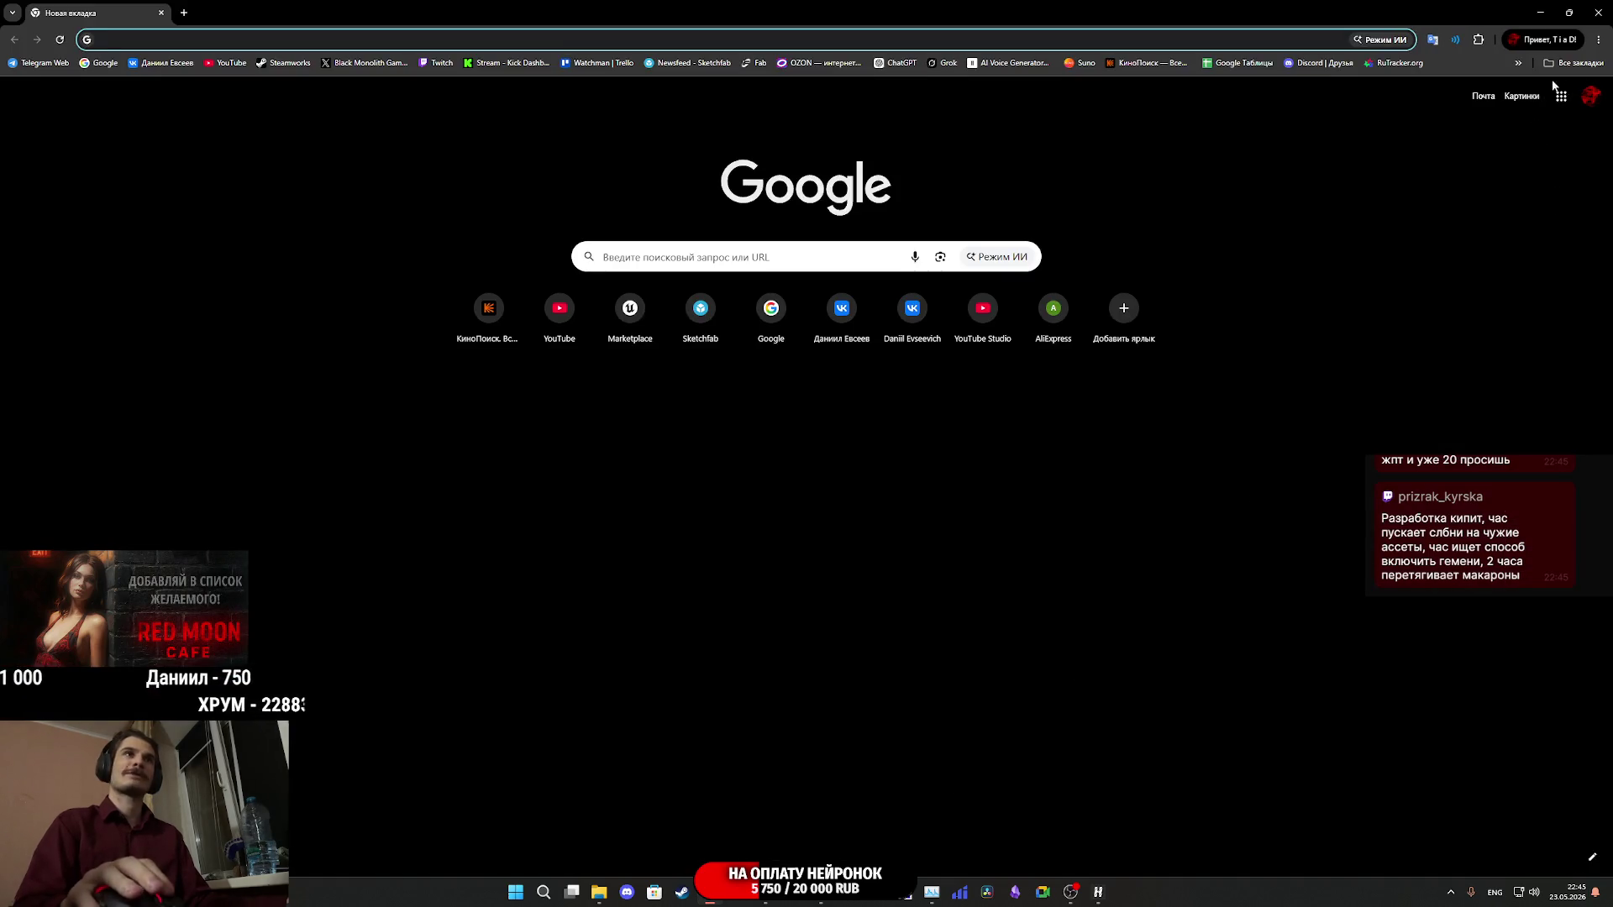
pyautogui.click(1572, 63)
pyautogui.click(1449, 593)
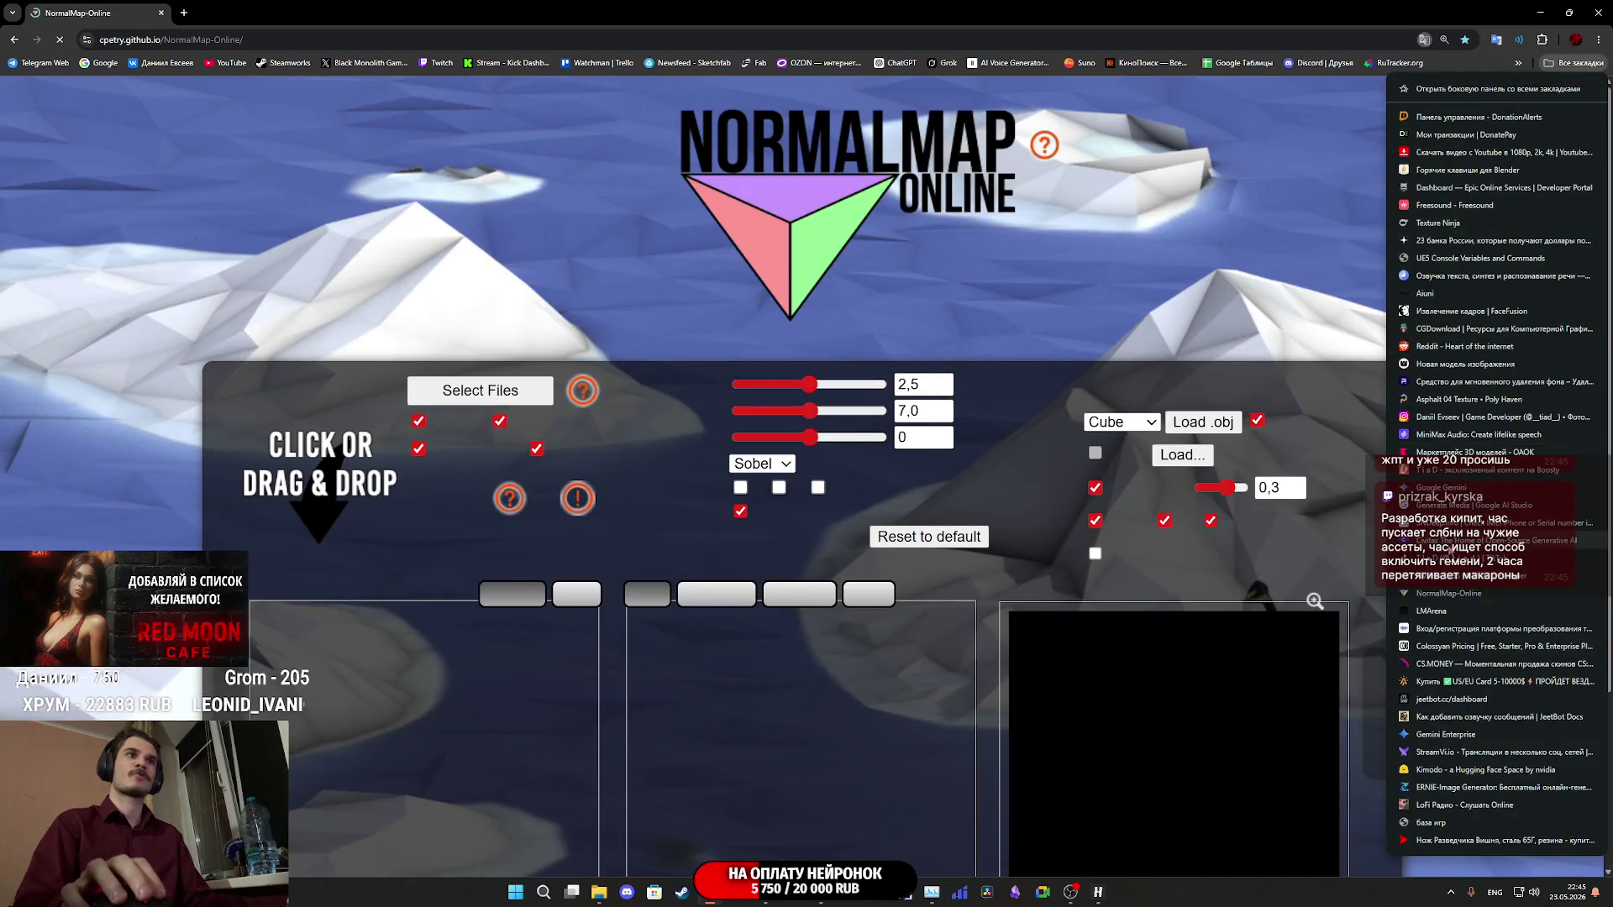
pyautogui.click(1437, 488)
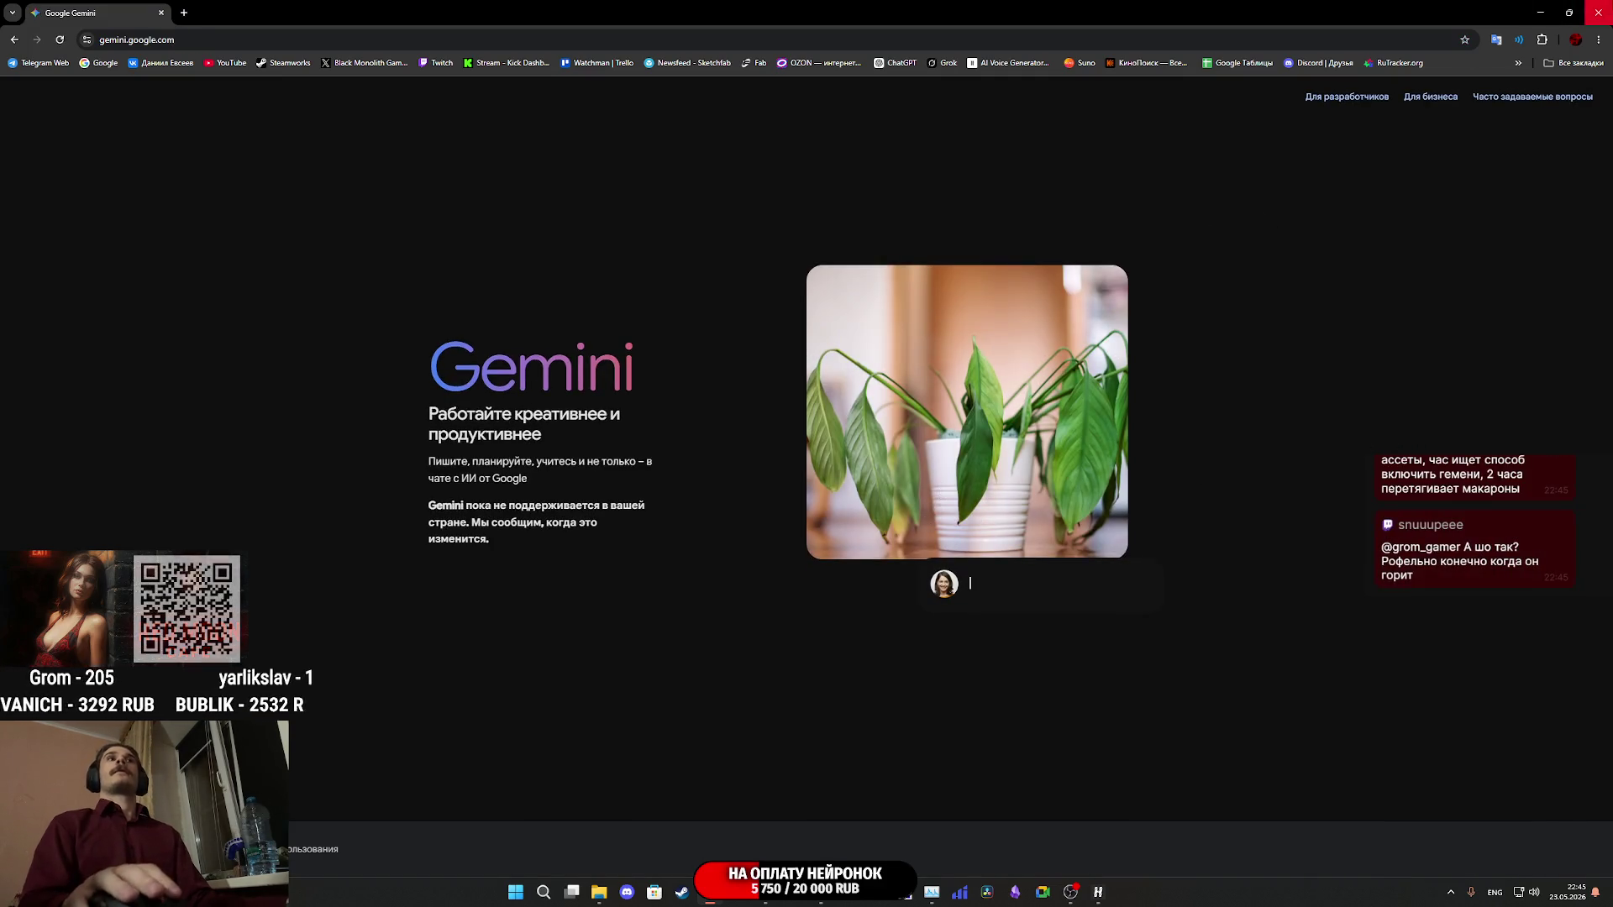
pyautogui.click(1540, 12)
pyautogui.moveTo(1097, 902)
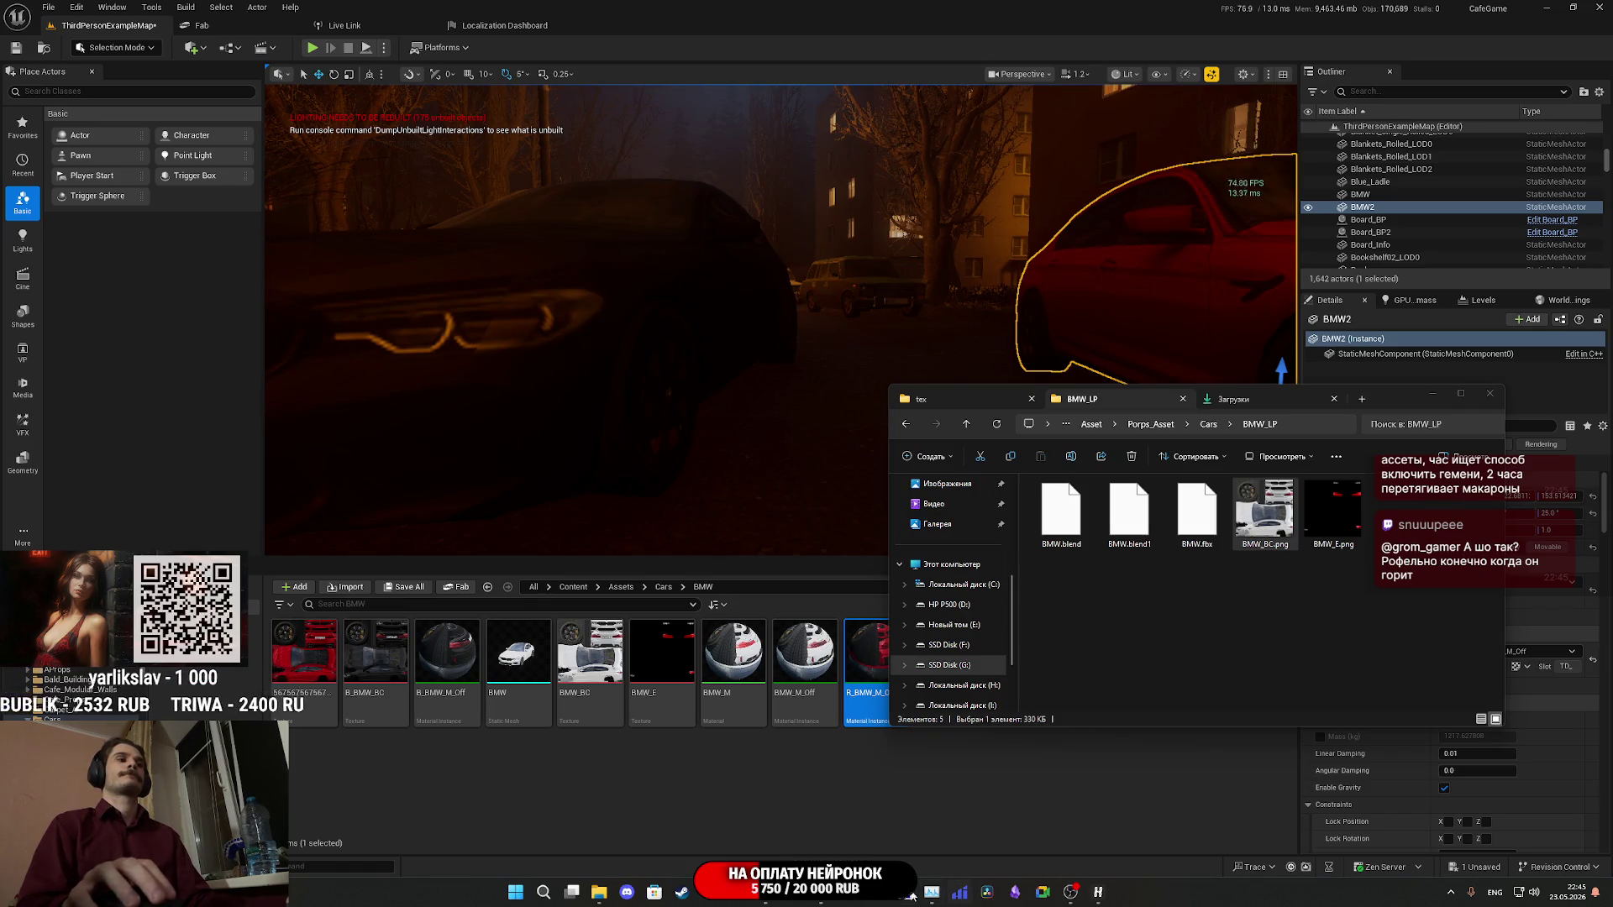
# Restore Chrome from the taskbar so a blank Google new-tab page sits over Unreal Engine.
pyautogui.moveTo(821, 896)
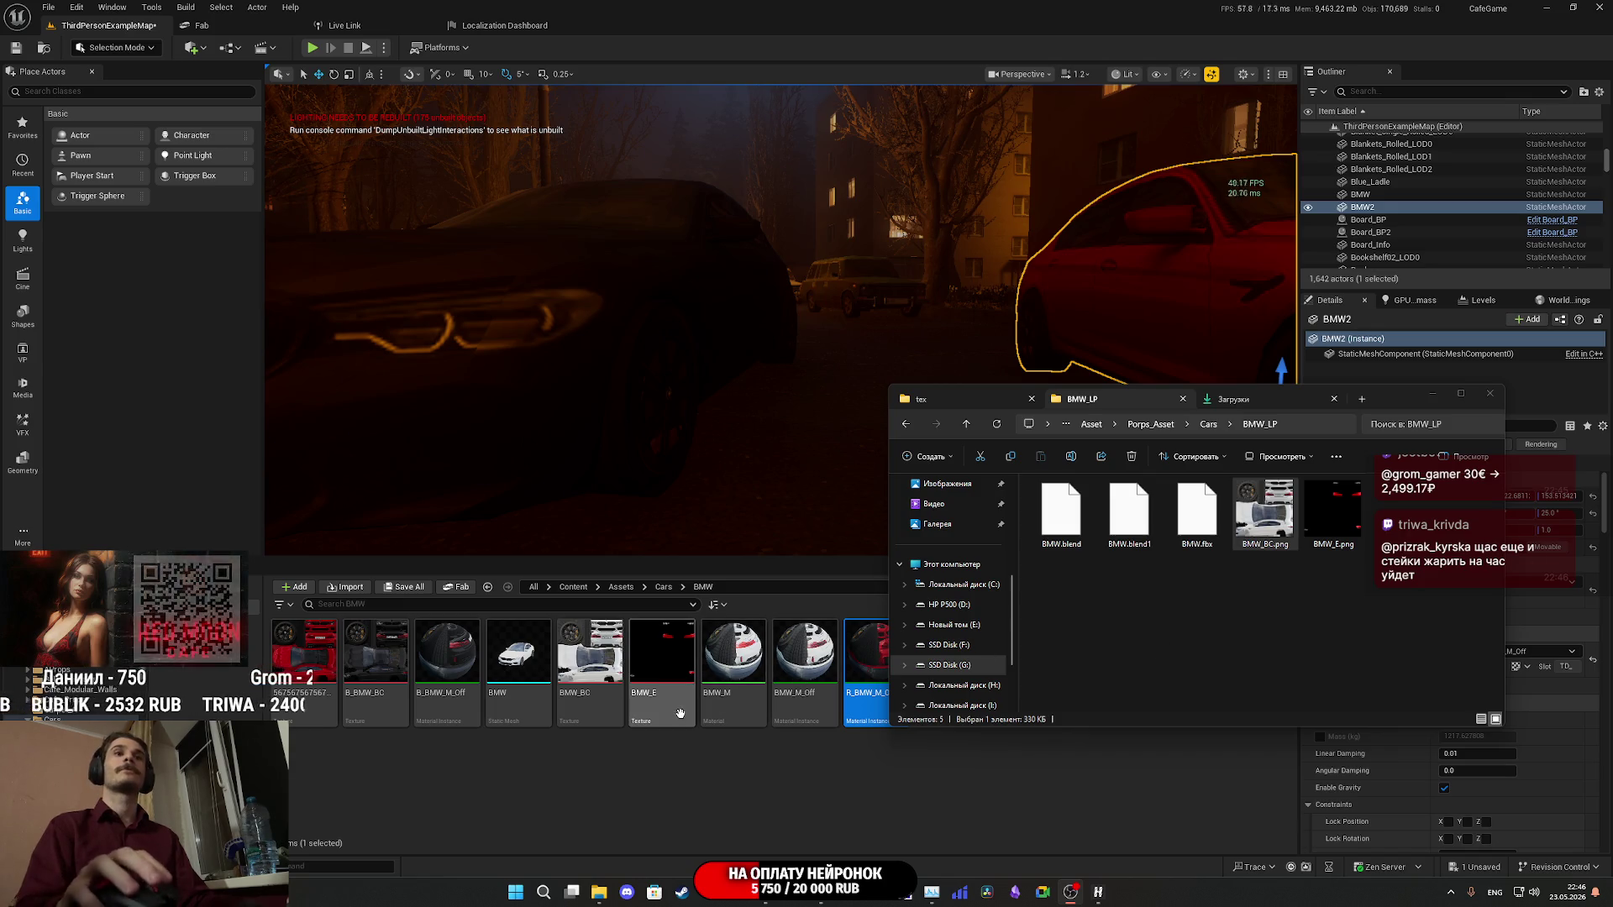
pyautogui.click(709, 892)
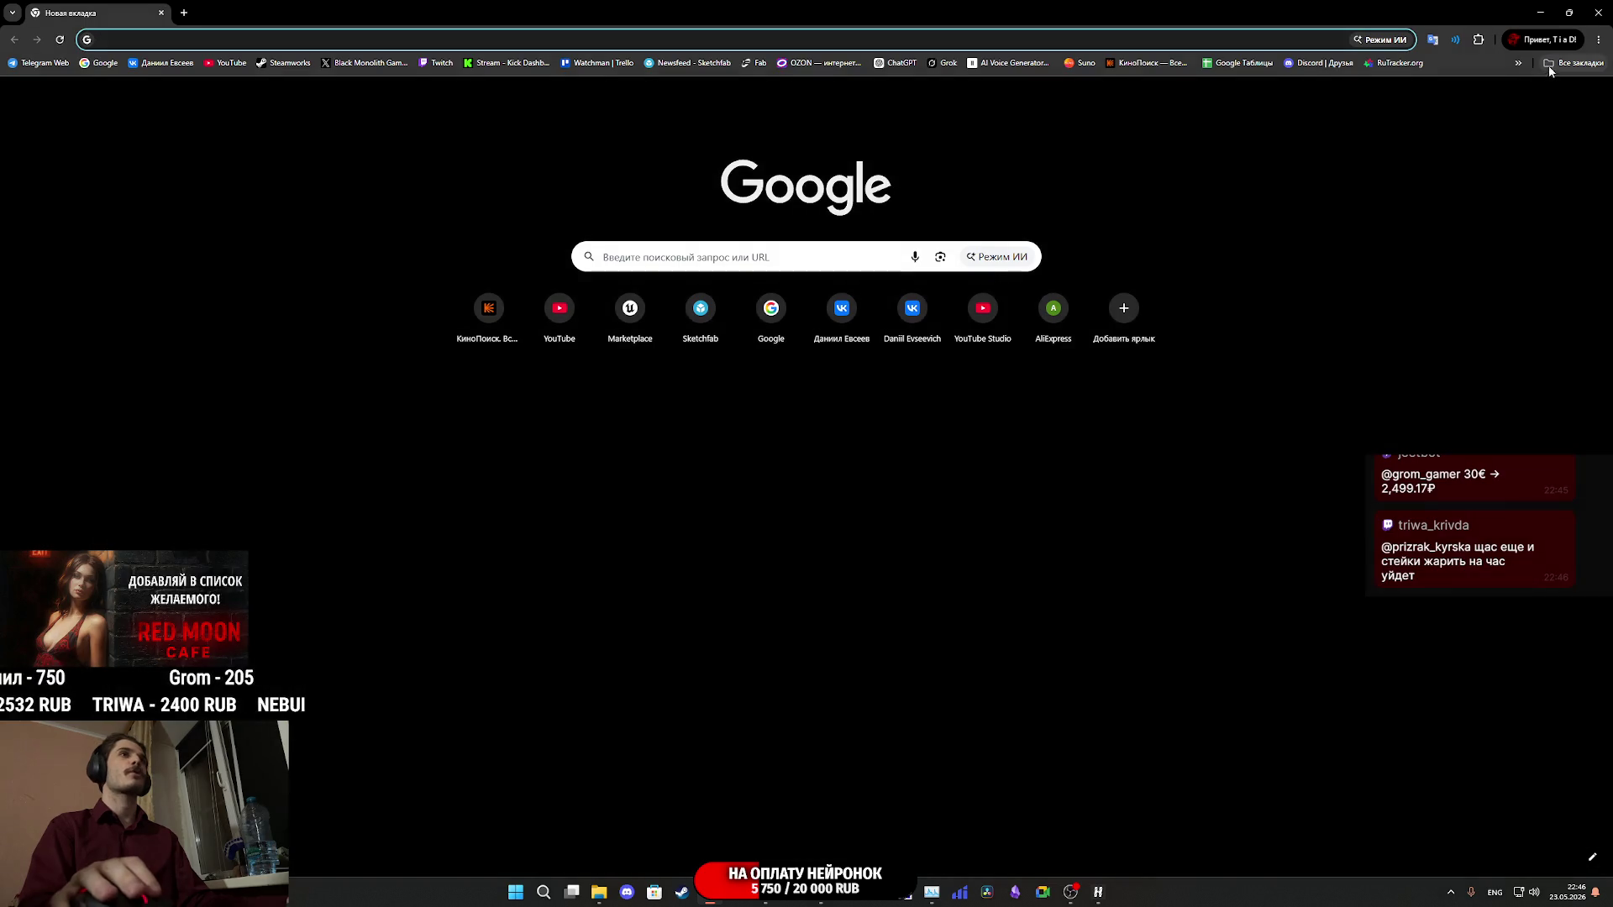
# Open Gemini from All Bookmarks, retrying with the gemini.google.com/app bookmark after the unsupported page.
pyautogui.click(1561, 64)
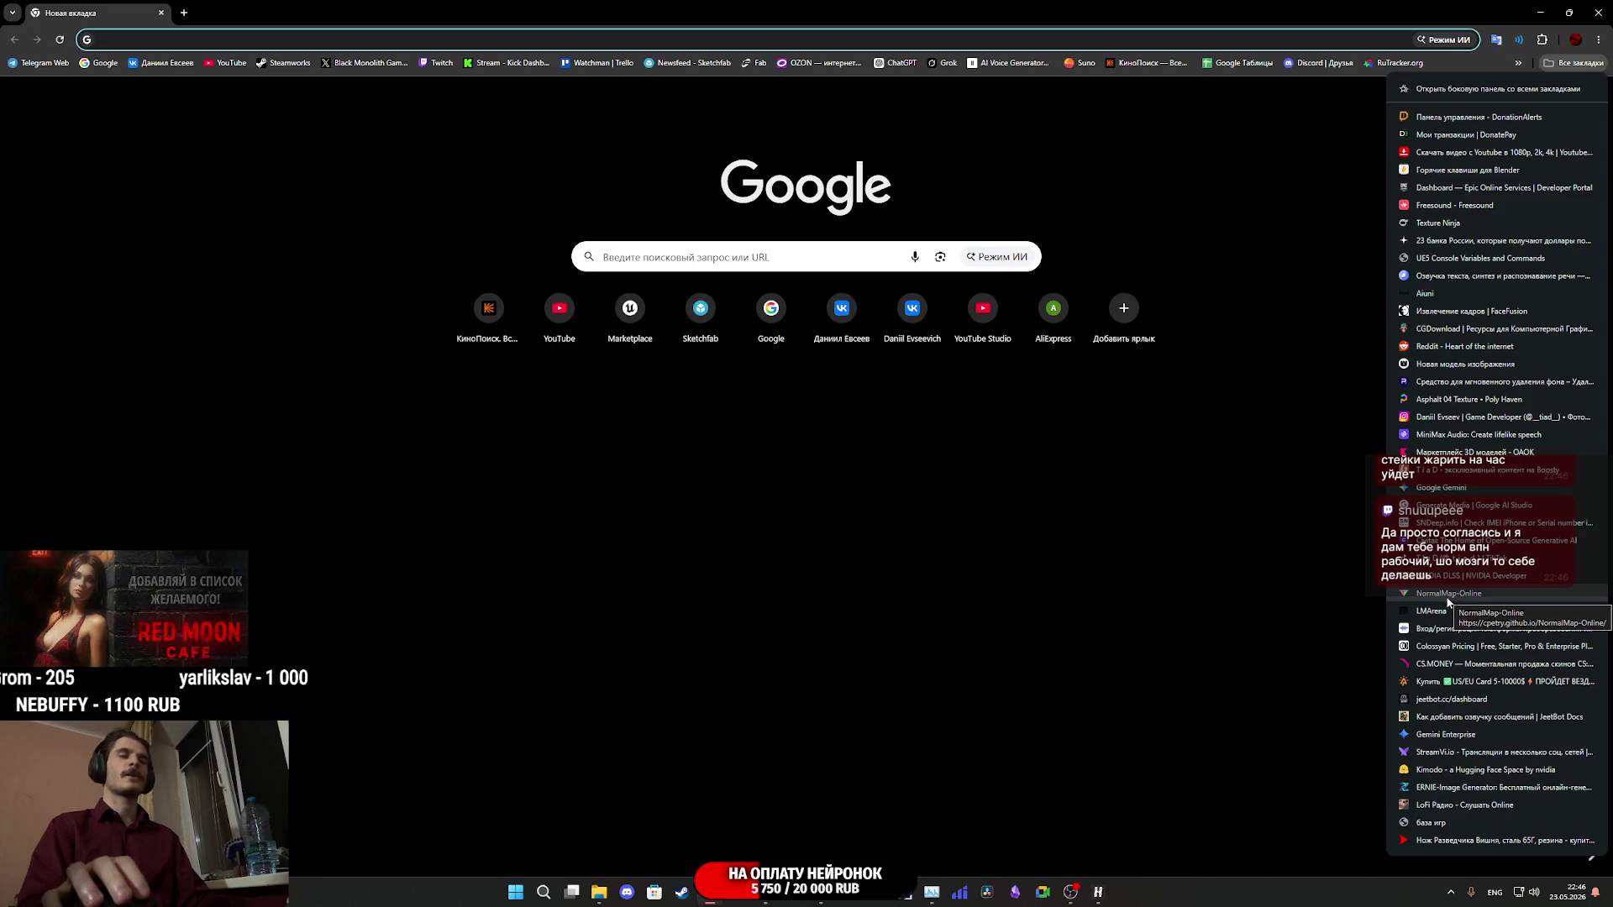
pyautogui.click(1441, 487)
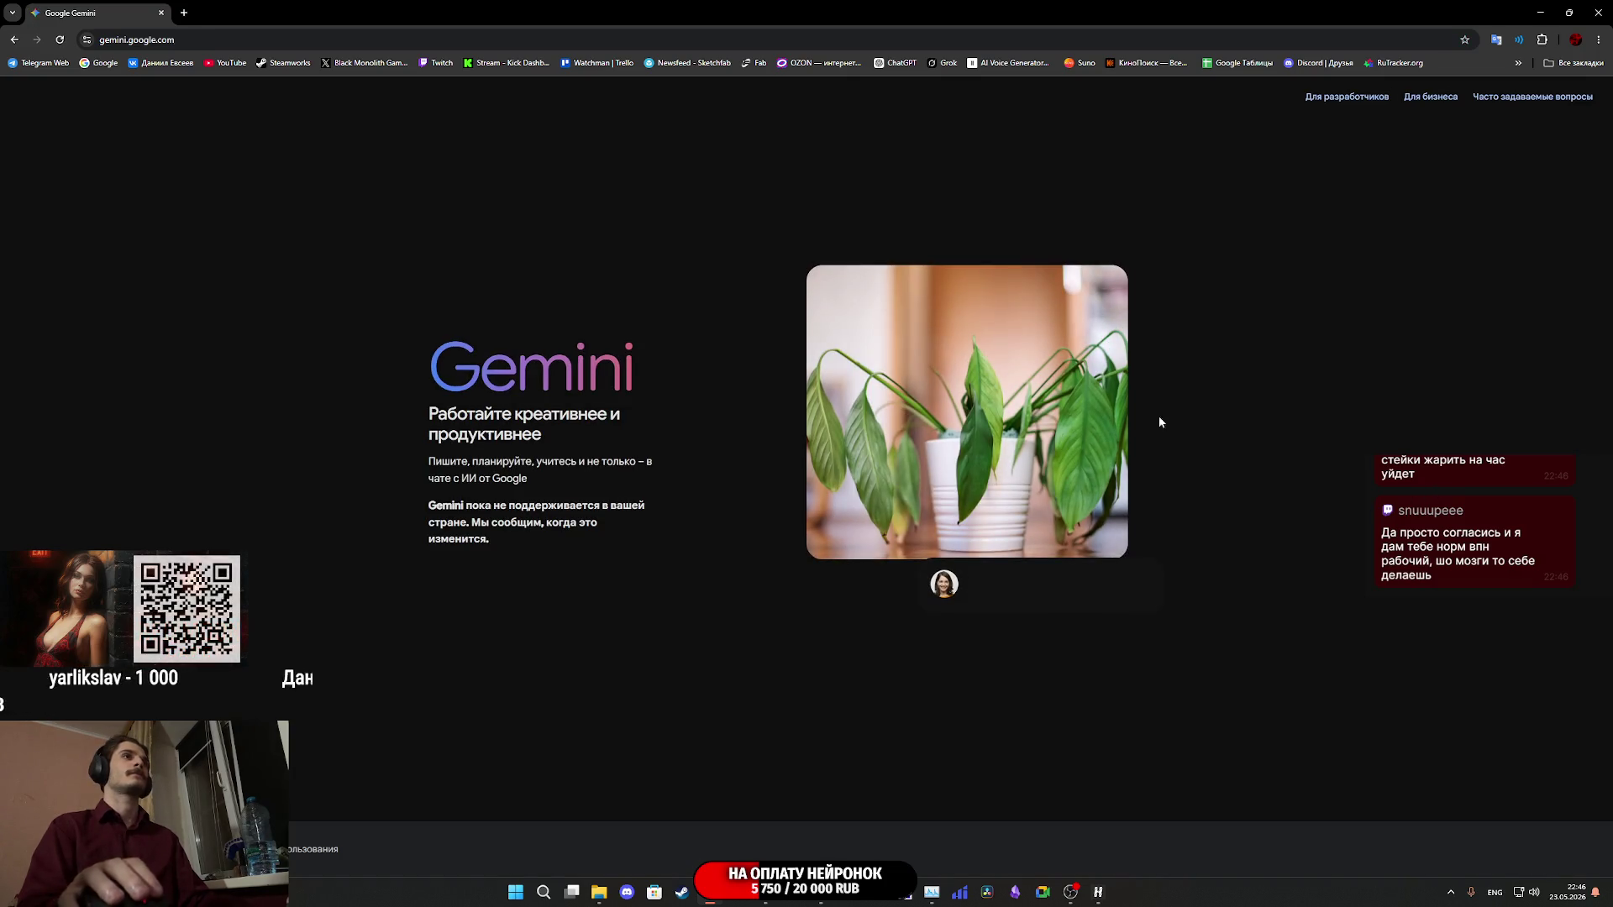
pyautogui.click(1596, 11)
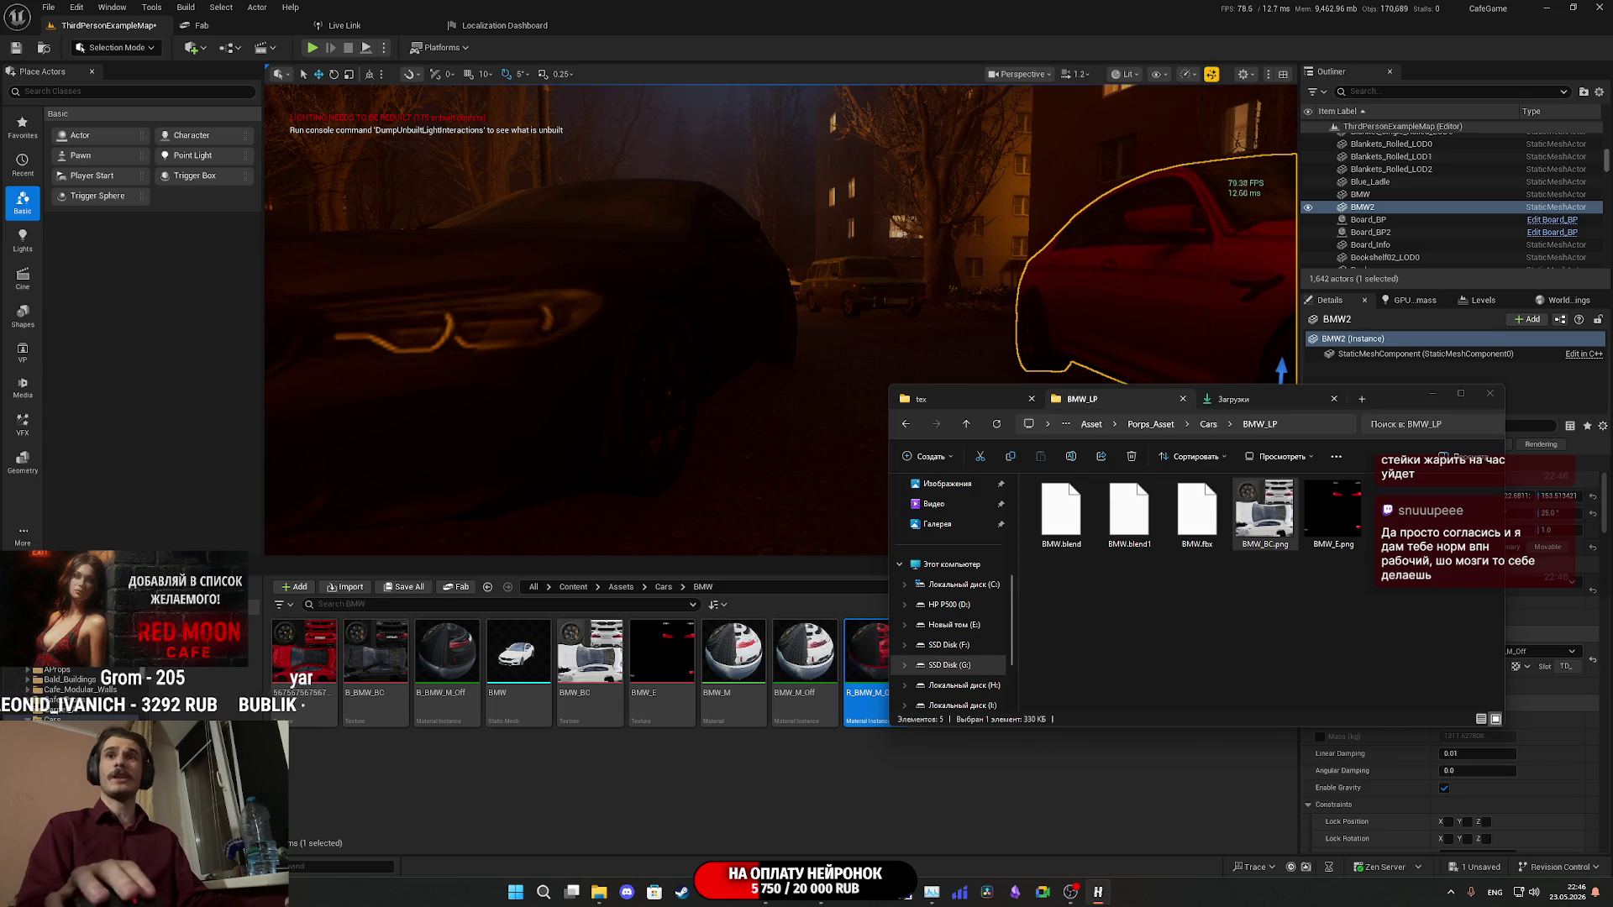
pyautogui.click(708, 892)
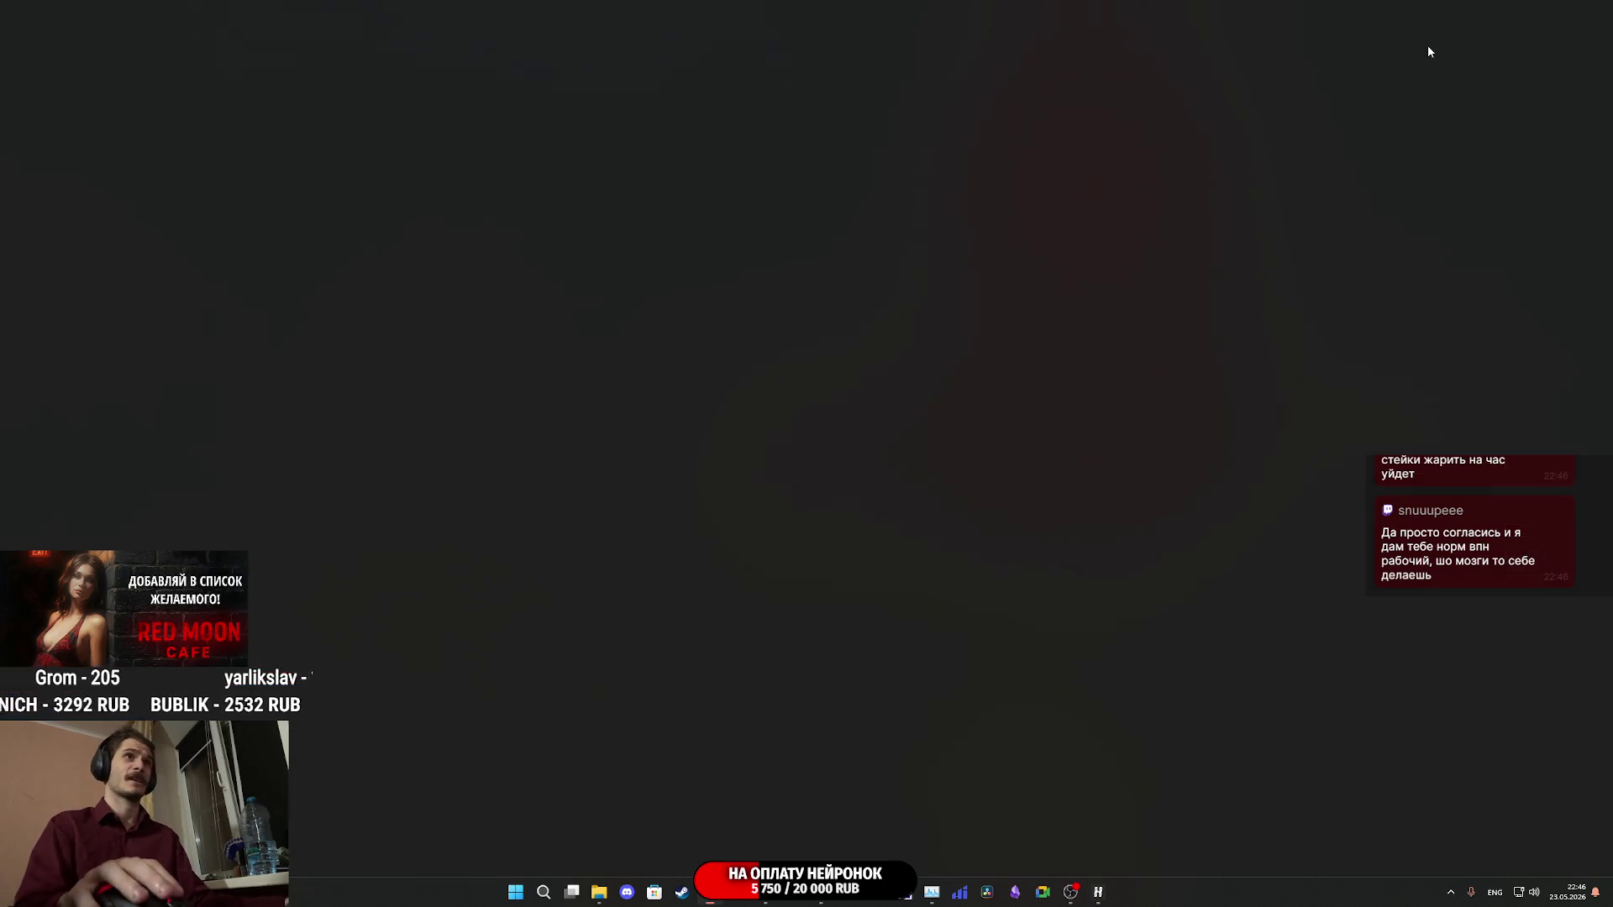
pyautogui.click(1572, 63)
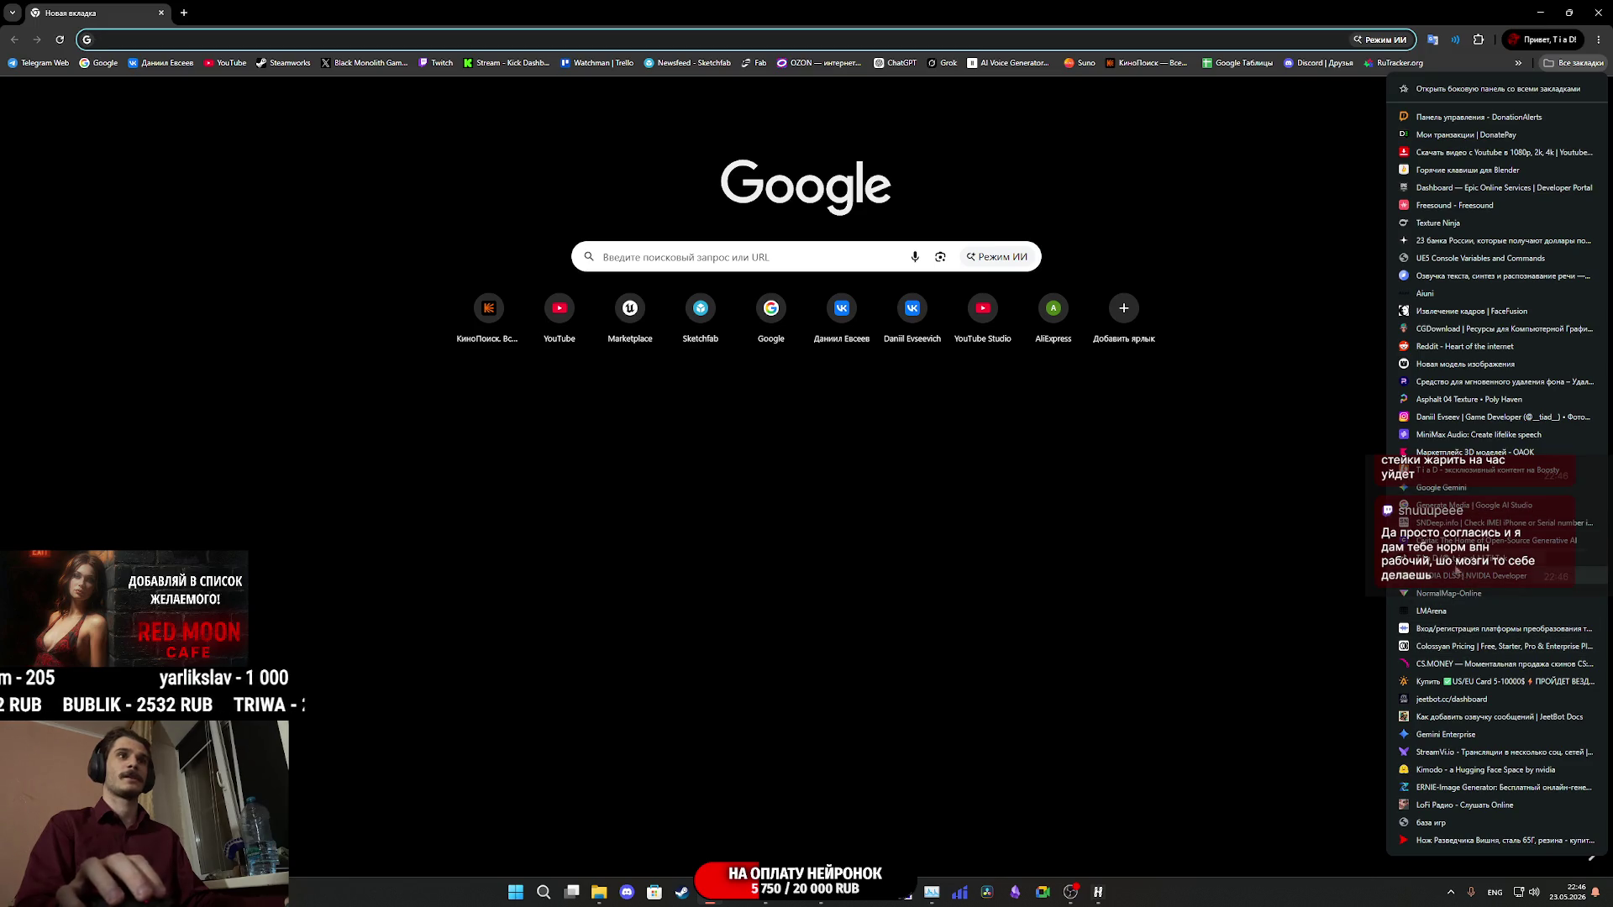
pyautogui.click(1429, 488)
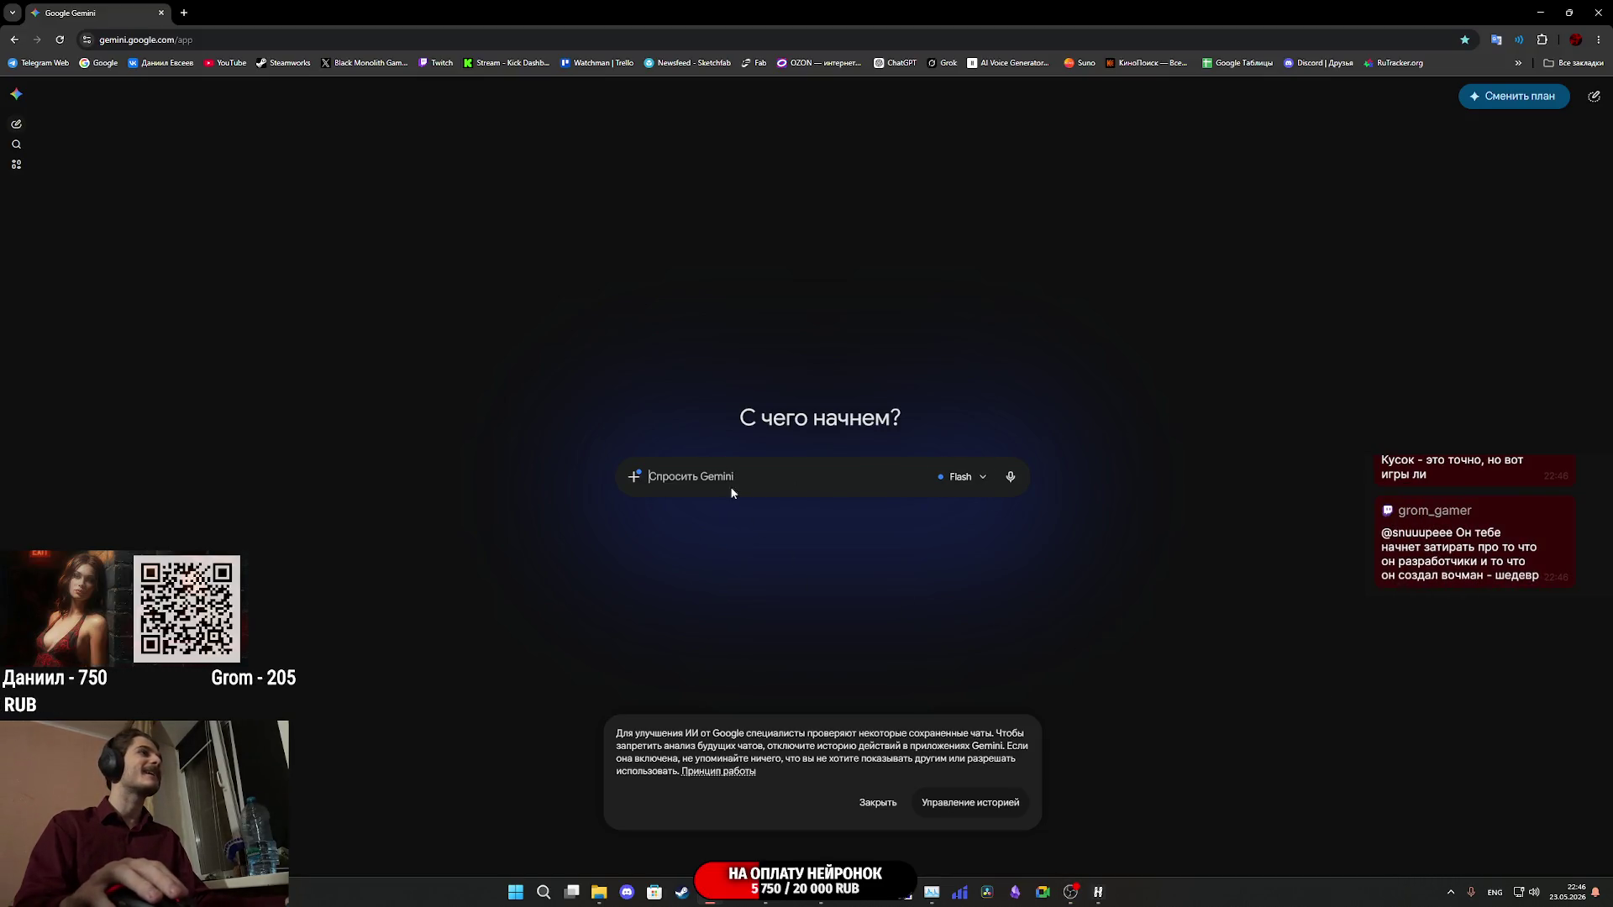
# Dismiss the chat-history privacy notice and switch Gemini to Create images mode.
pyautogui.click(878, 802)
pyautogui.click(631, 476)
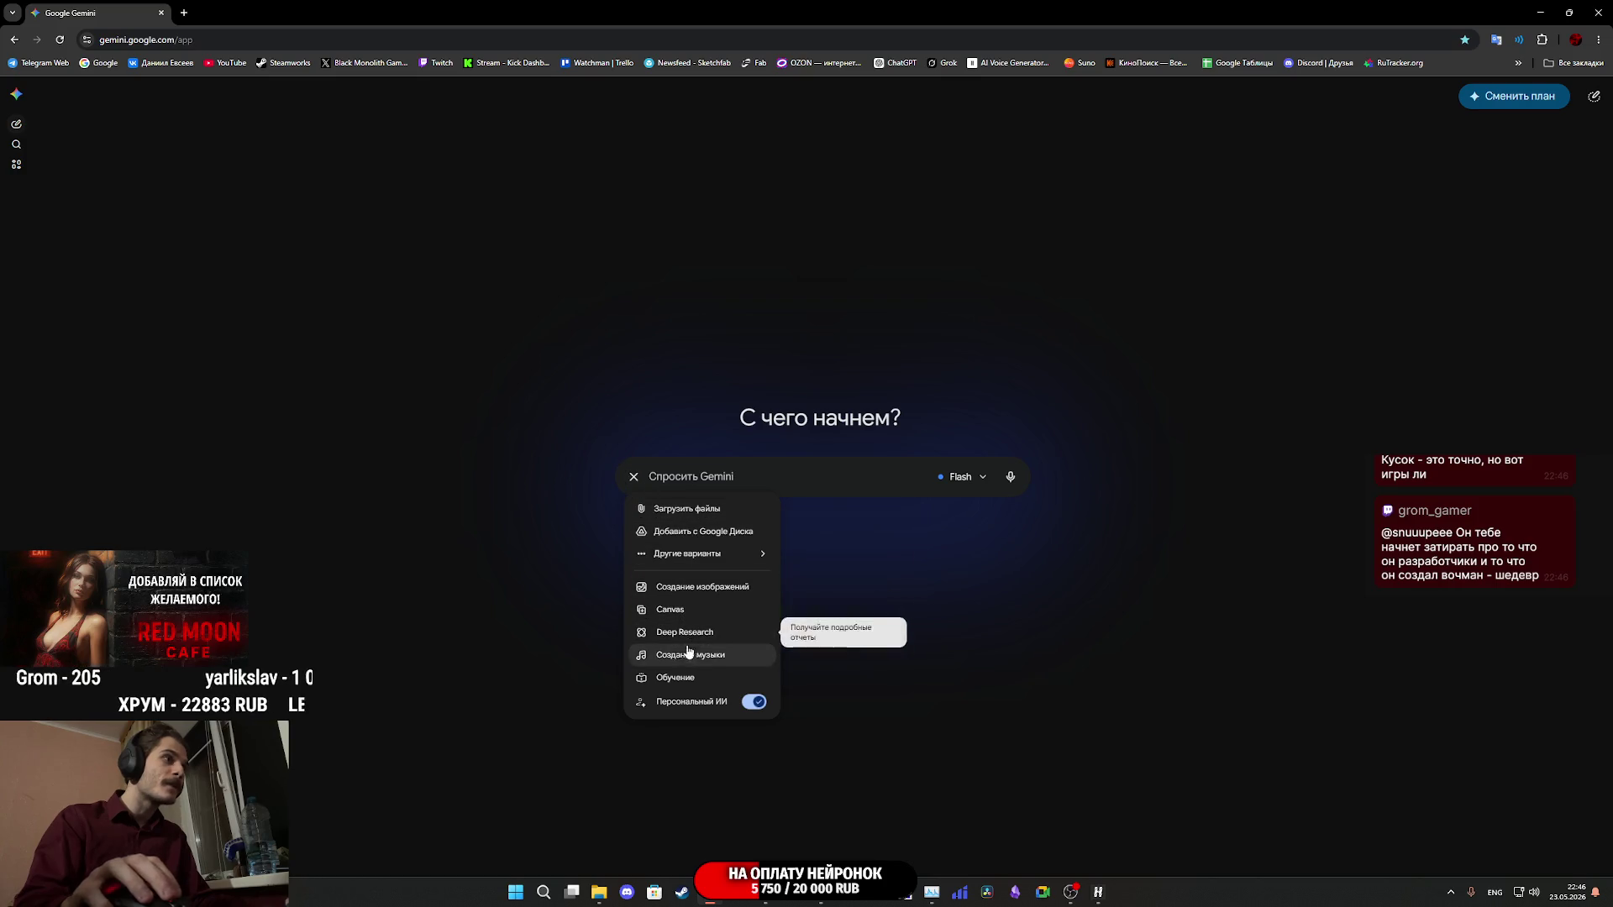
pyautogui.click(702, 586)
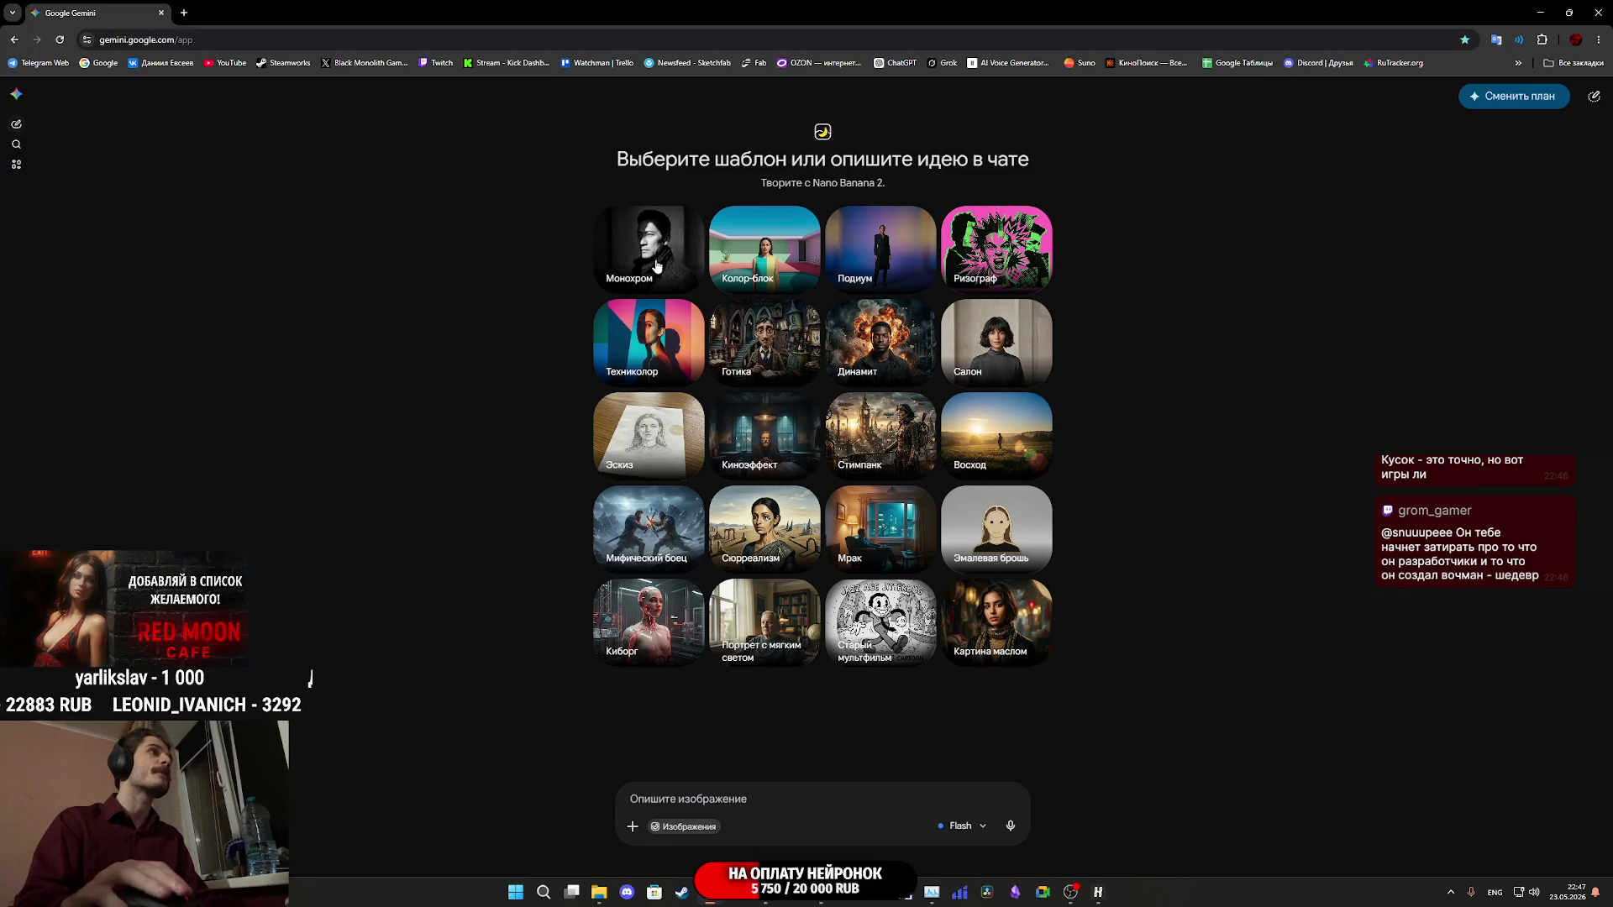
# Paste the red-recolour, region-36 plate prompt, attach BMW_BC.png, and send the request.
pyautogui.click(699, 801)
pyautogui.write('поменяй цвет машины на этой текстуре на красный цвет и измени номера машины любые номера с 36 регионом')
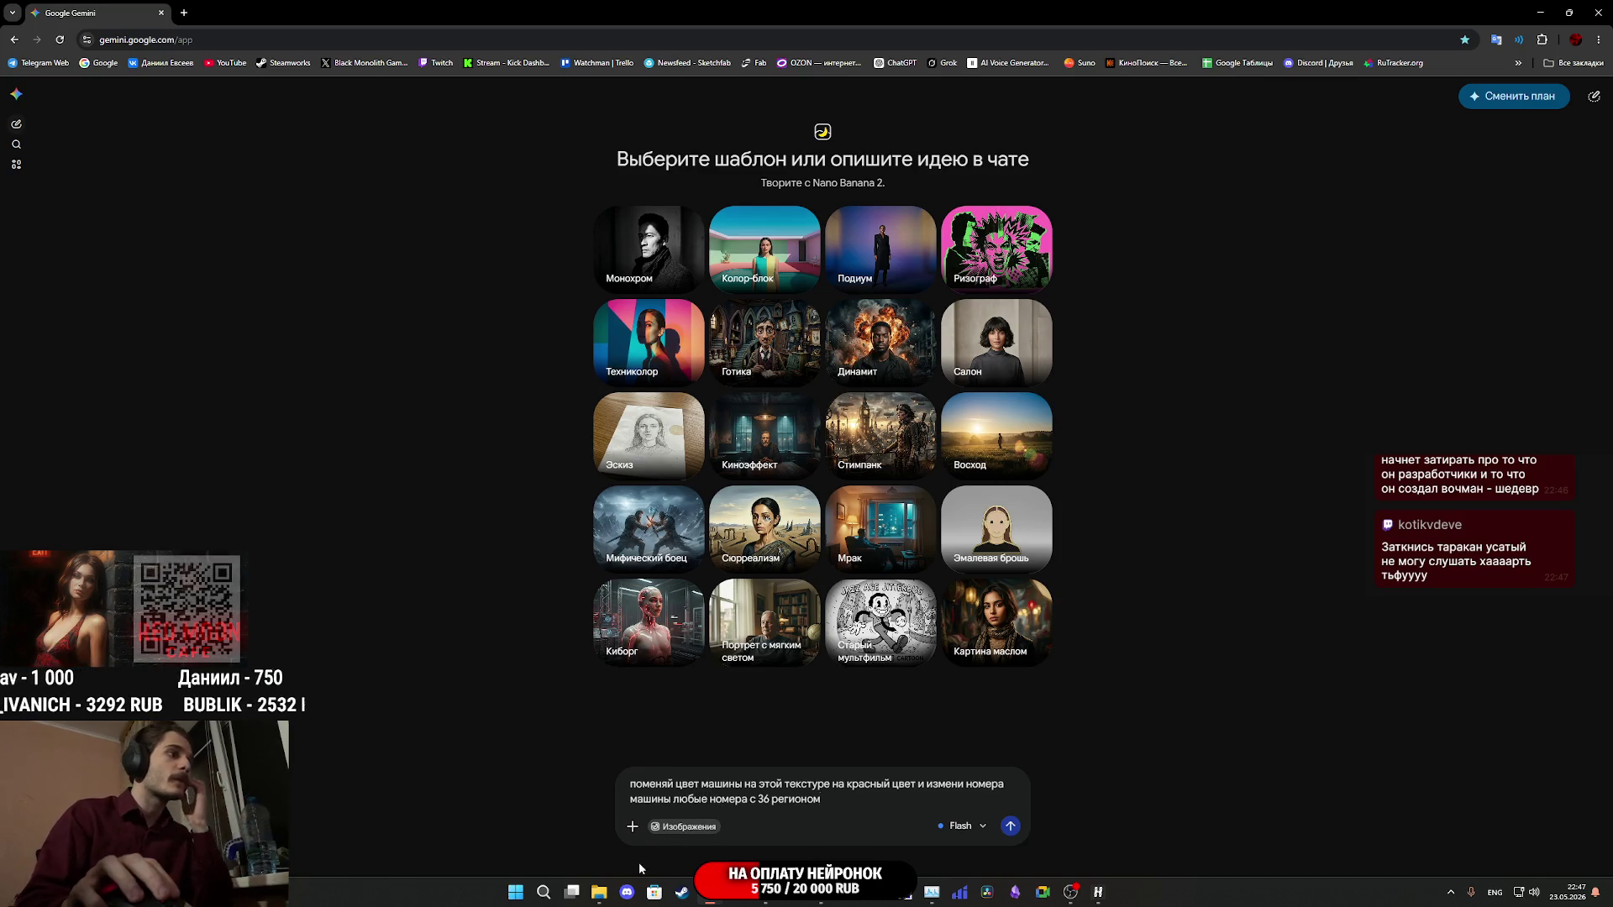
pyautogui.click(595, 899)
pyautogui.moveTo(1265, 514)
pyautogui.mouseDown()
pyautogui.moveTo(788, 796)
pyautogui.moveTo(808, 797)
pyautogui.mouseUp()
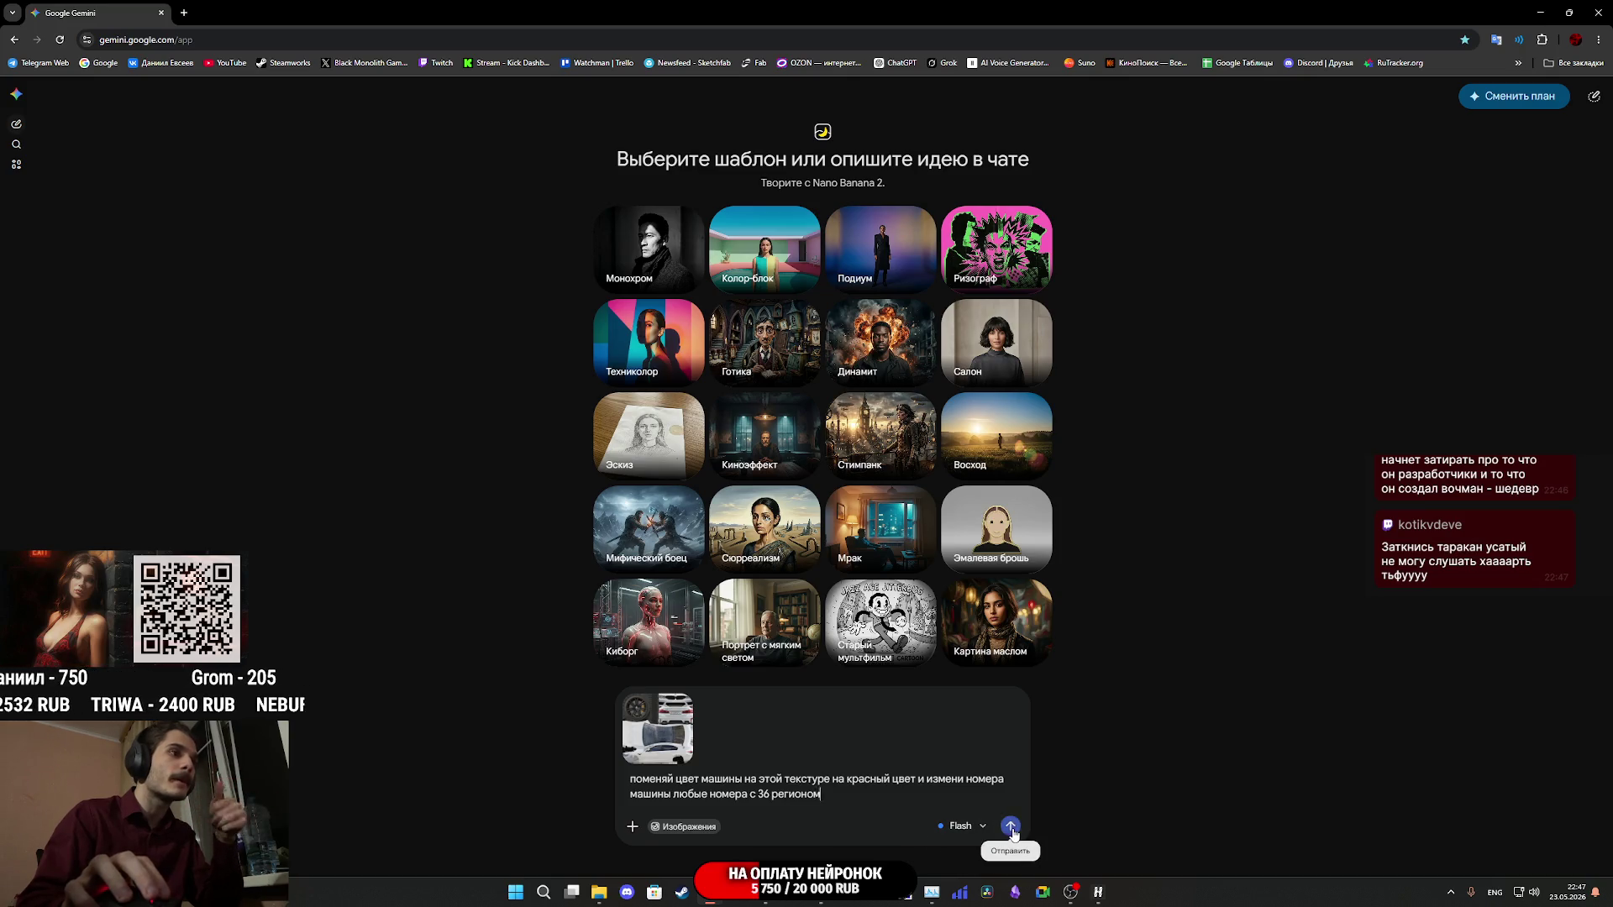
pyautogui.click(1011, 827)
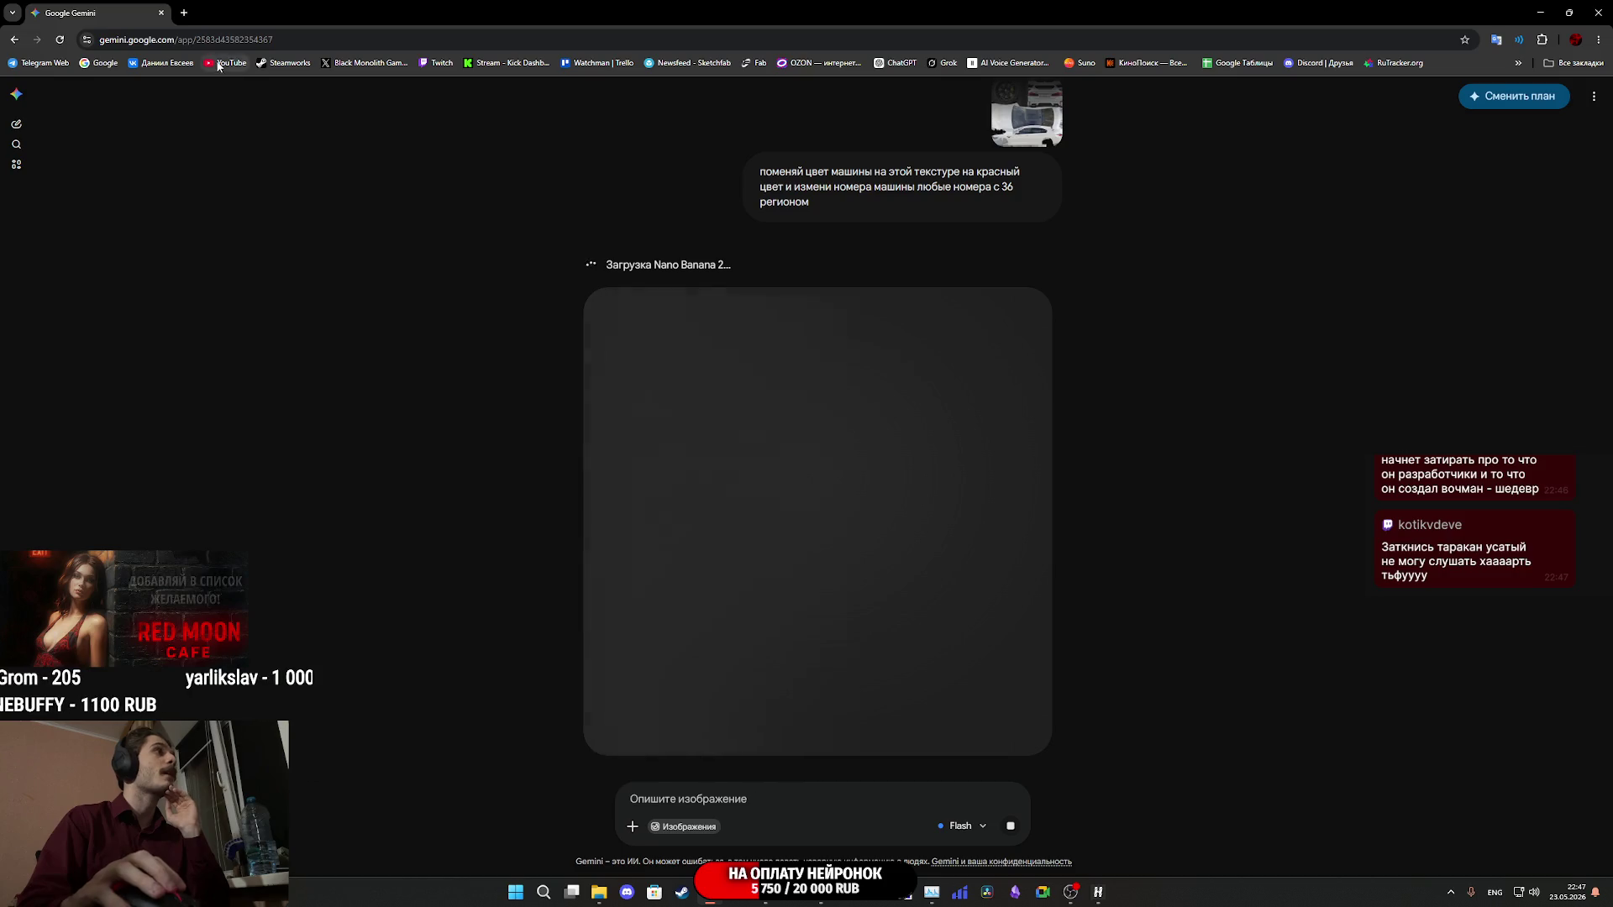
# Save Gemini's generated maroon BMW texture to Downloads, then bring Photoshop to the front.
pyautogui.keyDown('ctrl'); pyautogui.keyDown('shift'); pyautogui.click(226, 62); pyautogui.keyUp('shift'); pyautogui.keyUp('ctrl')
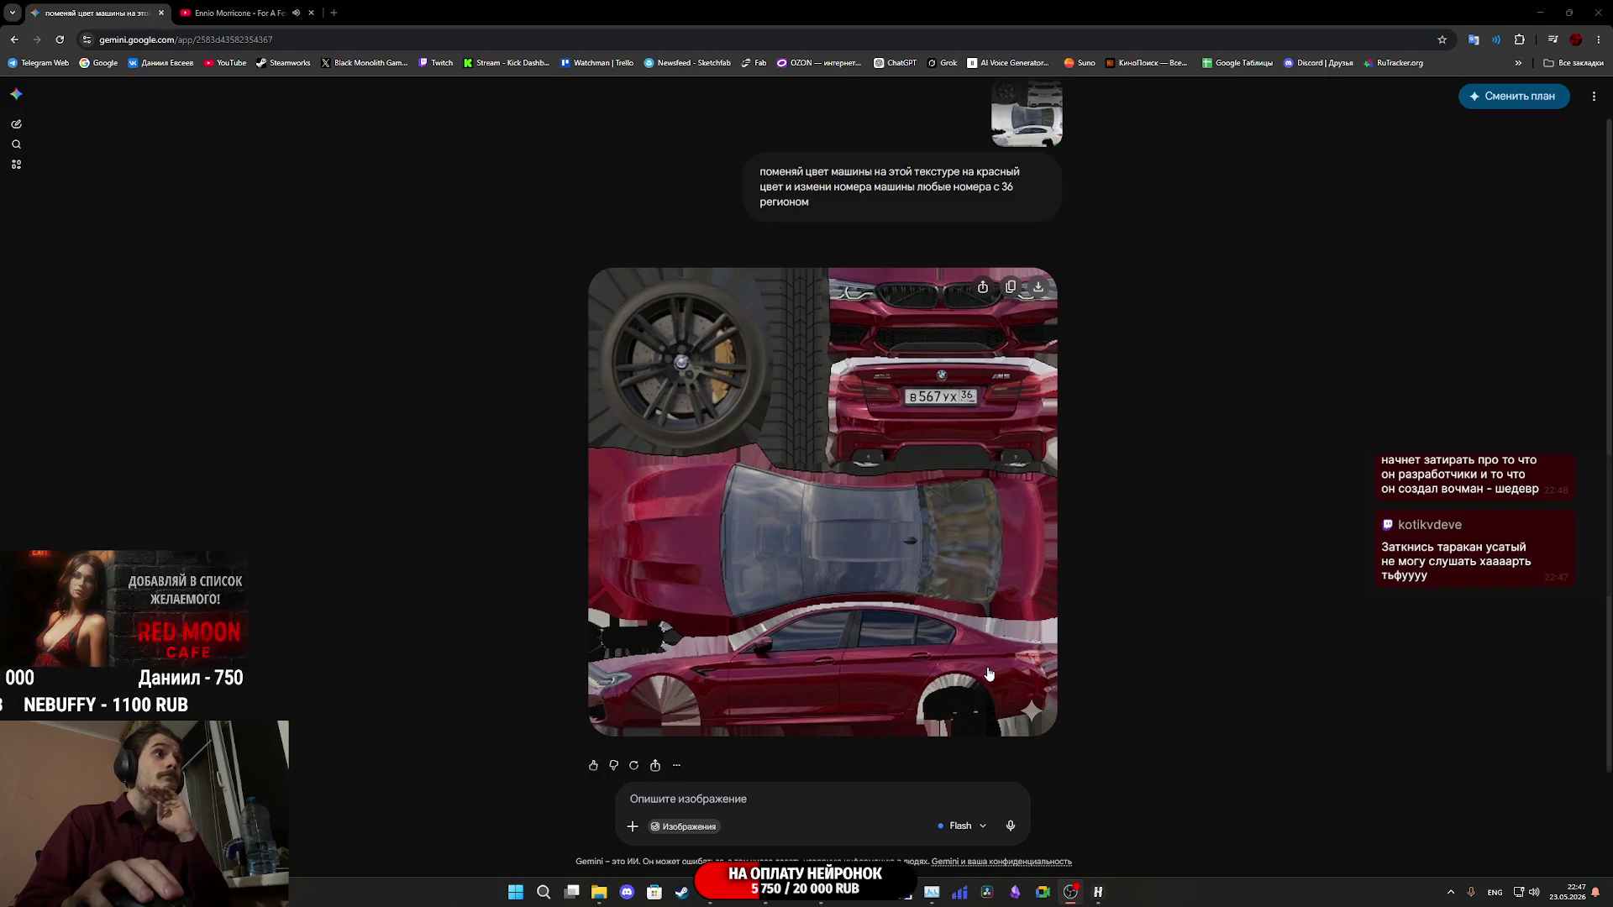
pyautogui.rightClick(941, 408)
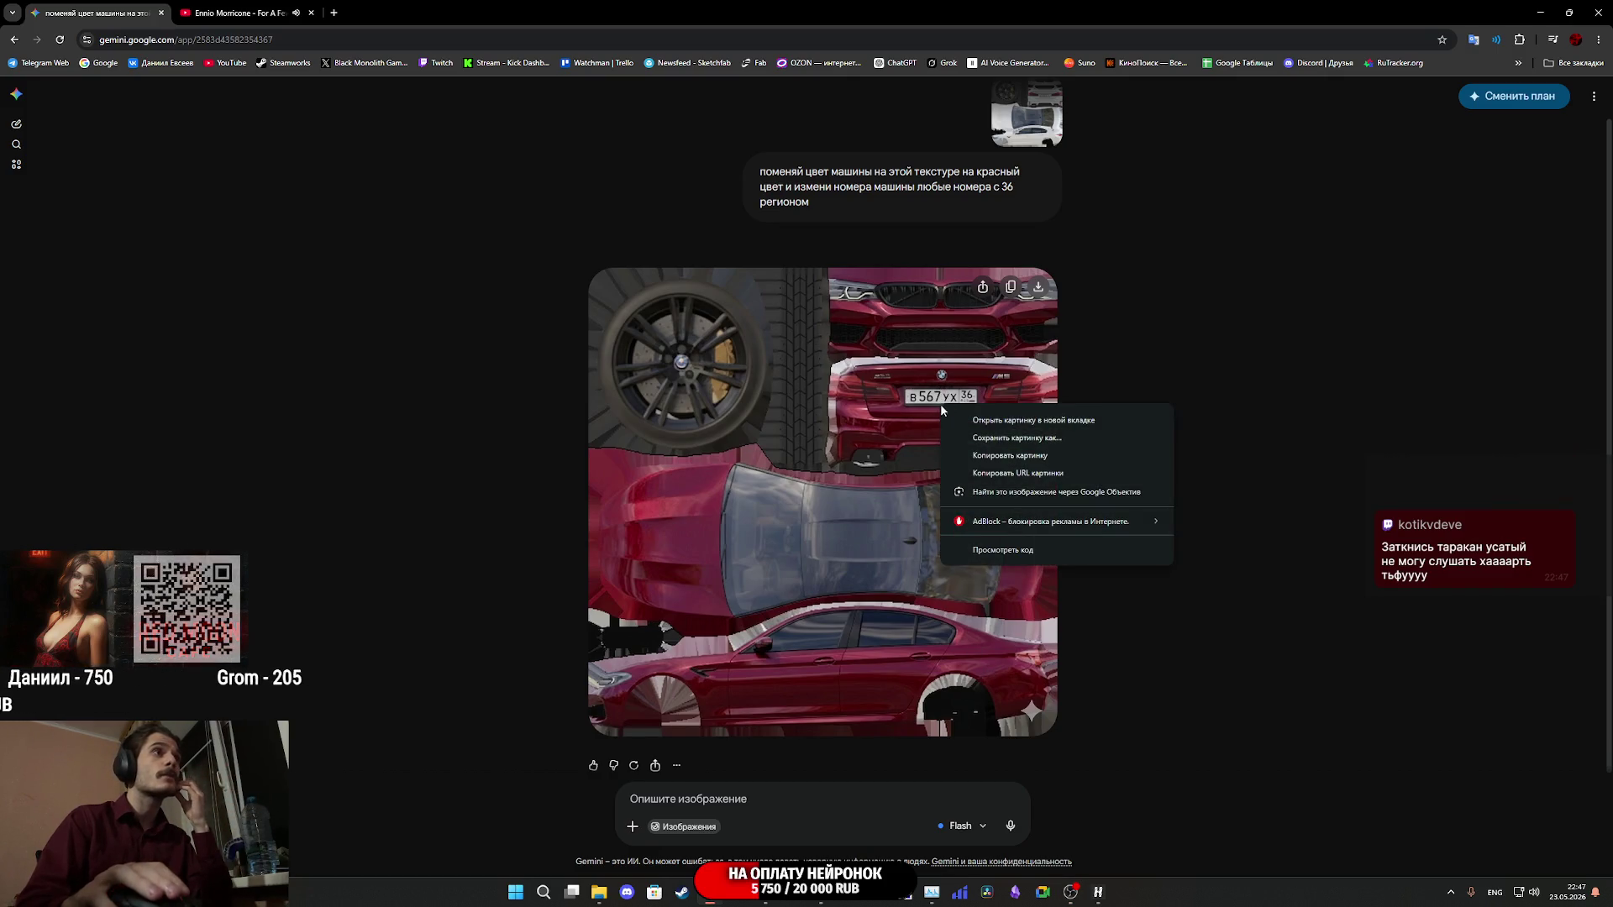
pyautogui.click(1006, 439)
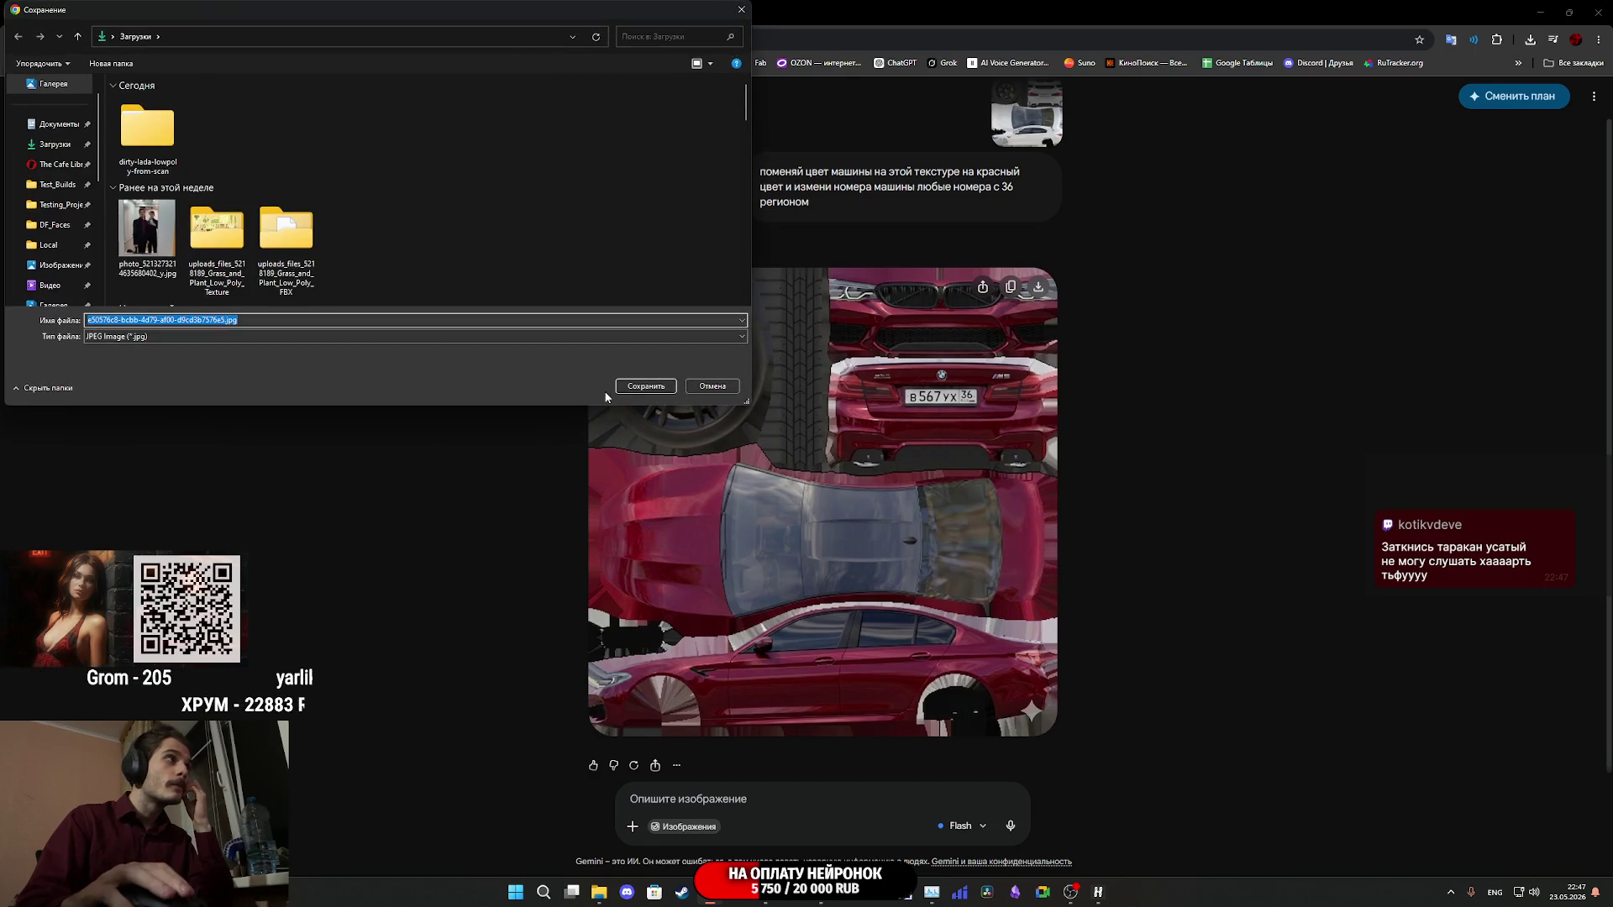
pyautogui.click(645, 386)
pyautogui.click(820, 892)
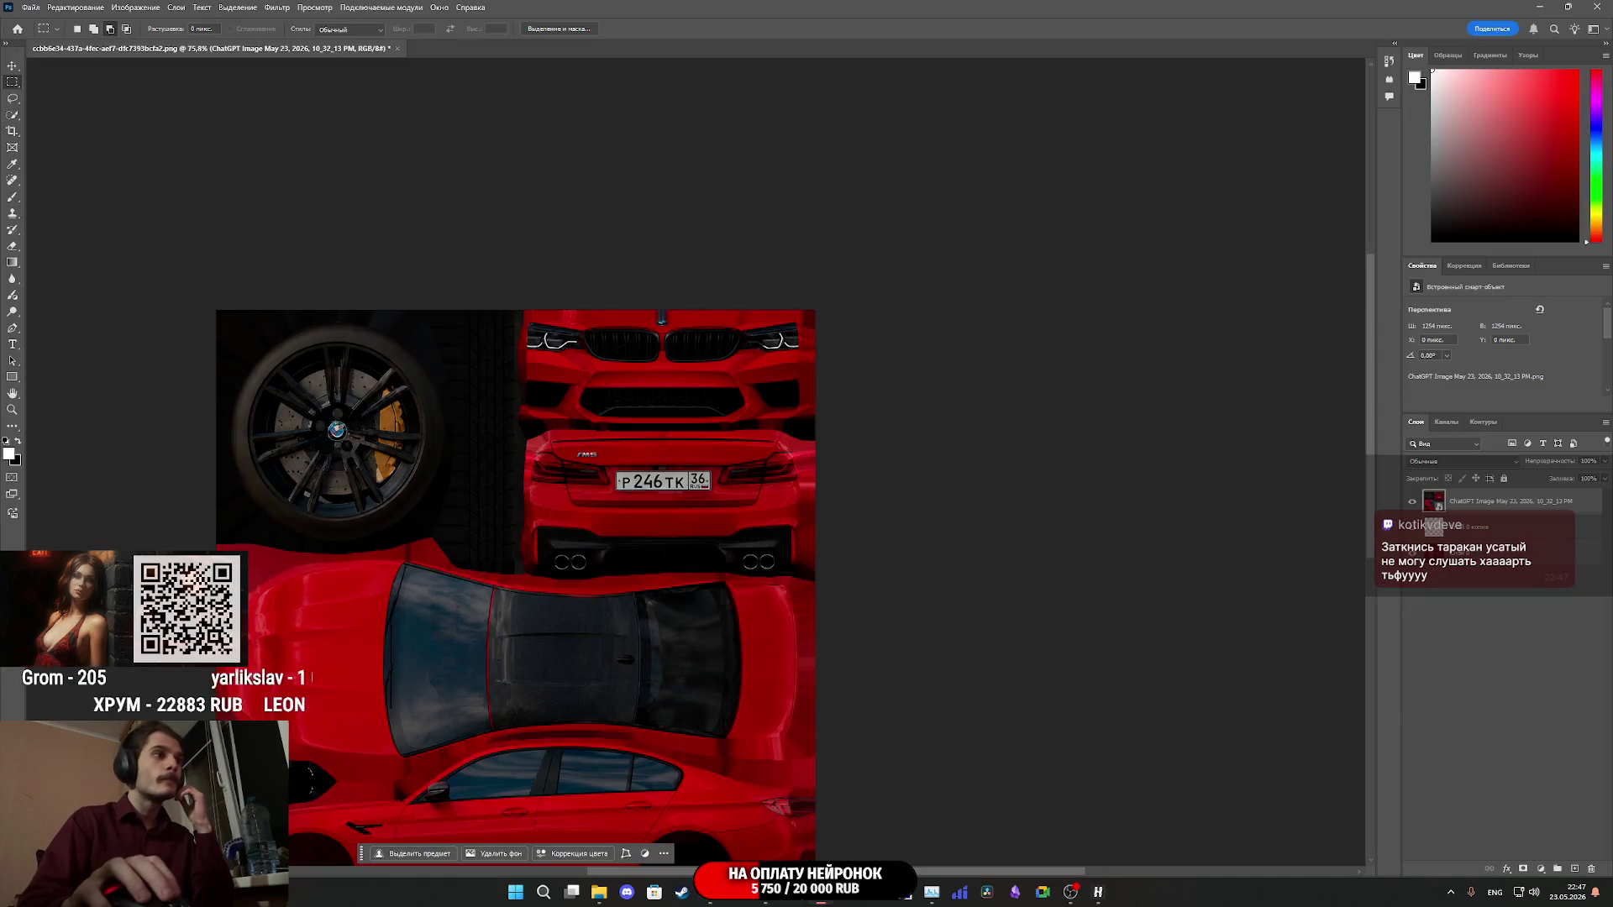
# Drag the downloaded e50576c8 jpg from the refreshed Downloads folder onto the Photoshop canvas.
pyautogui.scroll(-2, 673, 729)
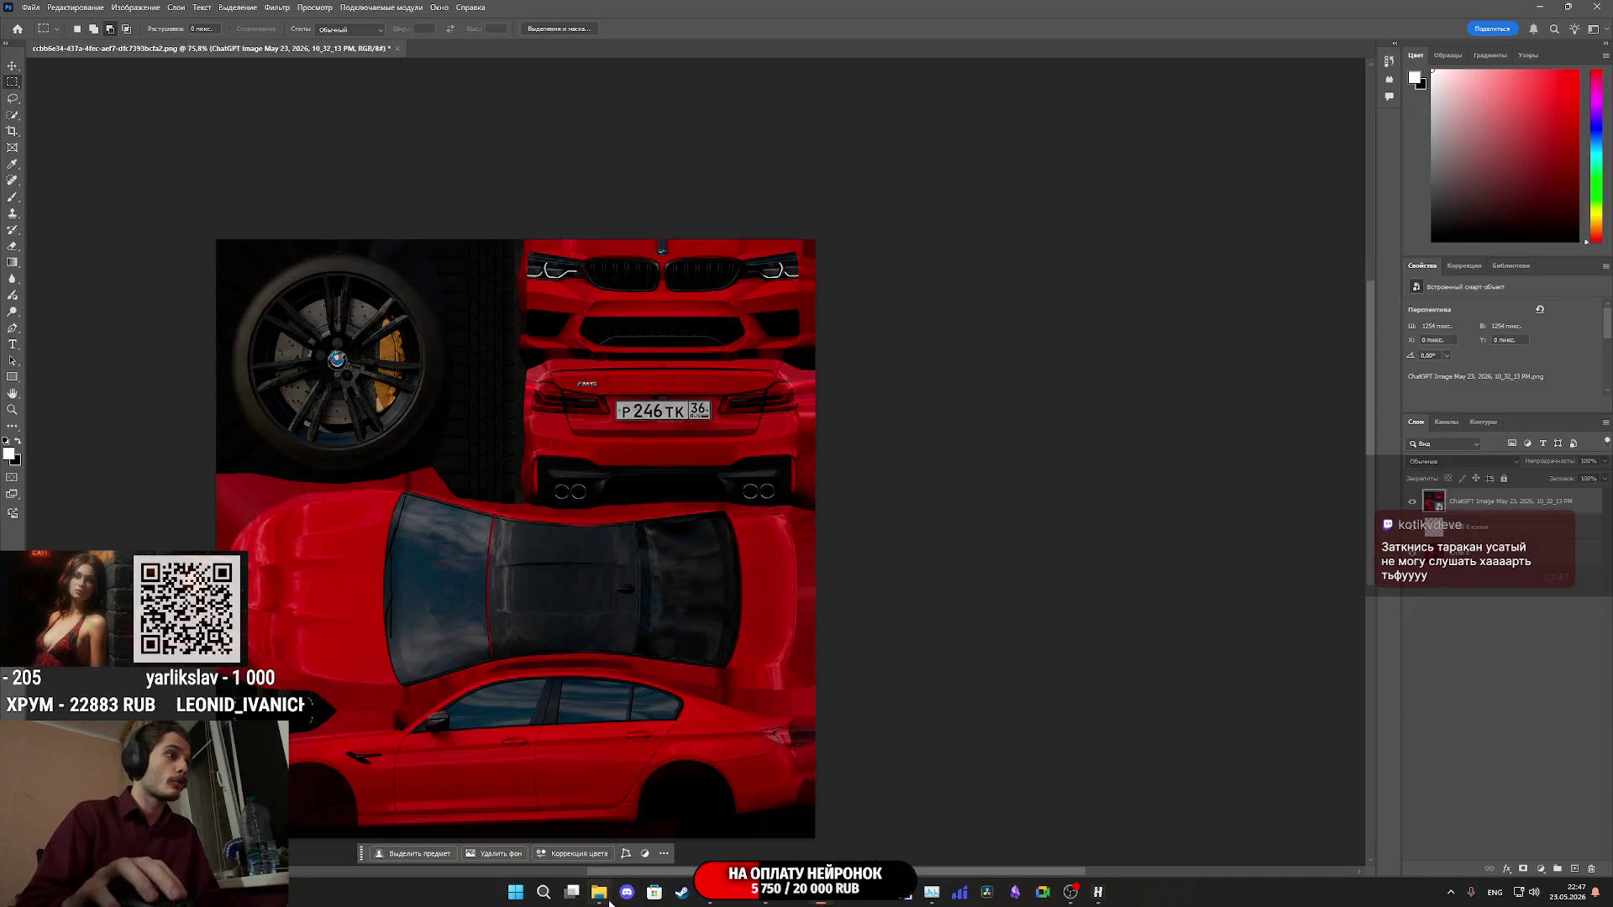
pyautogui.click(592, 840)
pyautogui.click(1260, 395)
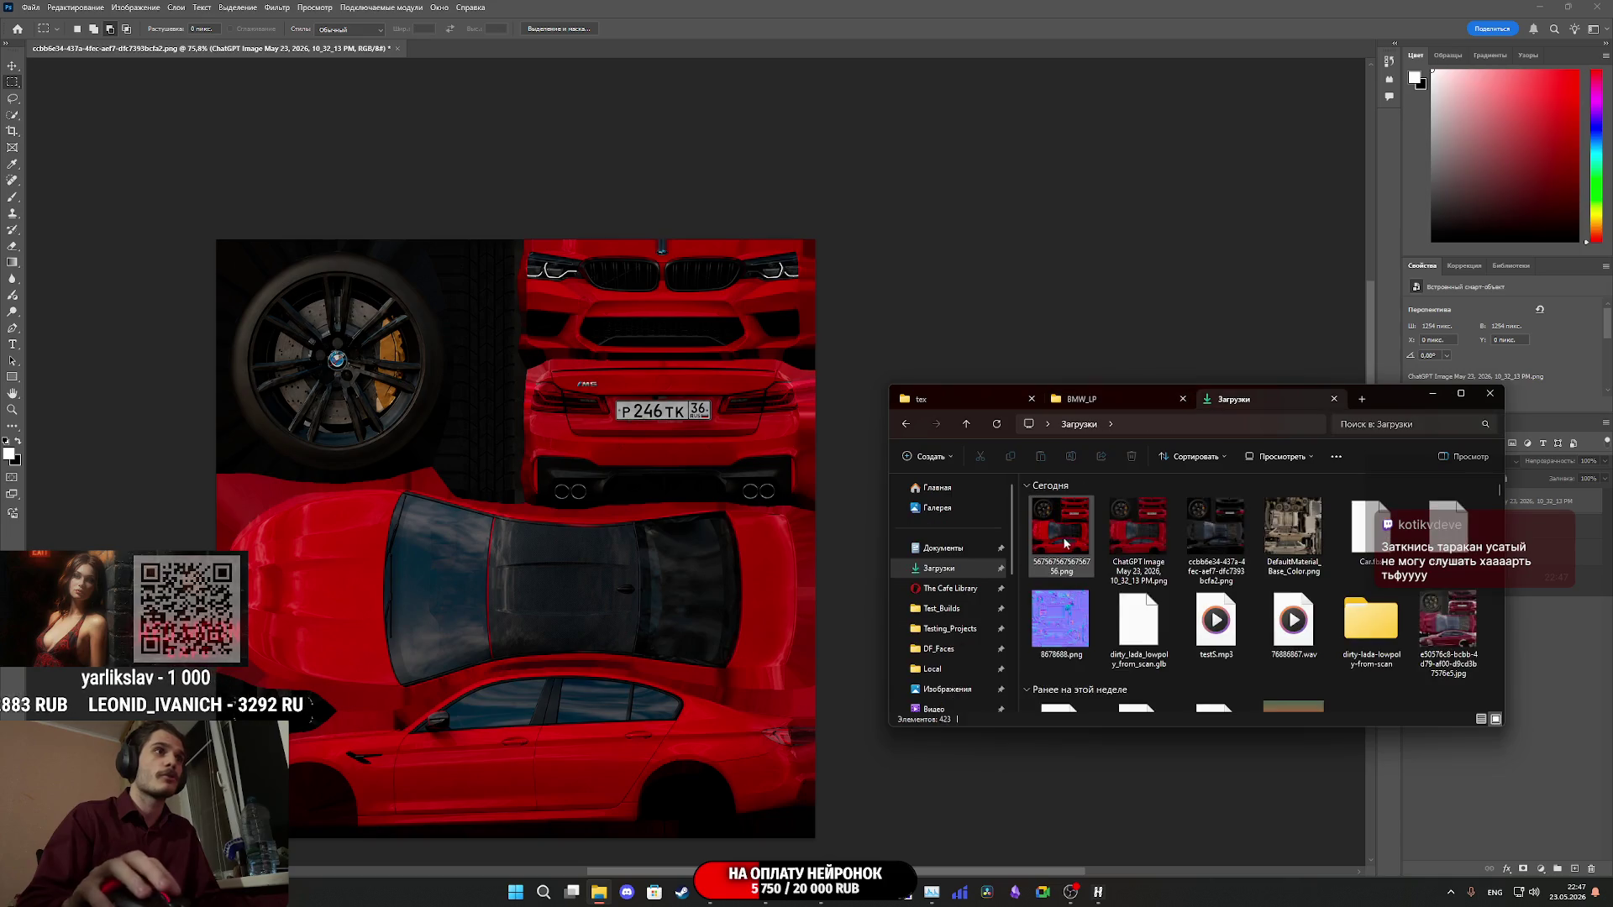
pyautogui.click(996, 426)
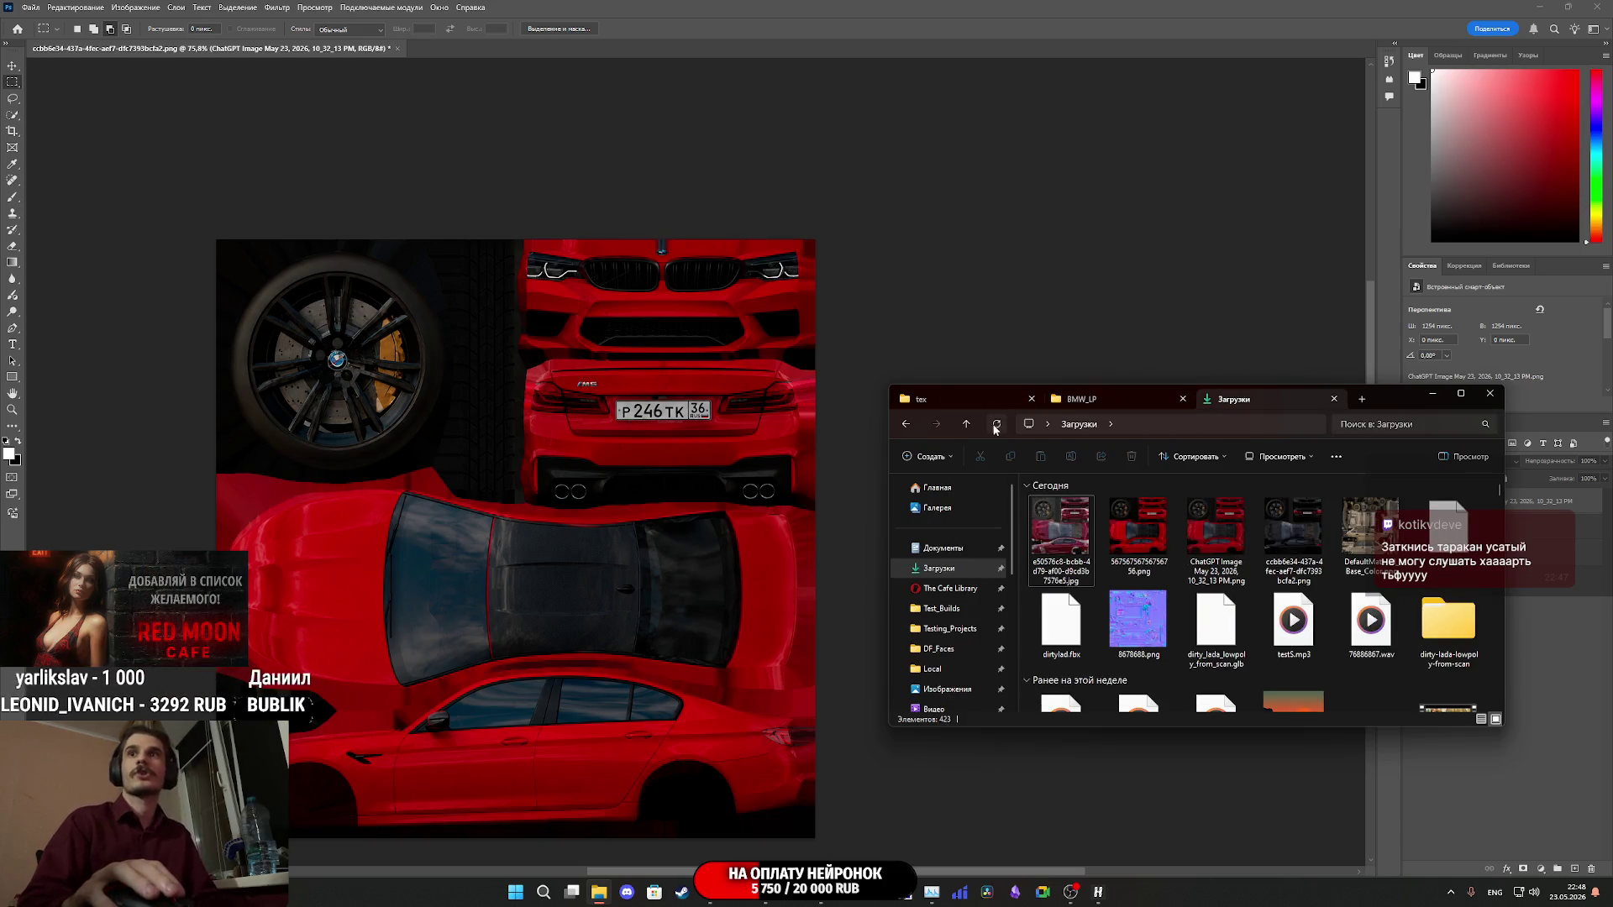
pyautogui.click(1067, 552)
pyautogui.moveTo(1061, 547)
pyautogui.mouseDown()
pyautogui.moveTo(767, 504)
pyautogui.moveTo(653, 522)
pyautogui.mouseUp()
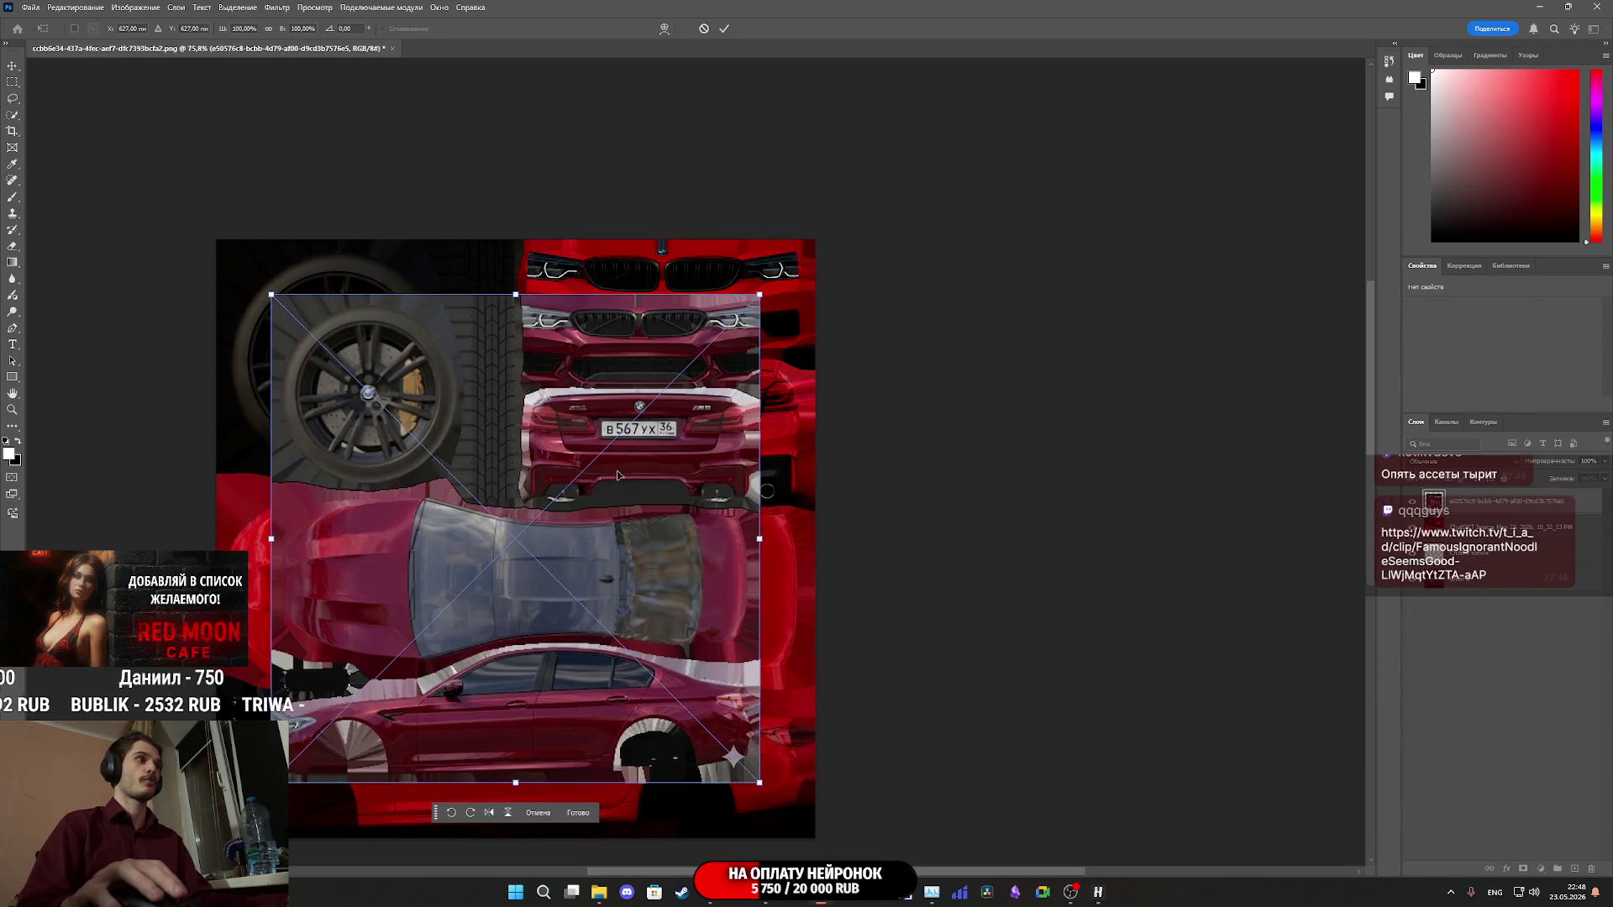
# Stretch the placed texture's top and bottom edges to cover the canvas and commit.
pyautogui.moveTo(516, 295); pyautogui.dragTo(509, 246)
pyautogui.scroll(-3, 520, 672)
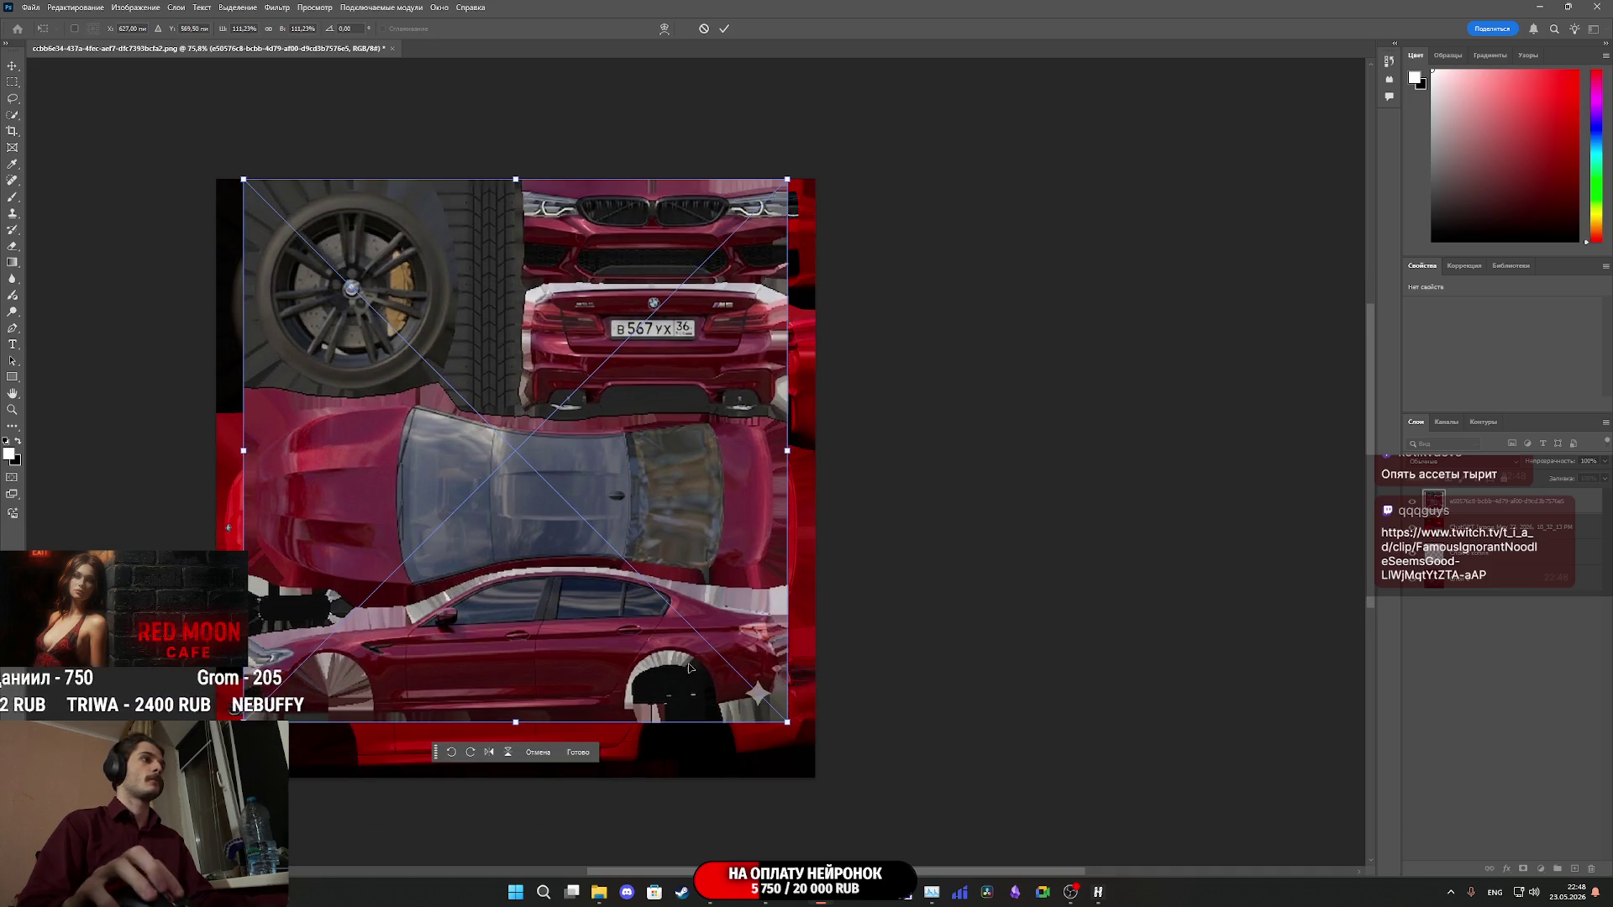
pyautogui.moveTo(516, 693); pyautogui.dragTo(516, 750)
pyautogui.click(724, 28)
pyautogui.scroll(1, 614, 619)
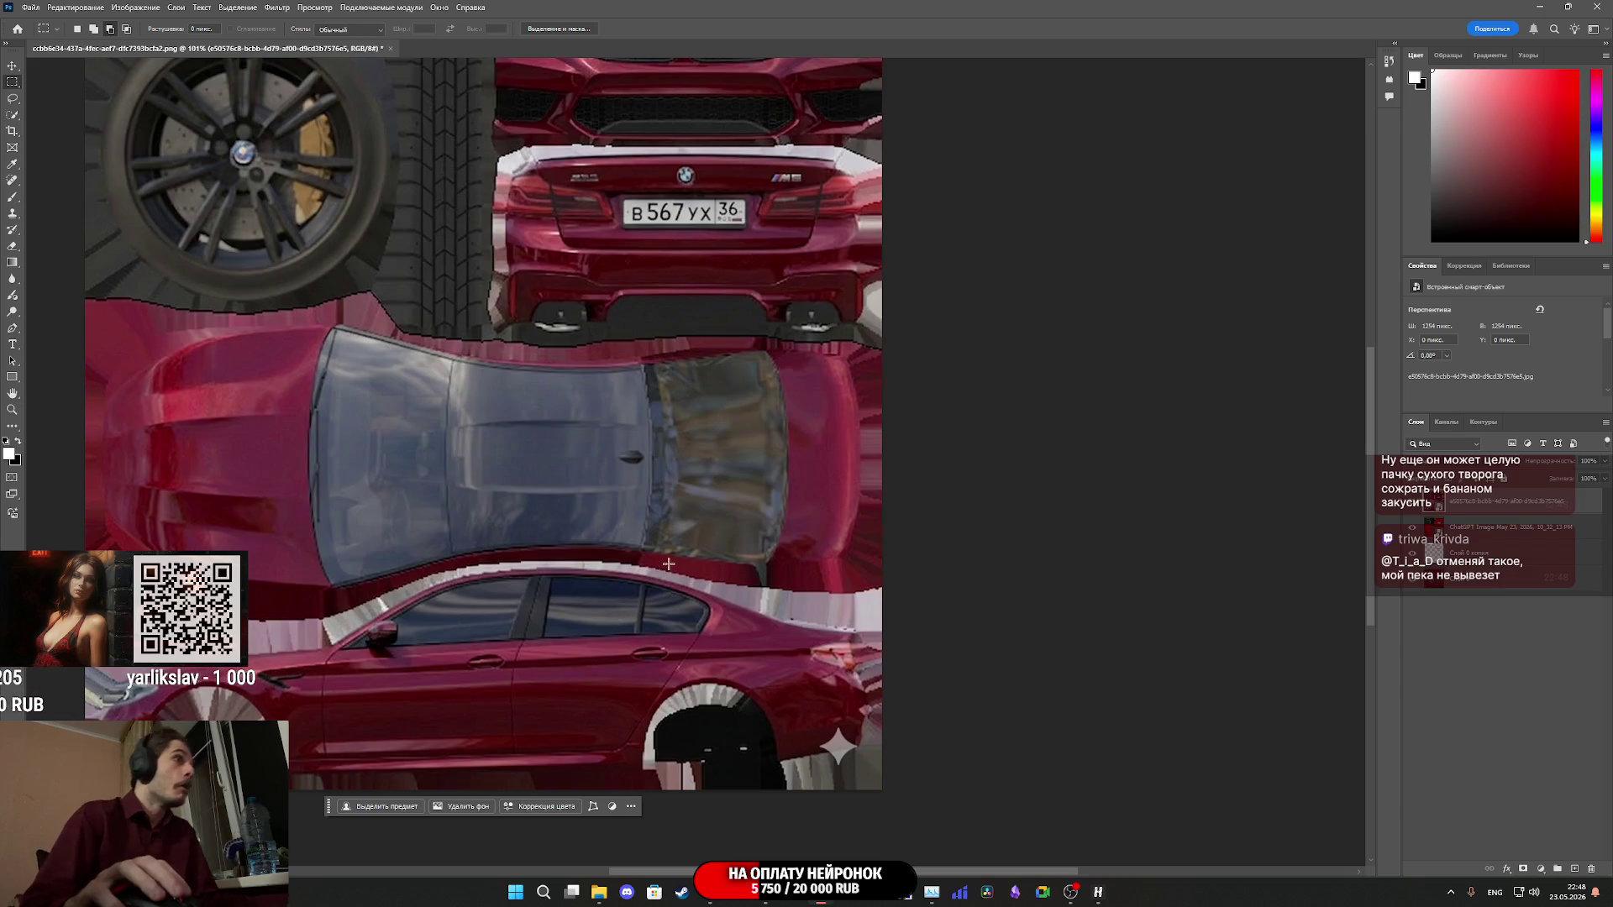
pyautogui.scroll(2, 840, 530)
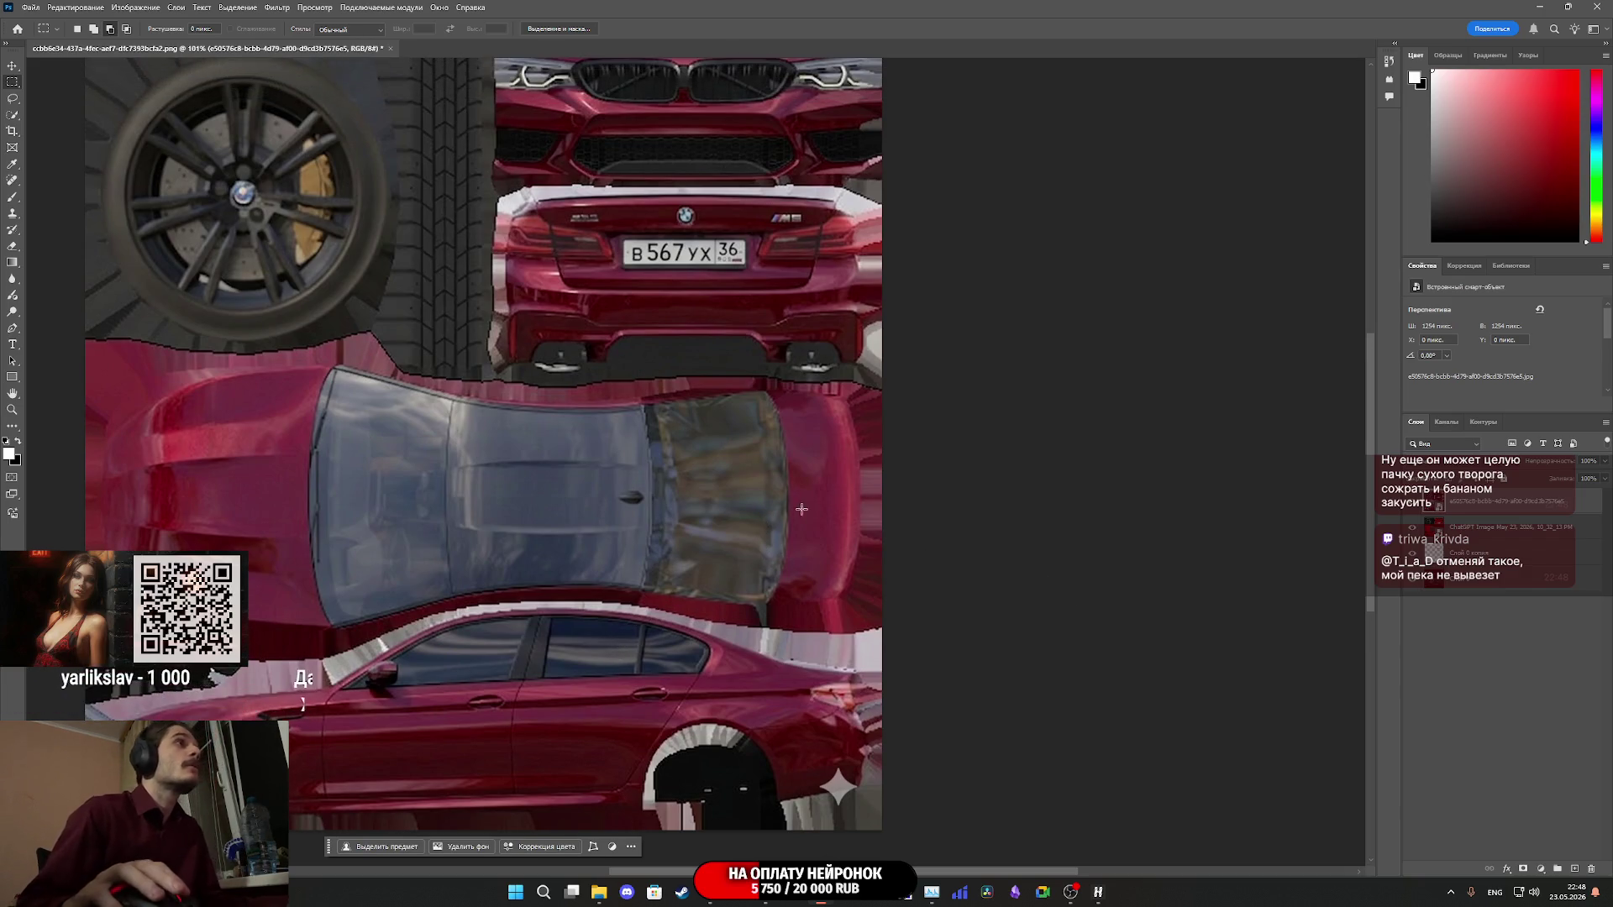
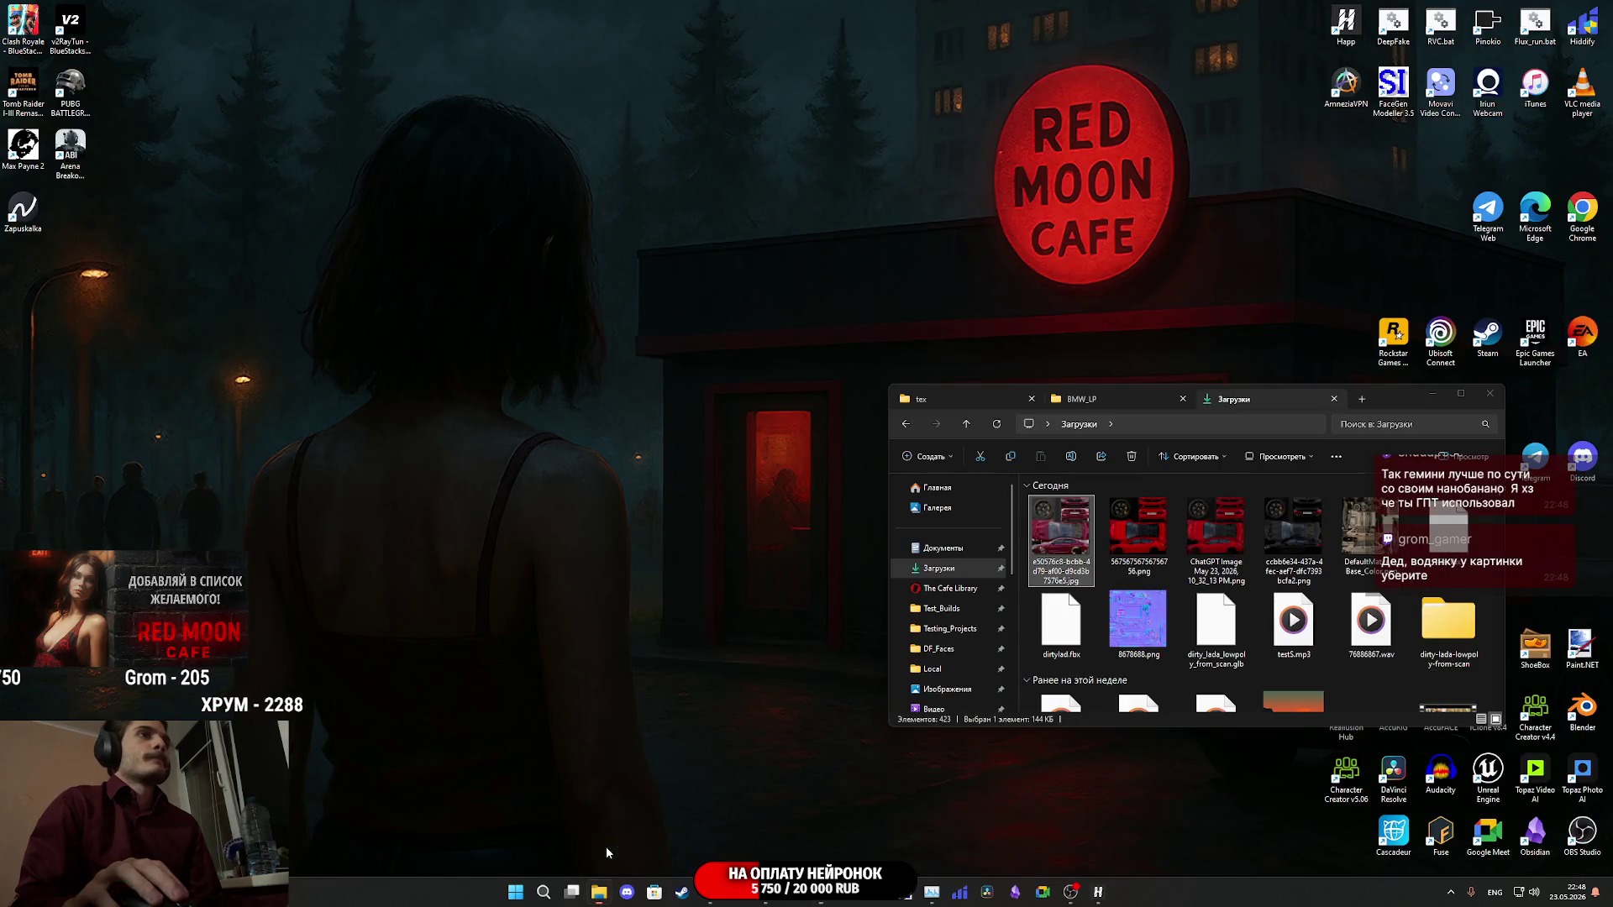
# Open the downloaded BMW texture JPG in Photoshop and unlock its Background layer as Layer 0.
pyautogui.click(598, 823)
pyautogui.moveTo(1061, 538); pyautogui.dragTo(1390, 757)
pyautogui.click(857, 377)
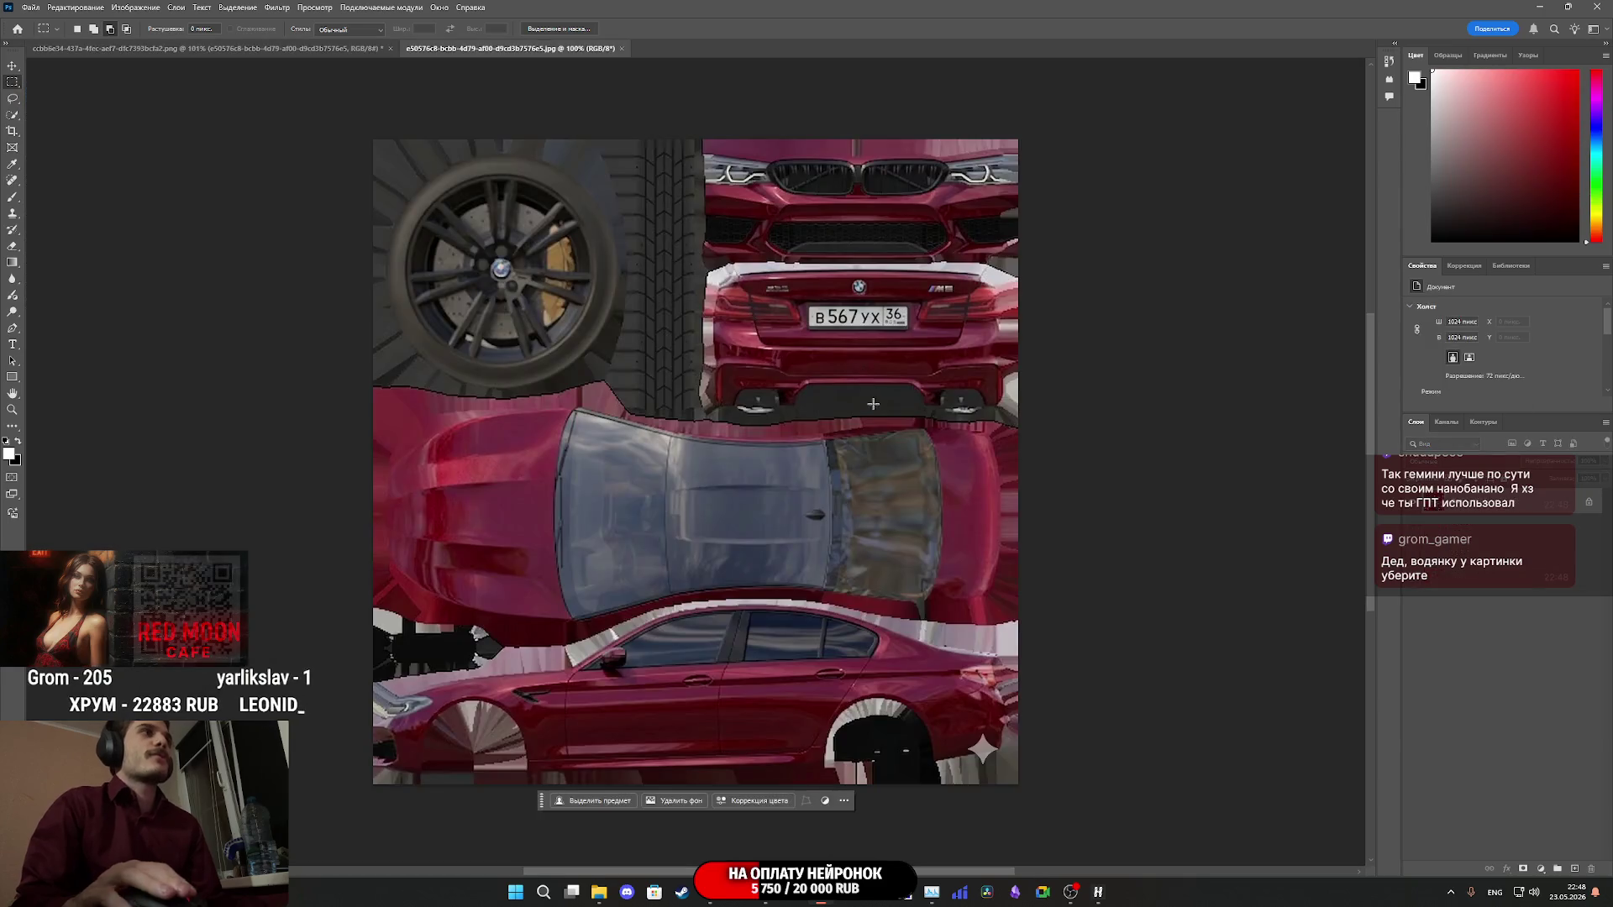
pyautogui.click(1591, 504)
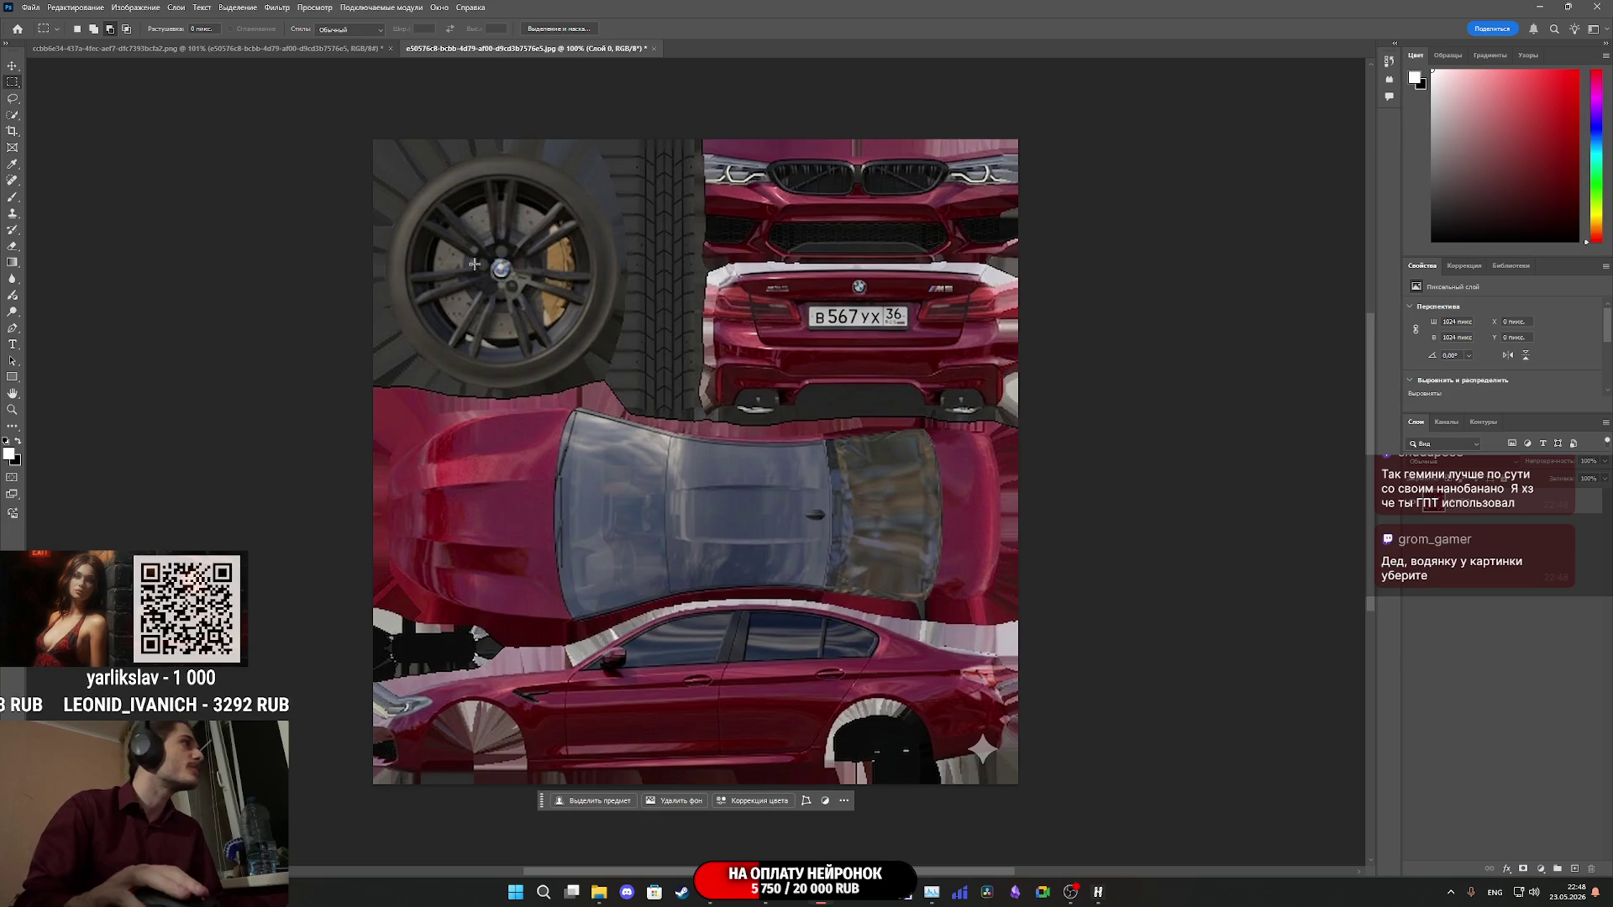
# Zoom in and marquee-select the rear licence plate, ready for edge refinement in Select and Mask.
pyautogui.scroll(5, 876, 324)
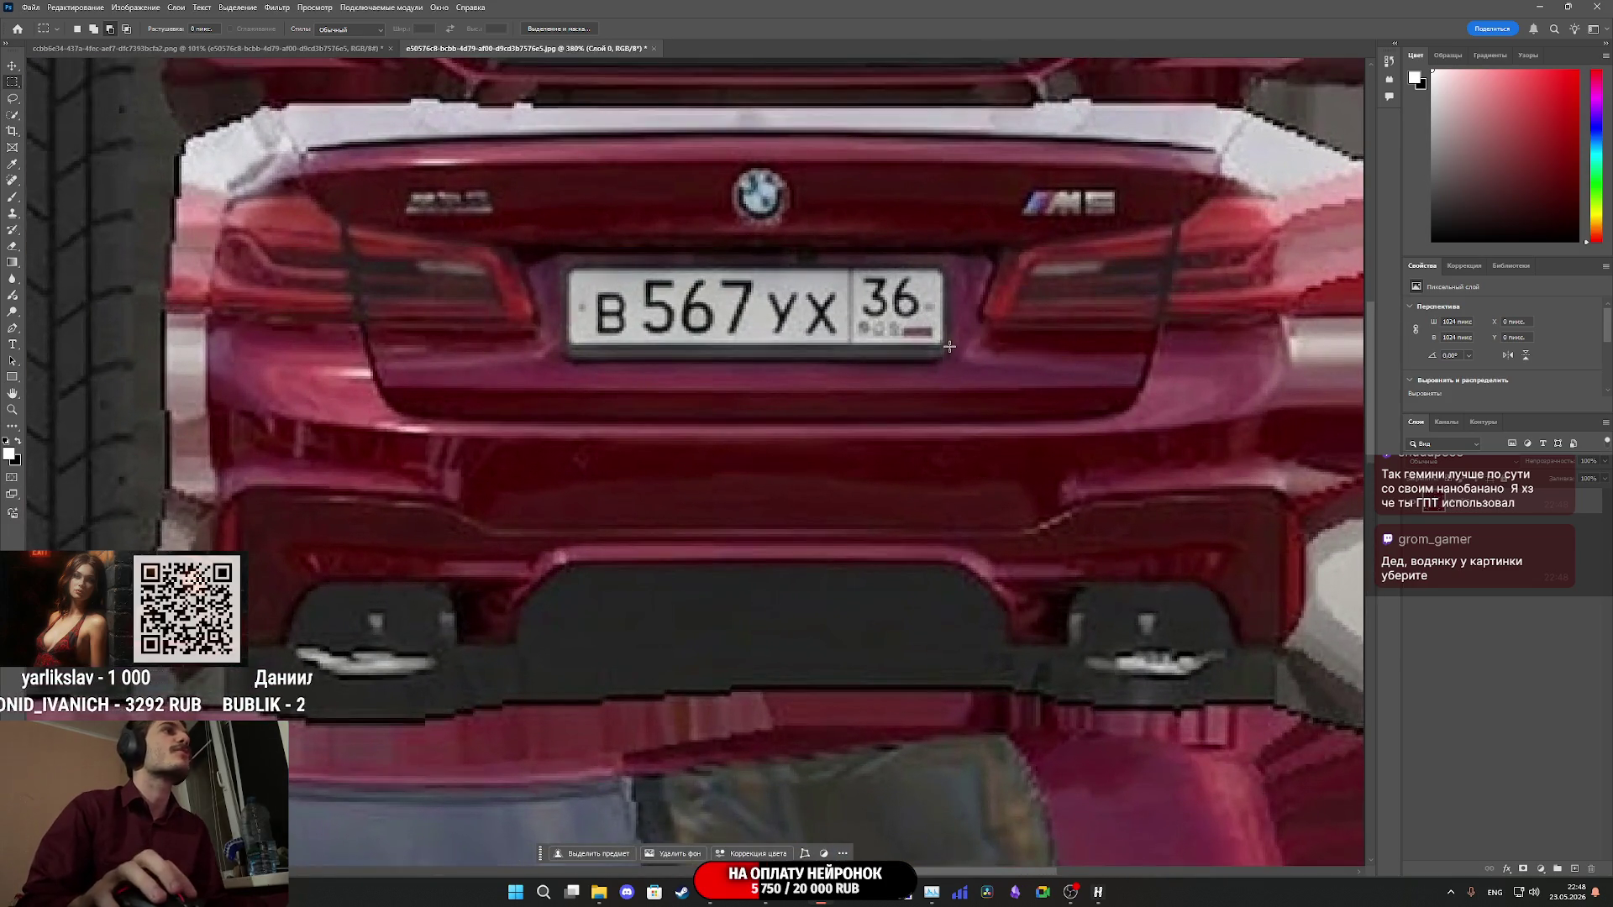
pyautogui.moveTo(947, 347); pyautogui.dragTo(925, 331)
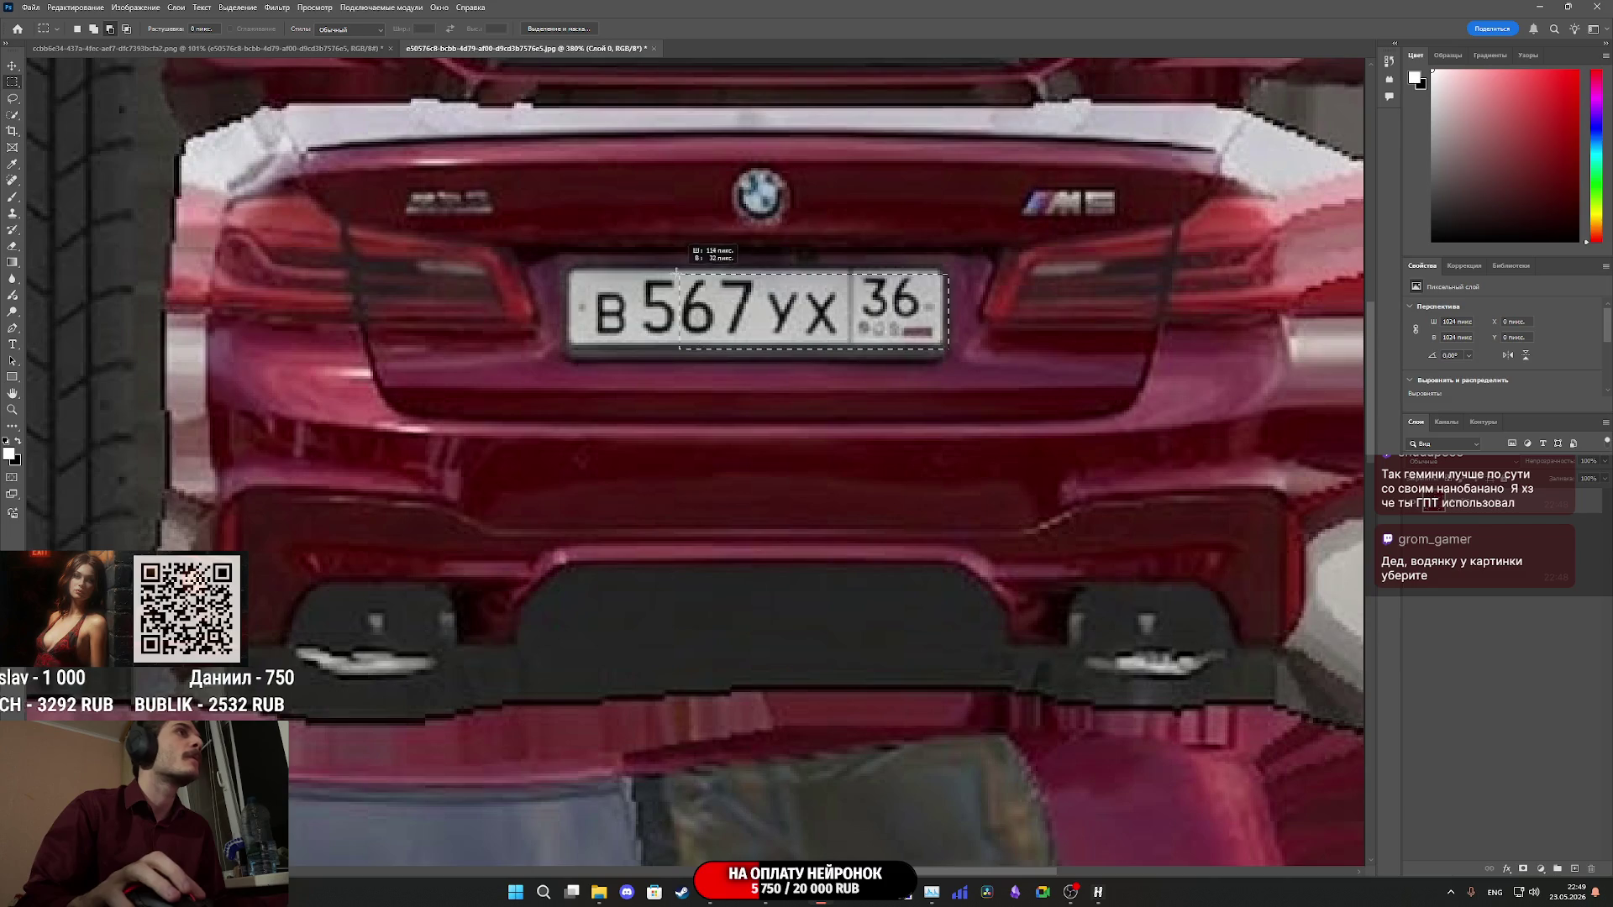
pyautogui.moveTo(564, 265); pyautogui.dragTo(562, 262)
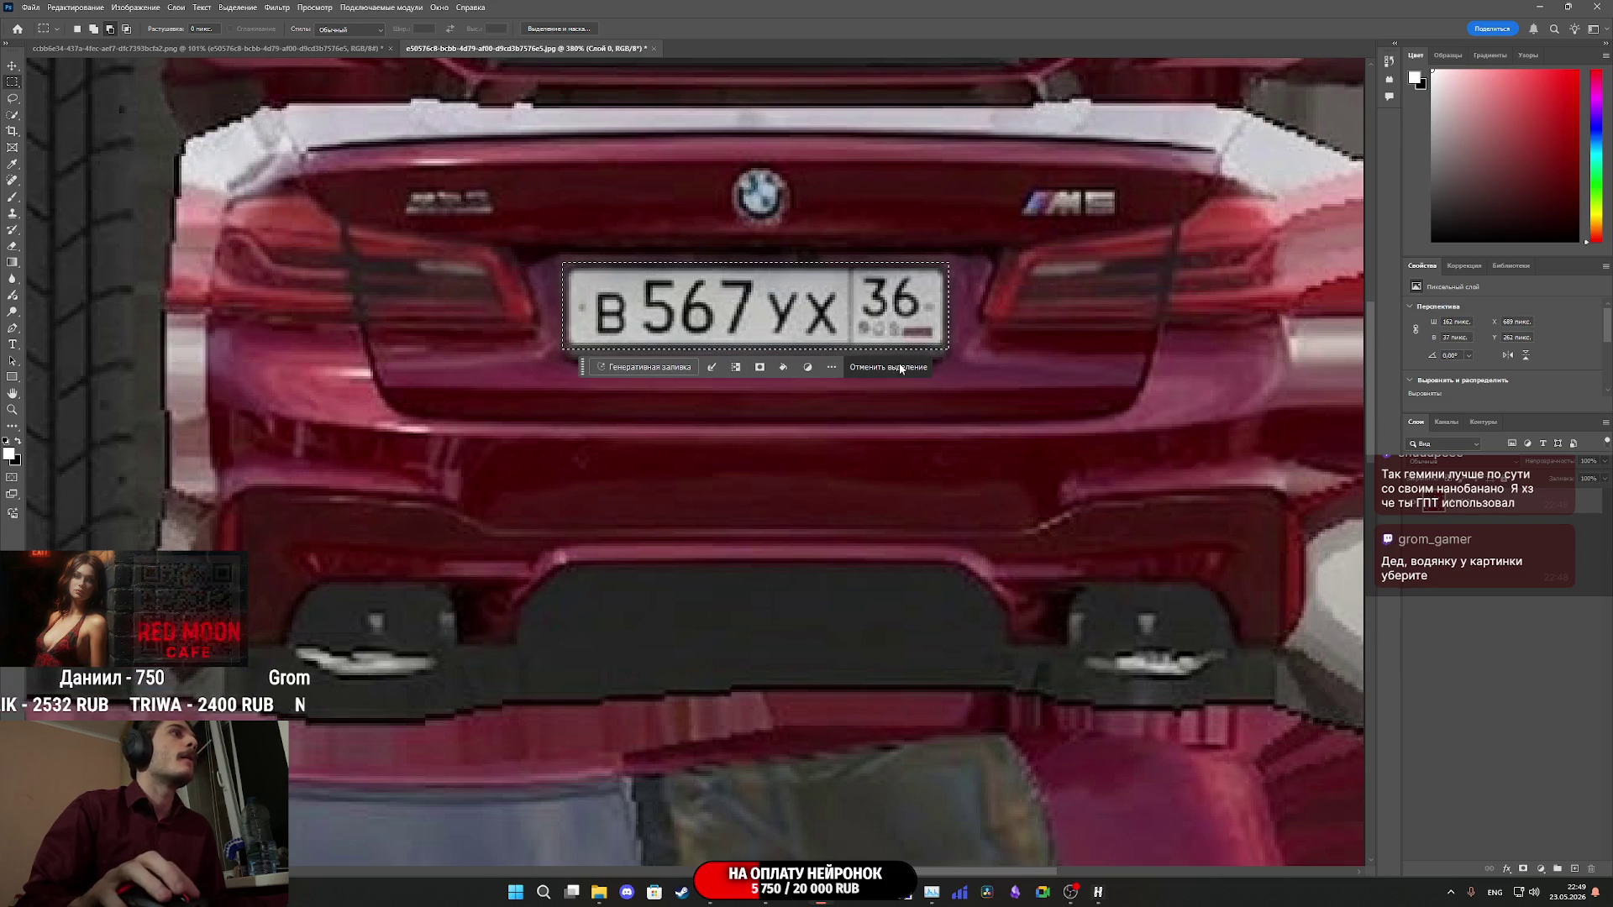
pyautogui.click(564, 29)
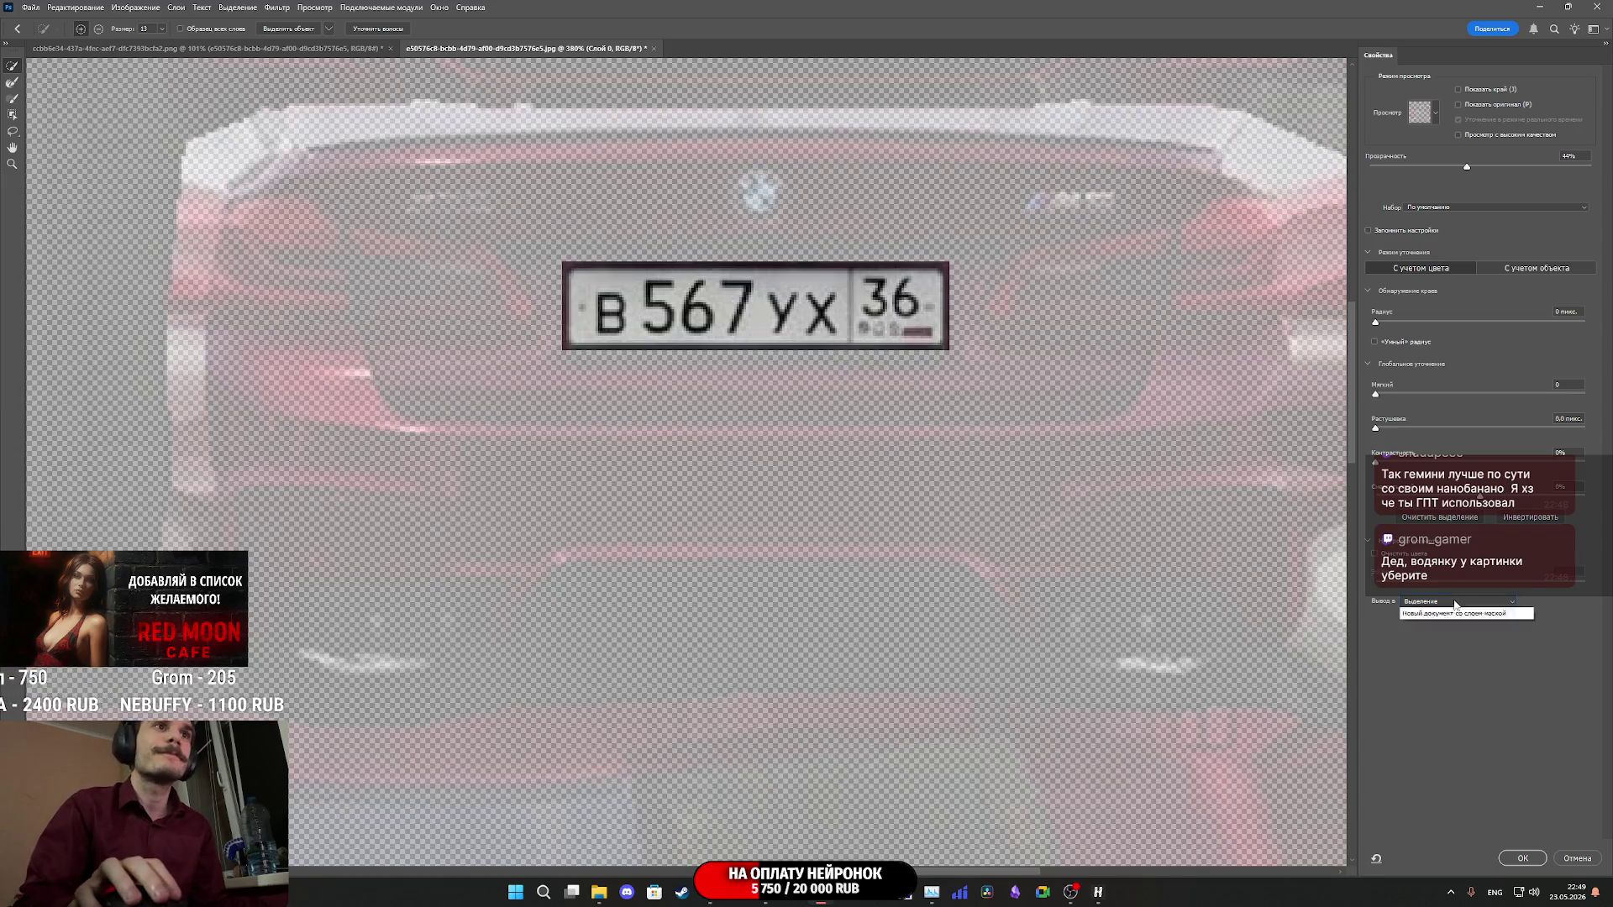
# Output the refined plate to a new layer, flip it horizontally, and show Layer 0 beneath.
pyautogui.click(1445, 631)
pyautogui.click(1522, 857)
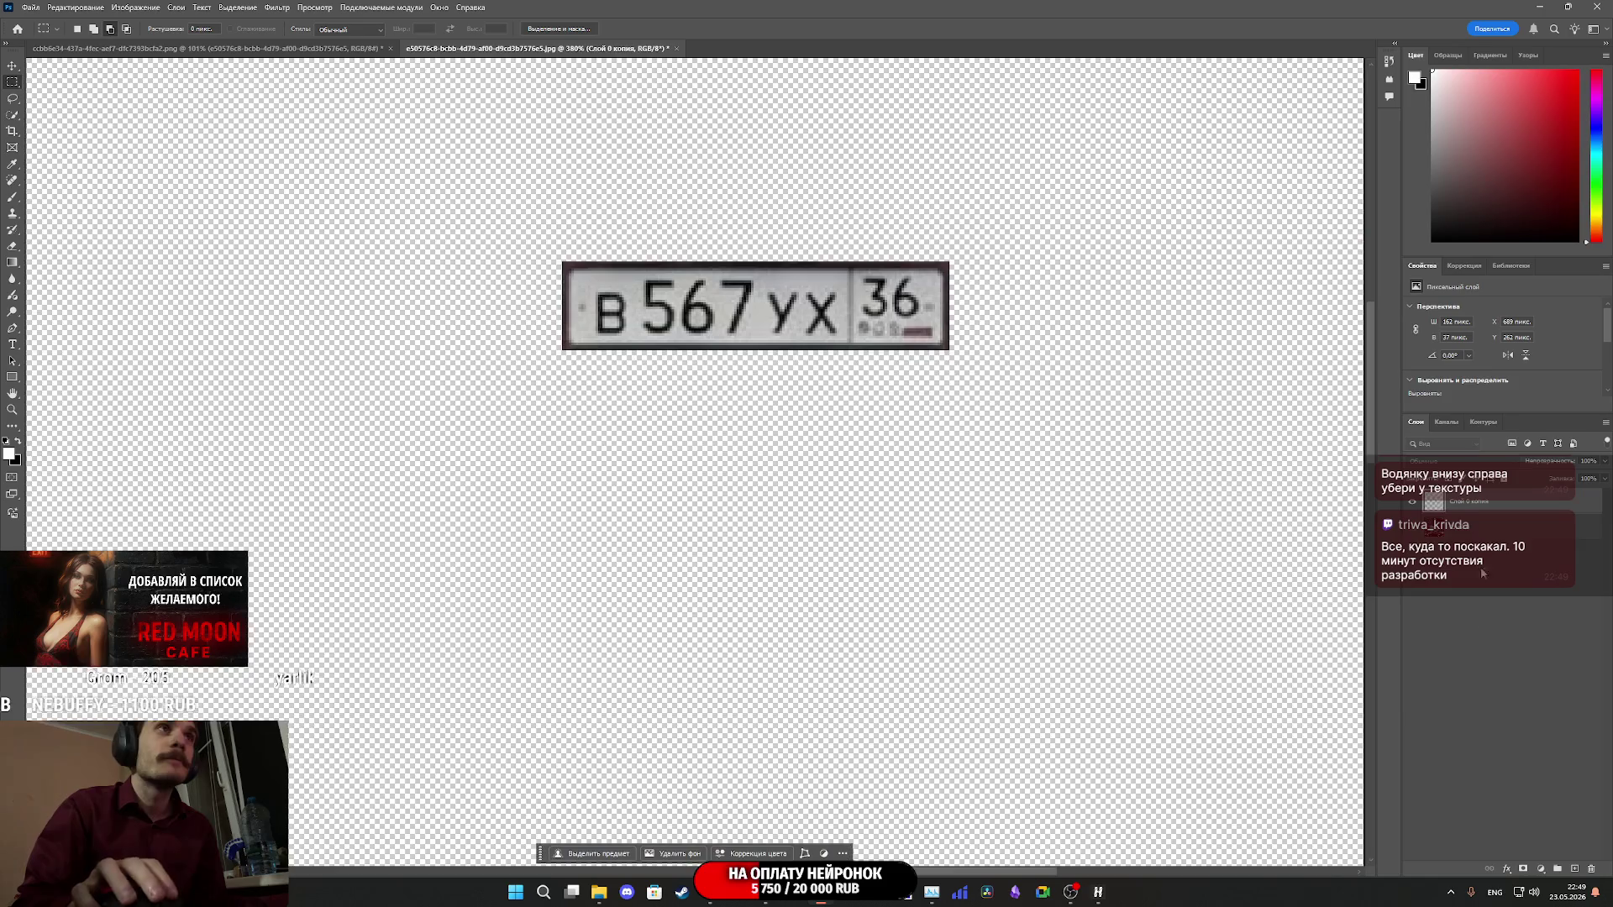
pyautogui.click(97, 8)
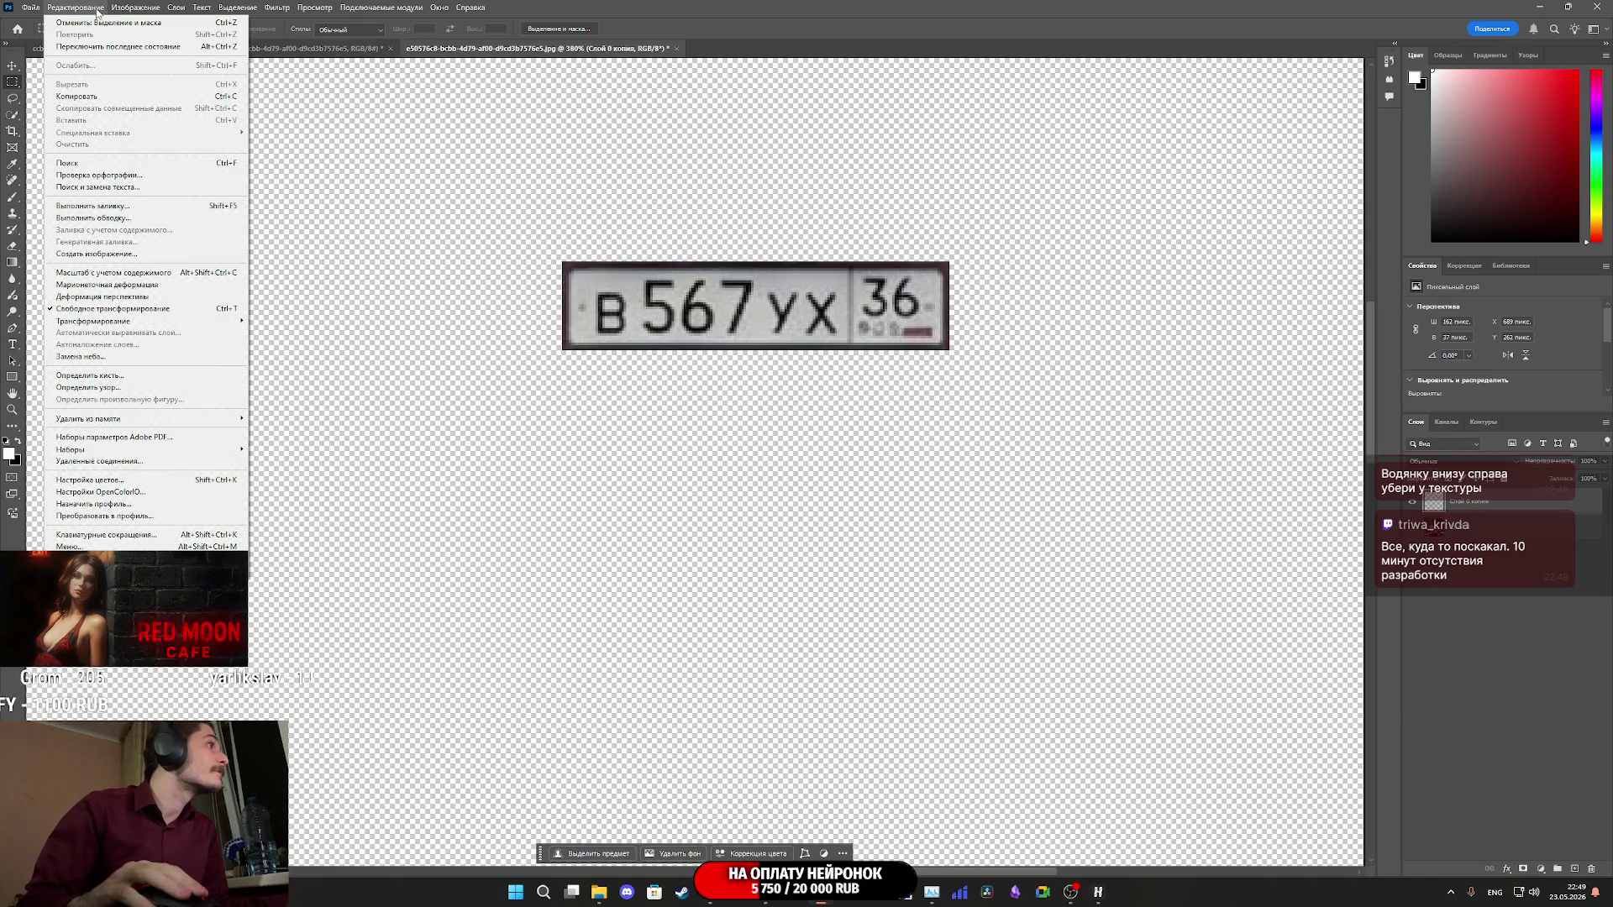
pyautogui.moveTo(130, 7)
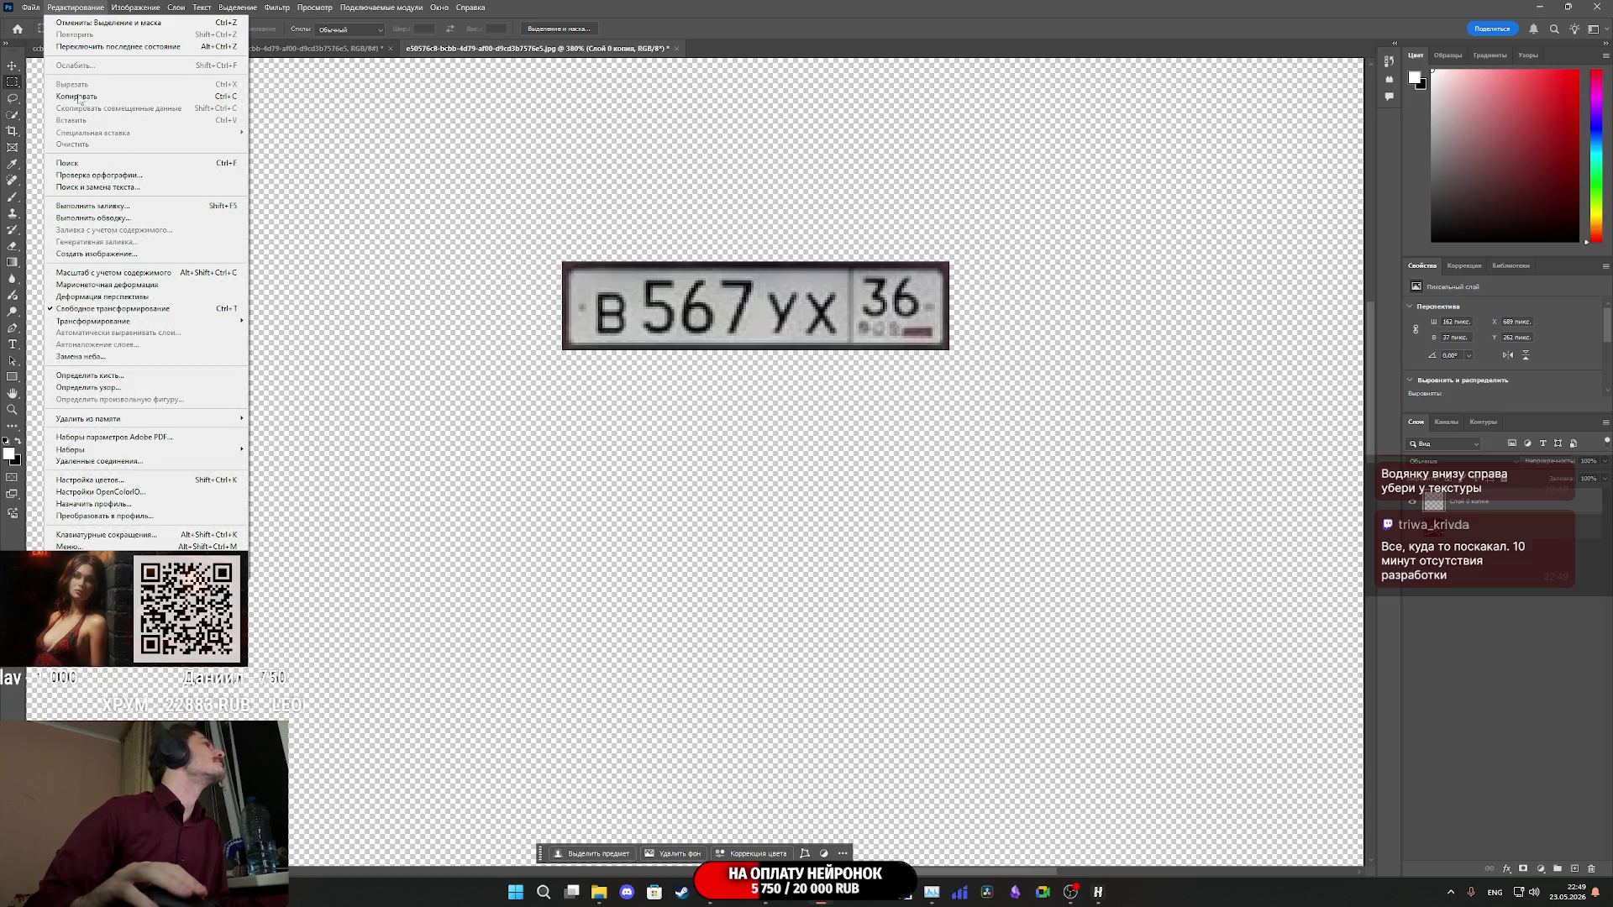
pyautogui.moveTo(180, 325)
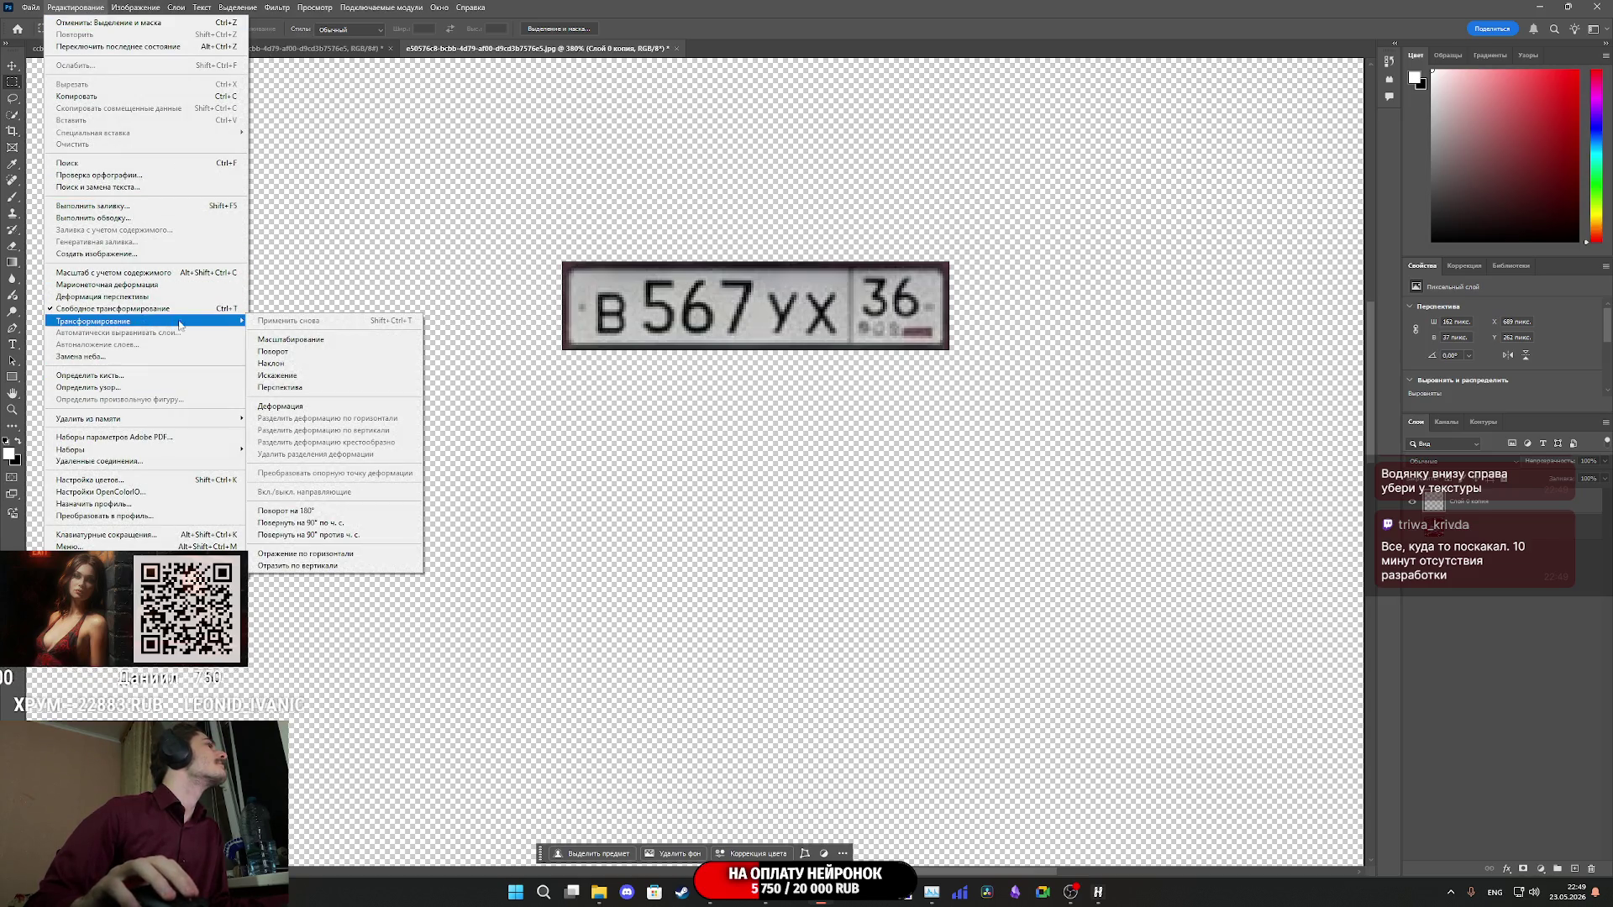
pyautogui.click(331, 555)
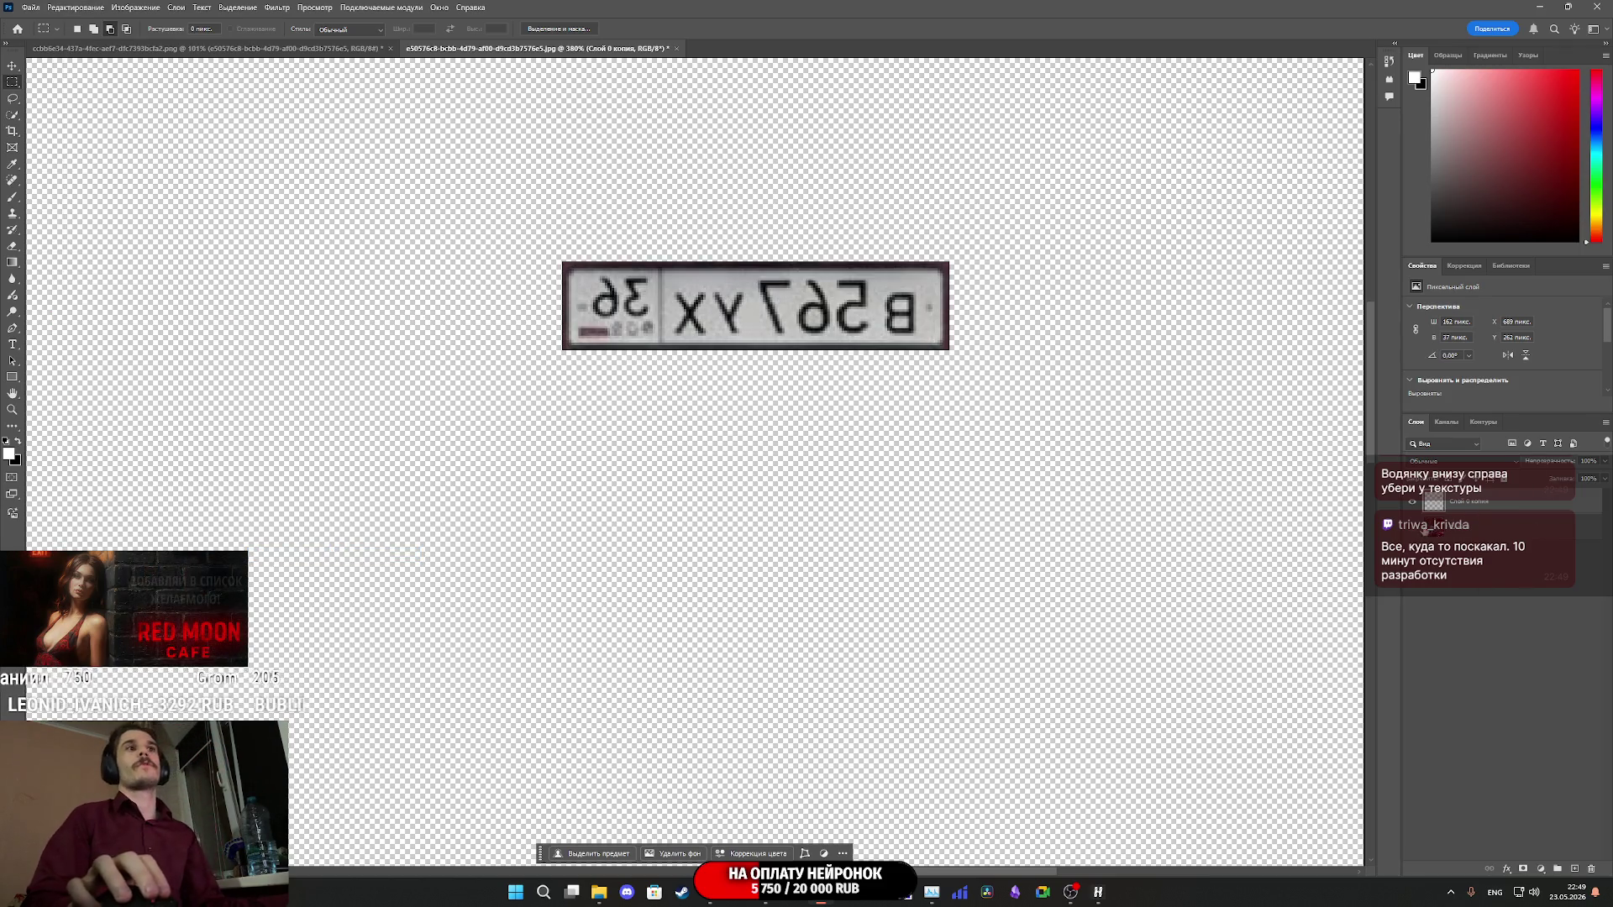
pyautogui.click(1412, 526)
pyautogui.scroll(-3, 878, 320)
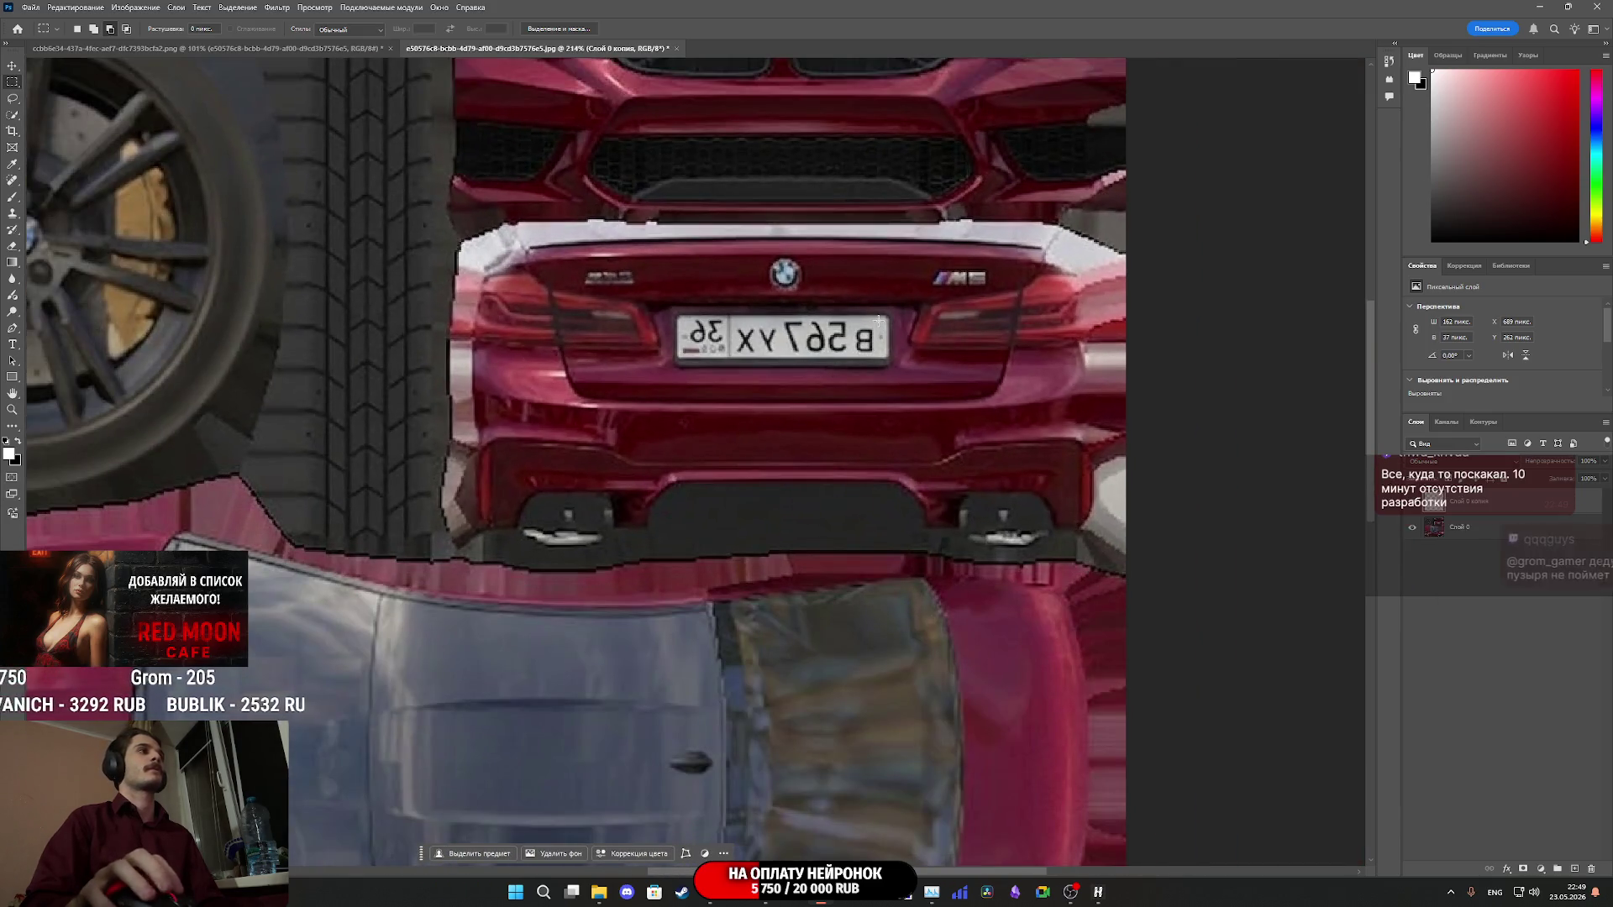
# Export the texture at 512 width as a PNG, overwriting the earlier exported file in Downloads.
pyautogui.scroll(-3, 878, 320)
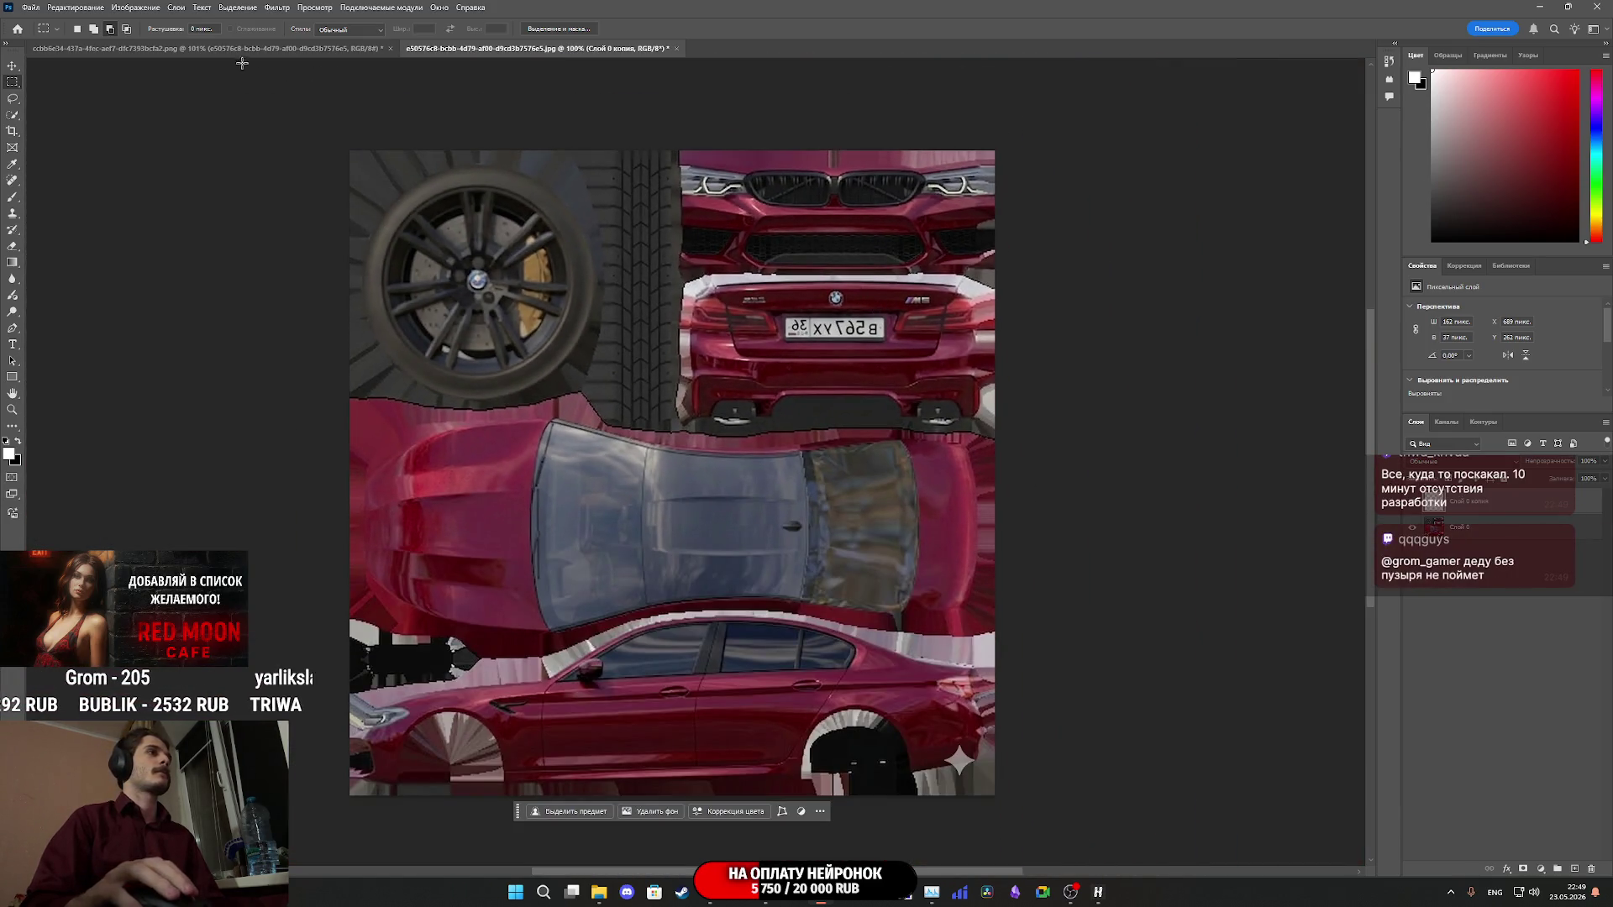
pyautogui.click(30, 6)
pyautogui.moveTo(168, 228)
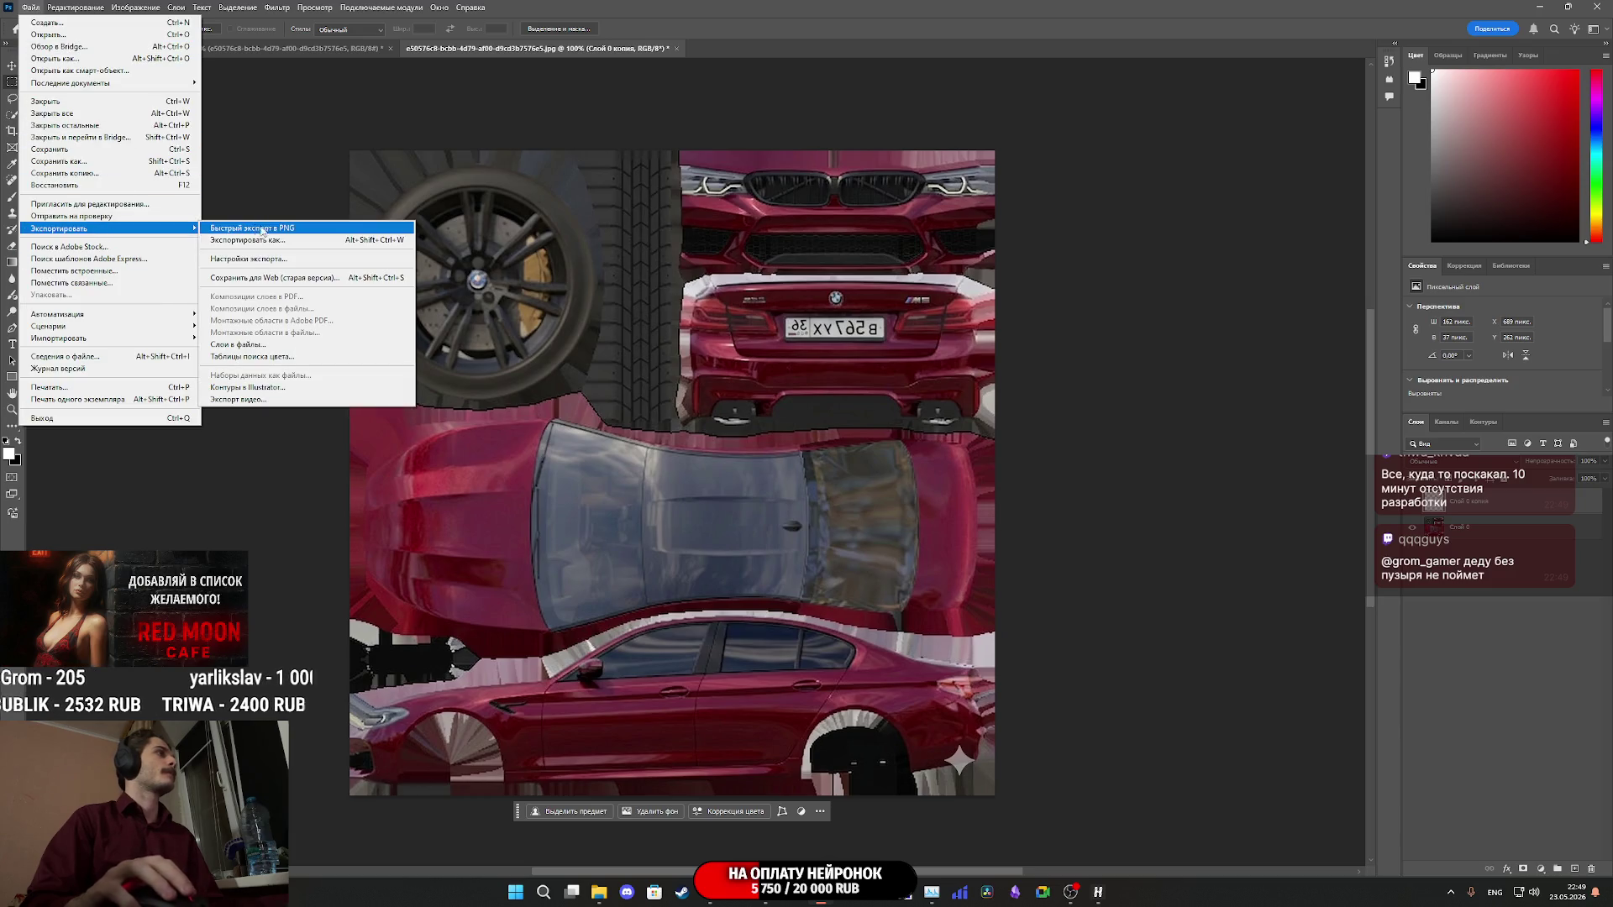
pyautogui.click(280, 241)
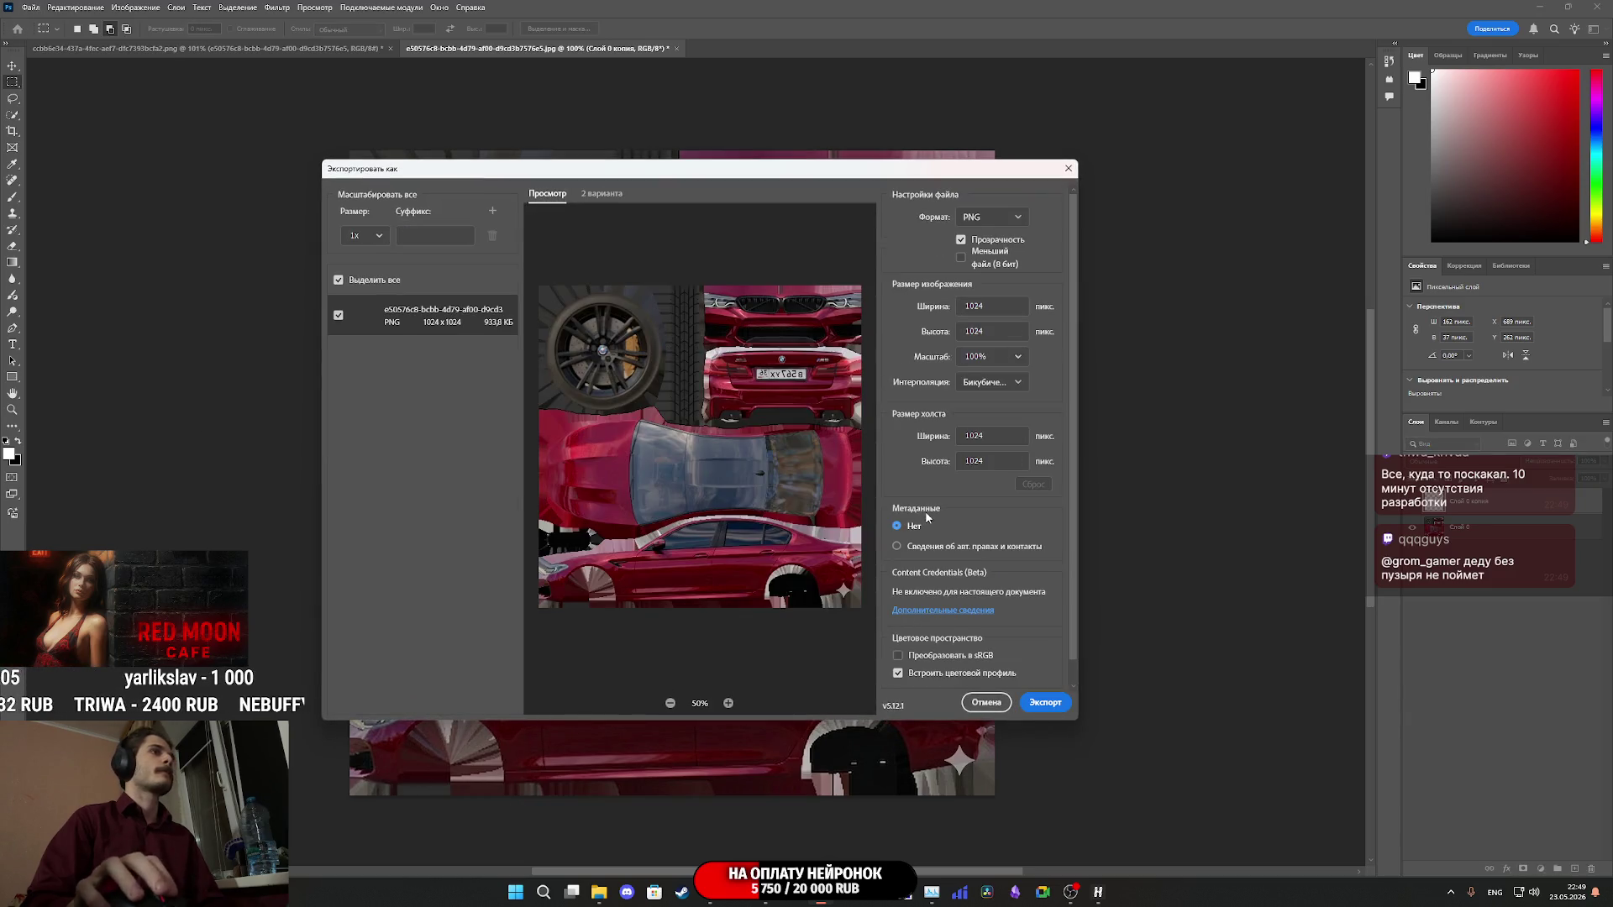
pyautogui.write('512')
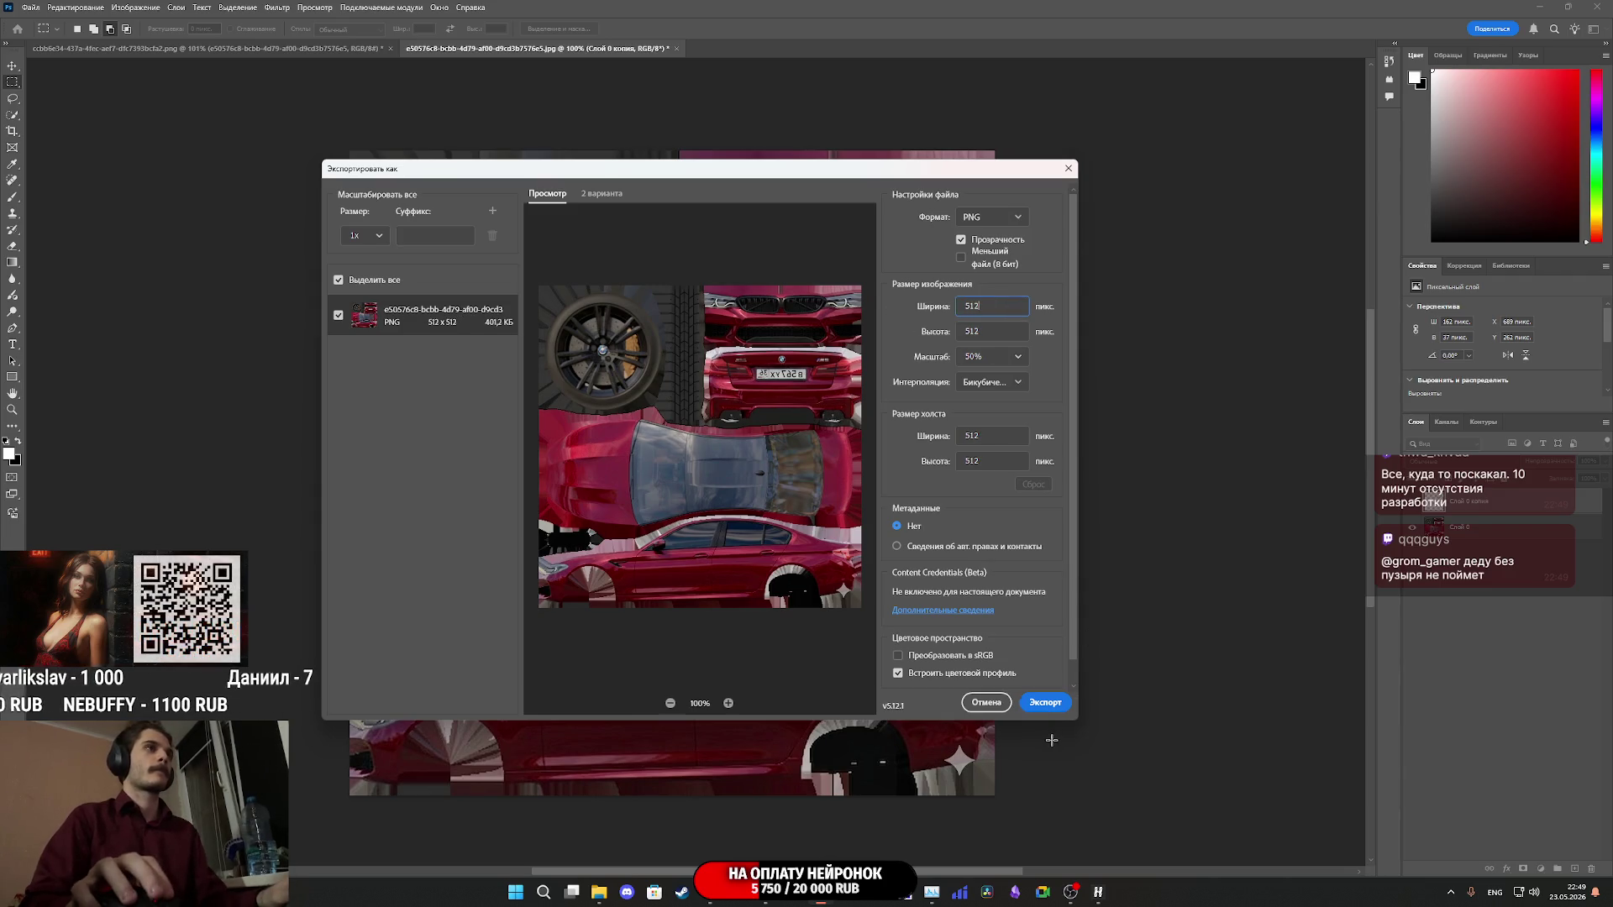
pyautogui.click(1035, 705)
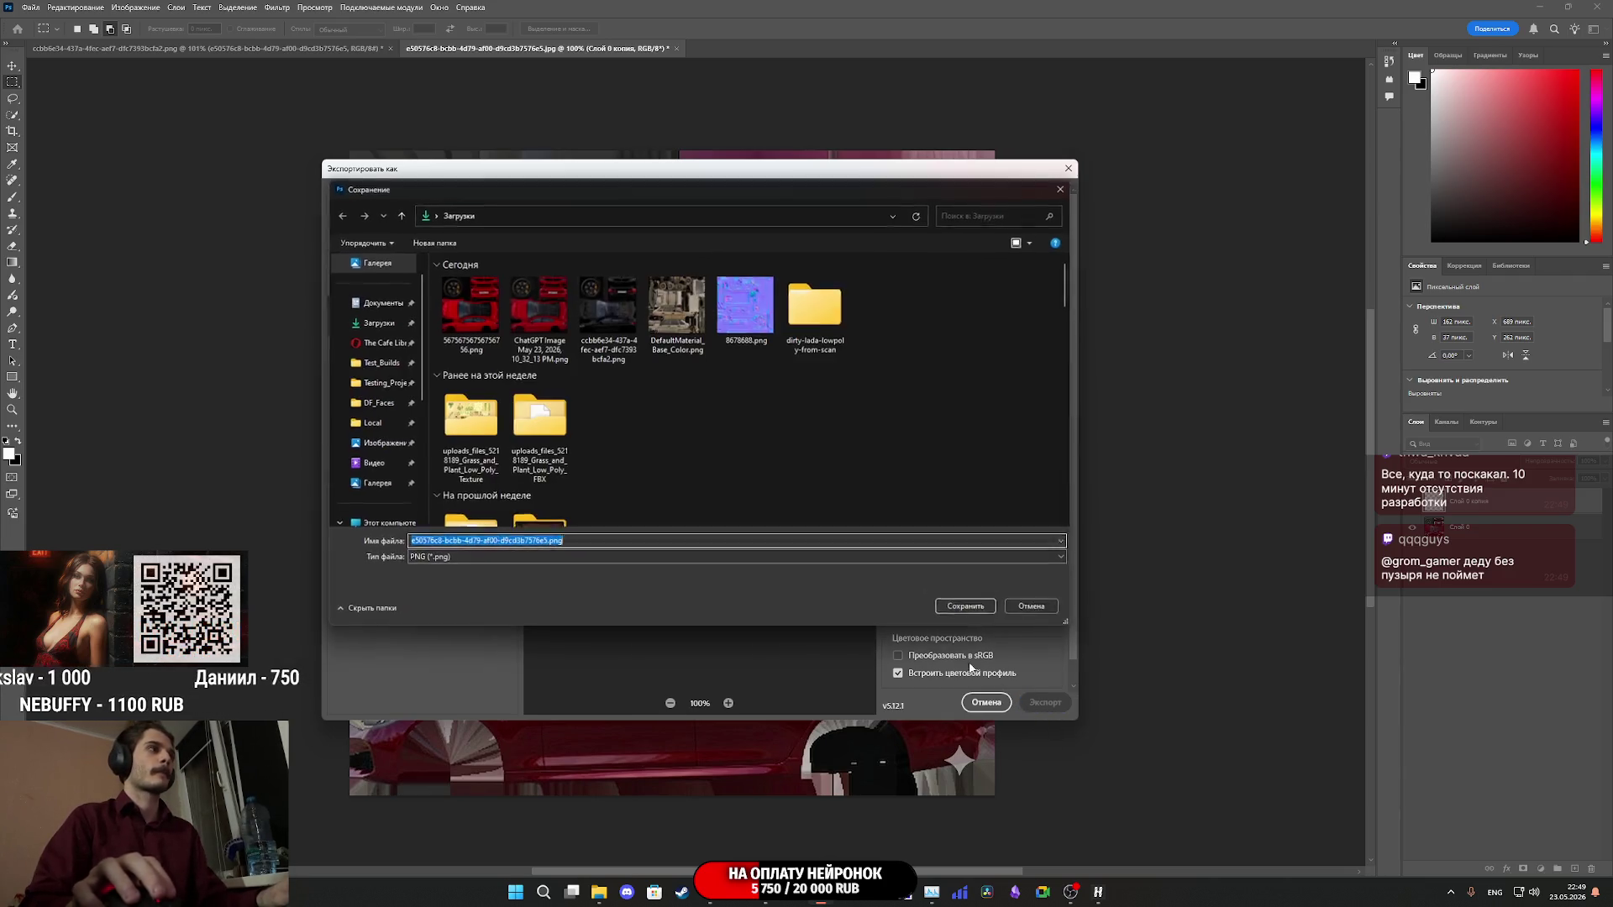
pyautogui.click(469, 317)
pyautogui.click(966, 608)
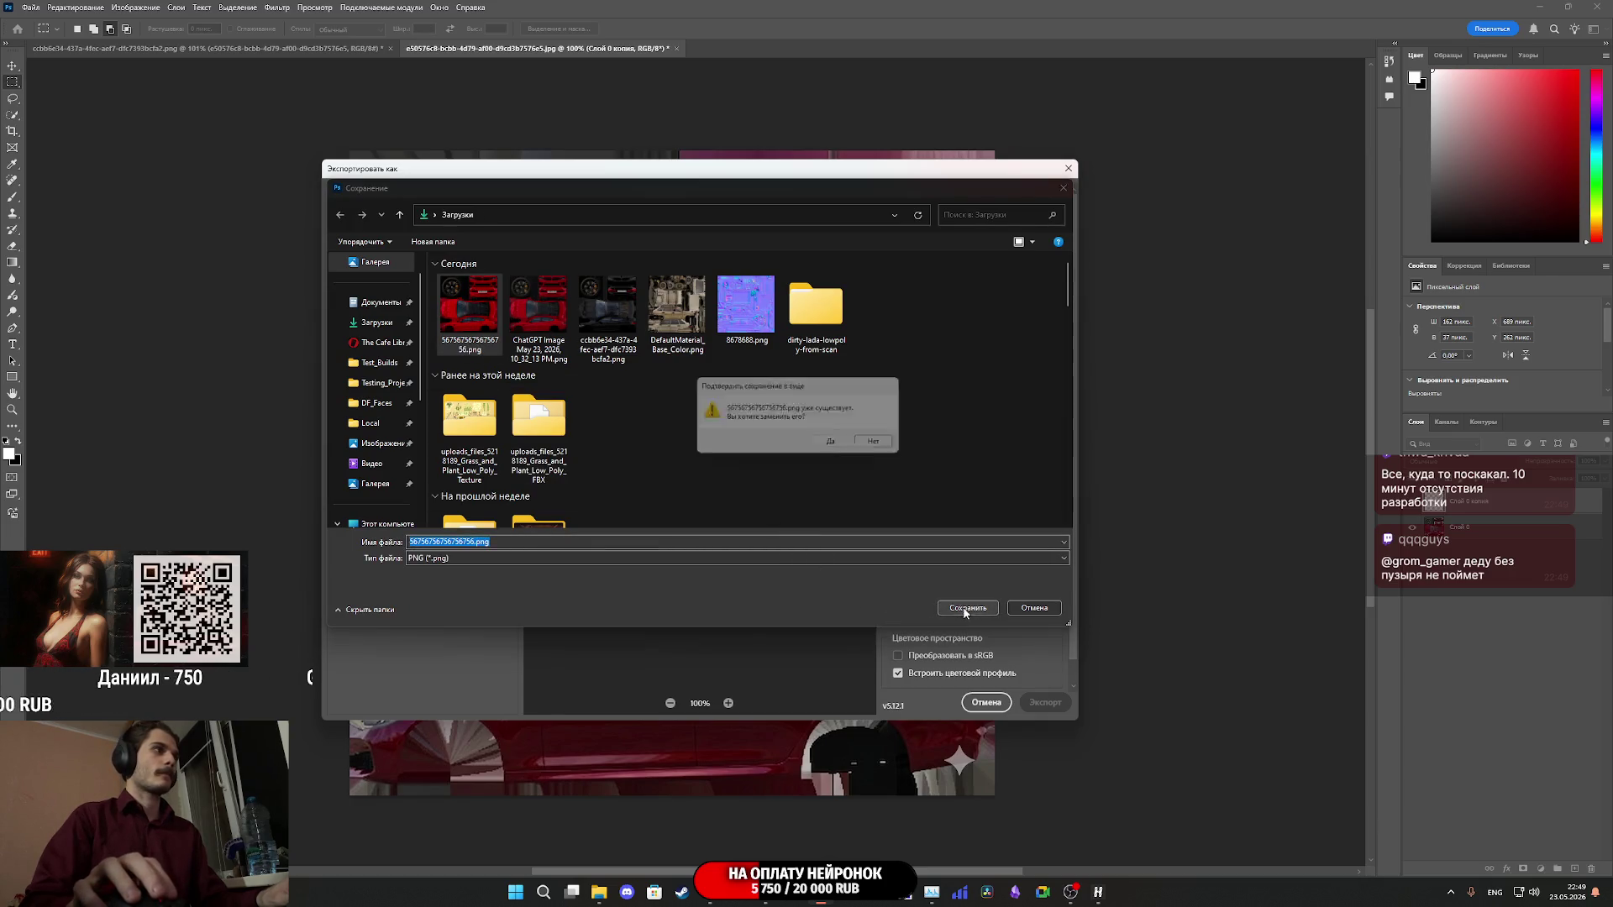
pyautogui.click(834, 442)
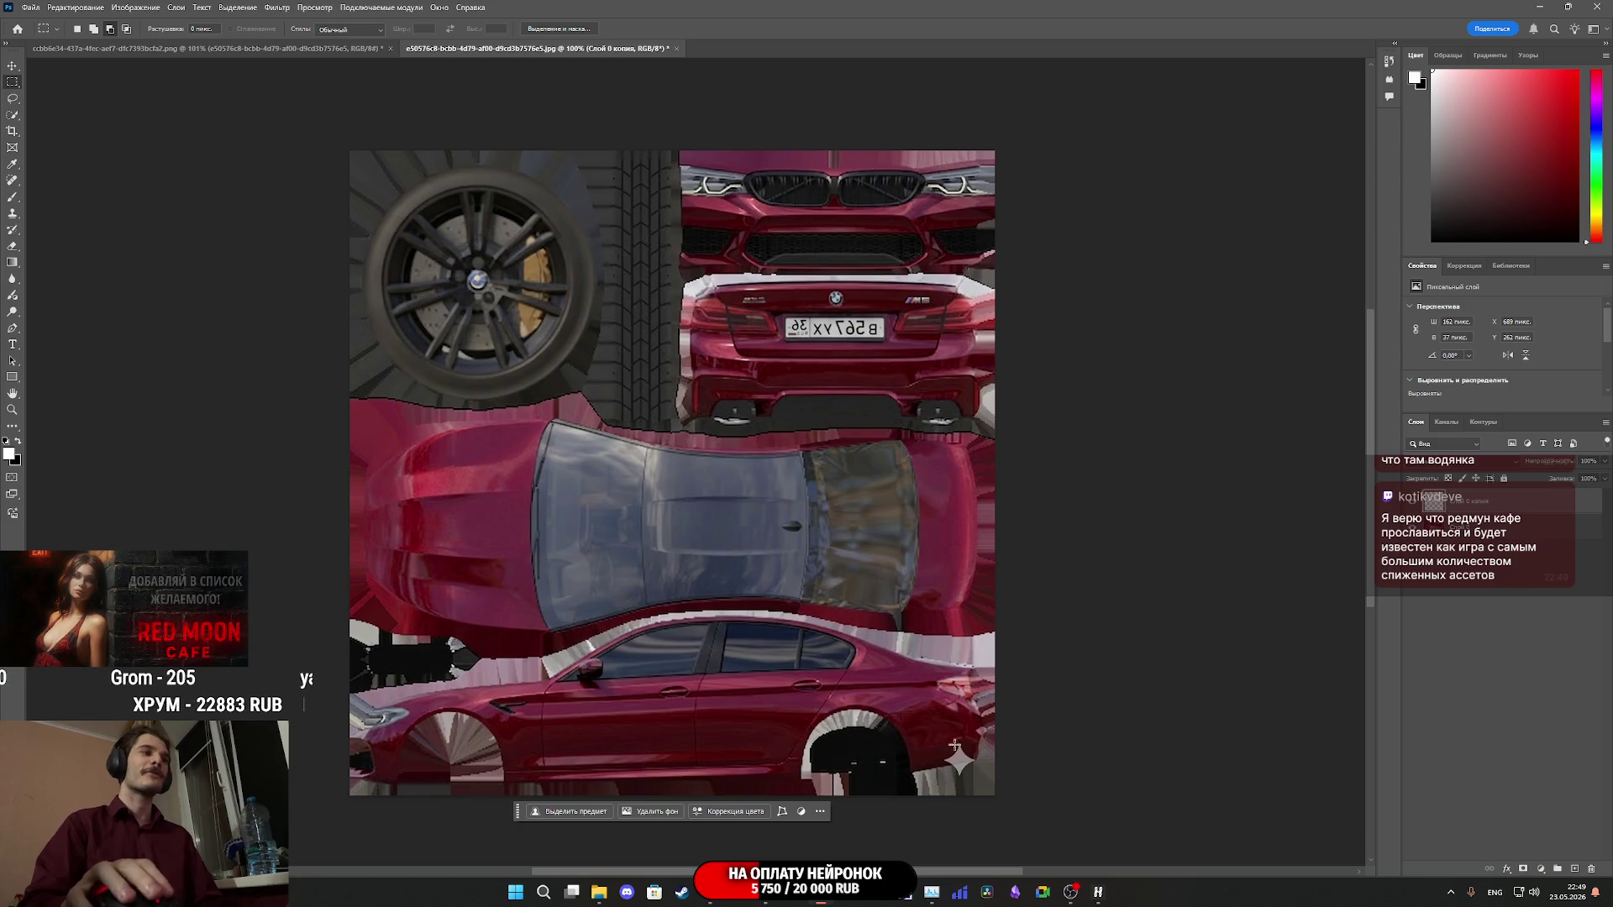
pyautogui.click(774, 901)
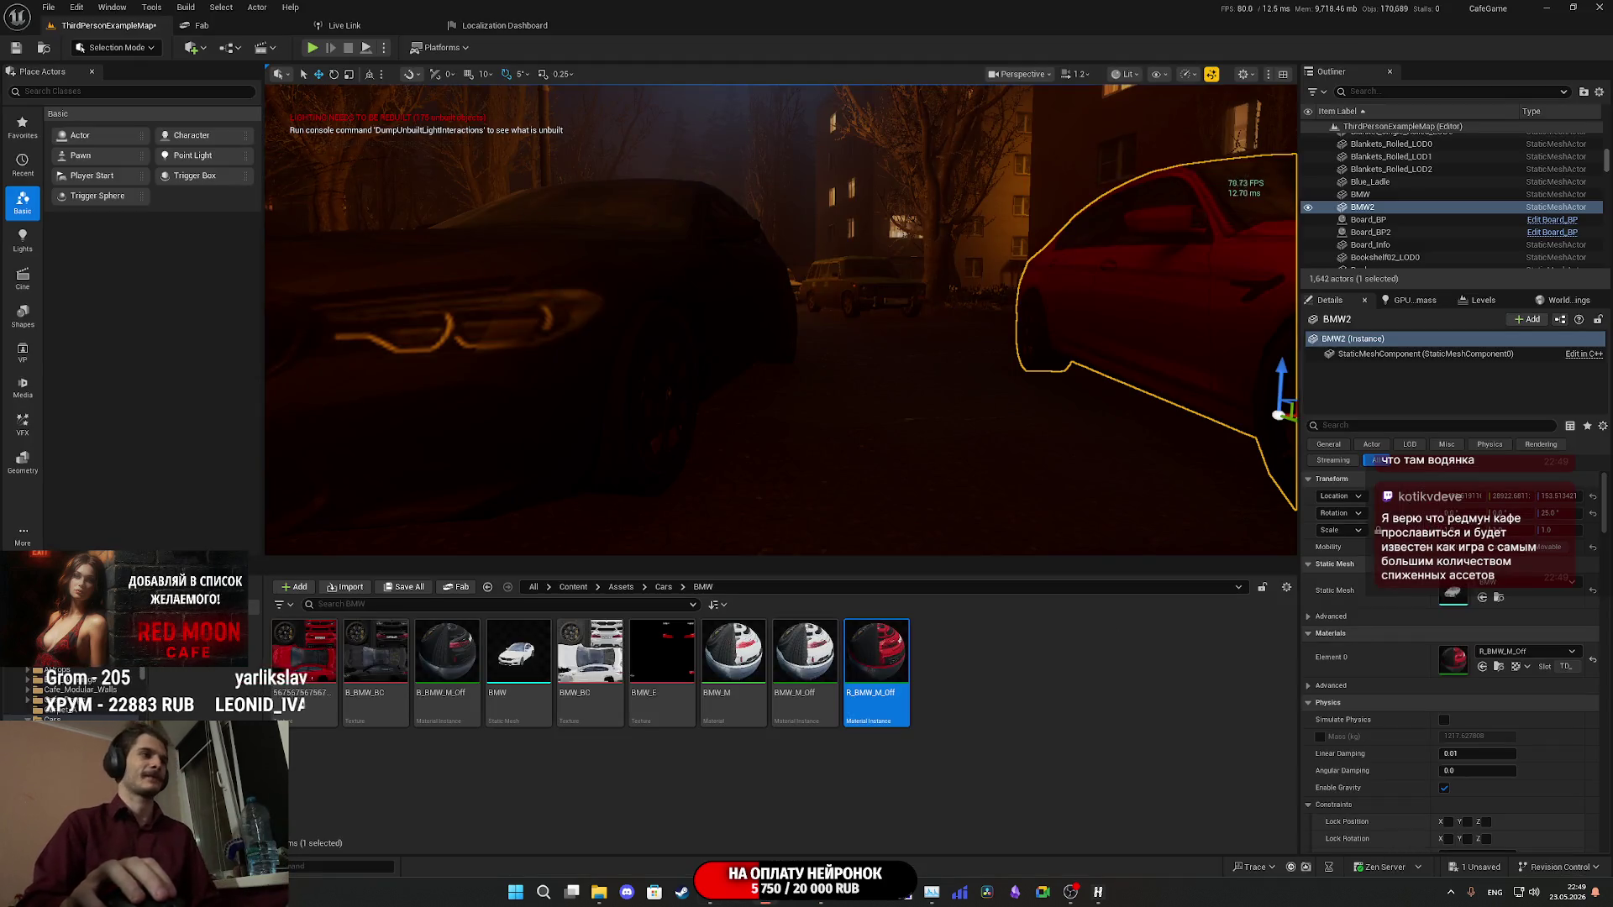
# Reimport the car texture asset from the updated PNG and close the texture editor.
pyautogui.click(599, 892)
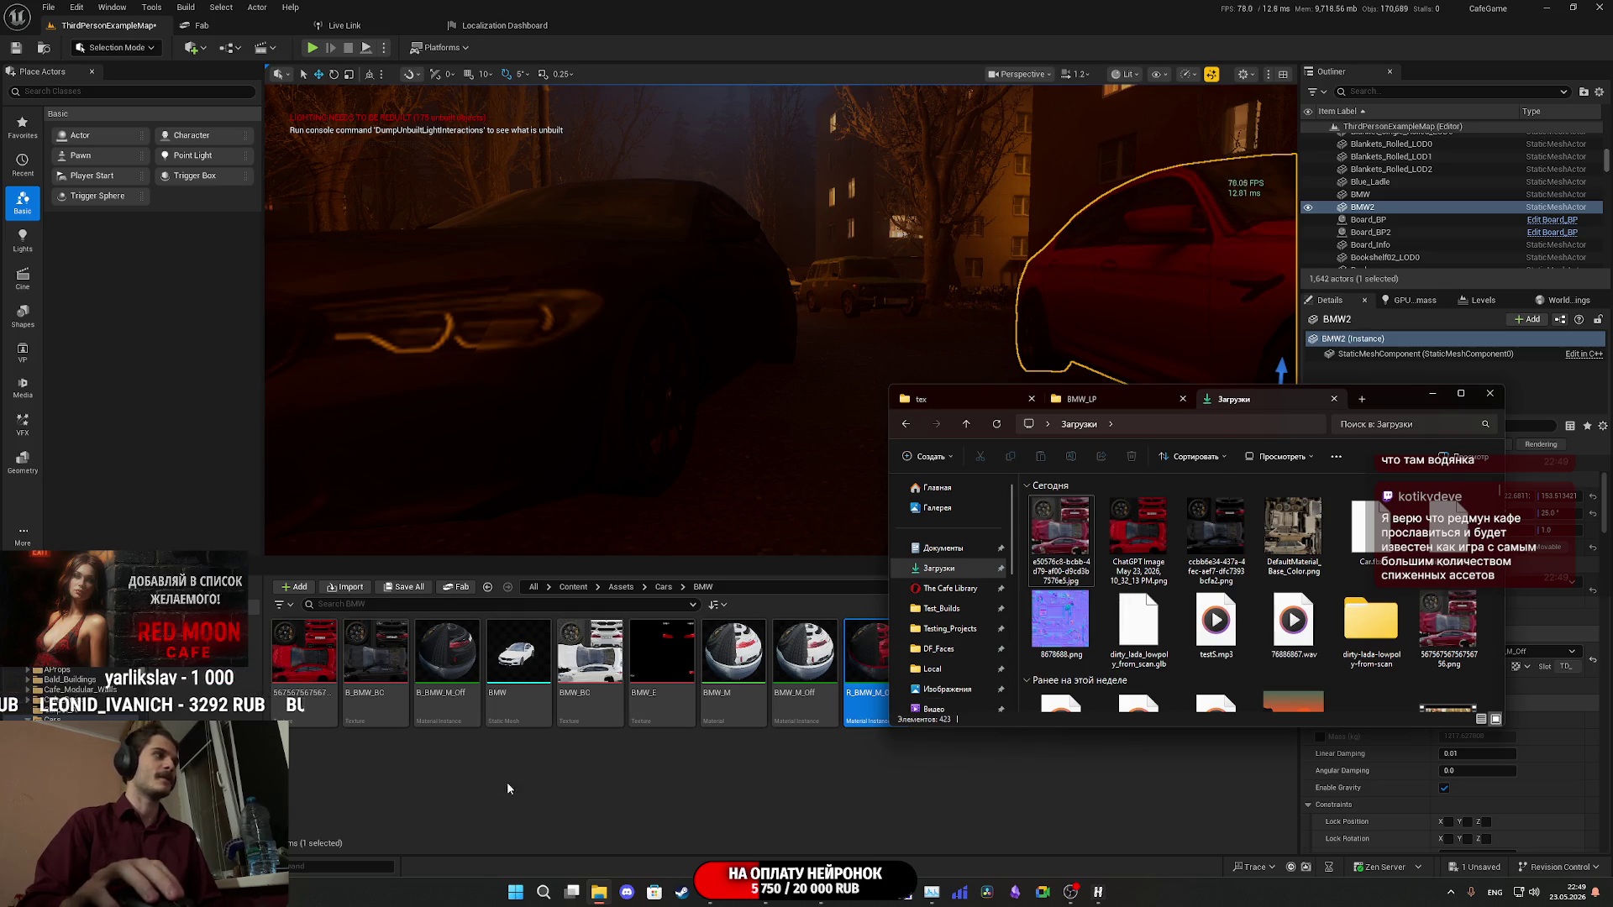
pyautogui.doubleClick(314, 656)
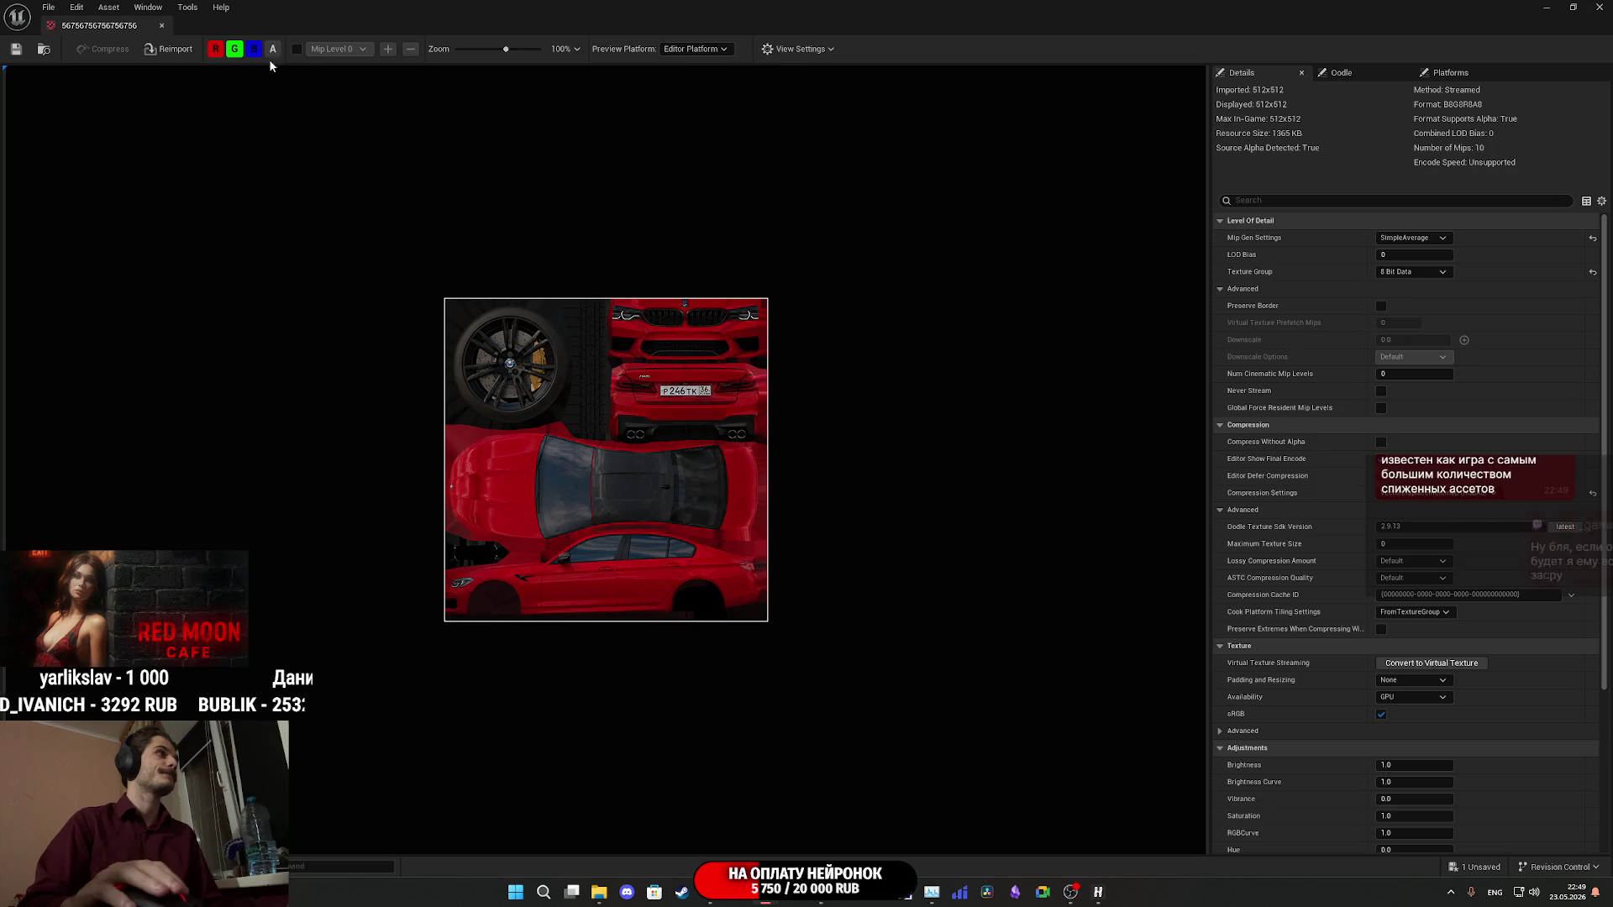
pyautogui.click(150, 50)
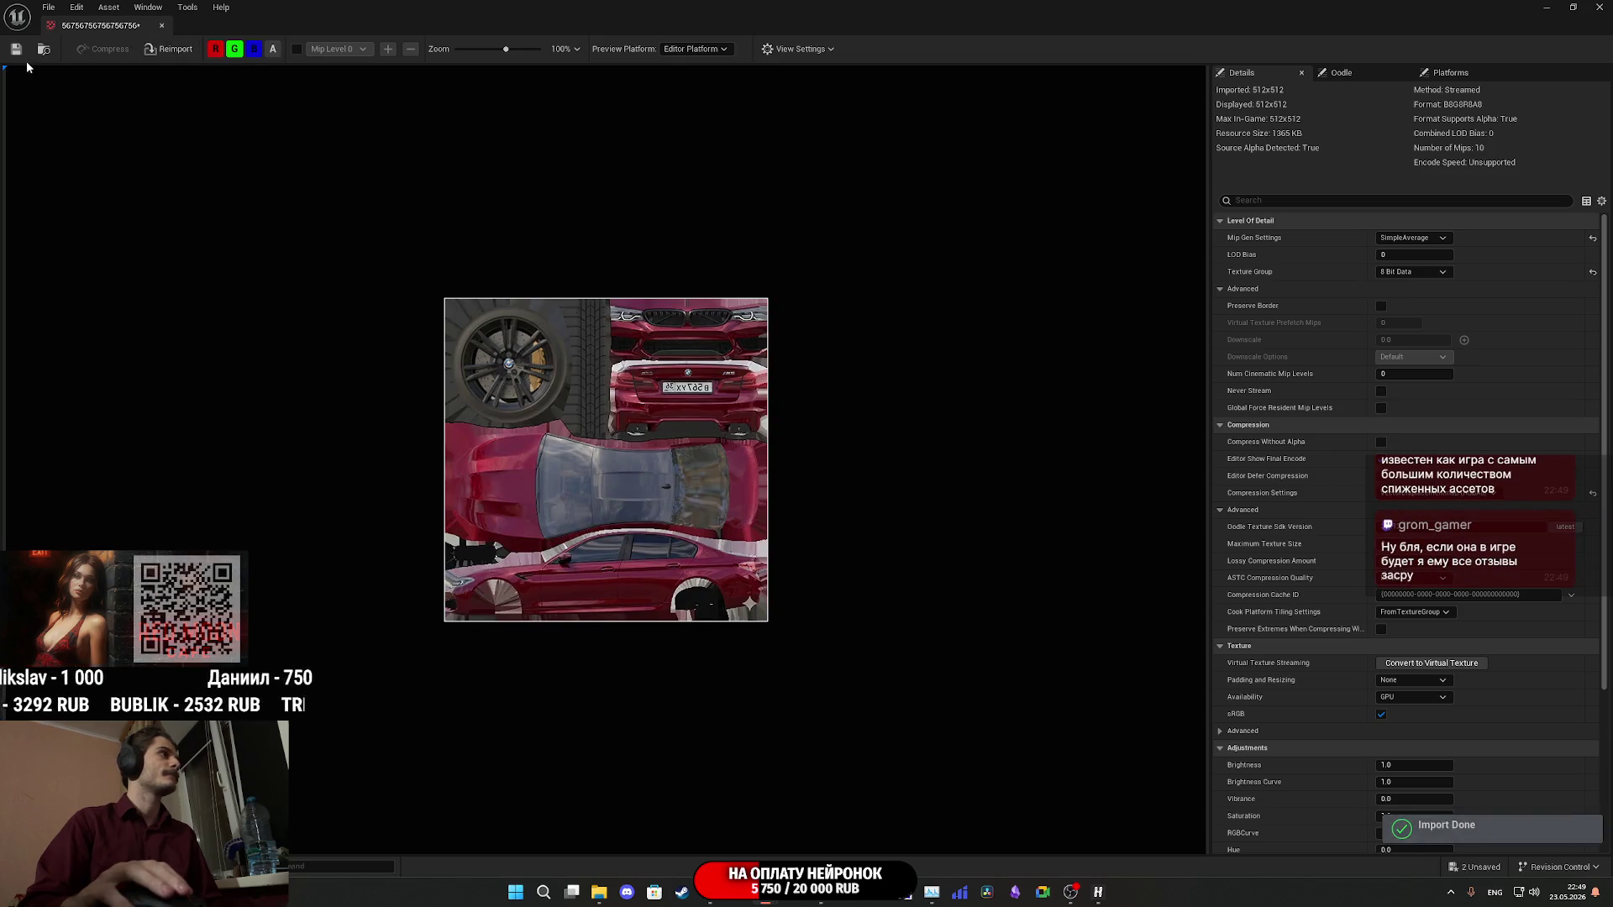
pyautogui.click(161, 26)
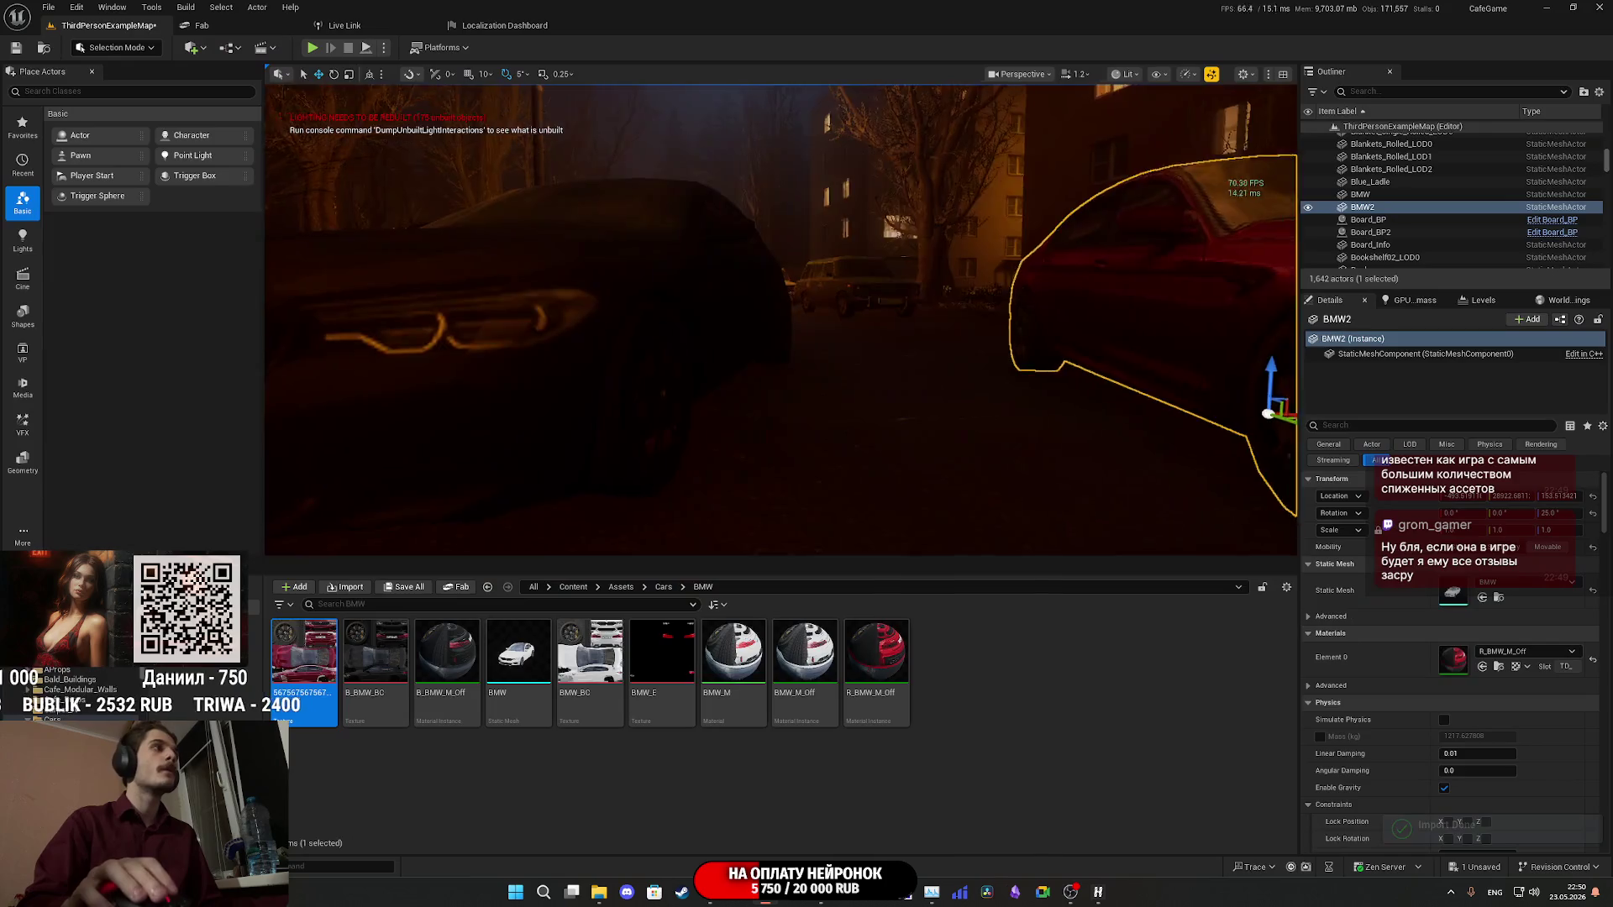
# Orbit to BMW2's rear and switch the viewport to Unlit to check the mirrored plate.
pyautogui.moveTo(711, 319); pyautogui.dragTo(303, 339)
pyautogui.moveTo(916, 241)
pyautogui.mouseDown()
pyautogui.moveTo(899, 241)
pyautogui.moveTo(916, 241)
pyautogui.mouseUp()
pyautogui.click(1124, 74)
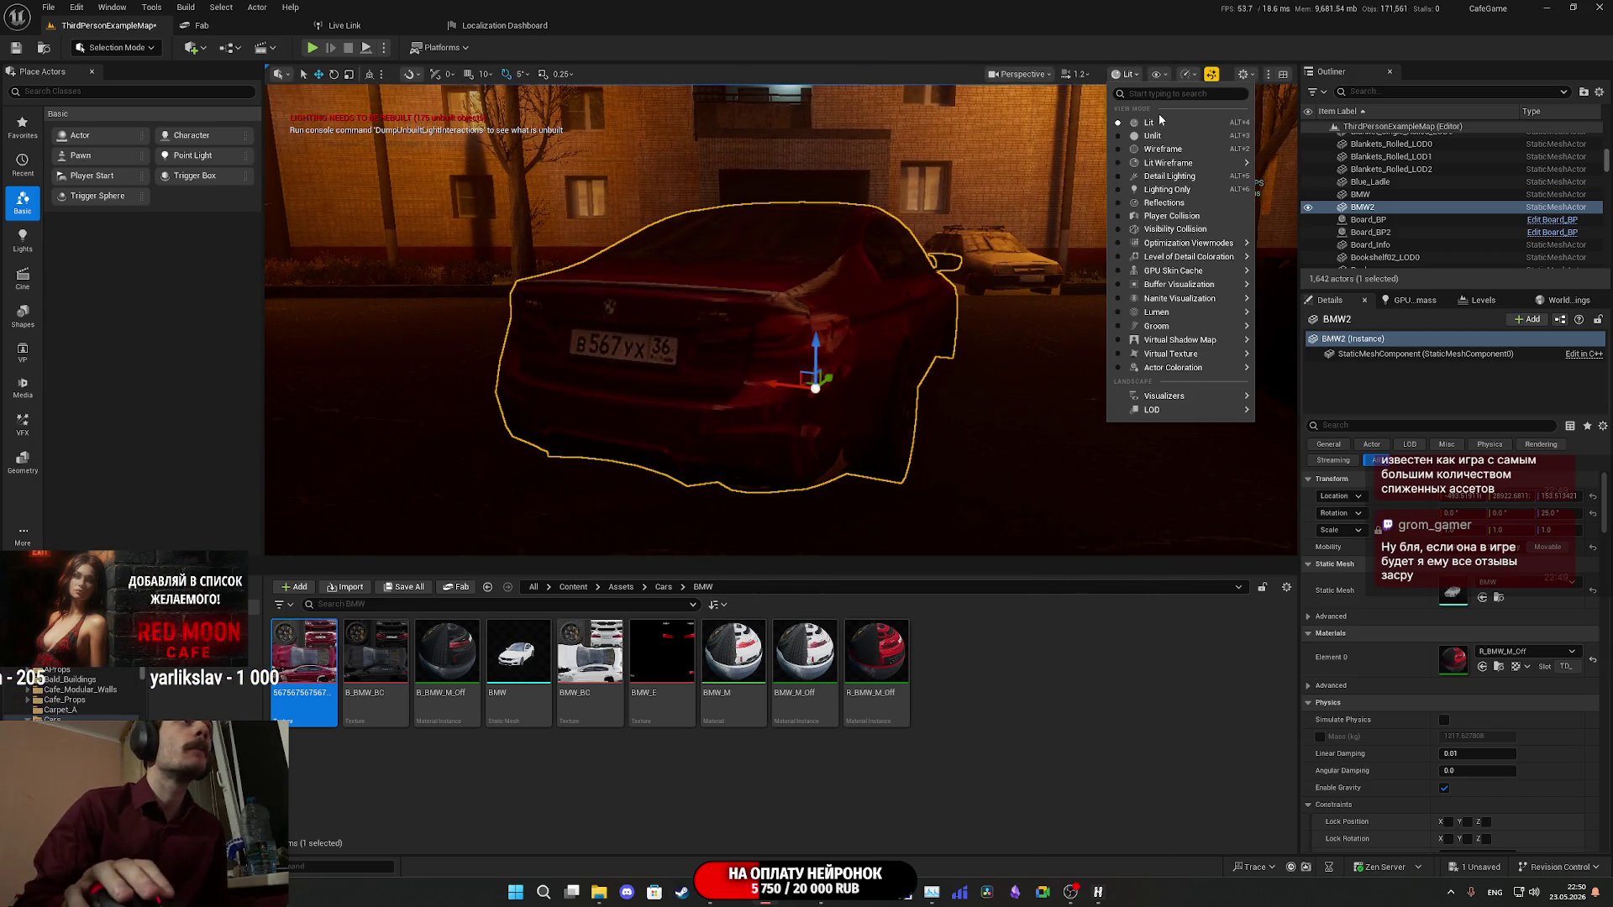
pyautogui.click(1168, 137)
pyautogui.moveTo(782, 336); pyautogui.dragTo(529, 347)
pyautogui.moveTo(923, 301); pyautogui.dragTo(924, 301)
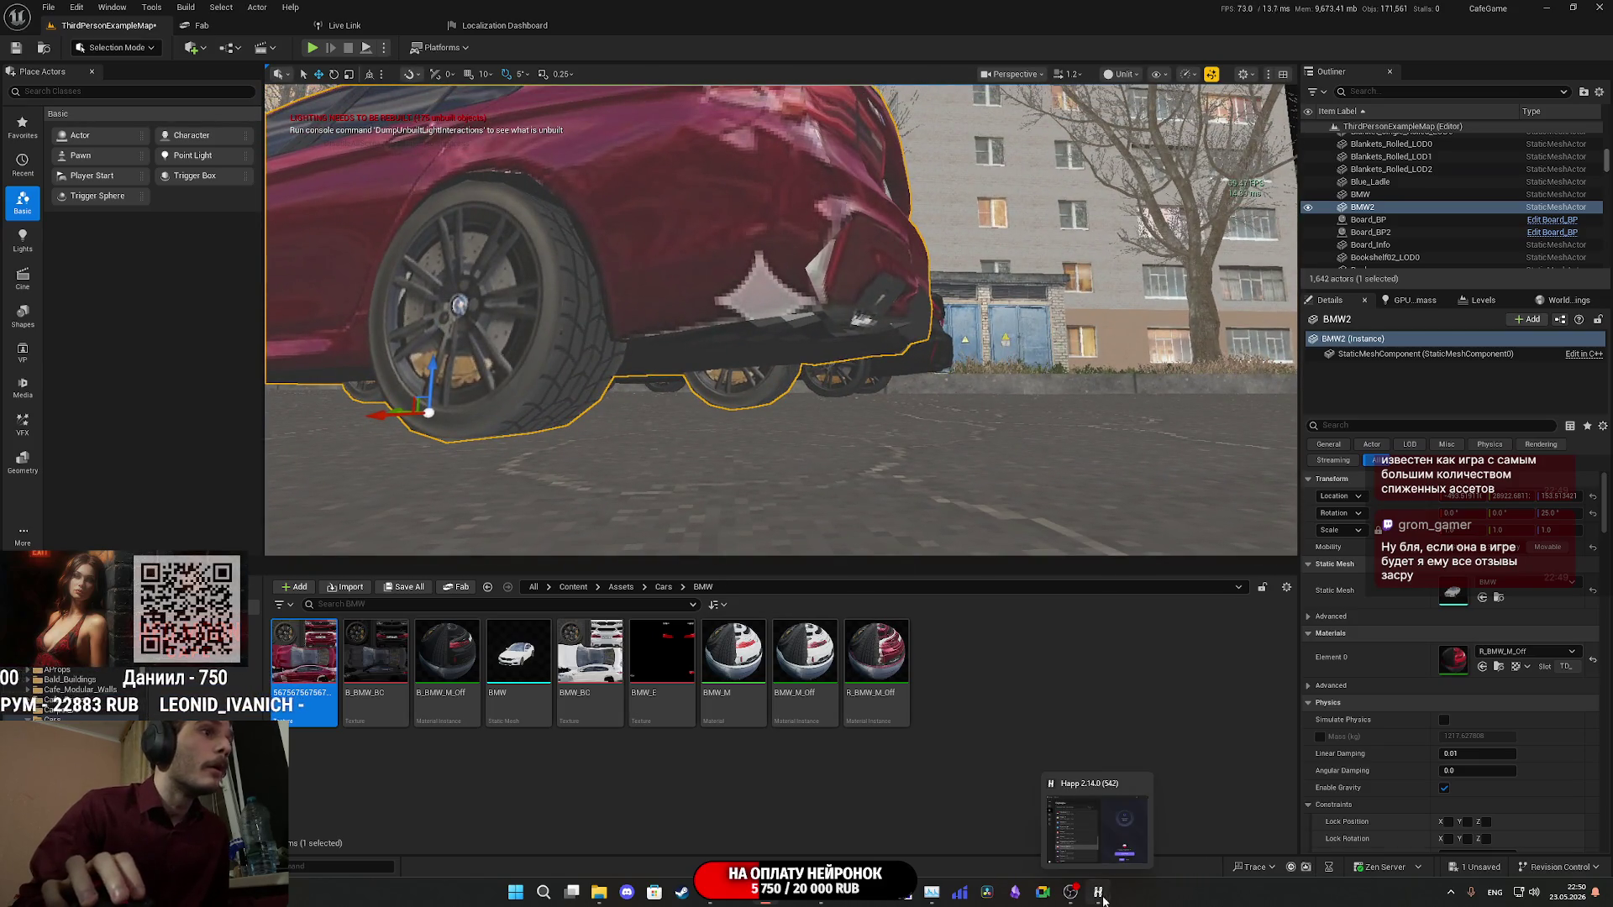
# In the Downloads folder, preview the e50576c8 BMW texture JPG, then open the newest PNG texture.
pyautogui.click(814, 897)
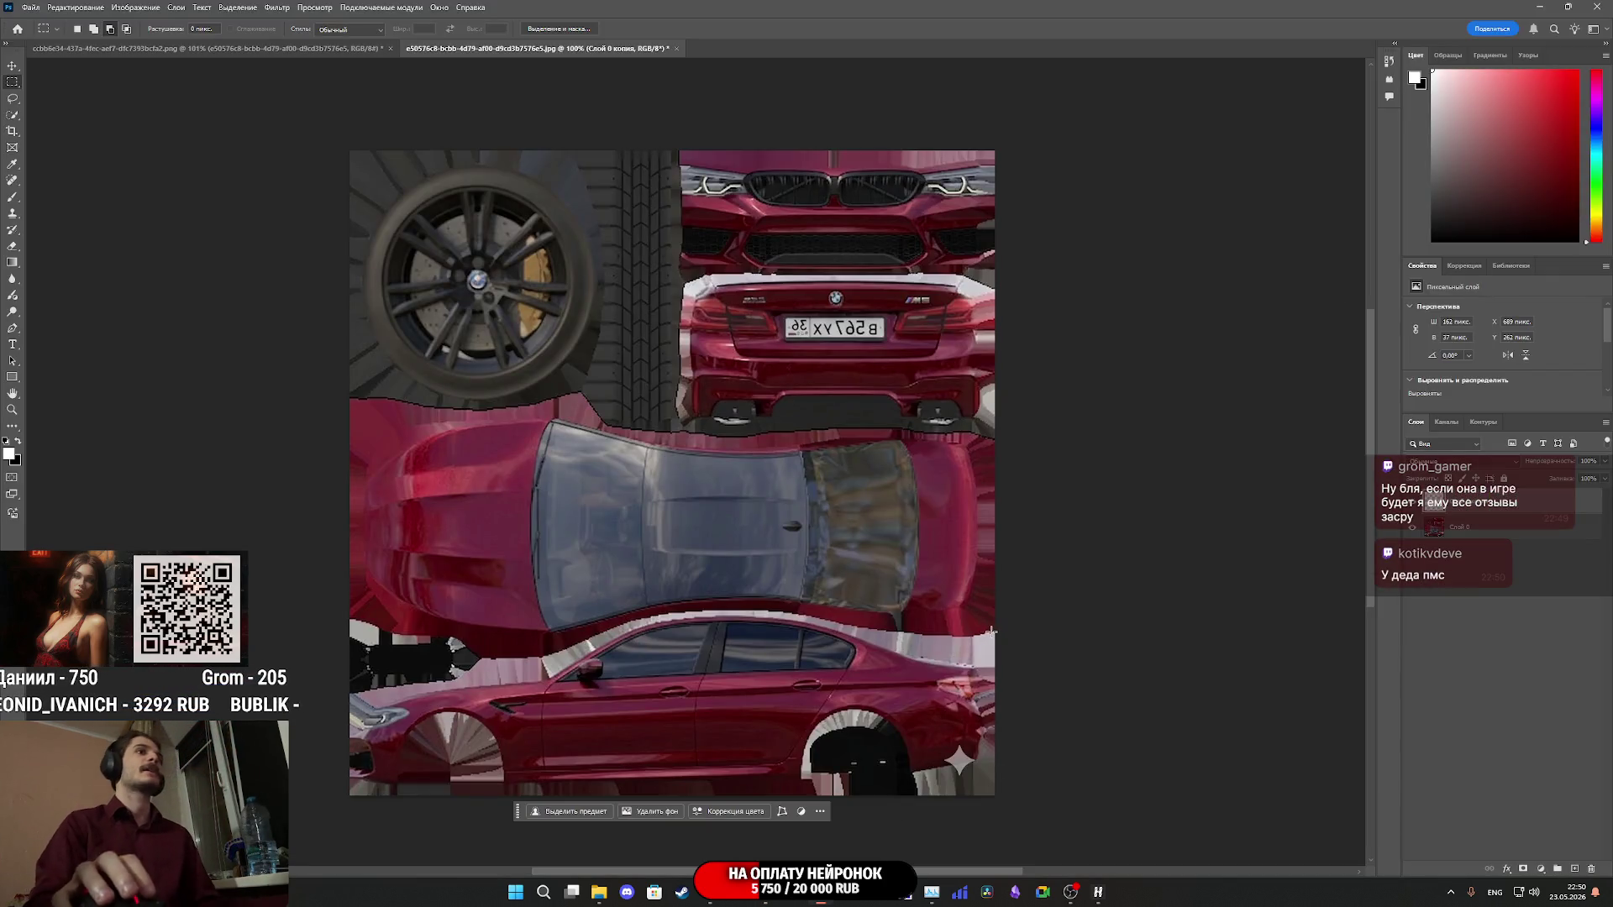
pyautogui.click(599, 893)
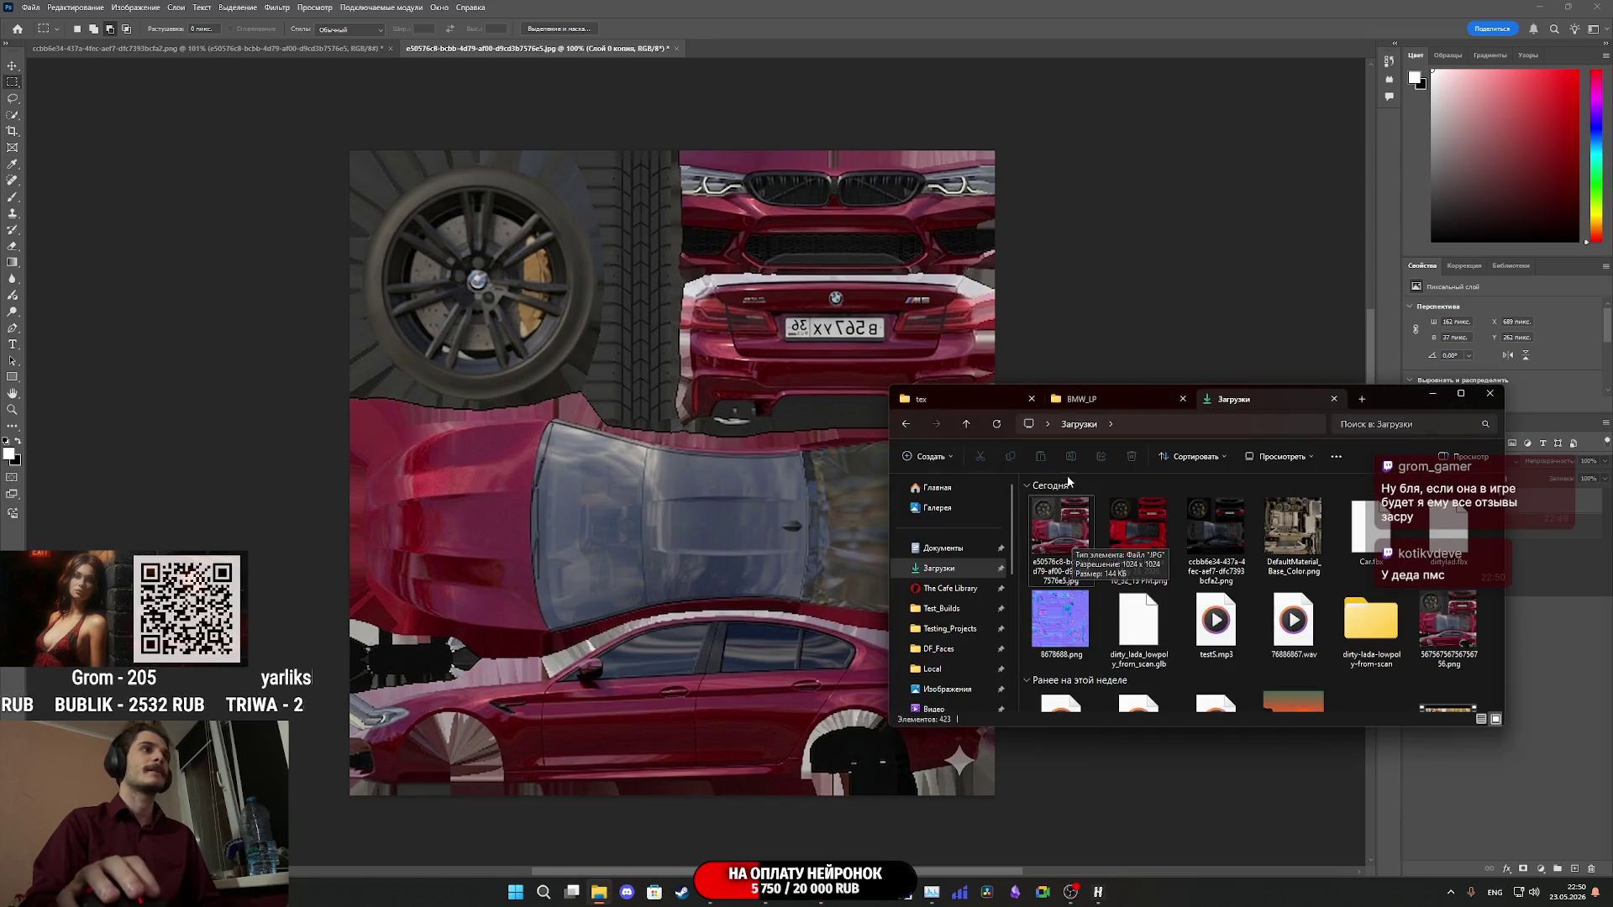
pyautogui.doubleClick(1051, 529)
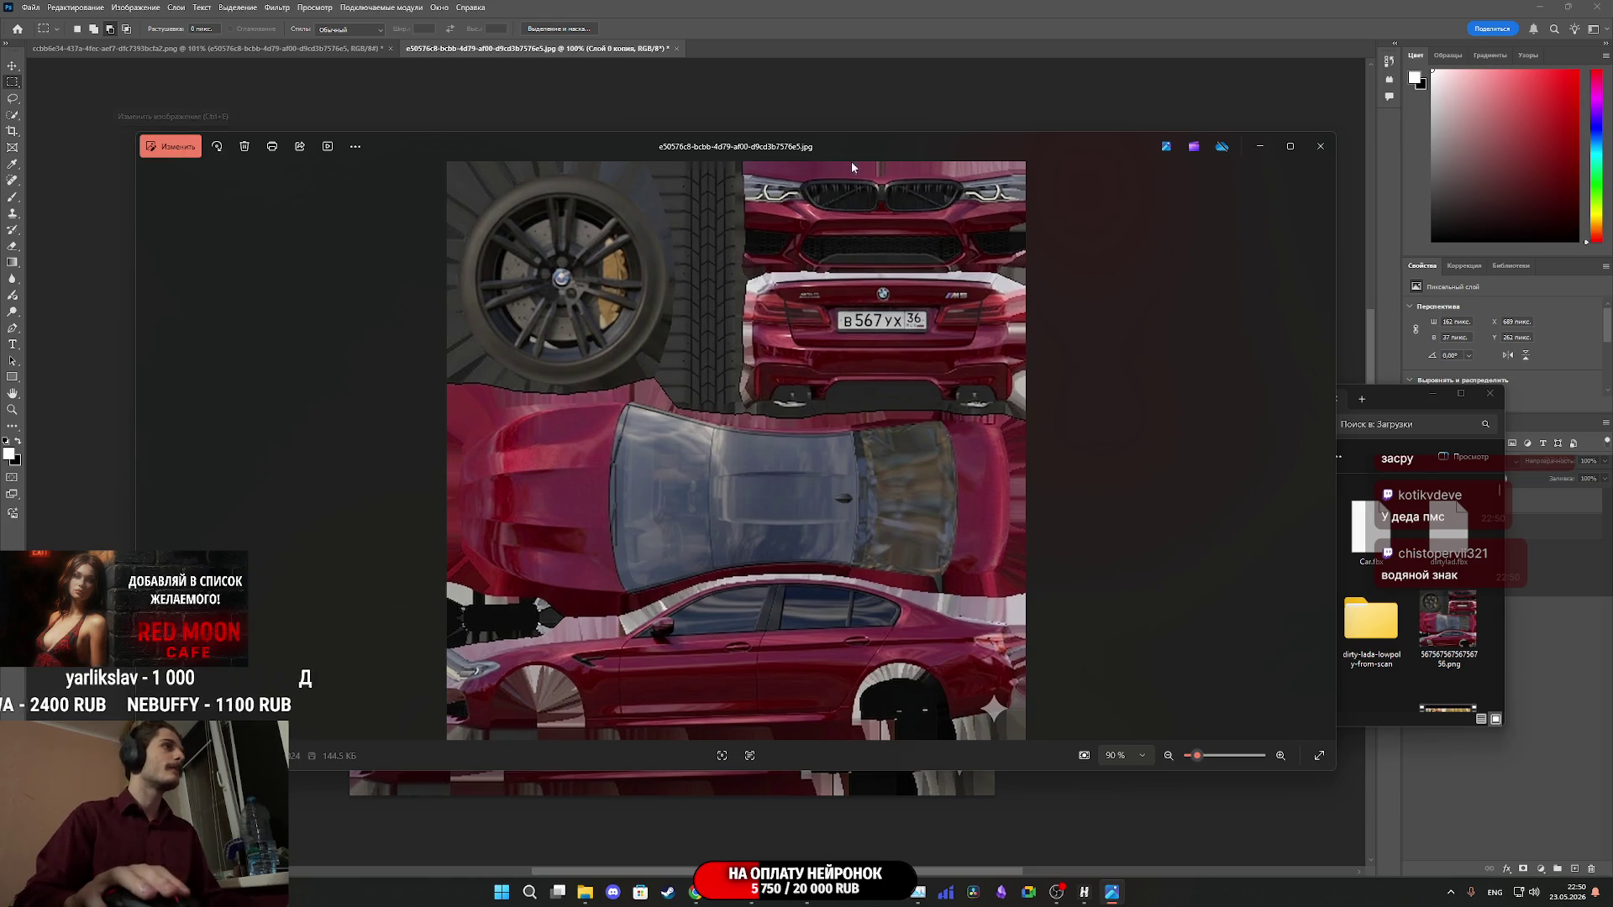
pyautogui.click(1325, 145)
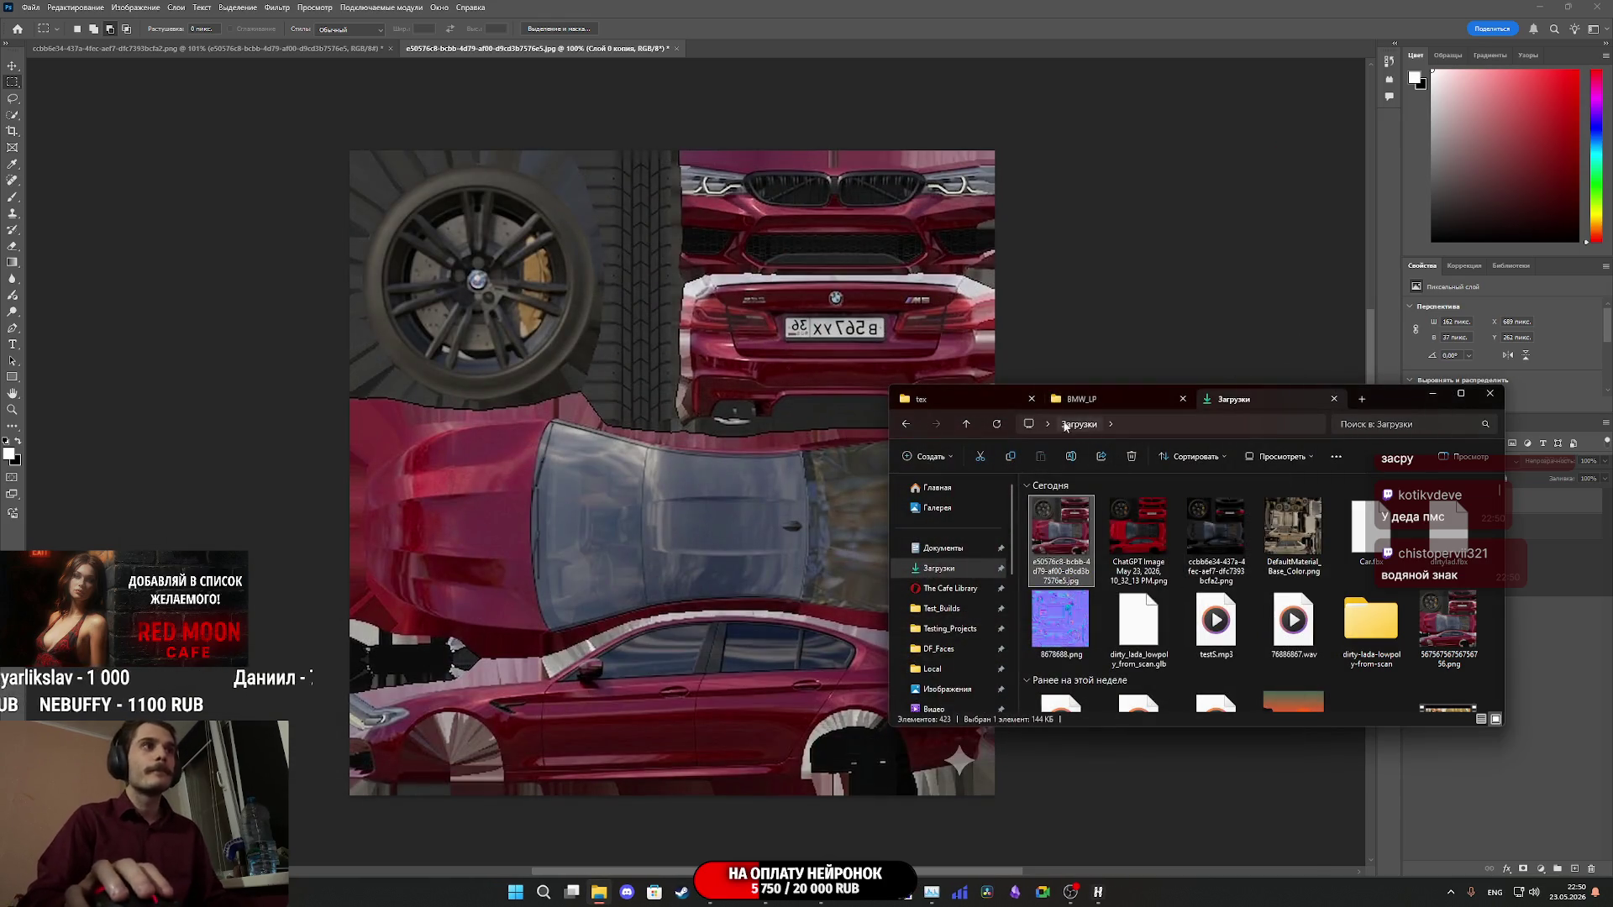
pyautogui.doubleClick(1067, 537)
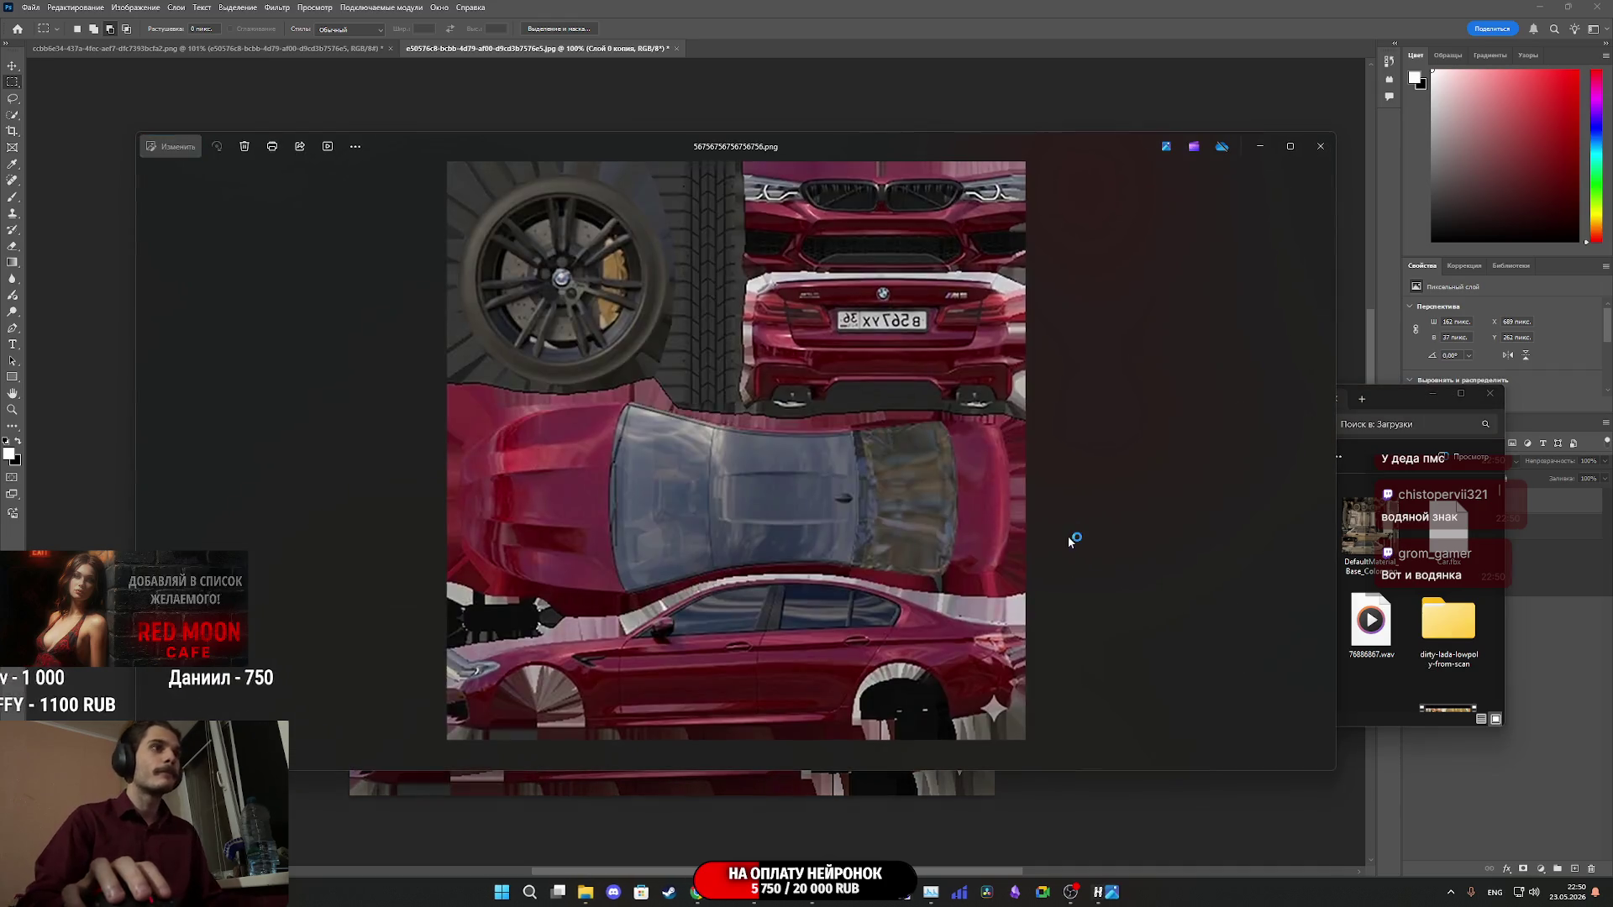
# Generatively erase the artefact by the rear wheel in Photos, save the image and close it.
pyautogui.click(171, 153)
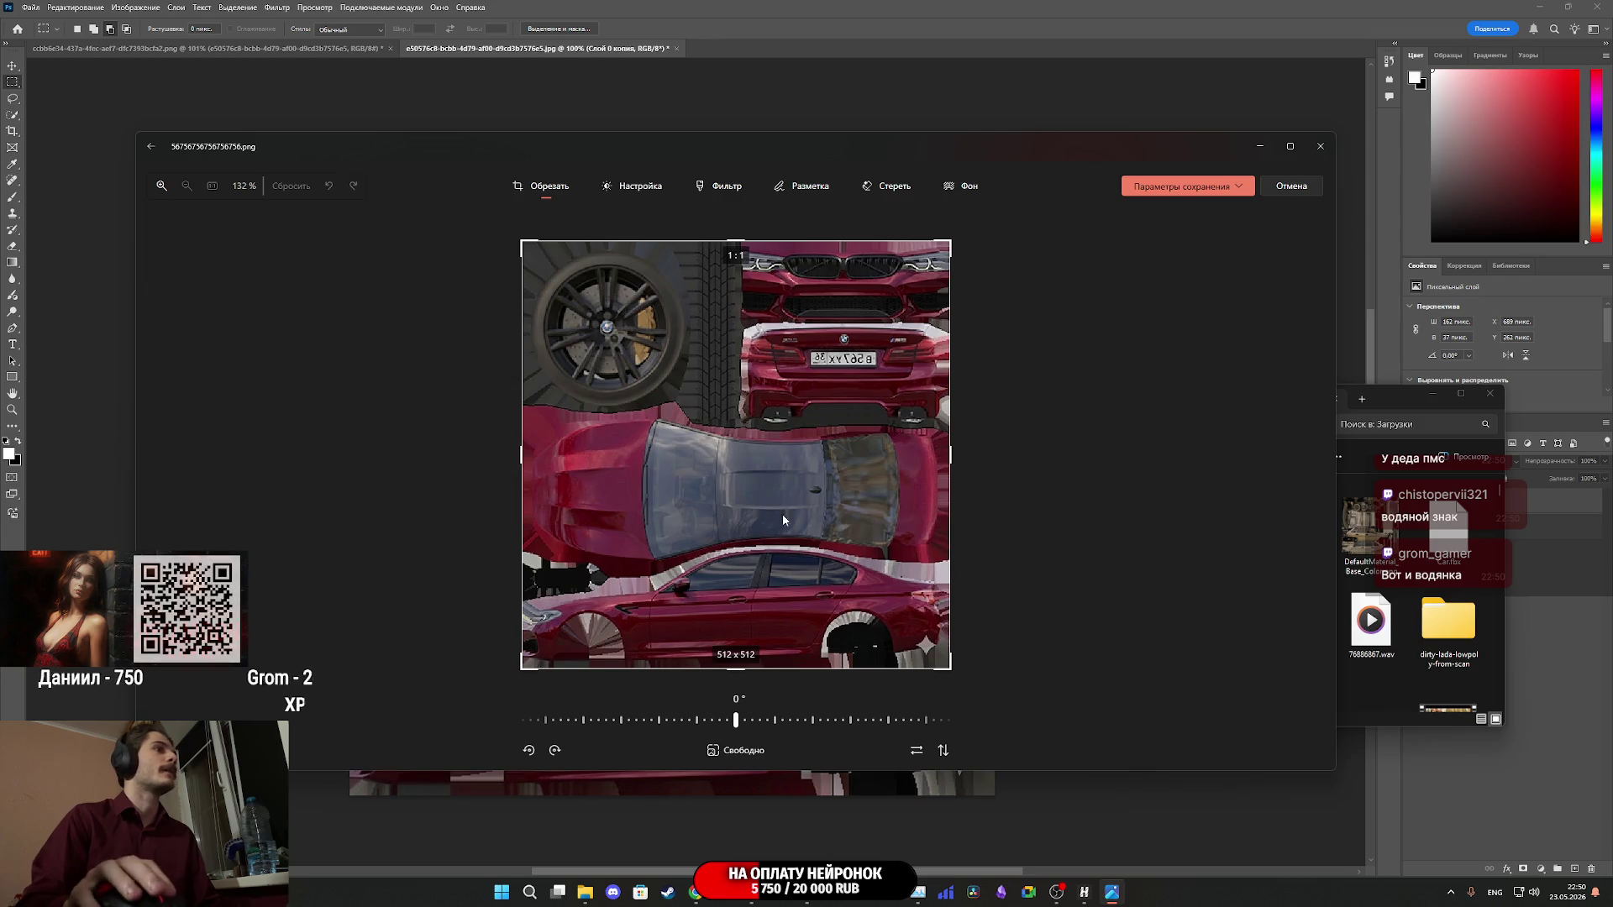
pyautogui.click(885, 186)
pyautogui.scroll(3, 853, 729)
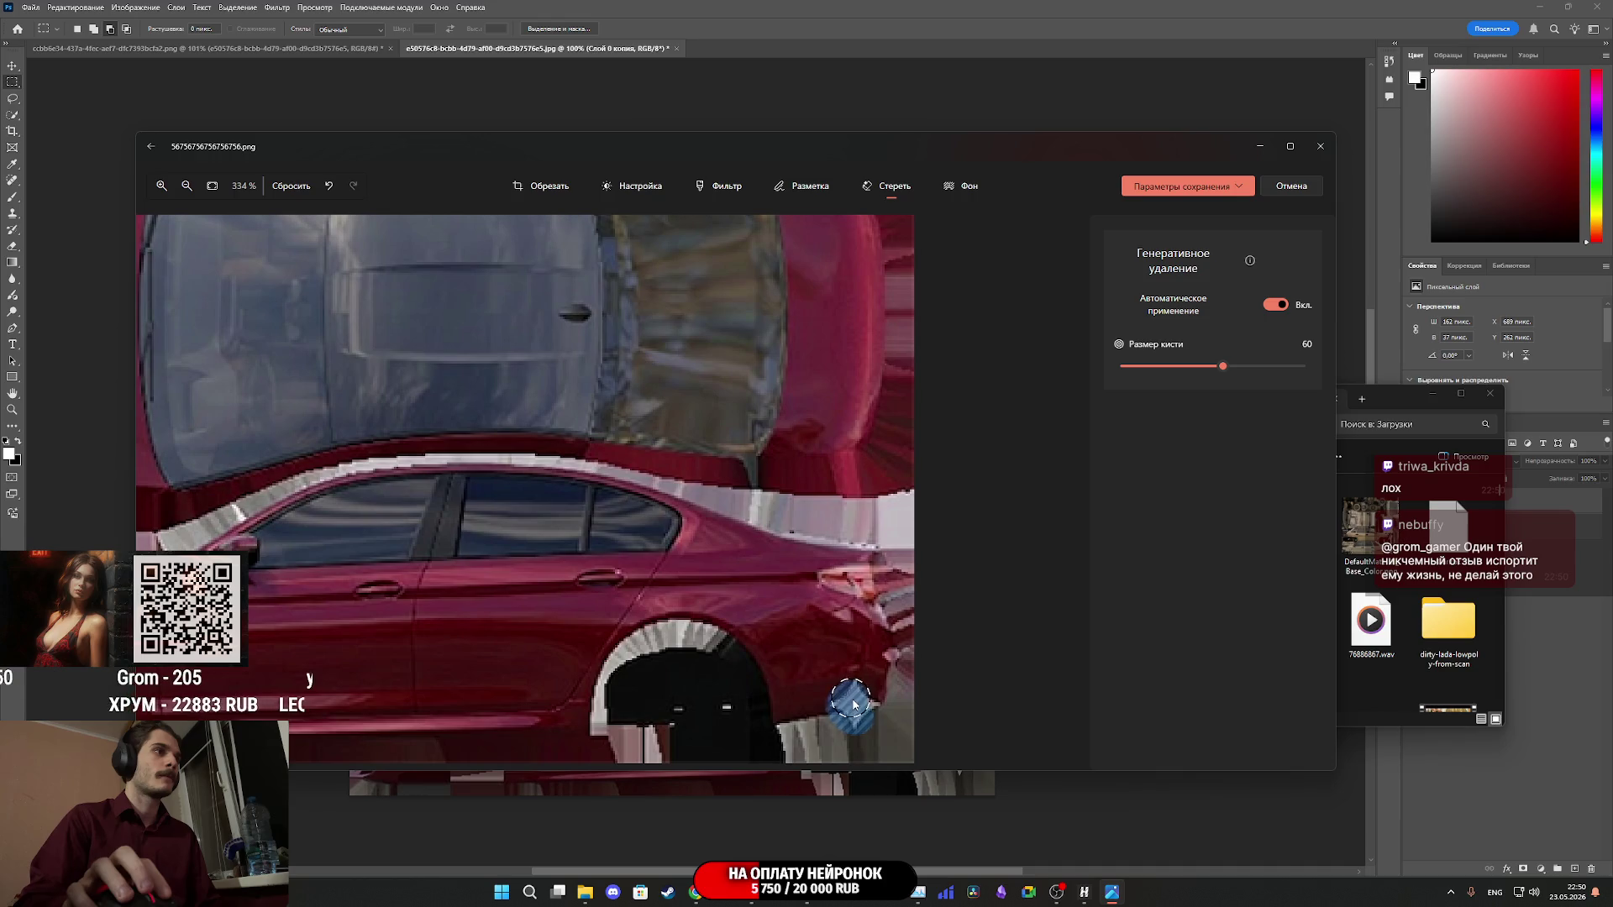
pyautogui.click(857, 706)
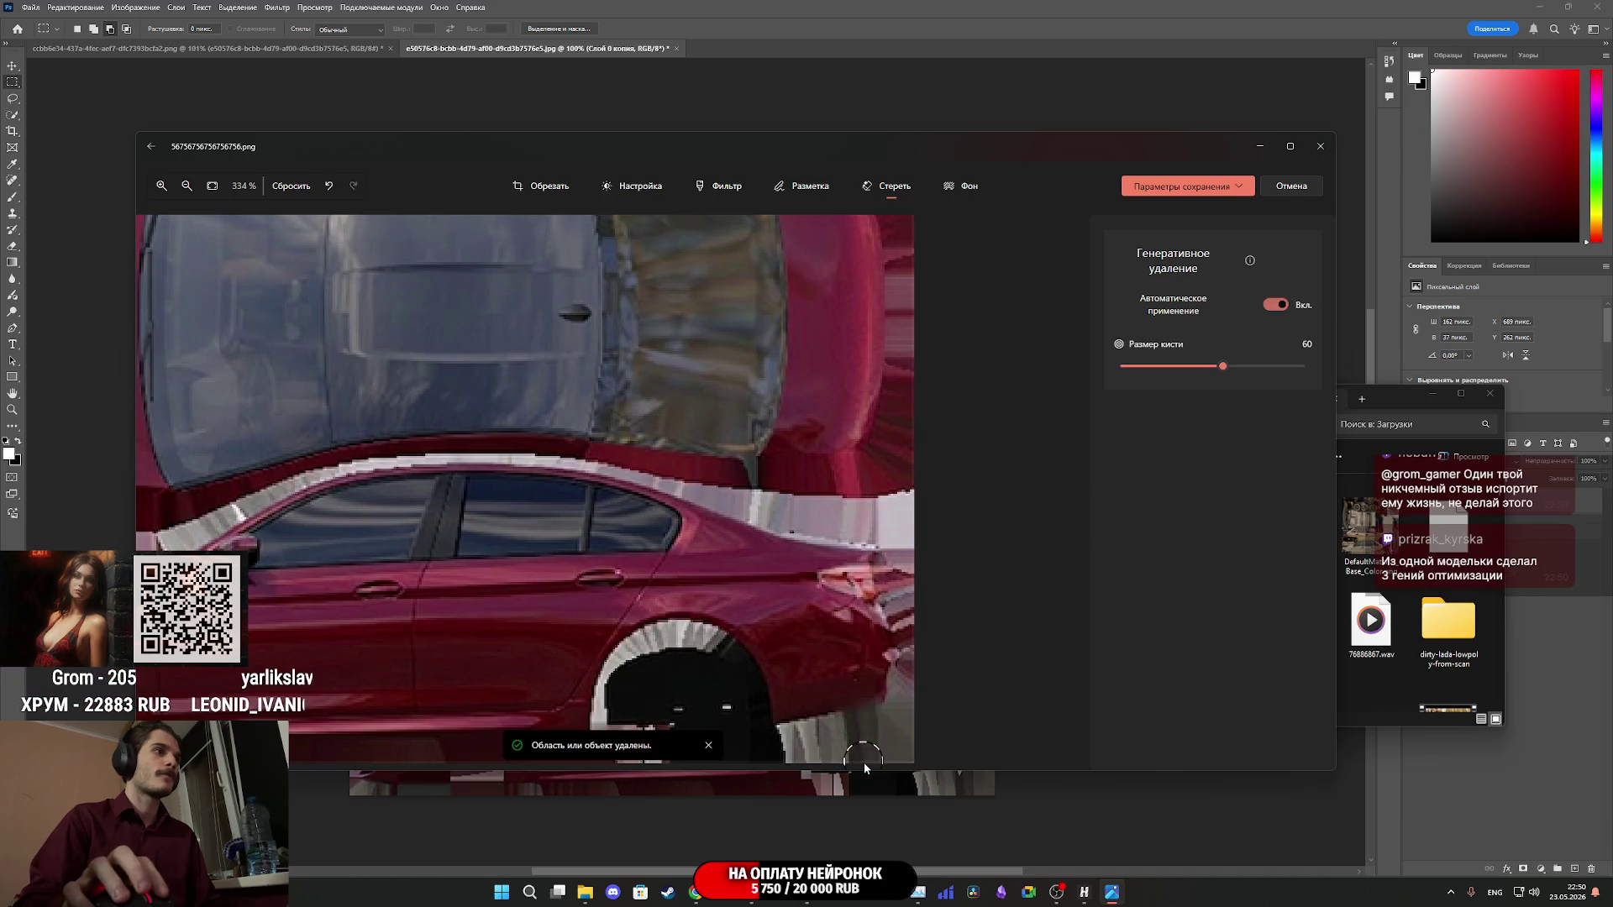
pyautogui.click(1236, 189)
pyautogui.click(1172, 232)
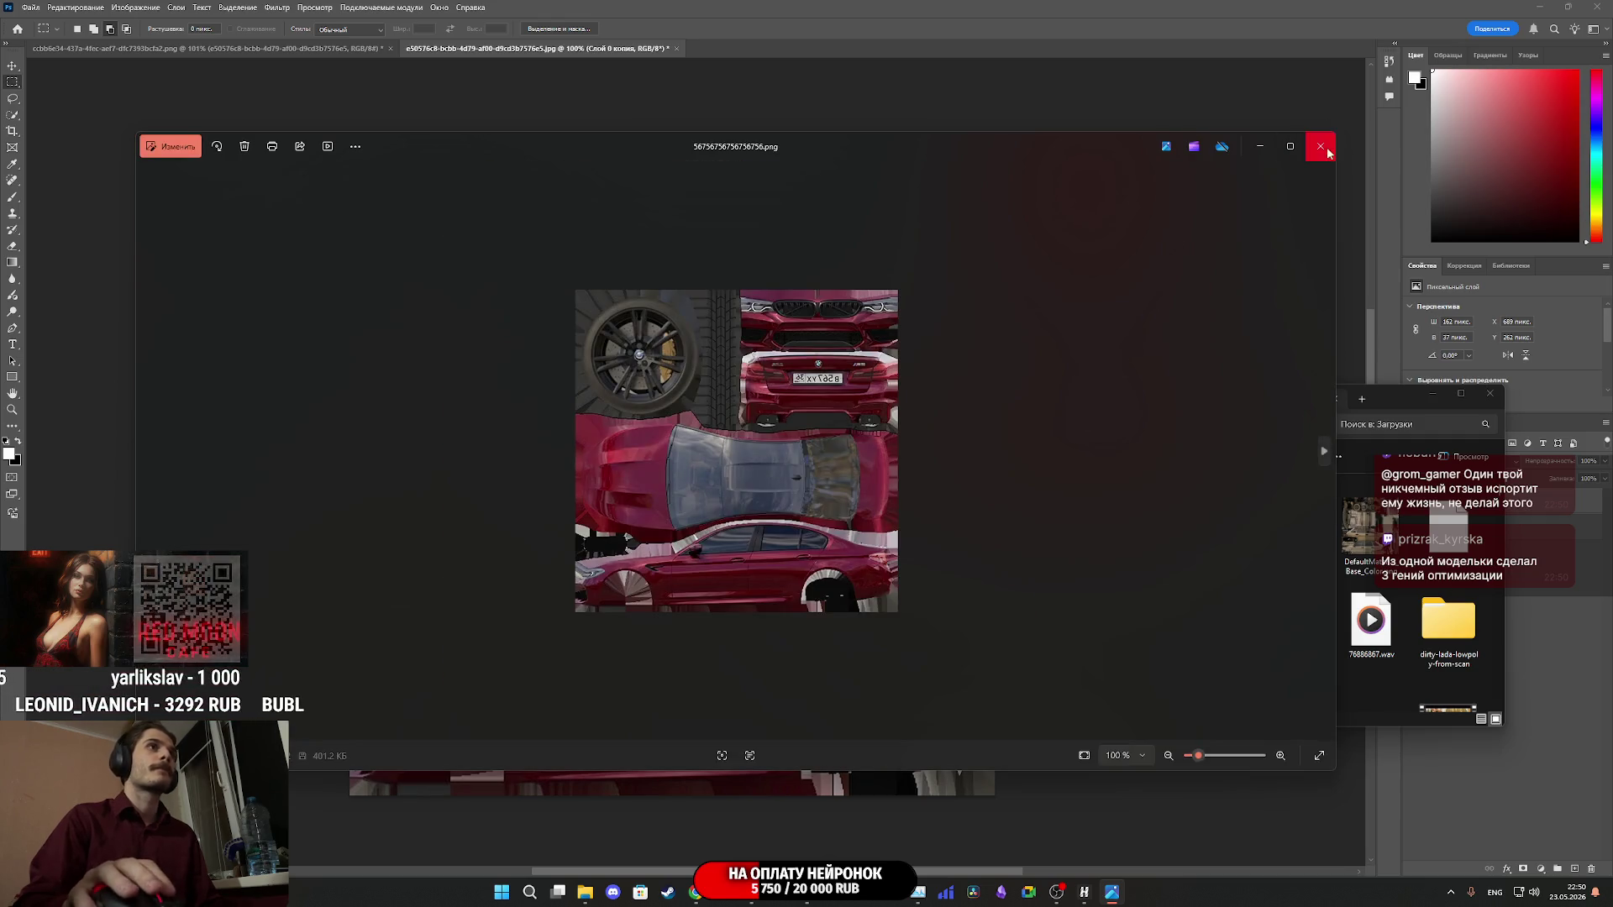
pyautogui.click(1327, 150)
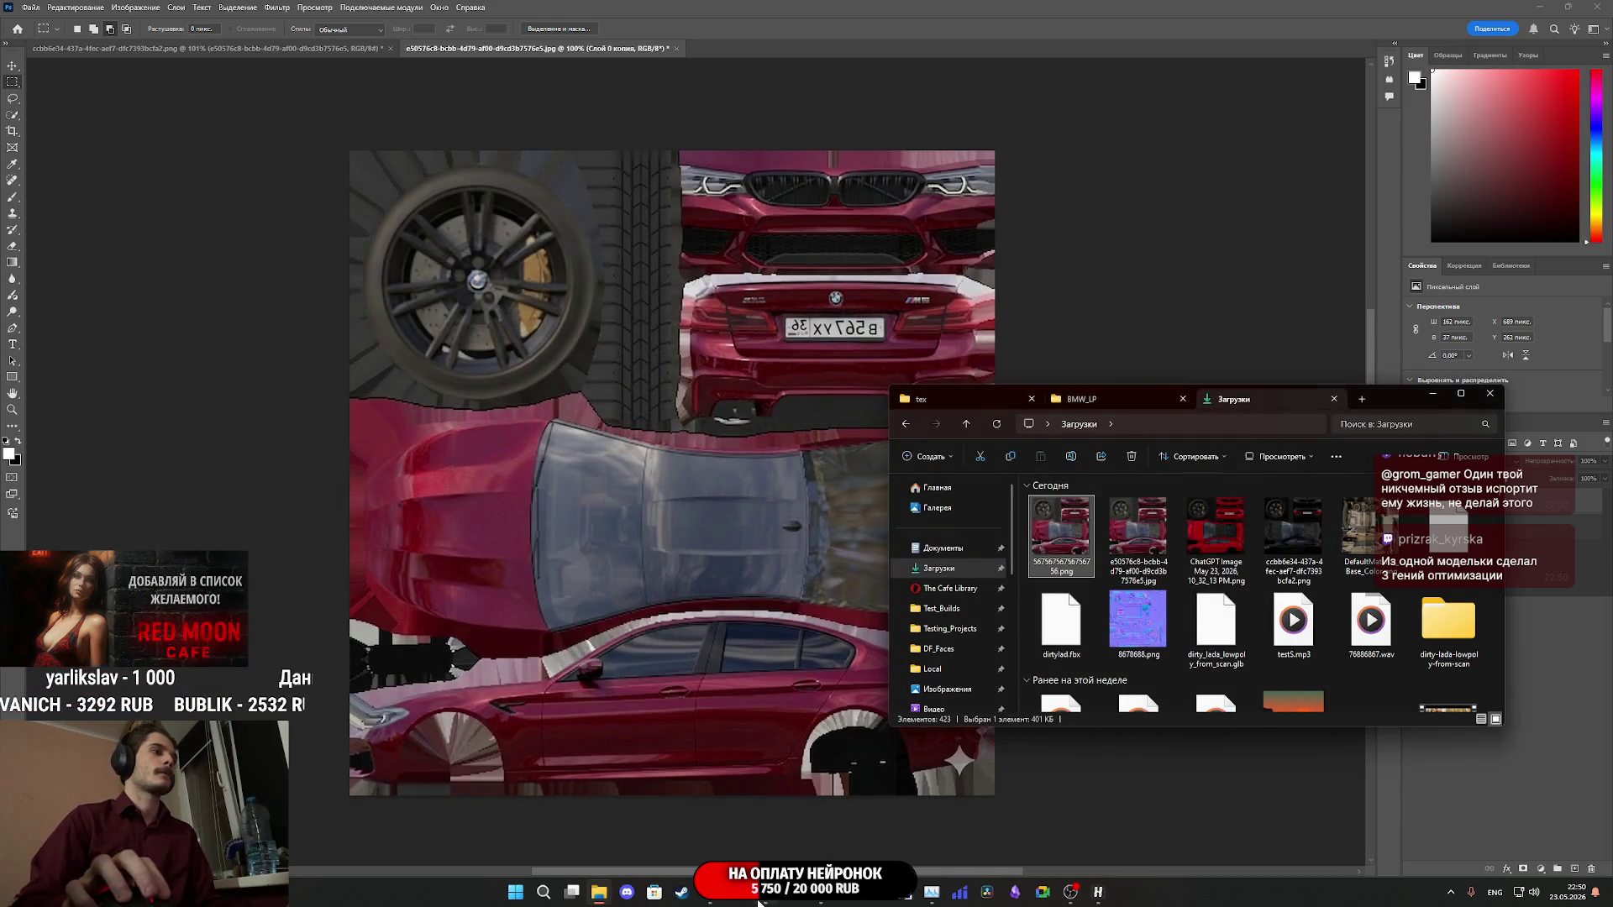
pyautogui.click(759, 896)
# Reimport the retouched BMW texture asset from disk and close the texture editor.
pyautogui.doubleClick(316, 662)
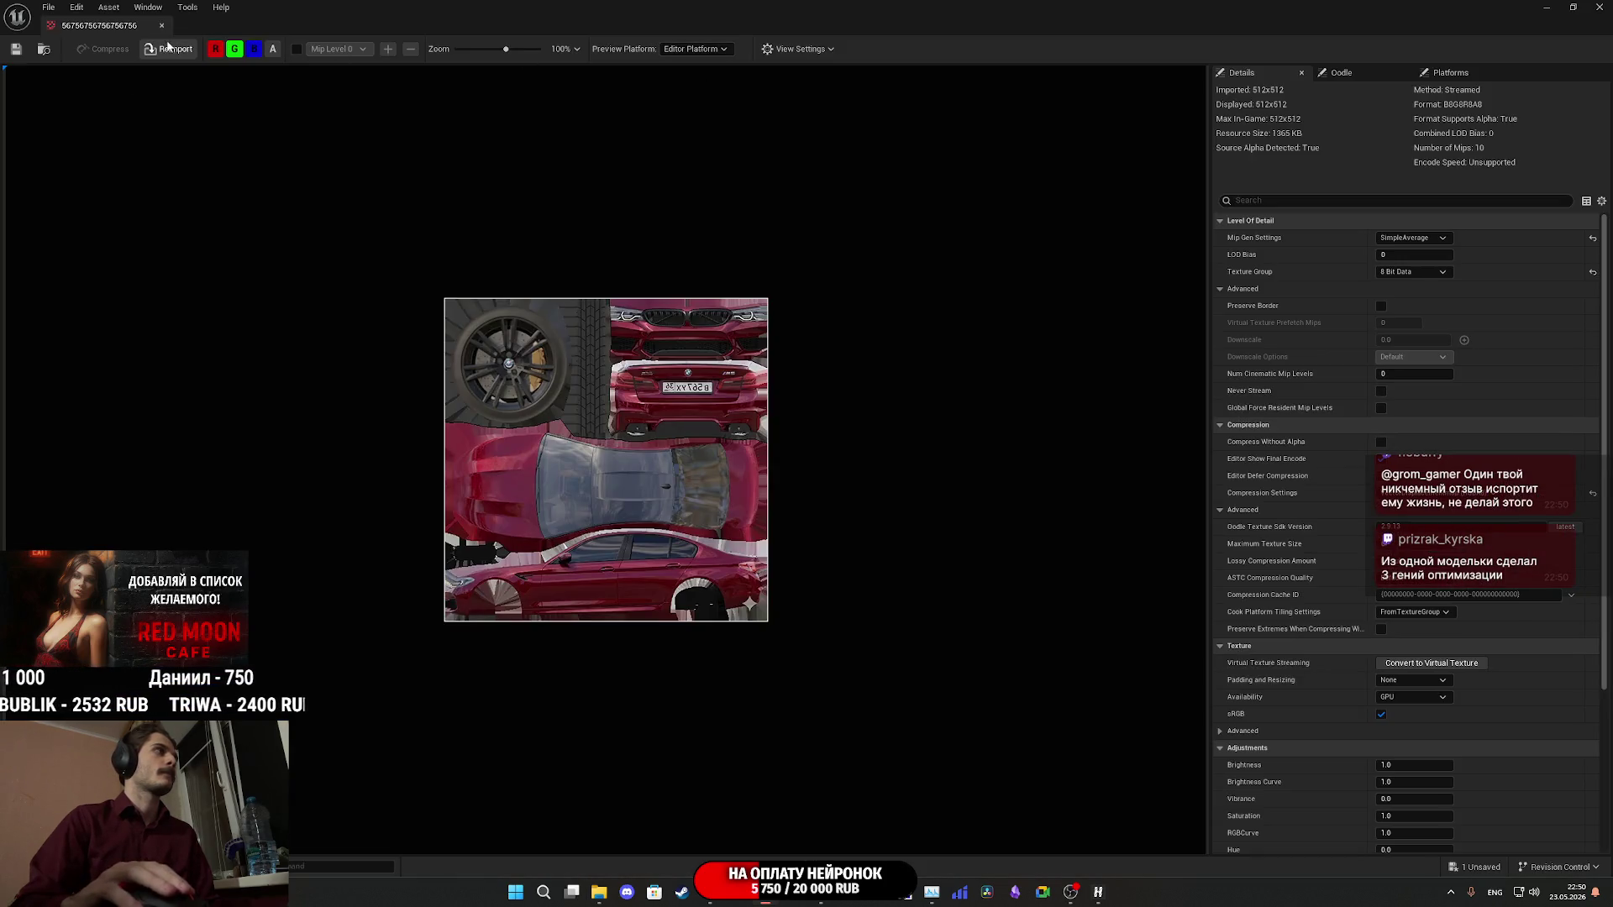
pyautogui.click(174, 50)
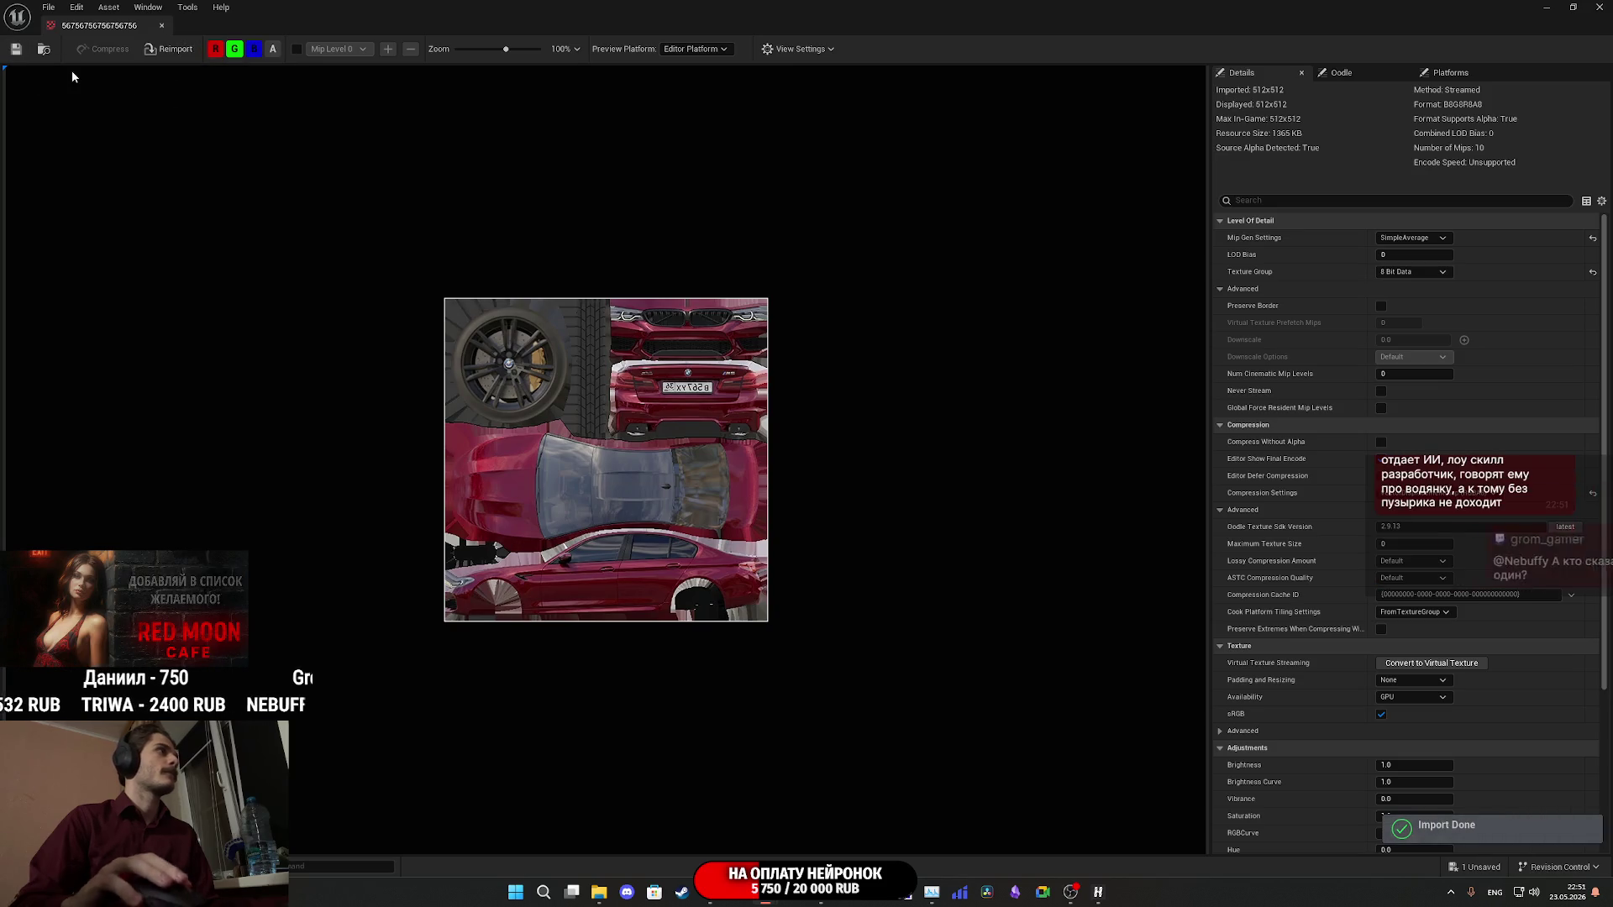
pyautogui.click(1598, 8)
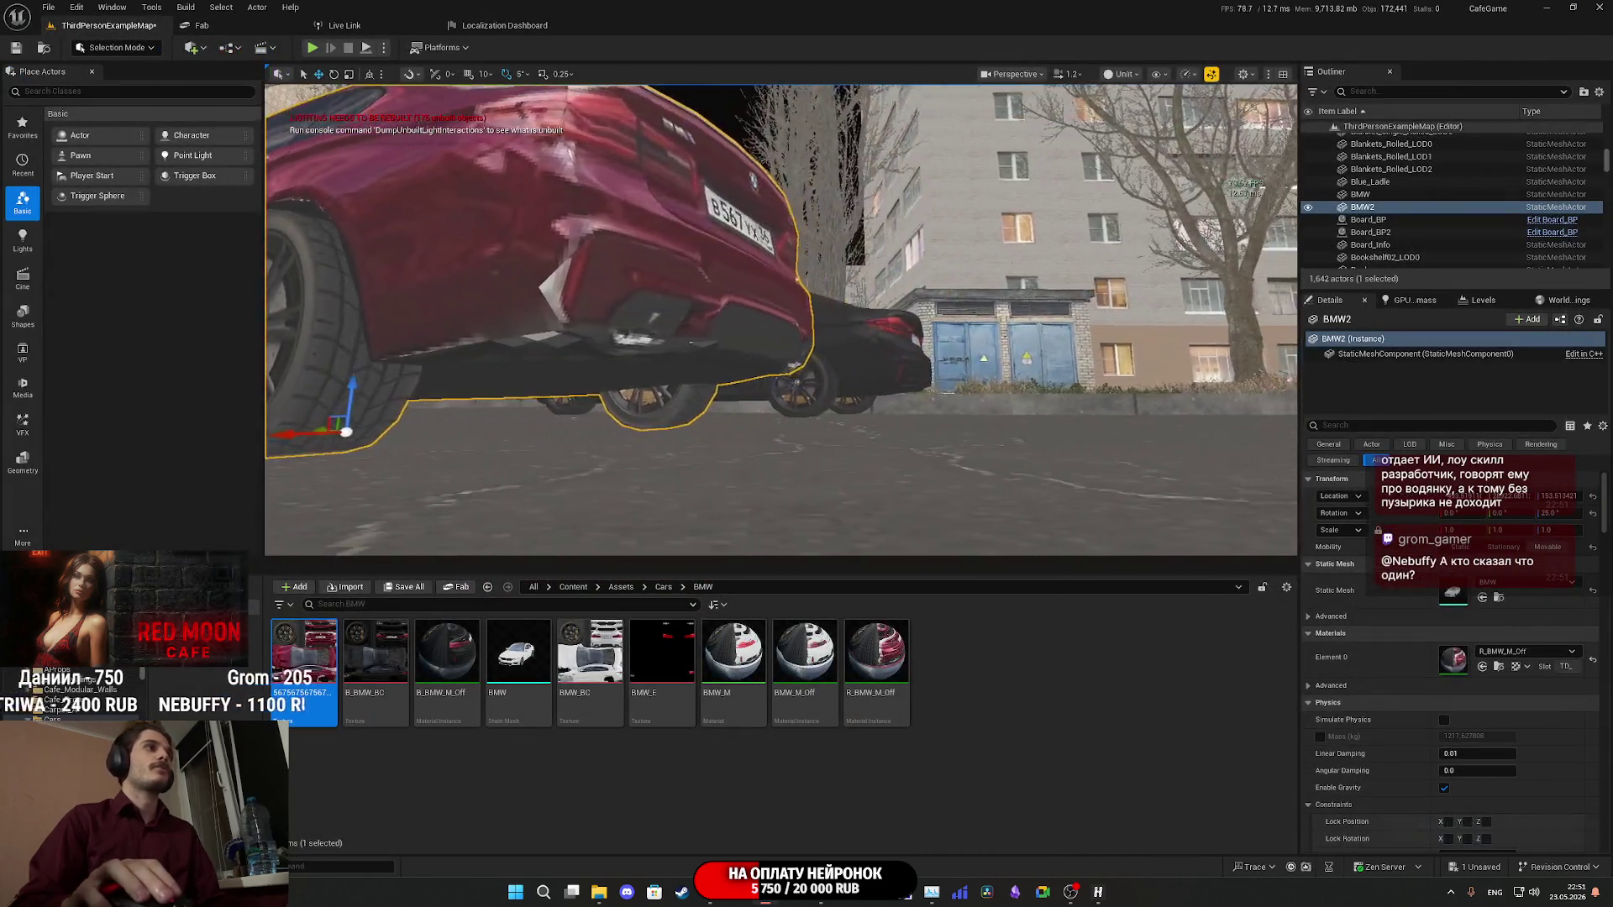
# Fly the camera around BMW2 with WASD to inspect the texture from every side.
pyautogui.press('w')
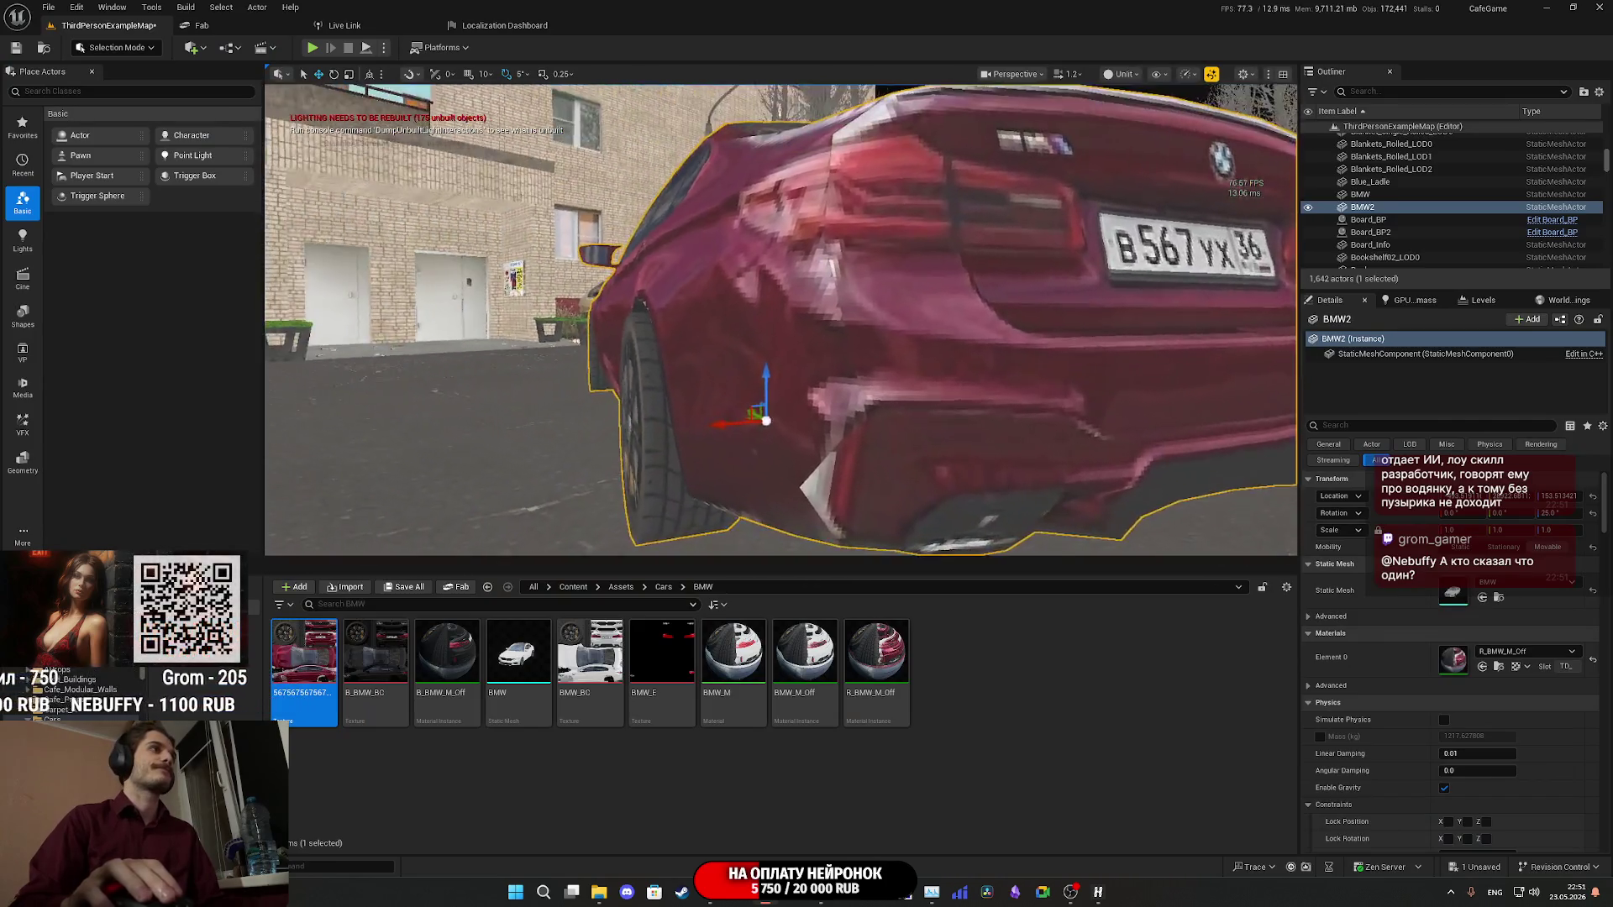
pyautogui.press('w')
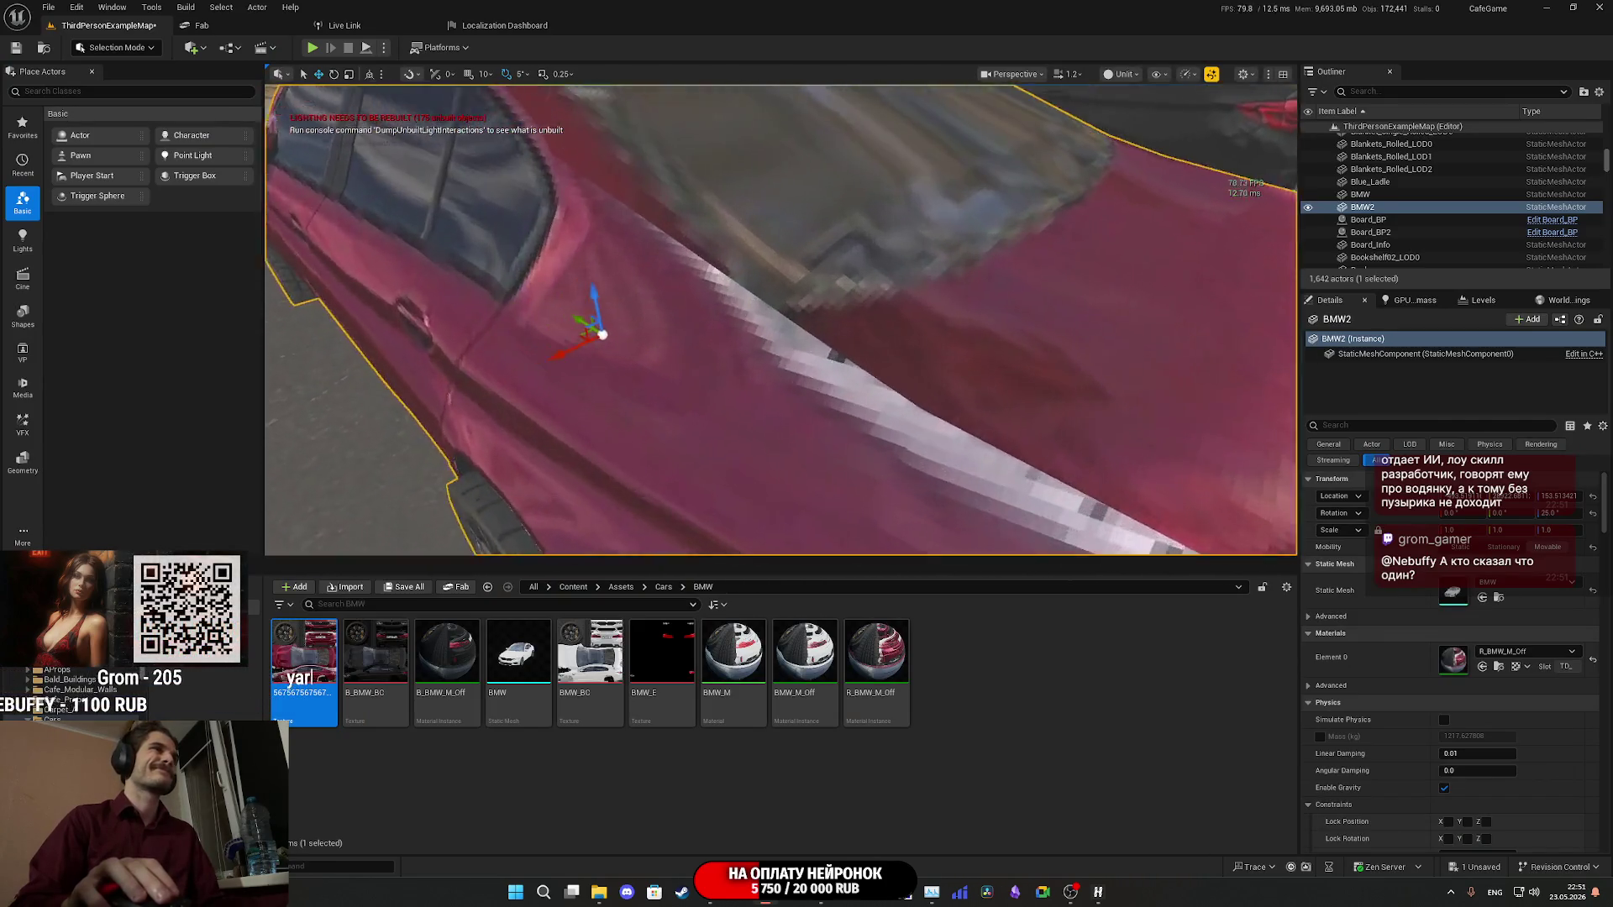
pyautogui.press('s')
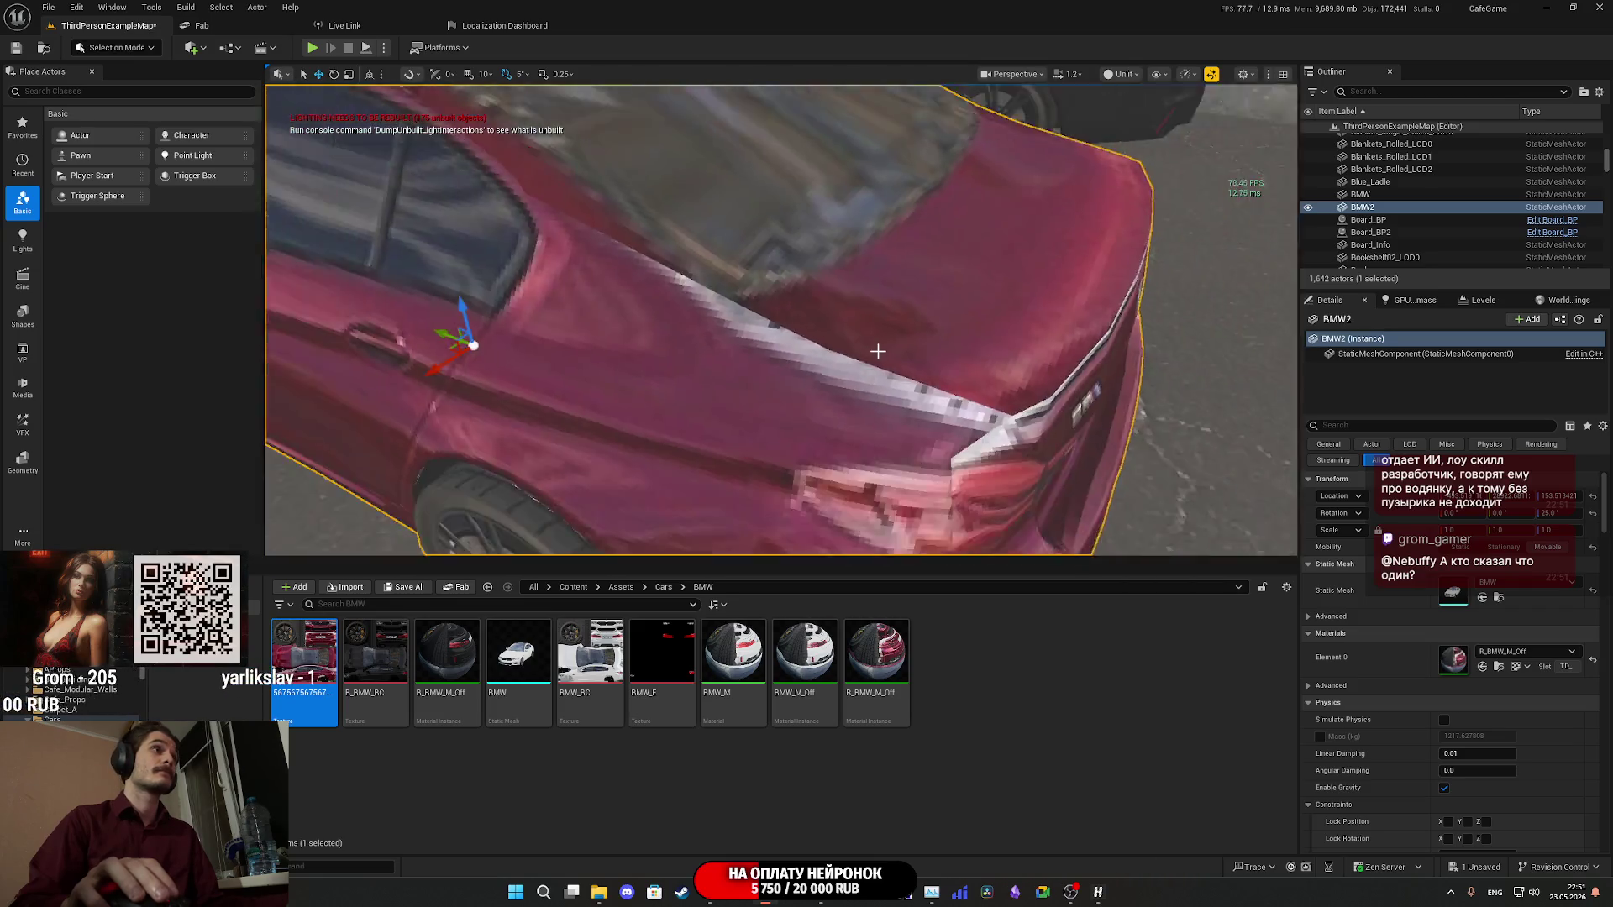
pyautogui.press('a')
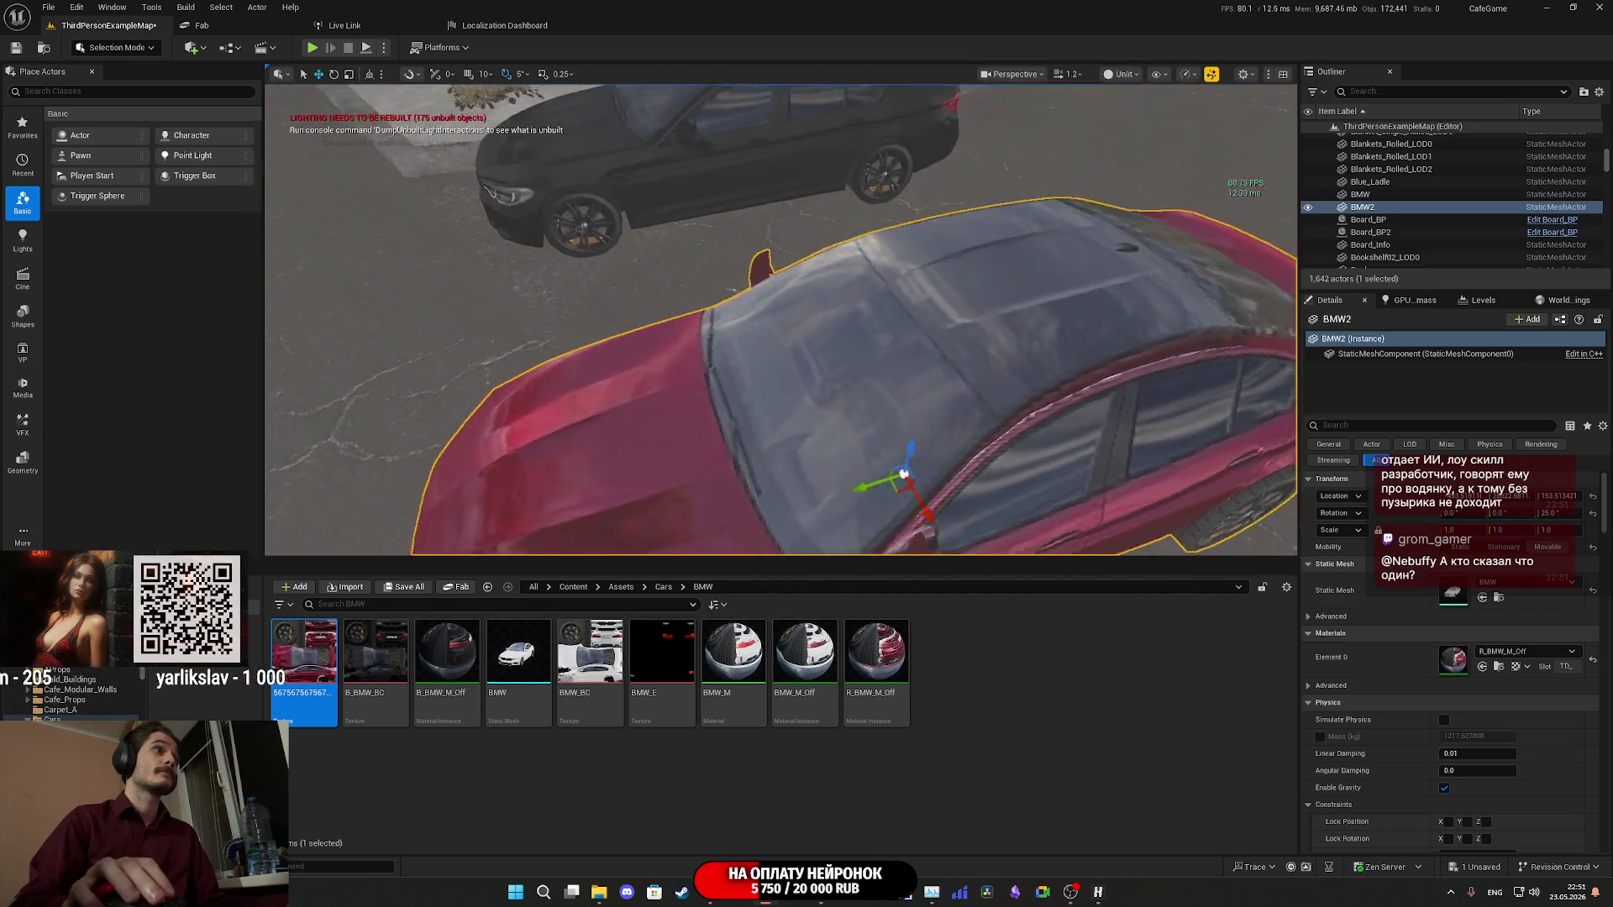
pyautogui.press('a')
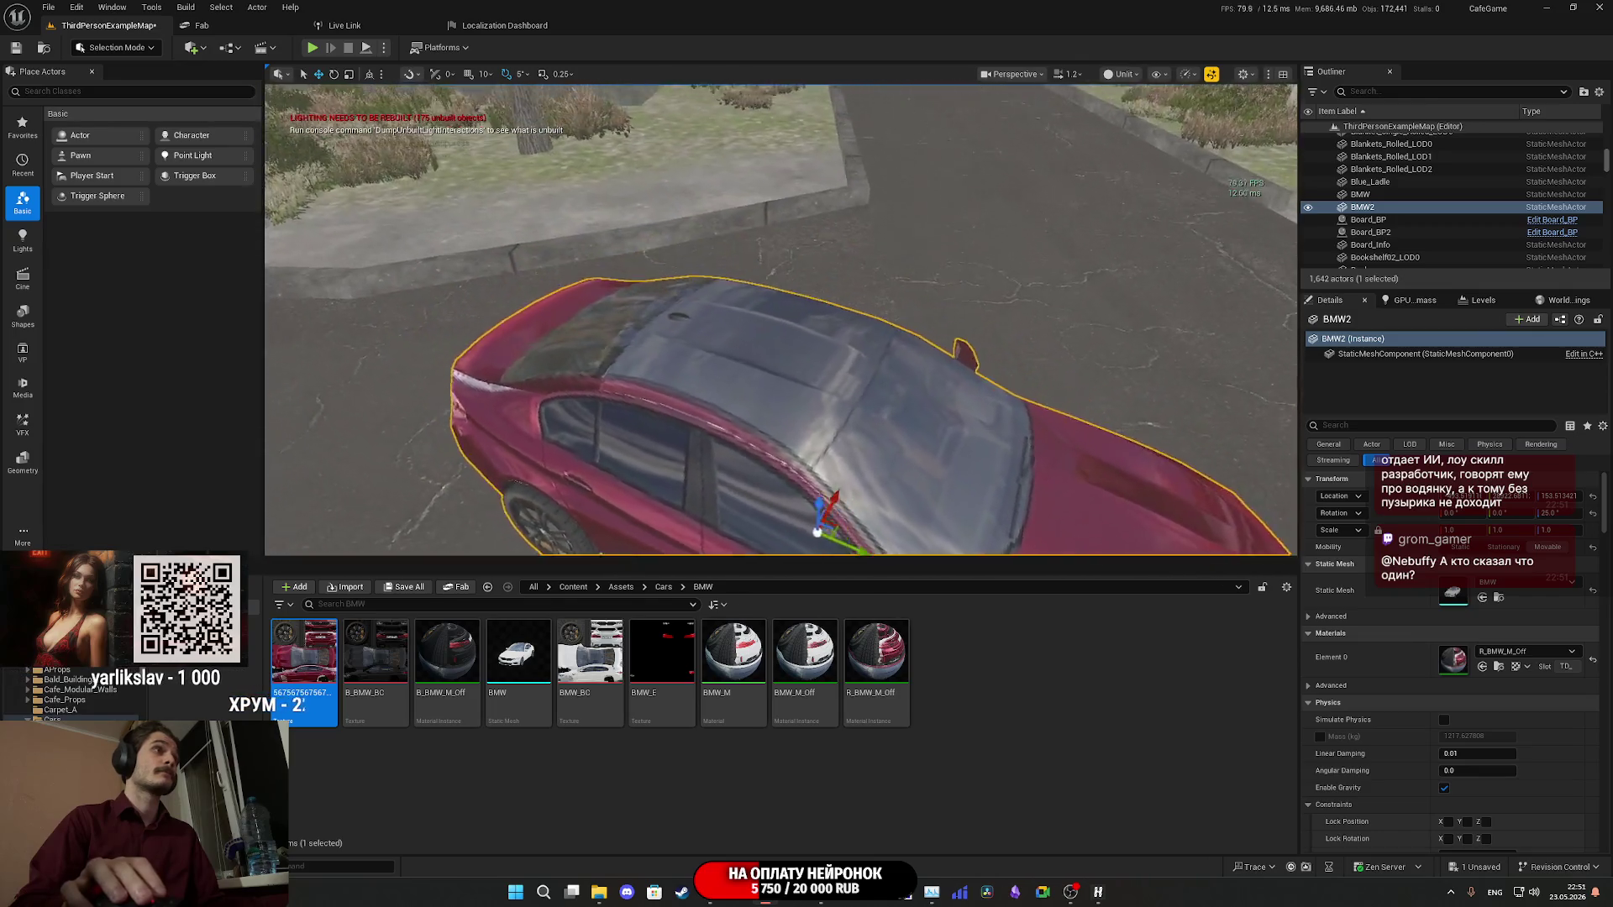
pyautogui.press('w')
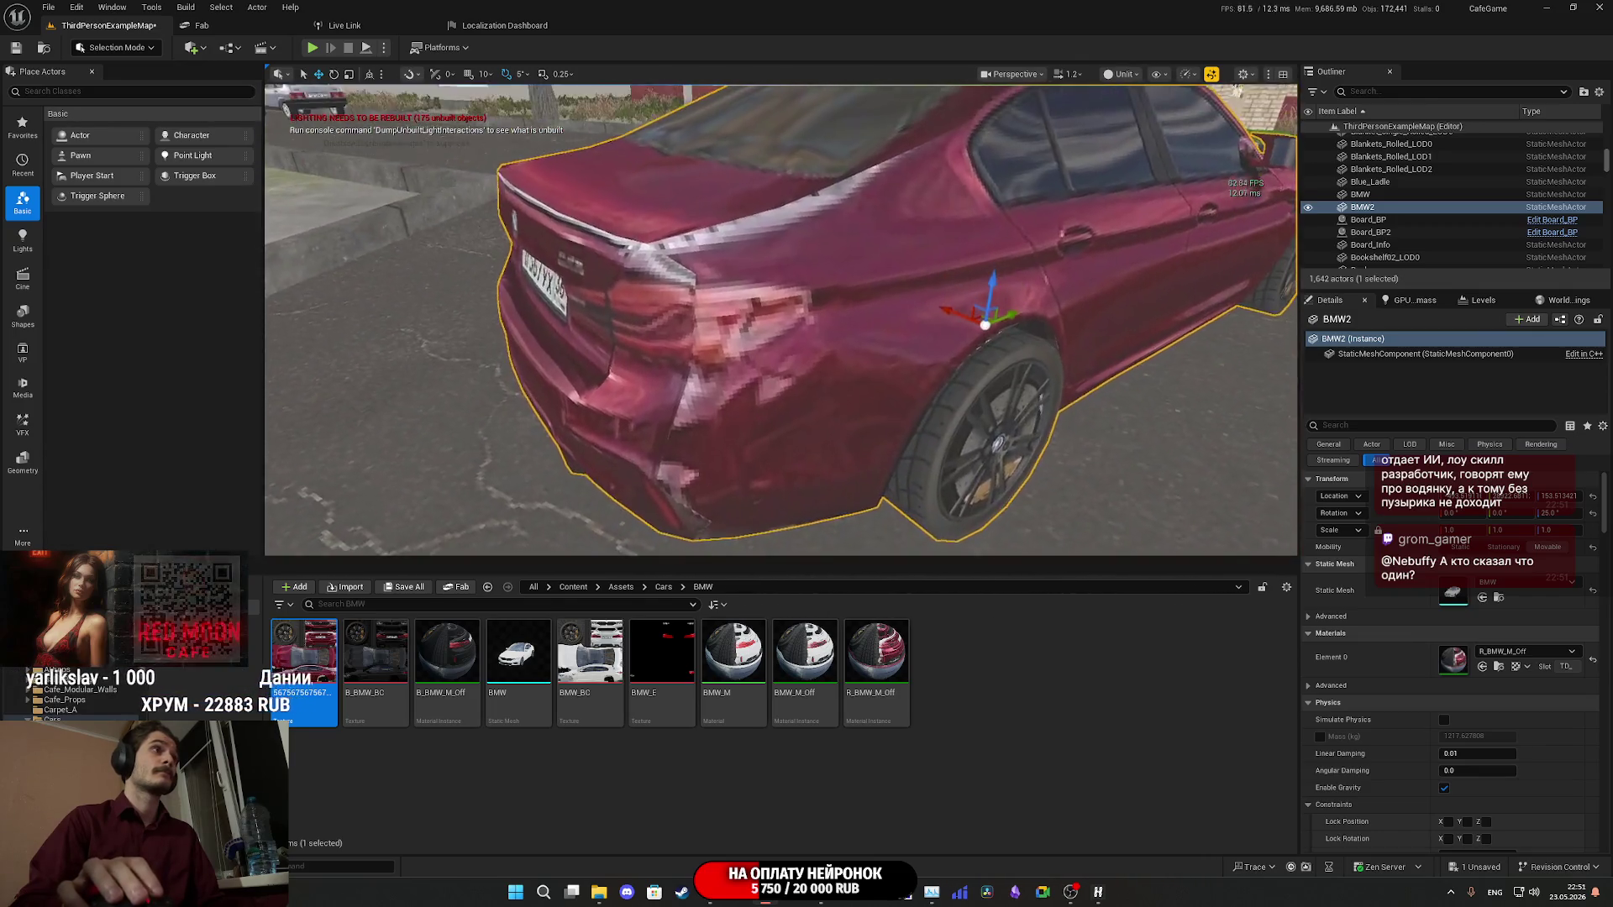
pyautogui.hotkey('alt', 'Tab')
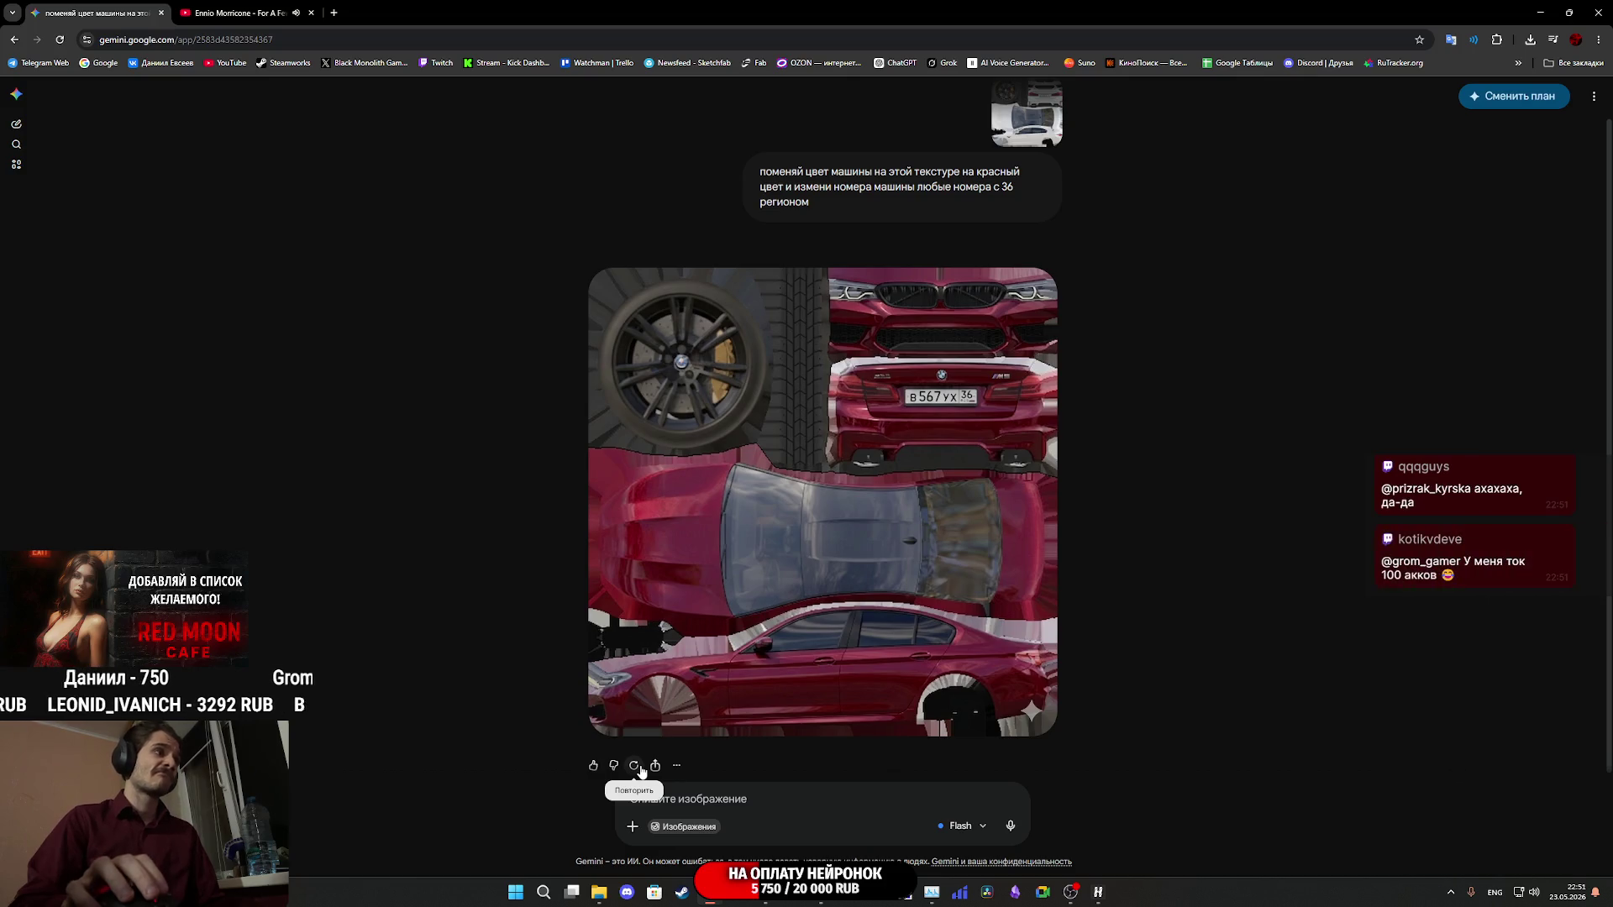
# Regenerate the red BMW texture with Retry (Повторить), then move to the Twitch dashboard tab.
pyautogui.click(685, 794)
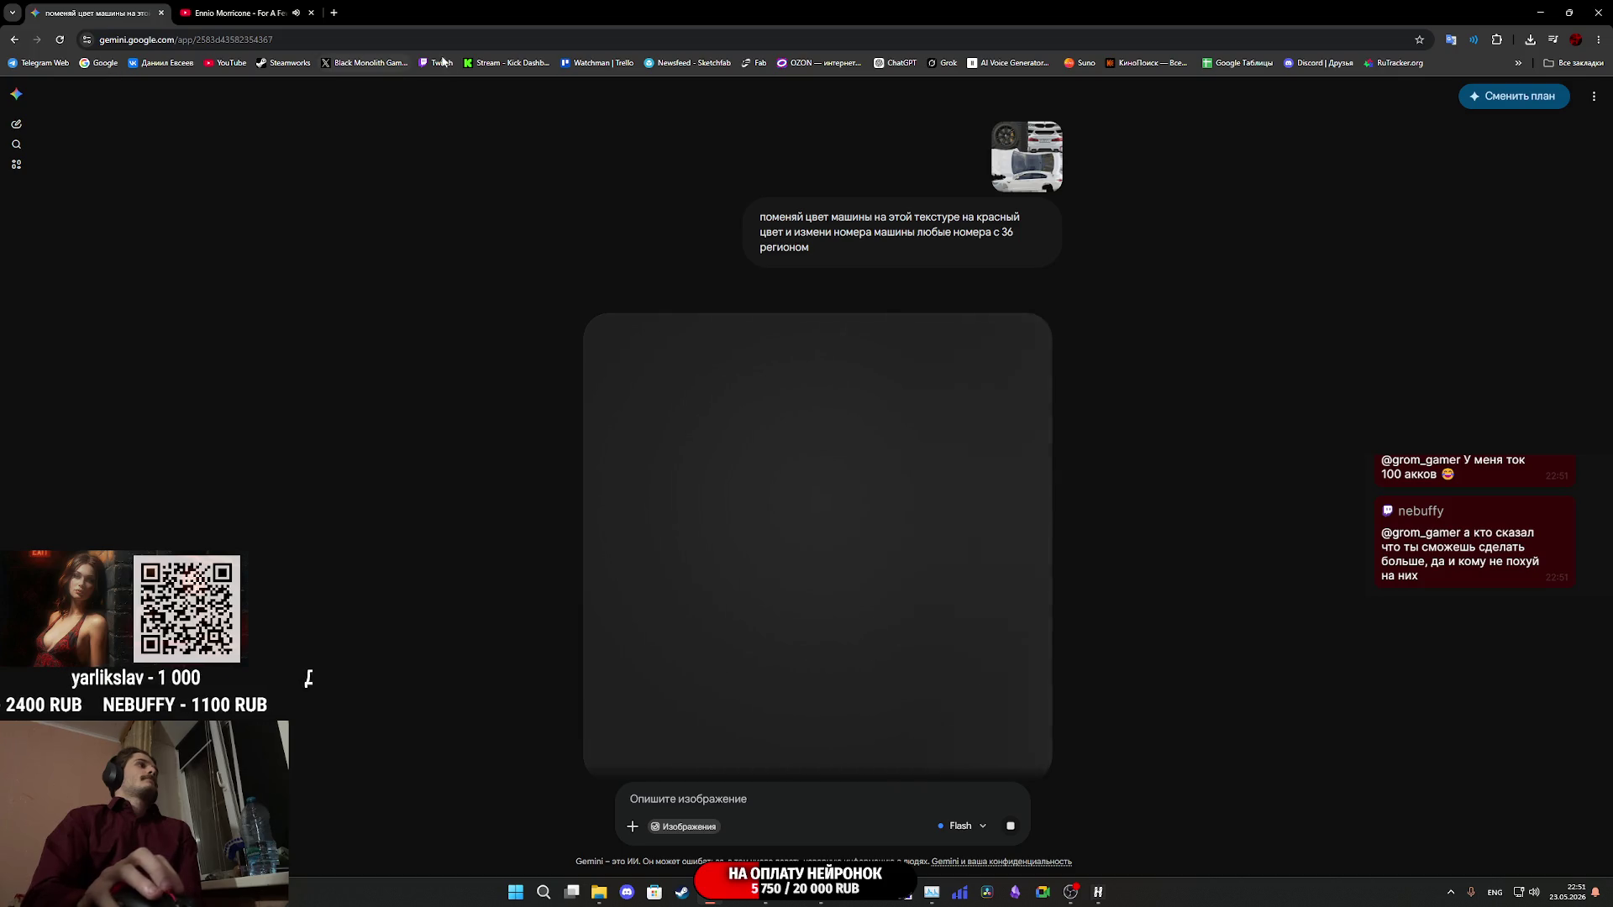
pyautogui.click(426, 6)
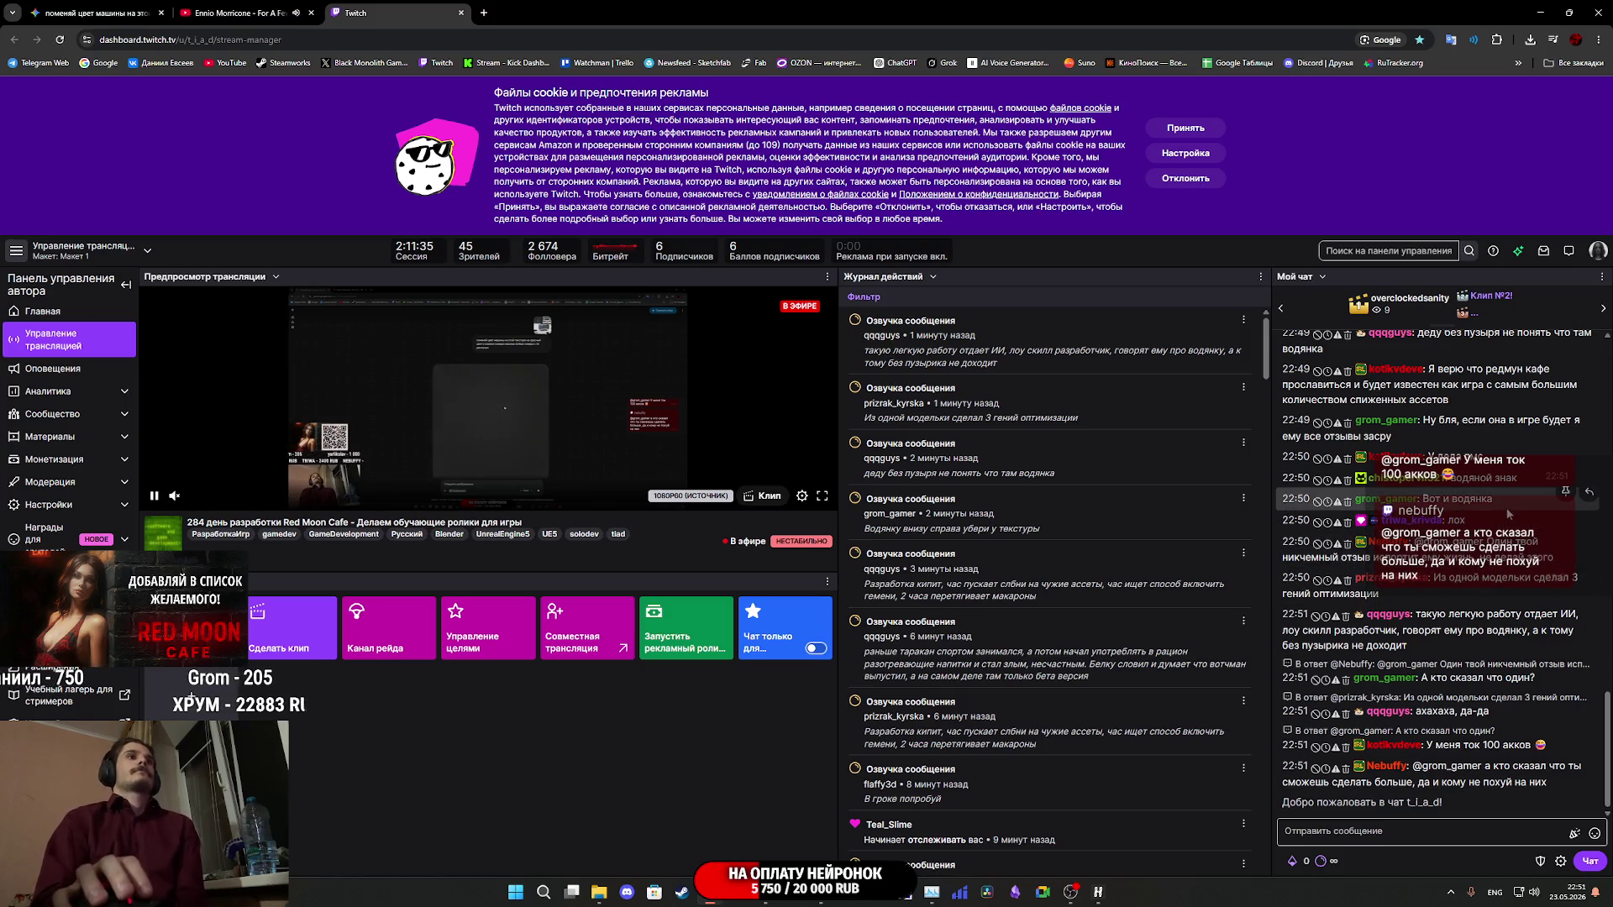
# Delete the insulting Twitch chat message and go back to the Gemini tab.
pyautogui.click(1347, 522)
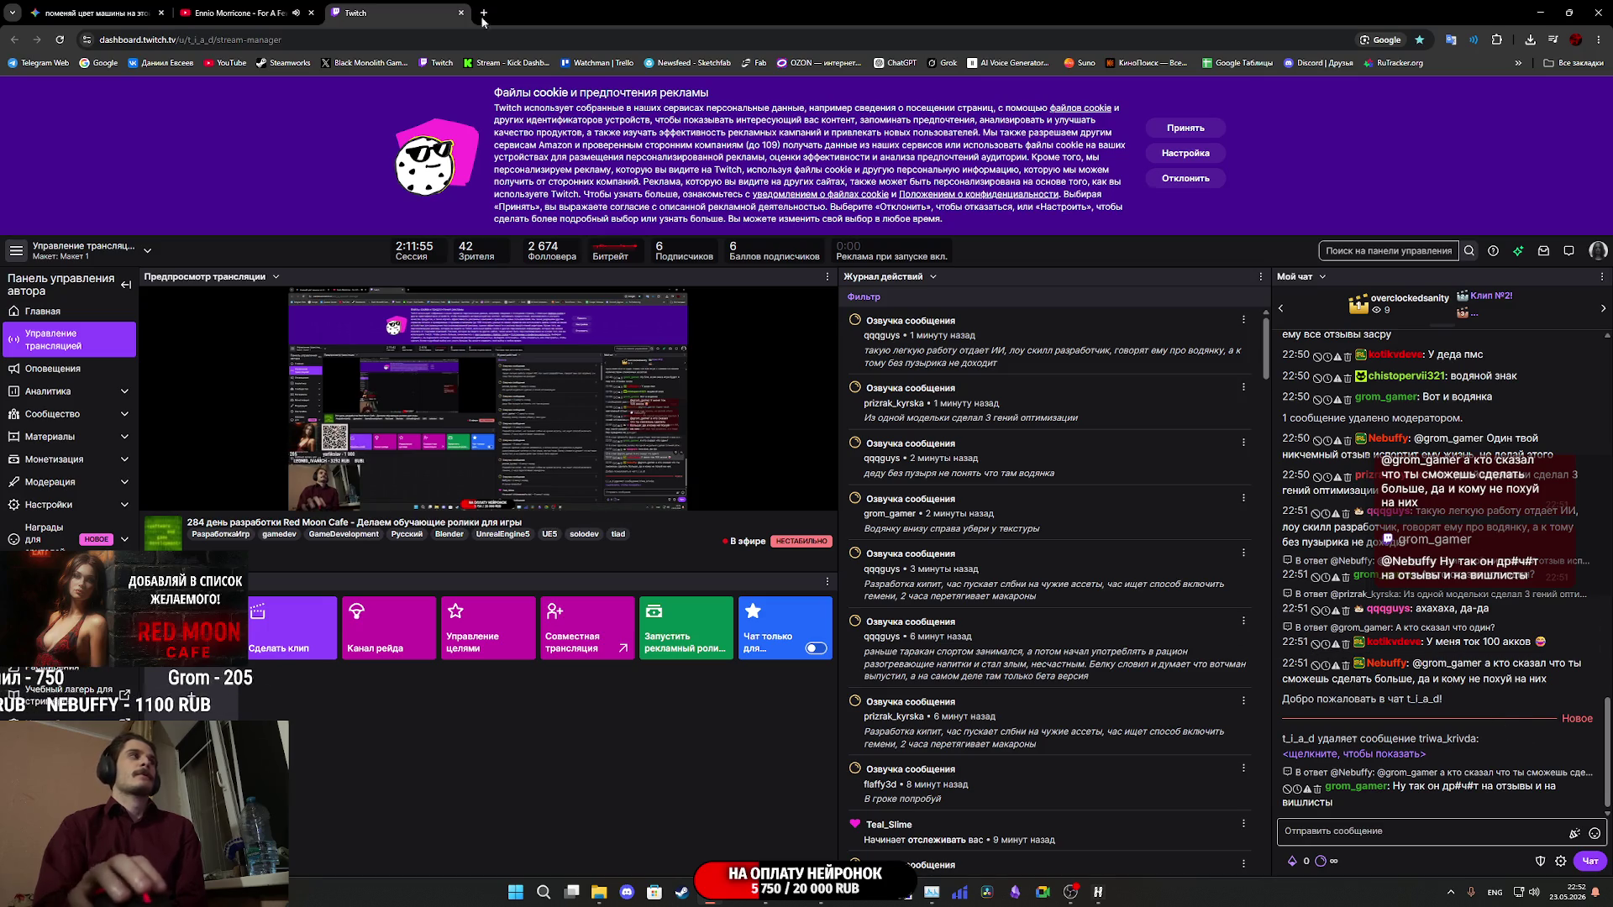
pyautogui.click(92, 12)
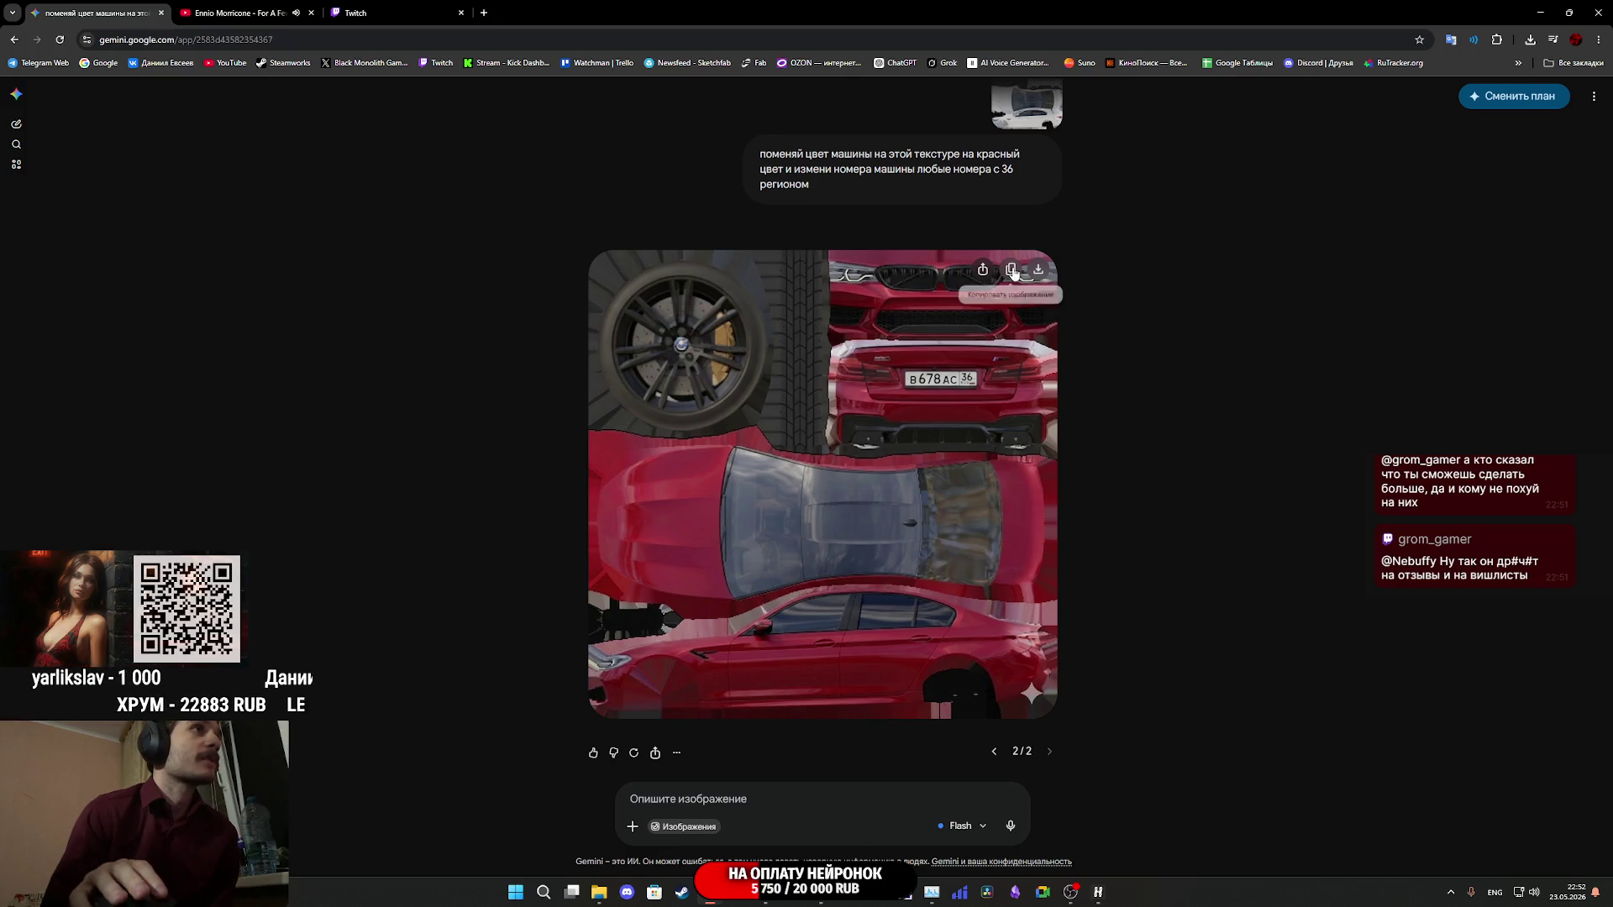
# Save the regenerated red BMW texture image over the existing JPG in Downloads.
pyautogui.click(975, 362)
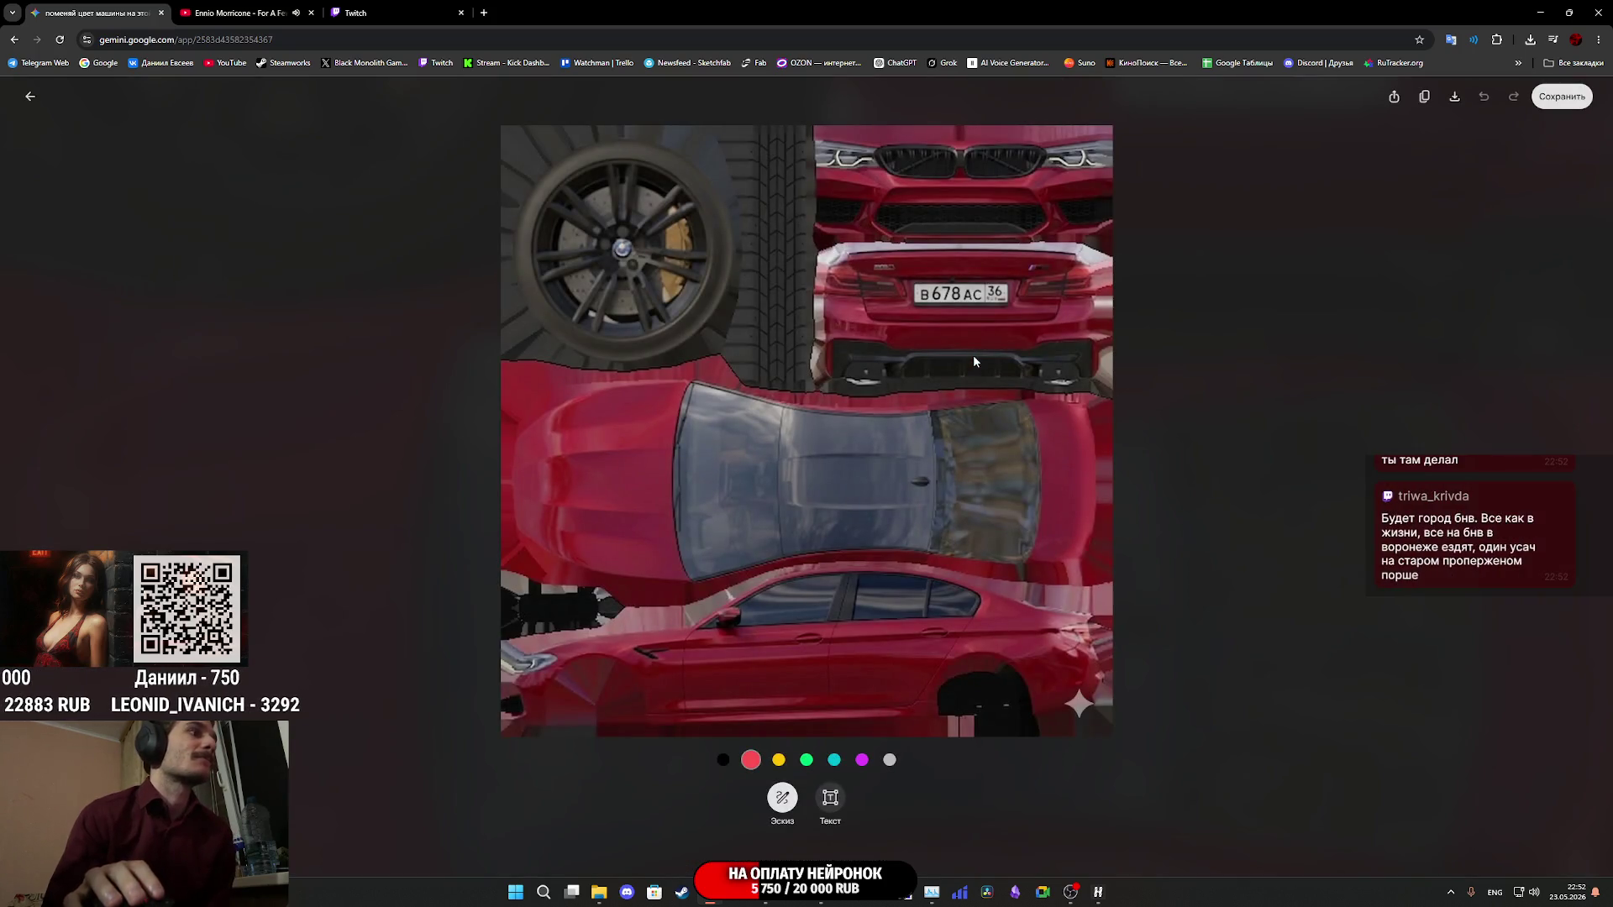
pyautogui.rightClick(973, 355)
pyautogui.click(1033, 388)
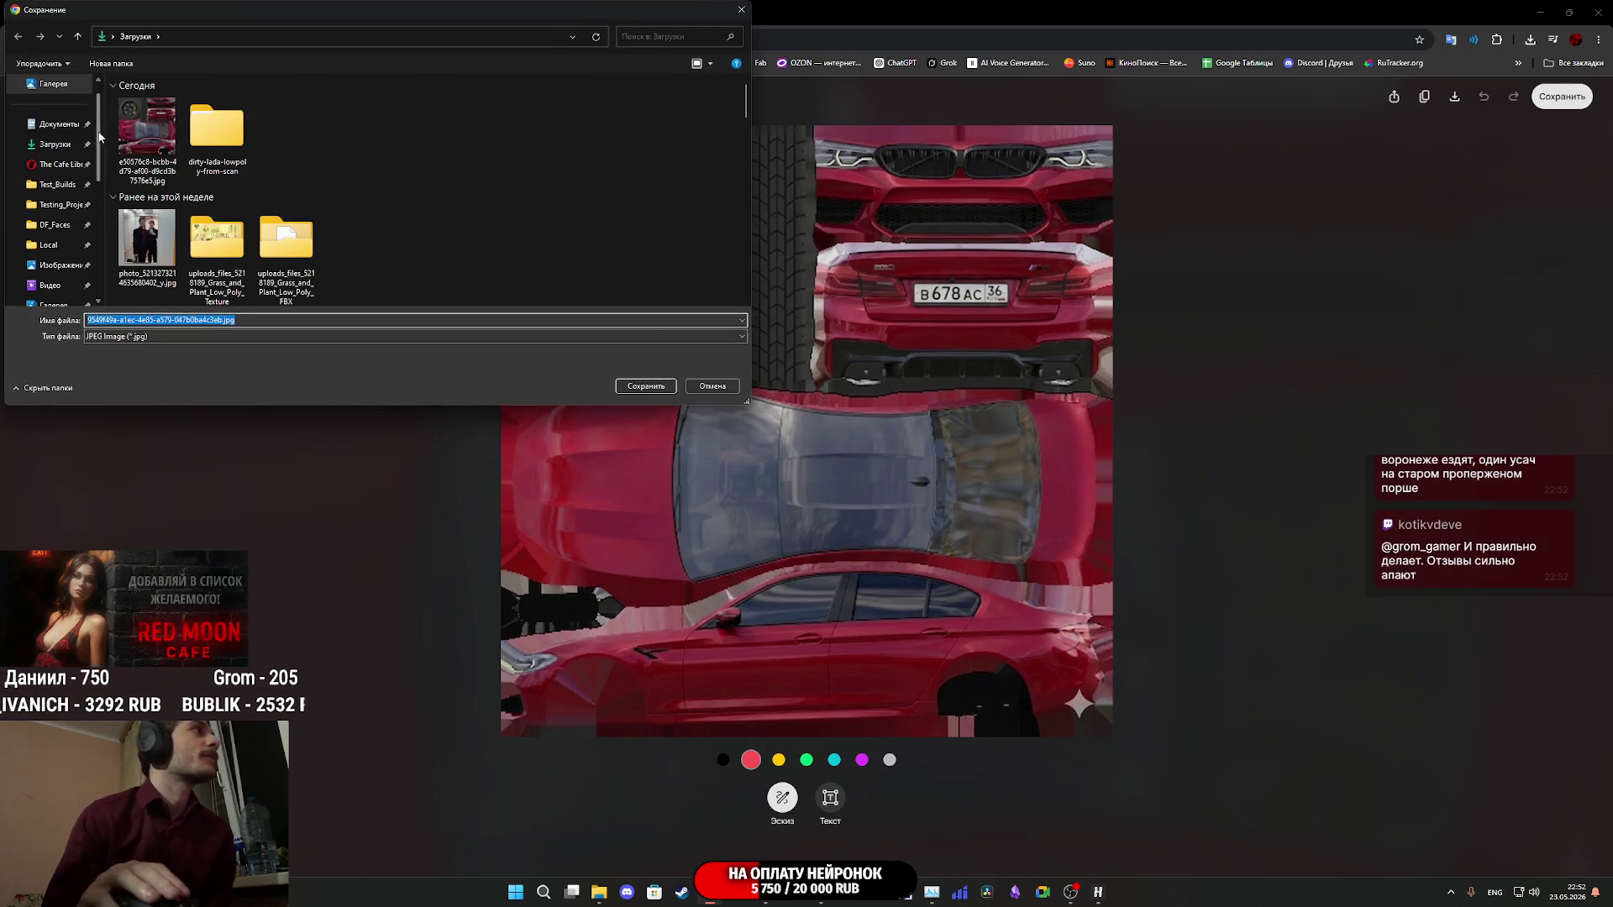
pyautogui.click(147, 130)
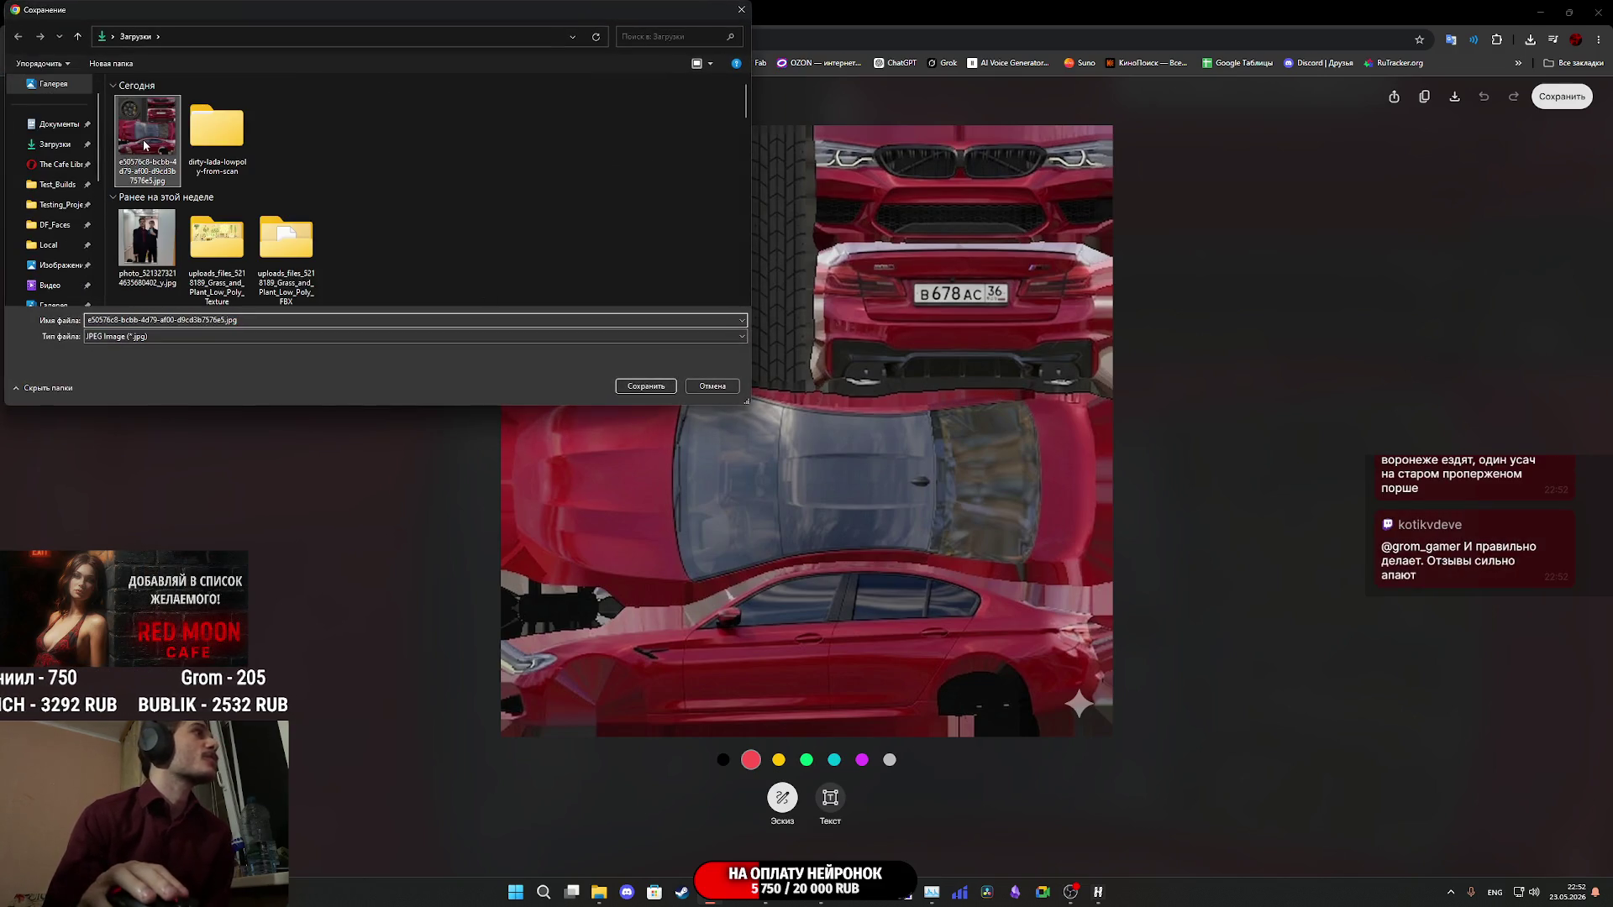
pyautogui.click(646, 386)
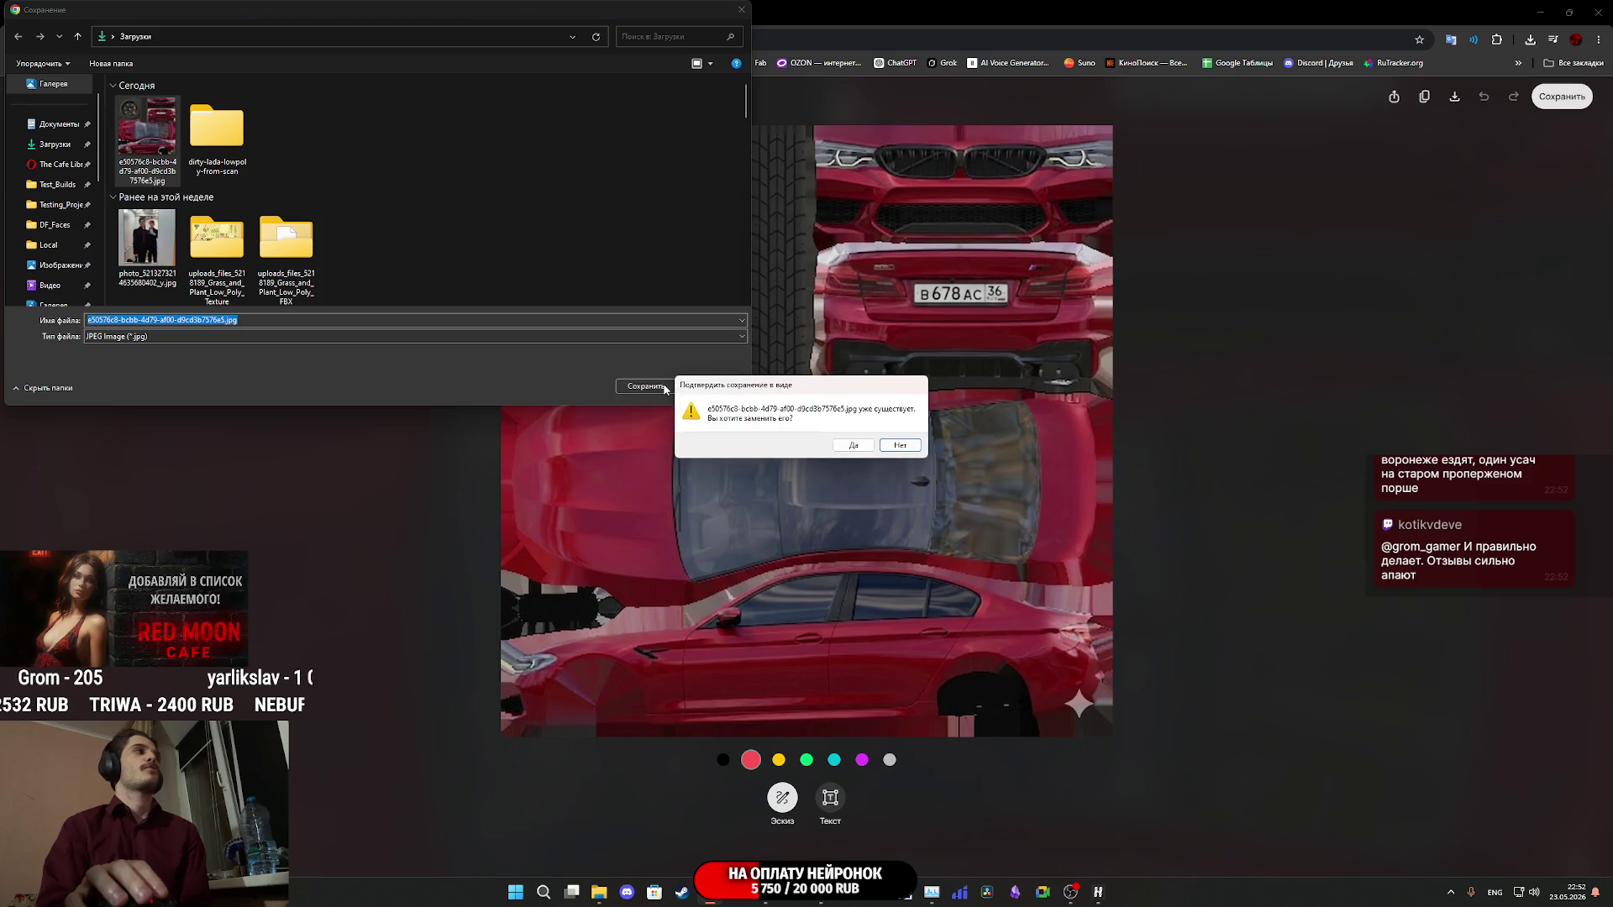
pyautogui.click(850, 447)
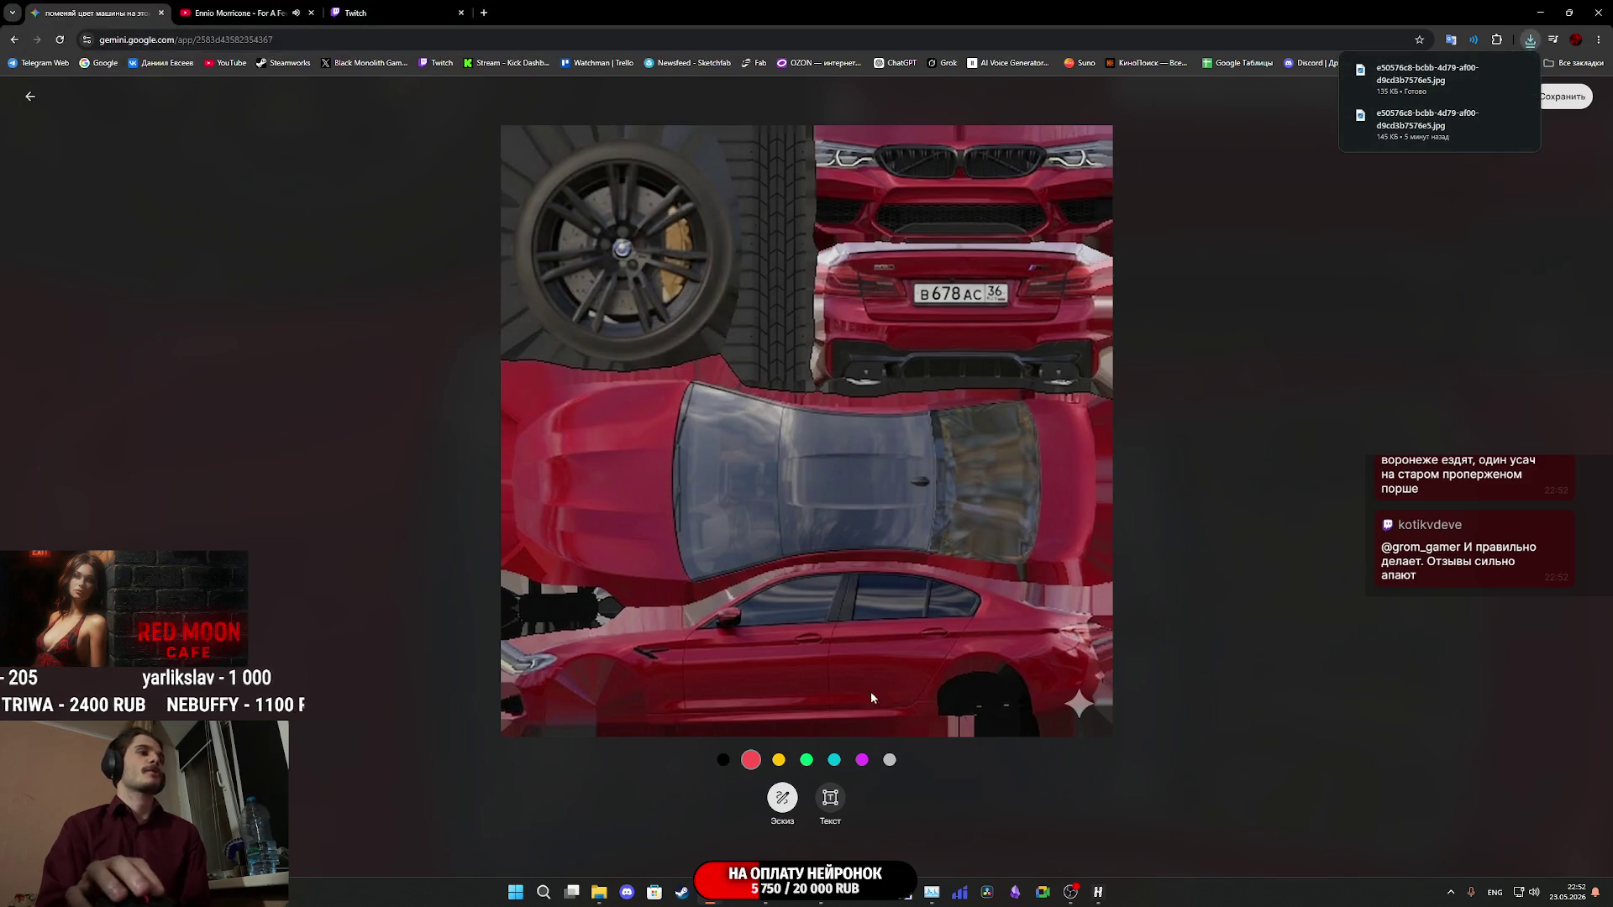
pyautogui.hotkey('alt', 'Tab')
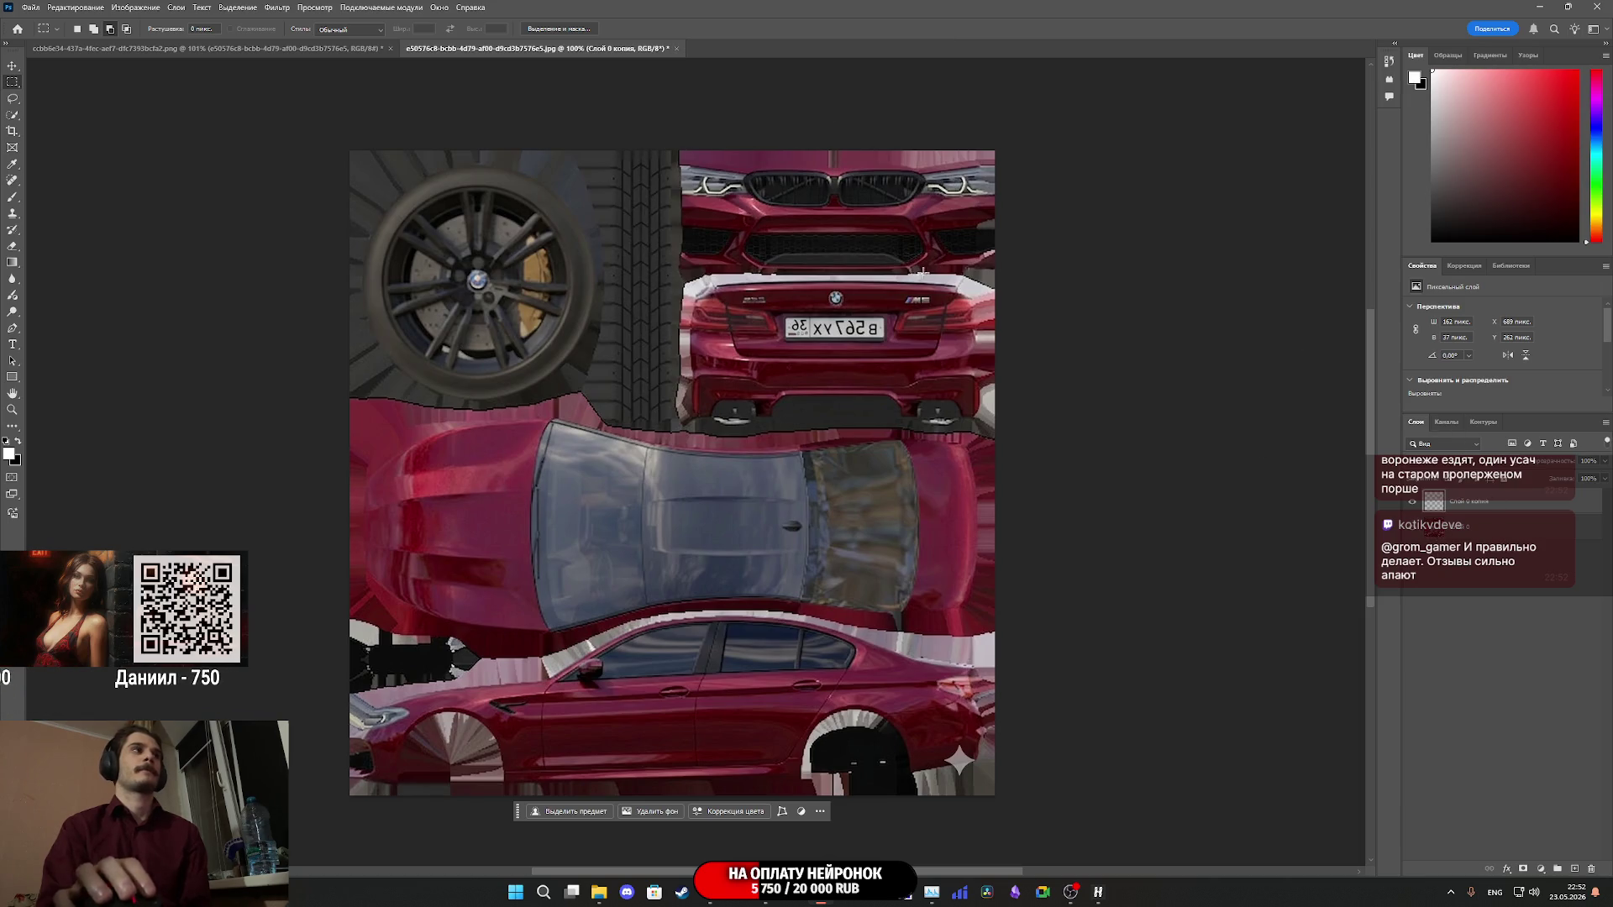
# Replace the old texture document with the new red В678АС 36 JPG from Downloads, unlocked as Layer 0.
pyautogui.click(679, 49)
pyautogui.click(844, 330)
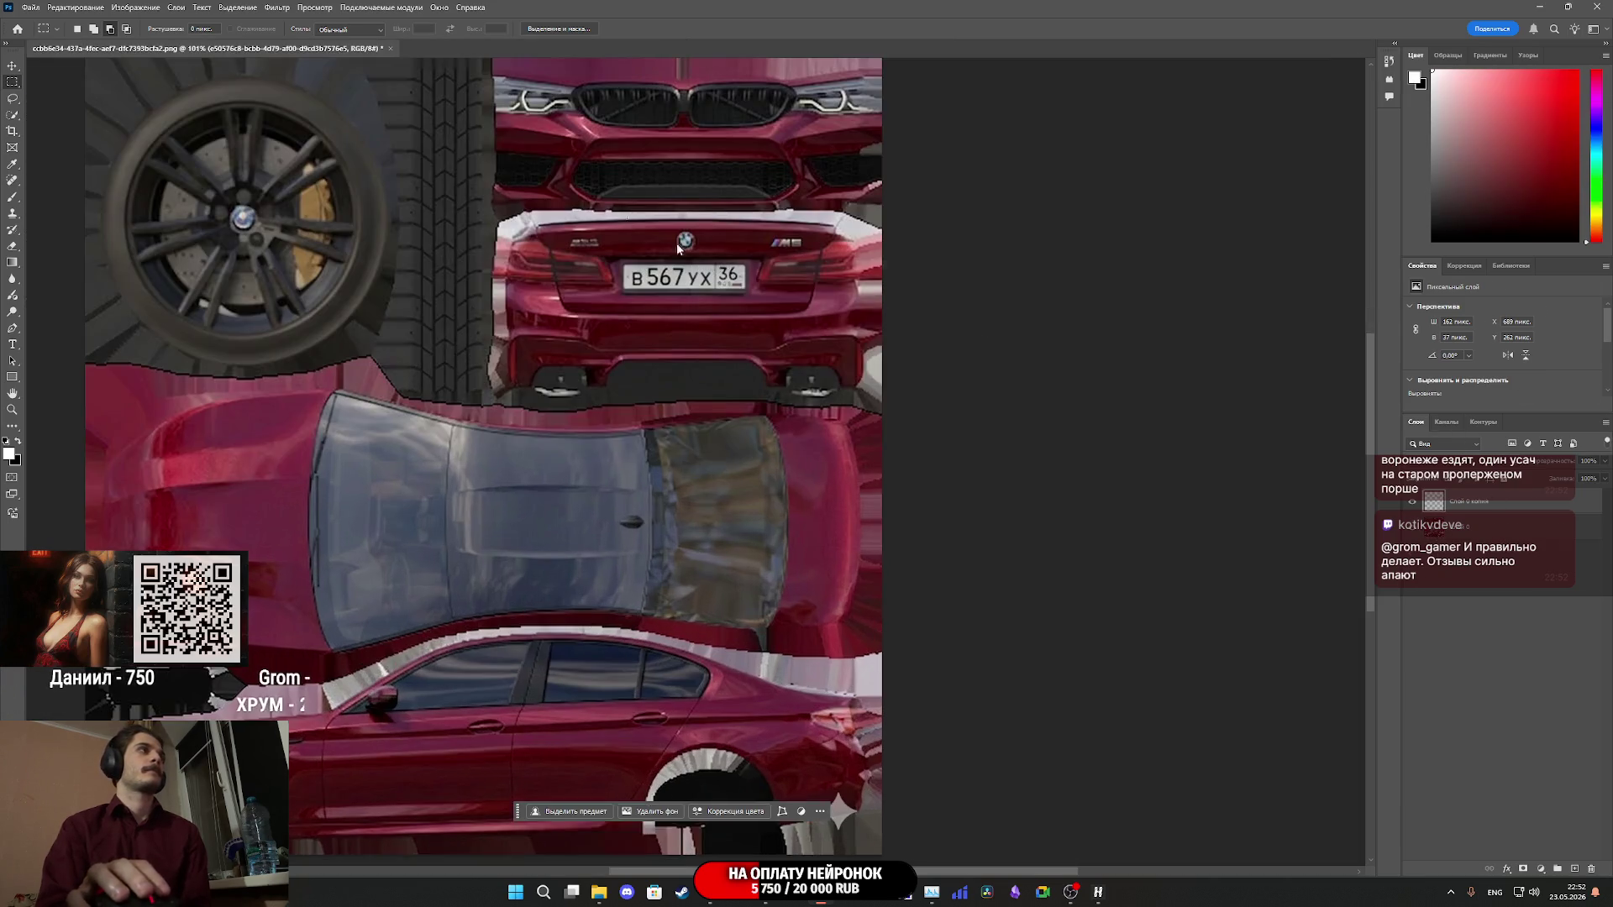
pyautogui.click(599, 892)
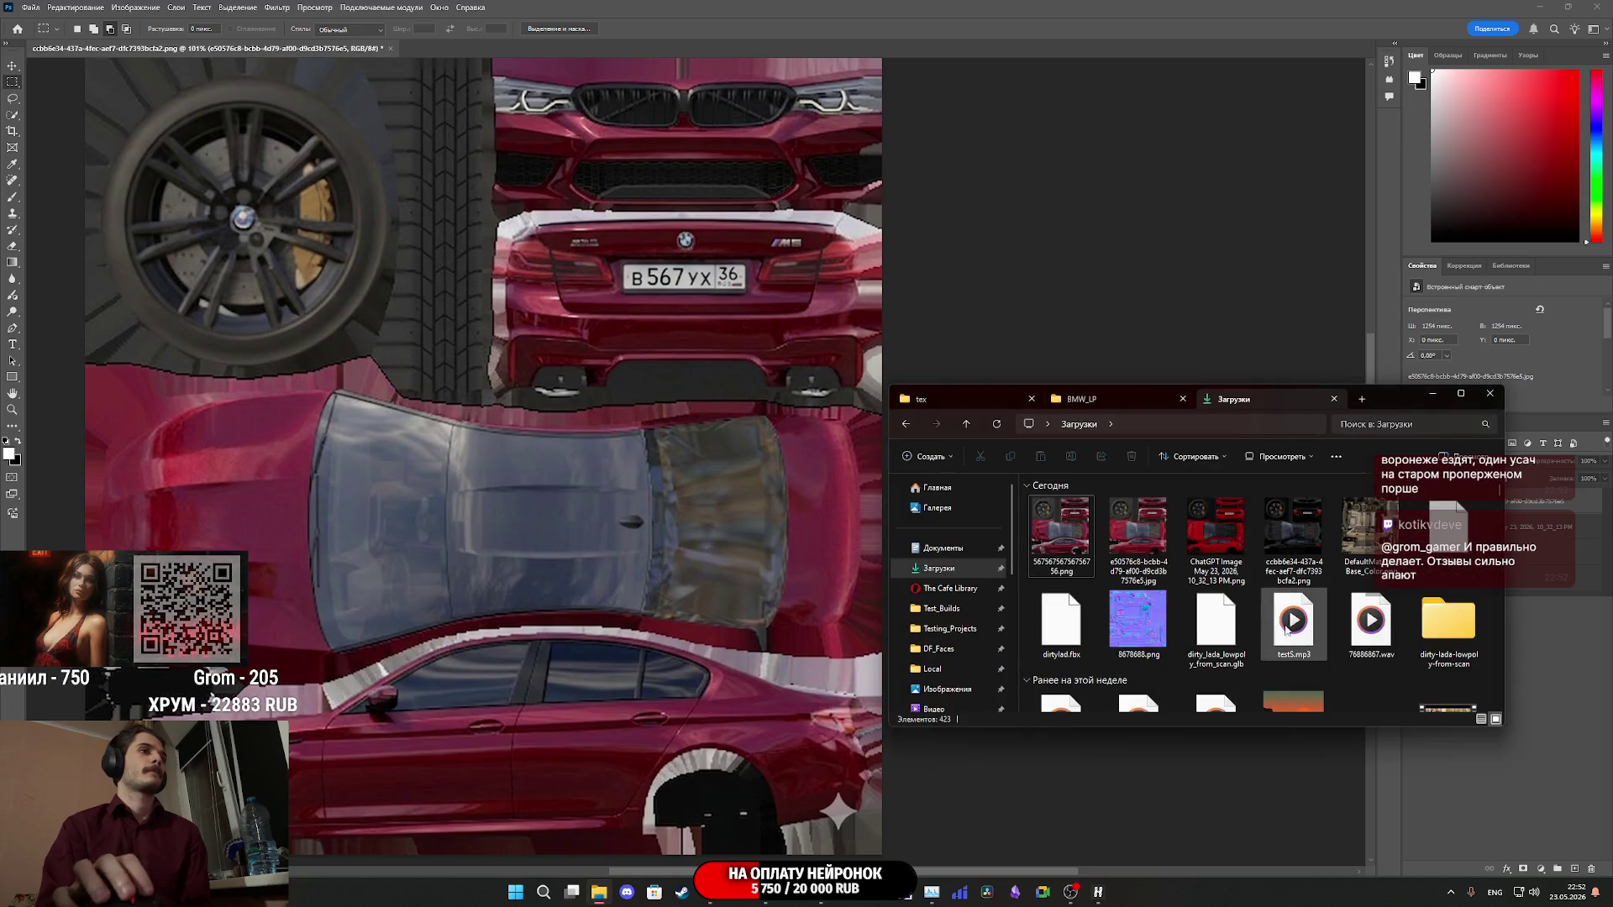
pyautogui.click(997, 424)
pyautogui.moveTo(1060, 537)
pyautogui.mouseDown()
pyautogui.moveTo(1431, 708)
pyautogui.moveTo(1485, 794)
pyautogui.mouseUp()
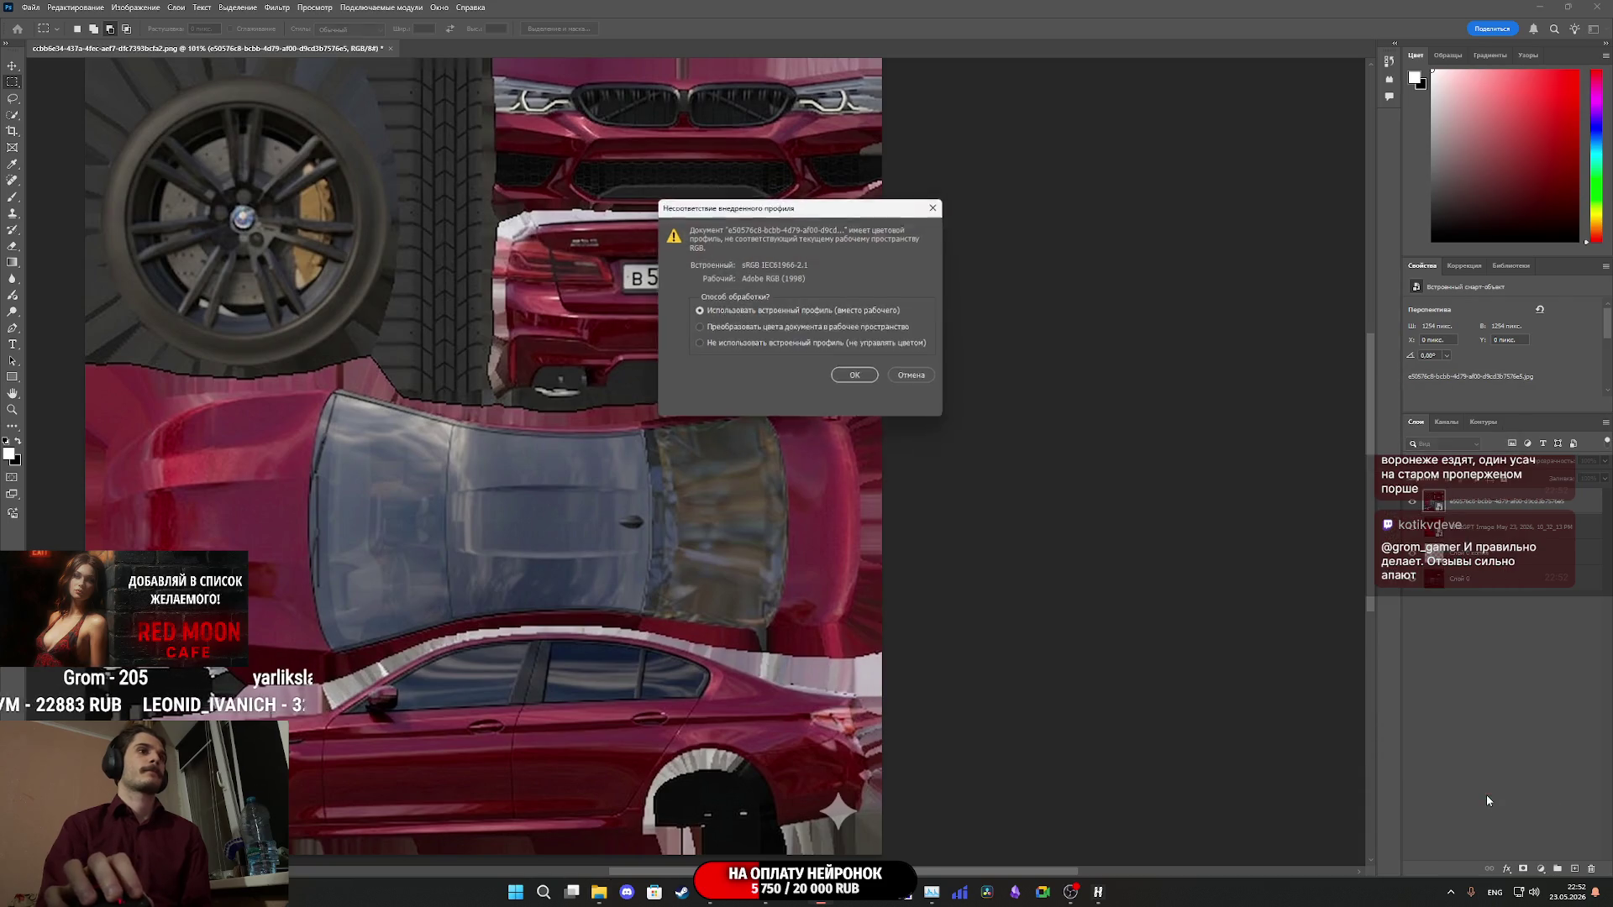
pyautogui.click(853, 373)
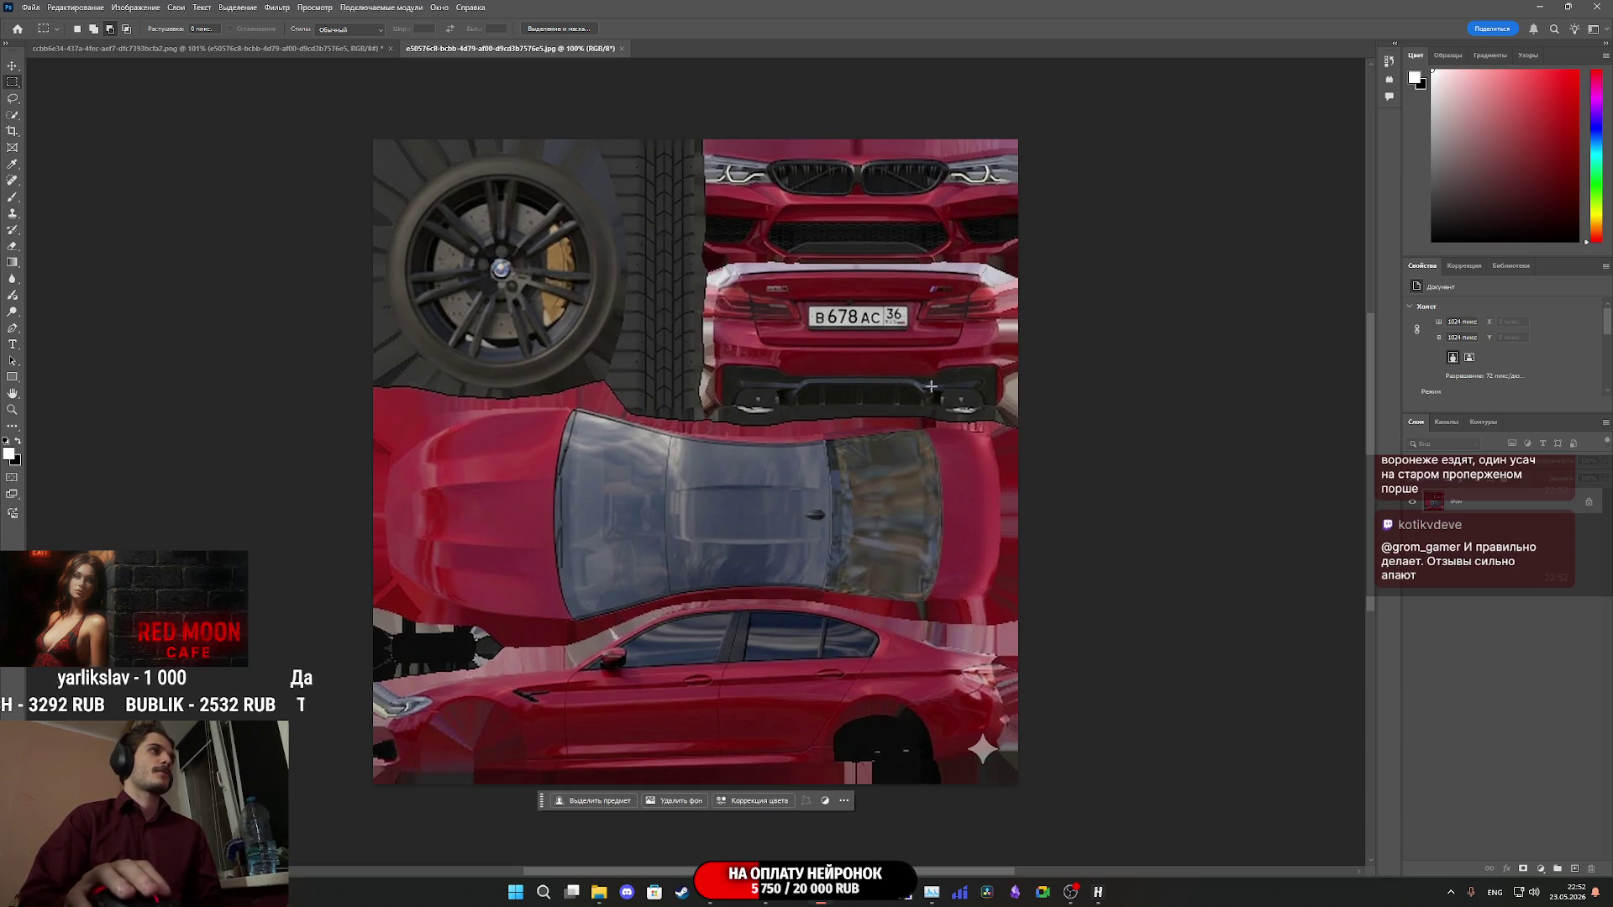
pyautogui.click(1588, 503)
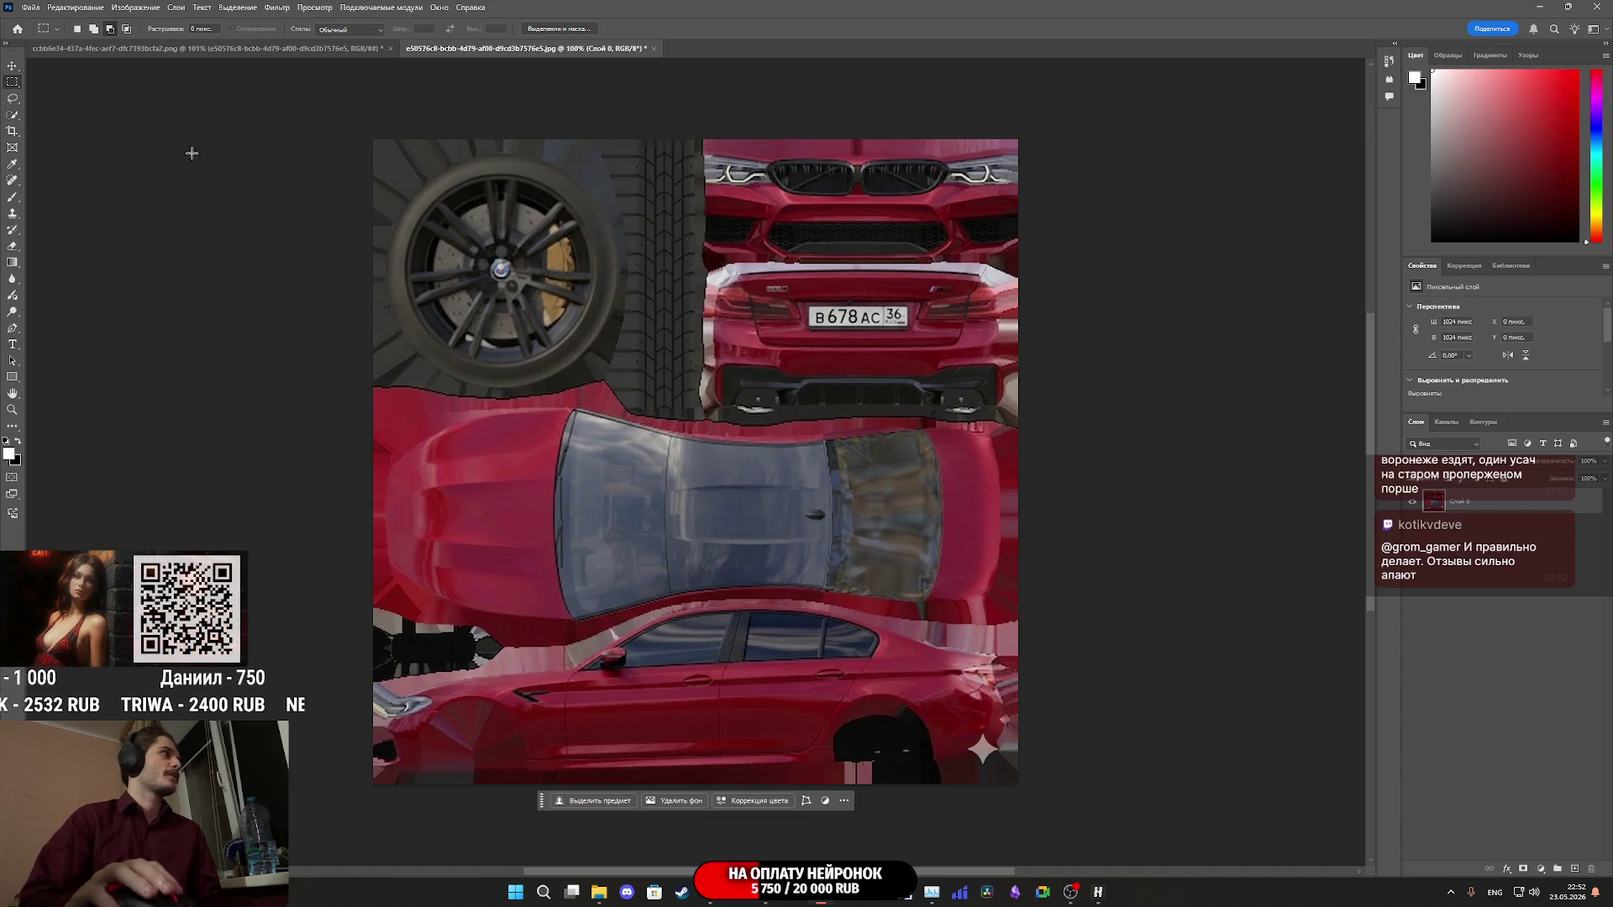
# Marquee the rear licence plate and output it to a new layer with Select and Mask.
pyautogui.scroll(5, 912, 336)
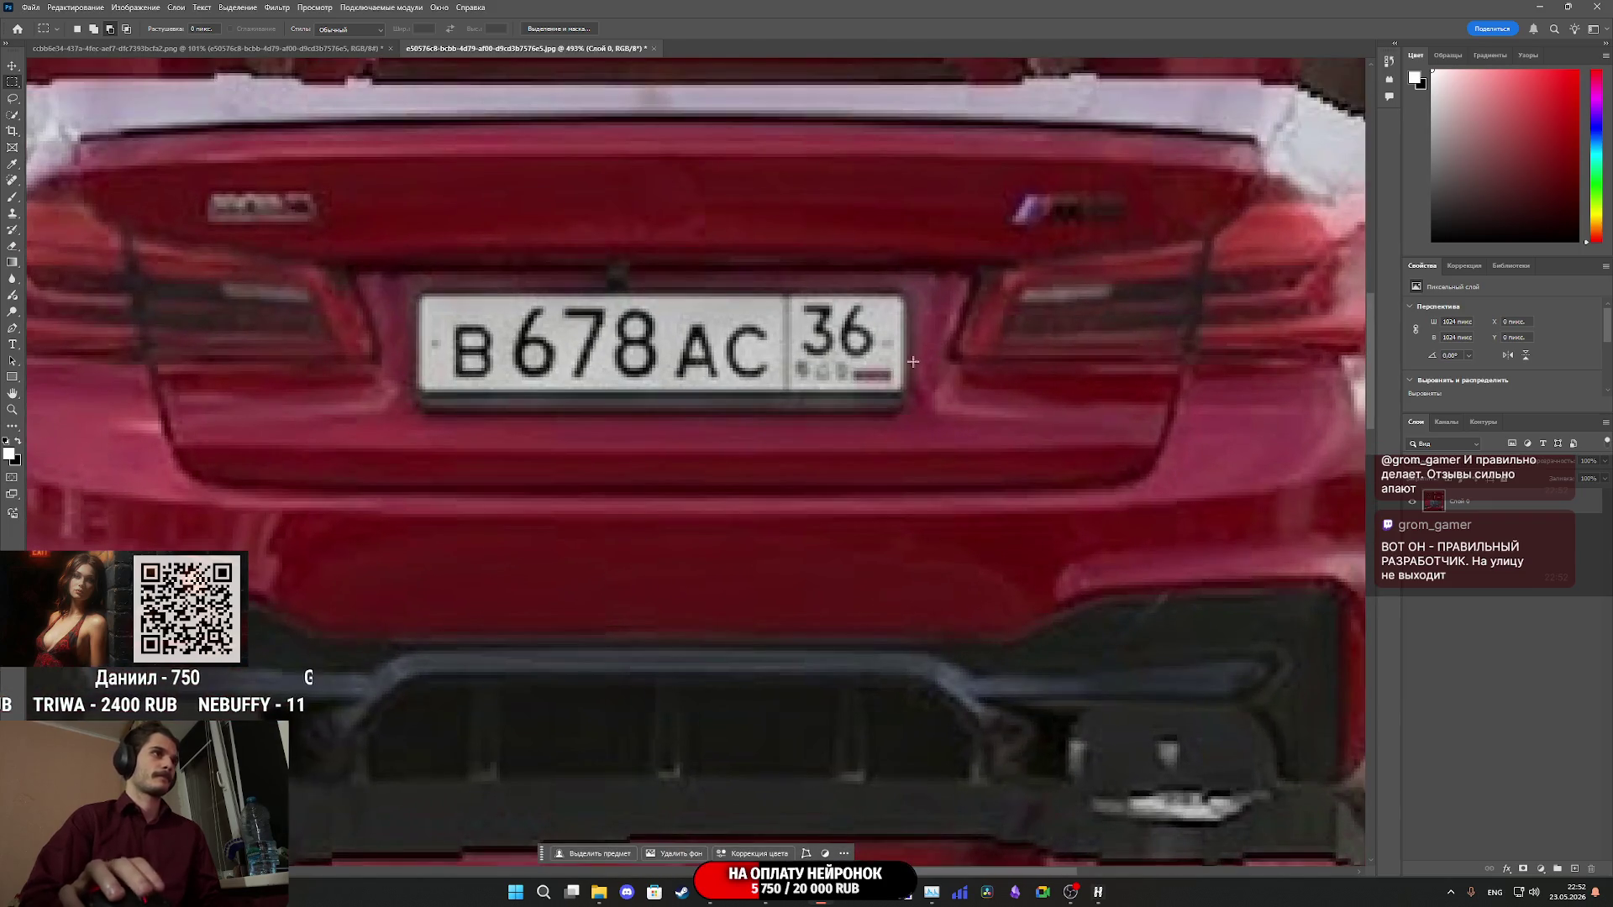
pyautogui.moveTo(895, 386)
pyautogui.mouseDown()
pyautogui.moveTo(835, 316)
pyautogui.moveTo(619, 290)
pyautogui.moveTo(417, 296)
pyautogui.mouseUp()
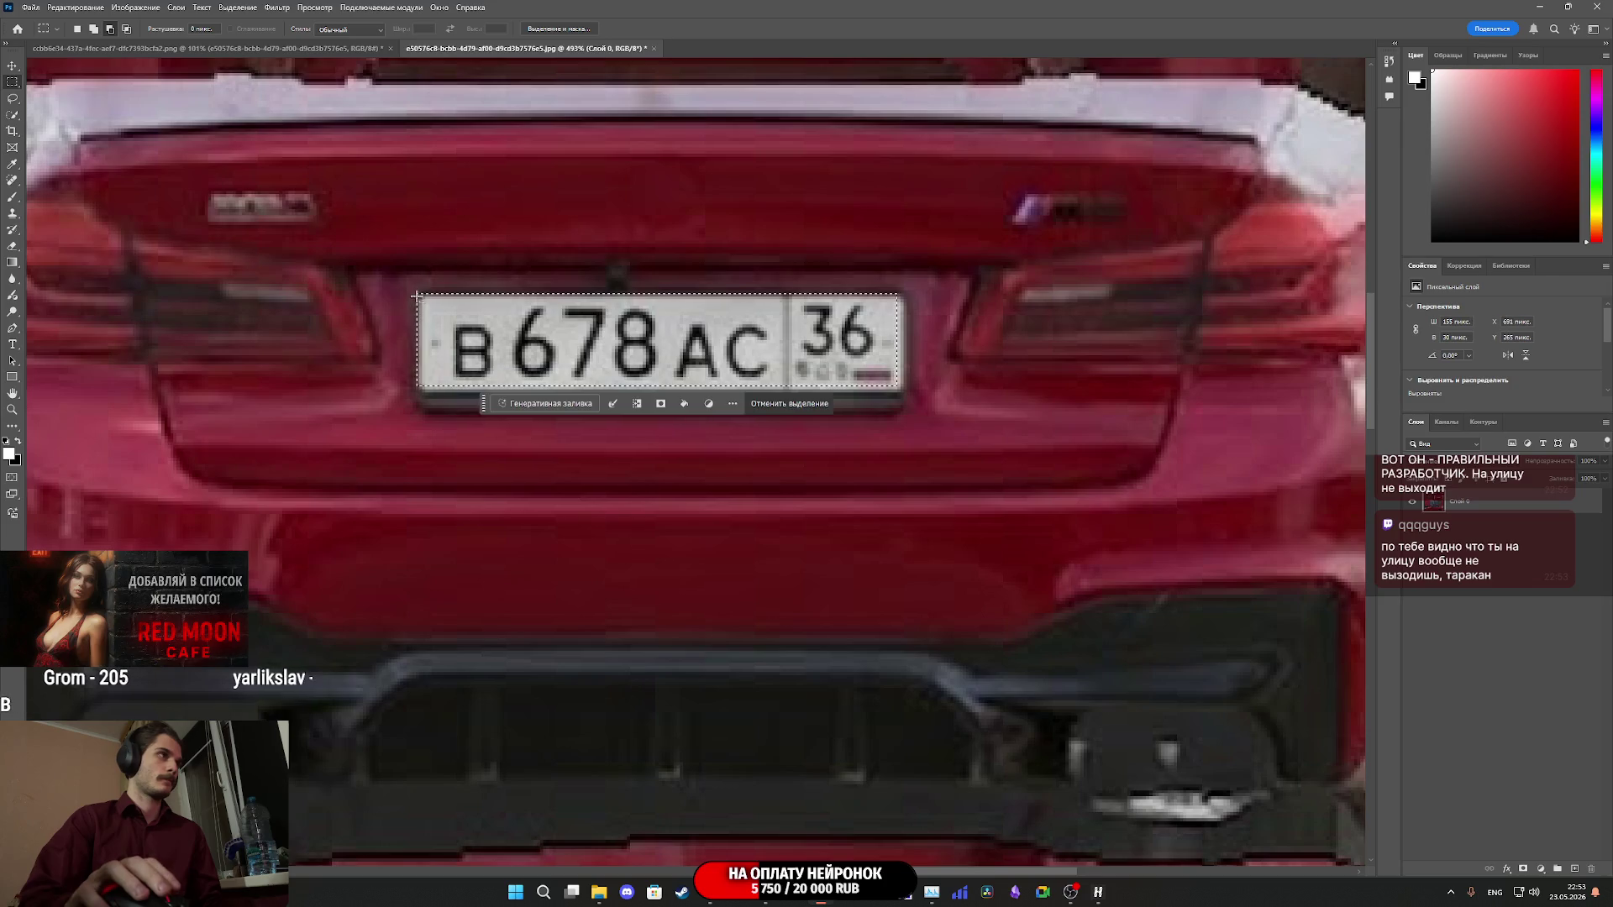
pyautogui.click(816, 406)
pyautogui.moveTo(408, 292); pyautogui.dragTo(409, 291)
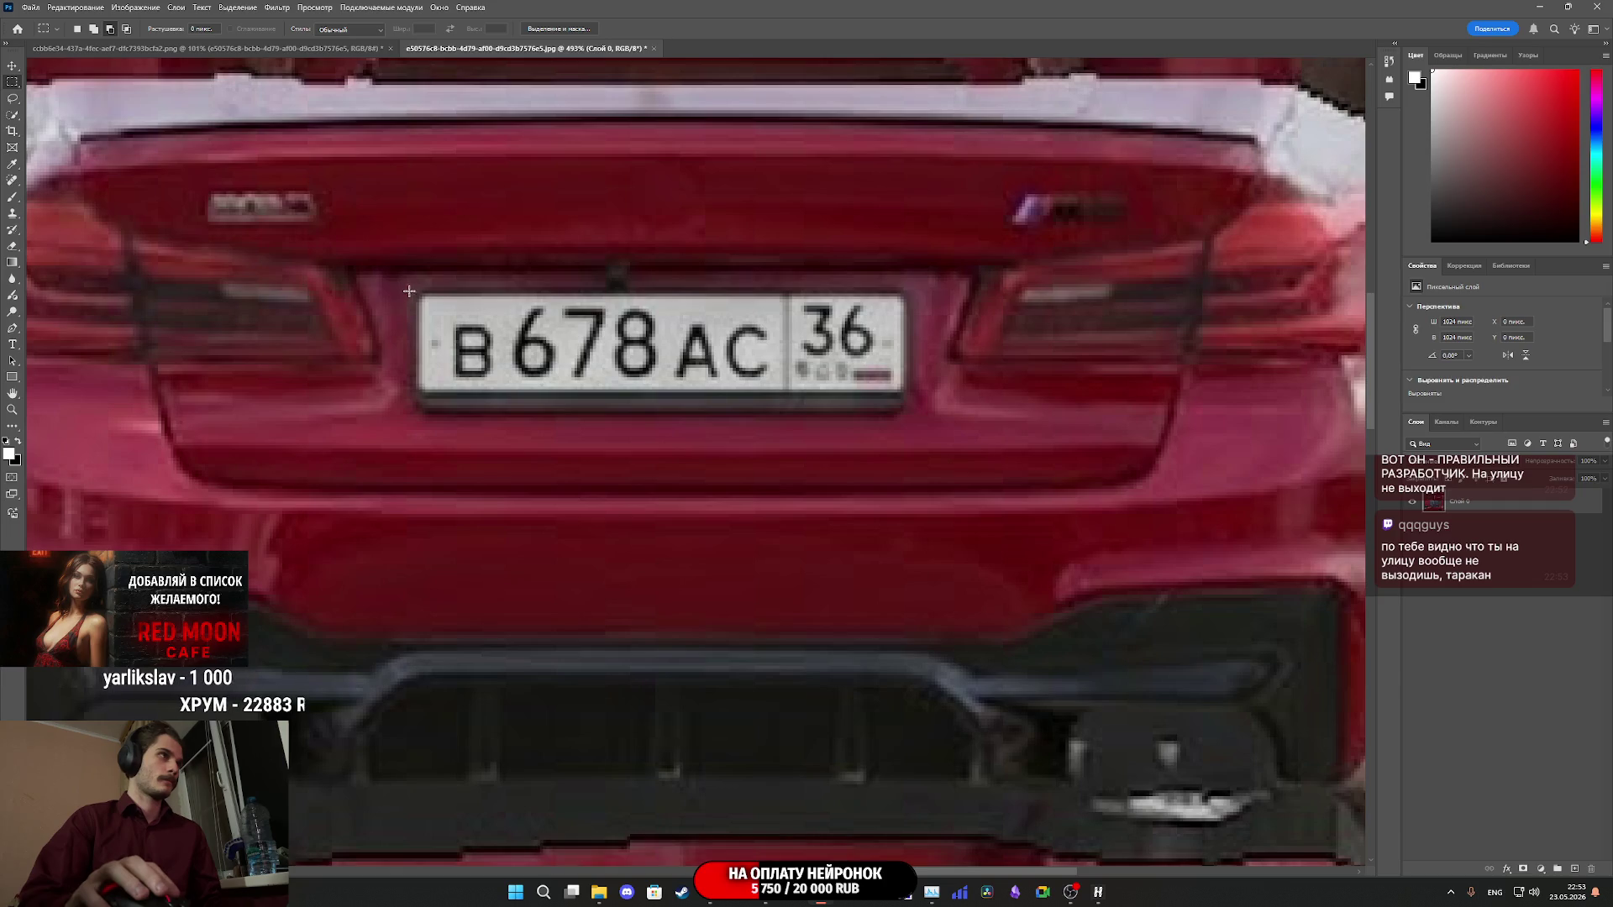
pyautogui.moveTo(546, 345)
pyautogui.mouseDown()
pyautogui.moveTo(807, 378)
pyautogui.moveTo(920, 420)
pyautogui.mouseUp()
pyautogui.click(559, 29)
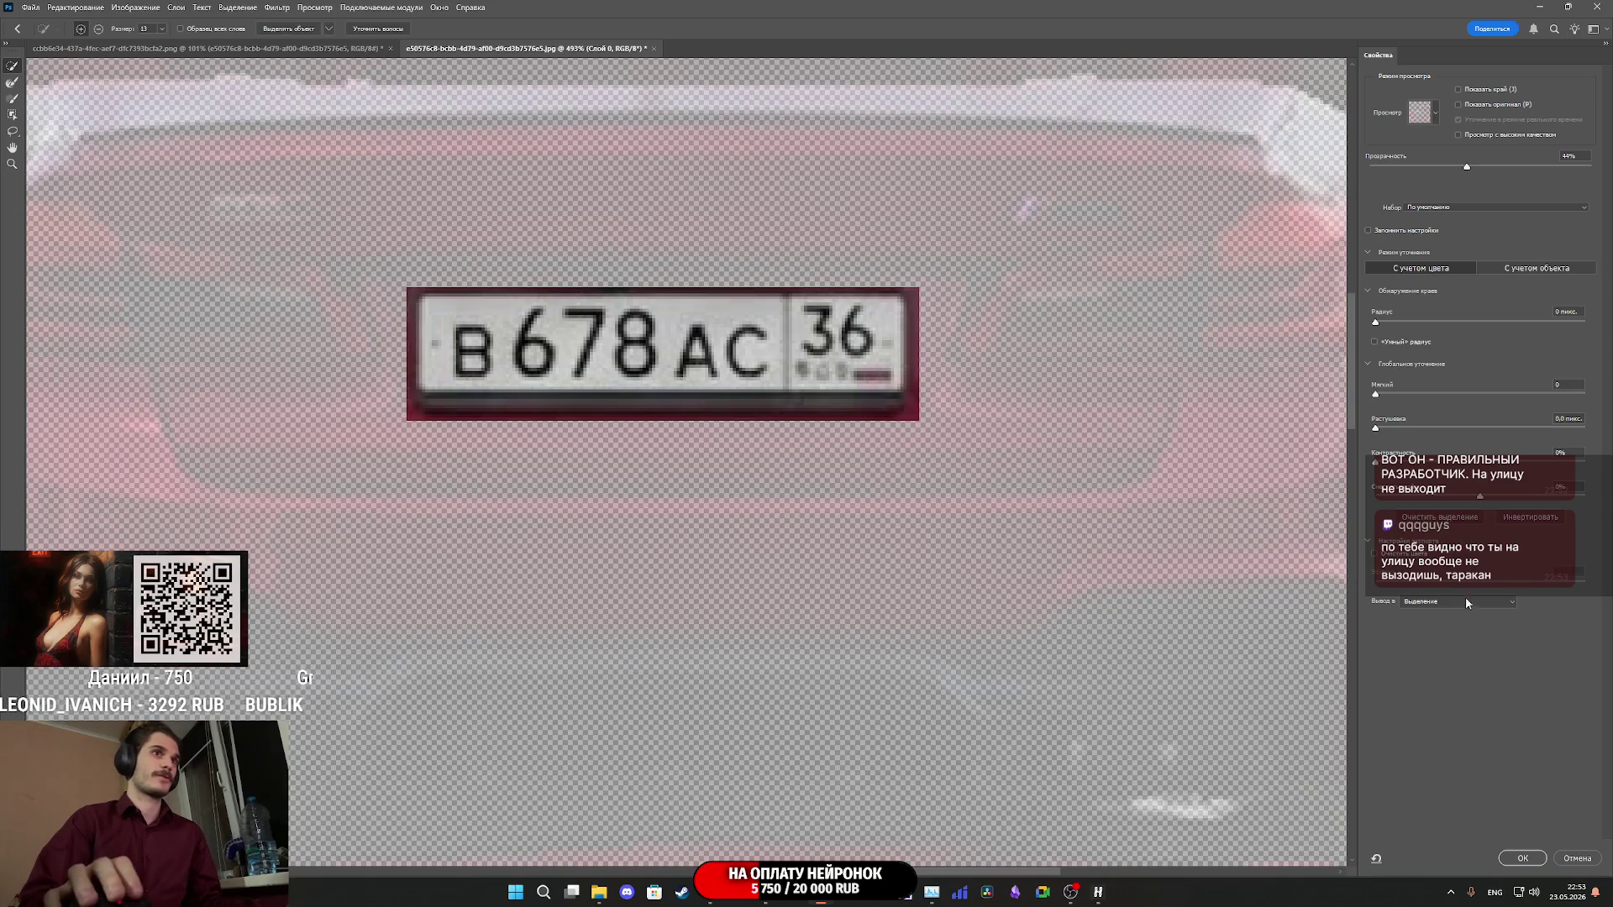
pyautogui.click(1466, 601)
pyautogui.click(1445, 639)
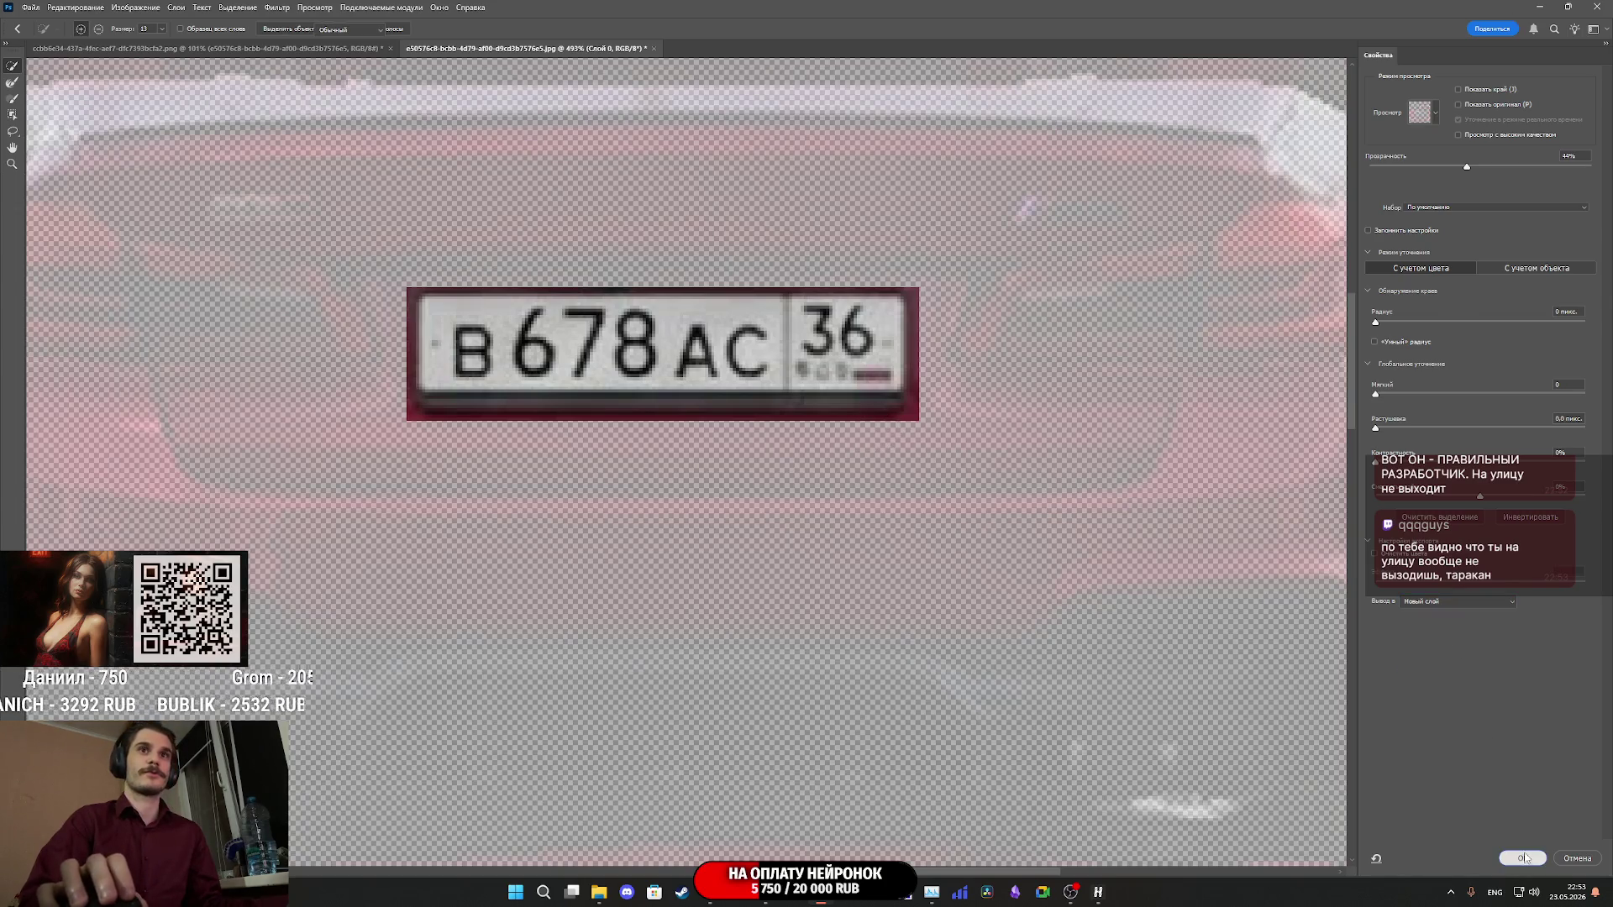
pyautogui.click(1525, 858)
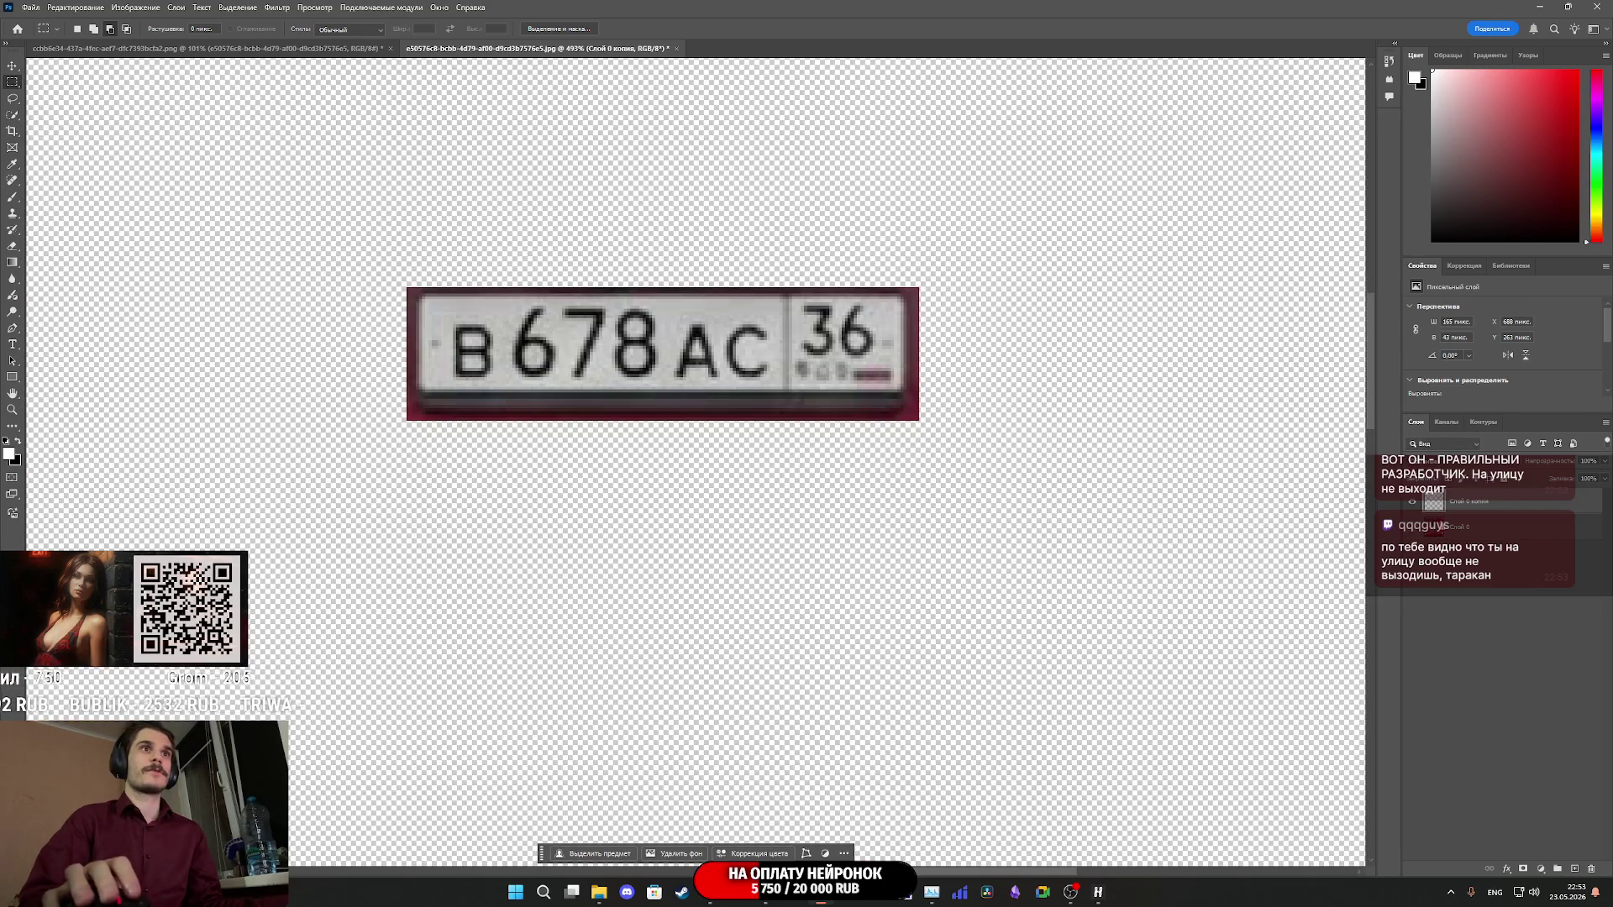
# Show Слой 0 again and flip the plate layer horizontally.
pyautogui.click(1412, 527)
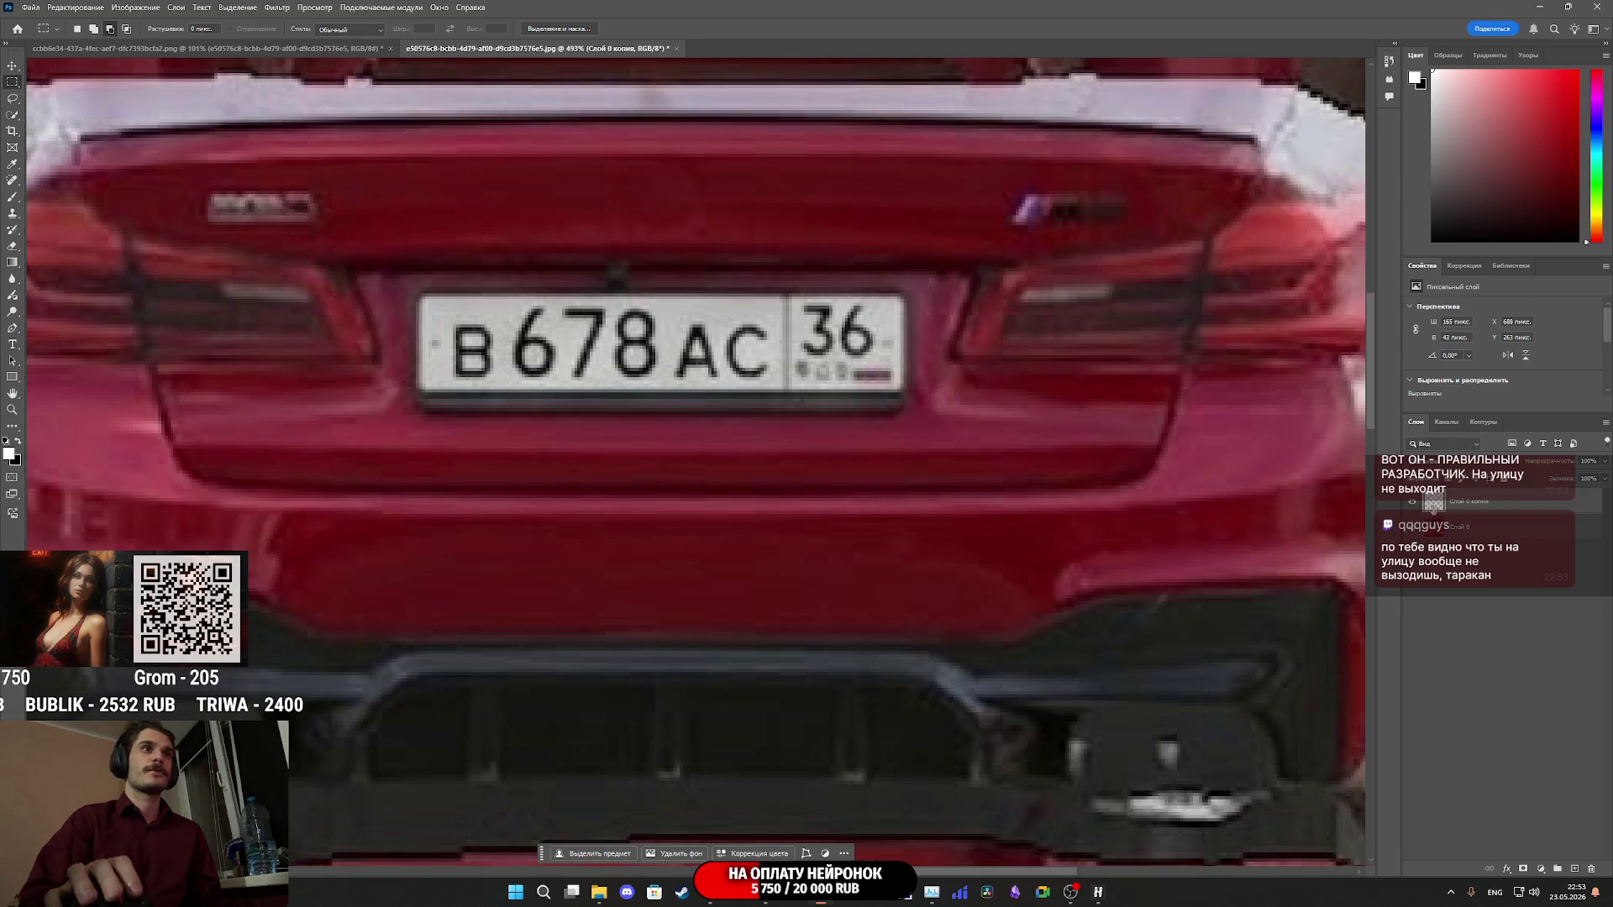
pyautogui.click(94, 8)
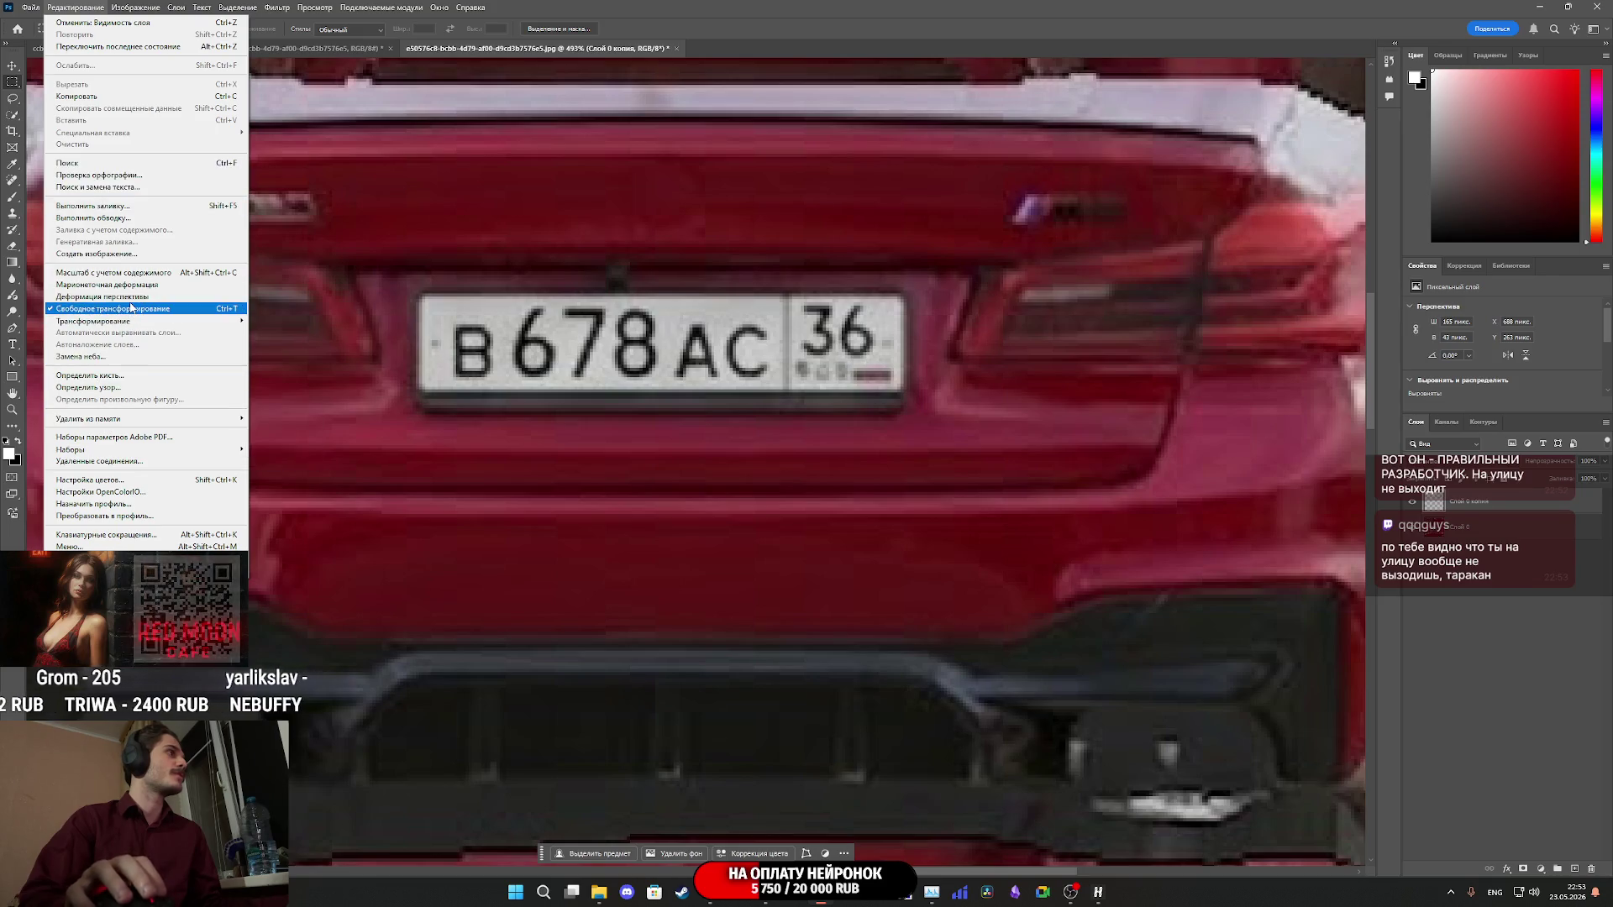
pyautogui.moveTo(146, 319)
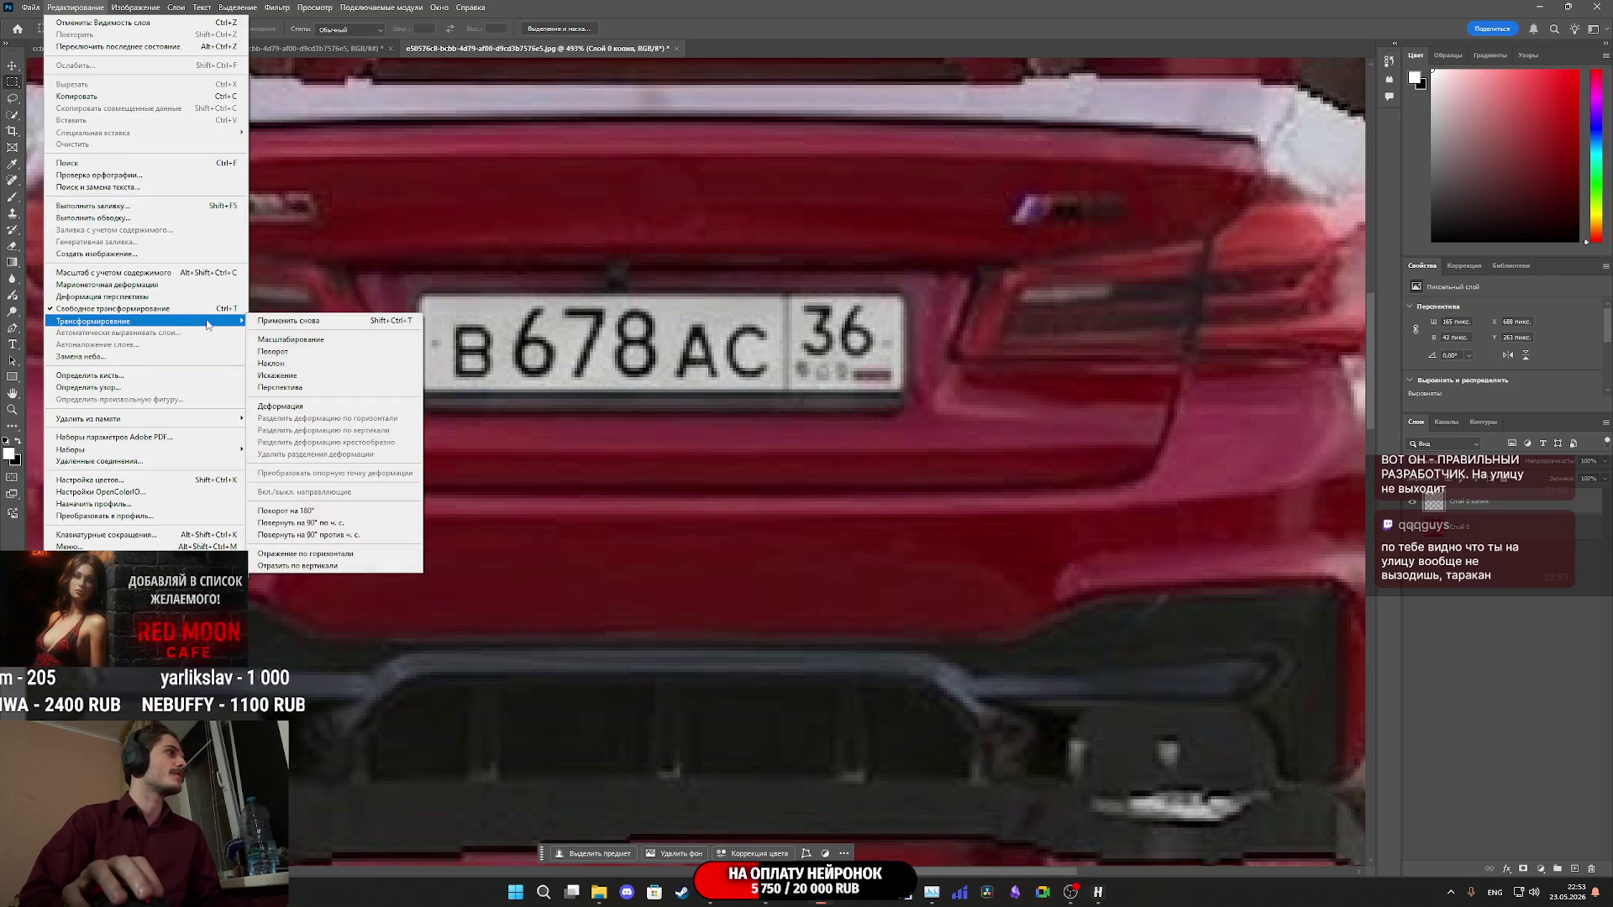
pyautogui.click(330, 552)
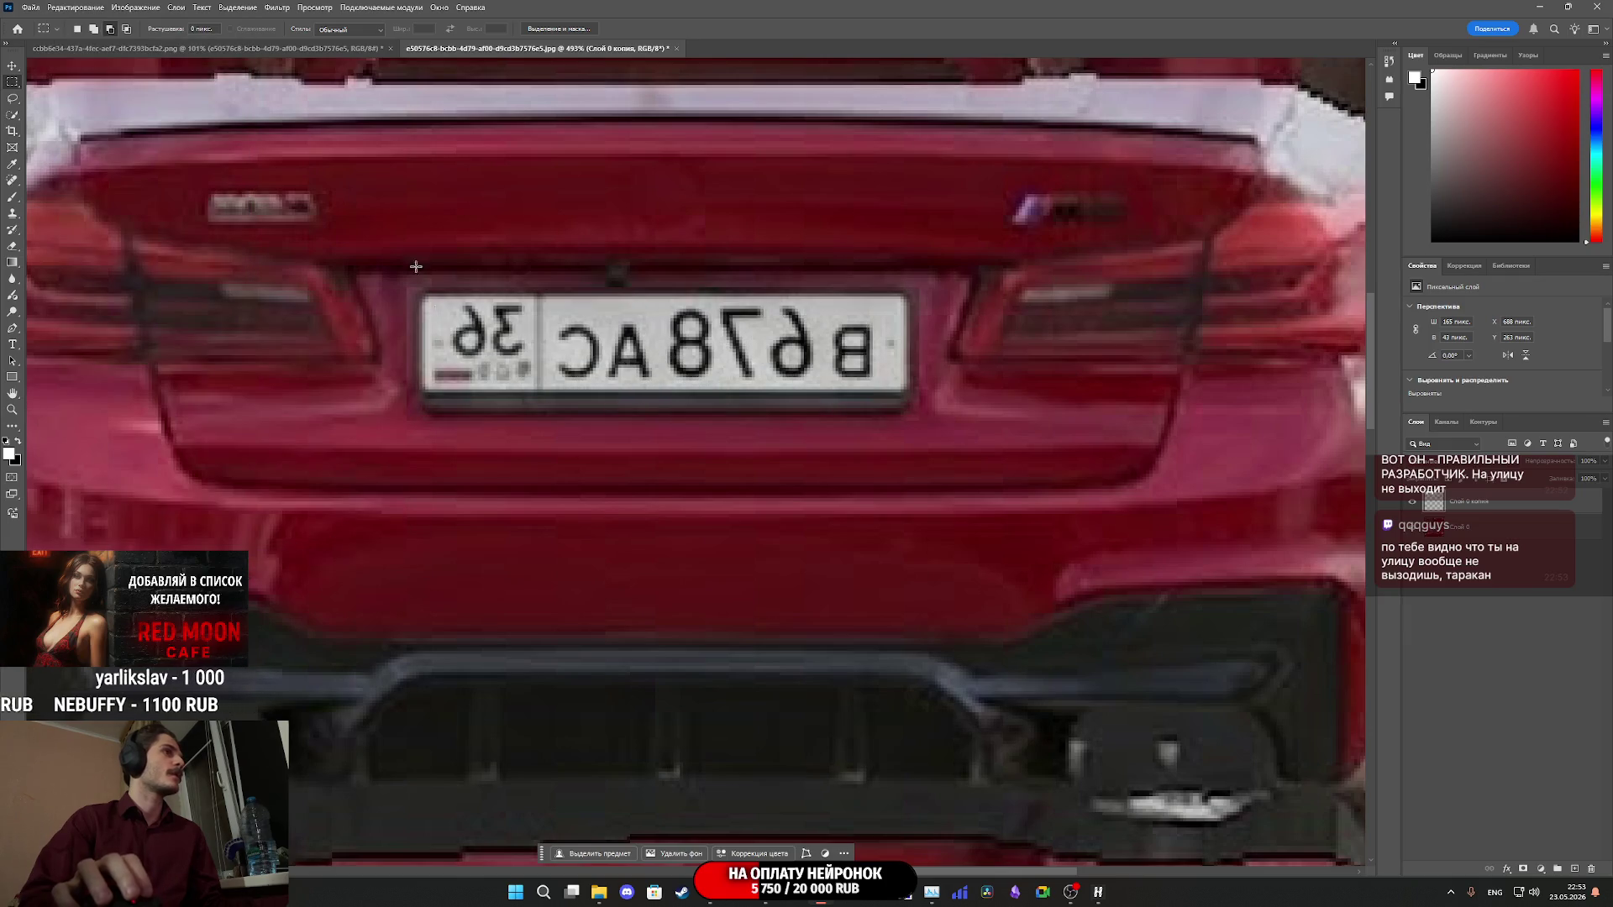
pyautogui.click(31, 7)
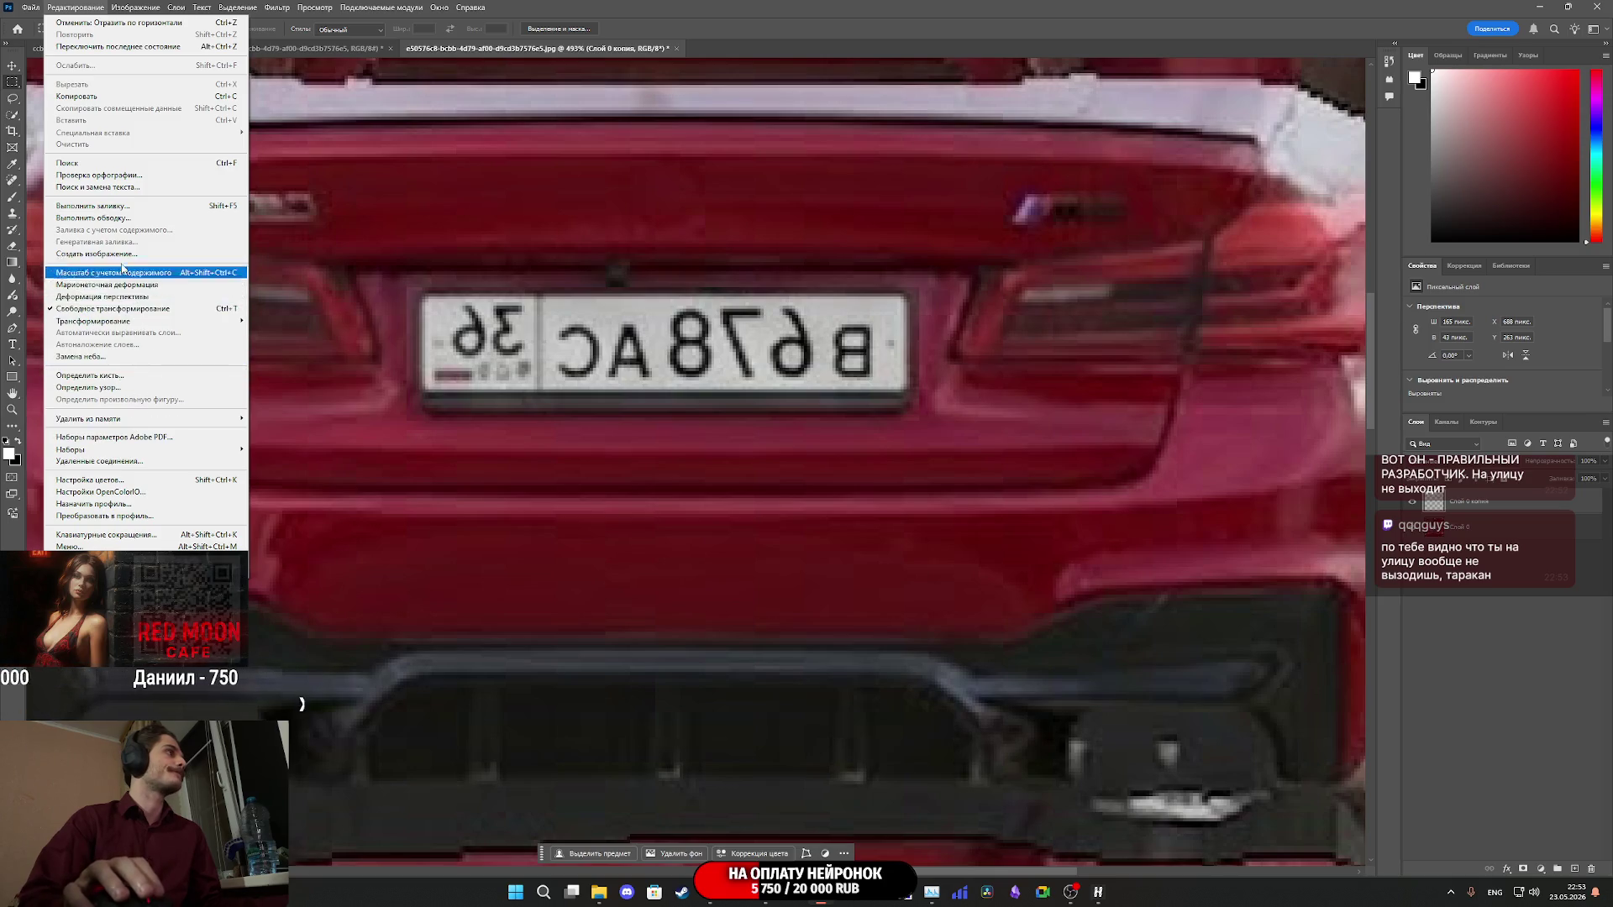
# Export As PNG at 50% (512 px), overwriting the earlier texture PNG in Downloads.
pyautogui.moveTo(31, 8)
pyautogui.moveTo(118, 230)
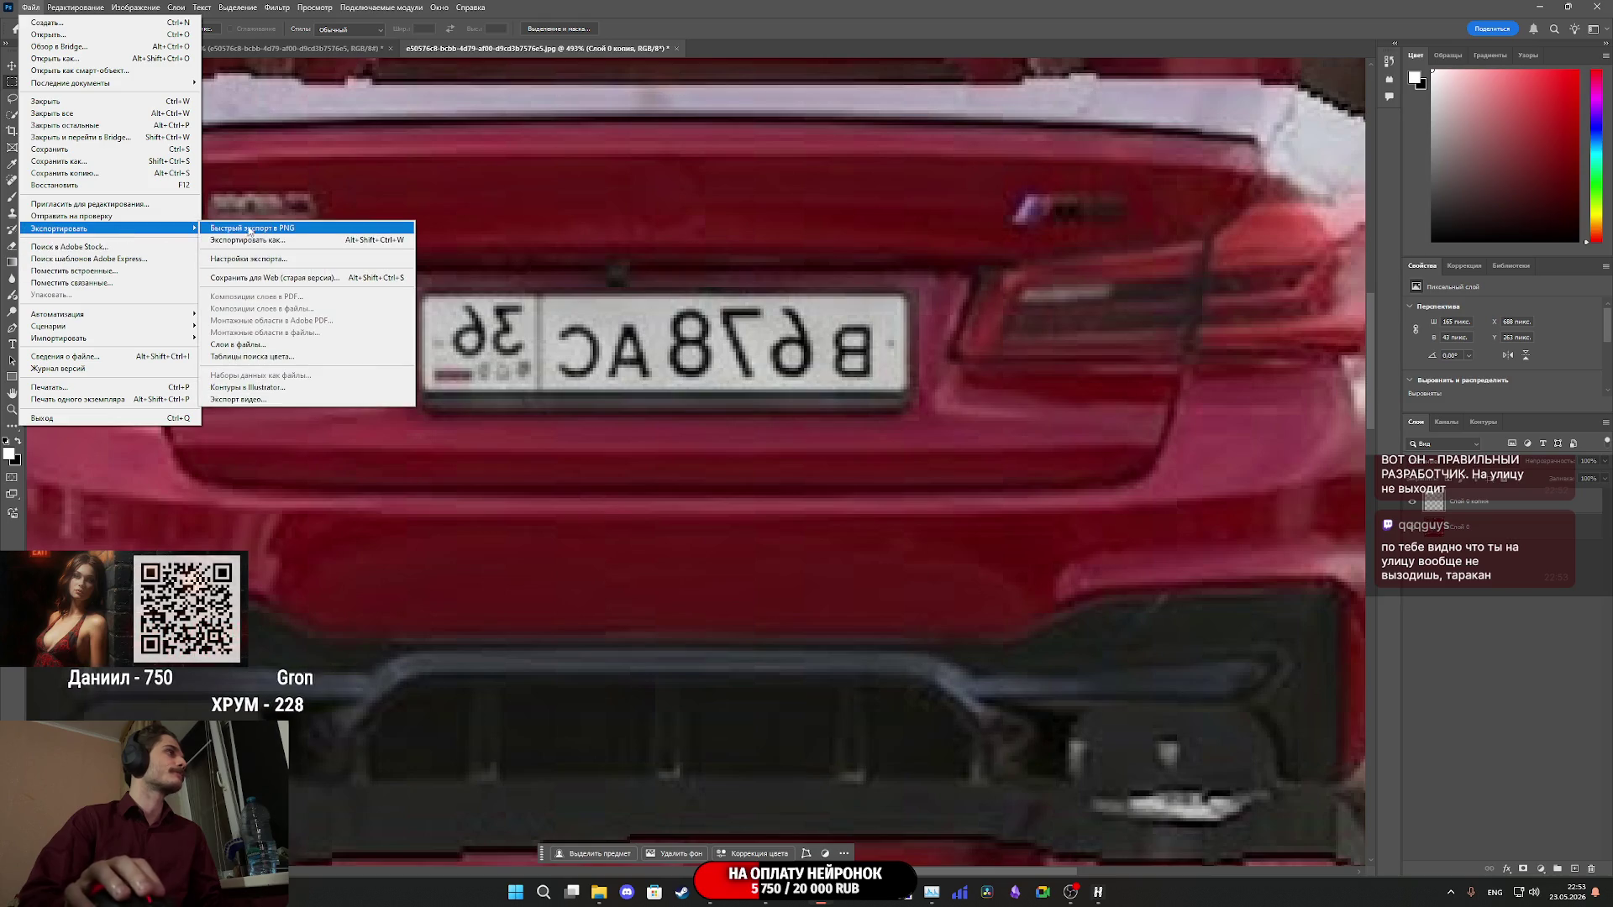
pyautogui.click(252, 241)
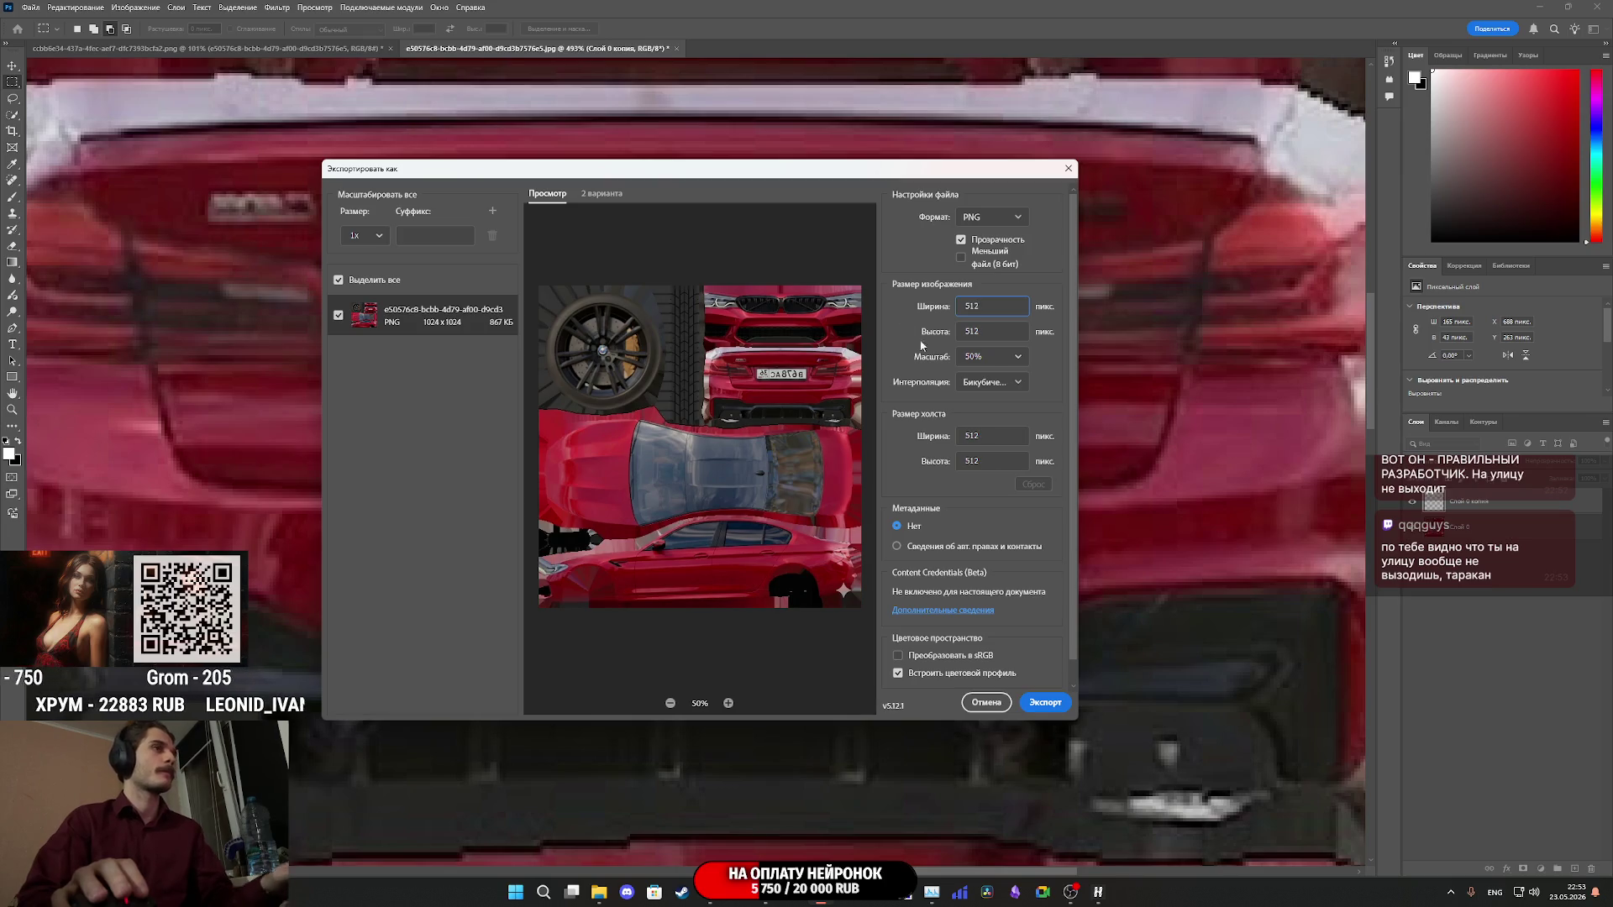
pyautogui.click(1043, 702)
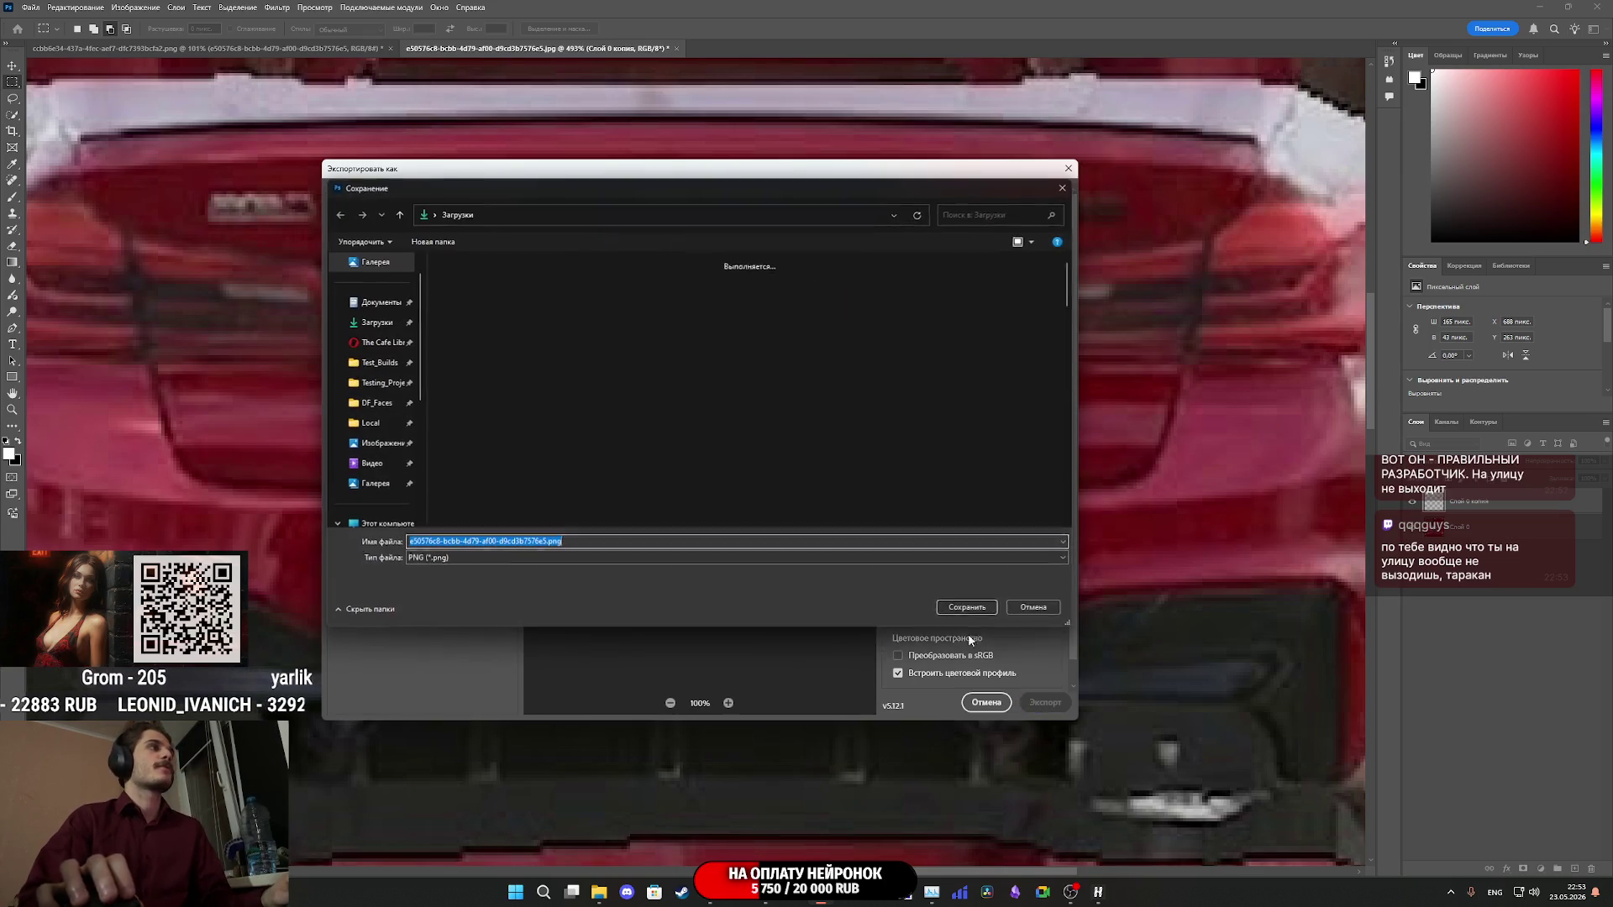
pyautogui.click(470, 306)
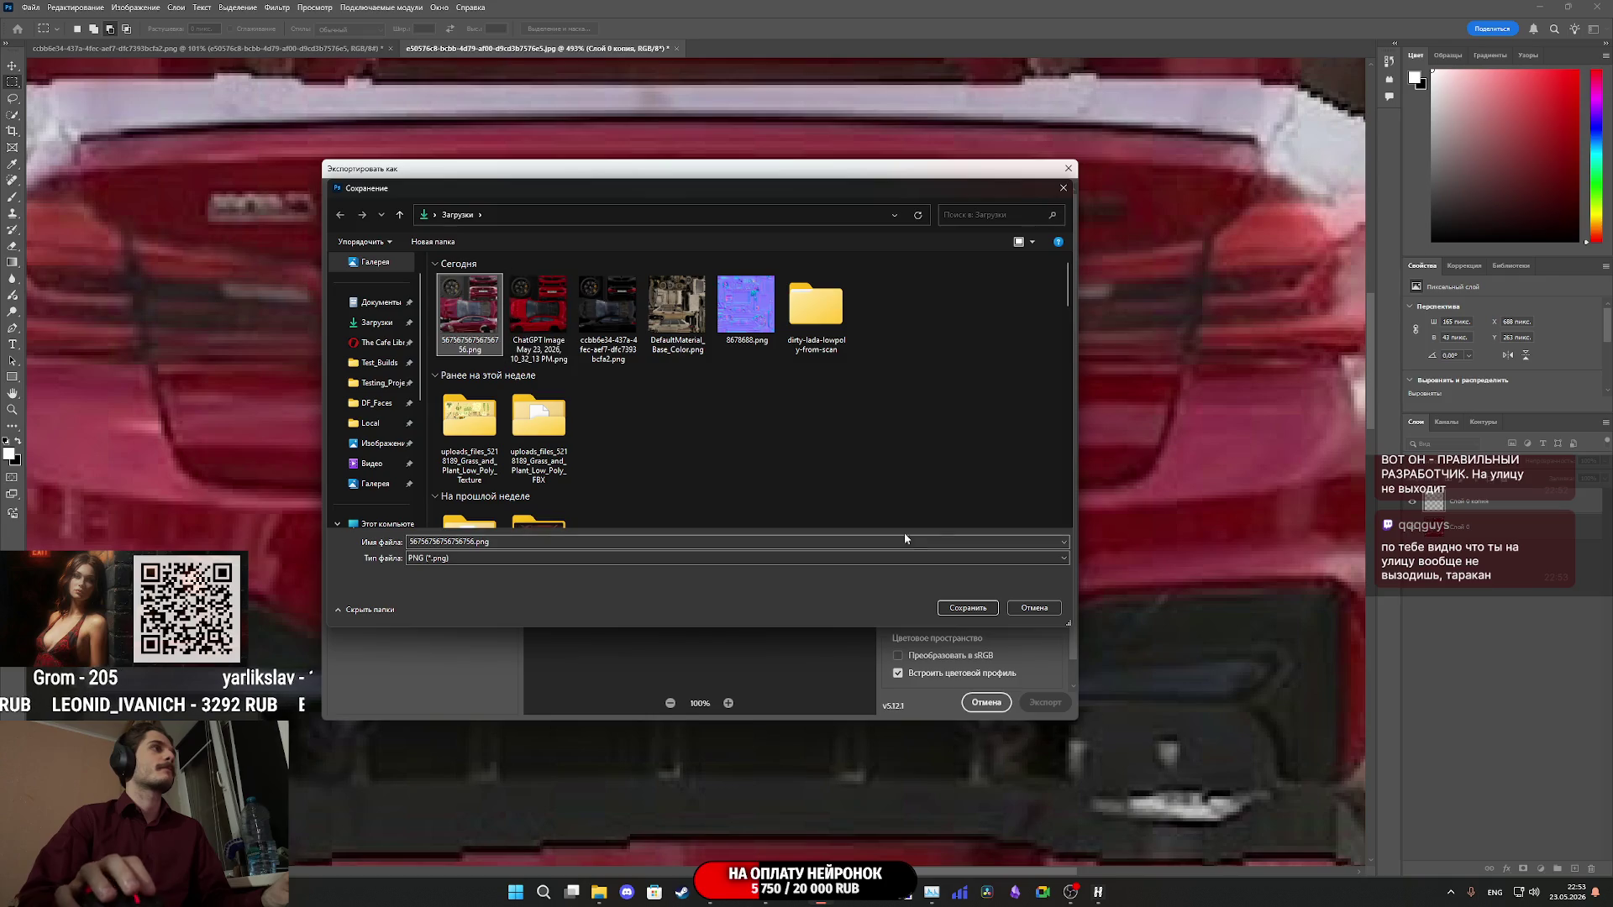
pyautogui.click(978, 607)
pyautogui.click(839, 446)
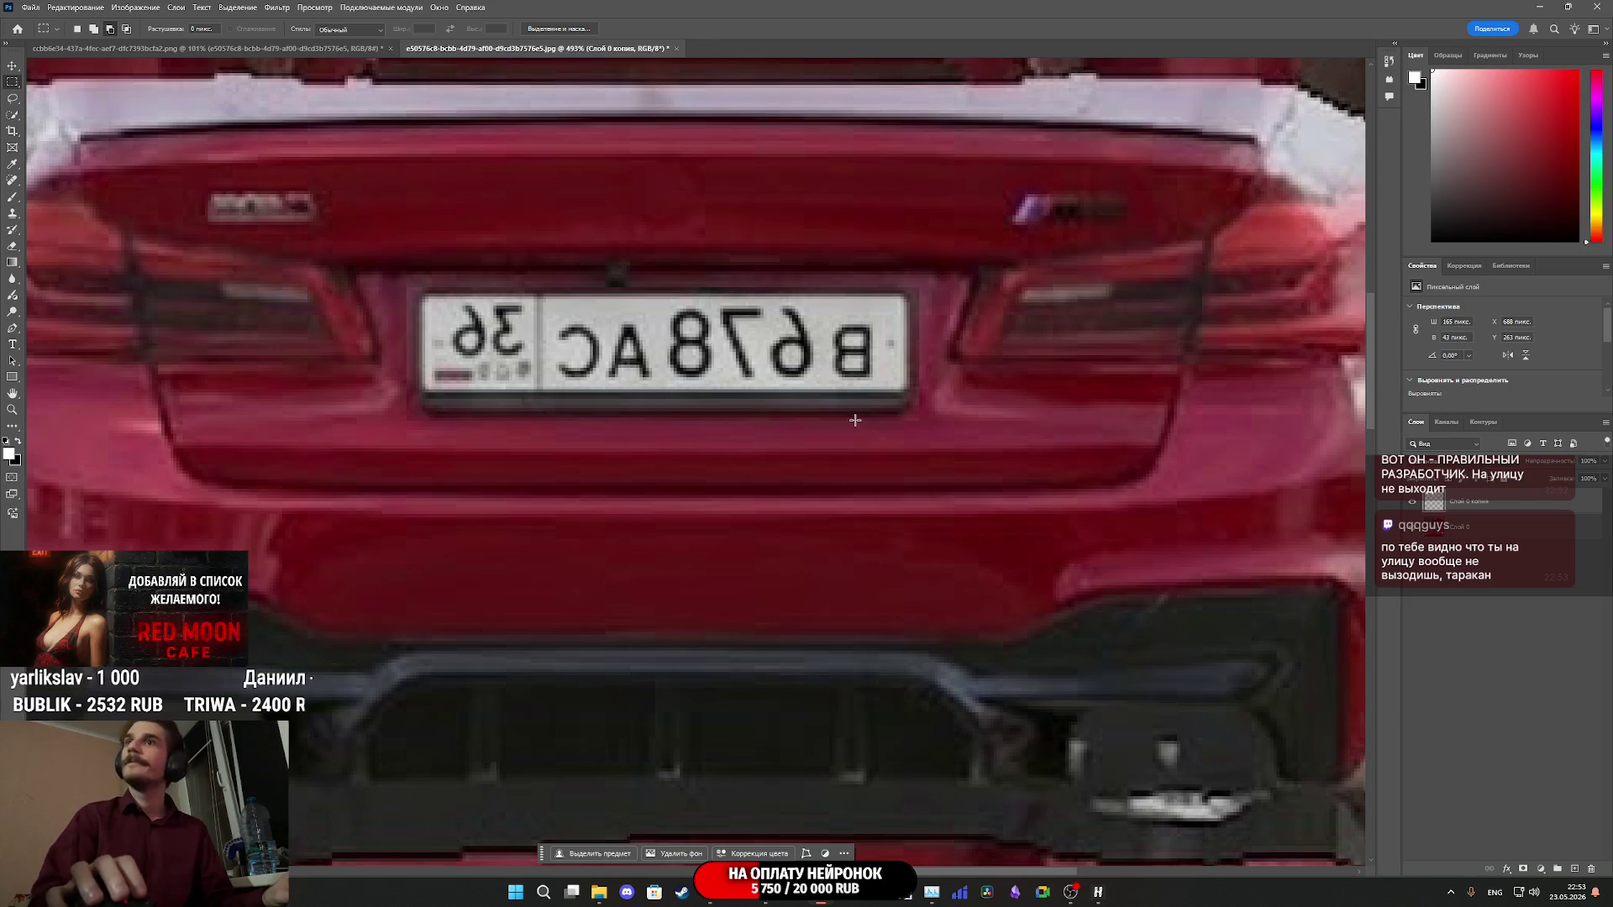
# Reimport the BMW car texture asset in Unreal from the updated PNG.
pyautogui.click(779, 899)
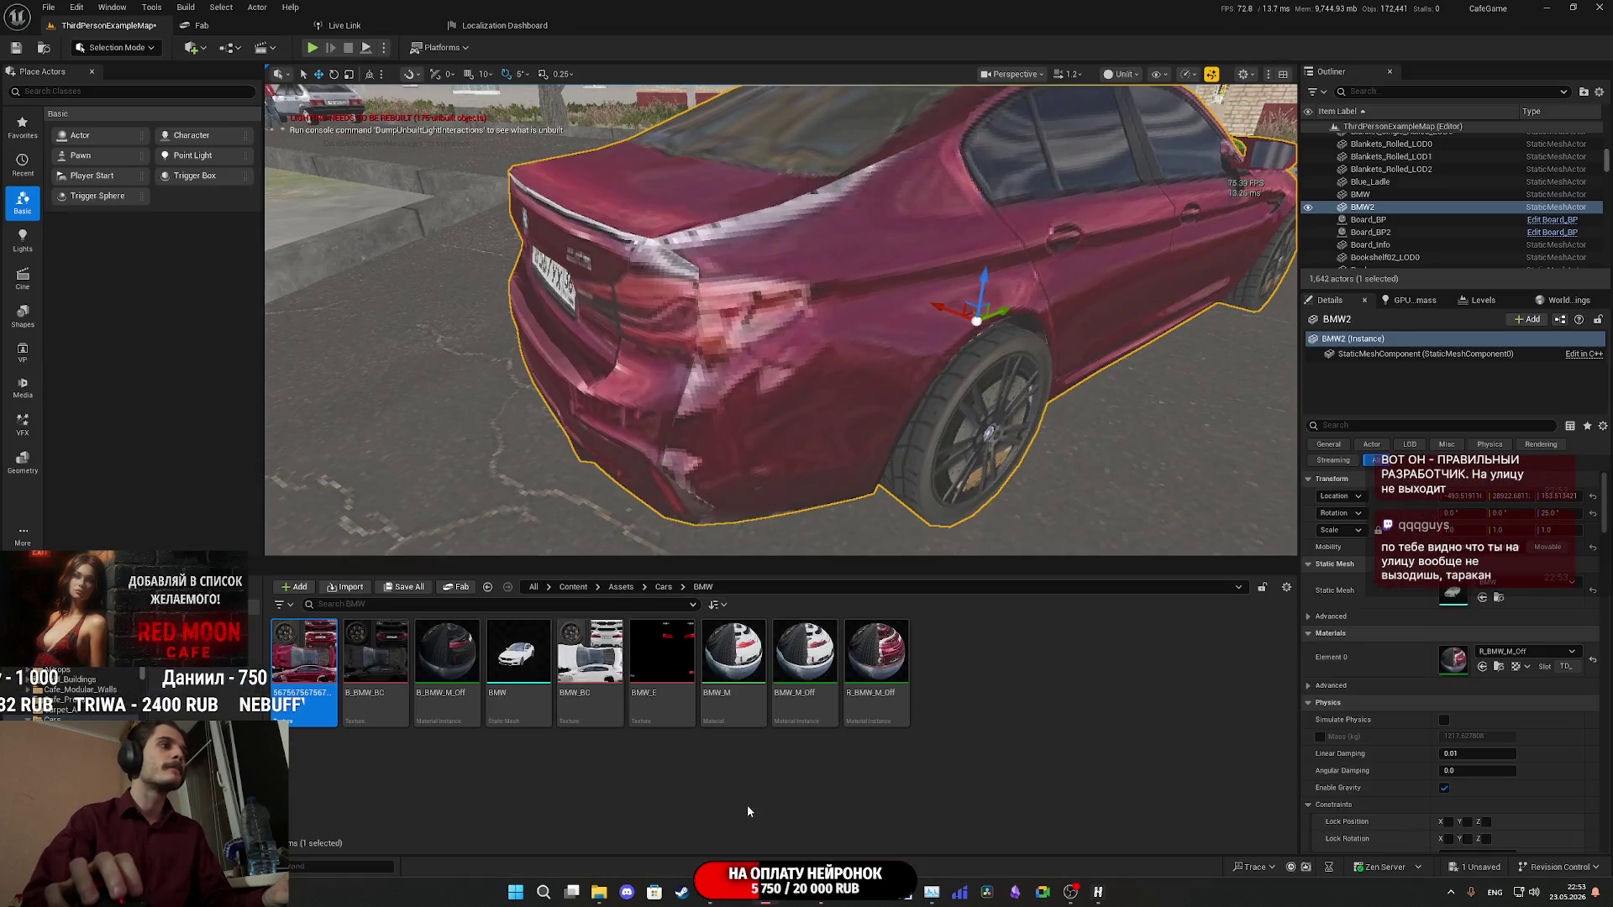
pyautogui.doubleClick(525, 714)
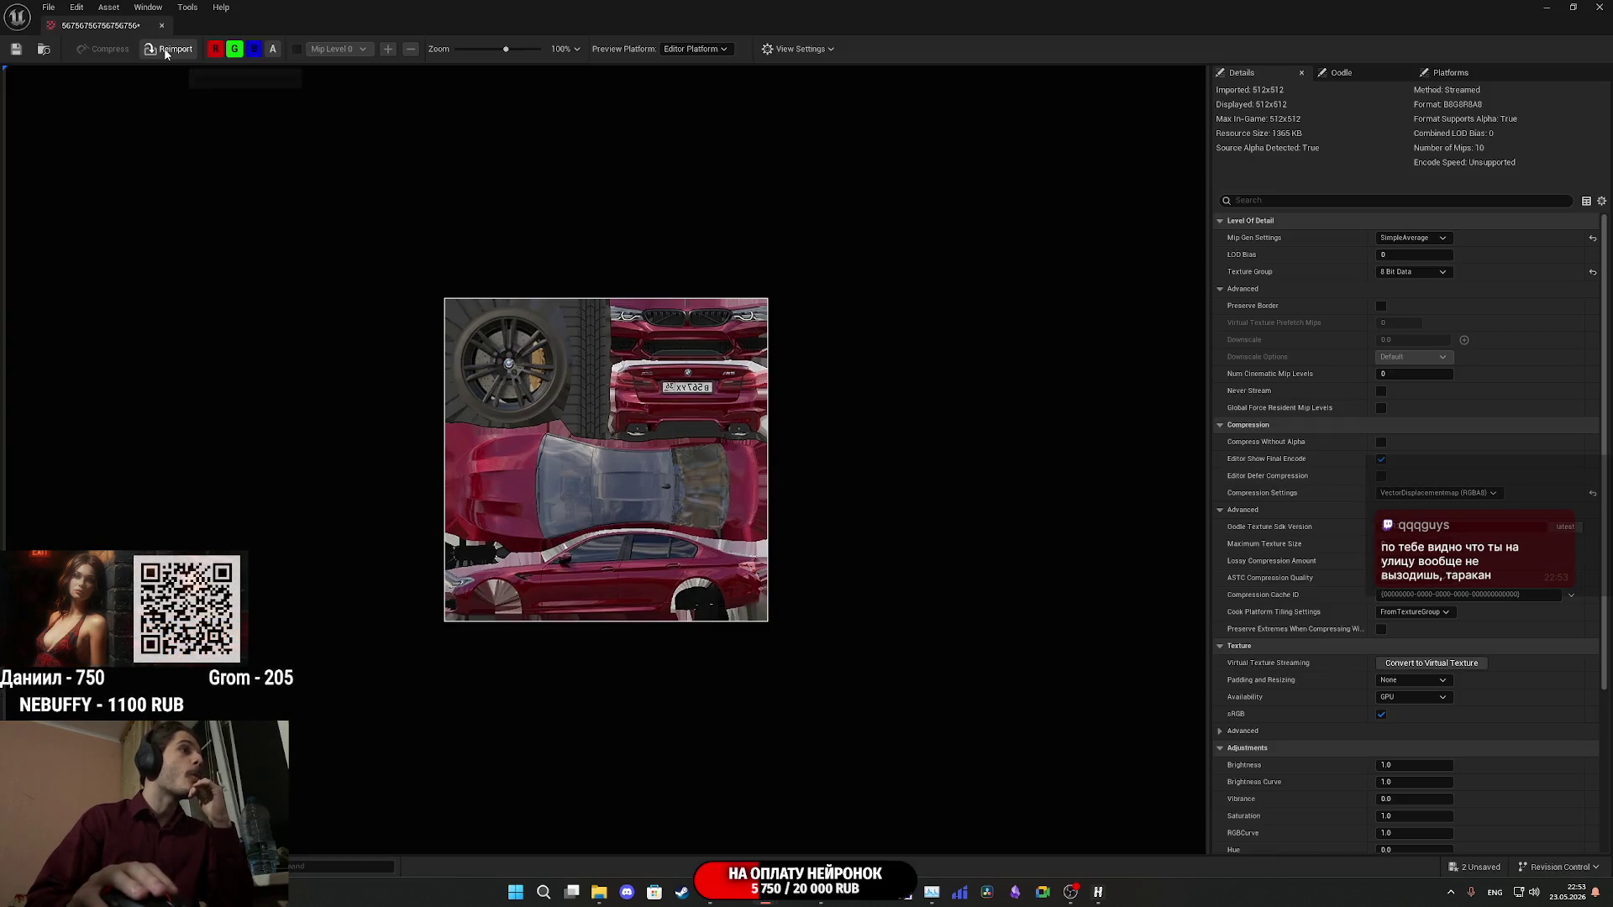
pyautogui.click(166, 50)
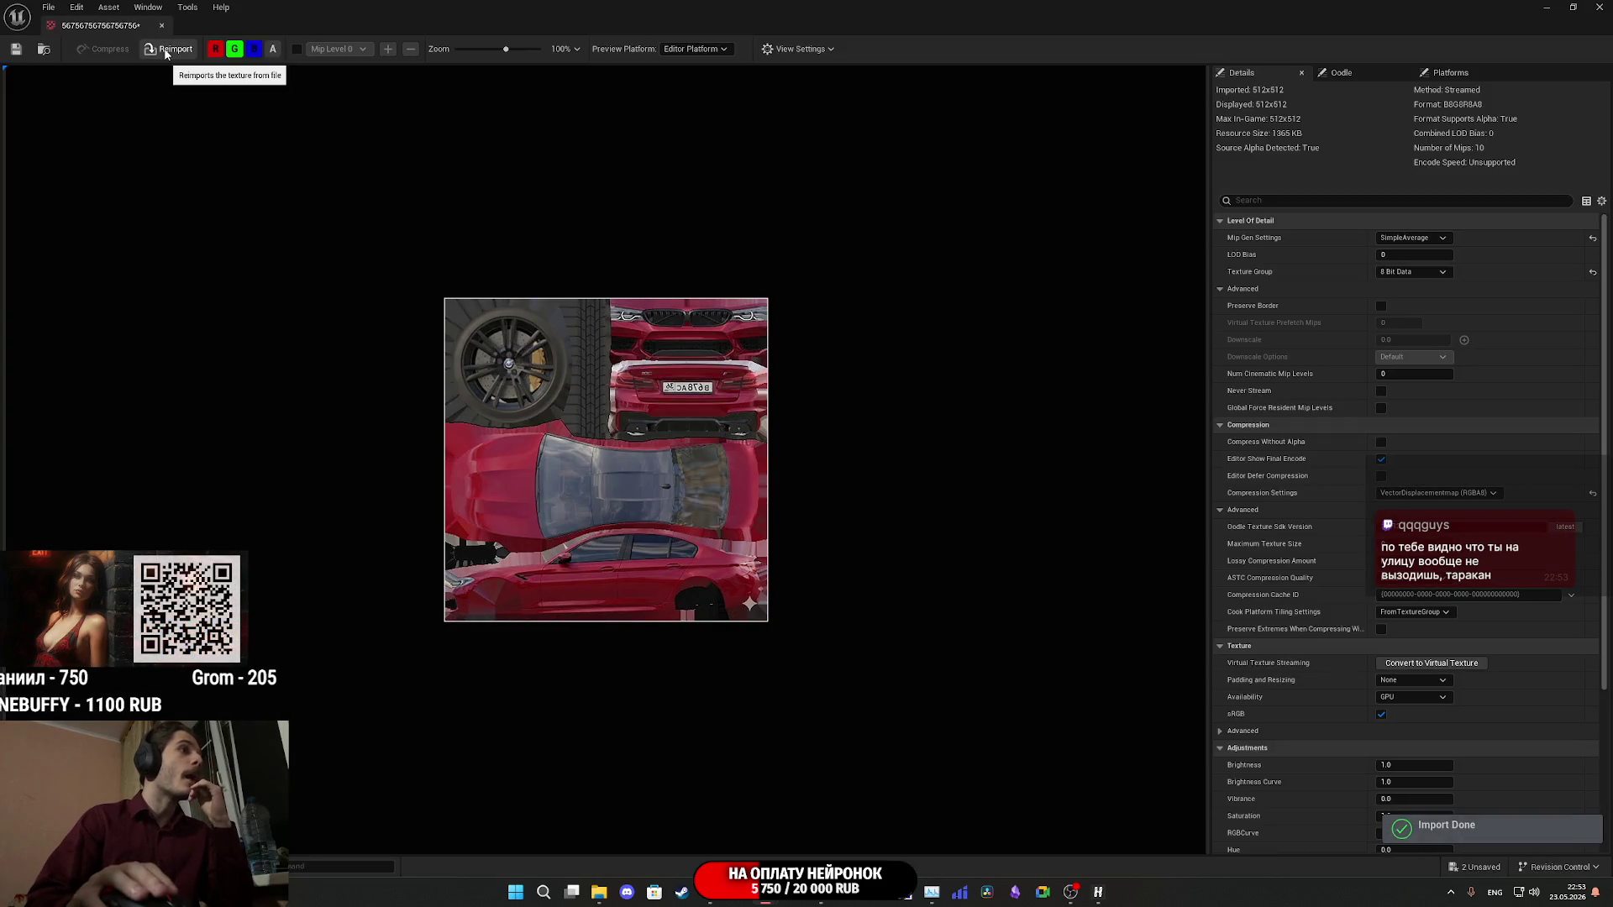
pyautogui.hotkey('alt', 'Tab')
pyautogui.moveTo(781, 336); pyautogui.dragTo(268, 336)
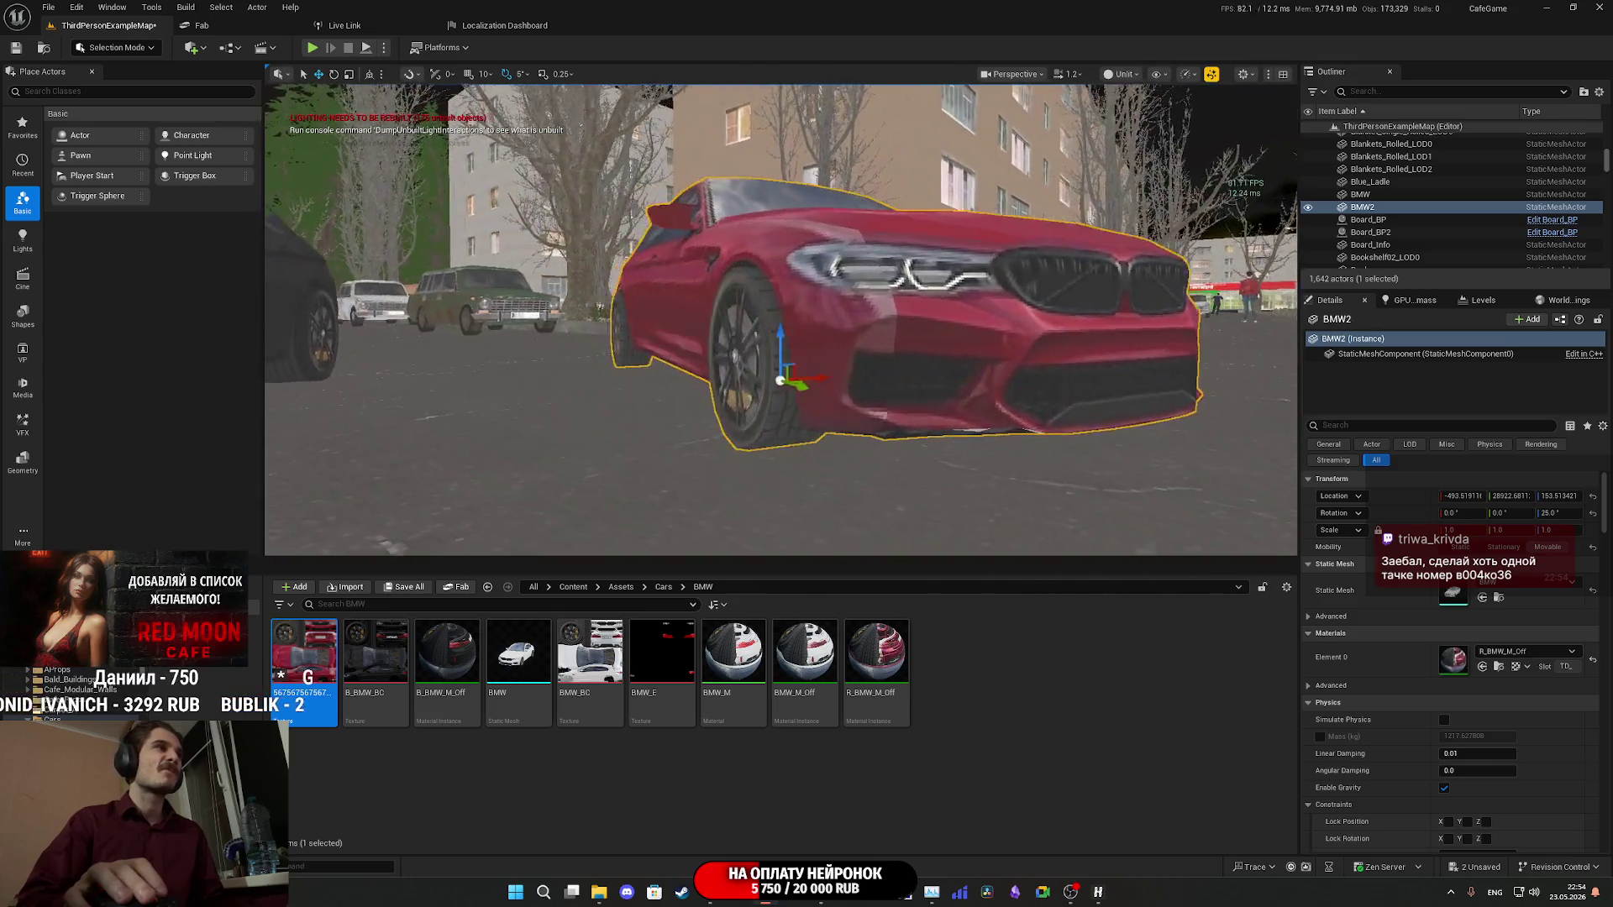
pyautogui.moveTo(269, 336)
pyautogui.mouseDown()
pyautogui.moveTo(269, 319)
pyautogui.moveTo(202, 320)
pyautogui.mouseUp()
pyautogui.moveTo(781, 320); pyautogui.dragTo(579, 310)
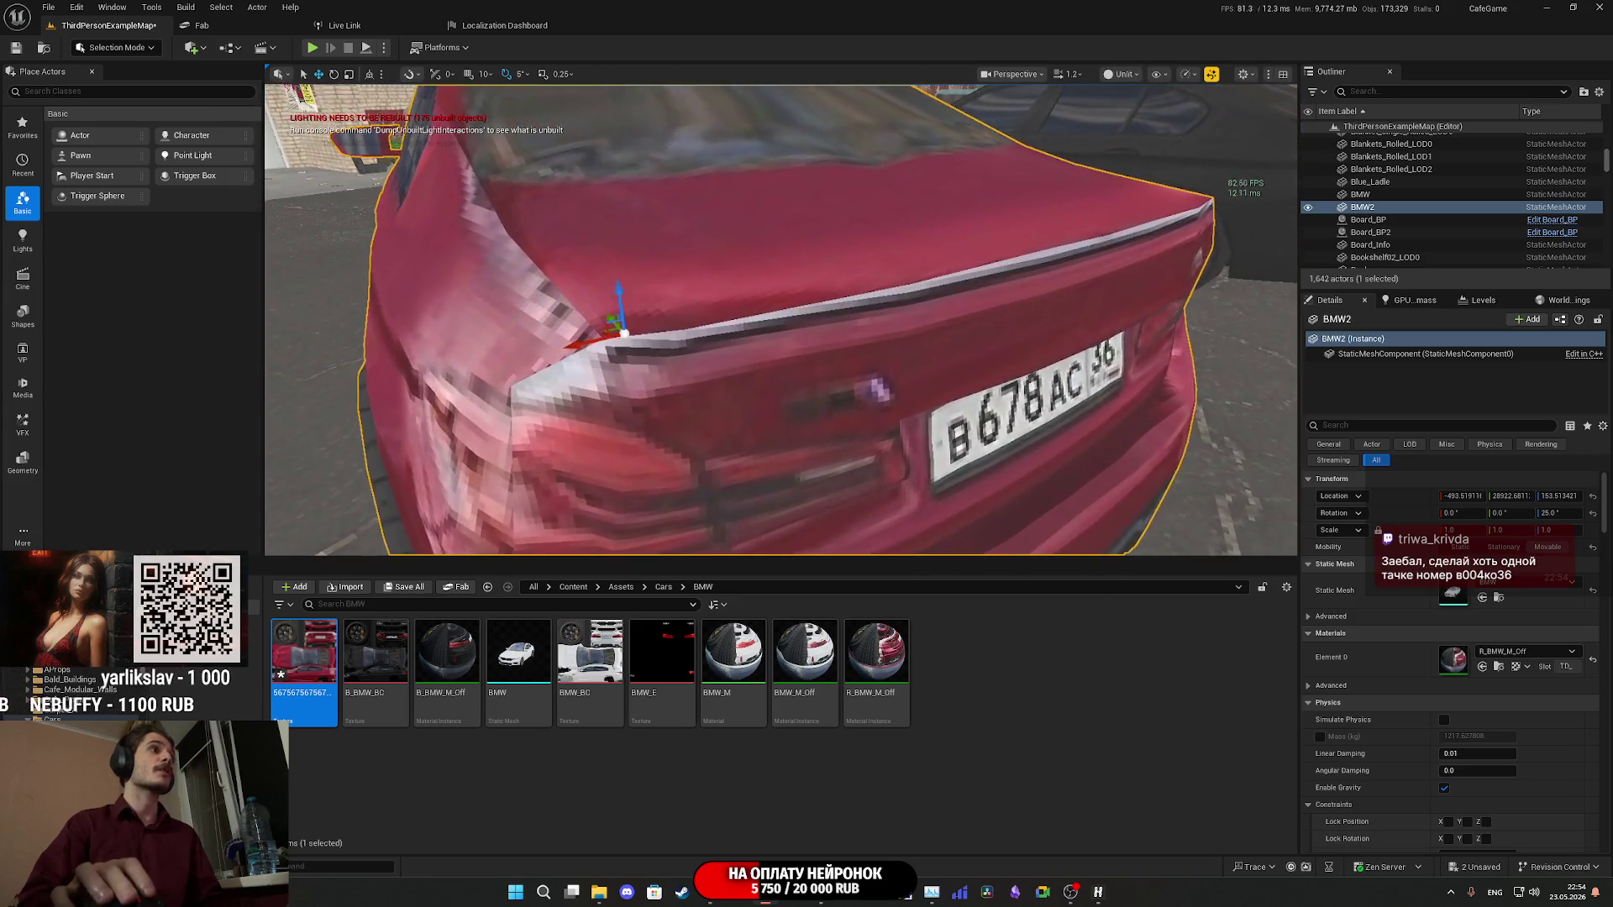
pyautogui.press('f')
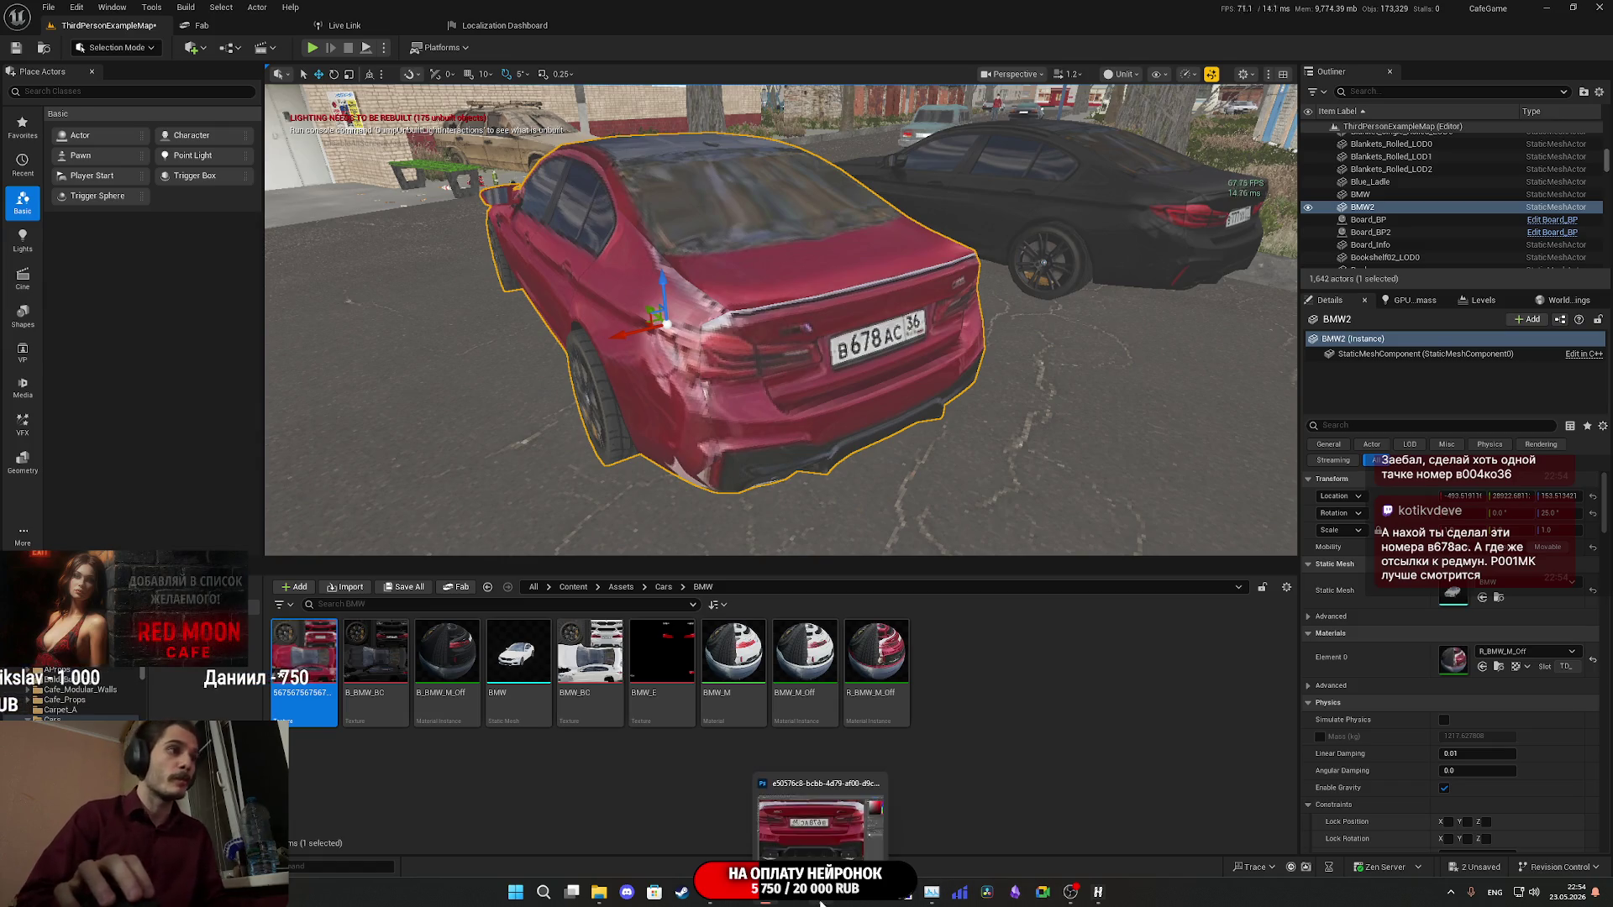
pyautogui.click(820, 901)
pyautogui.scroll(-2, 906, 345)
# Zoom around the mirrored rear plate on the canvas, then switch to the Gemini tab in Chrome.
pyautogui.scroll(2, 906, 345)
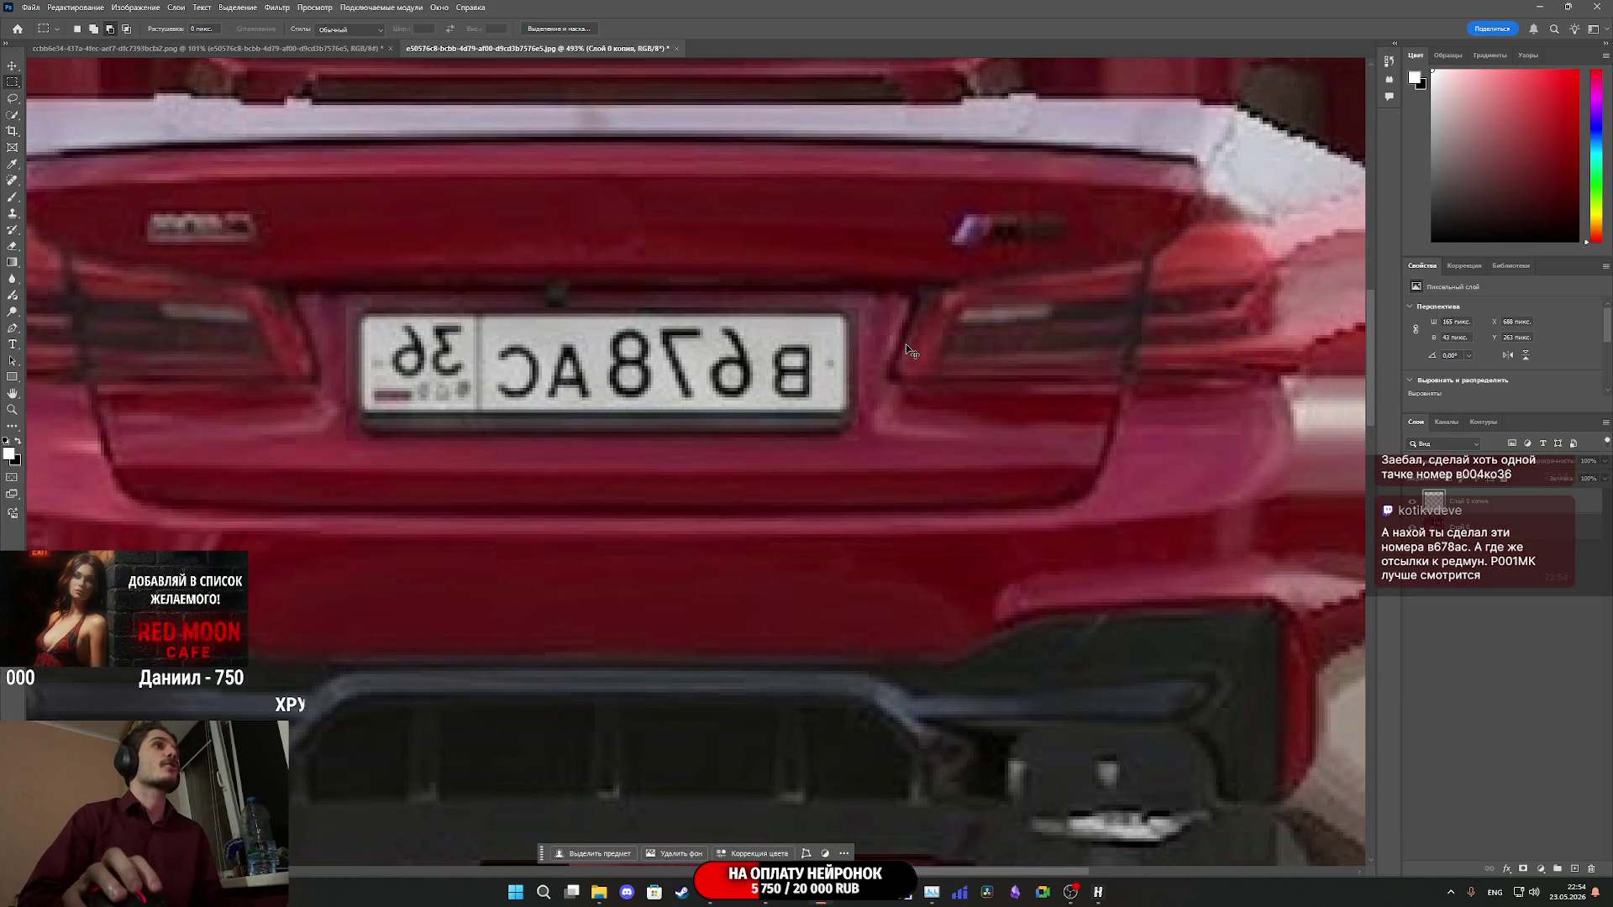
pyautogui.scroll(-4, 906, 344)
pyautogui.scroll(4, 653, 232)
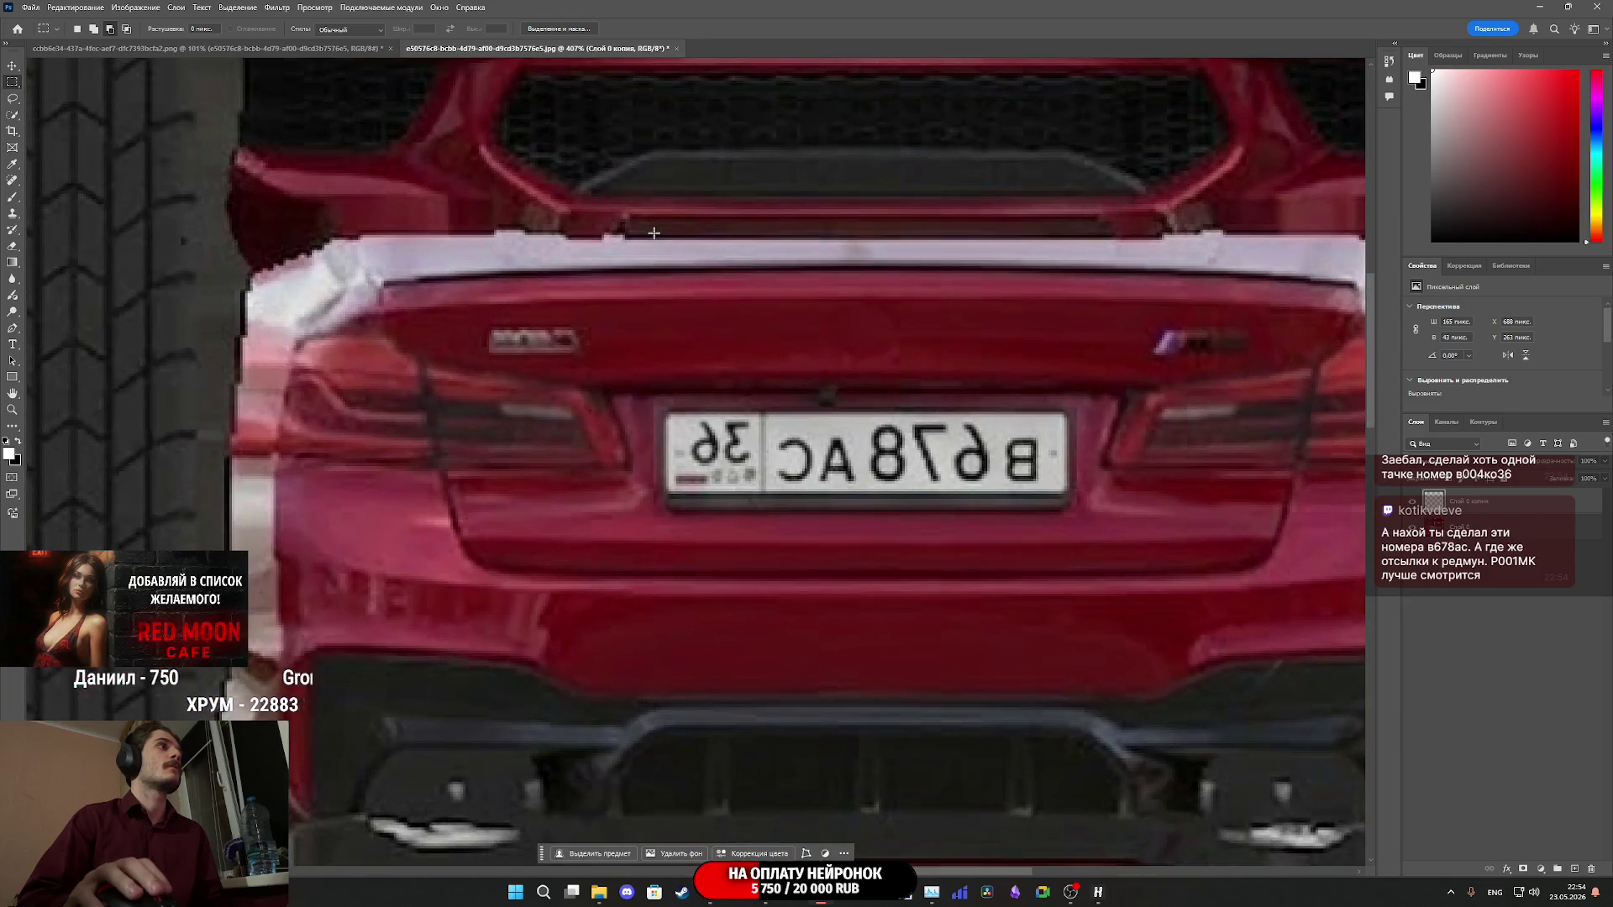
pyautogui.scroll(-2, 652, 242)
pyautogui.scroll(3, 672, 254)
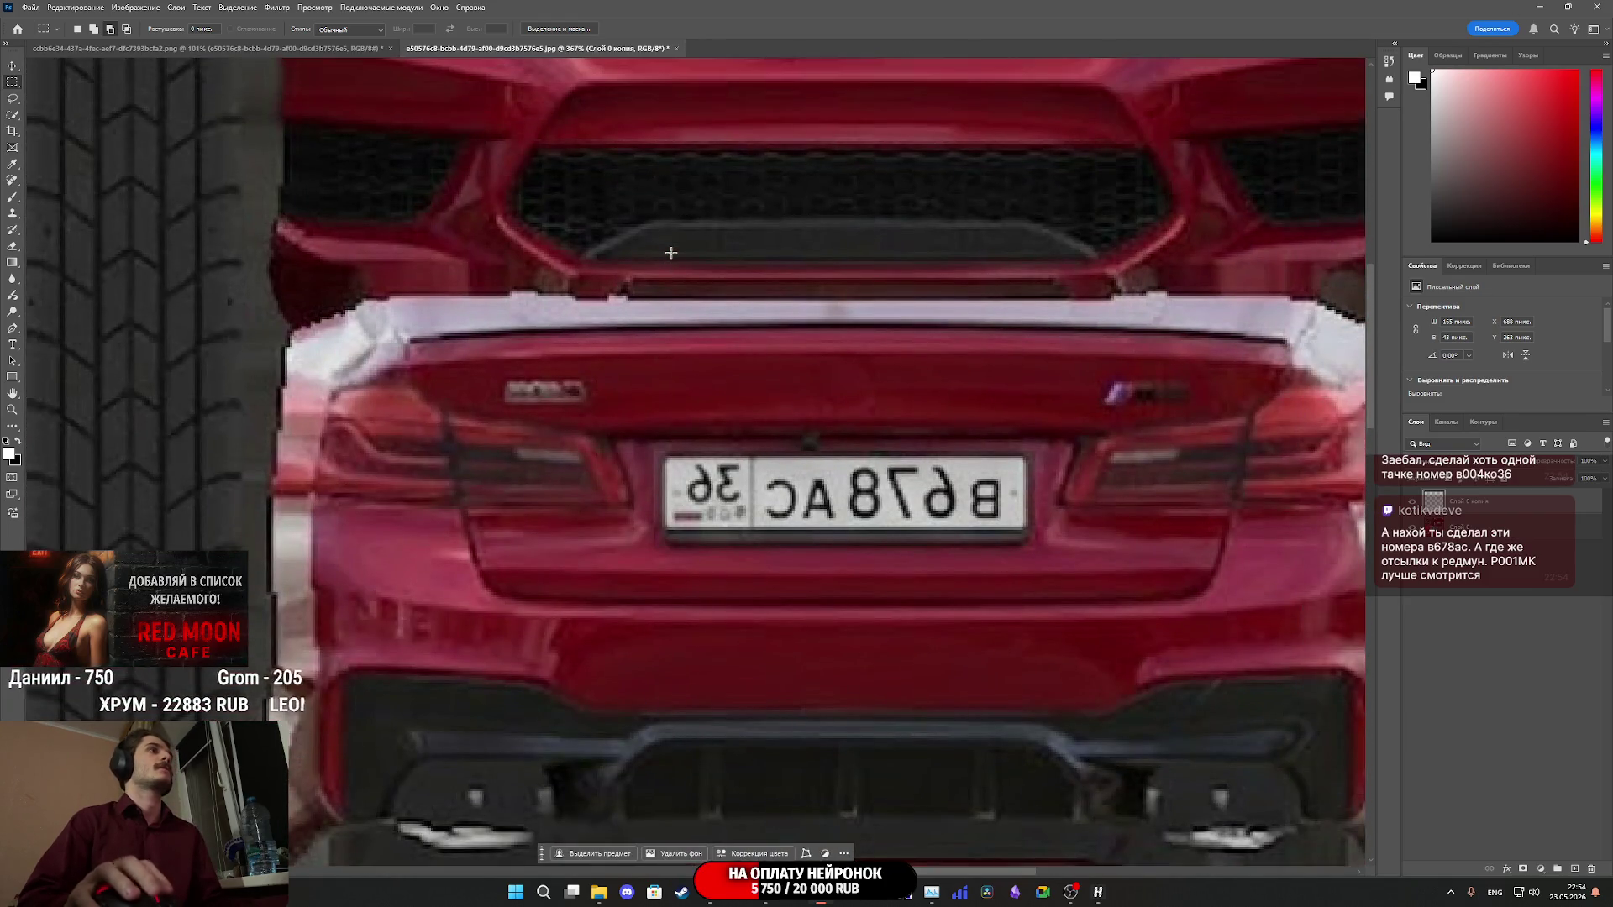
pyautogui.scroll(1, 672, 255)
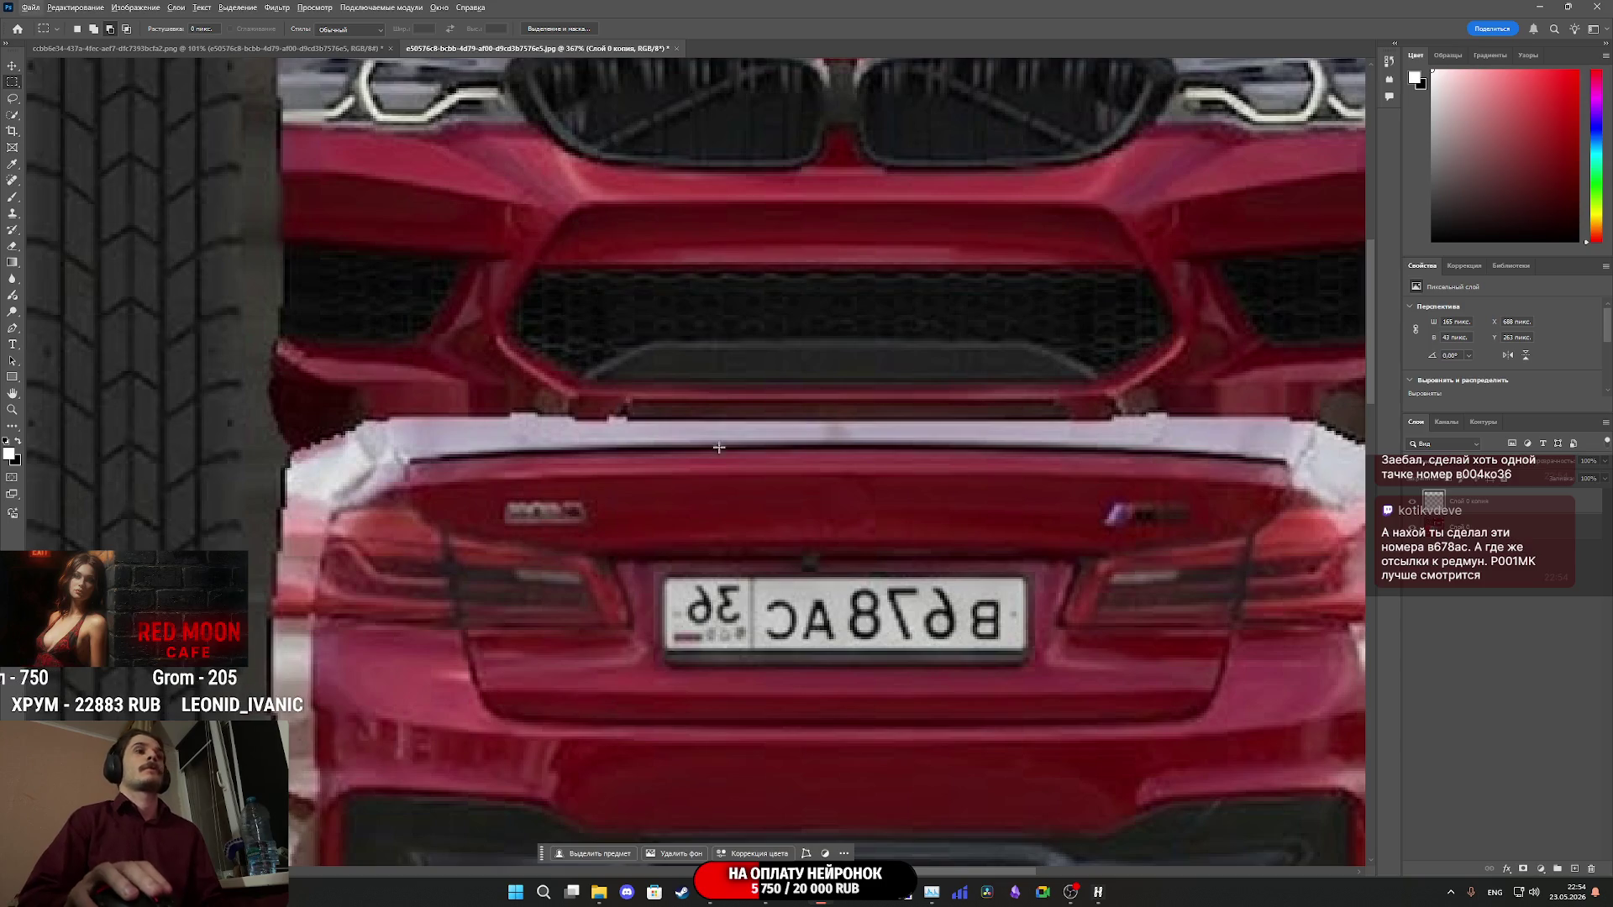
pyautogui.rightClick(696, 617)
pyautogui.hotkey('alt', 'Tab')
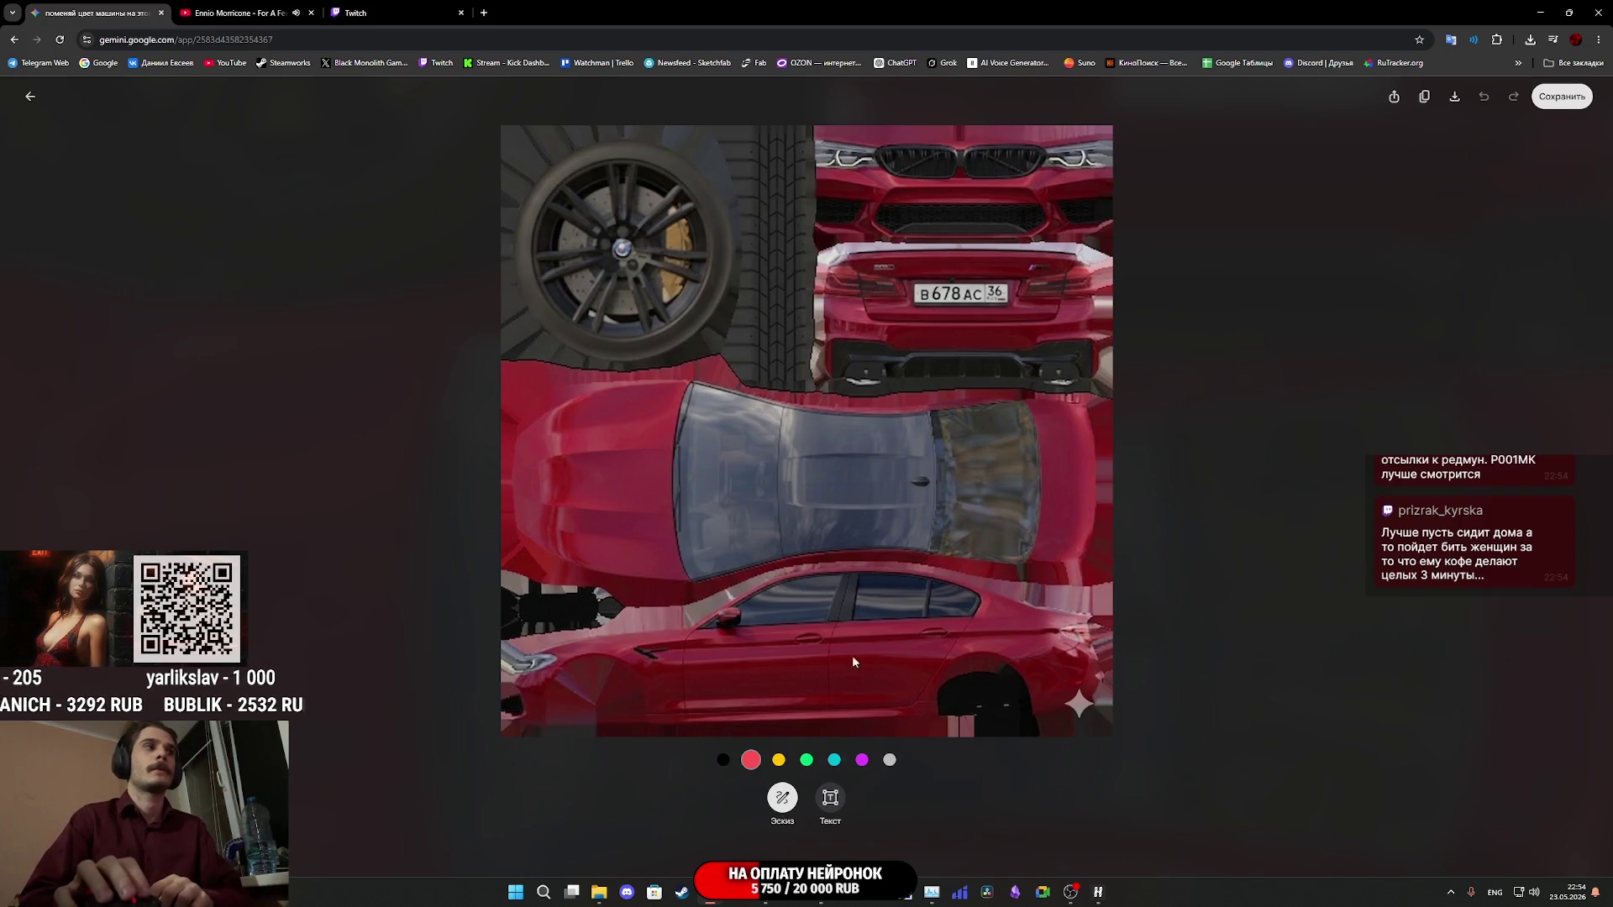
# Close the full-size image and regenerate the car texture with Повторить.
pyautogui.click(29, 96)
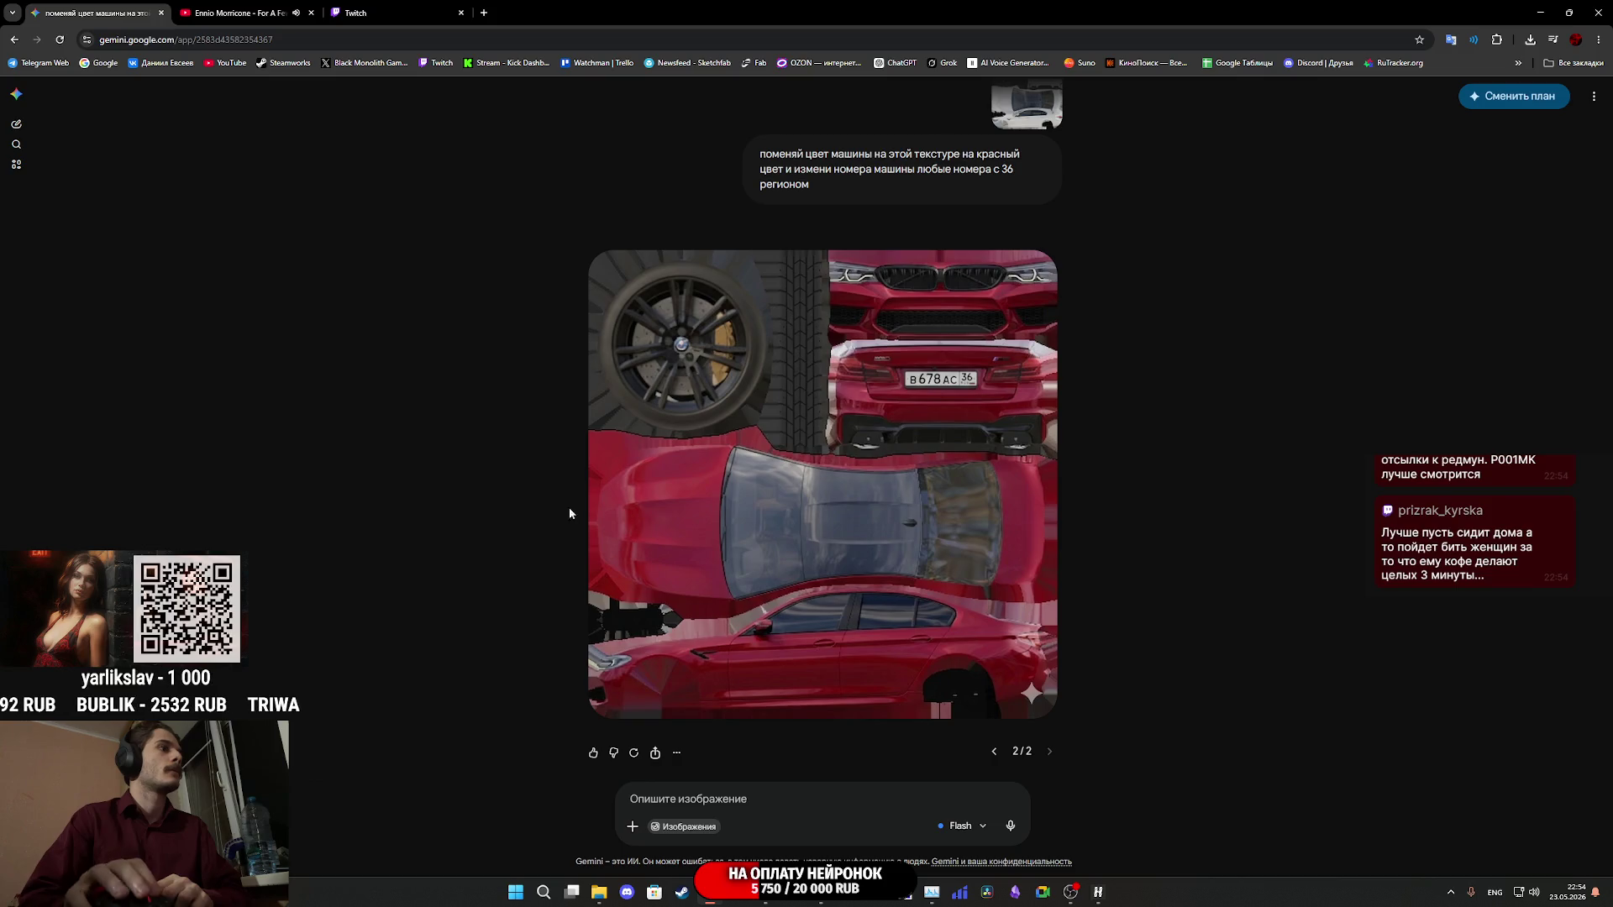
pyautogui.click(635, 751)
pyautogui.click(679, 782)
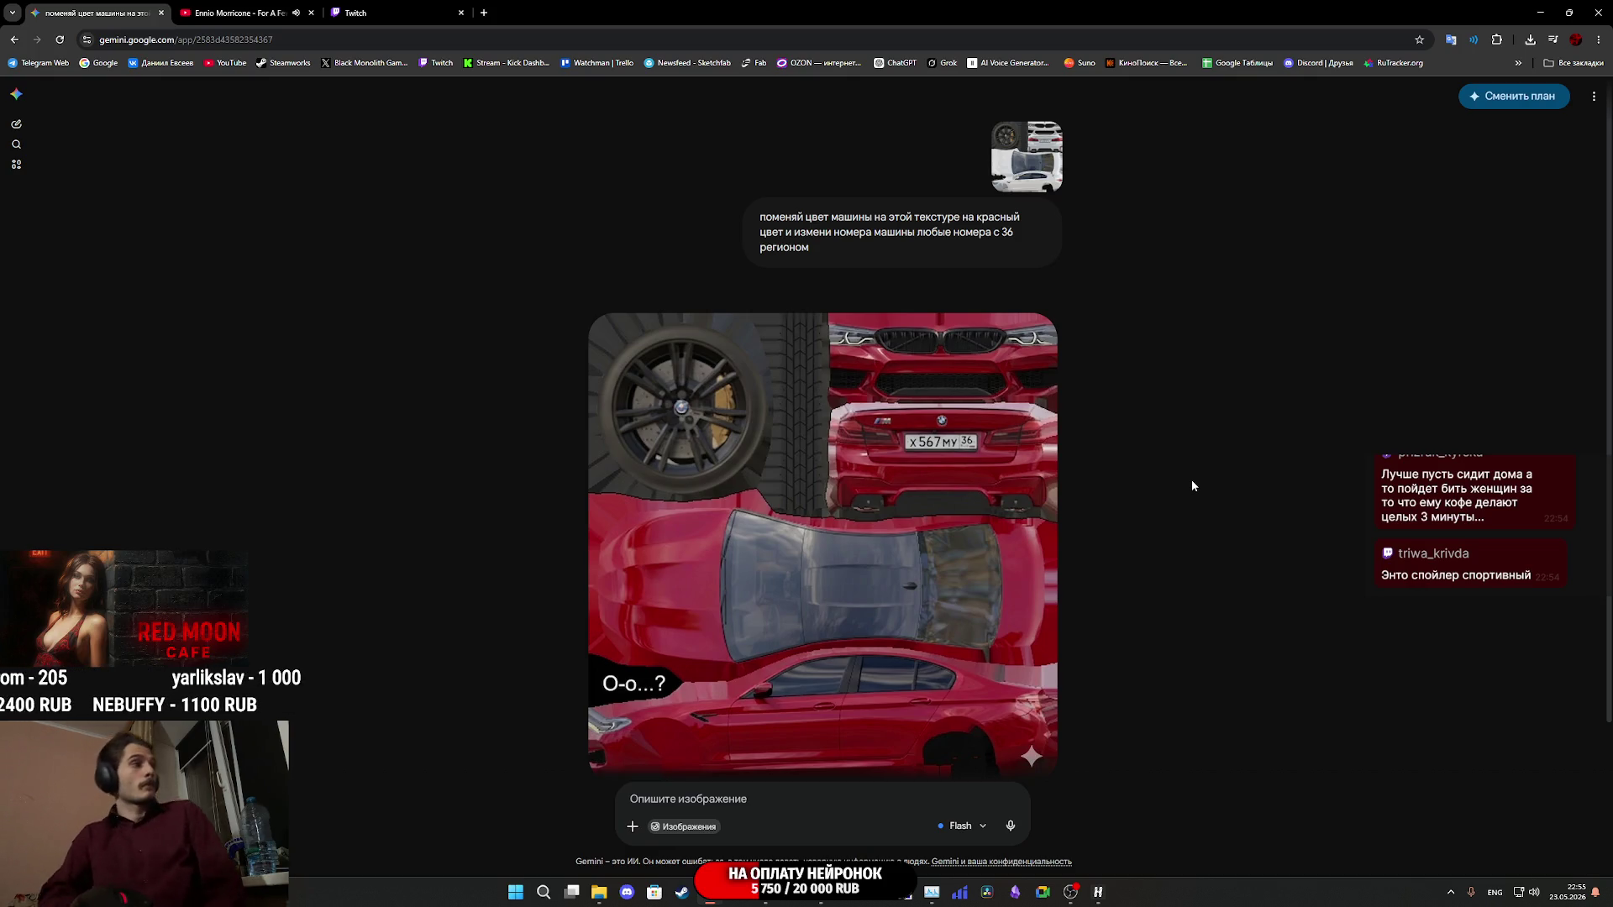
# View the new х567му 36 texture full size, then return to Unreal.
pyautogui.click(623, 687)
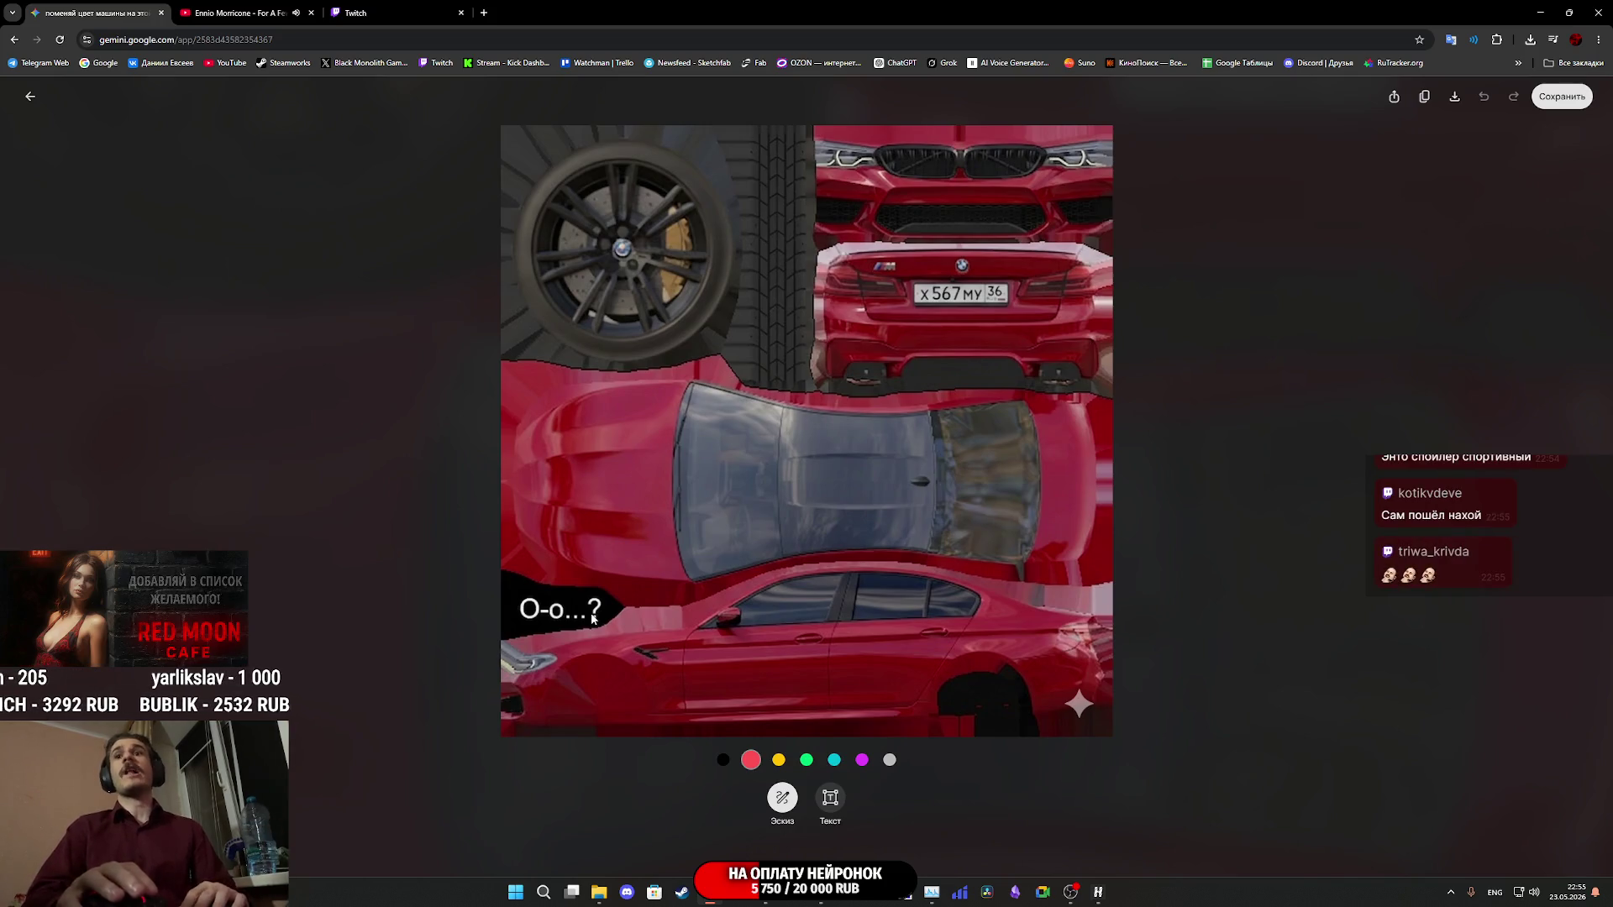
pyautogui.click(26, 98)
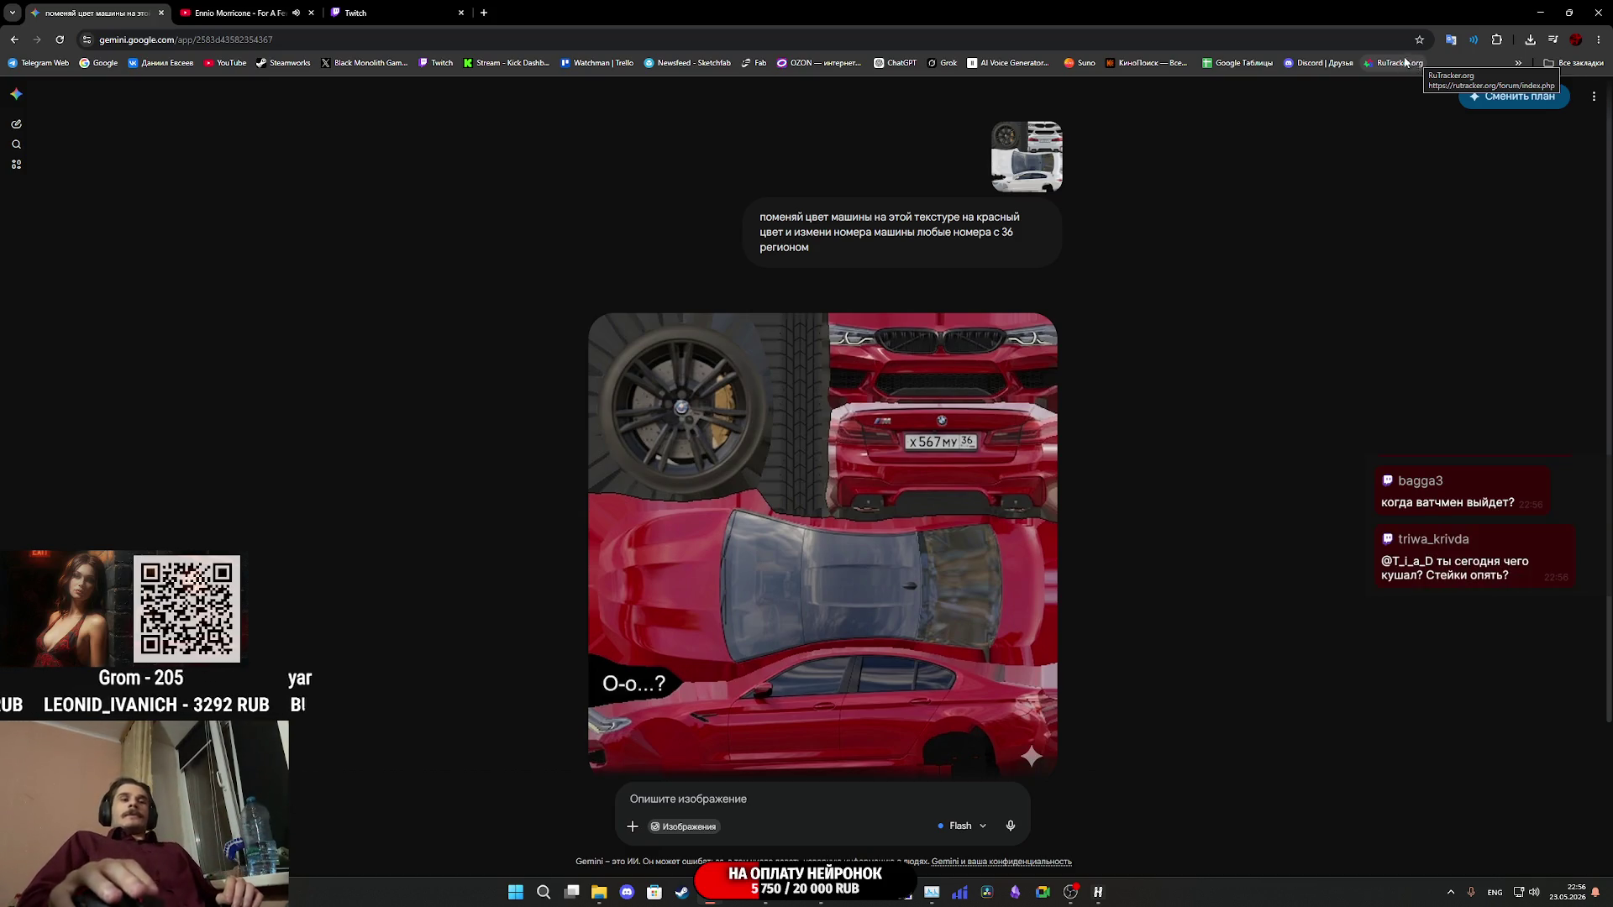
pyautogui.moveTo(799, 892)
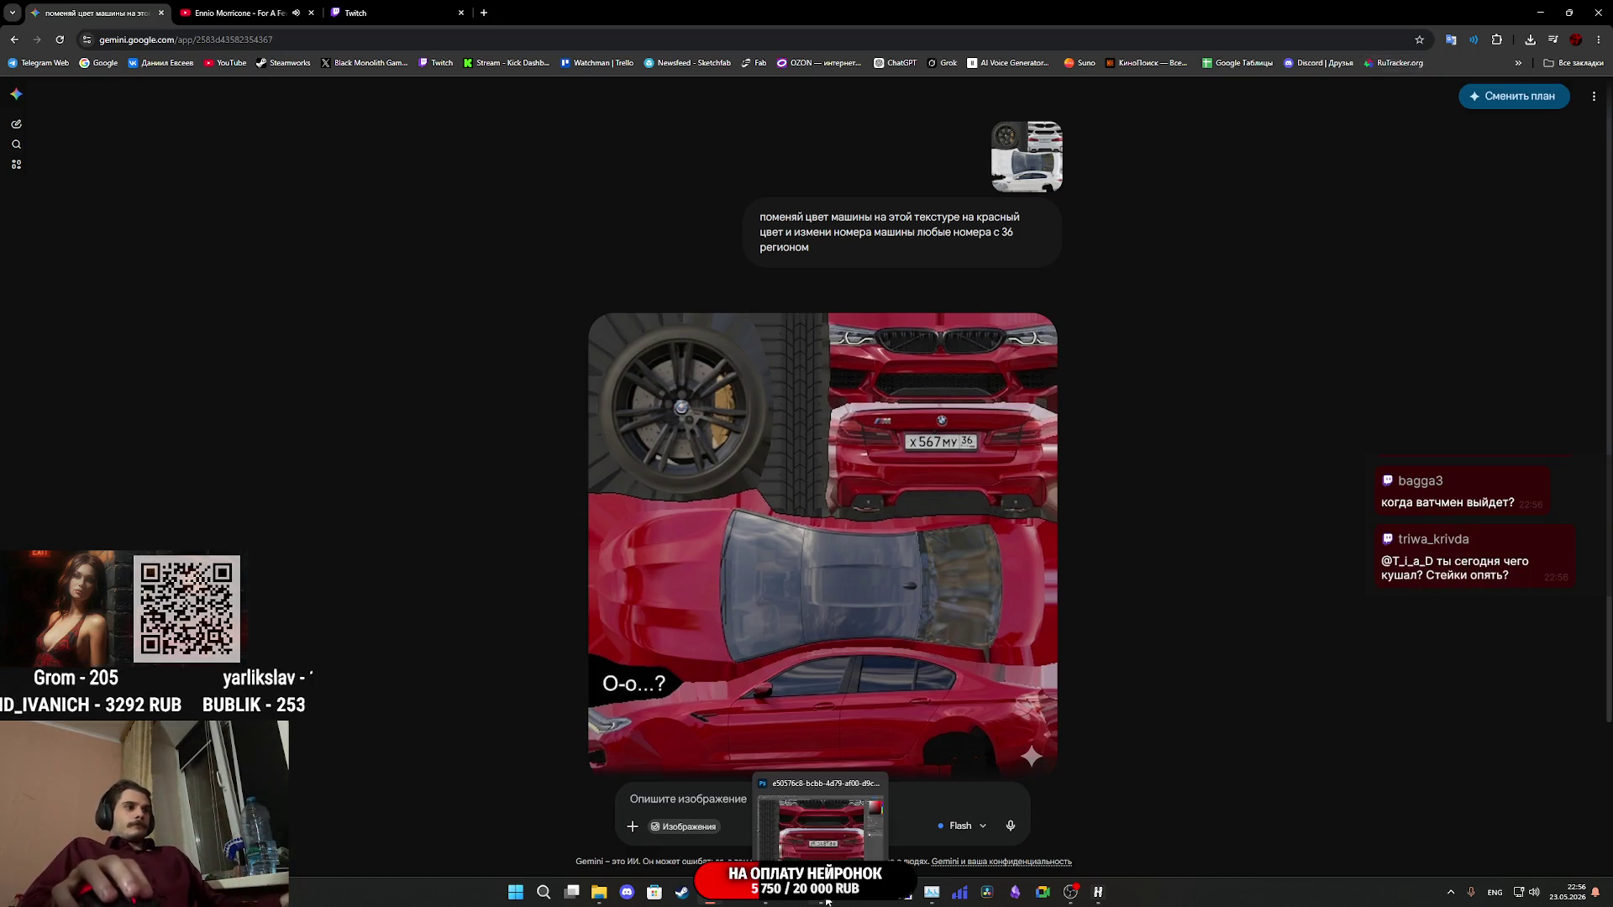
pyautogui.click(793, 797)
# Switch the viewport from Unlit to Lit and frame BMW2 from behind down the street.
pyautogui.moveTo(781, 378); pyautogui.dragTo(714, 328)
pyautogui.click(1124, 75)
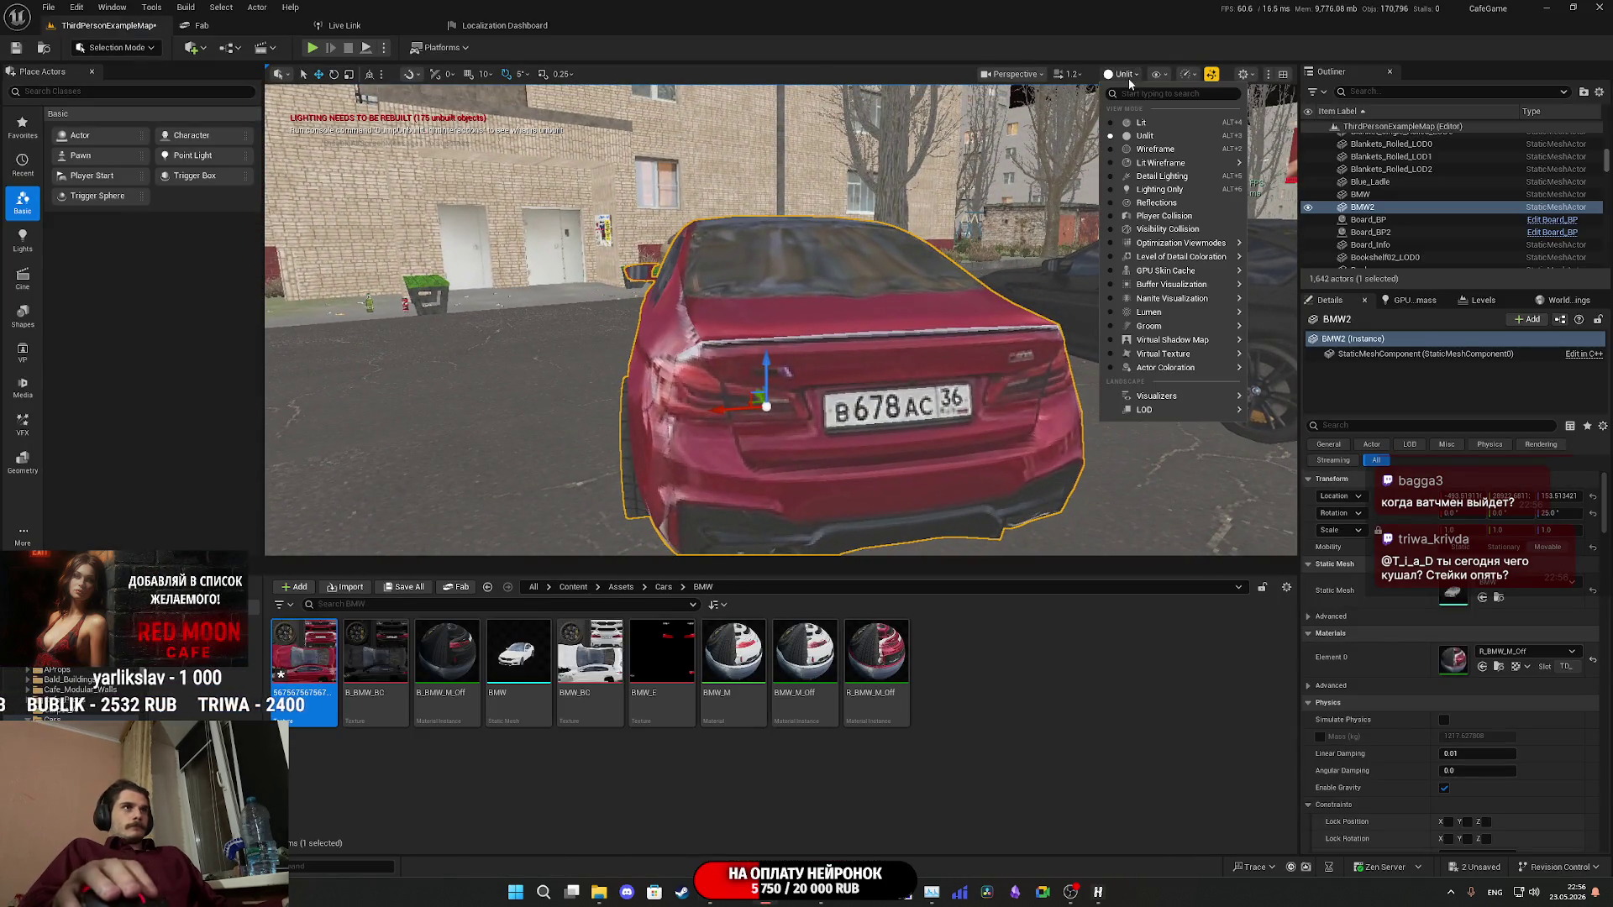
pyautogui.click(1140, 123)
pyautogui.moveTo(1151, 252)
pyautogui.mouseDown()
pyautogui.moveTo(1138, 177)
pyautogui.moveTo(741, 162)
pyautogui.moveTo(655, 252)
pyautogui.moveTo(571, 272)
pyautogui.moveTo(571, 323)
pyautogui.mouseUp()
pyautogui.moveTo(1056, 364); pyautogui.dragTo(1056, 363)
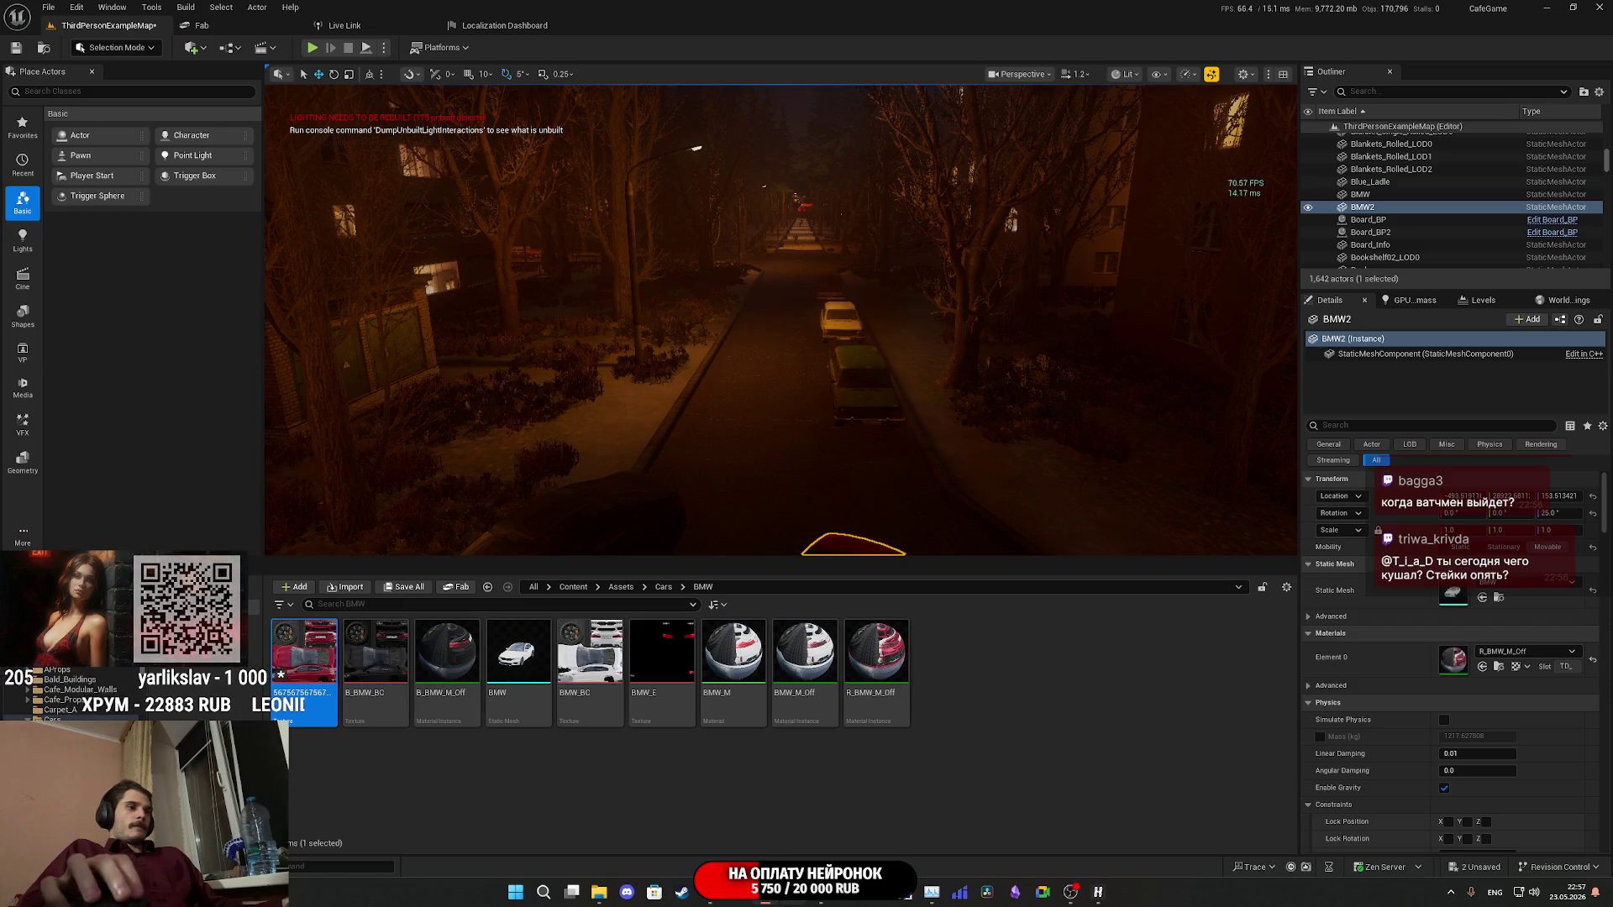
# Open the new texture PNG from Downloads in Microsoft Photos for editing.
pyautogui.click(598, 895)
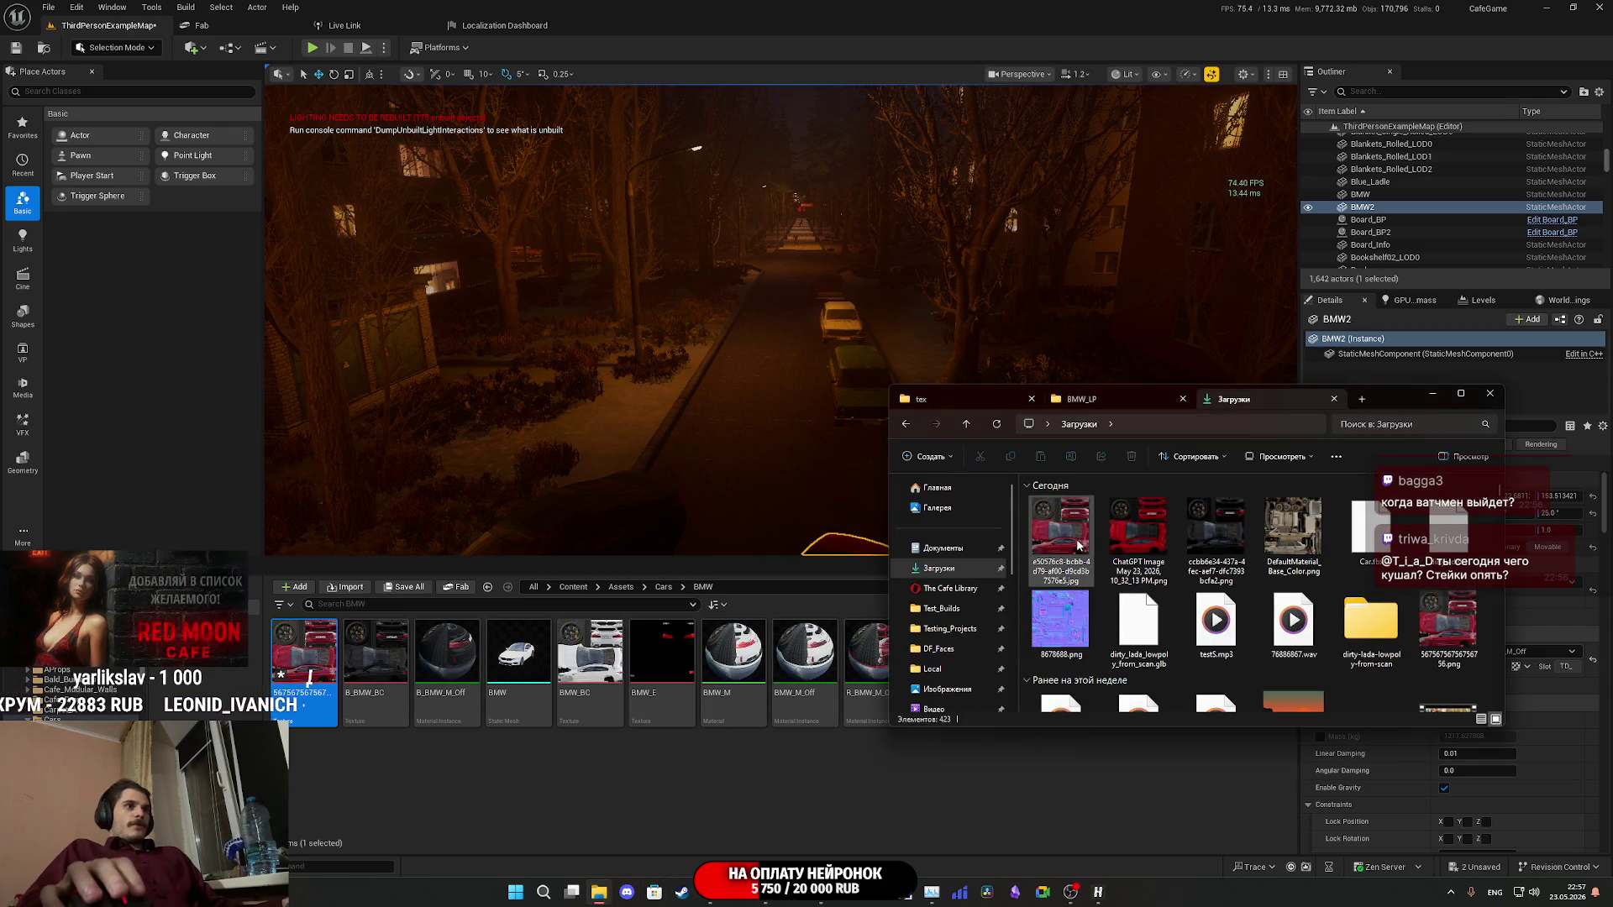
pyautogui.click(999, 428)
pyautogui.doubleClick(1063, 533)
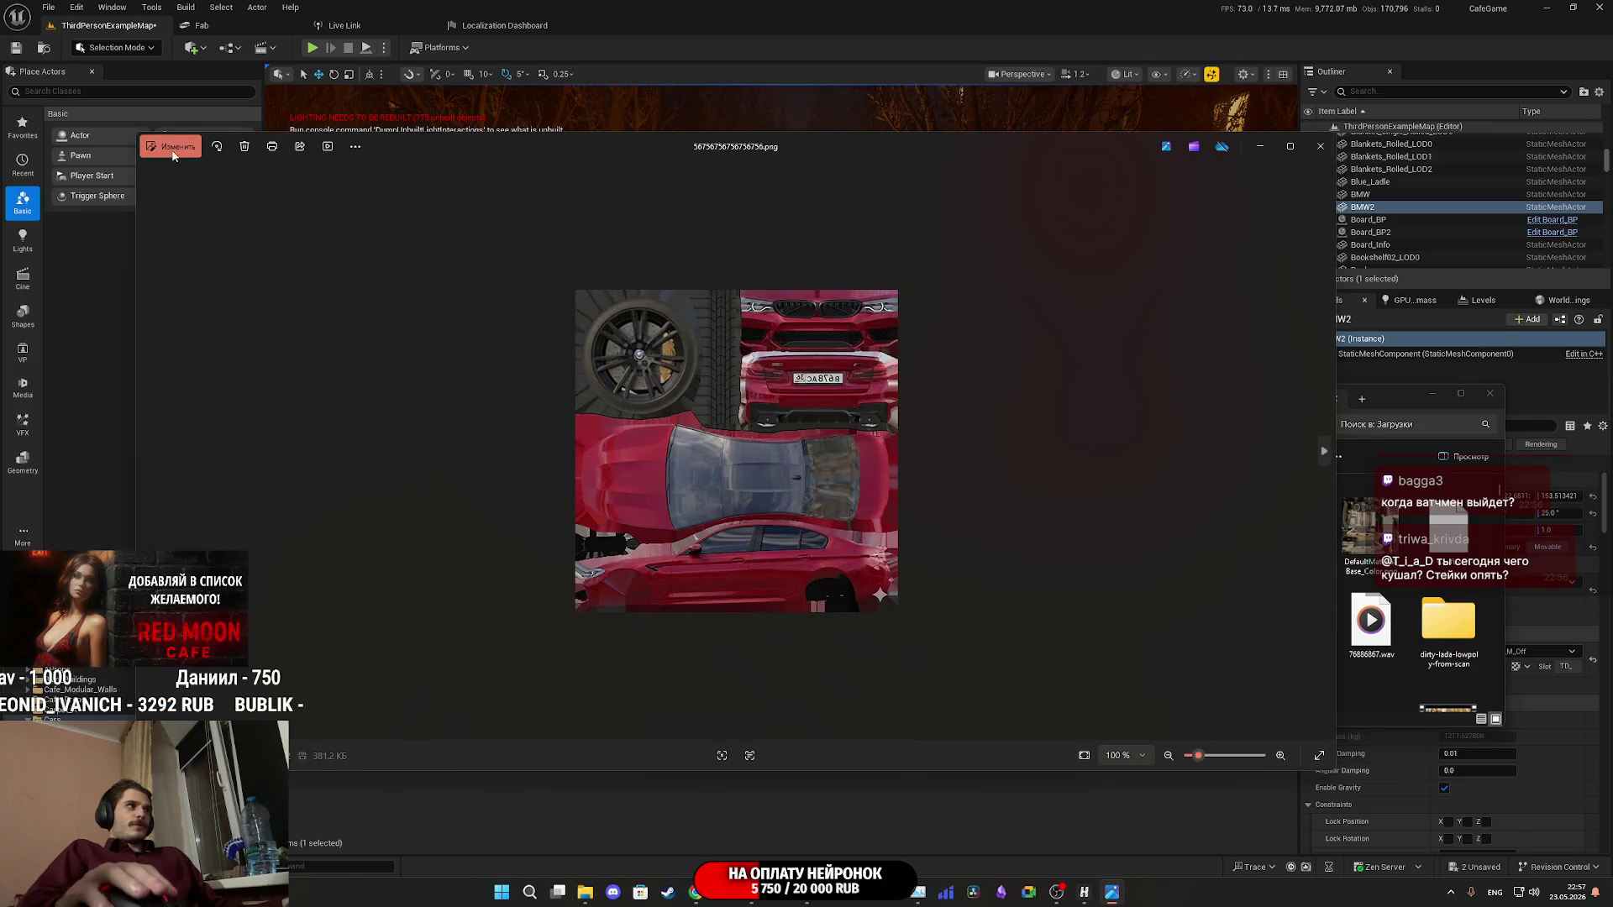
pyautogui.click(174, 153)
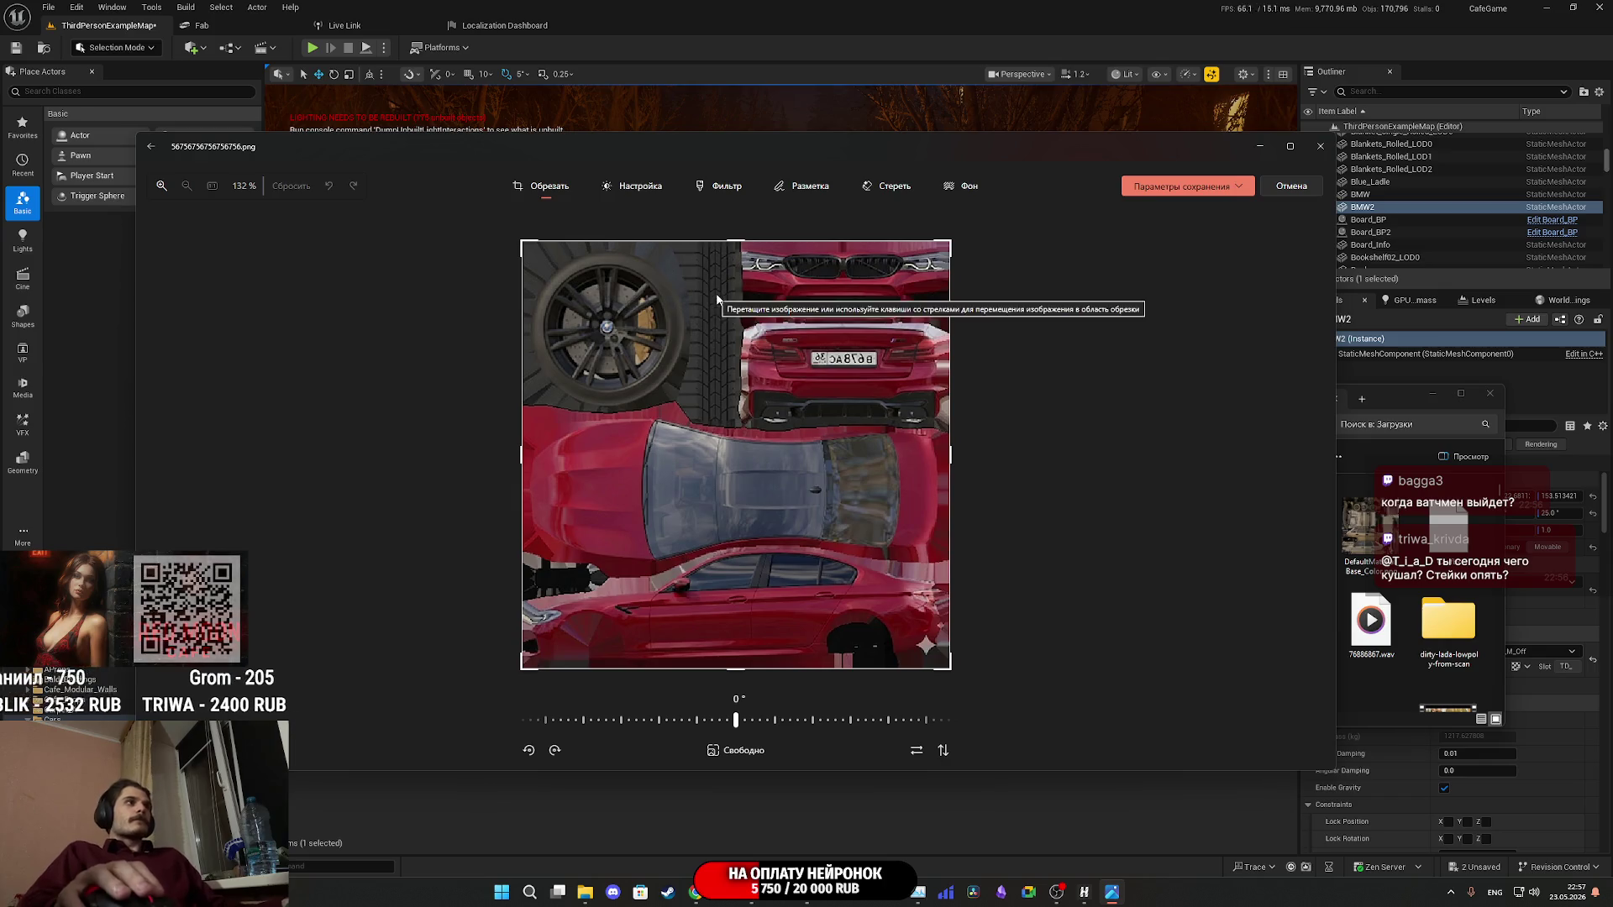
# Generatively erase the sparkle watermark with Стереть and save the cleaned texture.
pyautogui.click(882, 186)
pyautogui.scroll(1, 879, 213)
pyautogui.scroll(4, 834, 758)
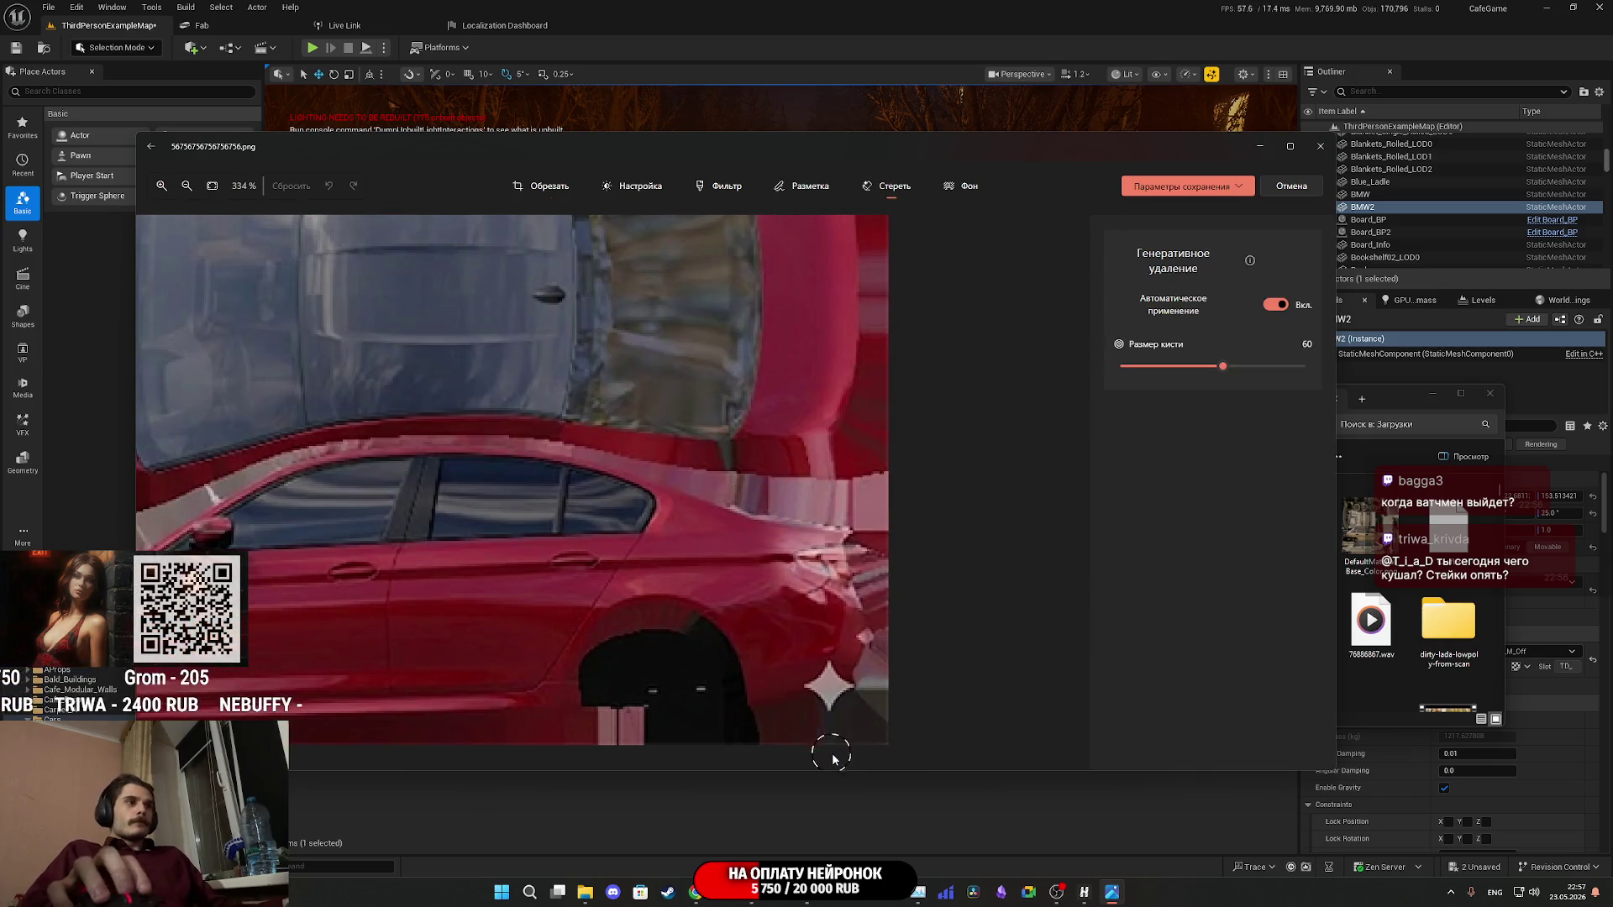
pyautogui.scroll(-2, 831, 692)
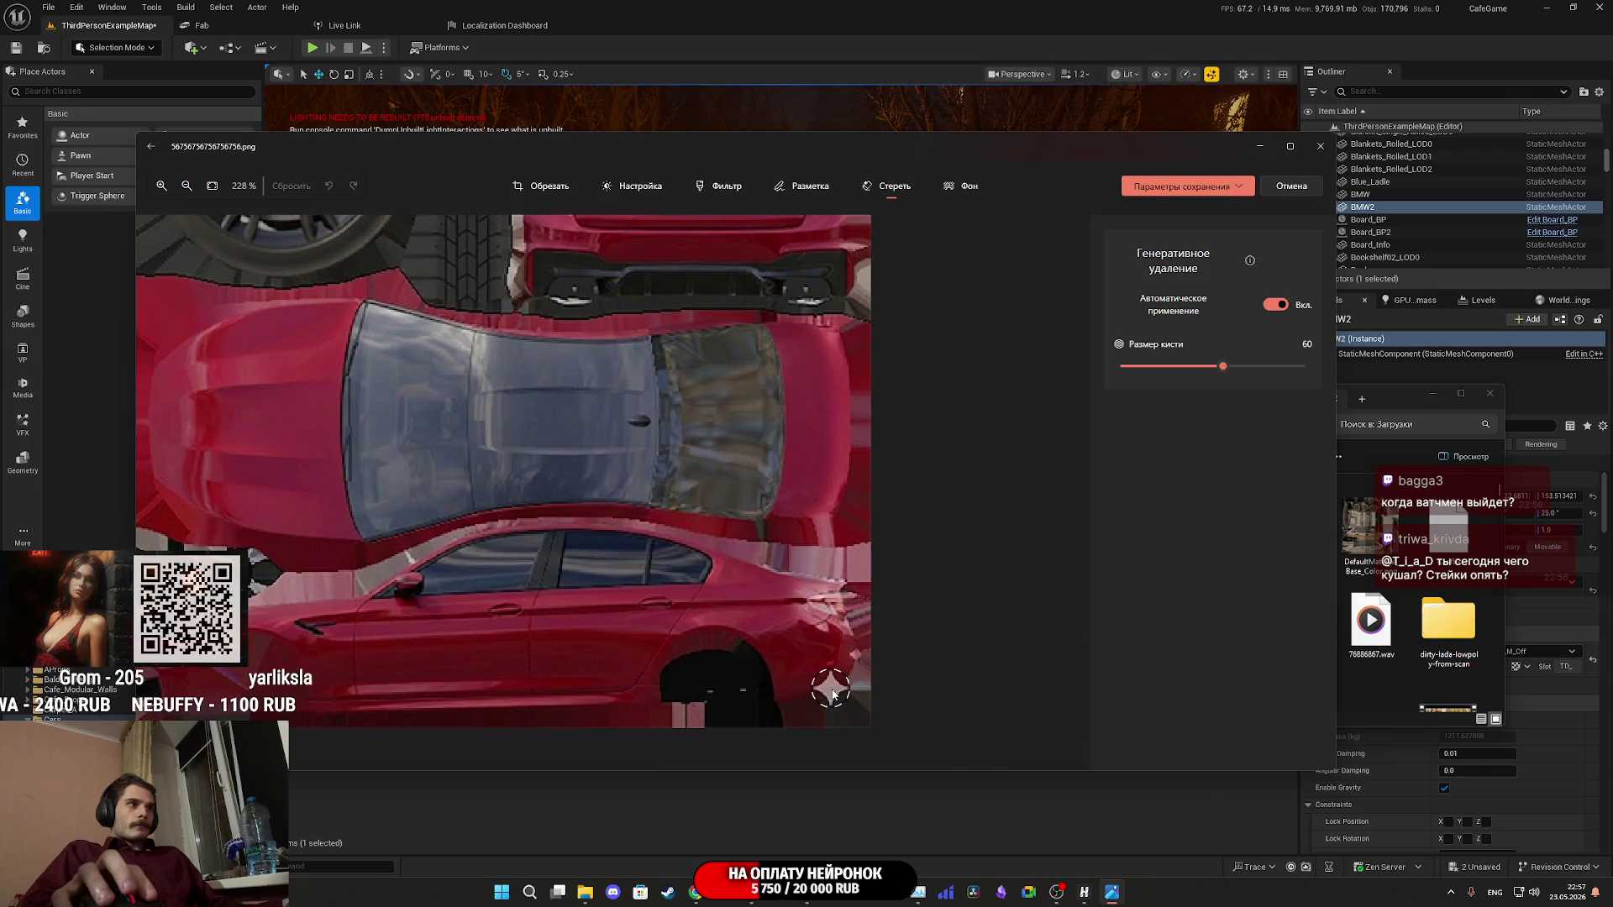
pyautogui.click(832, 692)
pyautogui.scroll(5, 861, 727)
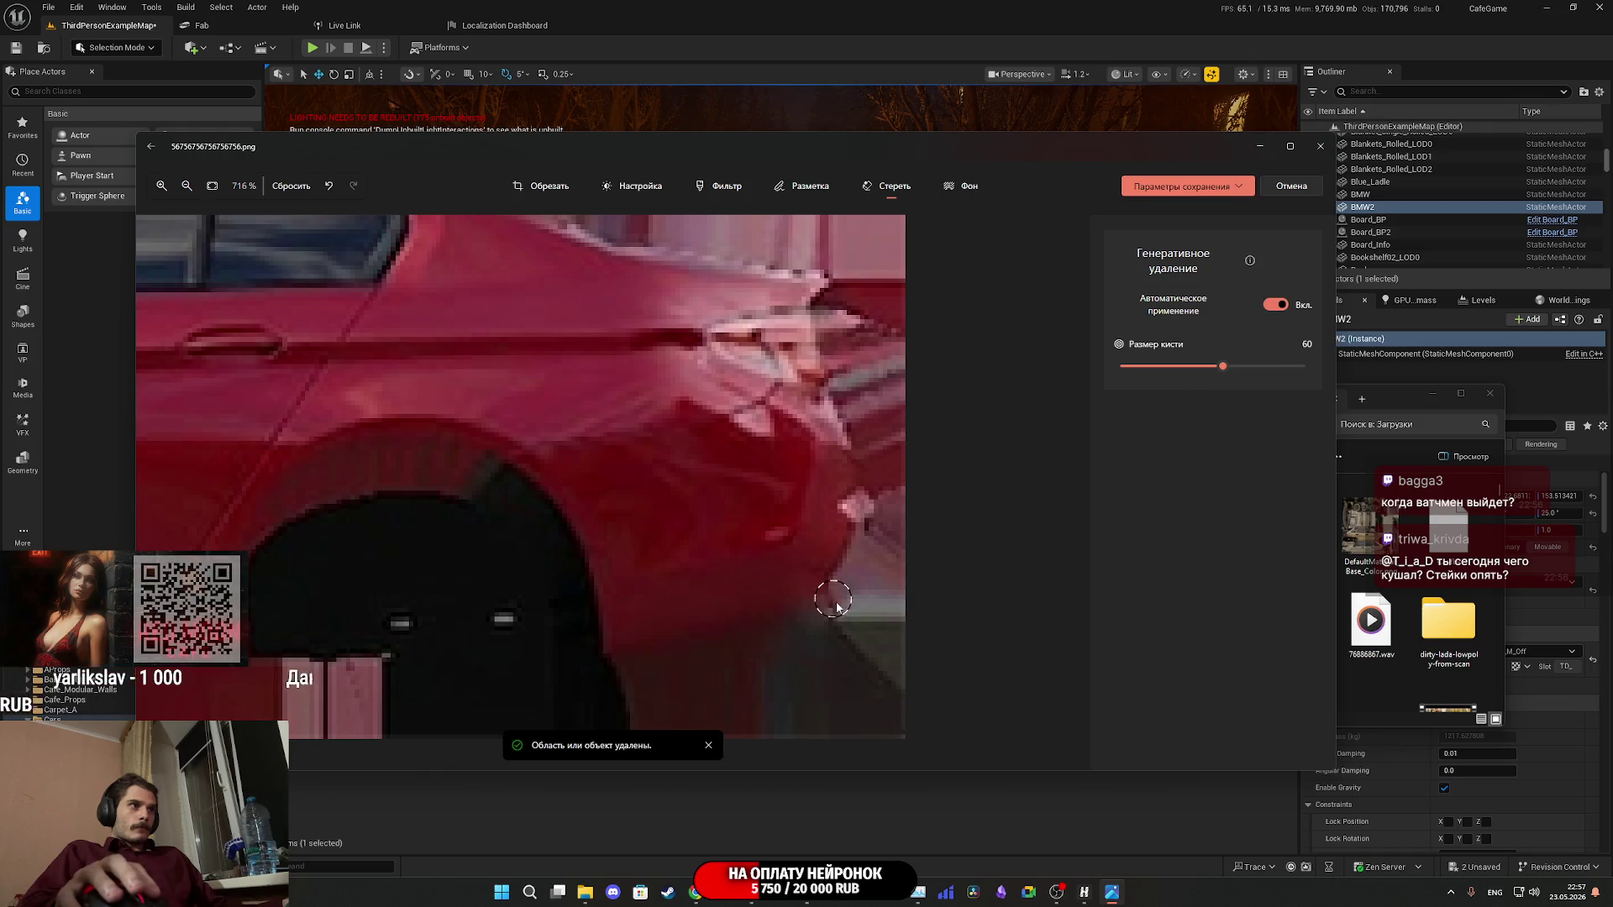
pyautogui.scroll(-6, 840, 673)
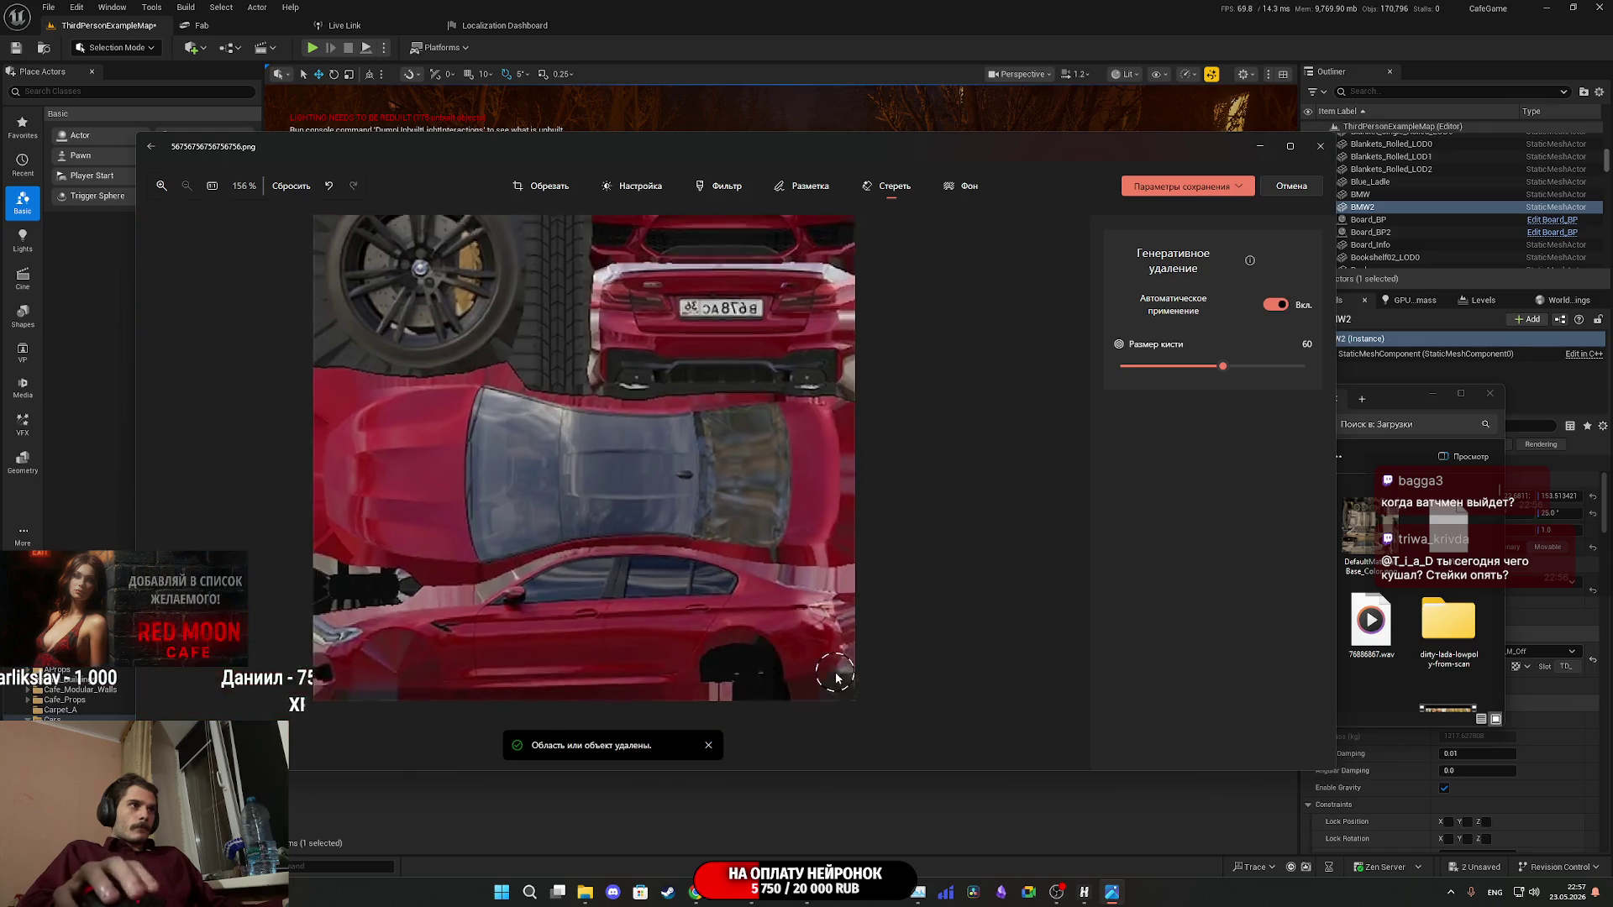
pyautogui.click(1234, 193)
pyautogui.click(1193, 252)
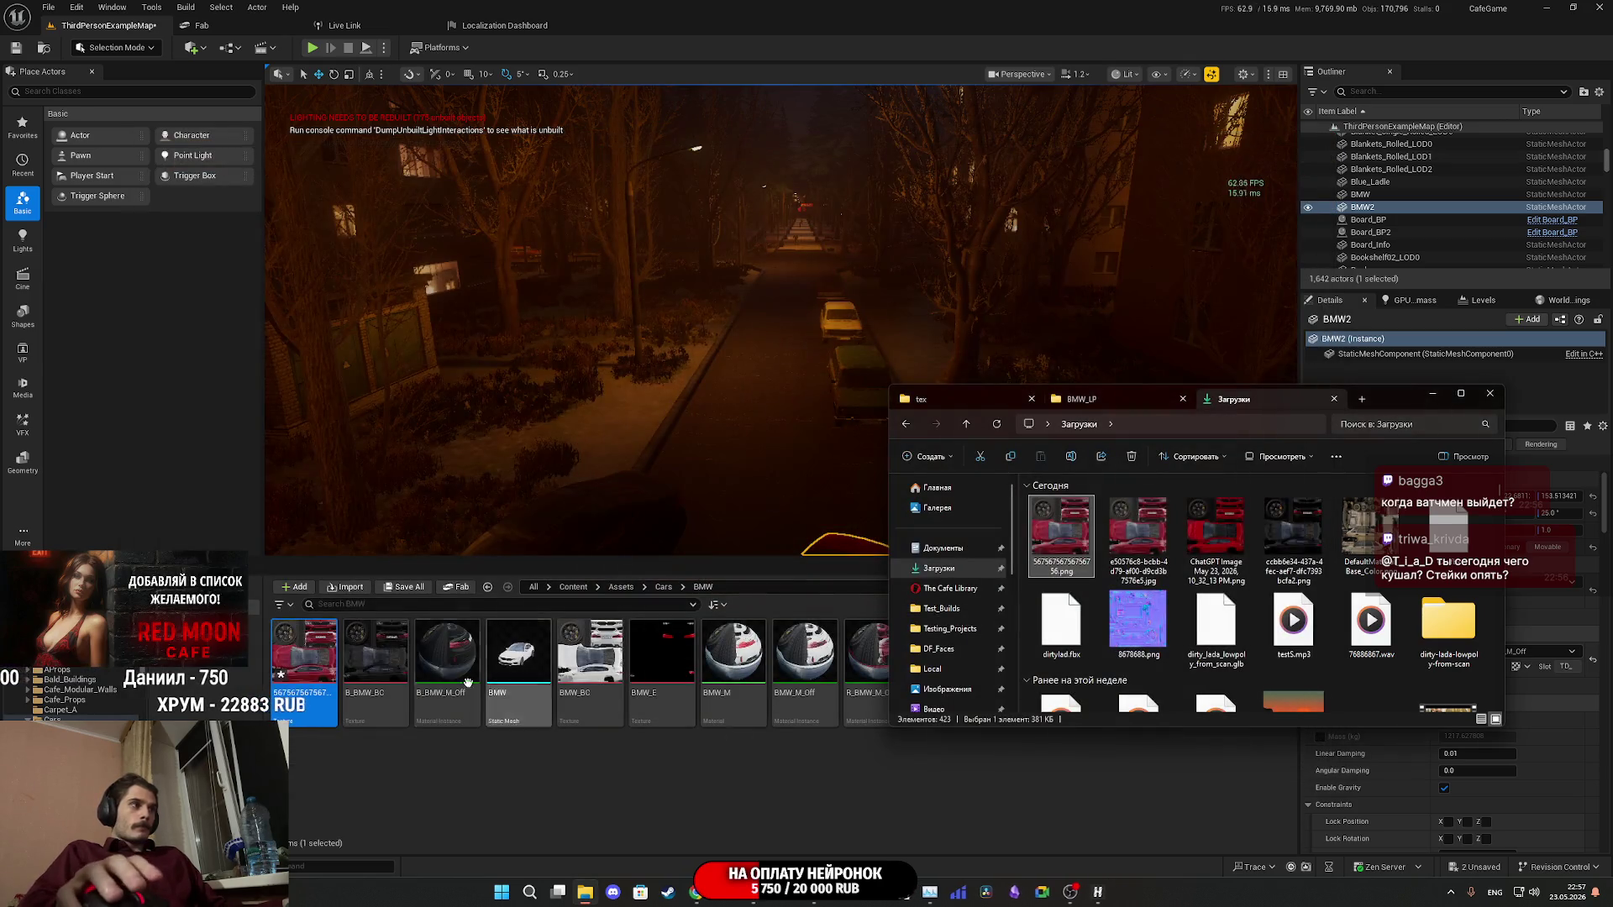
pyautogui.doubleClick(304, 656)
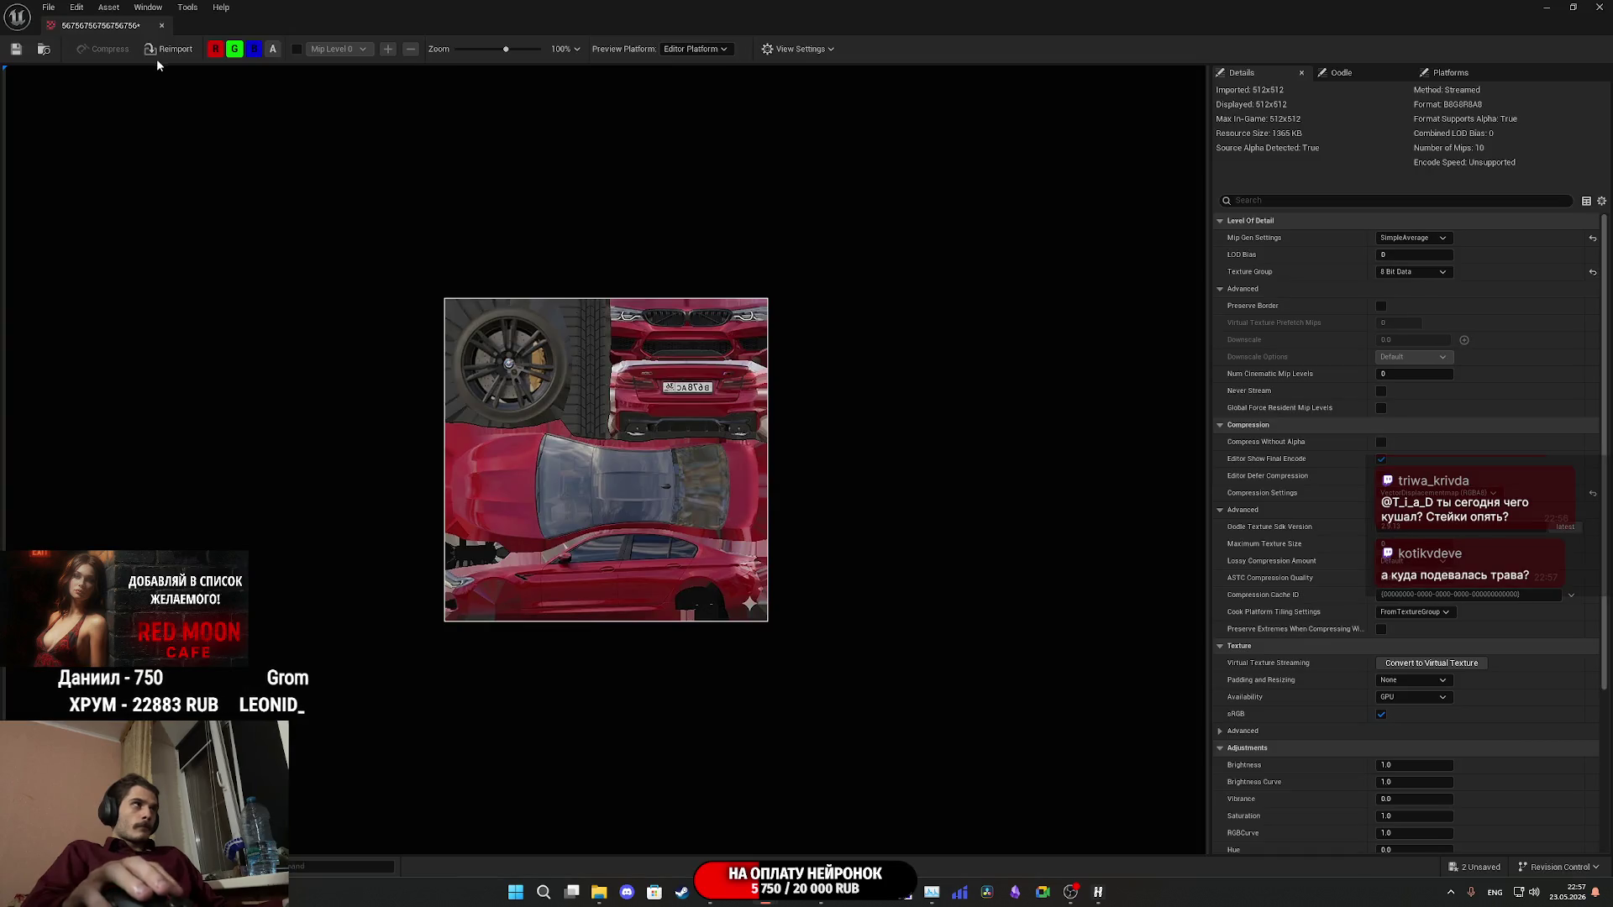
# Reimport the edited BMW texture, close its editor, and Save All modified content.
pyautogui.click(160, 50)
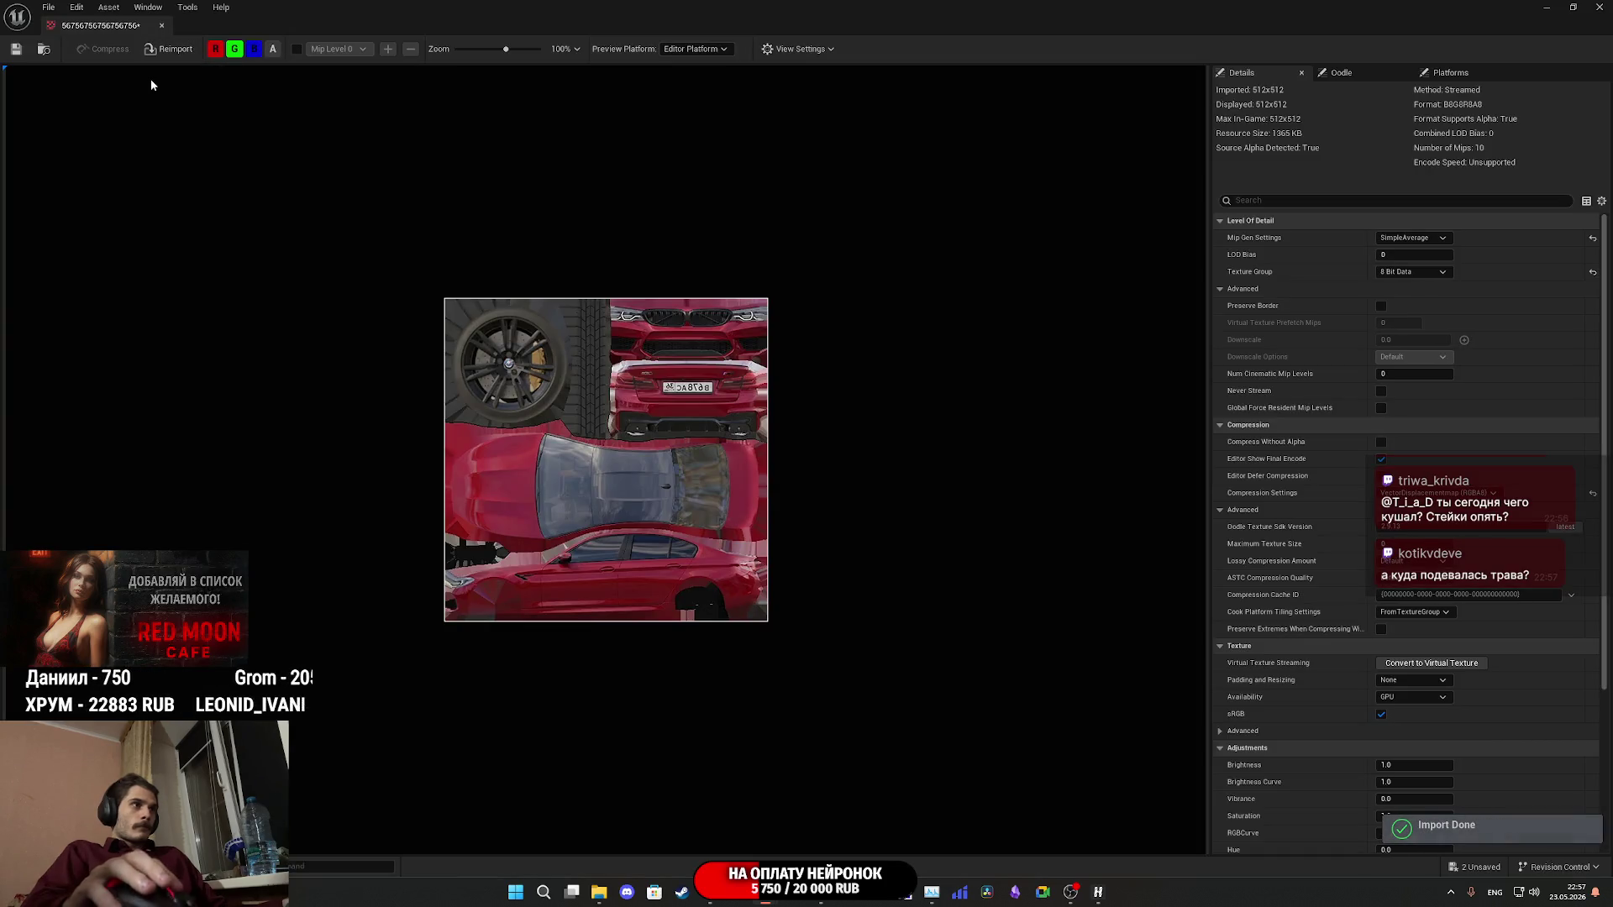
pyautogui.click(1597, 7)
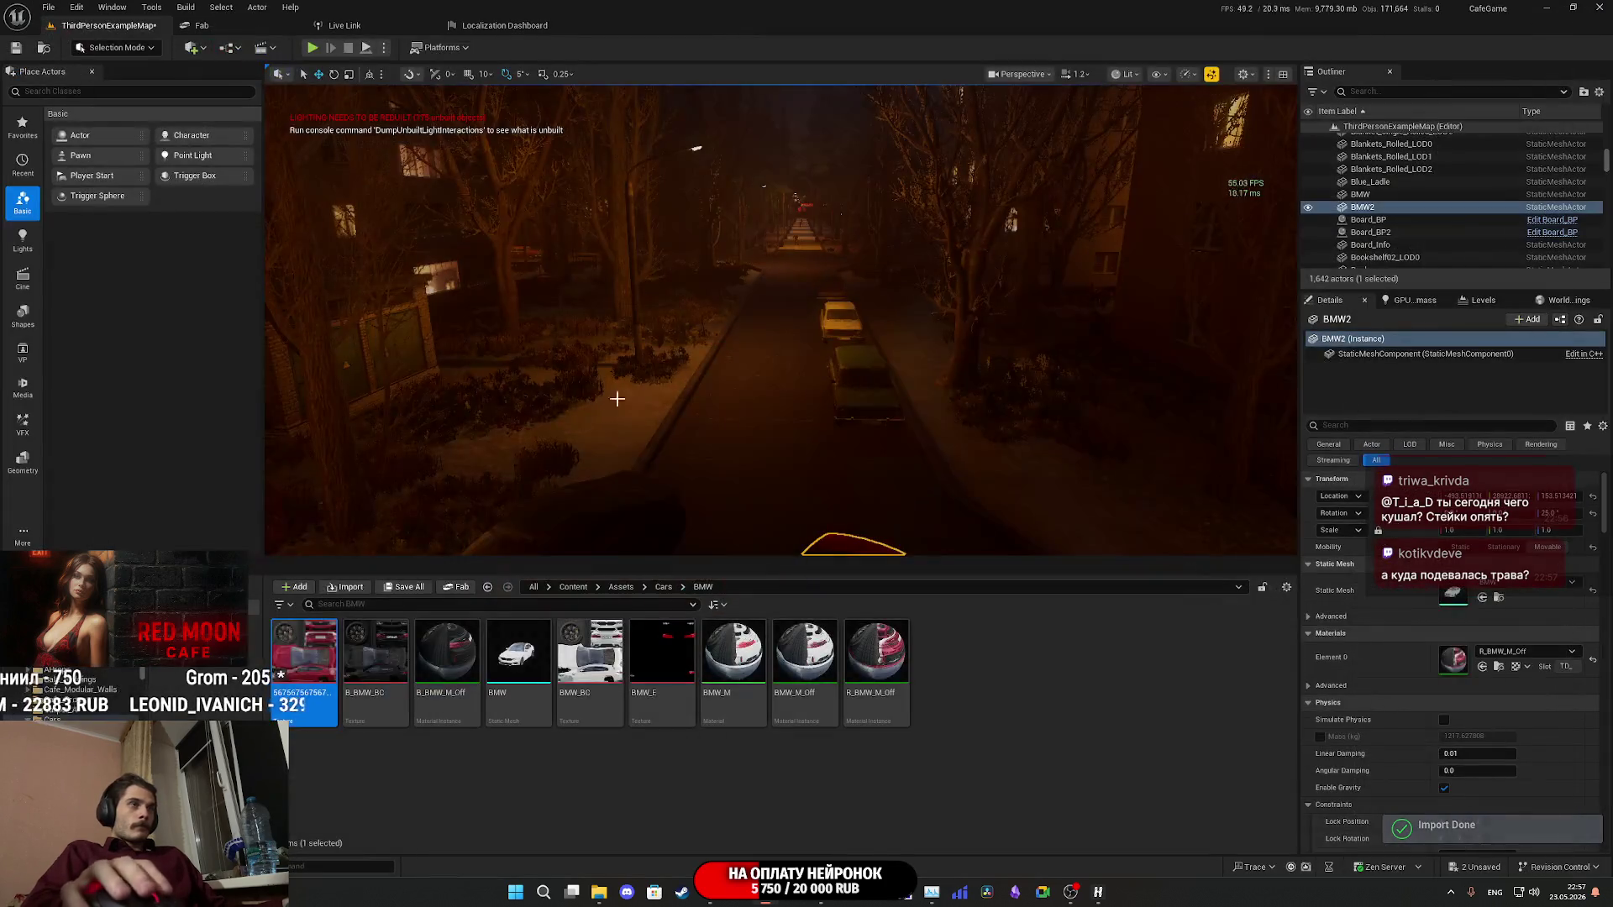
pyautogui.click(405, 588)
pyautogui.click(921, 587)
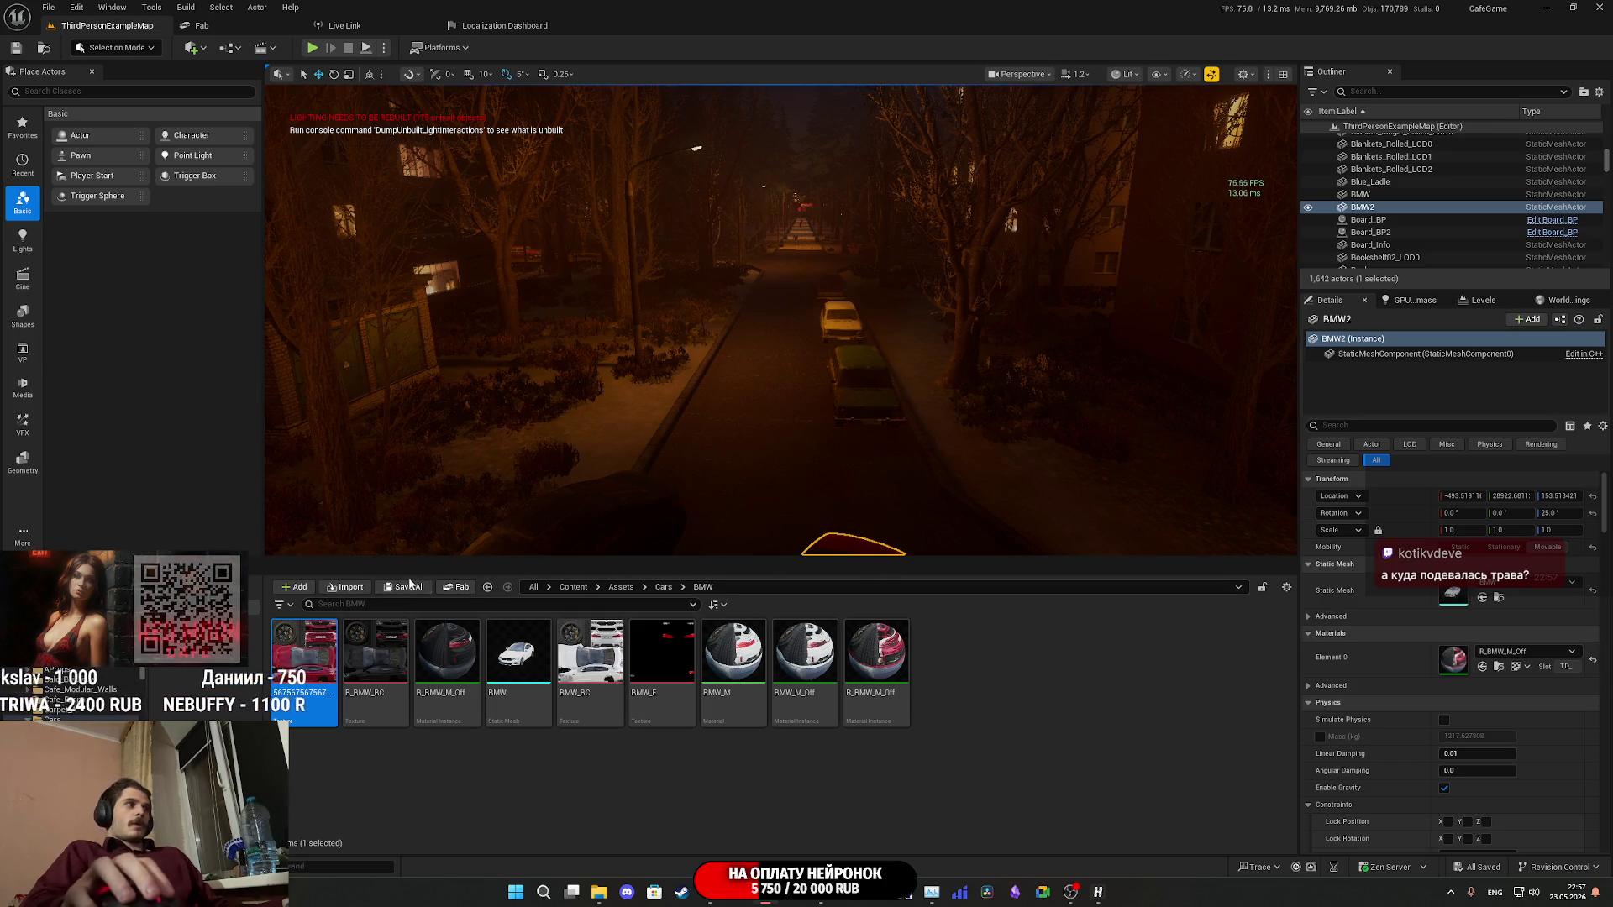
pyautogui.moveTo(403, 521)
pyautogui.mouseDown()
pyautogui.moveTo(404, 117)
pyautogui.moveTo(538, 117)
pyautogui.moveTo(437, 118)
pyautogui.moveTo(538, 117)
pyautogui.moveTo(560, 177)
pyautogui.mouseUp()
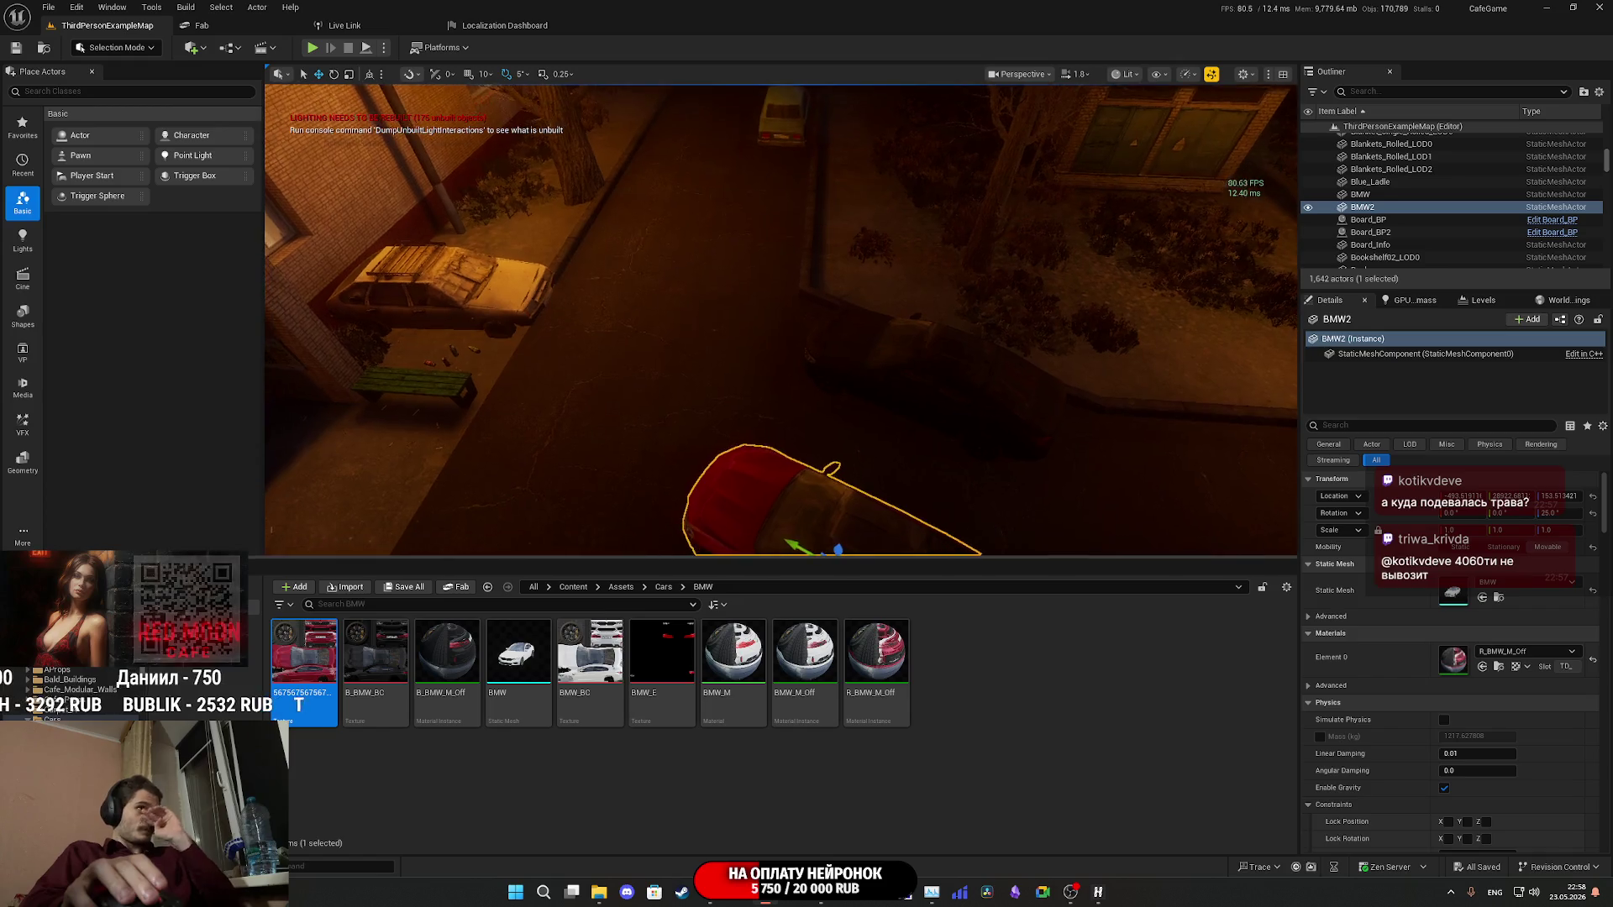
# Rotate BMW2 to face along the street and move it toward the lower right.
pyautogui.press('f')
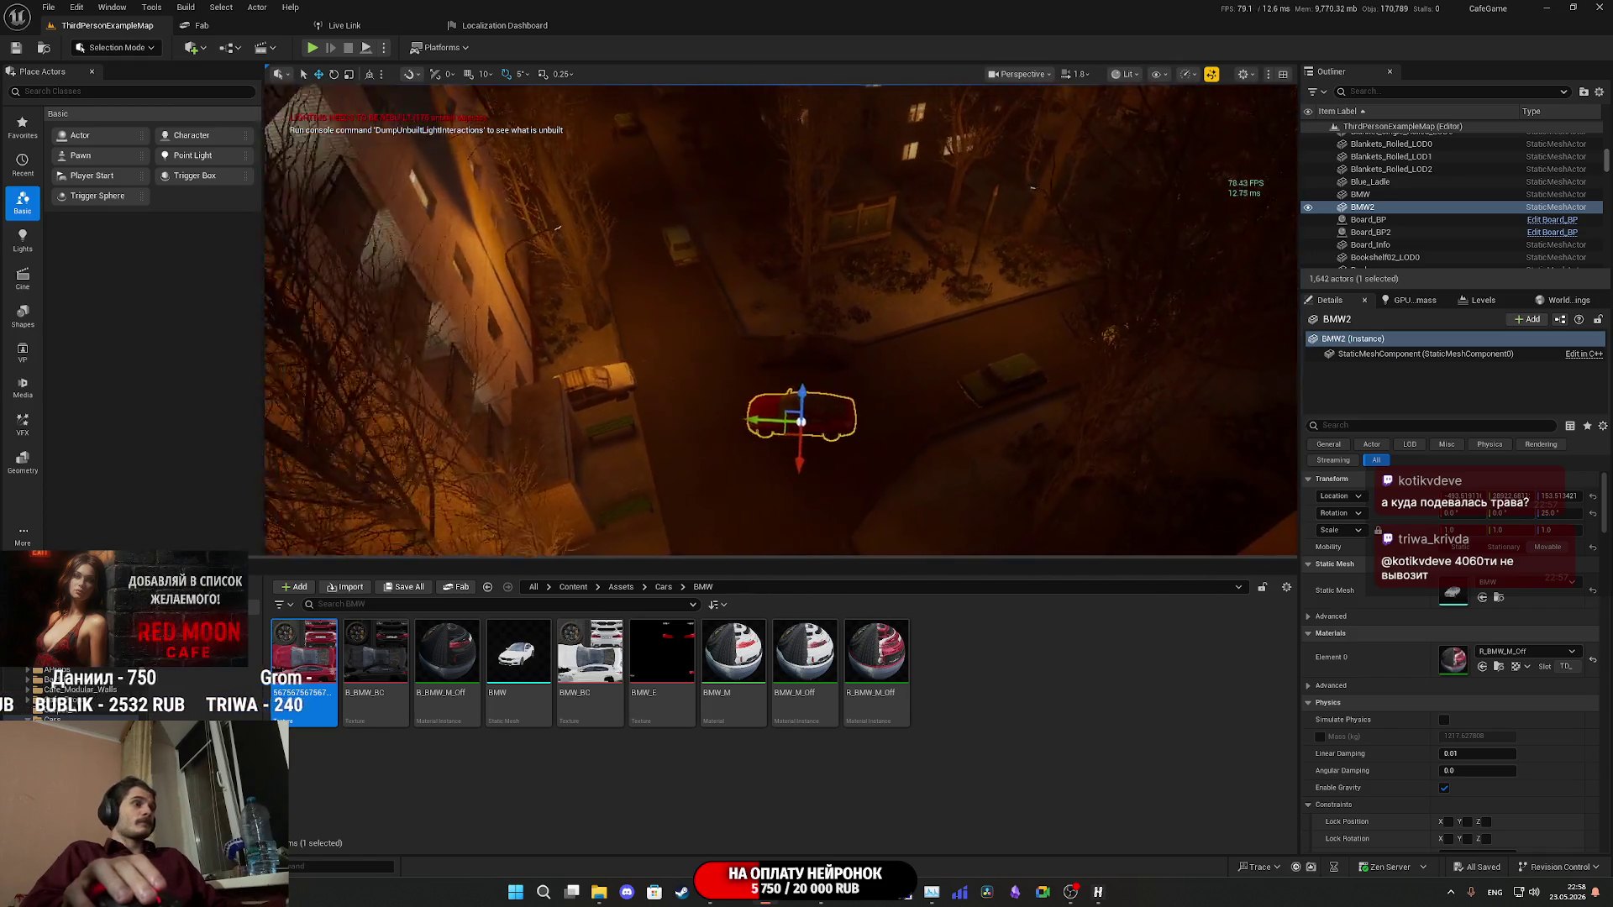
pyautogui.moveTo(888, 425); pyautogui.dragTo(875, 396)
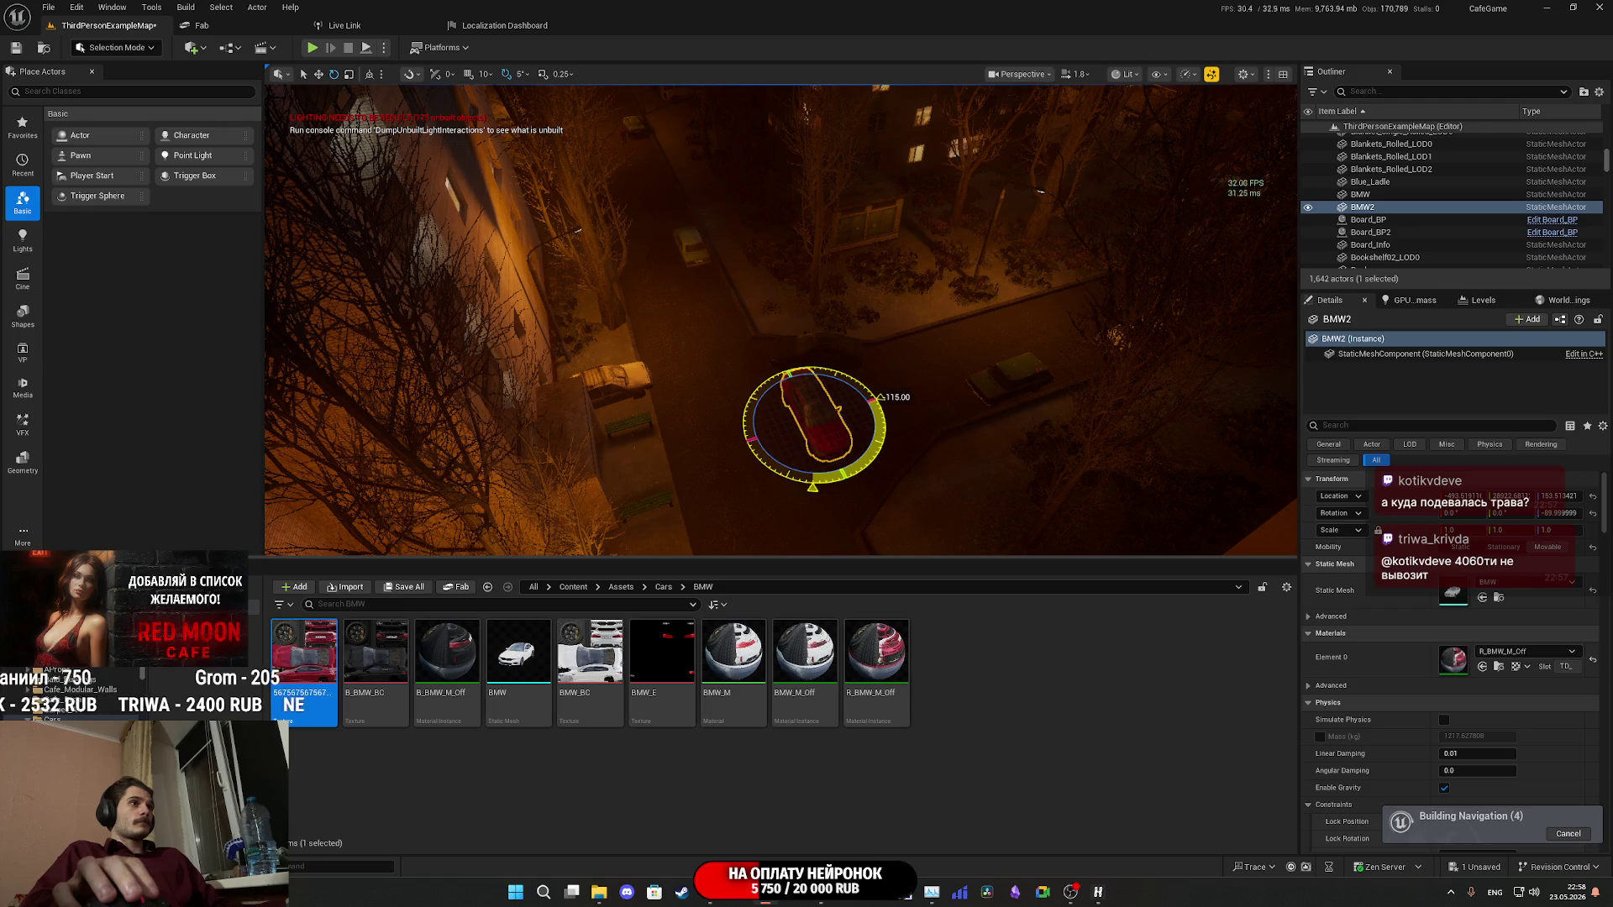
pyautogui.press('w')
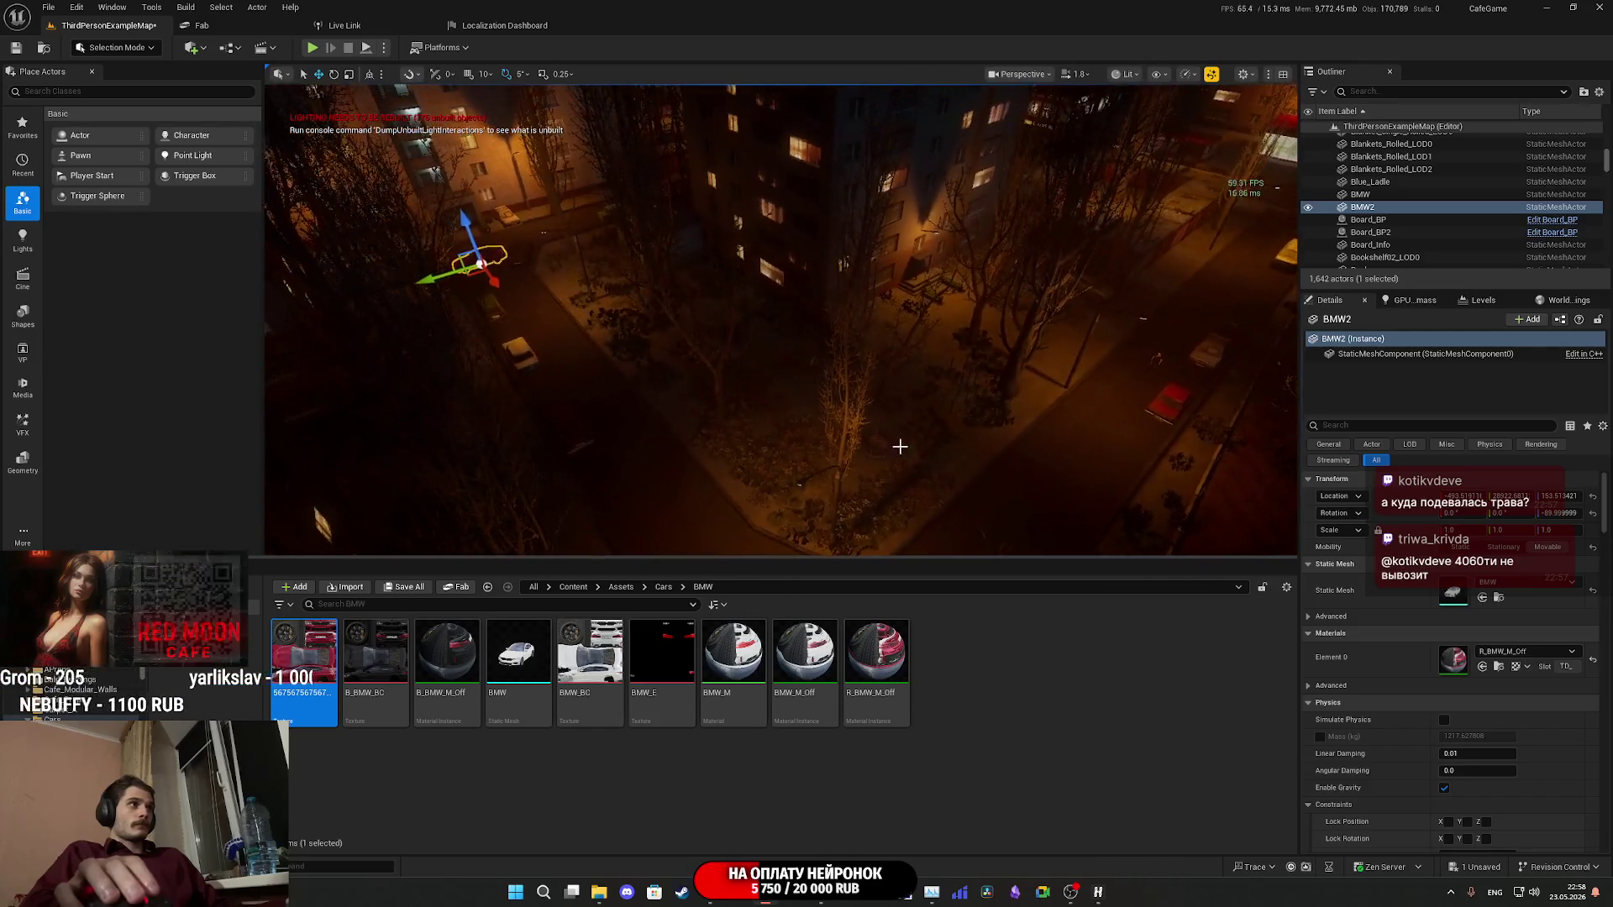
pyautogui.moveTo(468, 279)
pyautogui.mouseDown()
pyautogui.moveTo(1054, 446)
pyautogui.moveTo(1155, 483)
pyautogui.moveTo(1142, 502)
pyautogui.mouseUp()
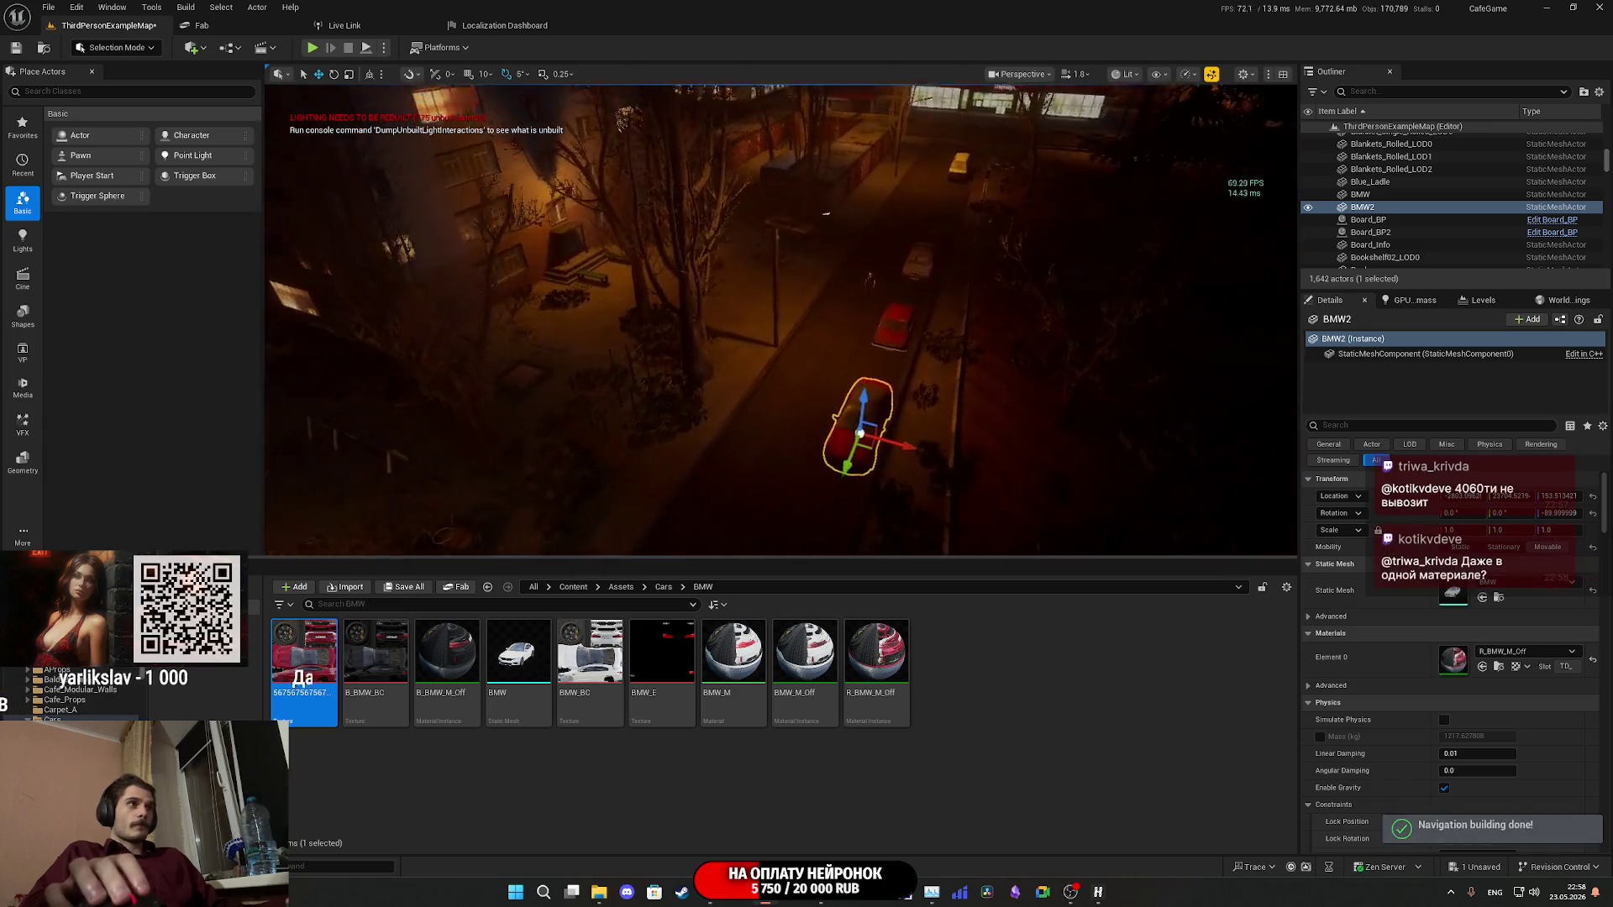
# Copy car 1_W9's Location, delete 1_W9, and paste that Location into BMW2.
pyautogui.click(811, 395)
pyautogui.rightClick(1412, 515)
pyautogui.click(1455, 528)
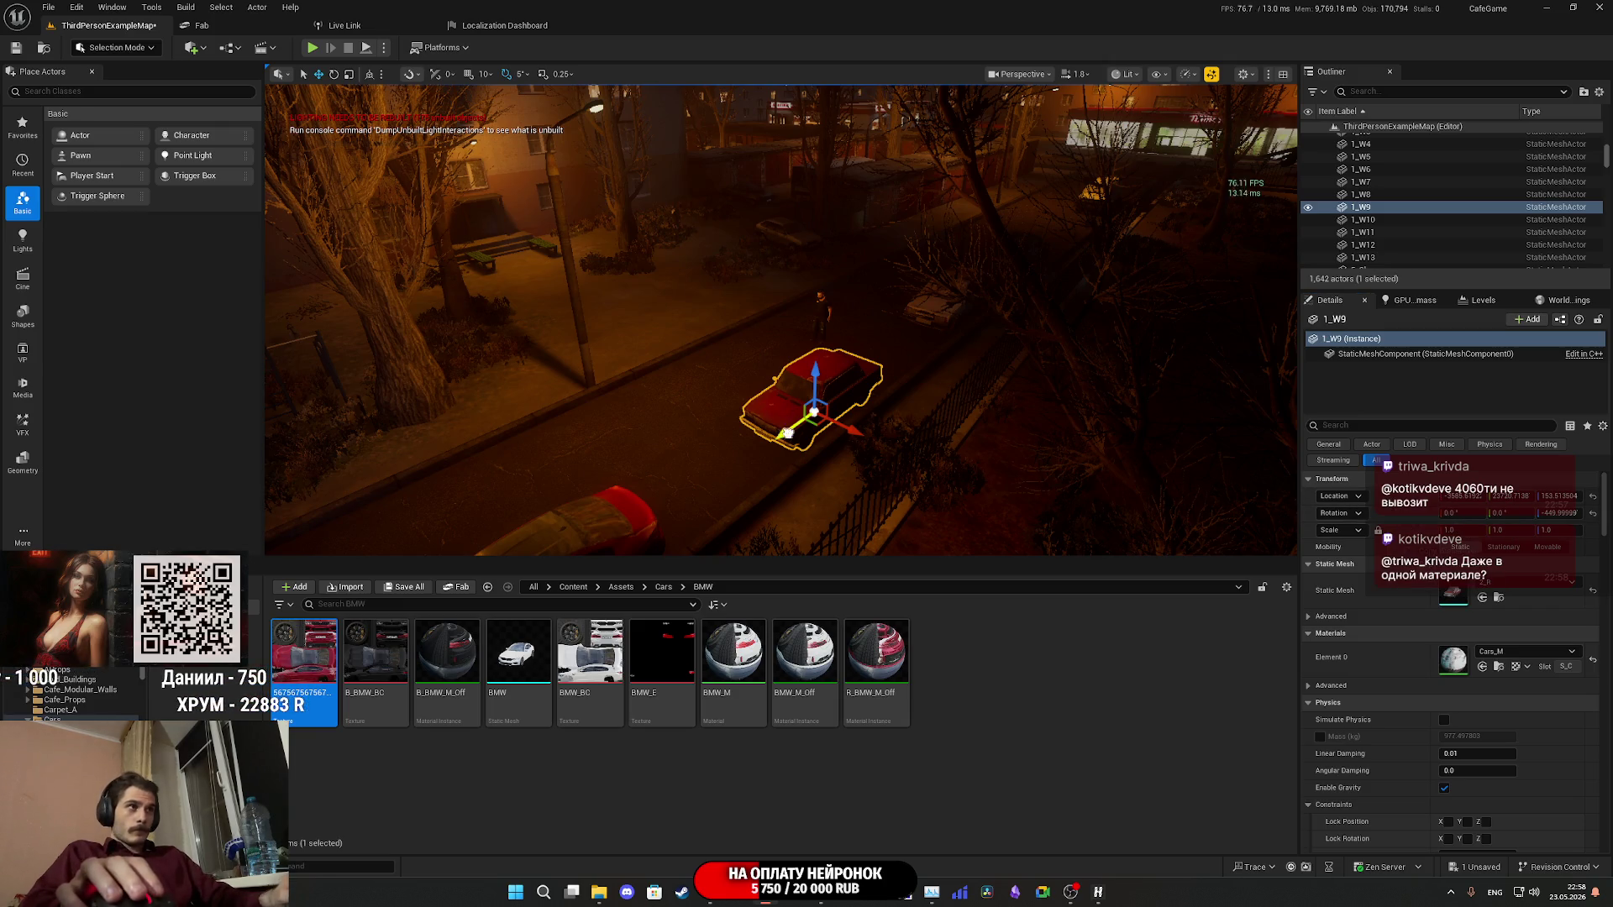
pyautogui.press('Delete')
pyautogui.click(588, 525)
pyautogui.rightClick(1414, 509)
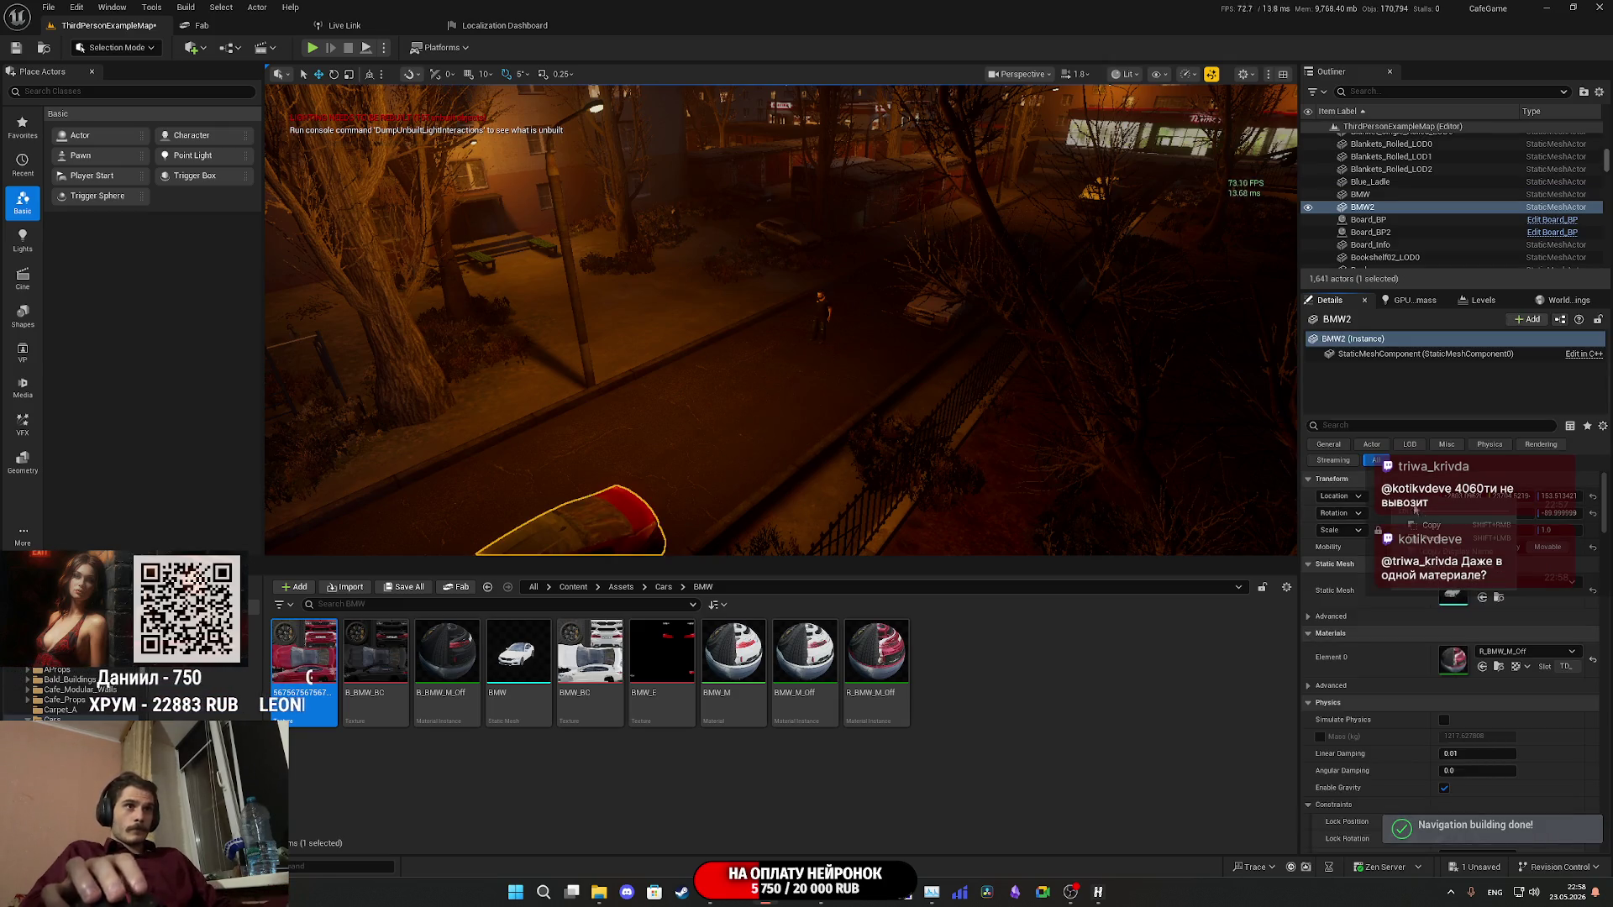
pyautogui.click(1428, 538)
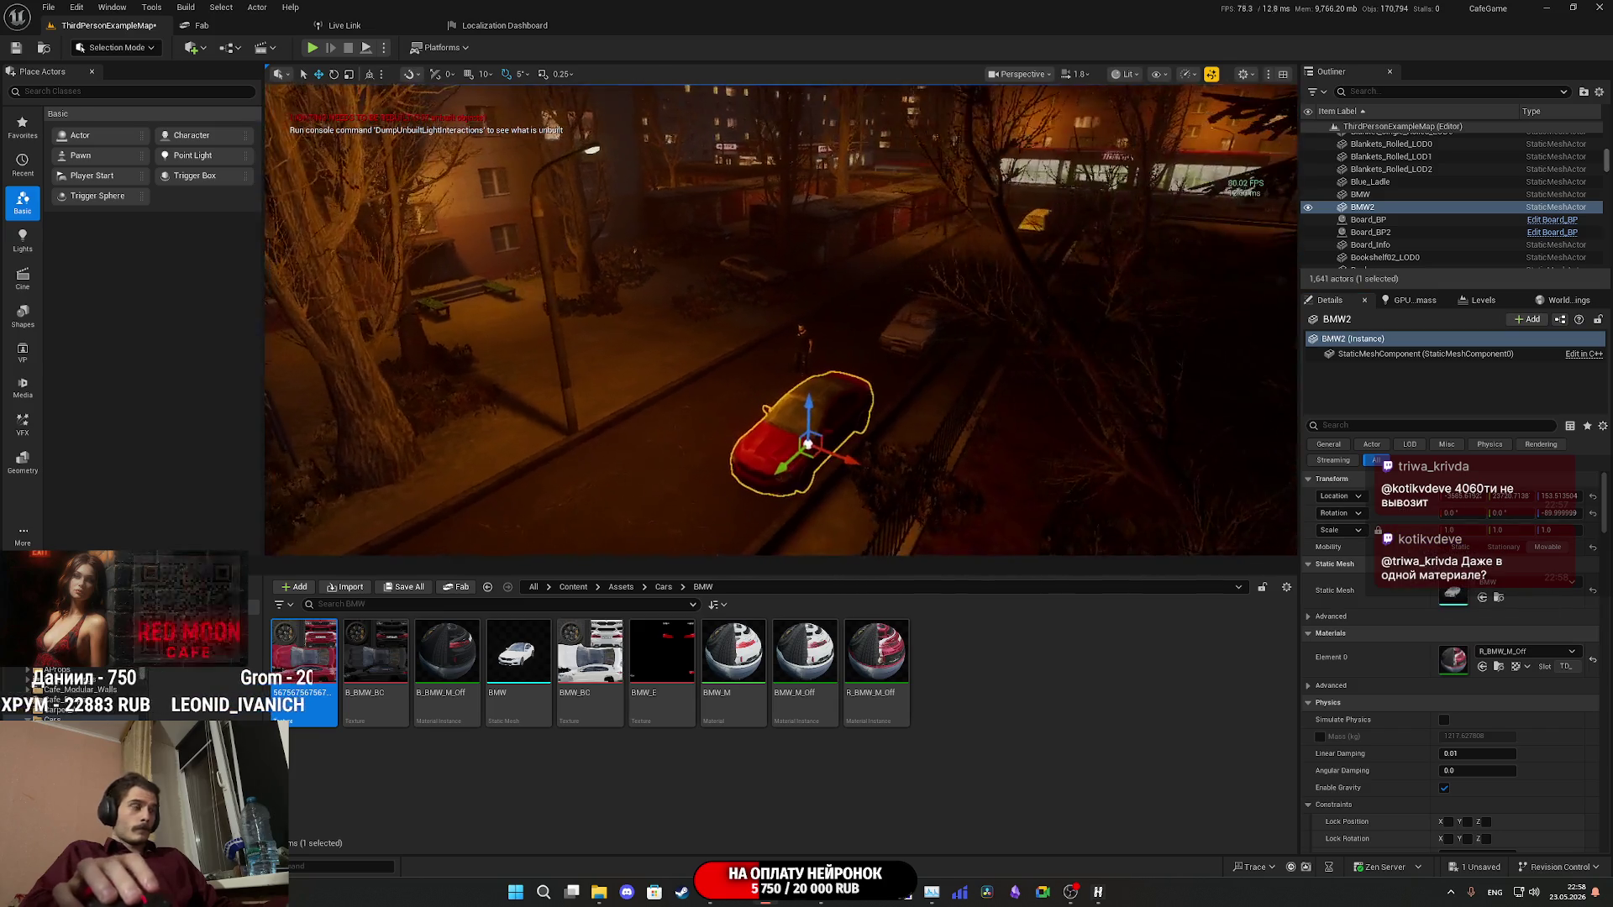
# Check the parked BMW in game view and save the ThirdPersonExampleMap level.
pyautogui.press('g')
pyautogui.press('f')
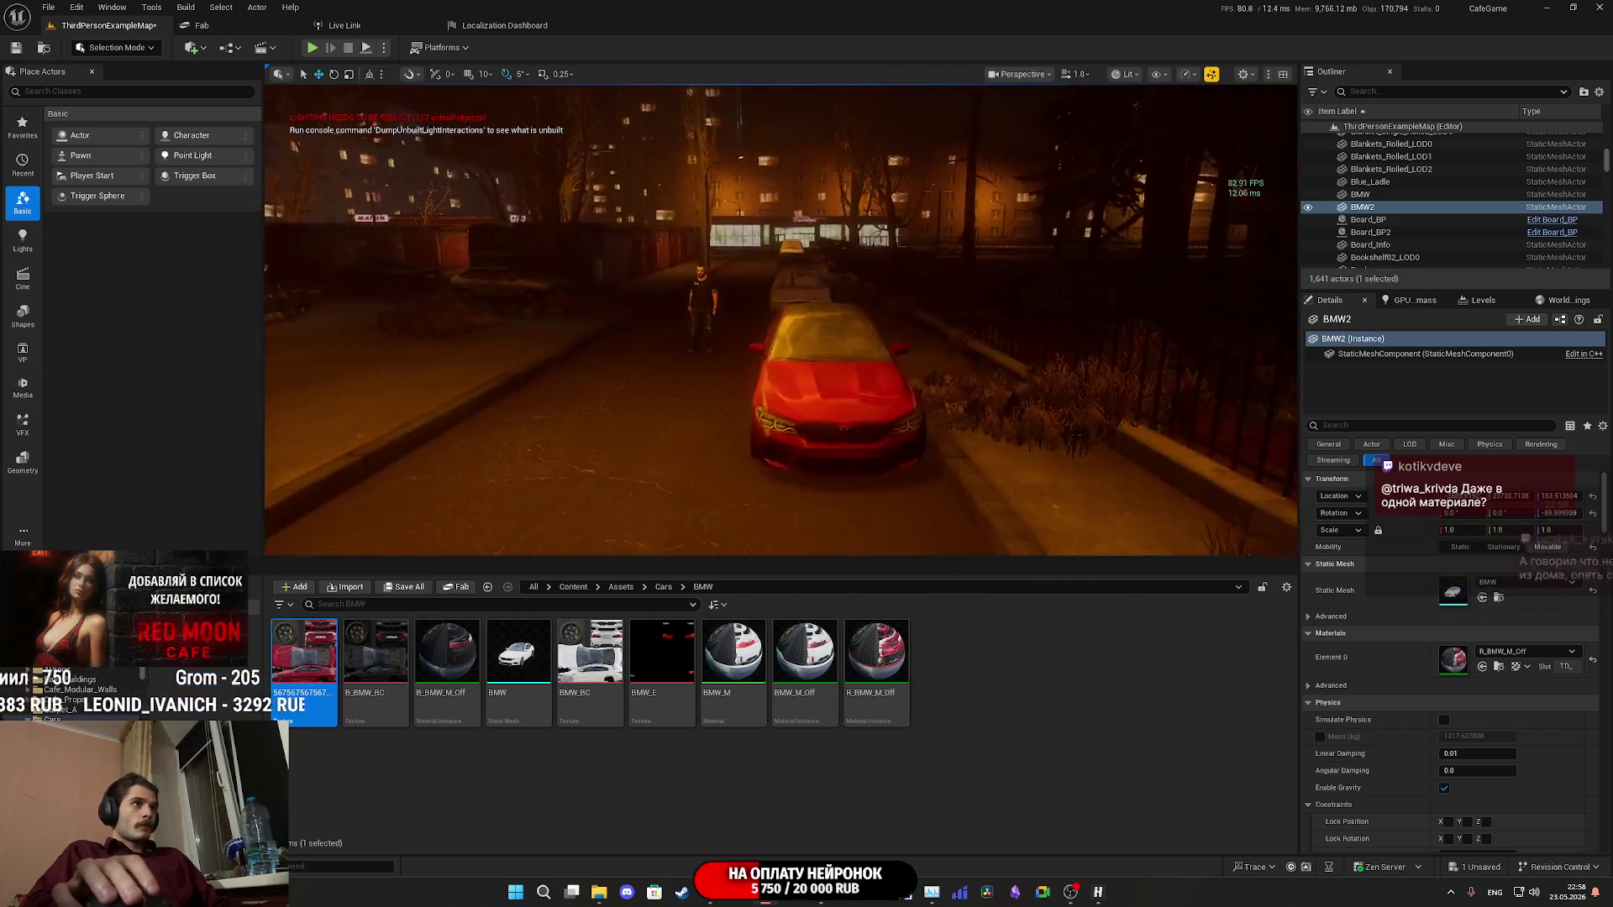
pyautogui.moveTo(936, 430)
pyautogui.mouseDown()
pyautogui.moveTo(848, 431)
pyautogui.moveTo(937, 430)
pyautogui.mouseUp()
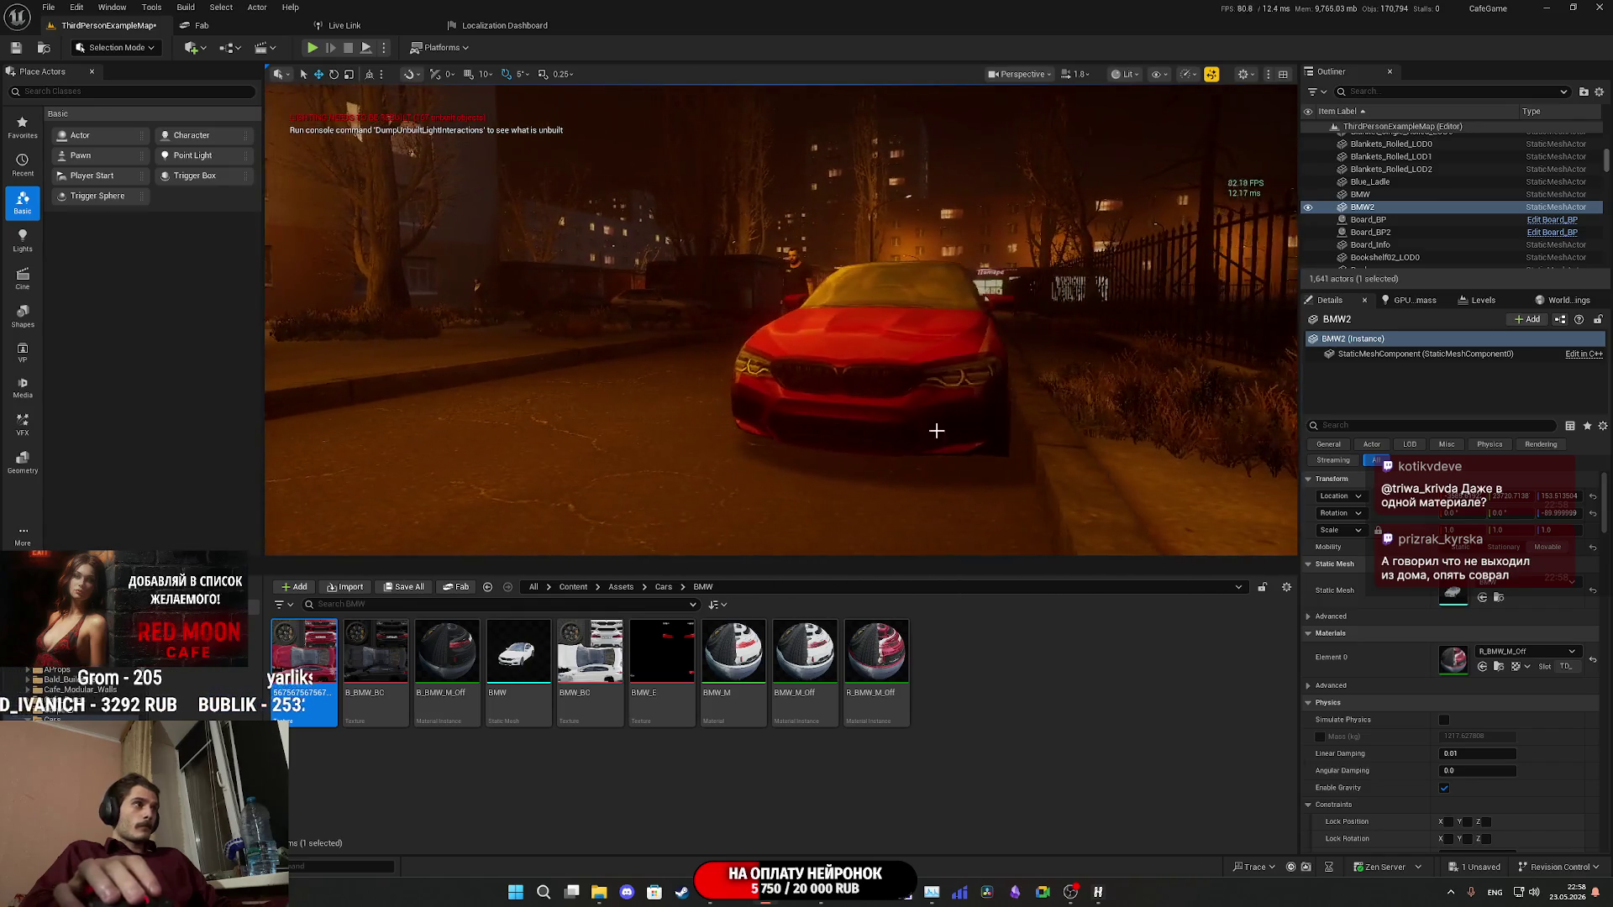
pyautogui.click(400, 588)
pyautogui.click(906, 588)
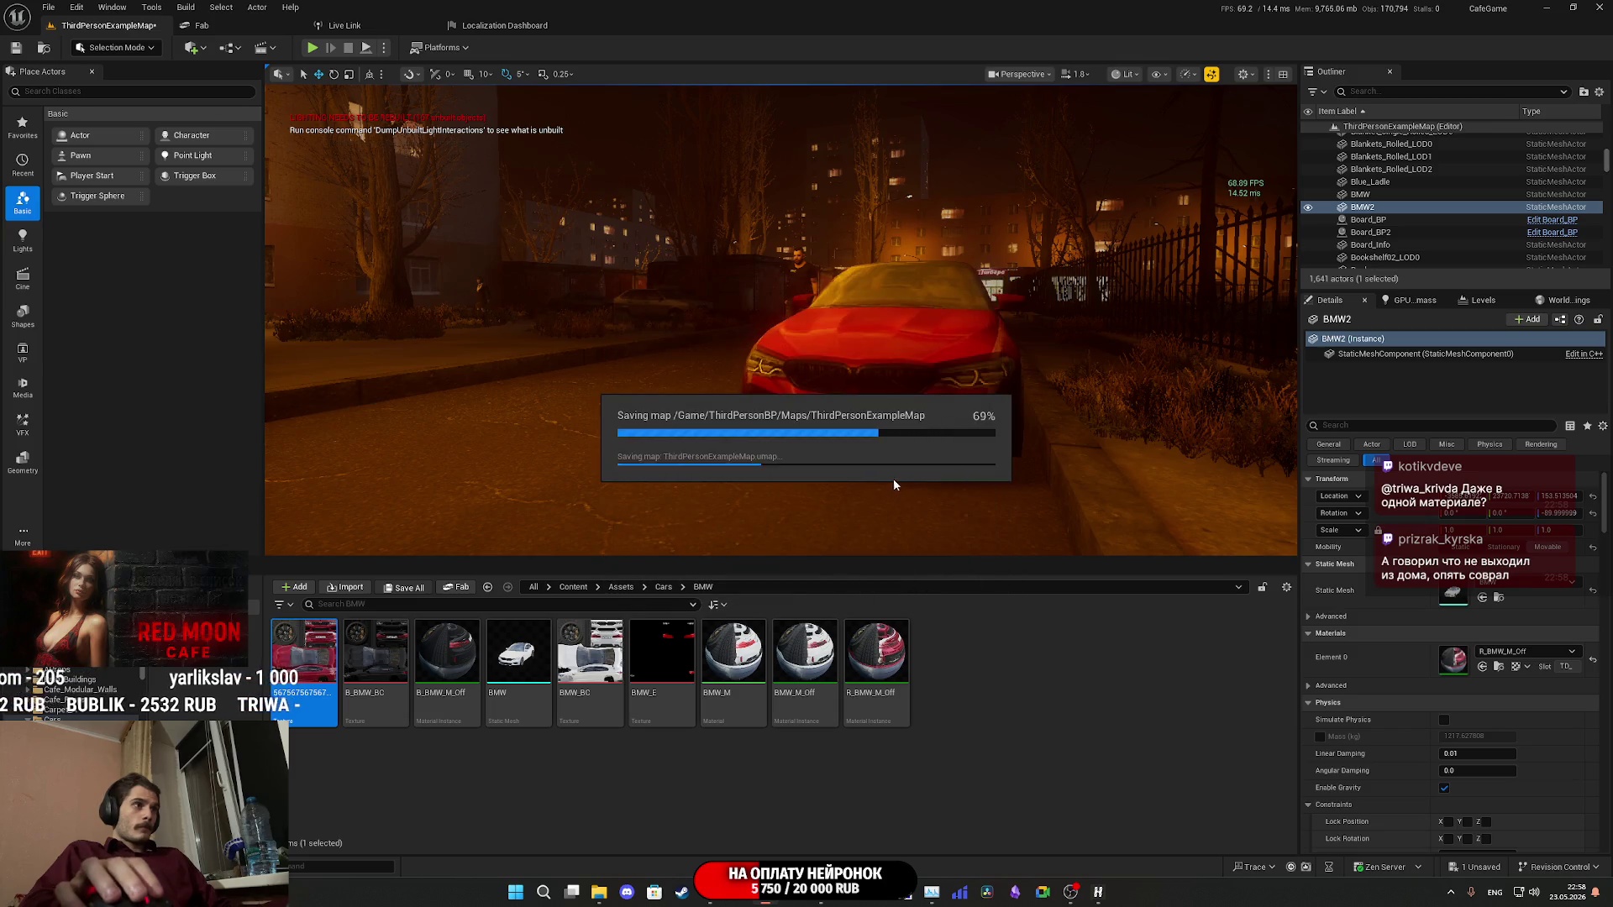
pyautogui.moveTo(986, 428); pyautogui.dragTo(1011, 422)
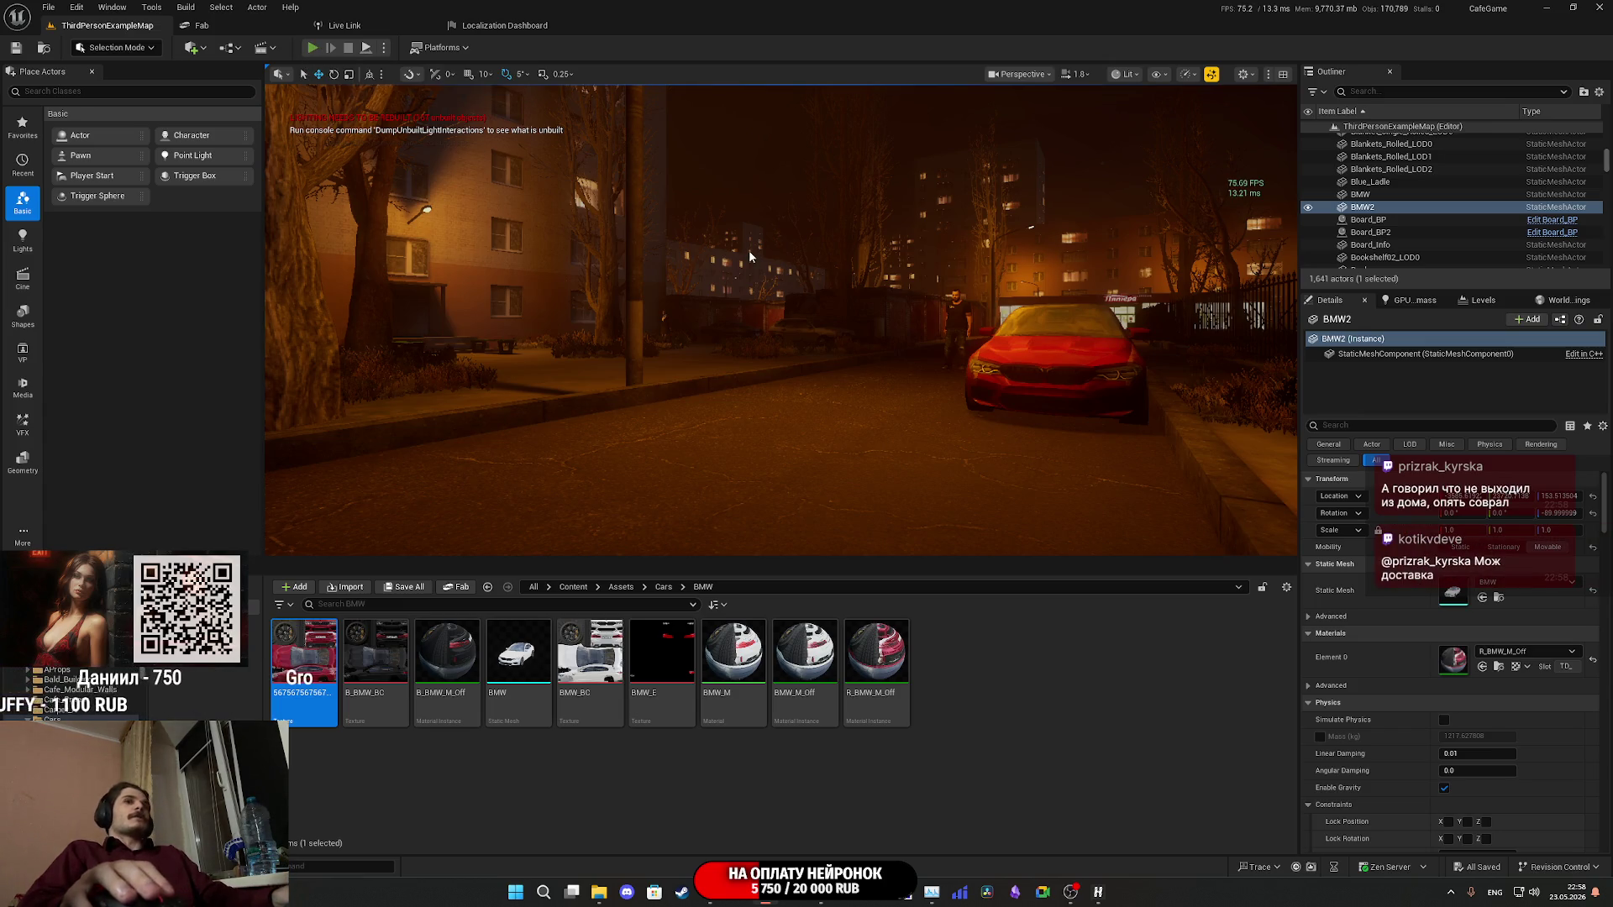
# Start the level full screen, switch on the room light and change clothes at the wardrobe.
pyautogui.press('1')
pyautogui.press('F11')
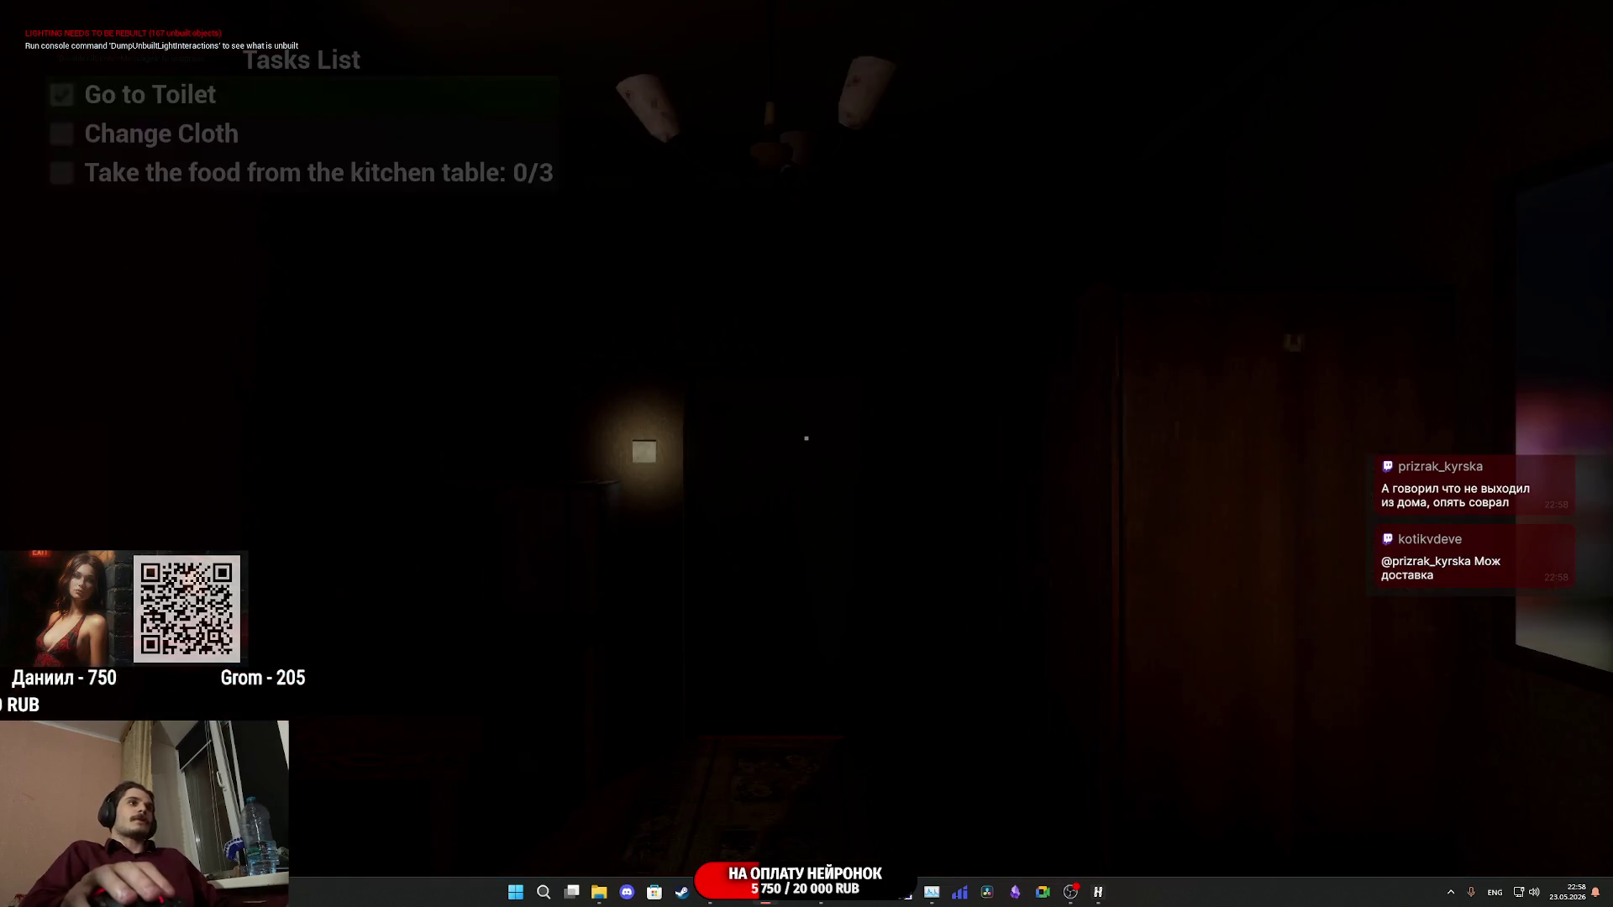
pyautogui.click(807, 438)
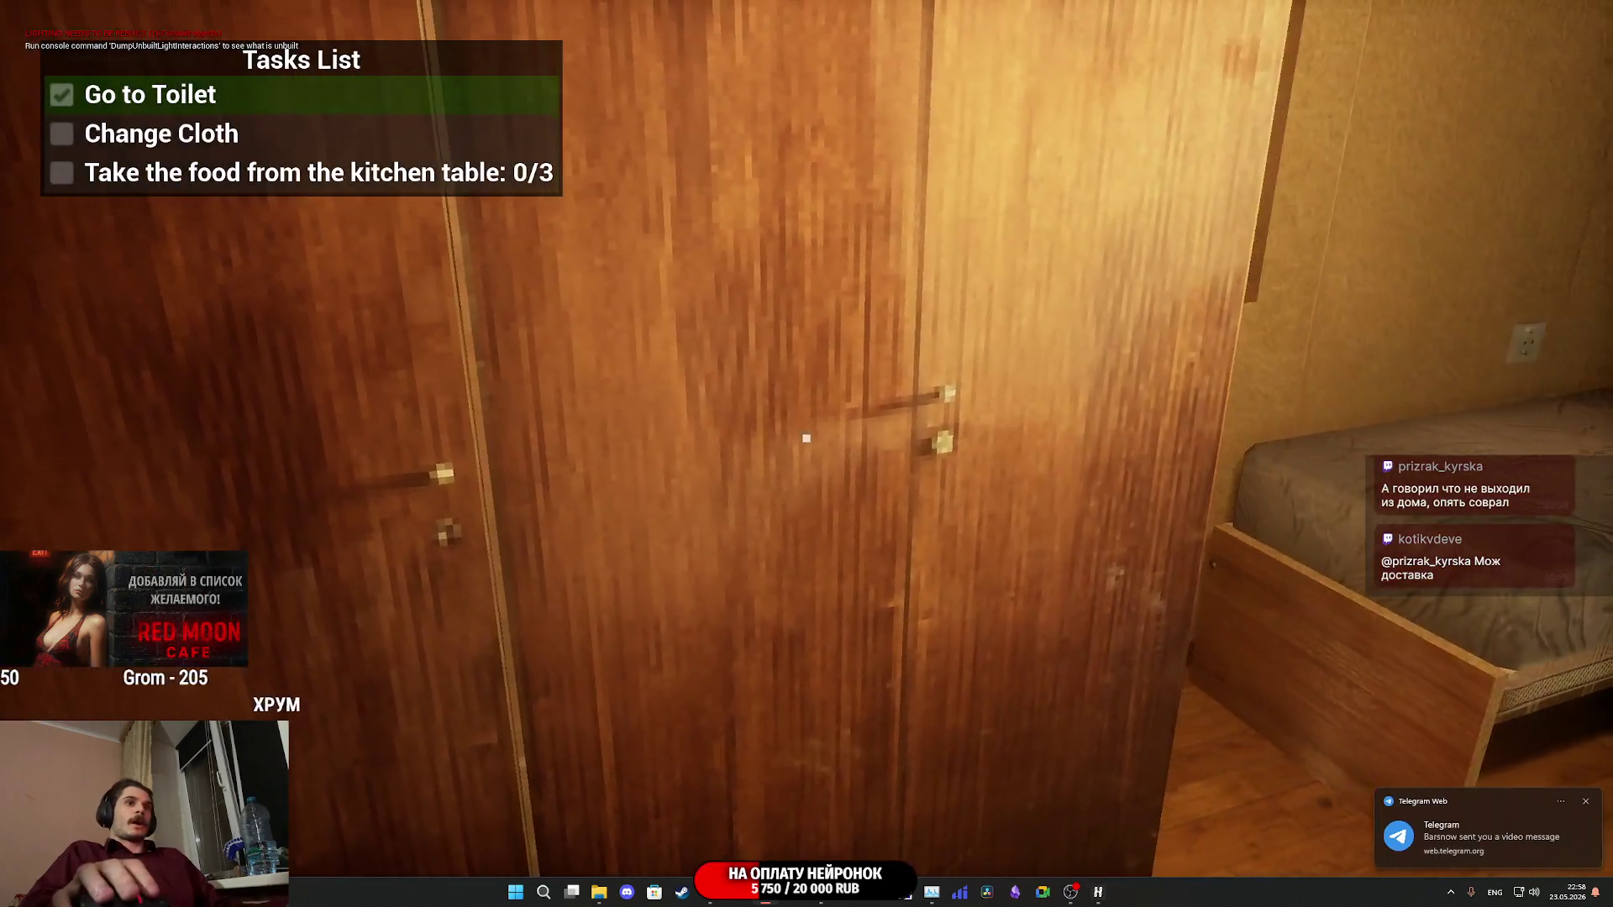
pyautogui.click(806, 438)
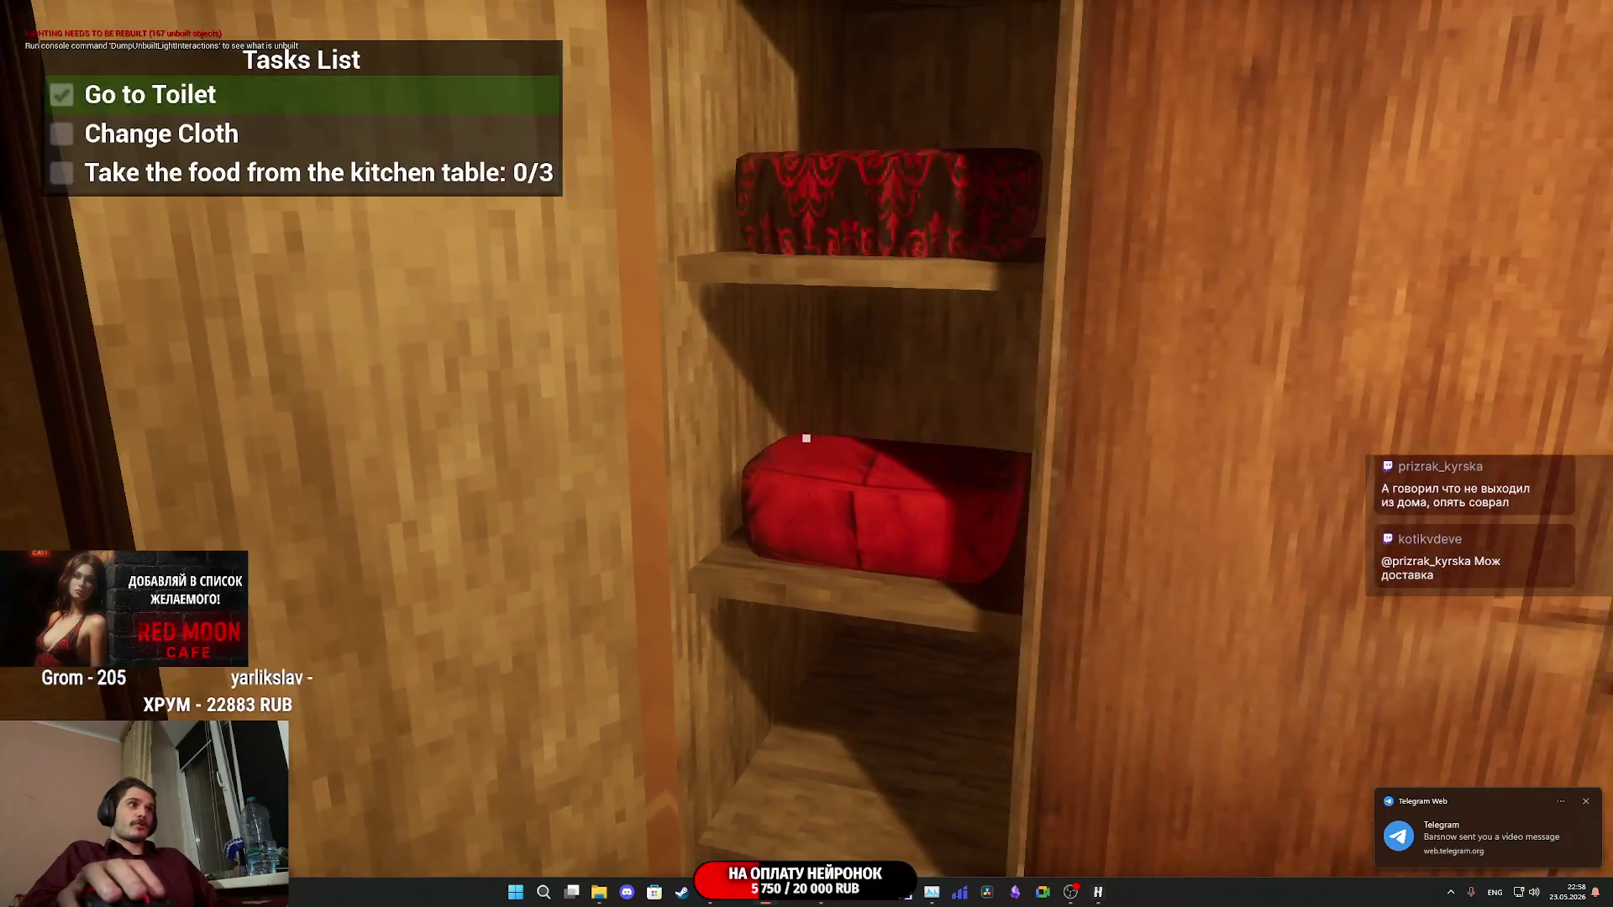
pyautogui.click(807, 438)
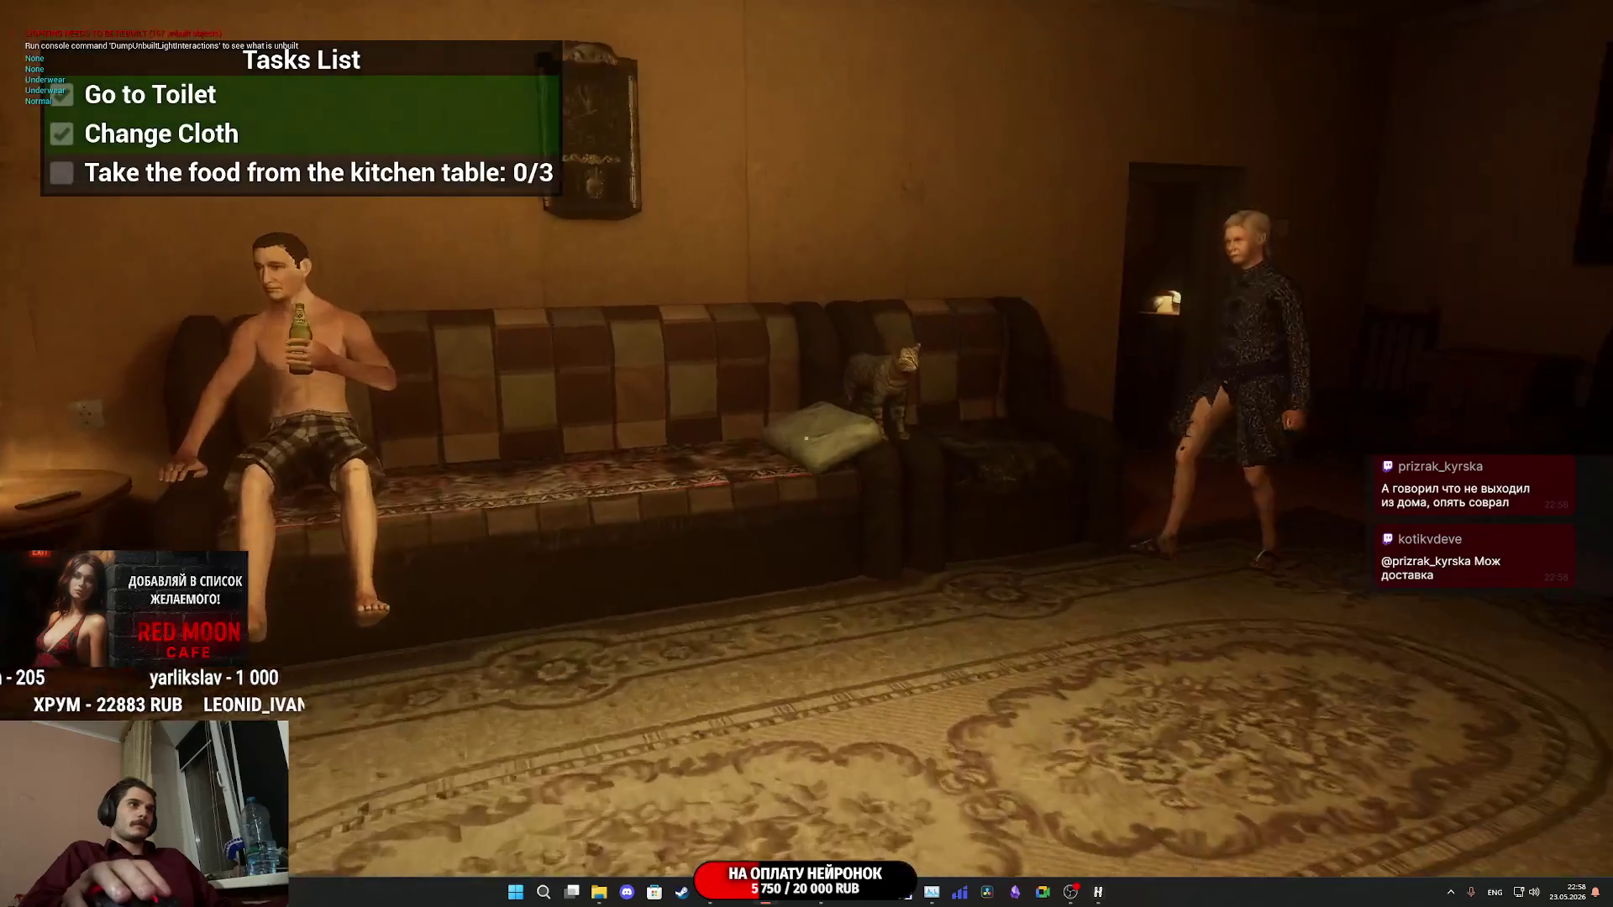
# Walk past the kitchen table and down the corridor, then exit the apartment into the stairwell.
pyautogui.press('w')
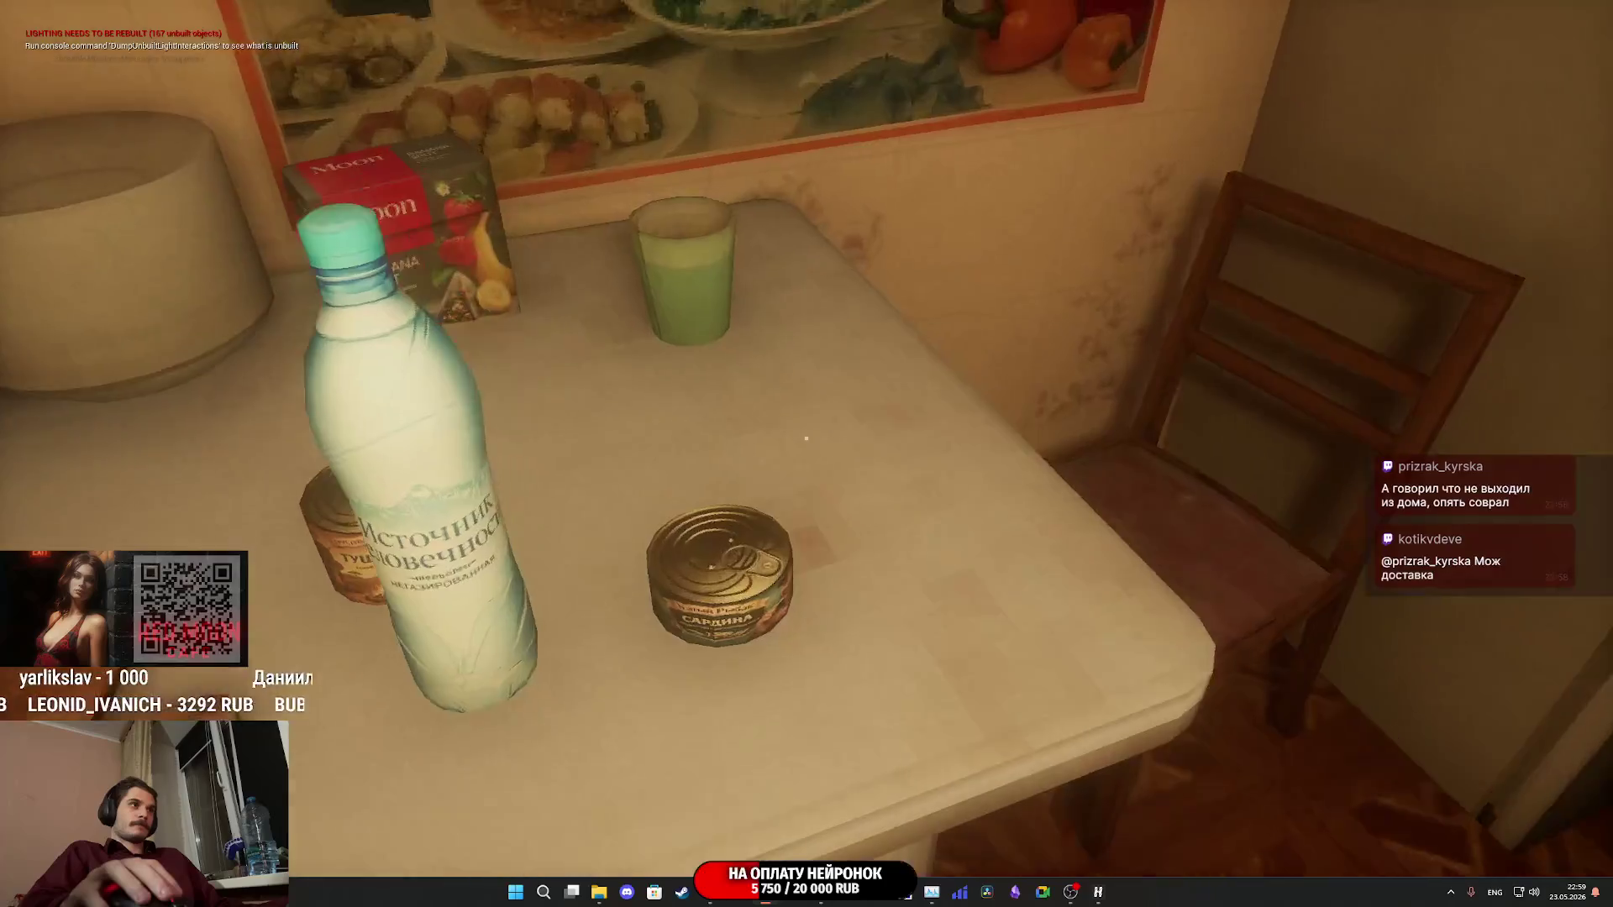
pyautogui.press('w')
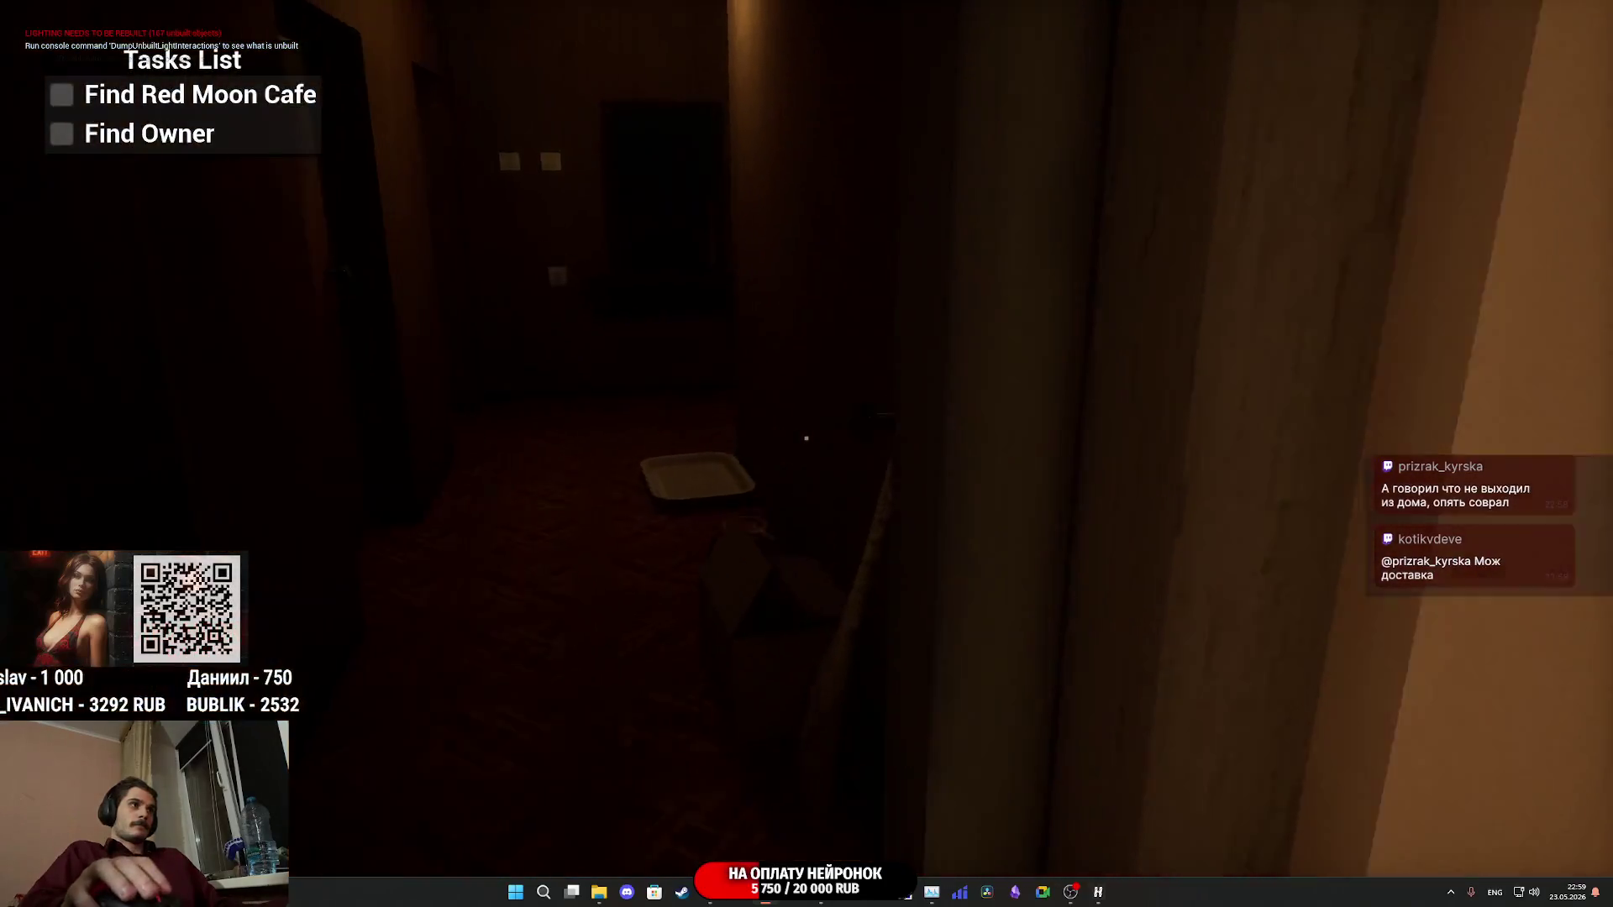
pyautogui.press('w')
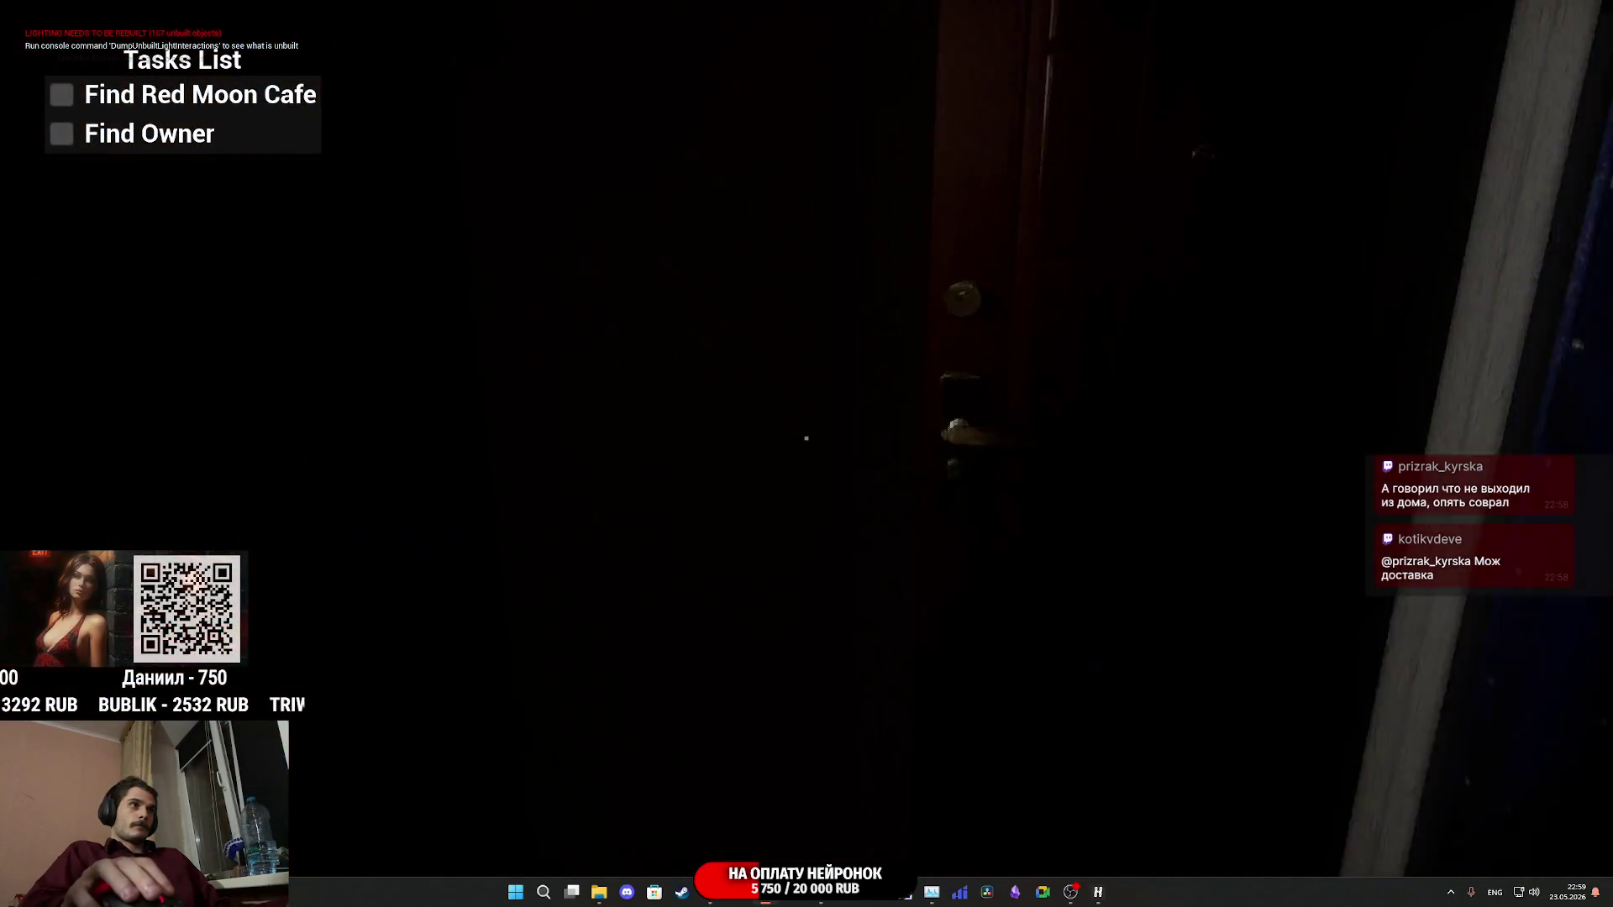
pyautogui.press('e')
pyautogui.press('w')
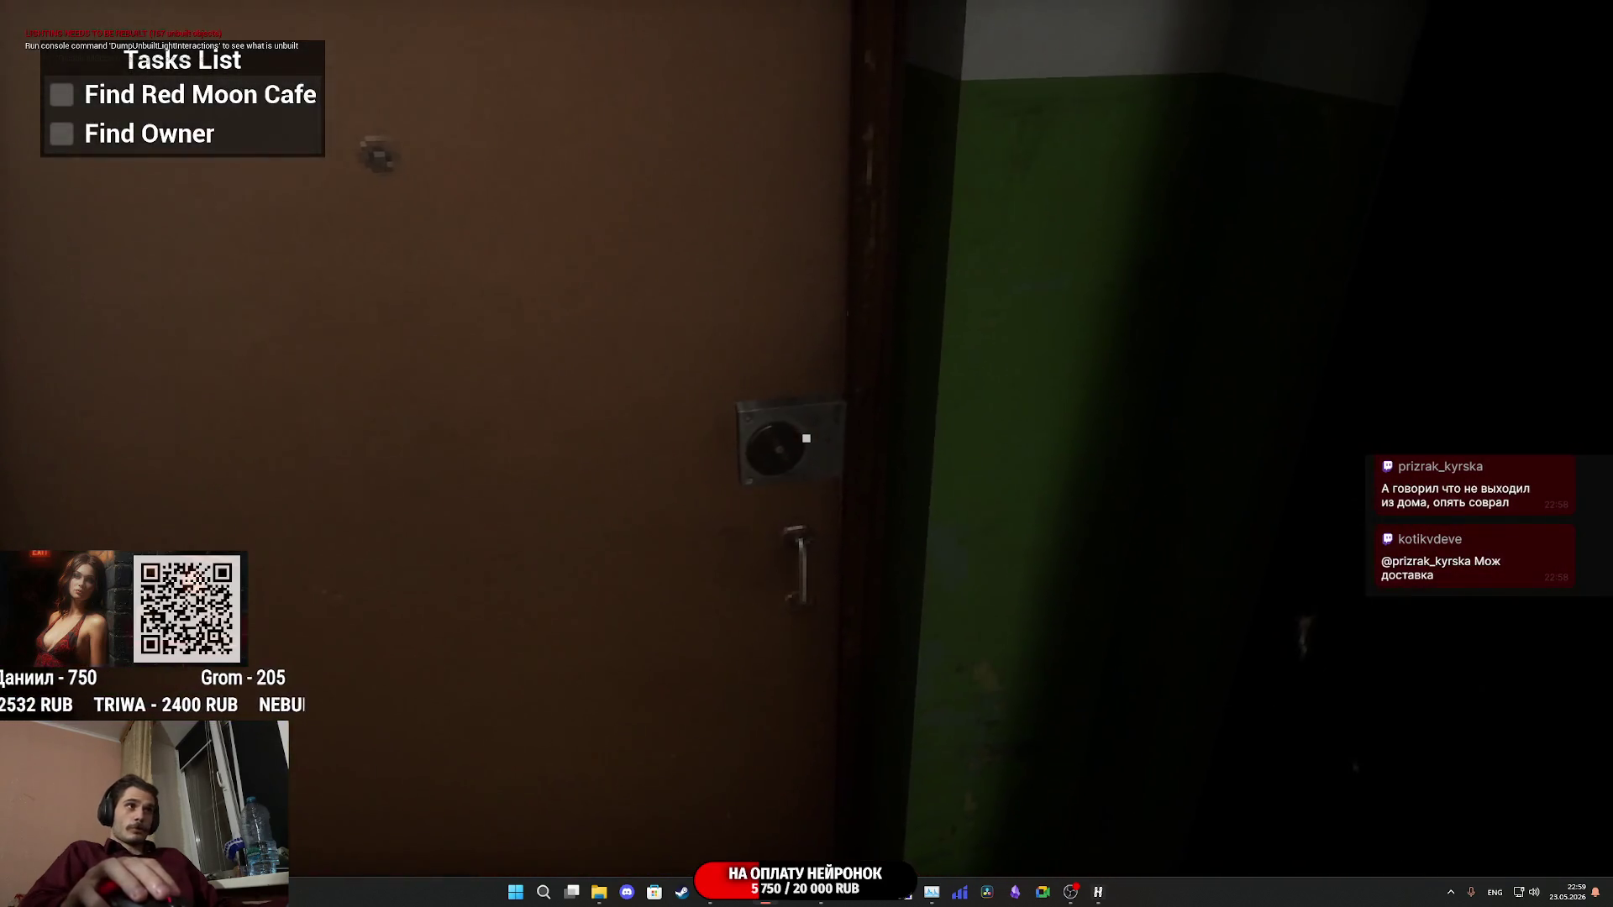
# Call and ride the elevator down, then walk the corridor to the building's exit door.
pyautogui.press('w')
pyautogui.press('w')
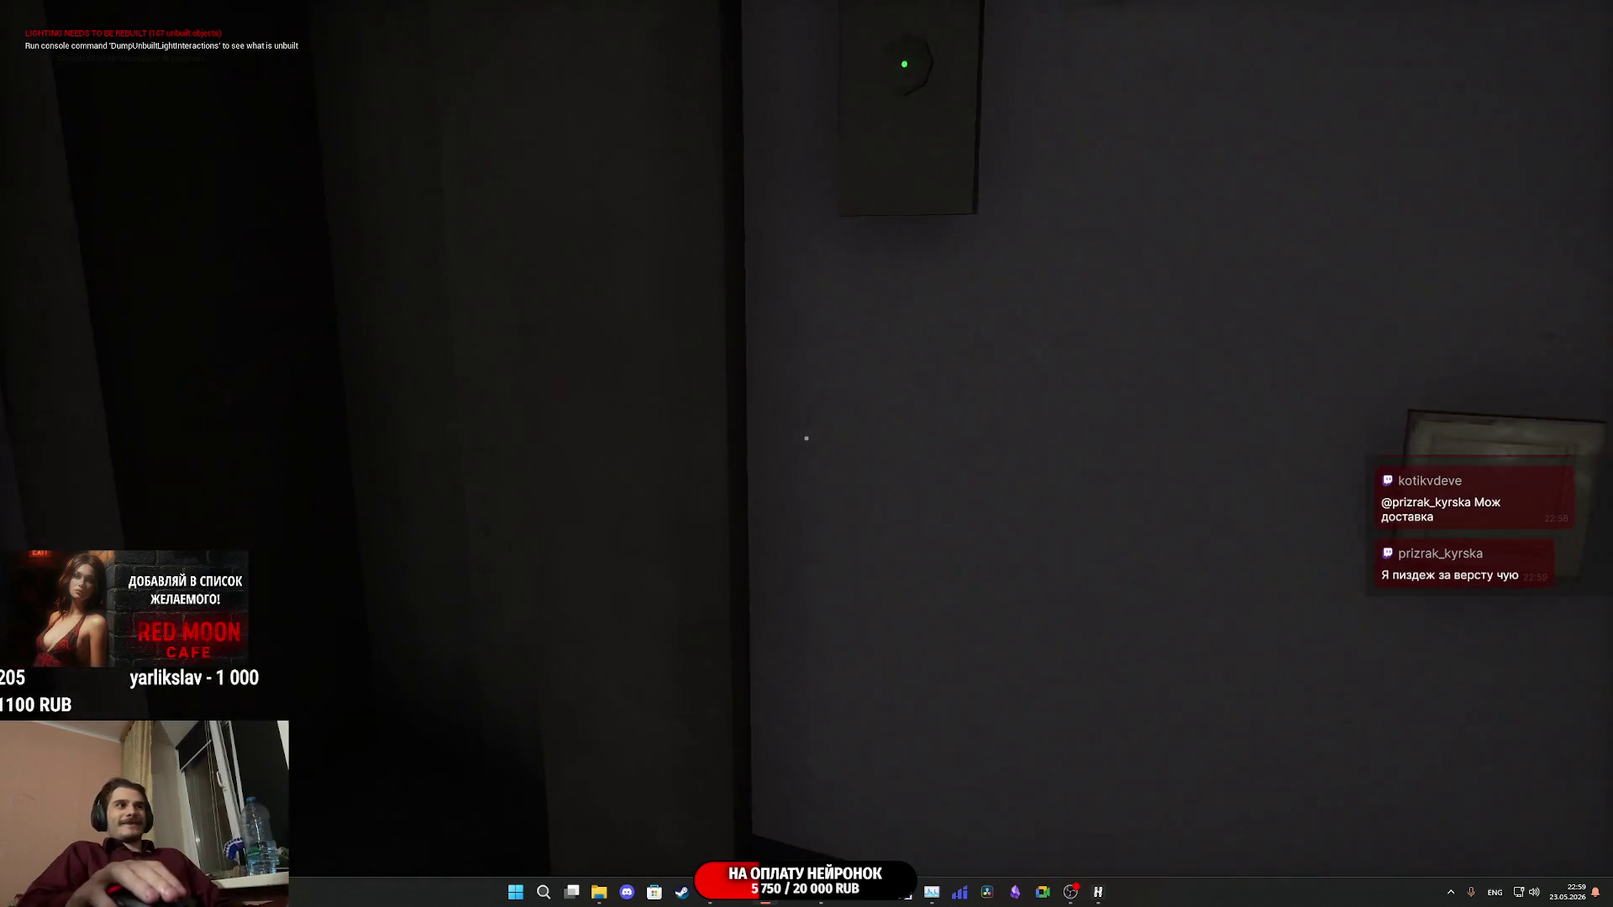
pyautogui.click(805, 438)
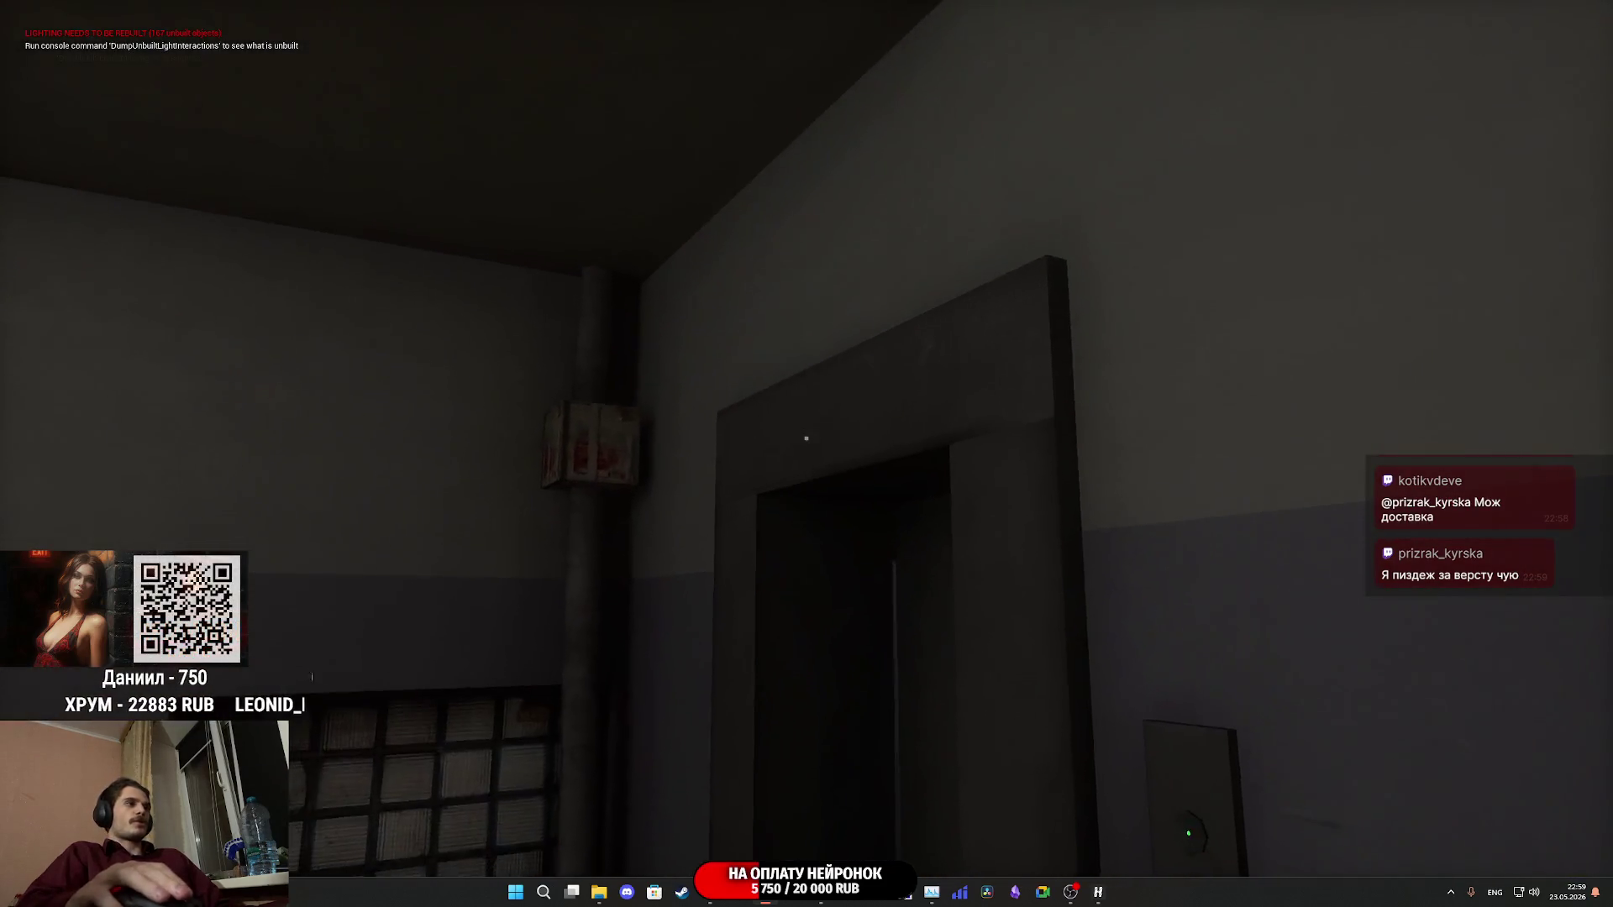
pyautogui.press('e')
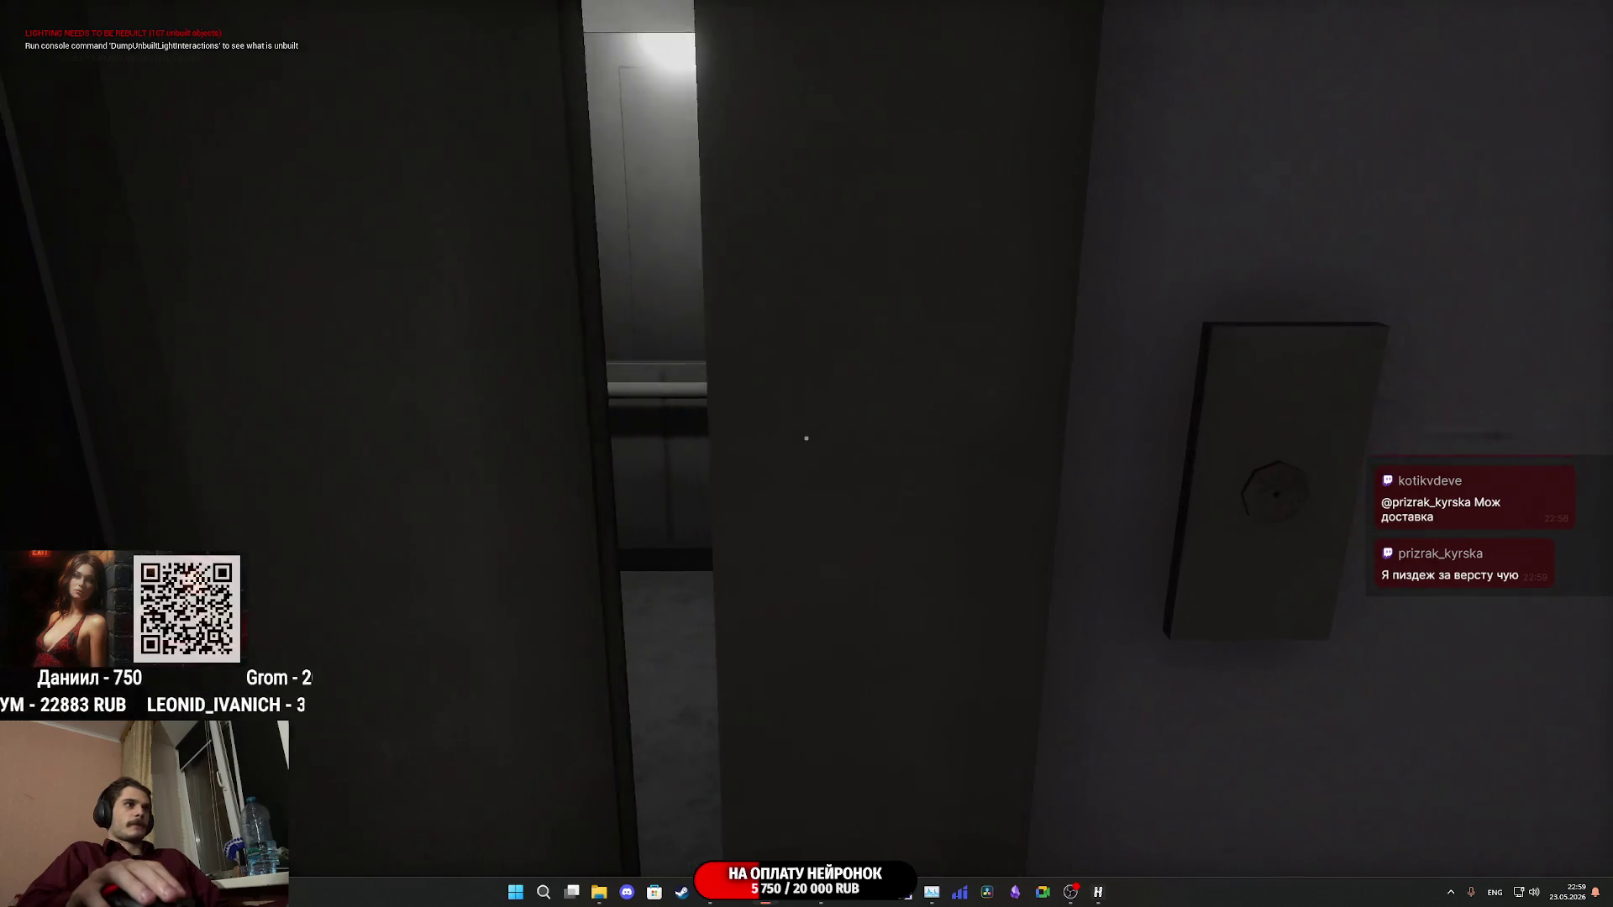
pyautogui.press('w')
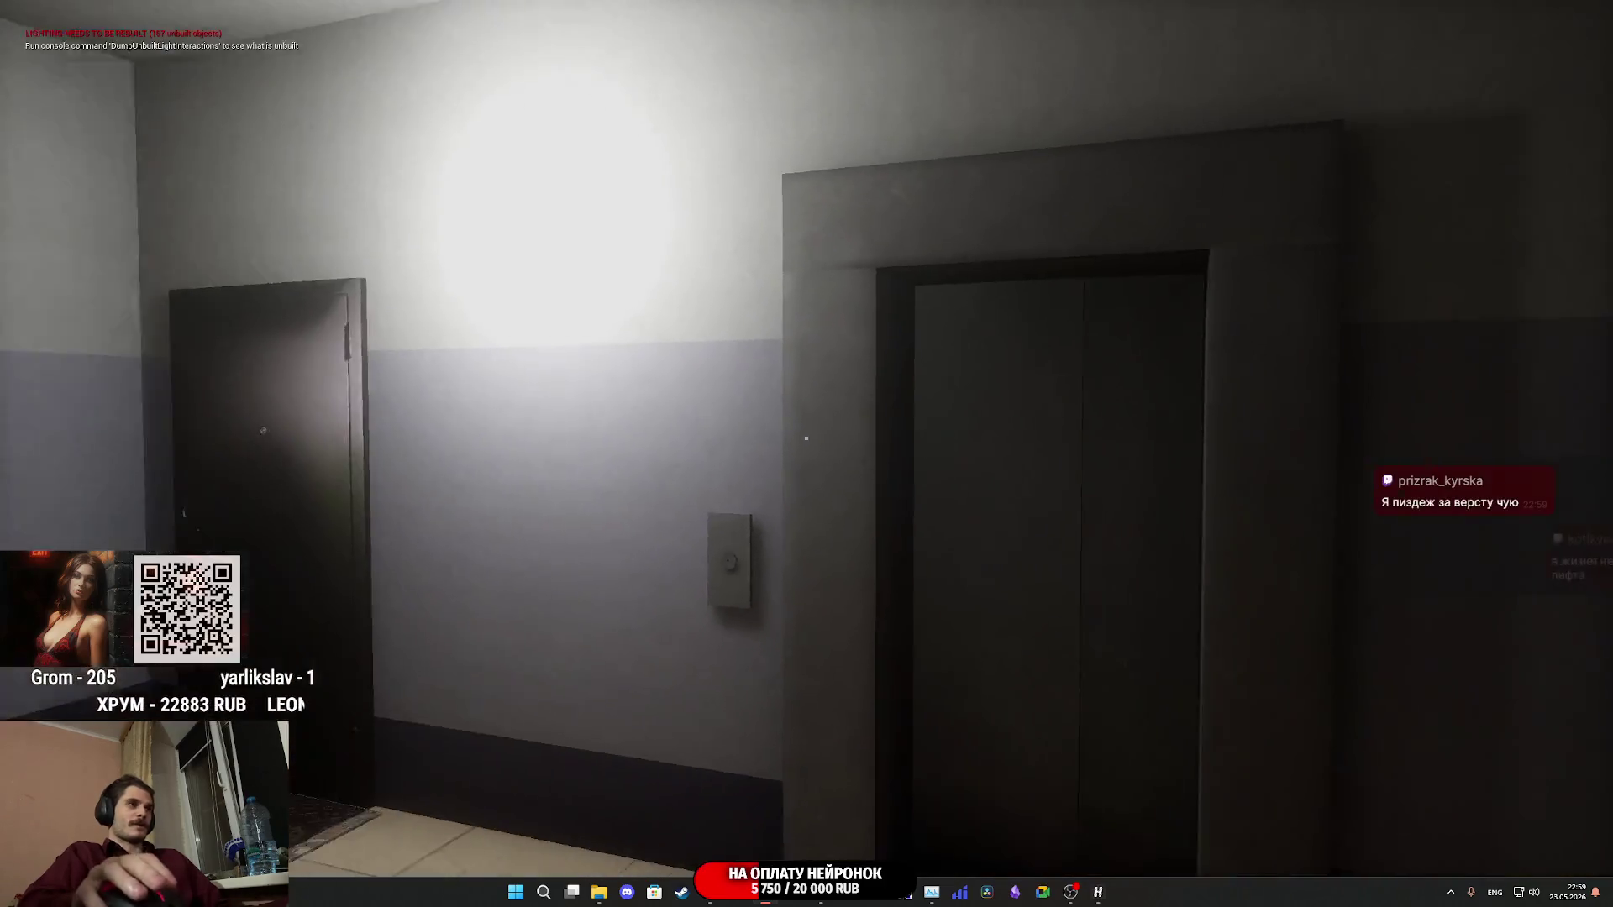
pyautogui.press('w')
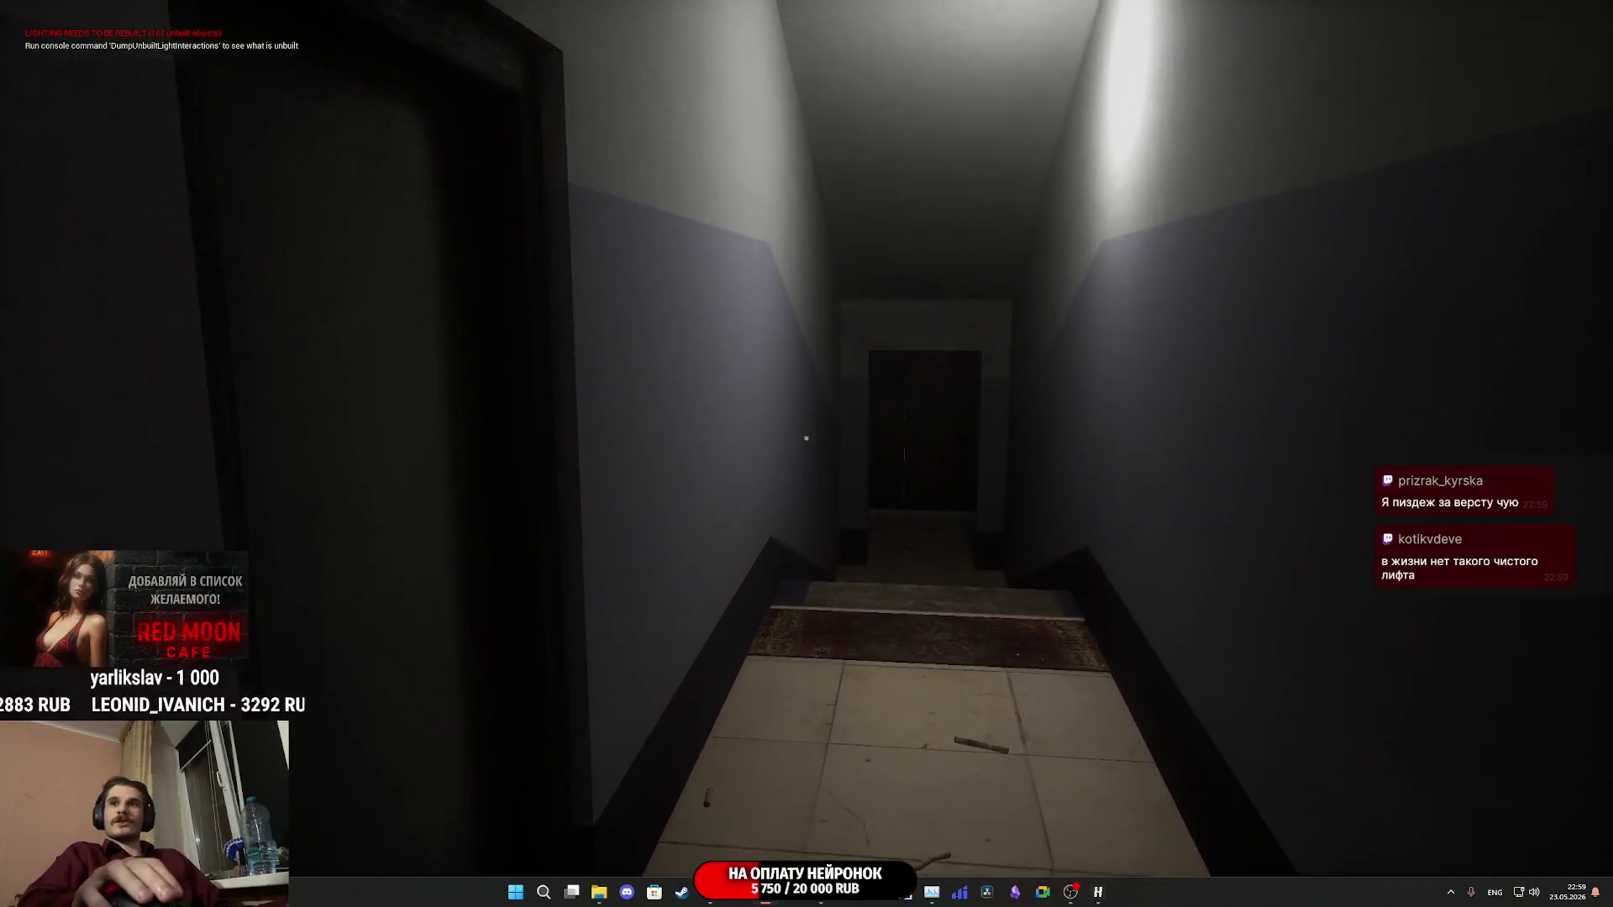
pyautogui.press('w')
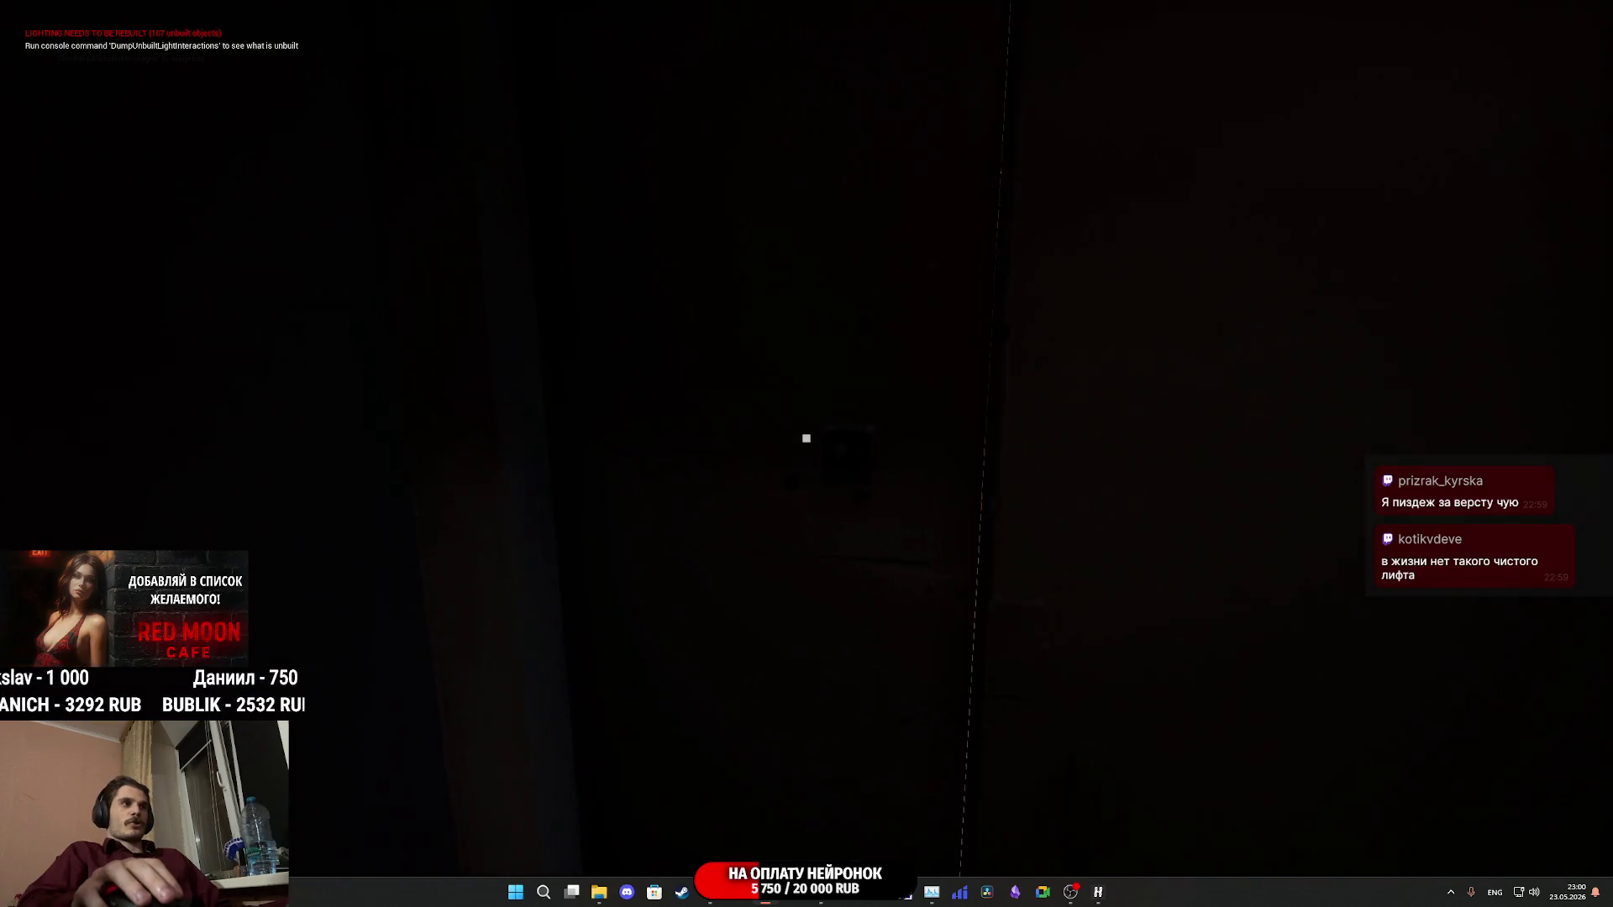
# Step out to view the parked red BMW, stop play, and fly toward the white car.
pyautogui.press('e')
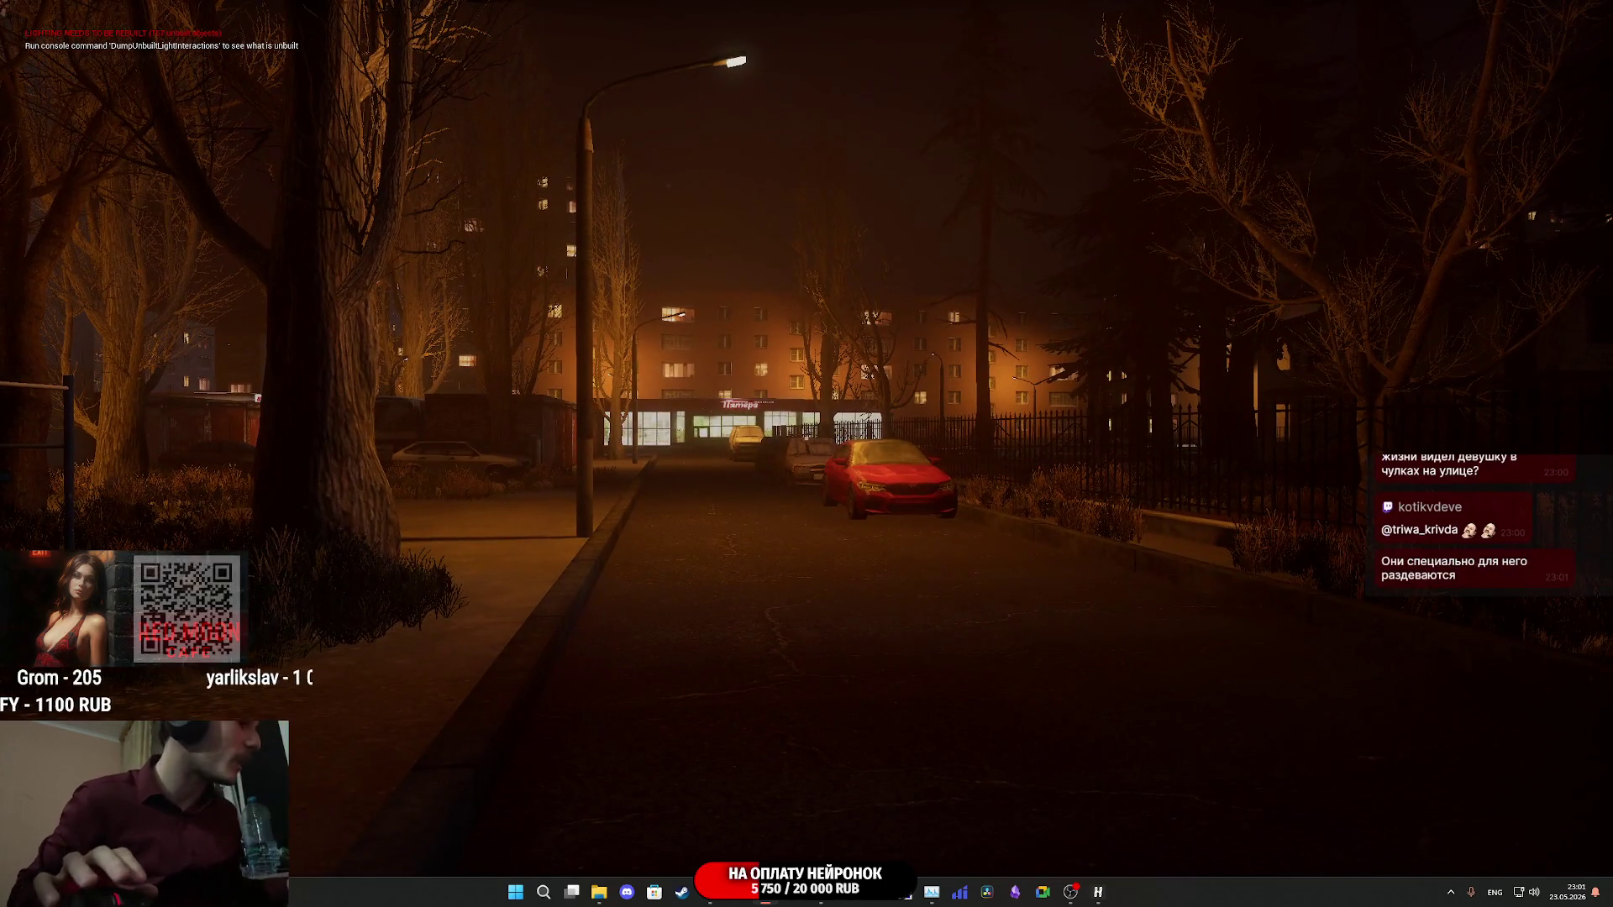
pyautogui.press('Escape')
pyautogui.moveTo(1293, 616)
pyautogui.mouseDown()
pyautogui.moveTo(1311, 571)
pyautogui.moveTo(1319, 588)
pyautogui.moveTo(1293, 616)
pyautogui.moveTo(1287, 550)
pyautogui.moveTo(1394, 542)
pyautogui.moveTo(1126, 521)
pyautogui.mouseUp()
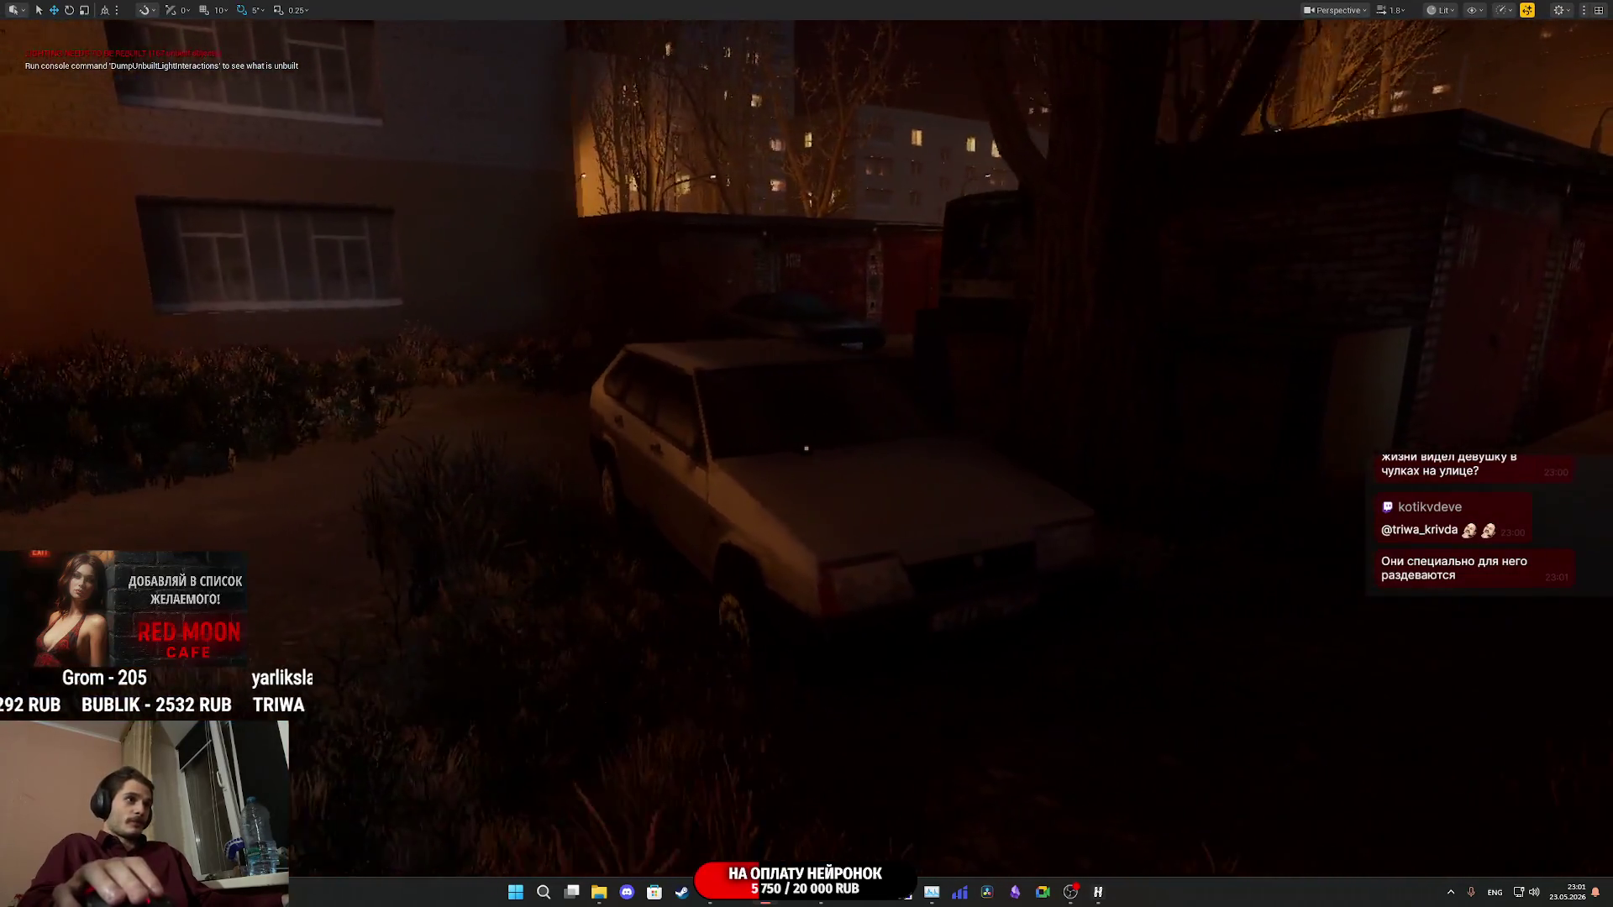